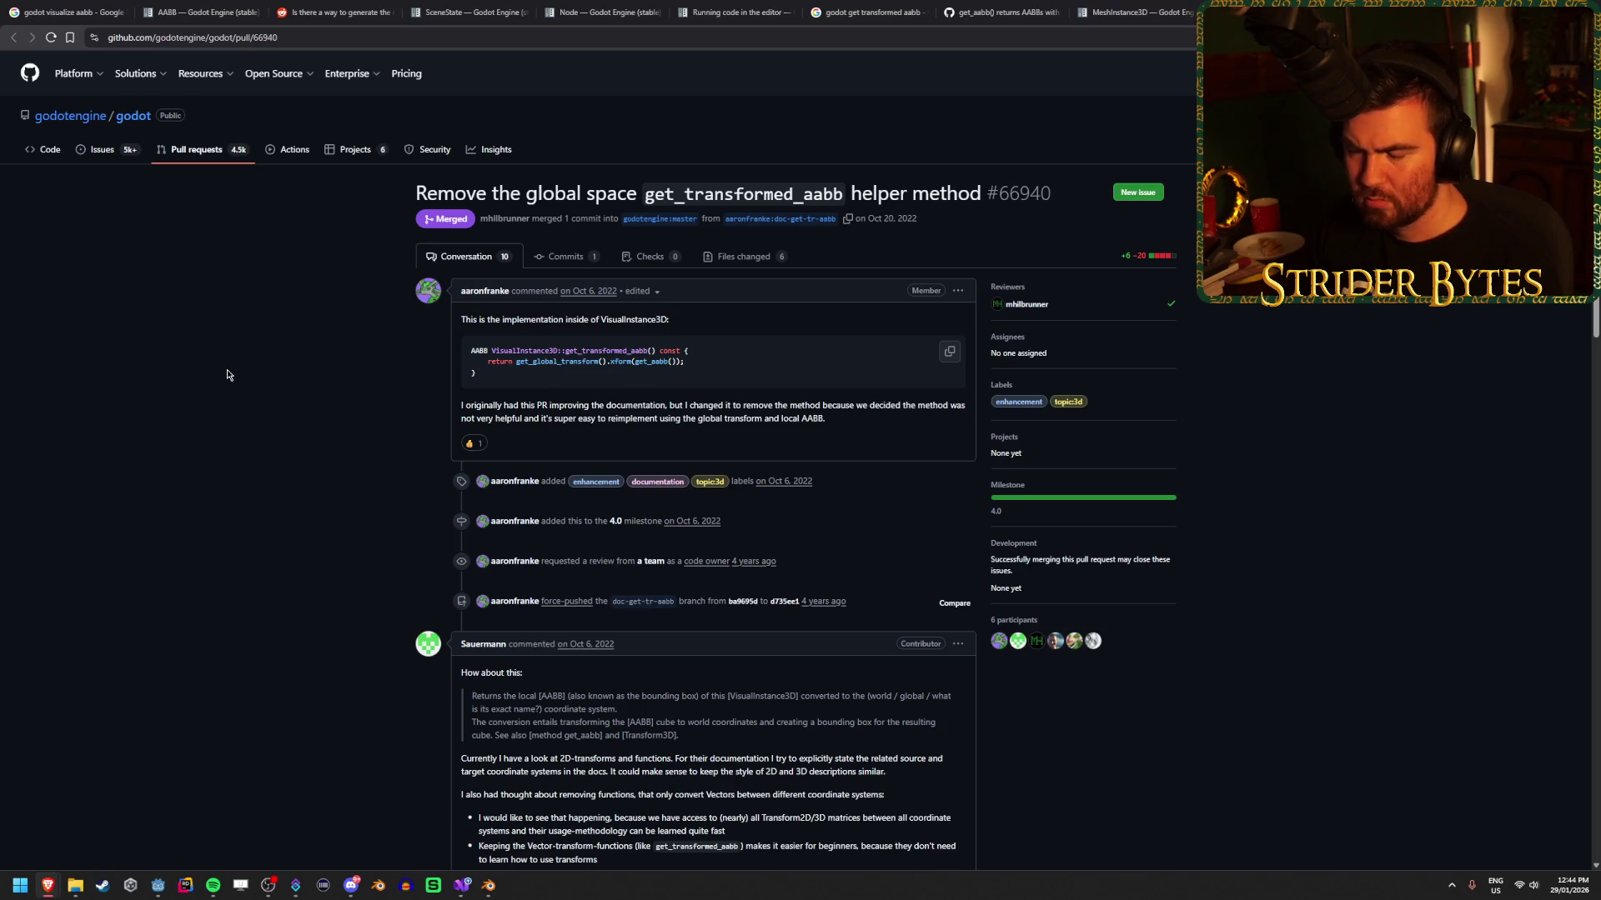
Scroll the PR thread and highlight the global_transform * get_aabb() snippet in aaronfranke's reply.
scroll(227, 375, down, 2)
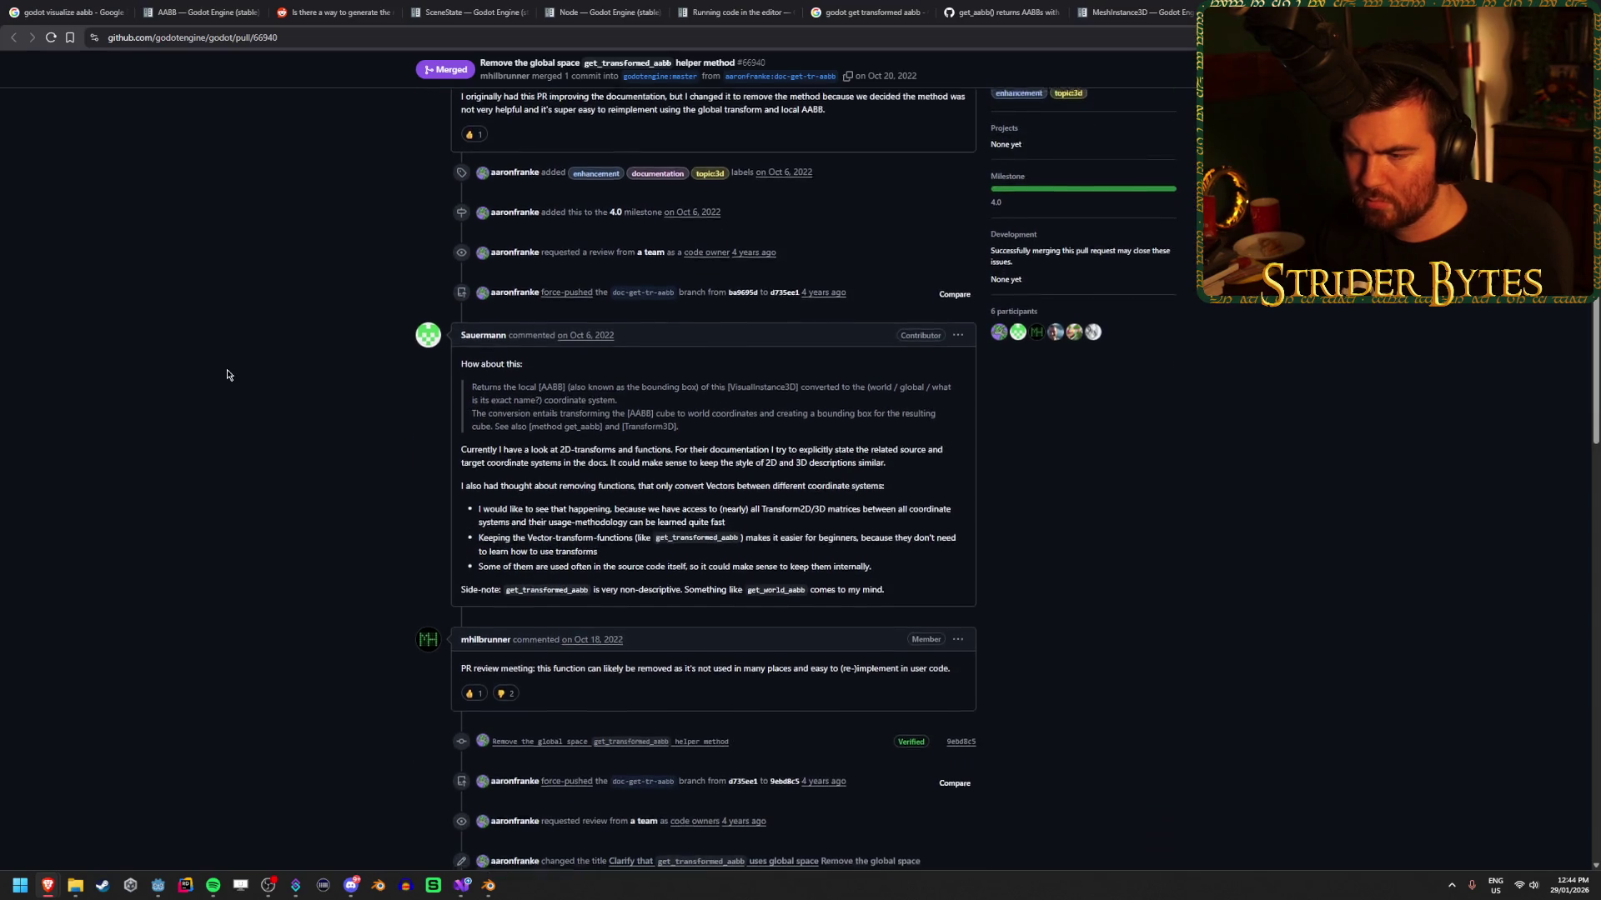
scroll(227, 375, down, 10)
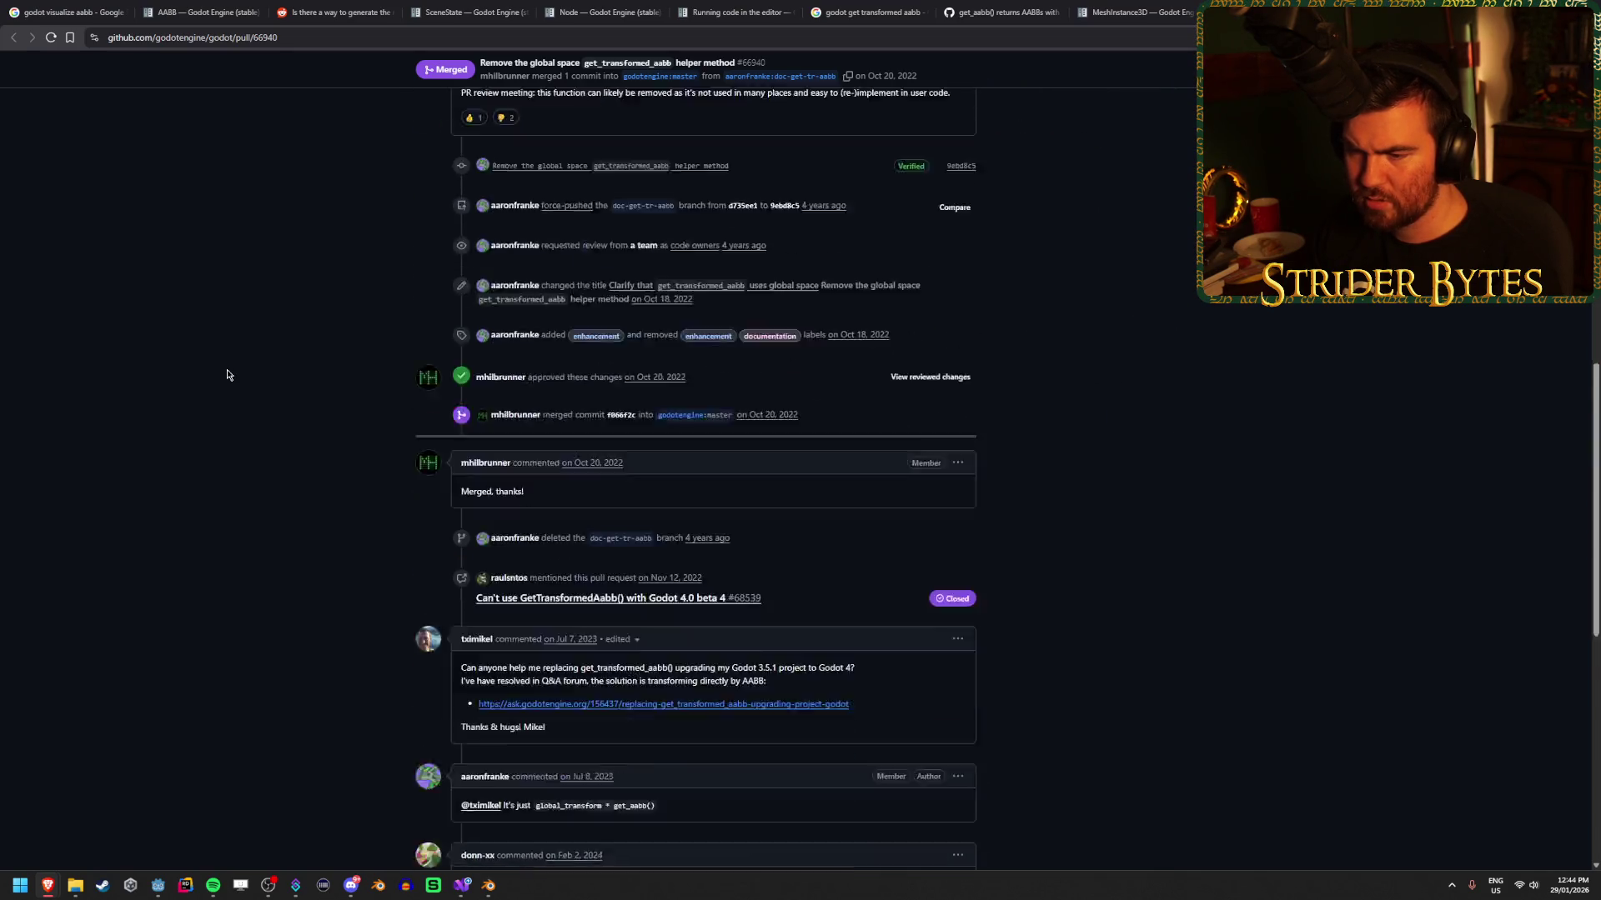
scroll(226, 375, down, 4)
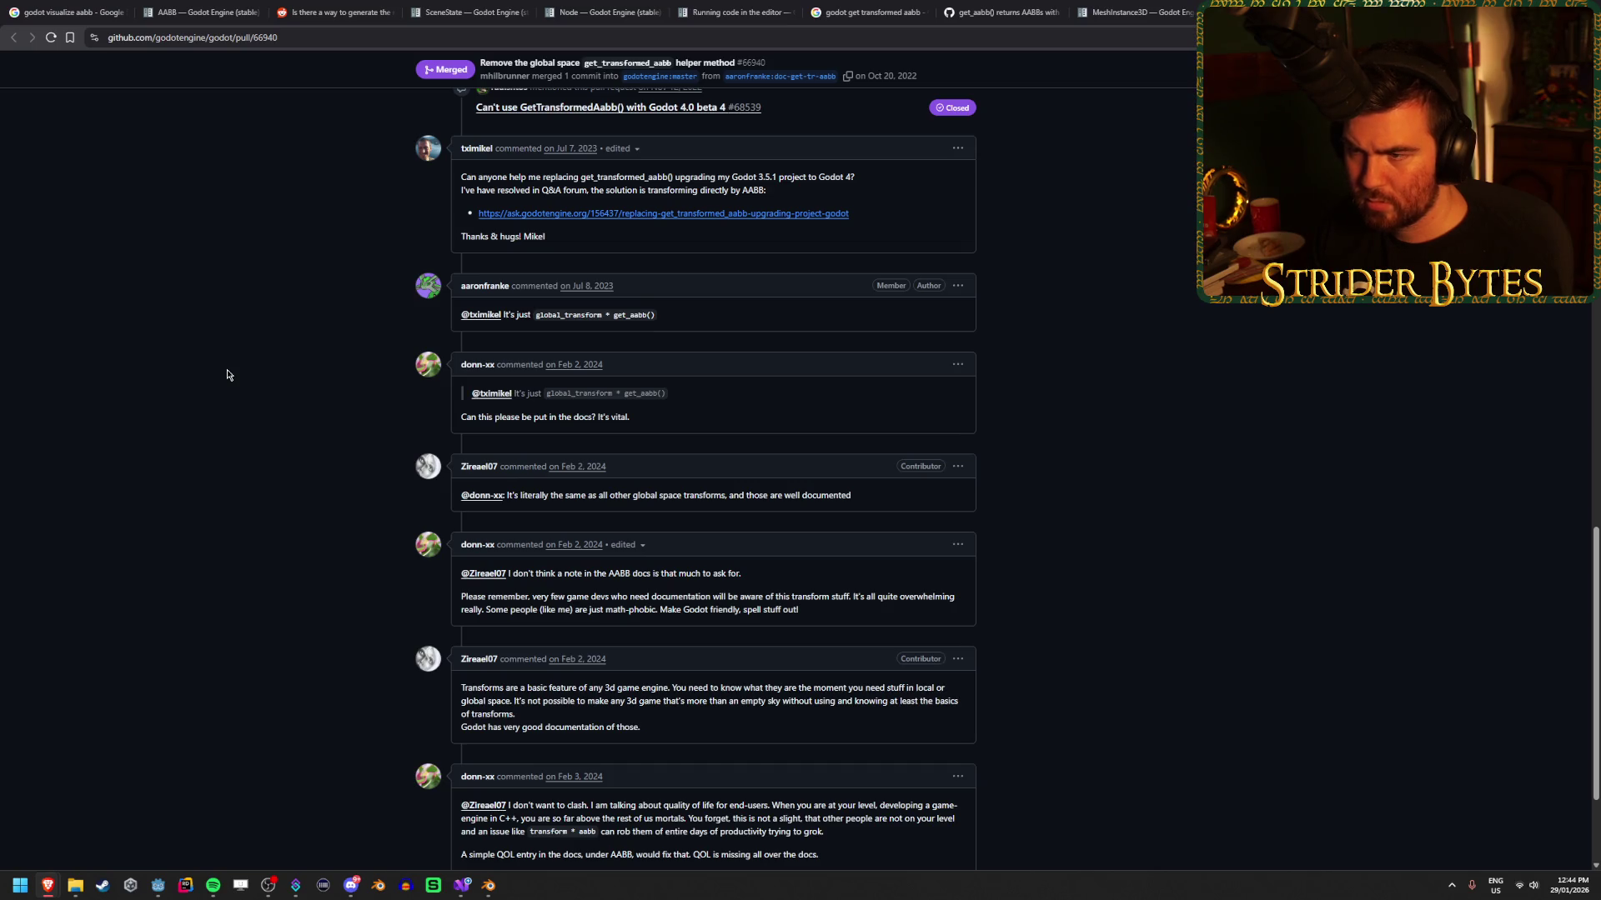
mouse_move(655, 315)
mouse_down()
mouse_move(521, 316)
mouse_move(623, 316)
mouse_up()
click(528, 316)
click(671, 318)
click(624, 316)
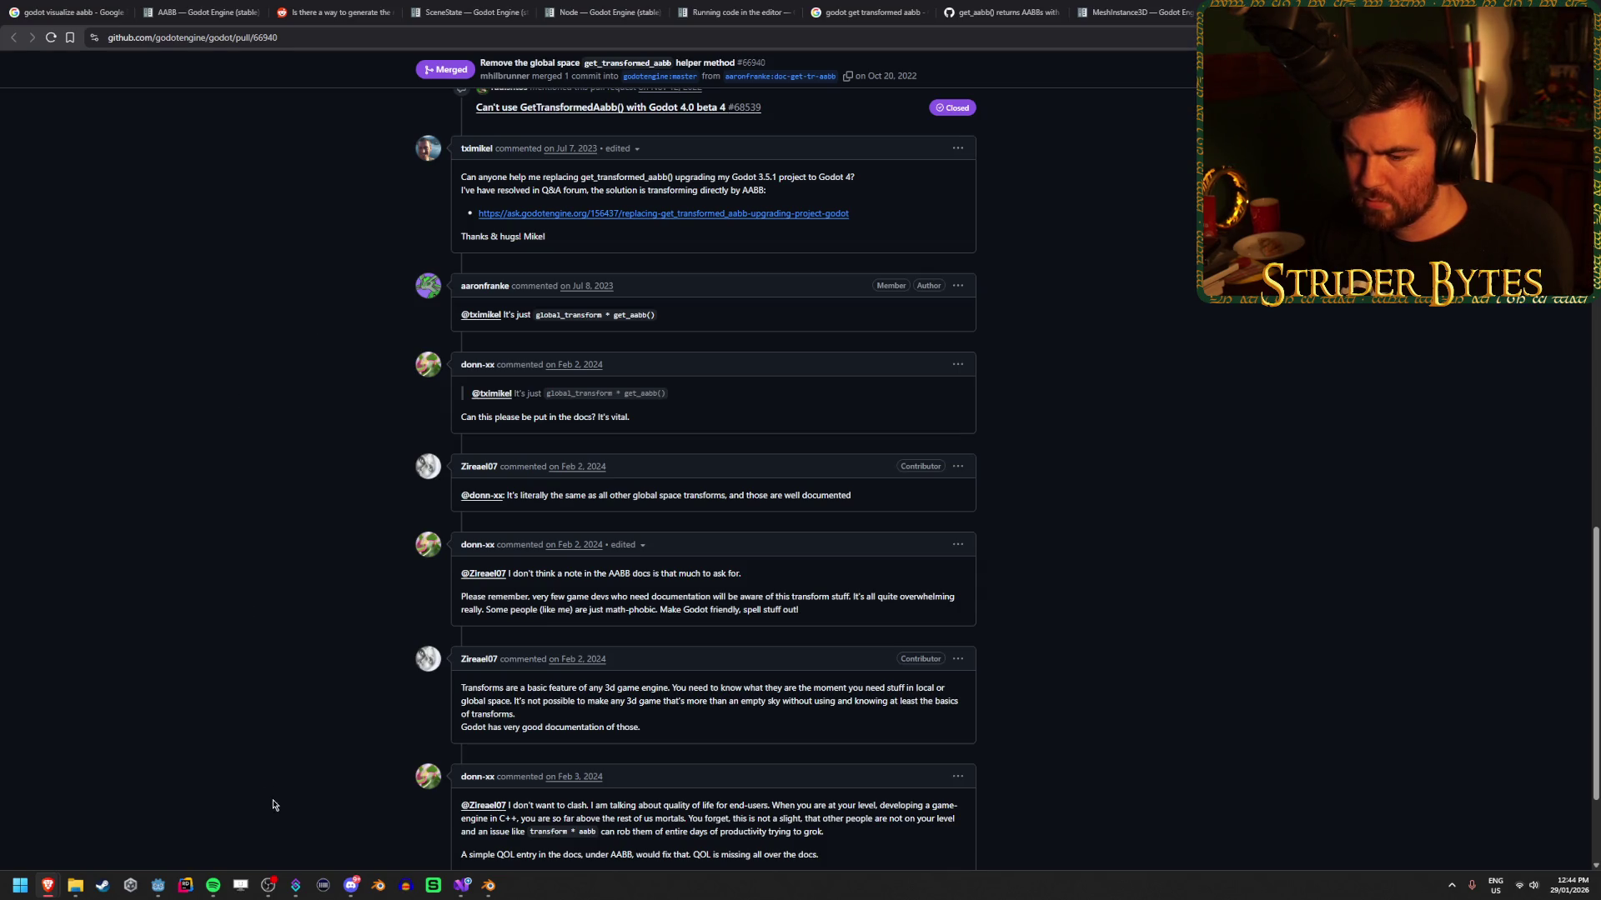
click(457, 892)
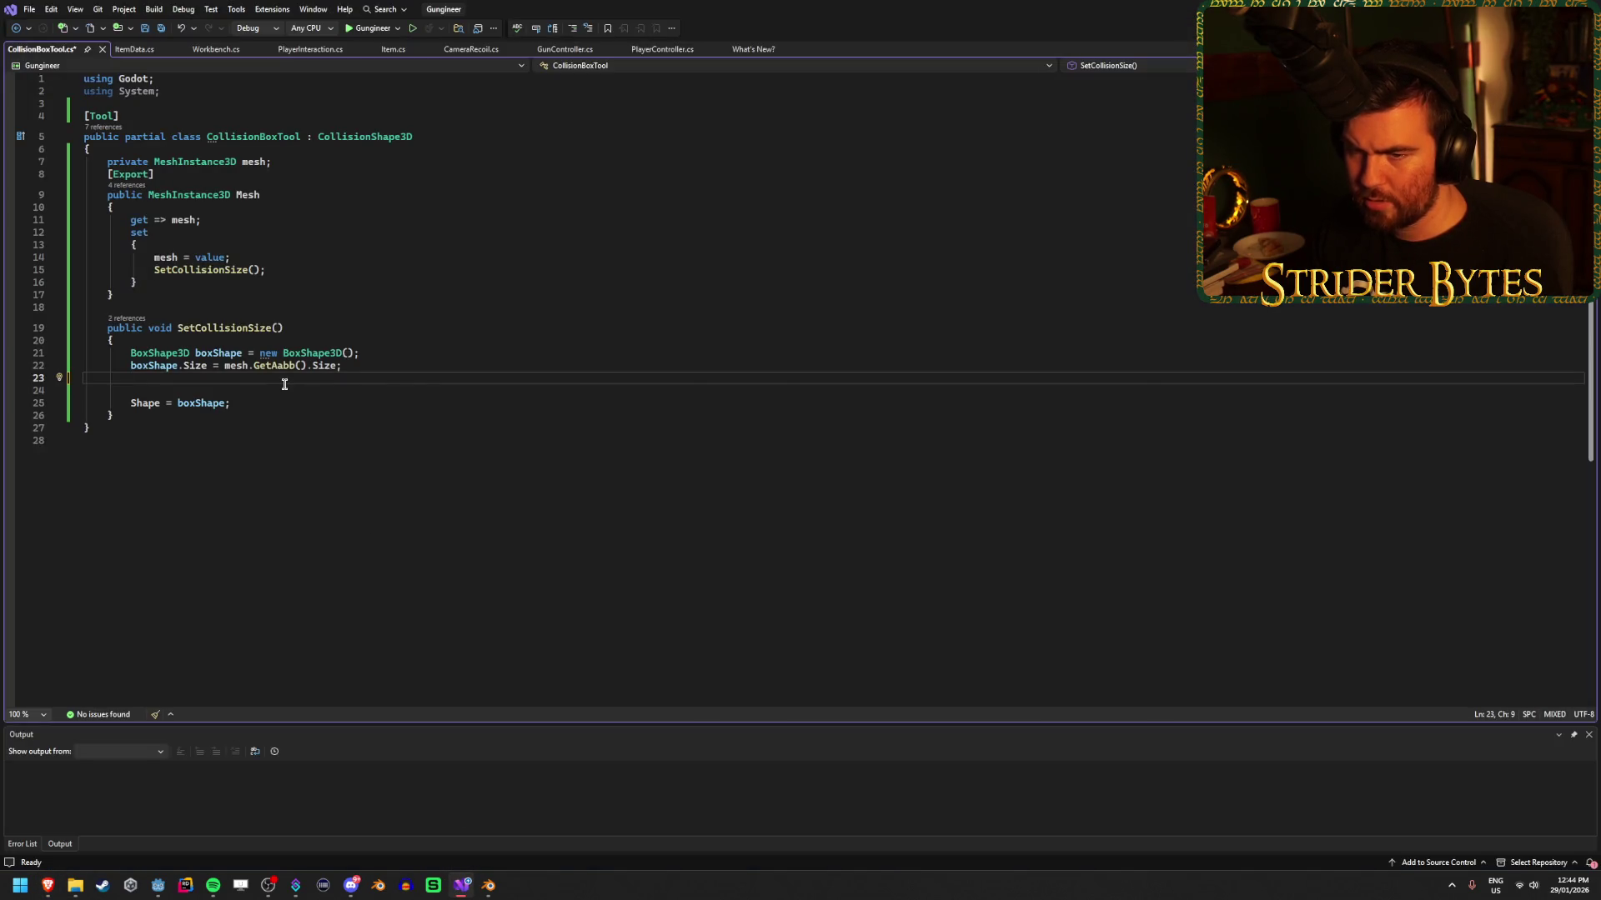
On line 23, write Position = mesh.GlobalPosition * mesh.GetAabb() and save the script.
text(boxShape.)
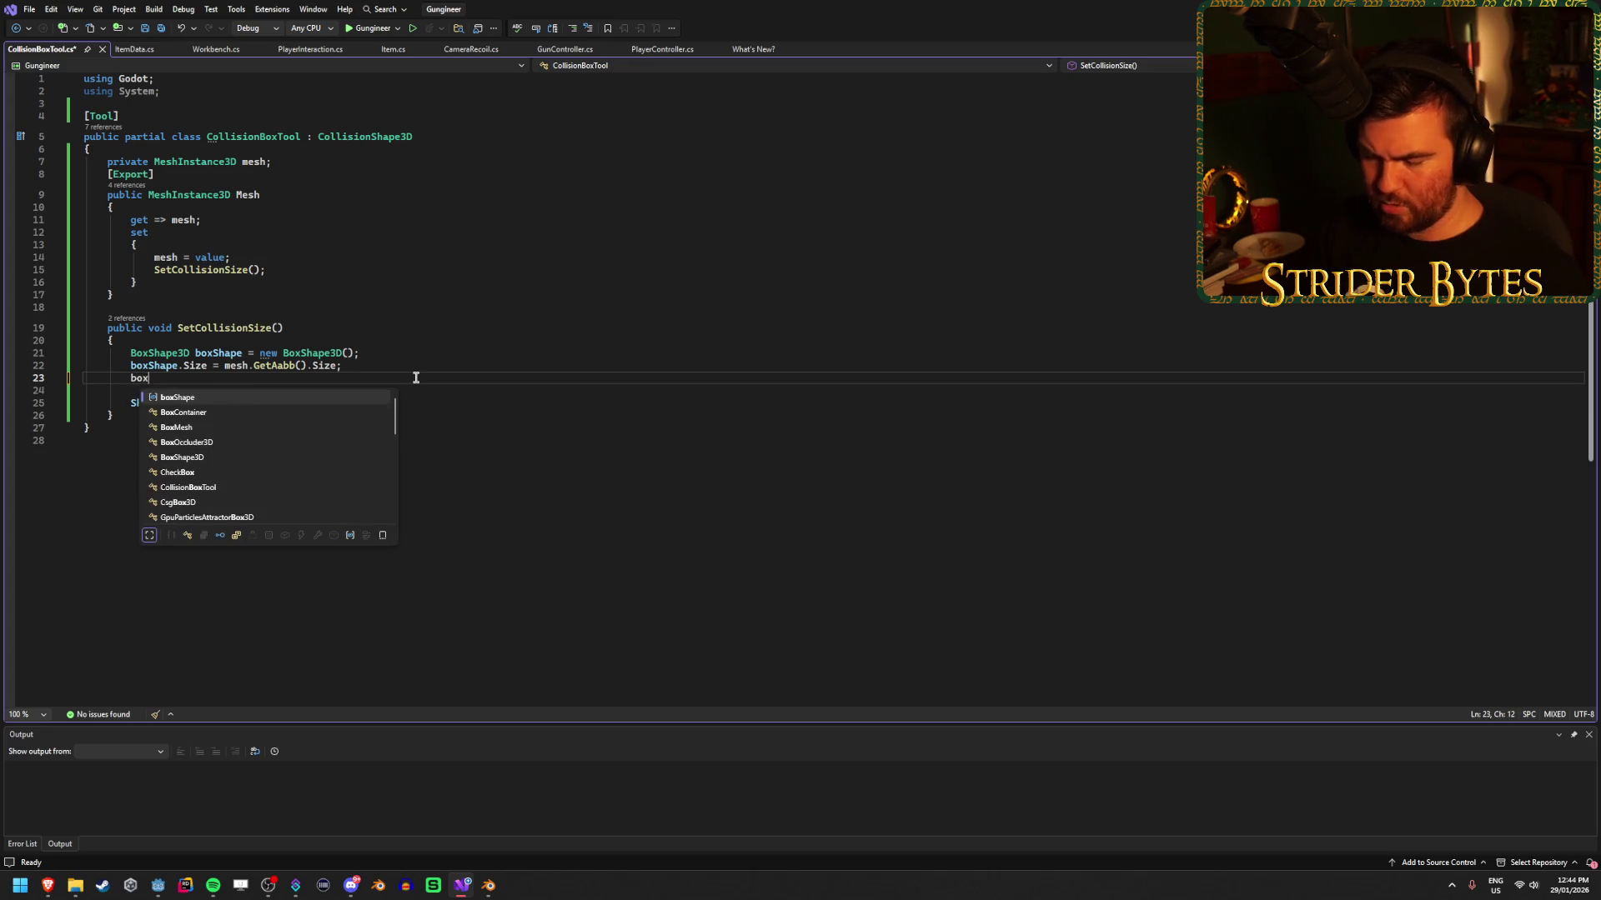
key(Page_Down)
key(Page_Down)
key(Page_Down)
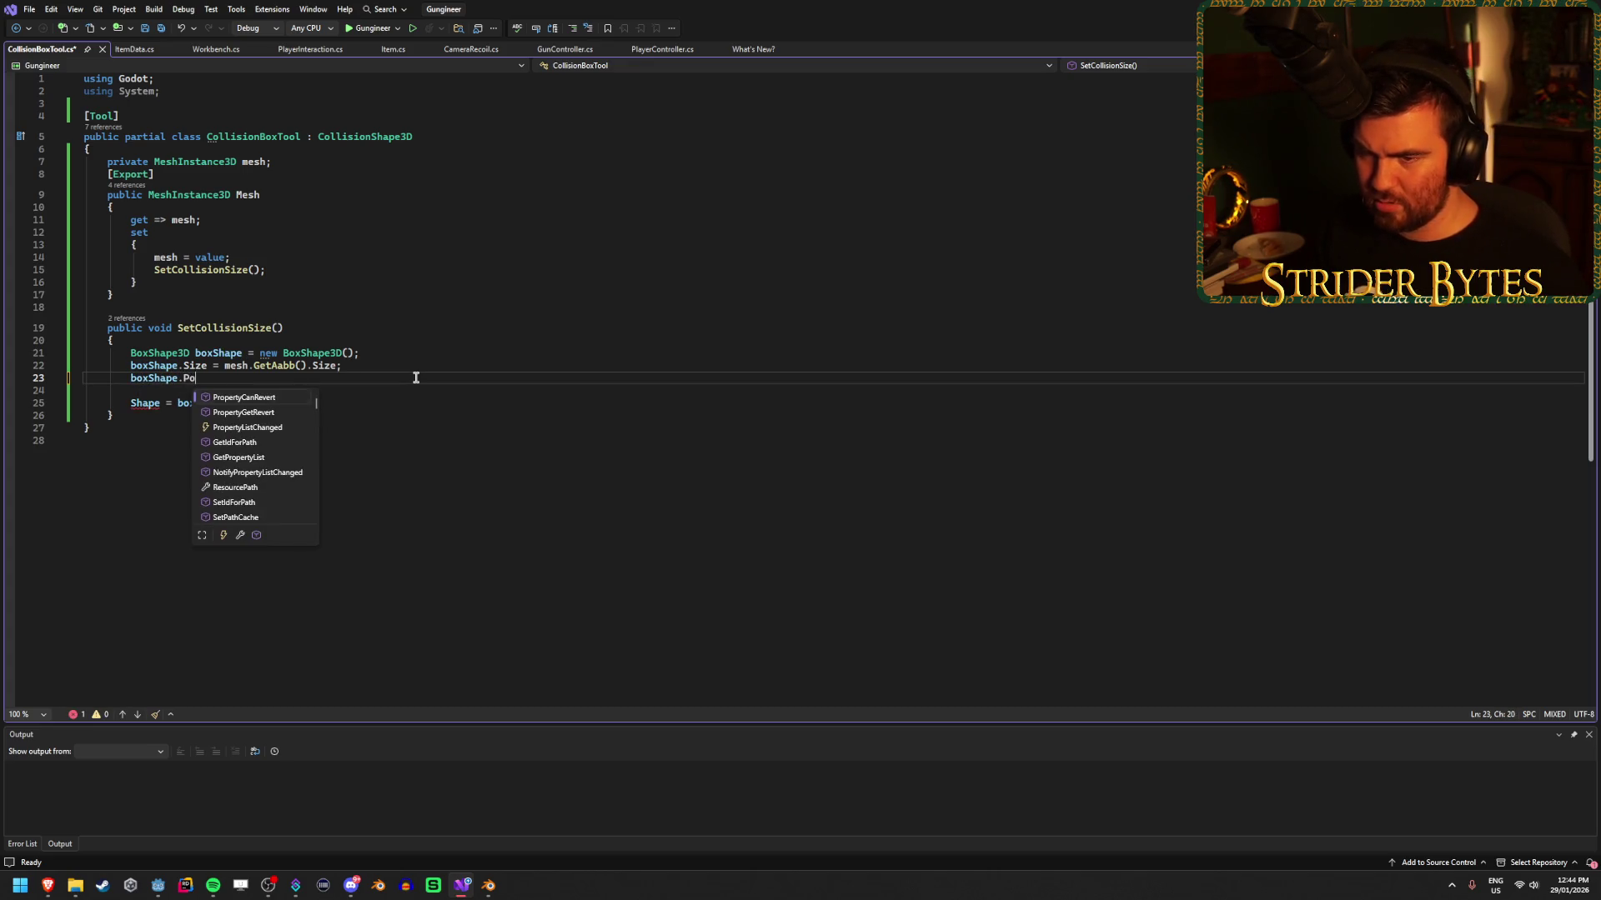
key(BackSpace)
key(BackSpace)
key(BackSpace)
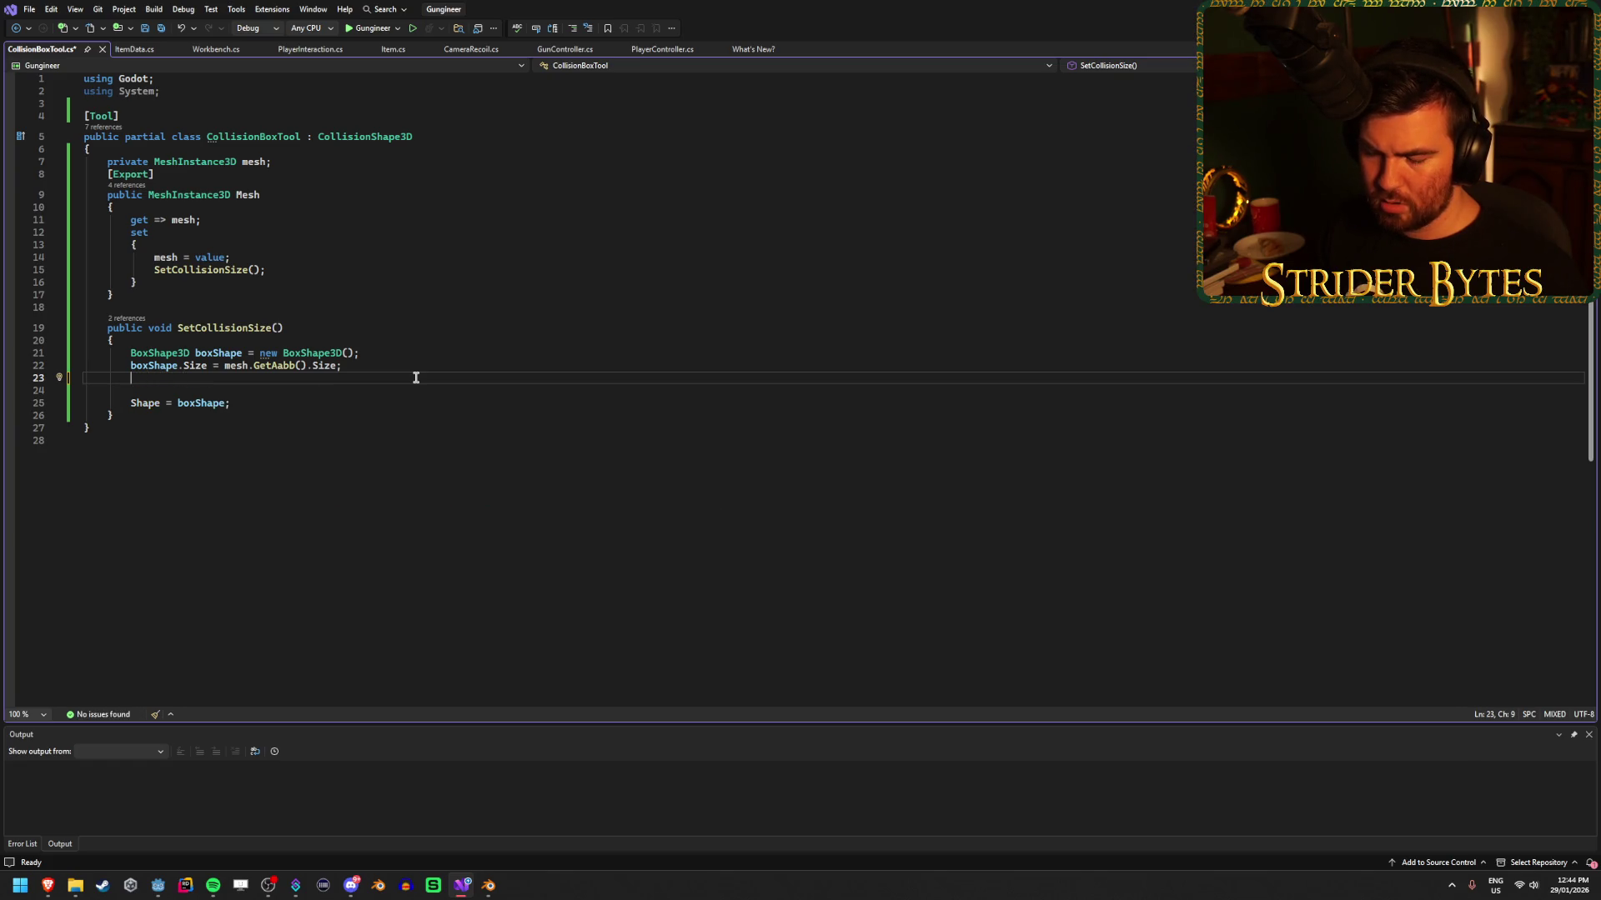
text(Position = )
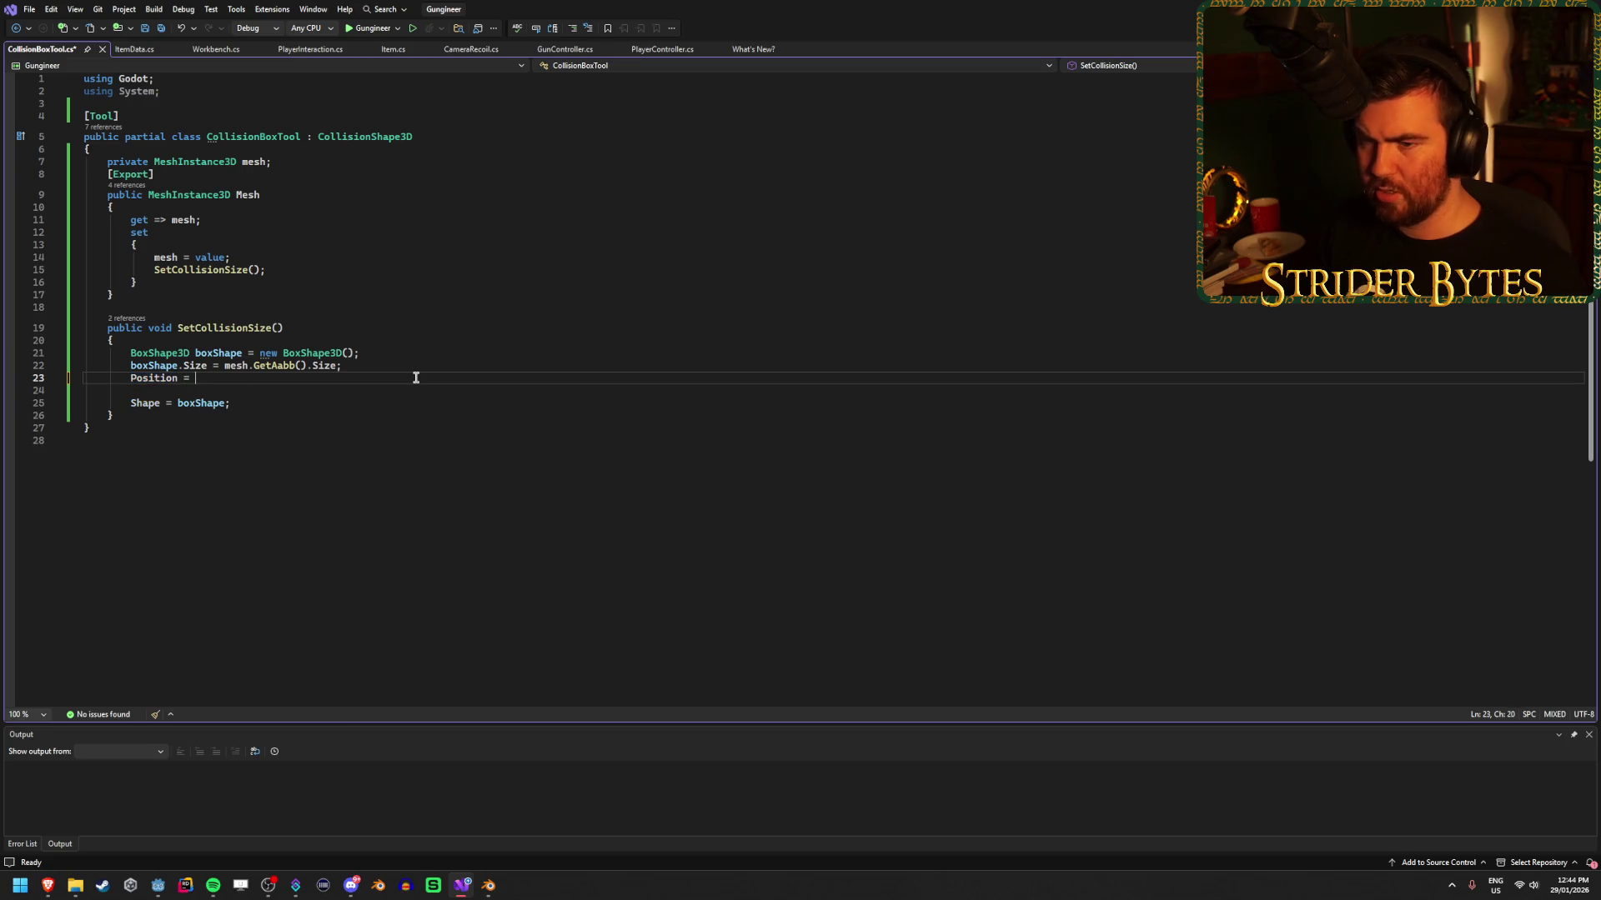
text(mesh.Glob)
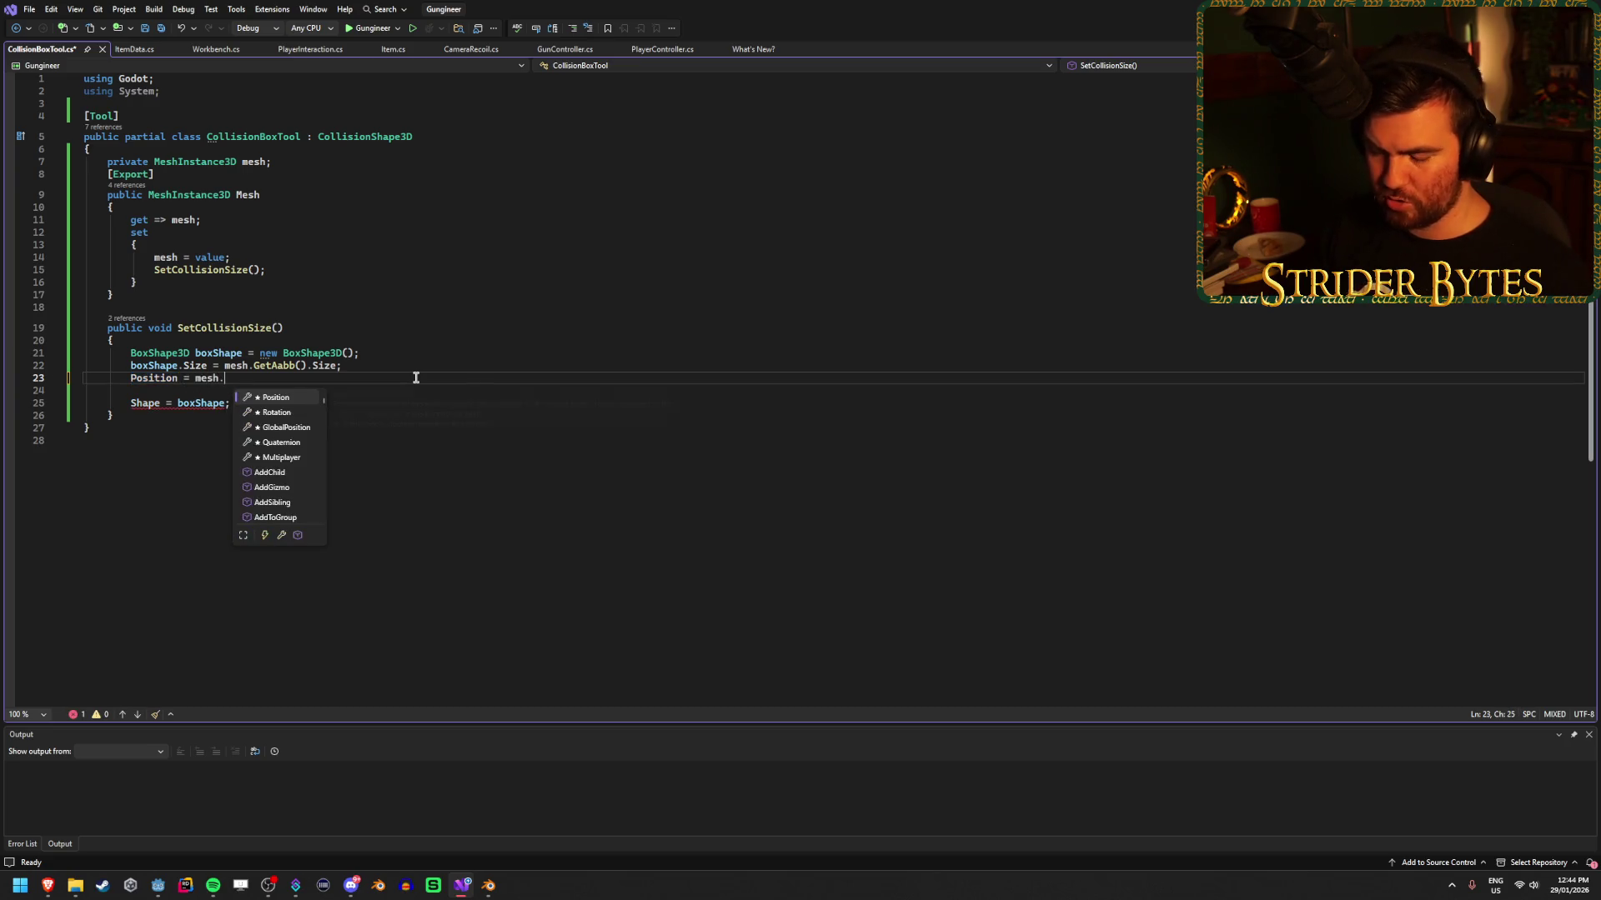
key(Tab)
text(* mesh.GetA)
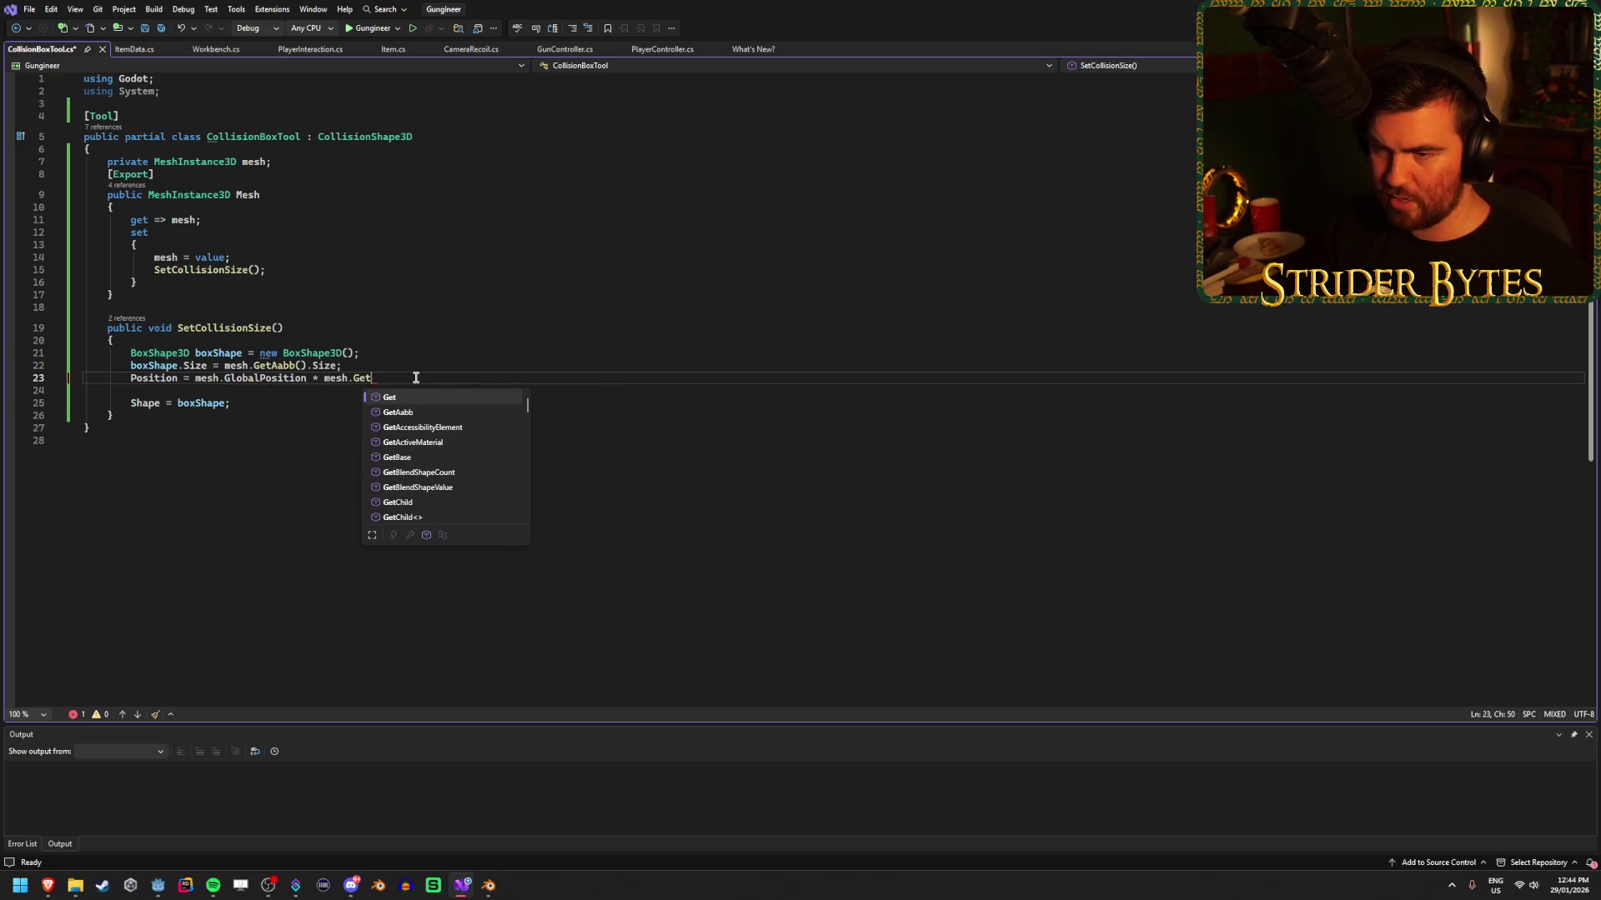
key(Tab)
text(())
key(ctrl+s)
Append .Position to the GetAabb() call so the line ends in mesh.GetAabb().Position.
mouse_move(385, 379)
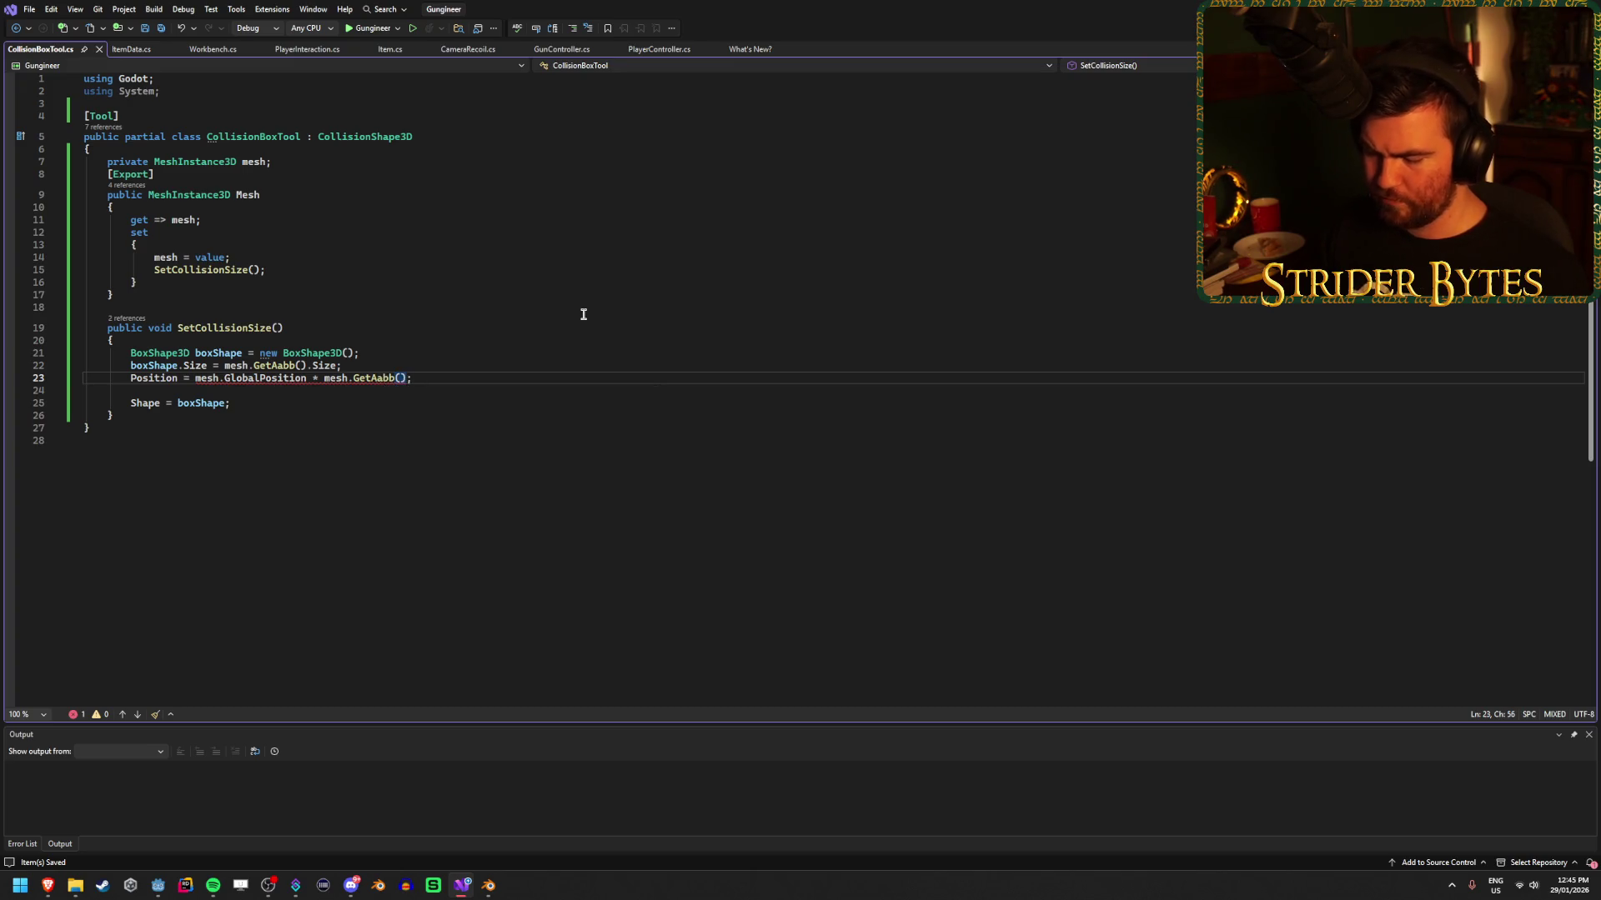
key(Left)
text(.)
key(Down)
key(Tab)
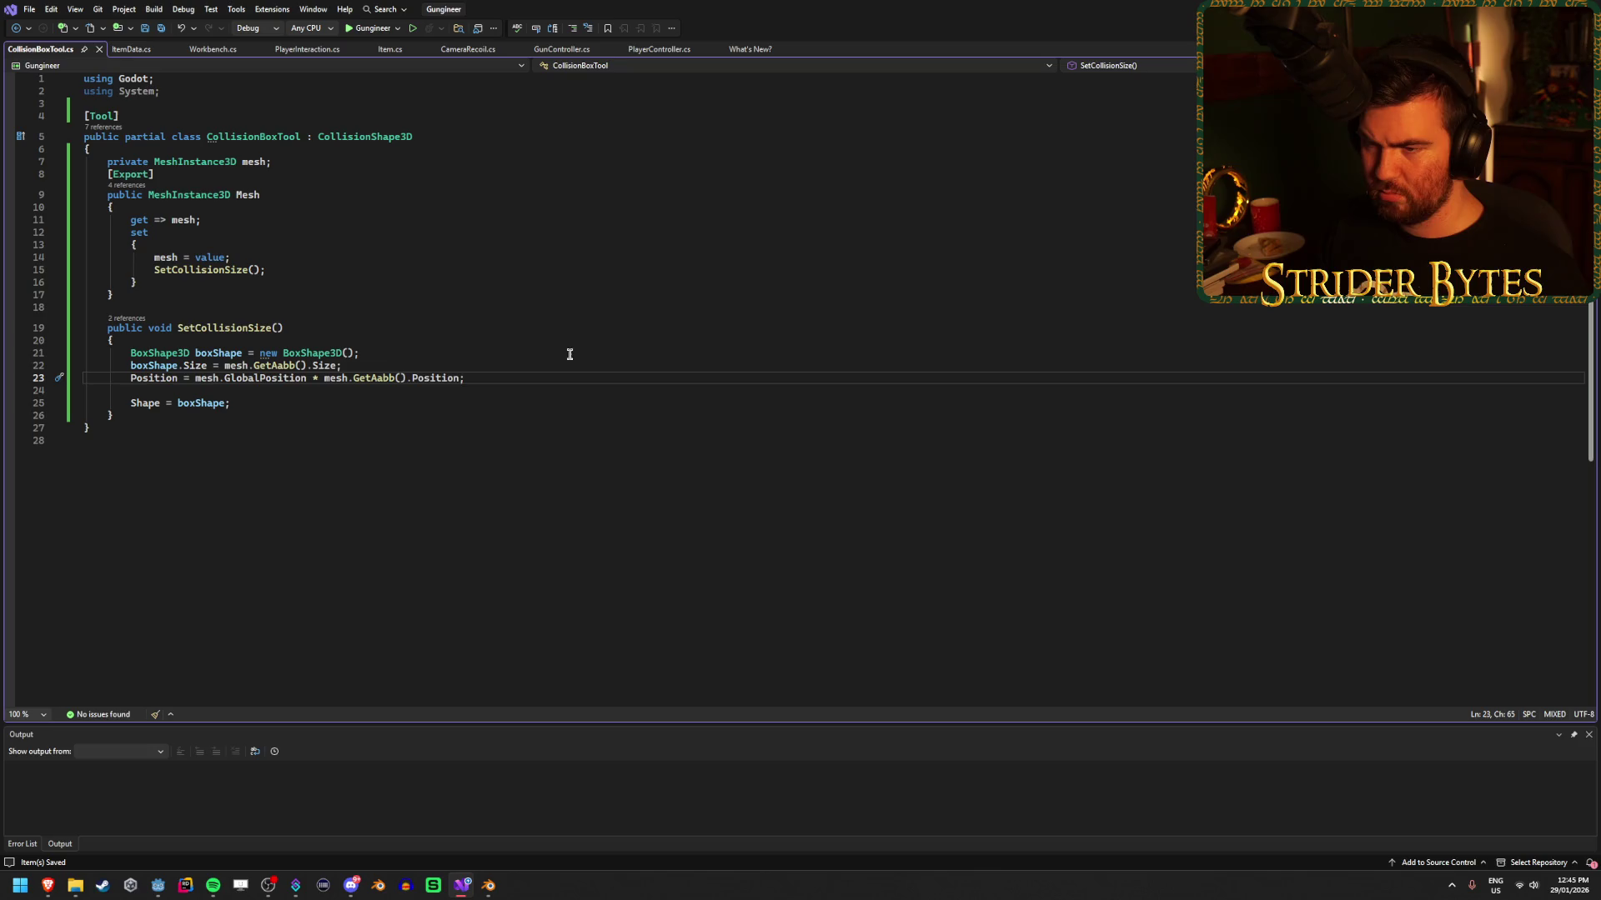
mouse_move(47, 896)
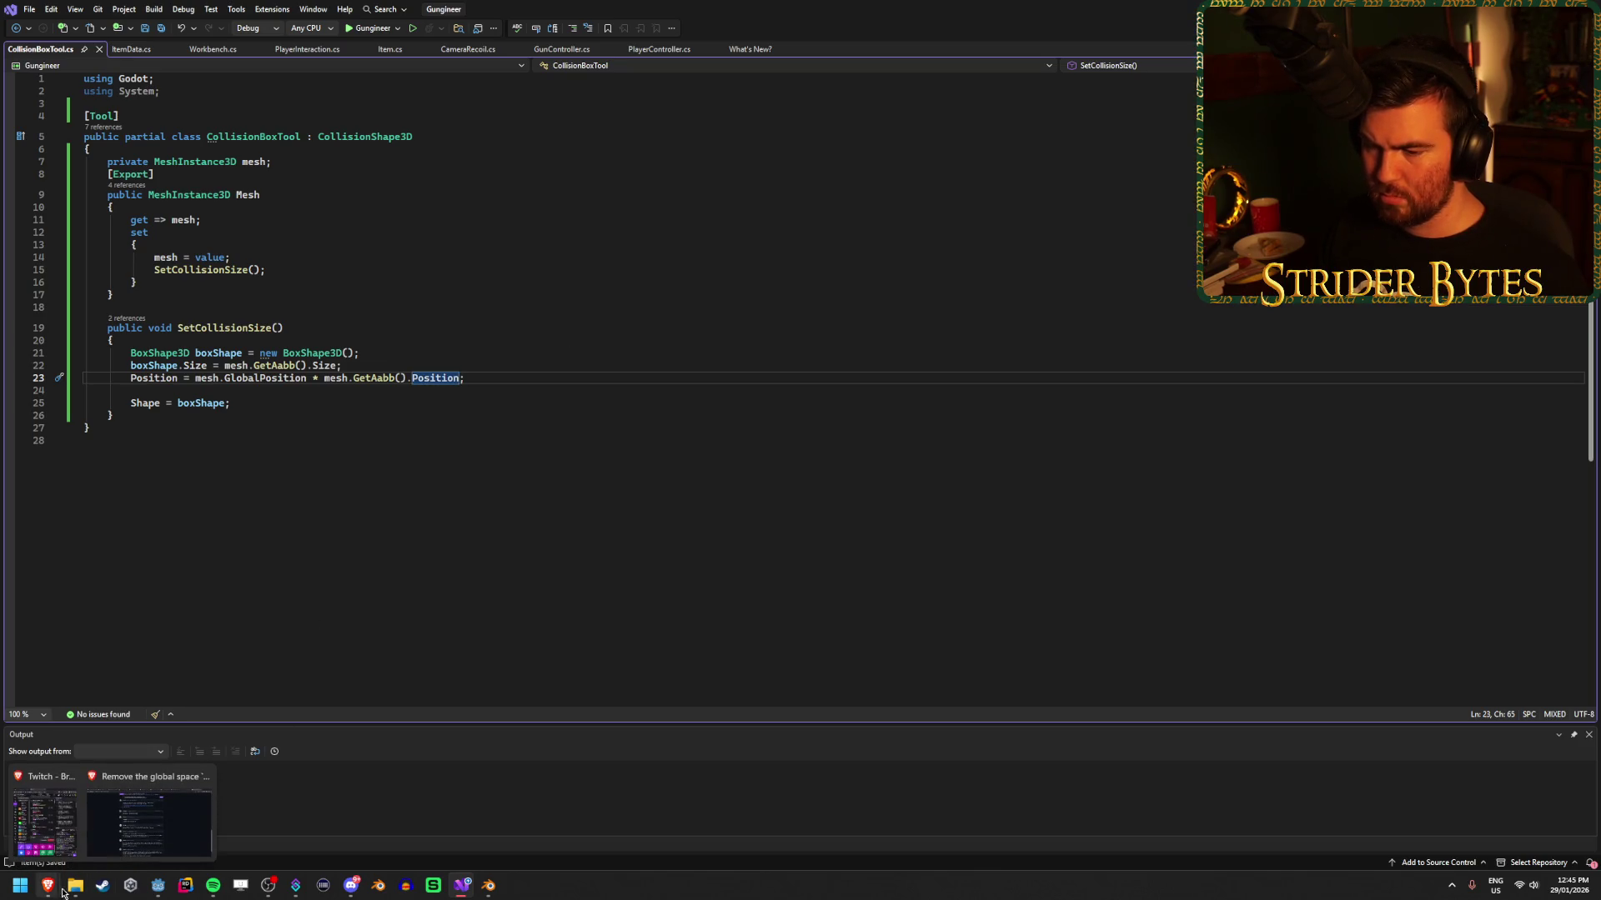
click(159, 883)
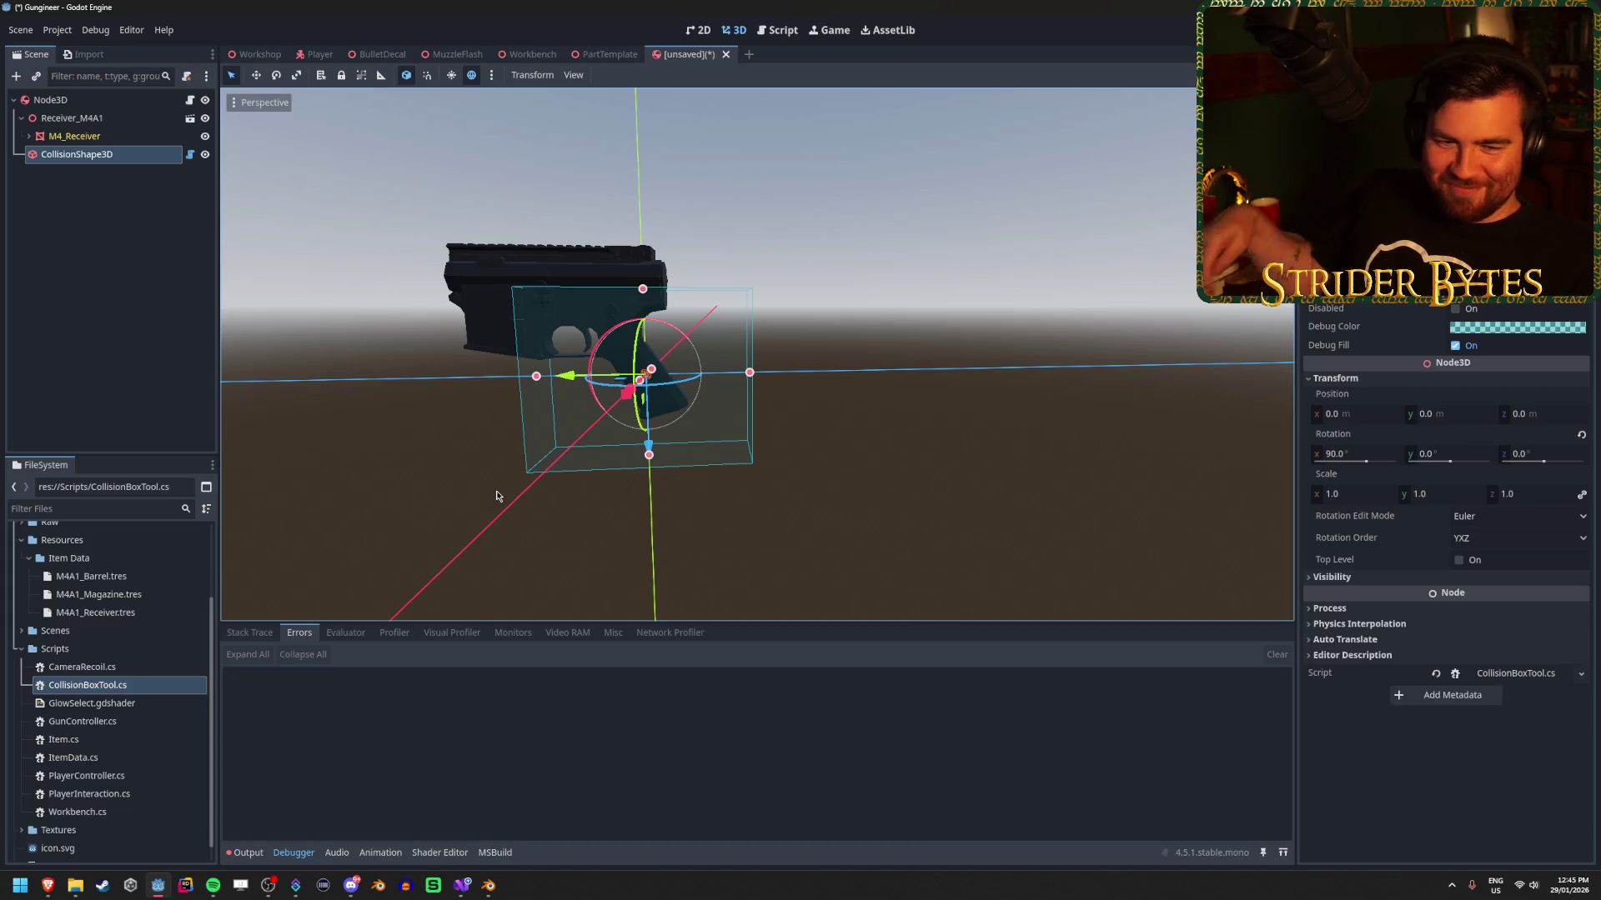
Glance back at the GitHub pull request before returning to the Godot editor.
mouse_move(47, 885)
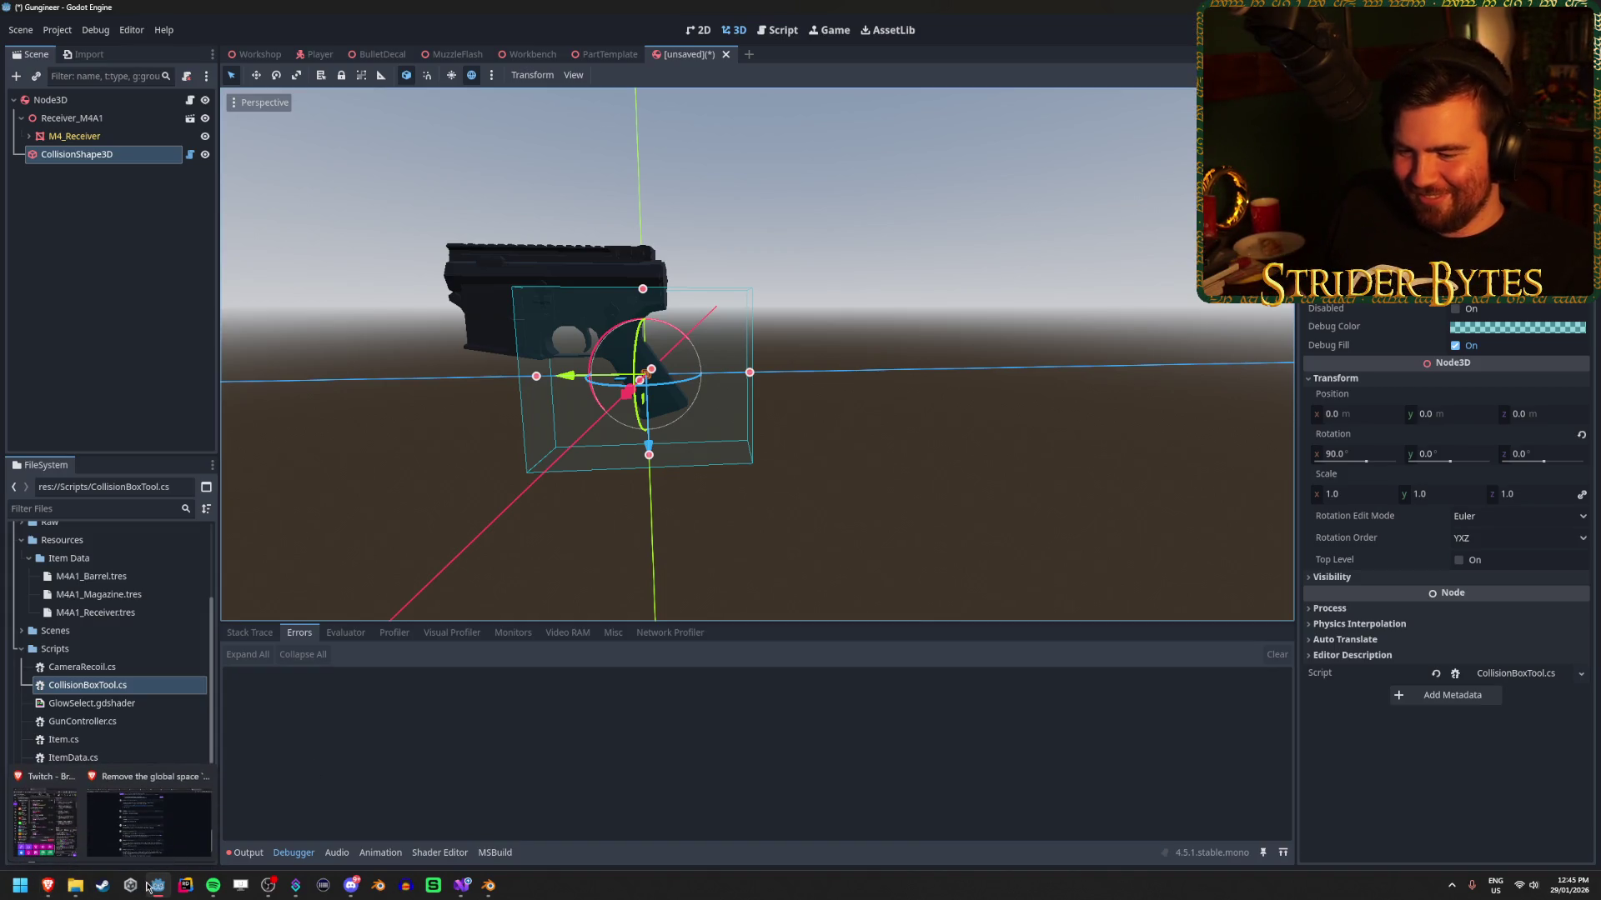
key(alt+Tab)
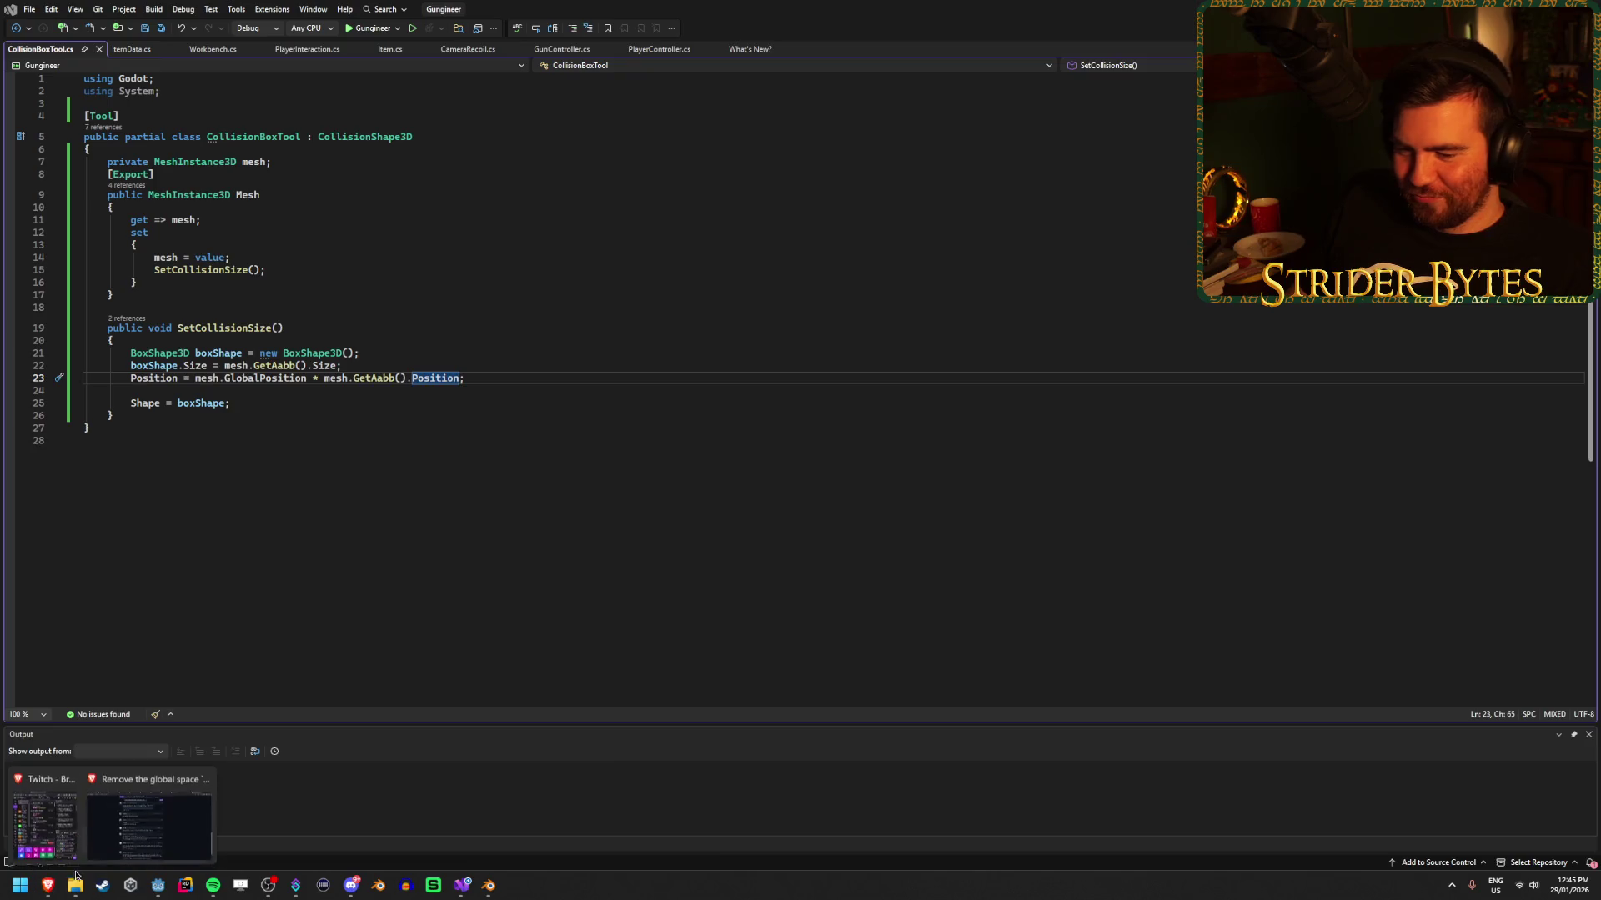
click(190, 808)
scroll(272, 550, up, 15)
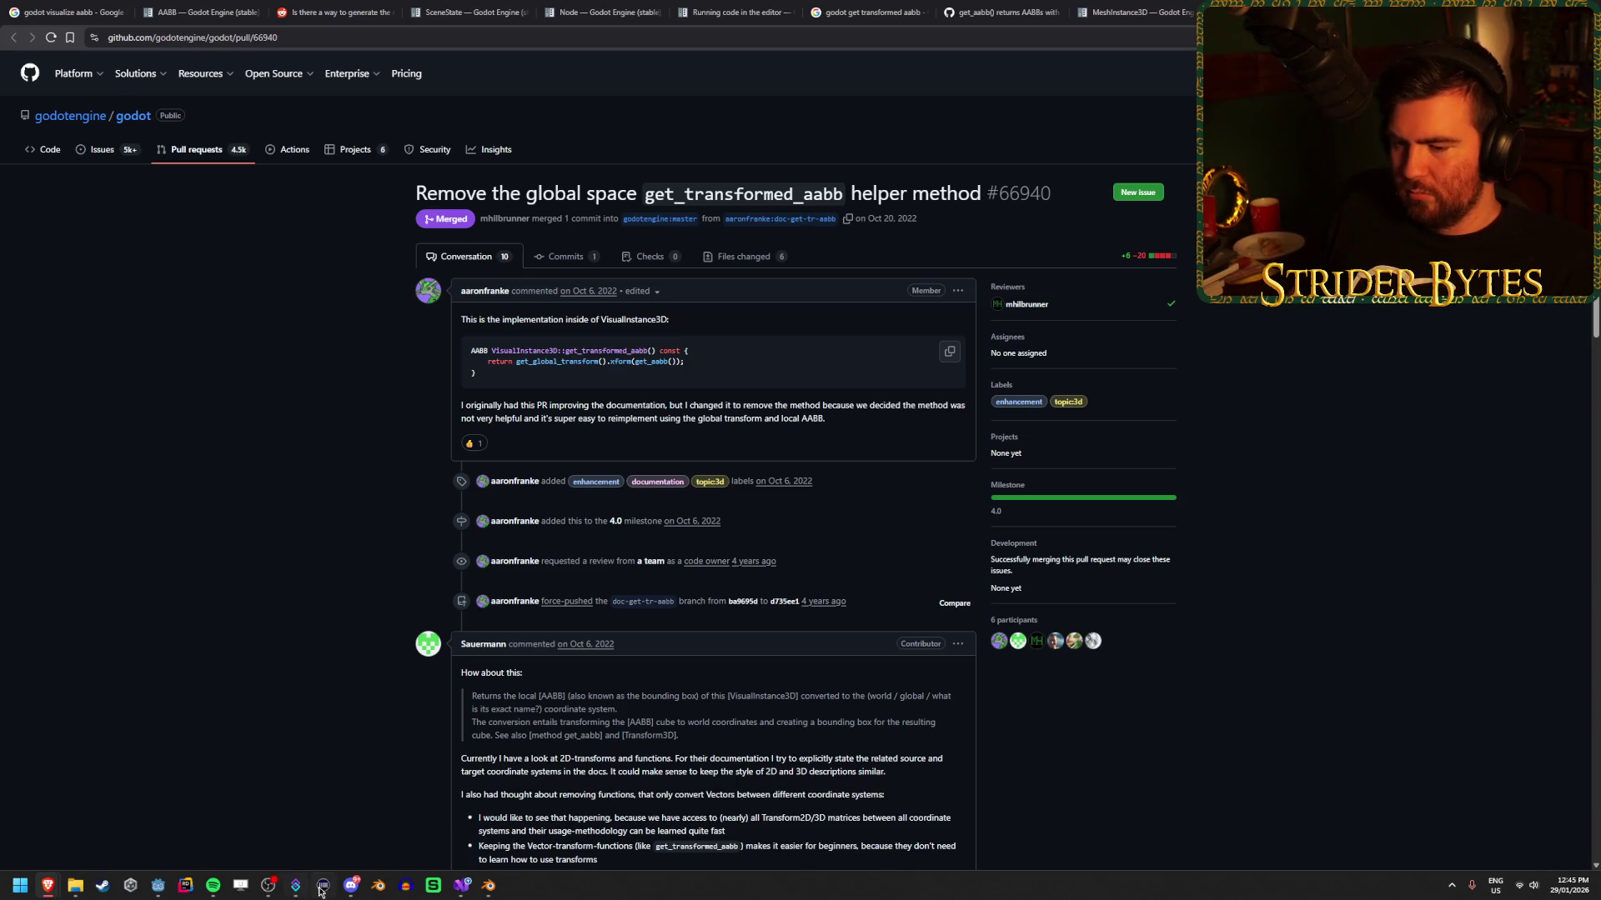
mouse_move(488, 889)
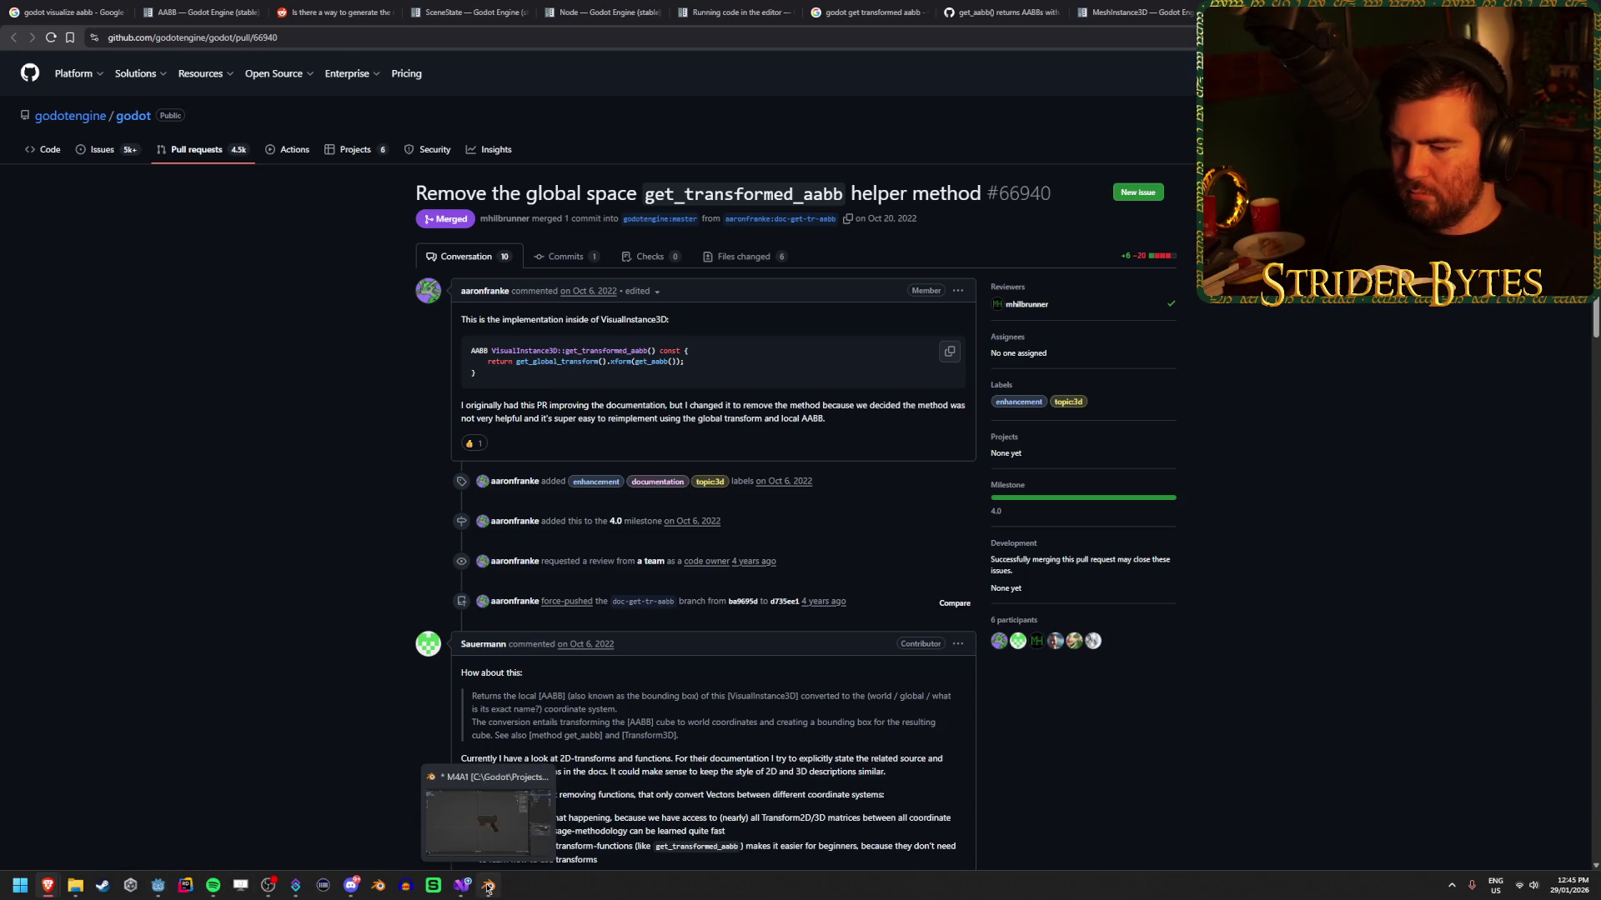
click(158, 887)
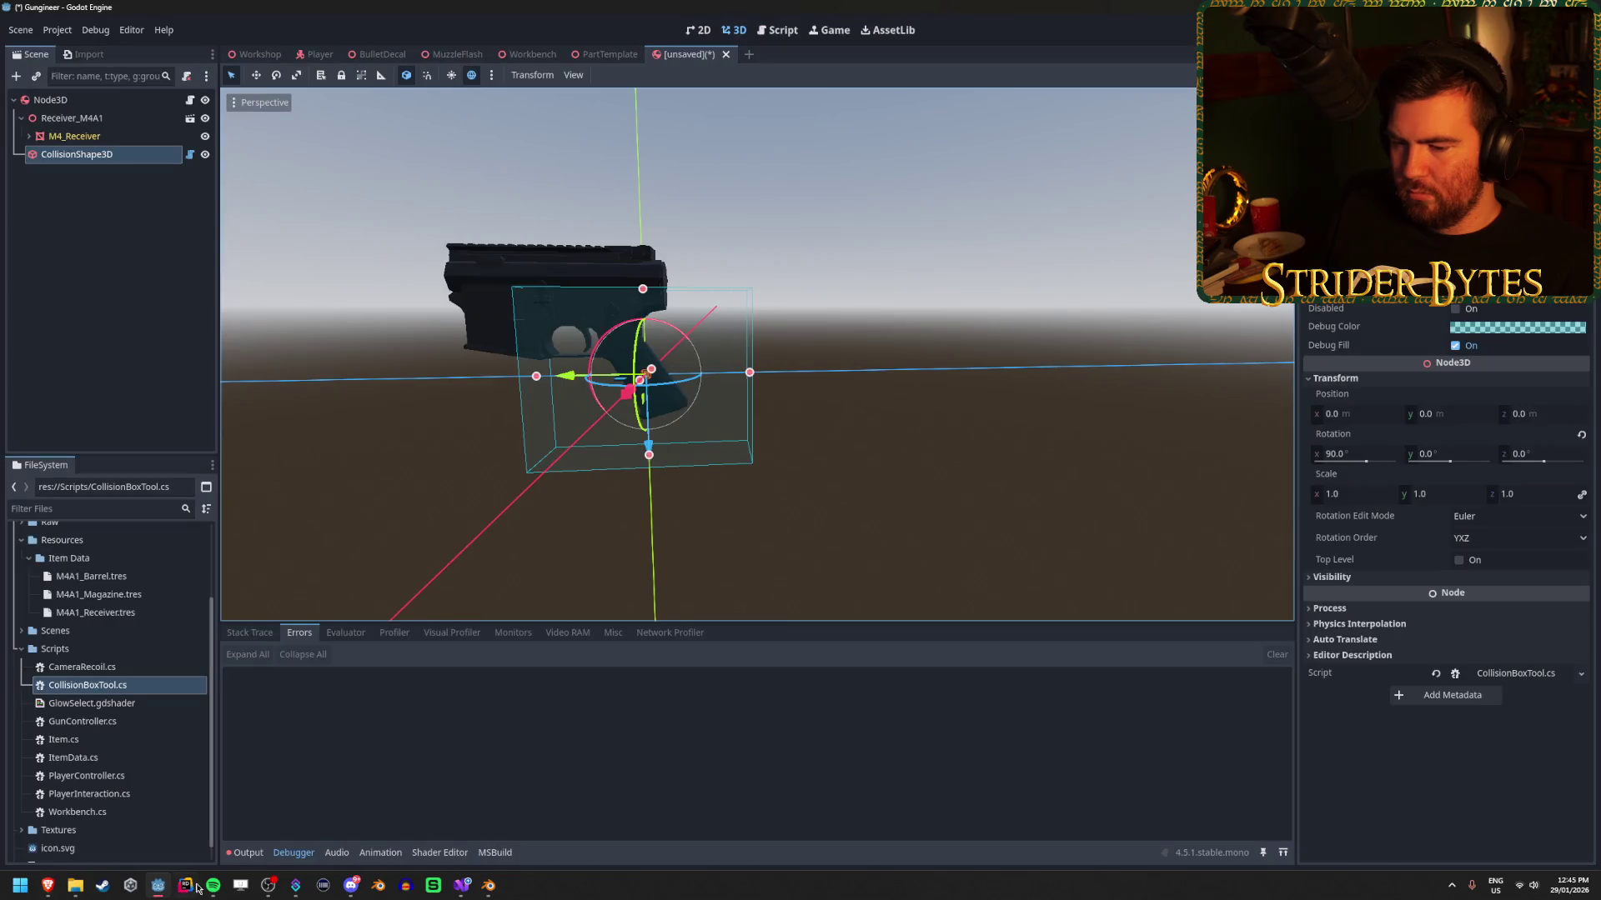
Change line 23 to assign GlobalPosition instead of Position.
click(461, 885)
double_click(153, 379)
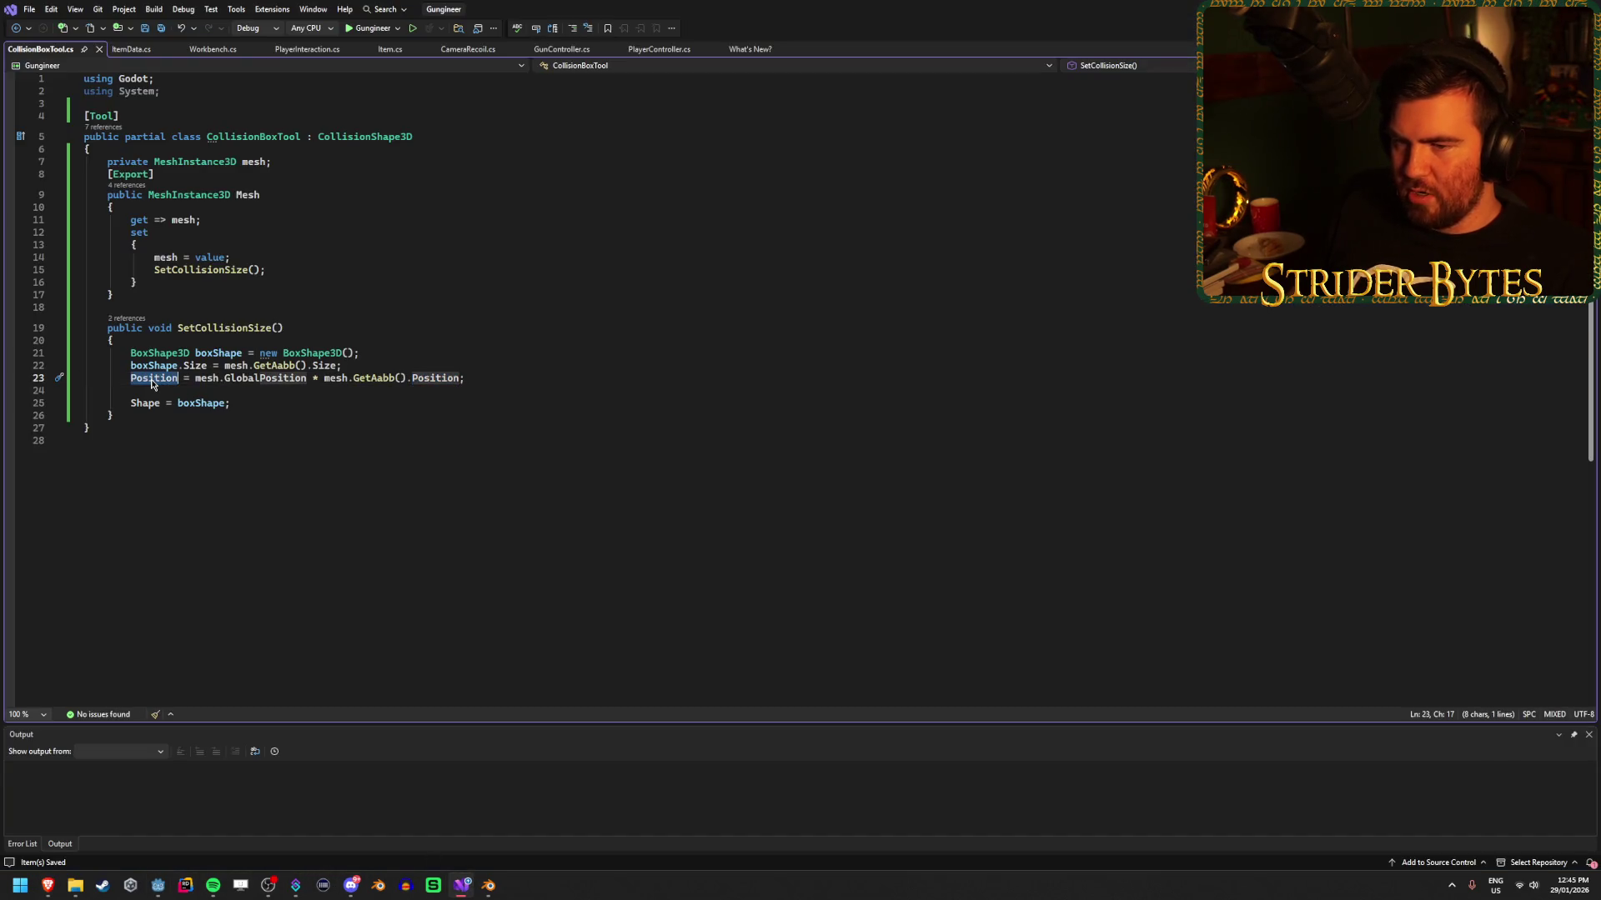
text(Global)
key(Down)
key(Down)
key(Down)
key(Tab)
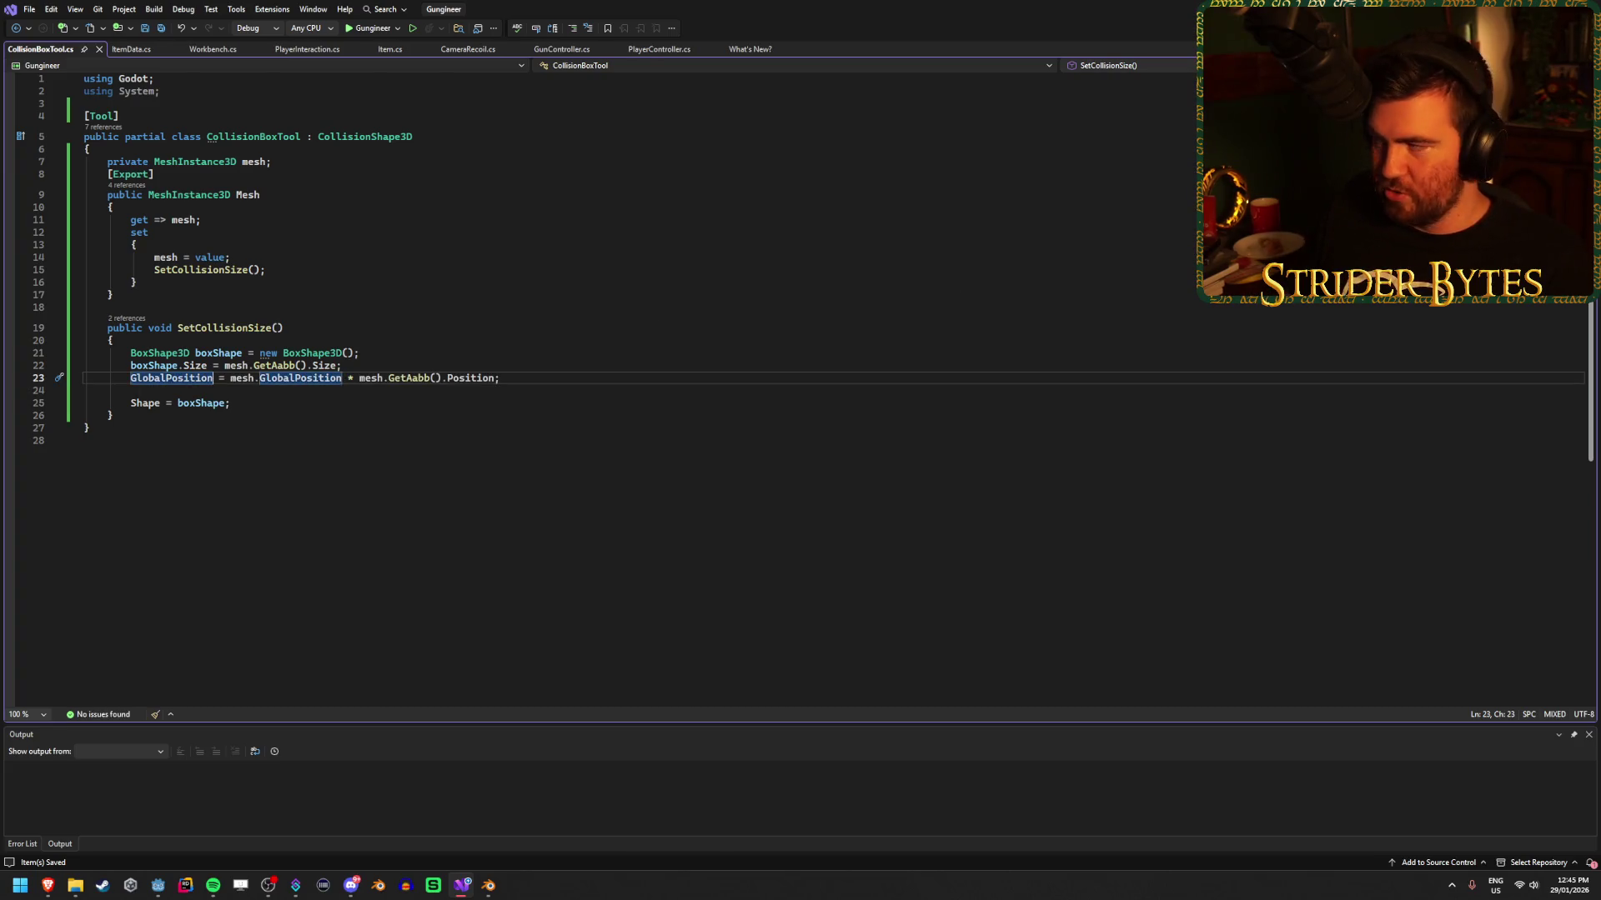
key(alt+Tab)
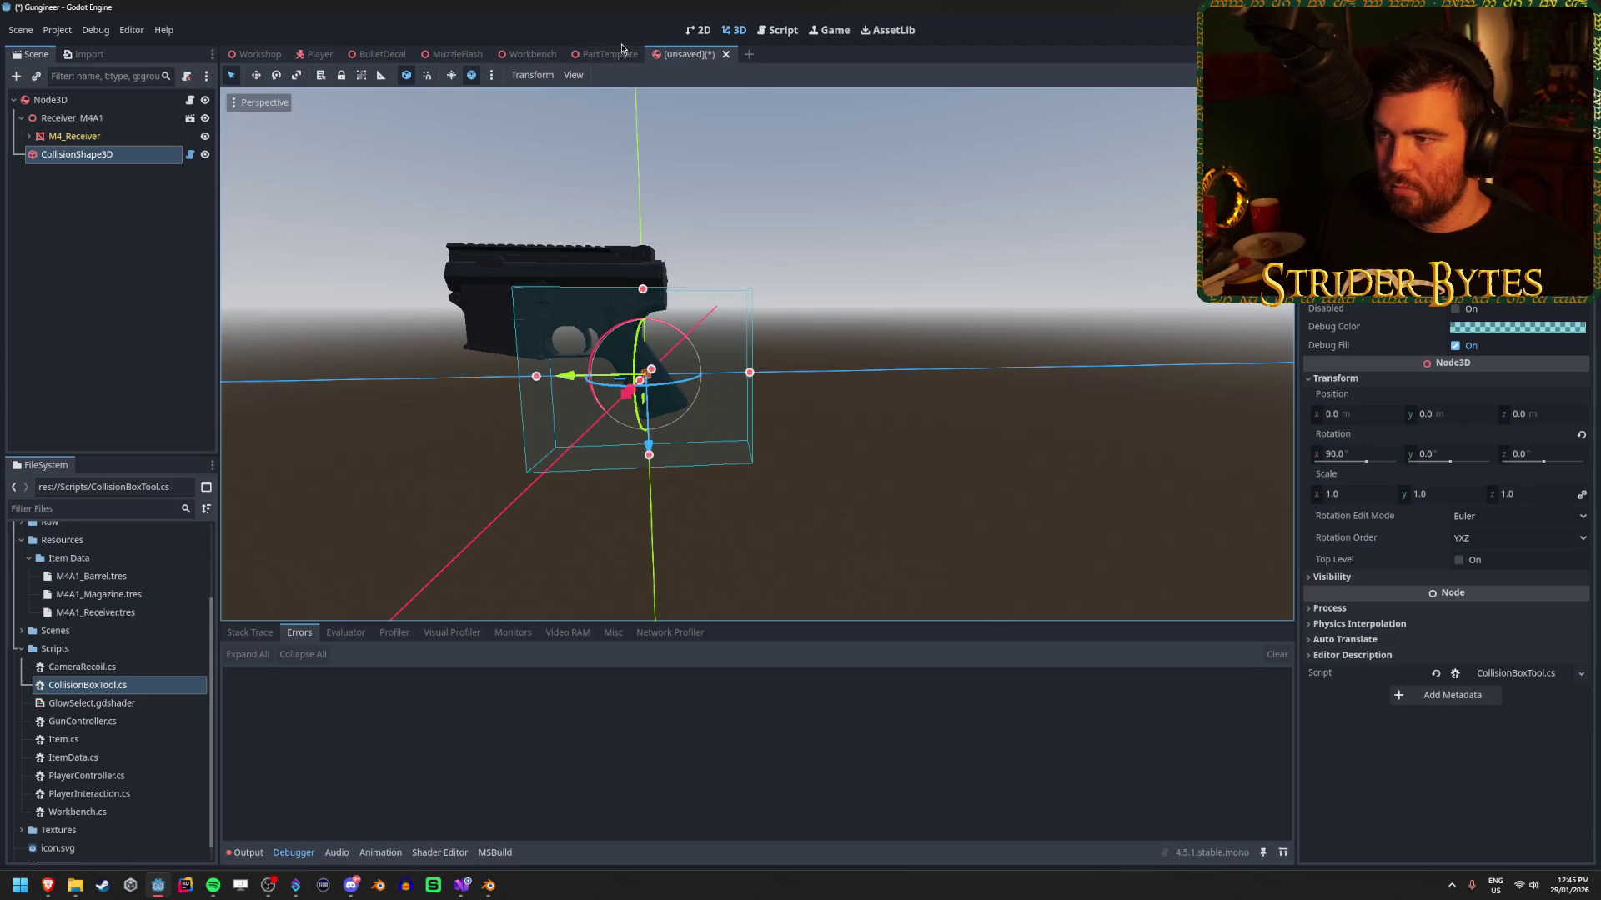
Rebuild the C# project with Alt+B, frame the CollisionShape3D, then return to line 23 of the script.
key(alt+b)
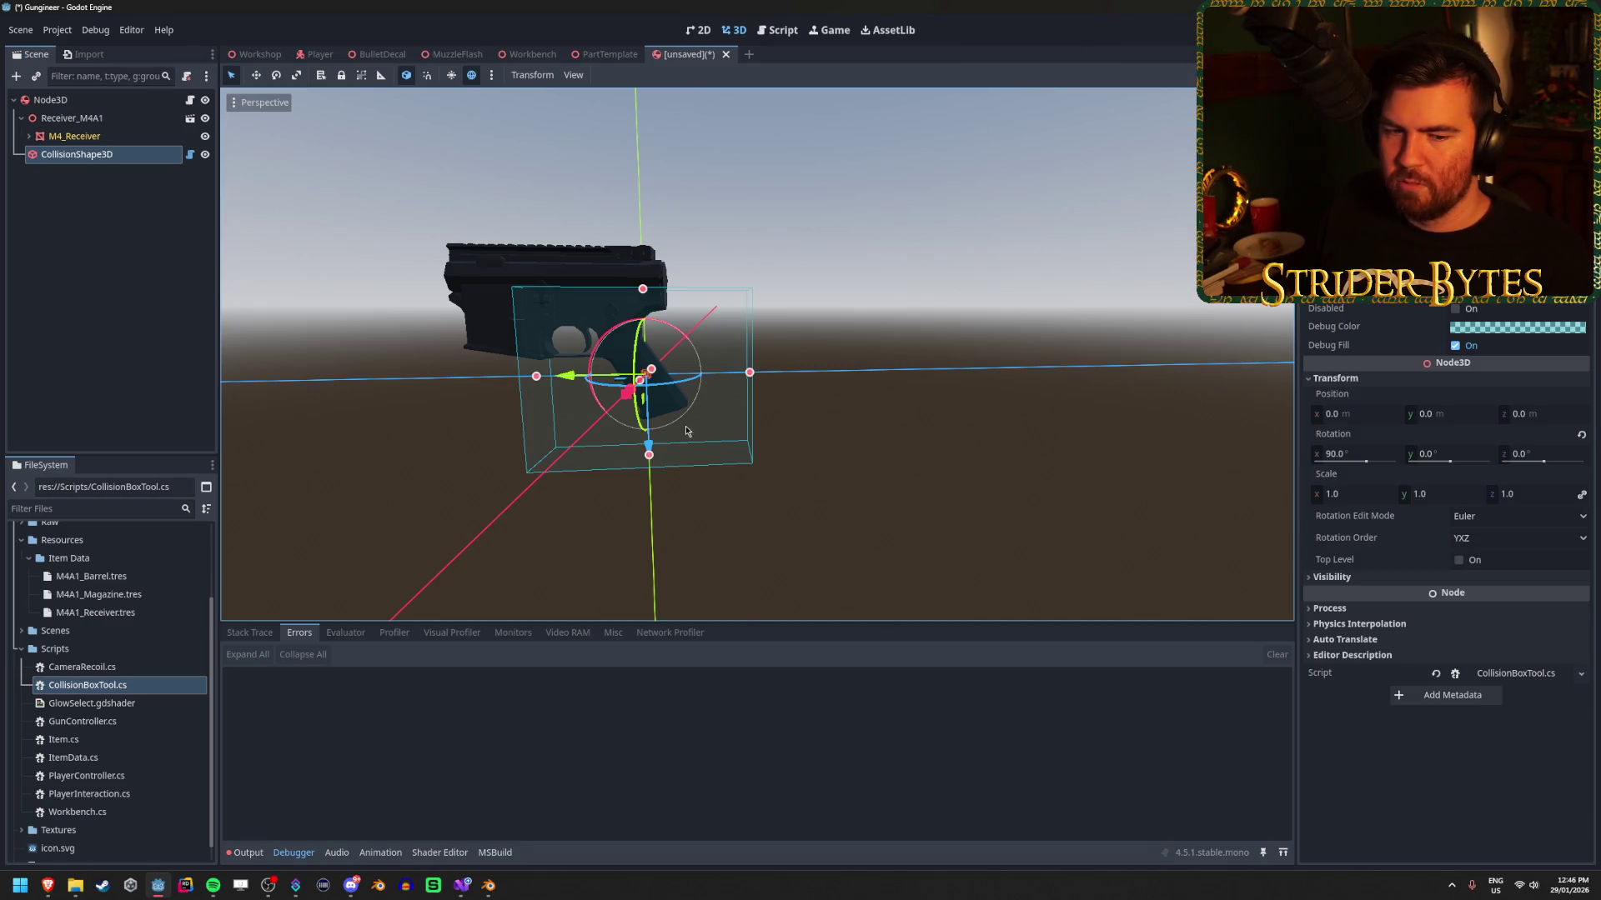
key(f)
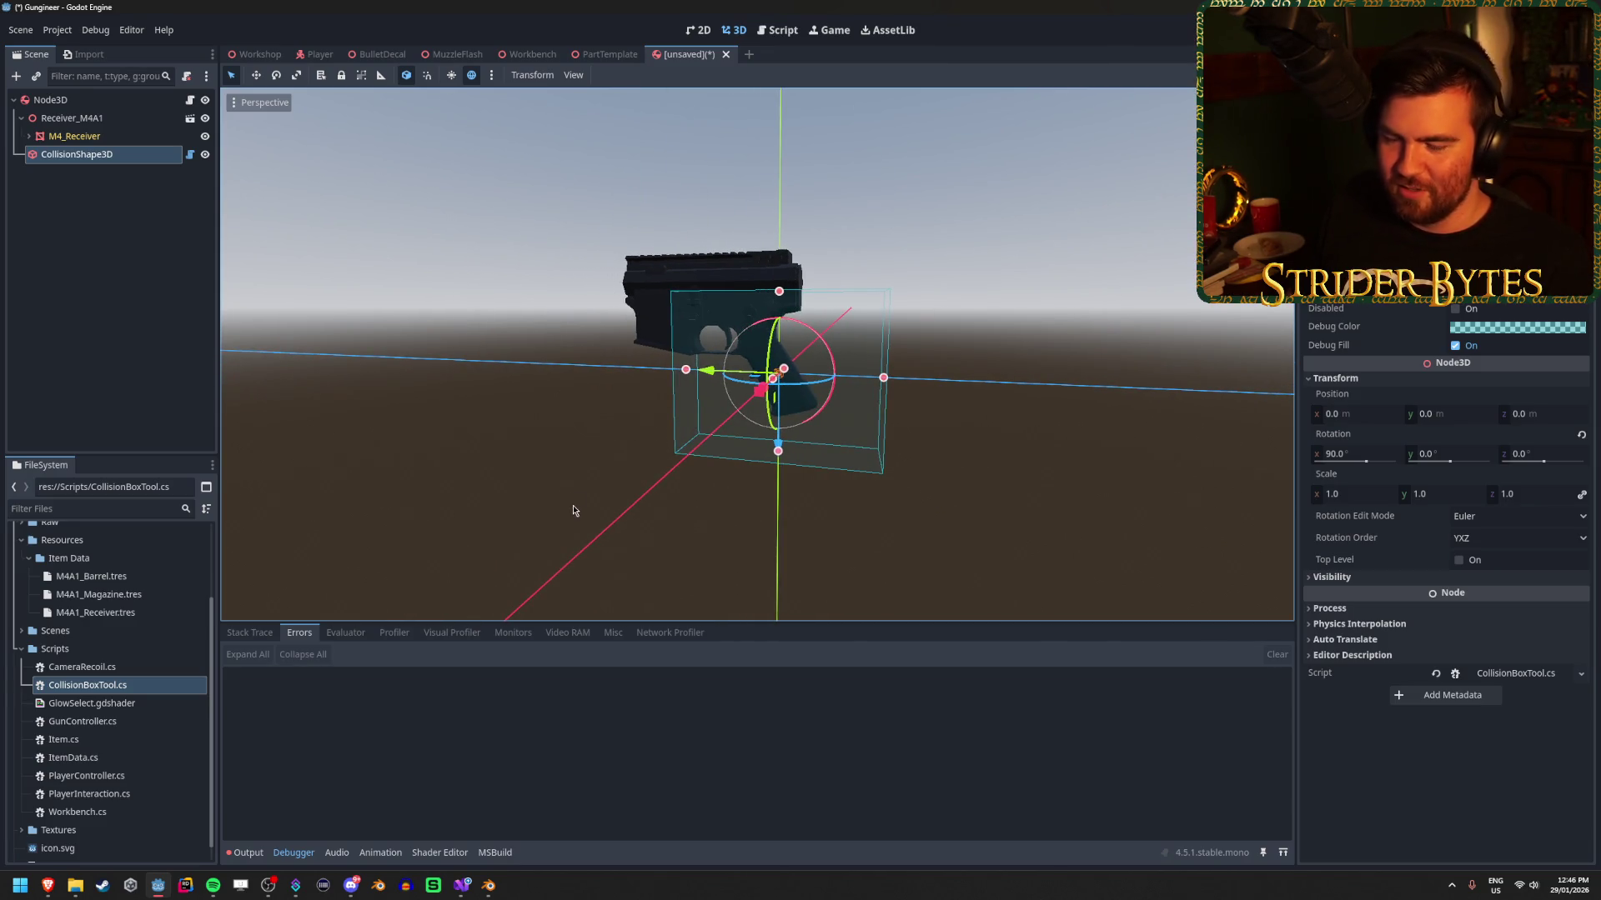
click(461, 885)
click(474, 405)
click(525, 387)
click(534, 377)
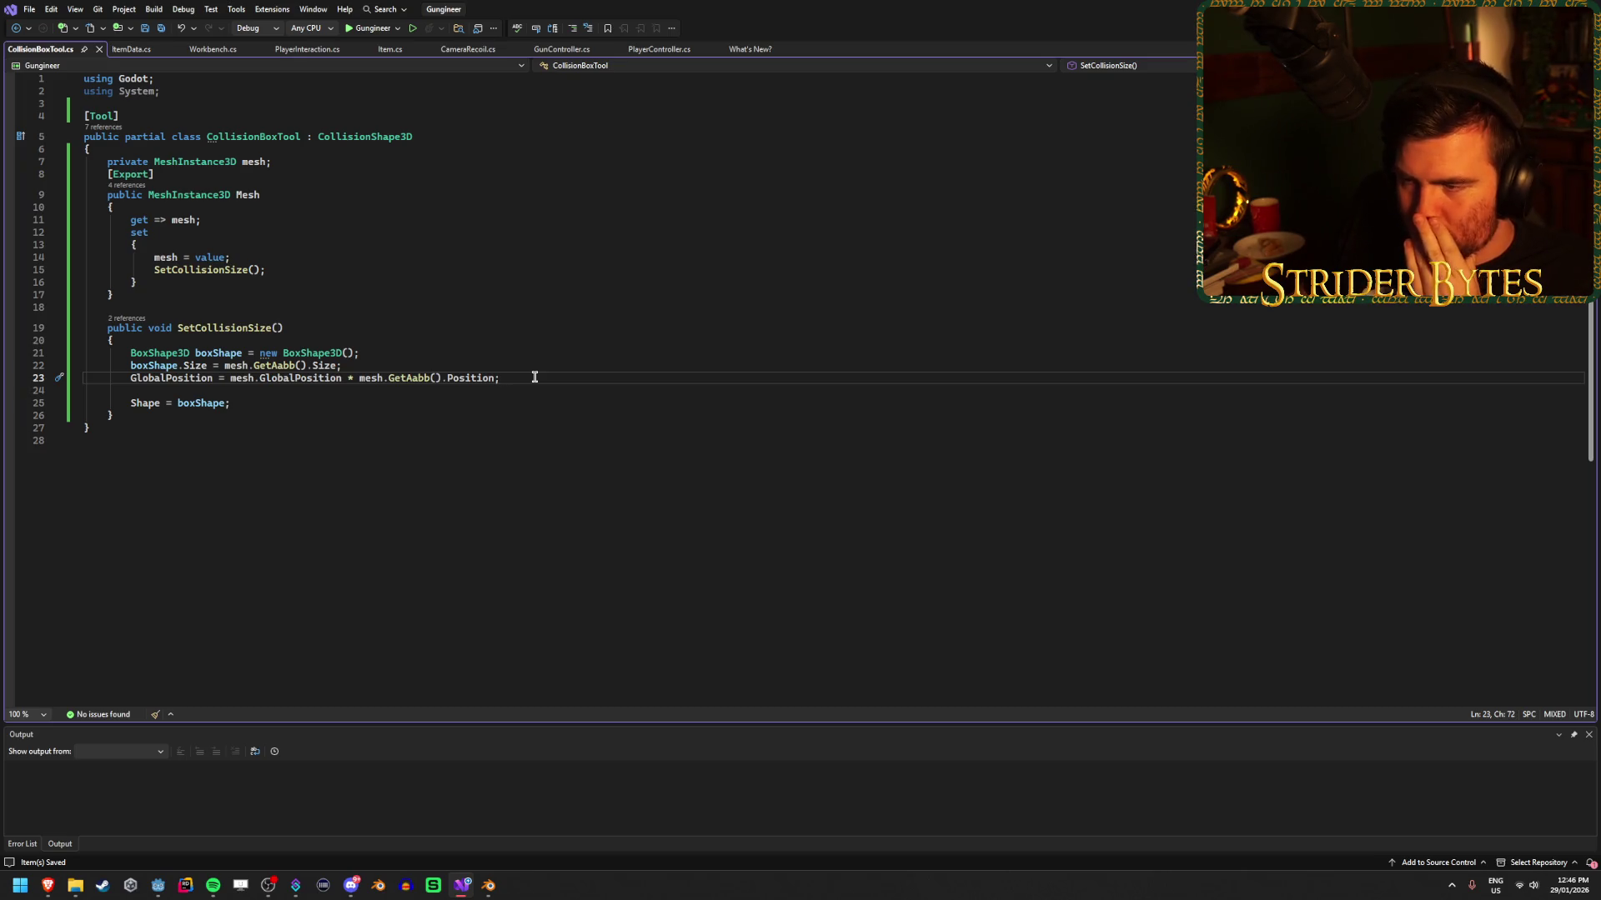
Pan the Godot viewport to check the collision box against the receiver, then bring up pull request #66940.
click(160, 889)
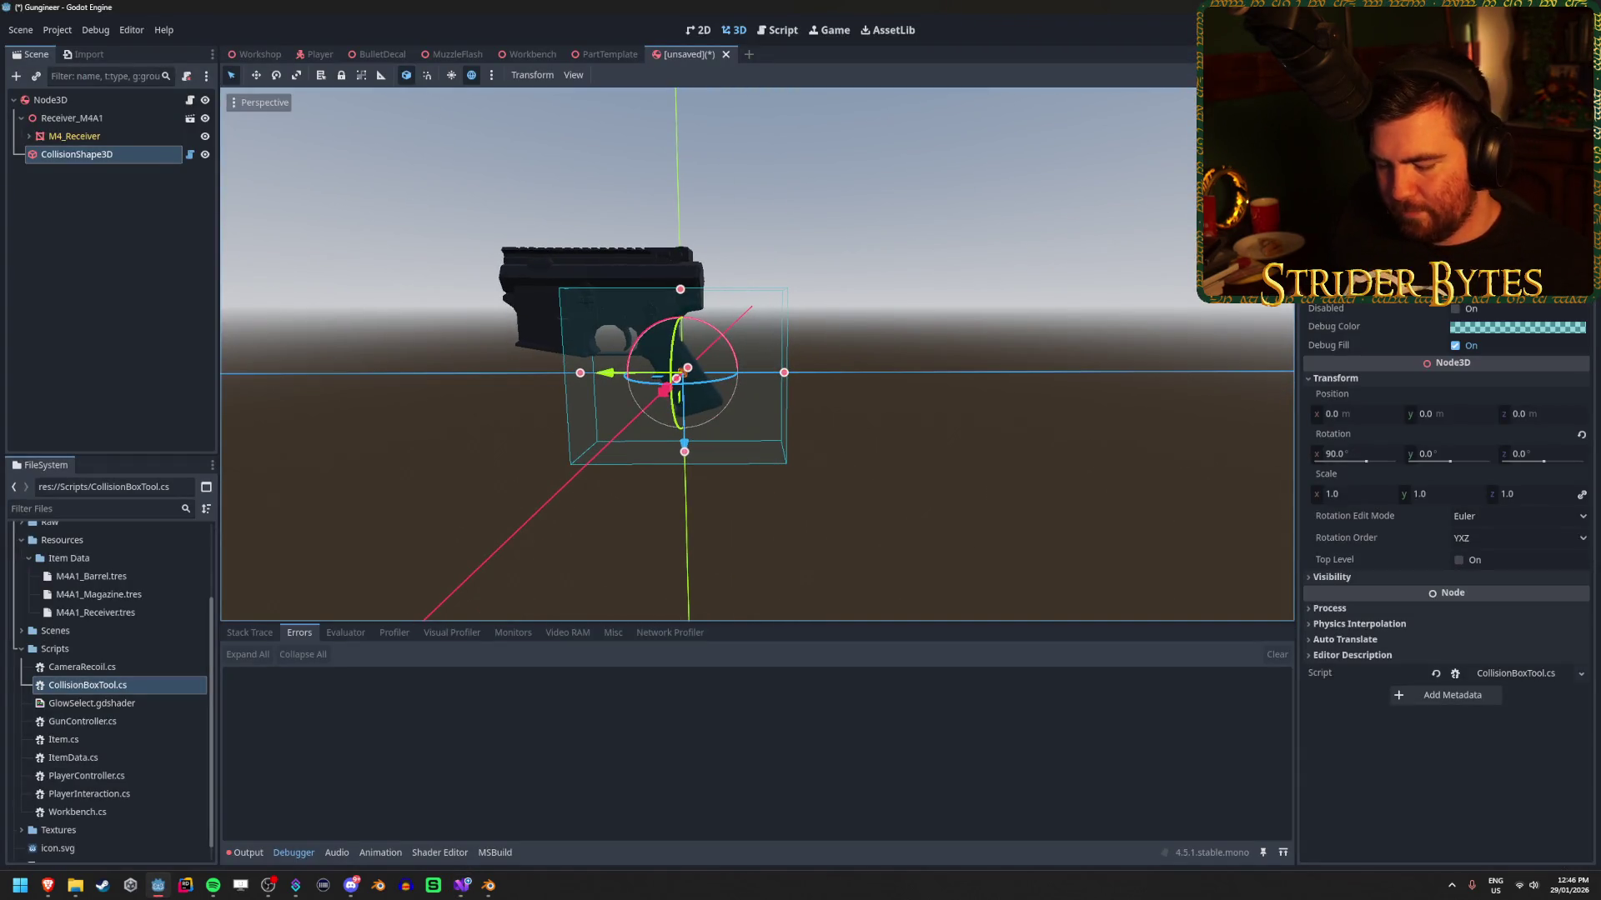
key(a)
key(d)
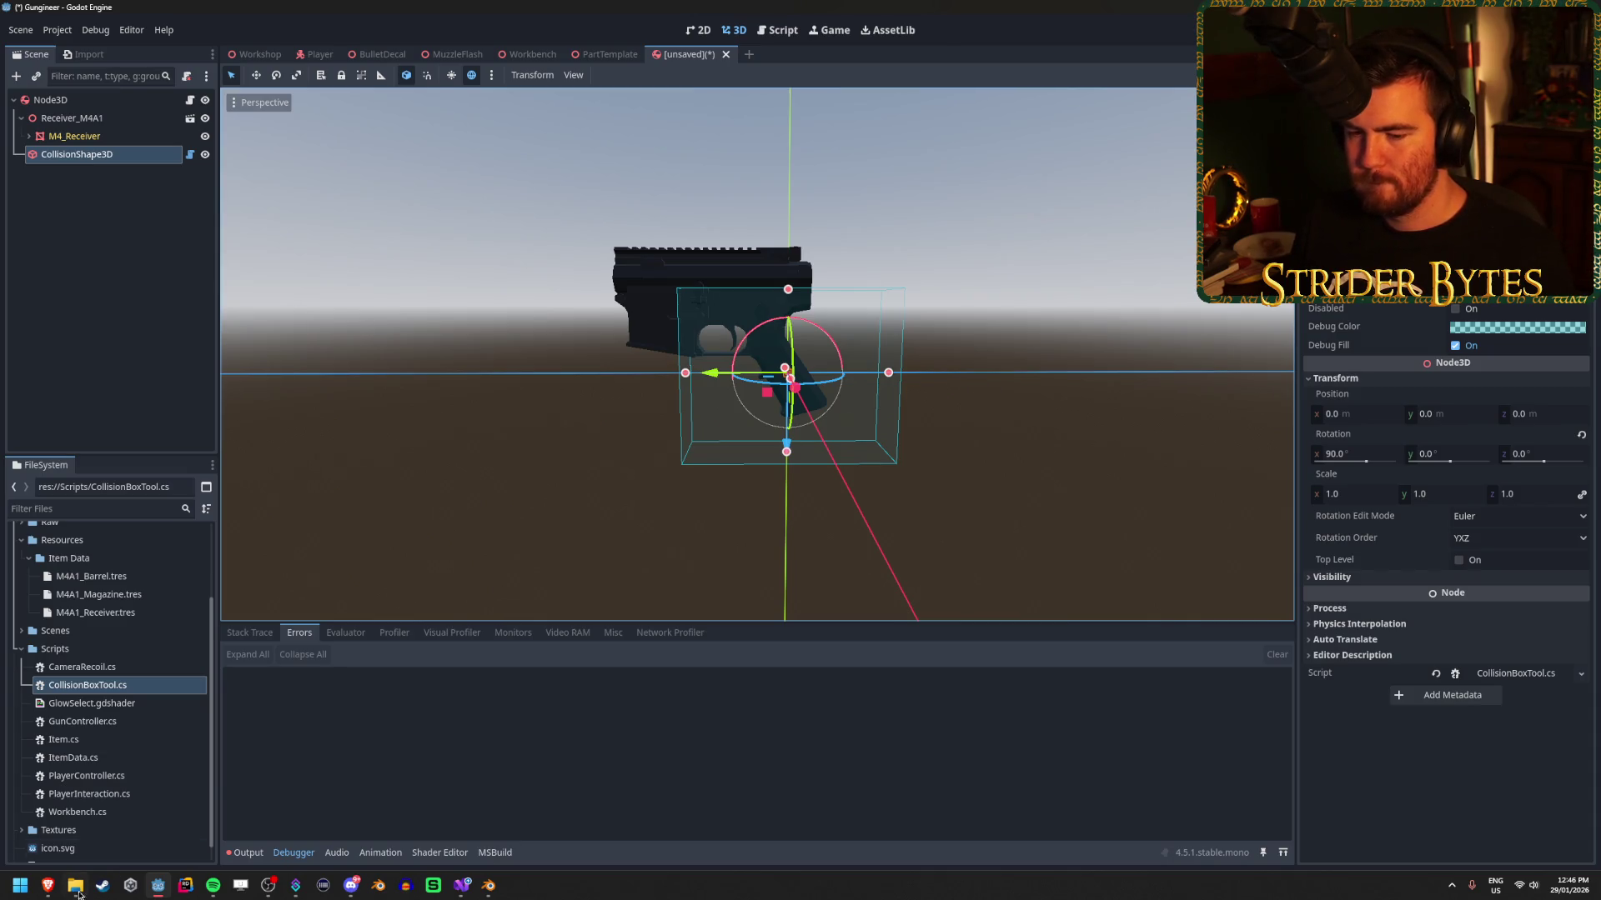
mouse_move(41, 892)
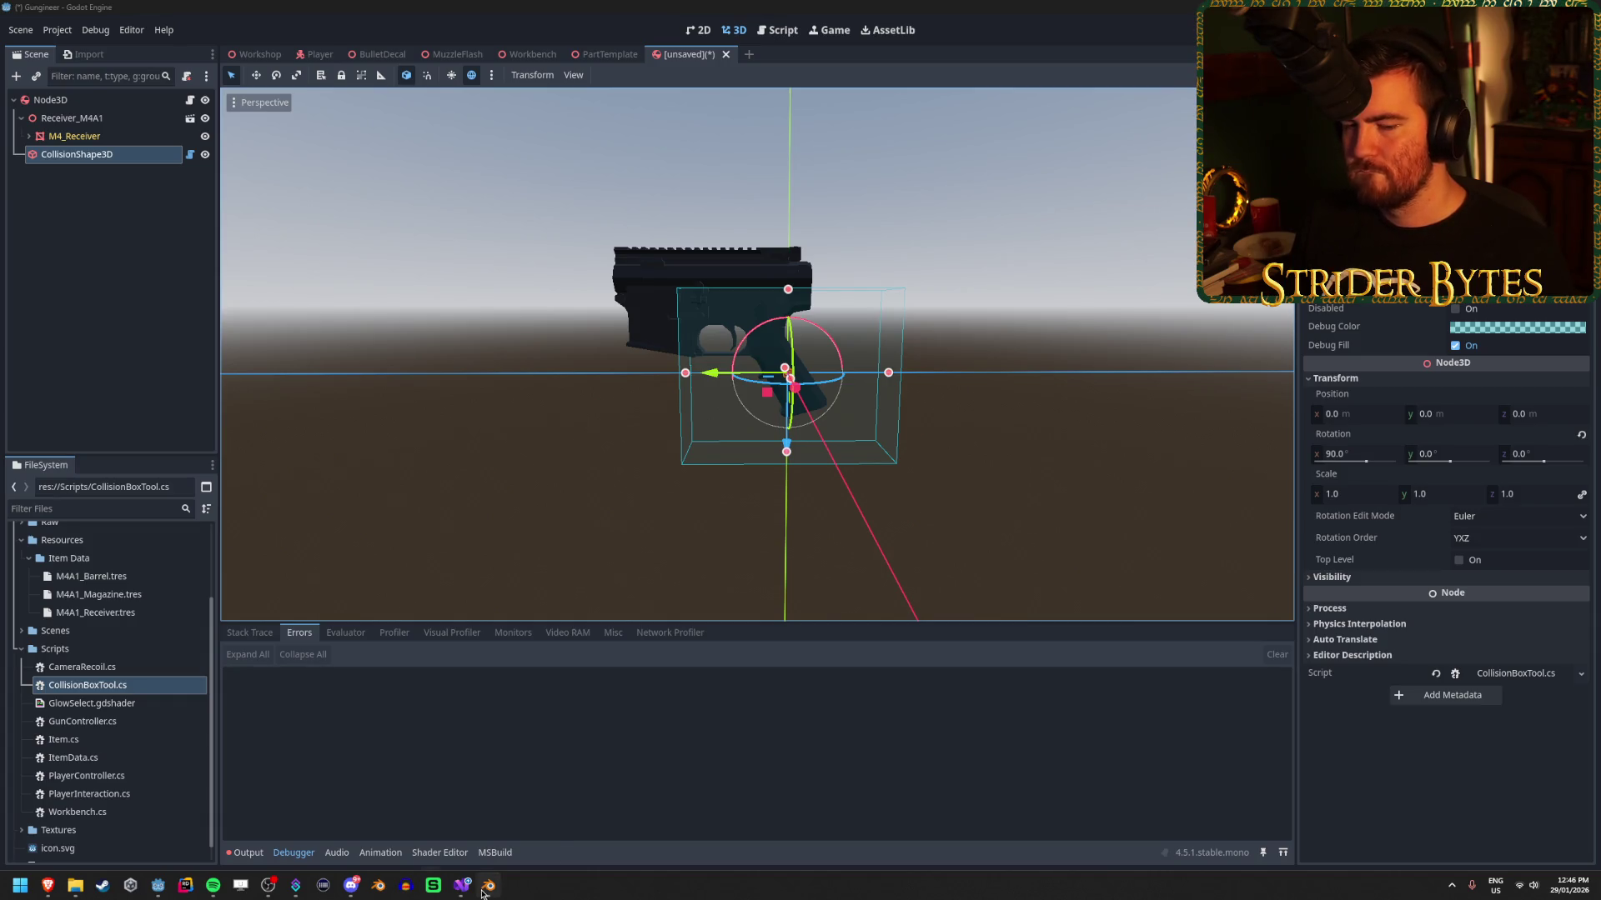
mouse_move(482, 890)
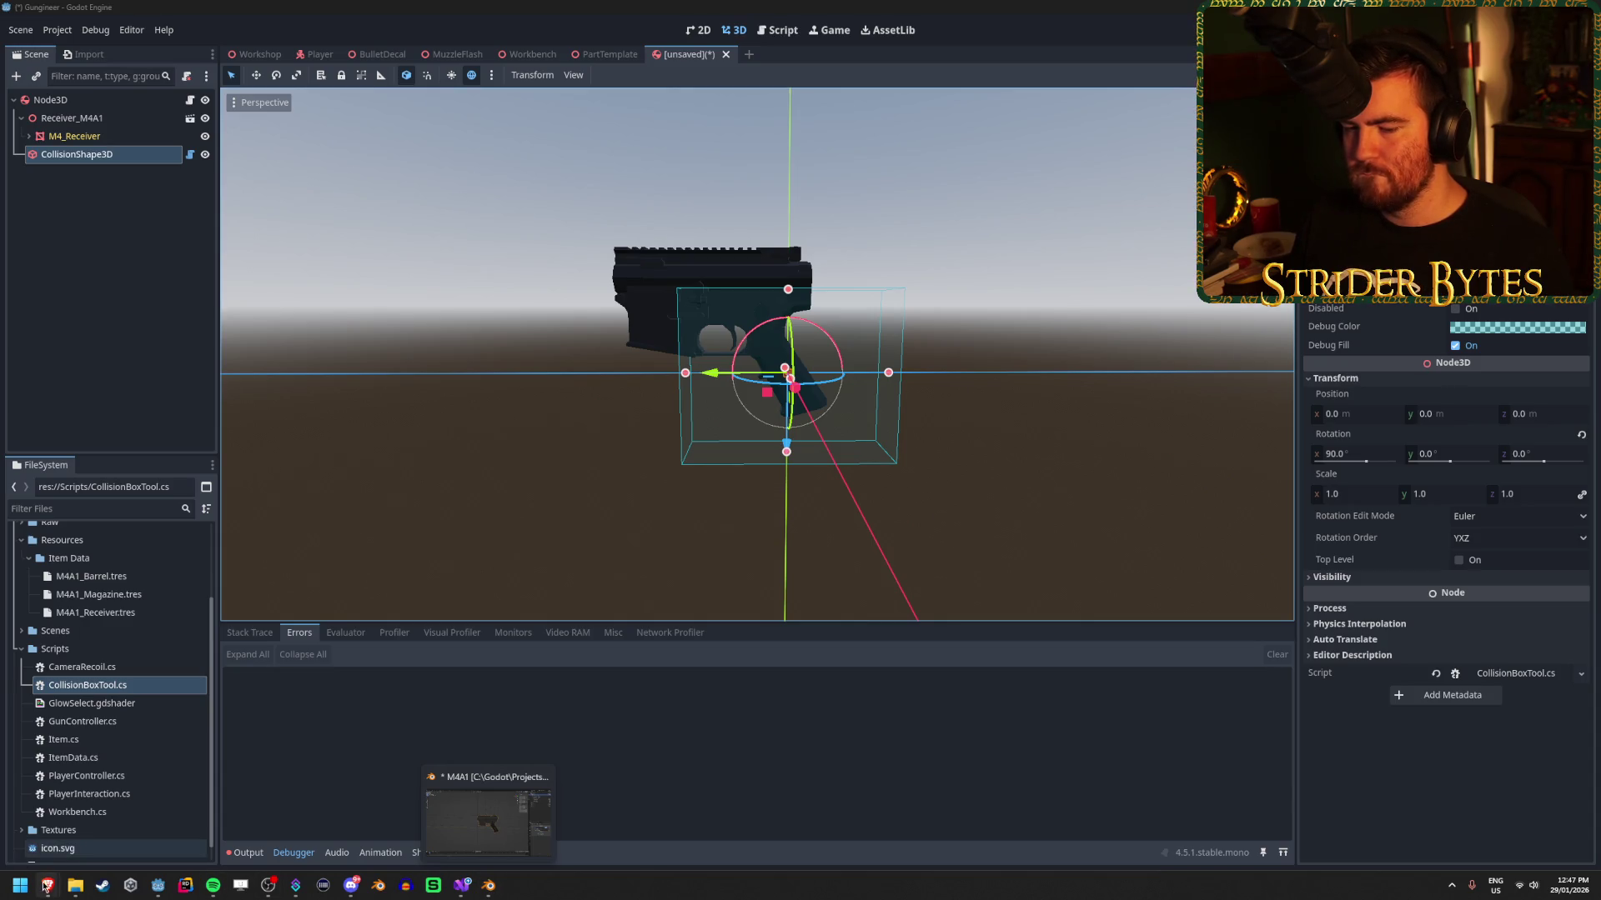
click(148, 821)
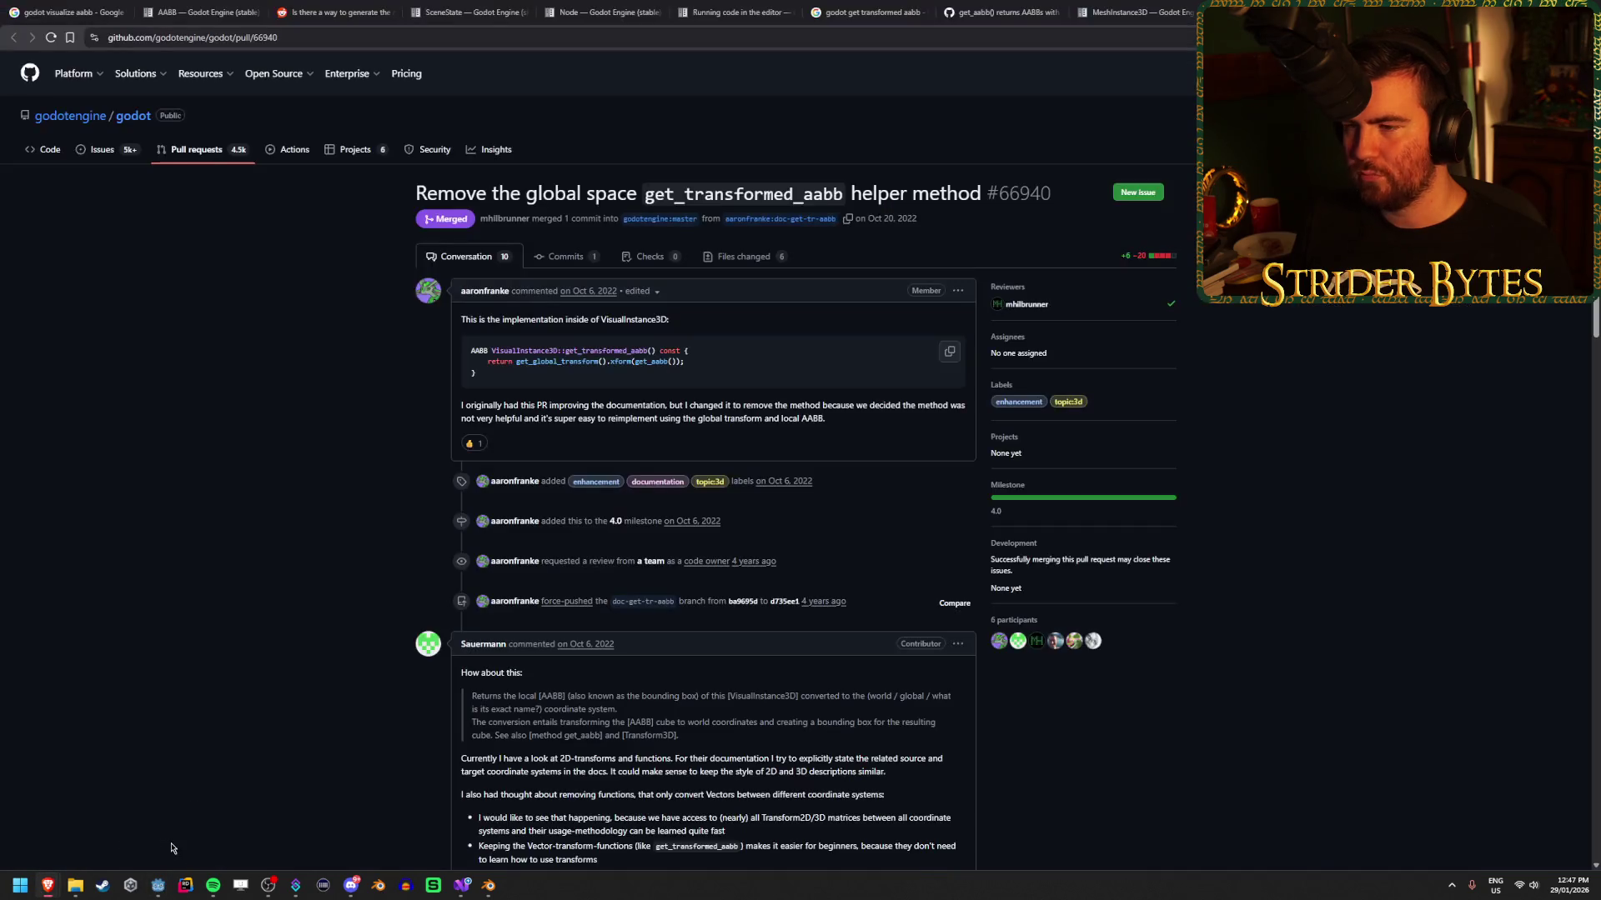
Close the MeshInstance3D documentation and Stack Overflow tabs.
click(1167, 5)
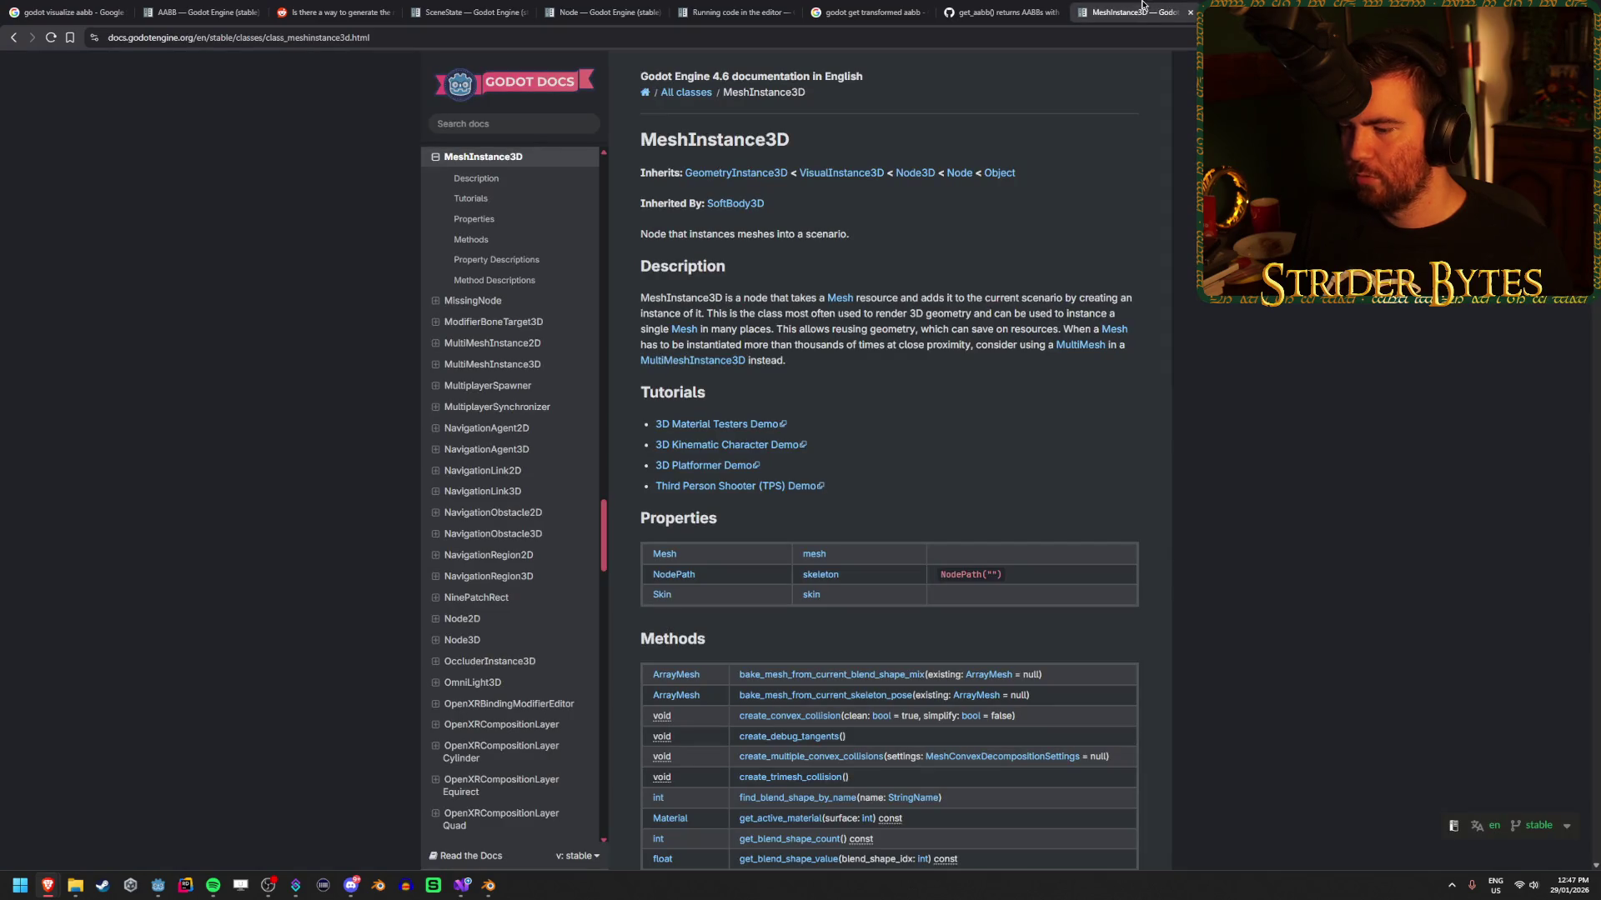
middle_click(1142, 6)
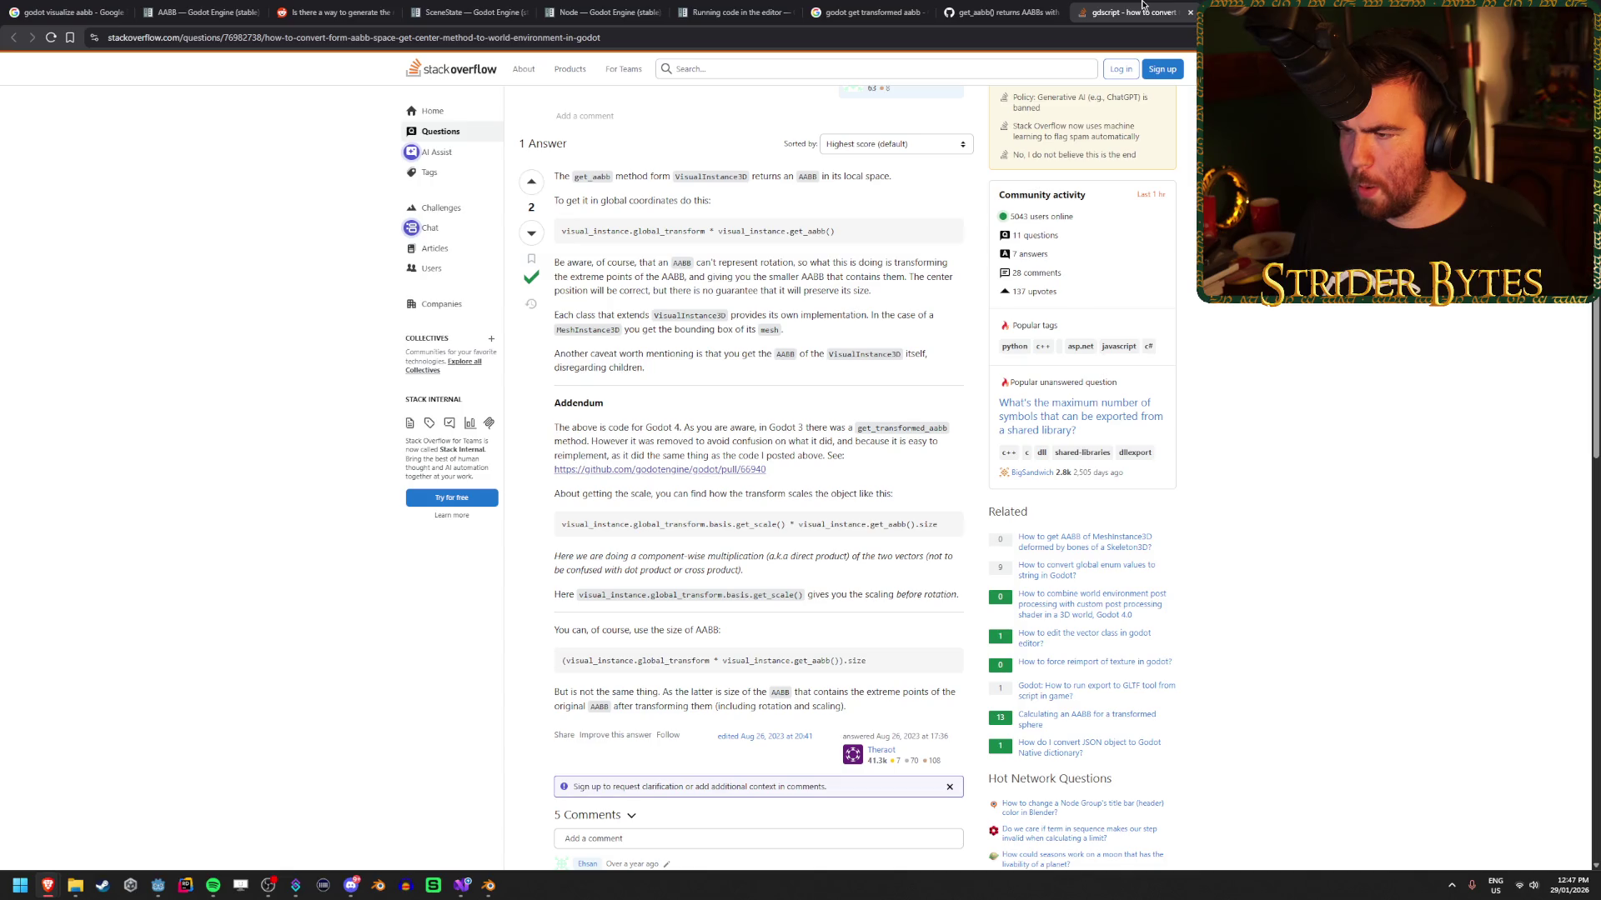
middle_click(1142, 6)
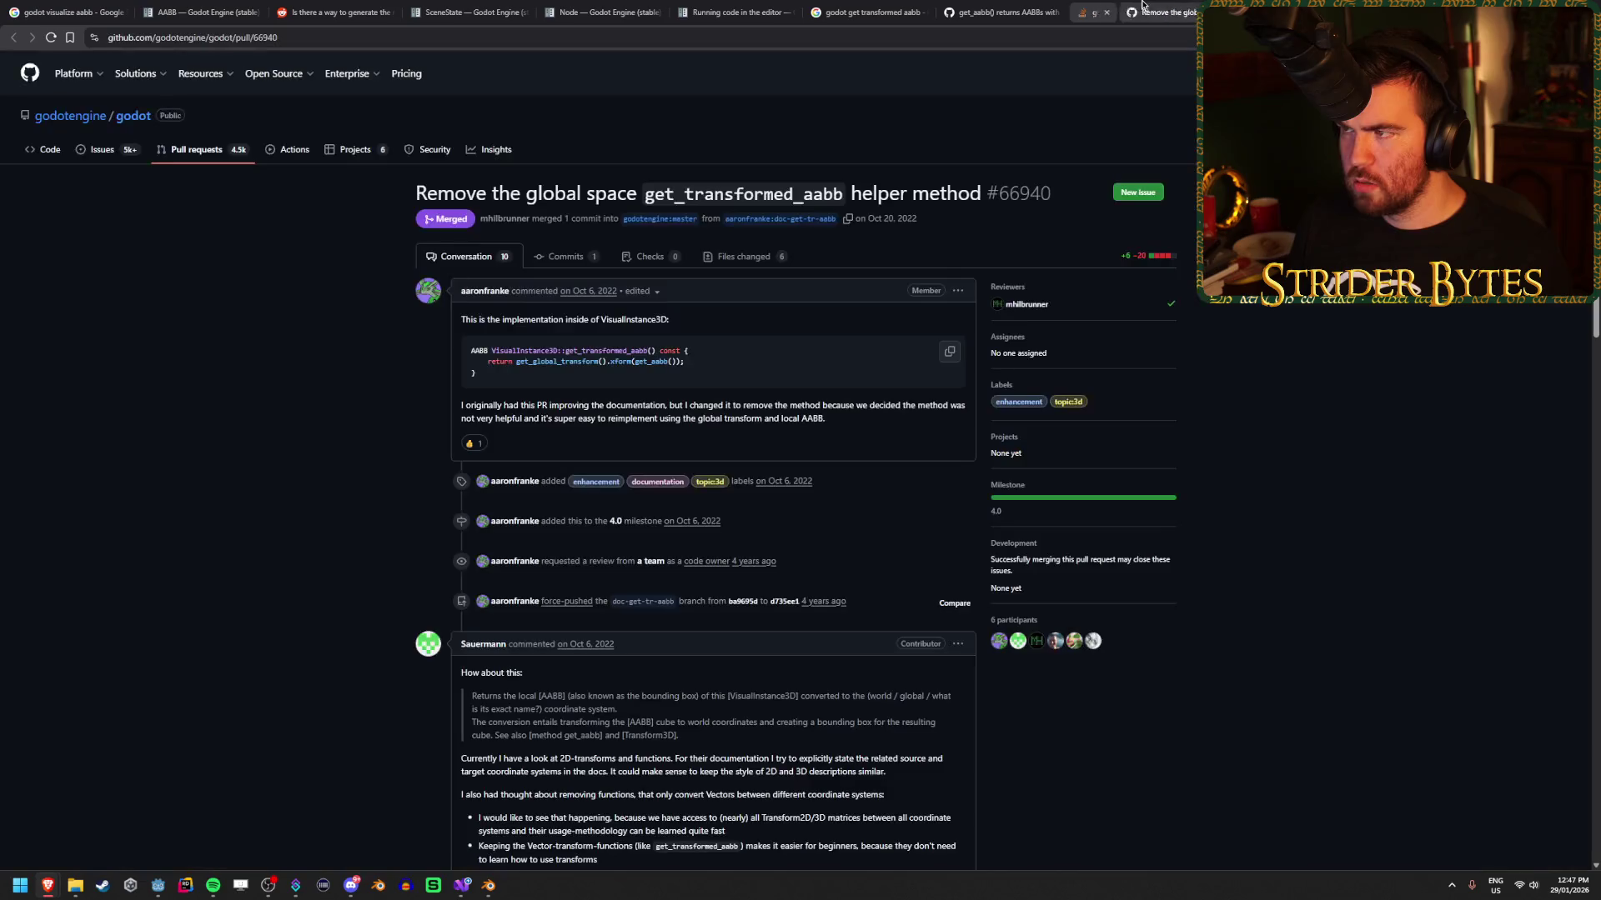
Read issue #42095, highlighting its get_transformed_aabb suggestion, then go to the 'godot get transformed aabb' results.
click(1000, 12)
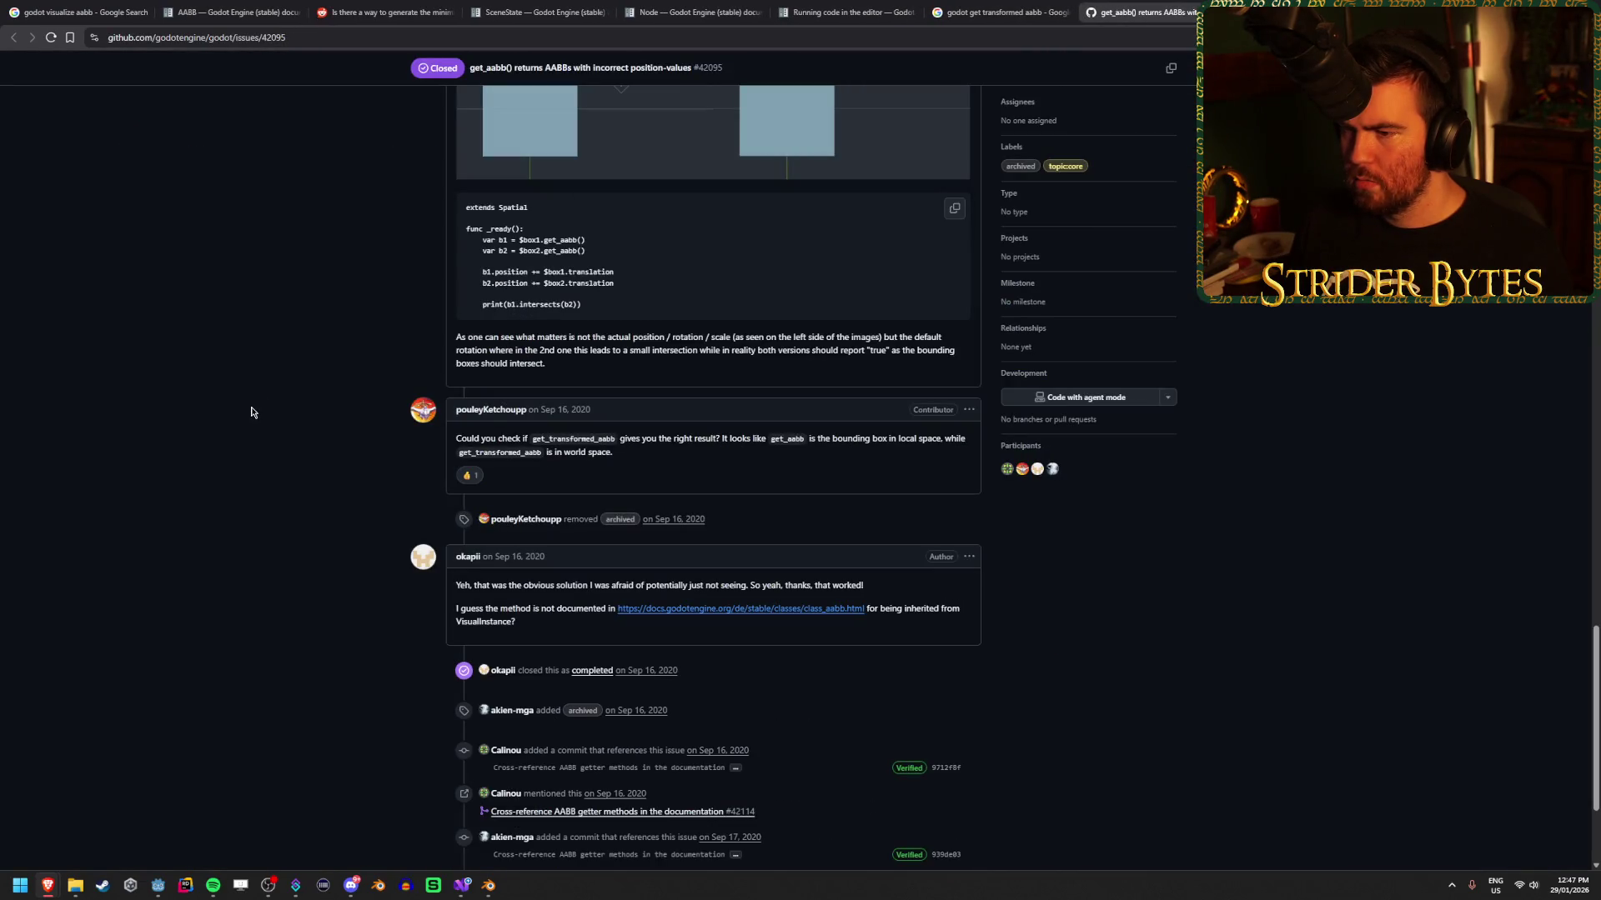
drag(581, 438, 684, 442)
click(684, 442)
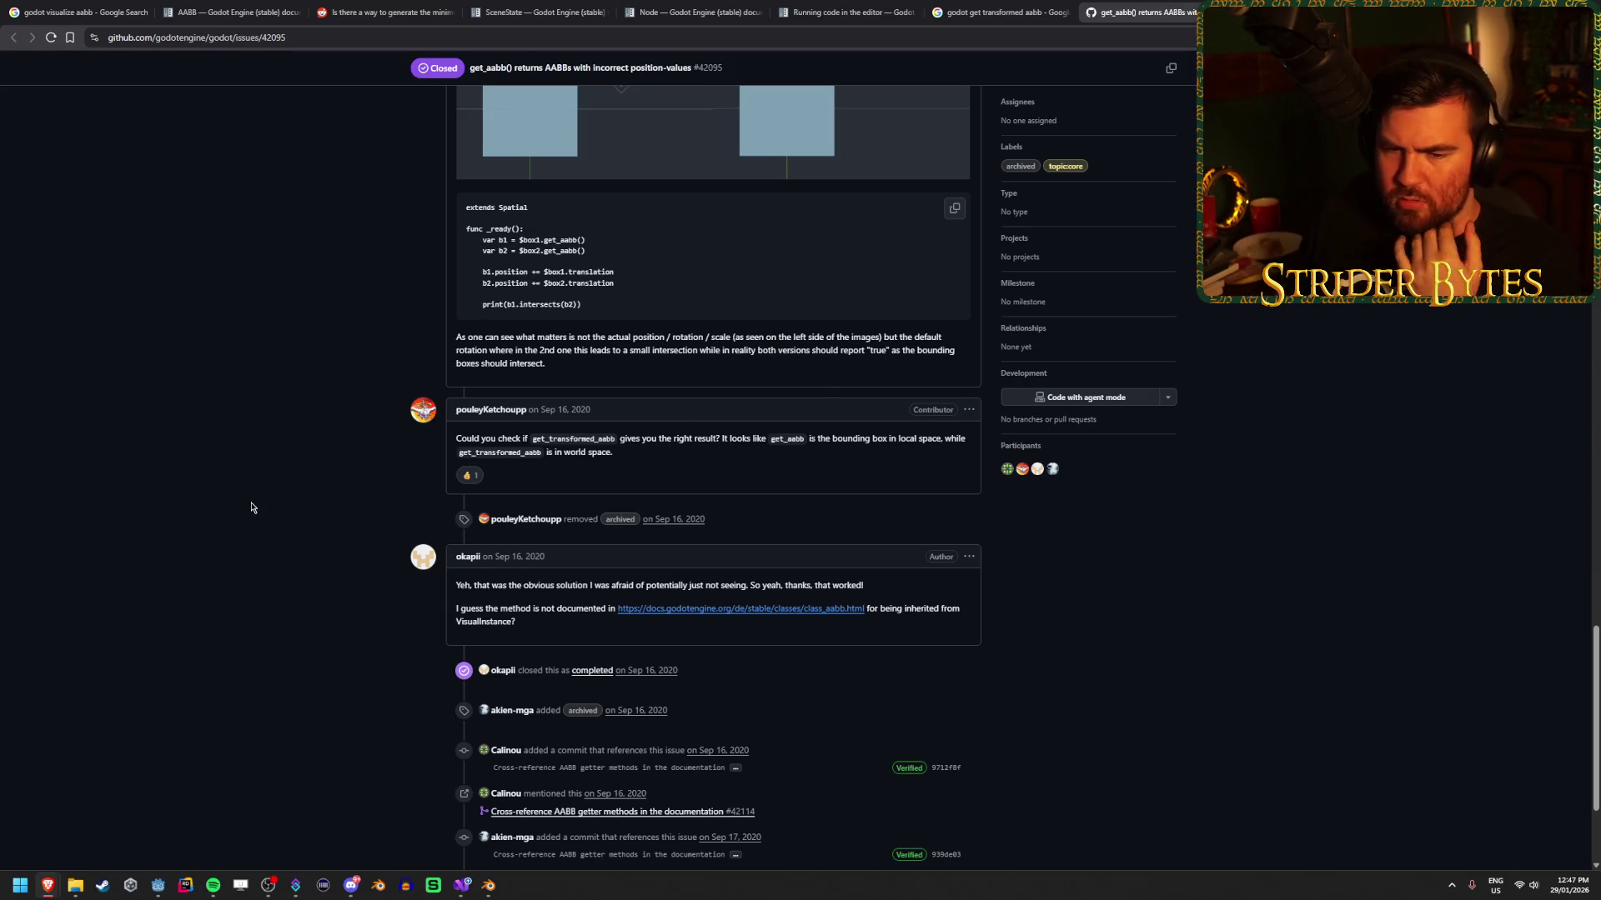
scroll(251, 508, up, 10)
key(alt+Left)
key(ctrl+shift+Tab)
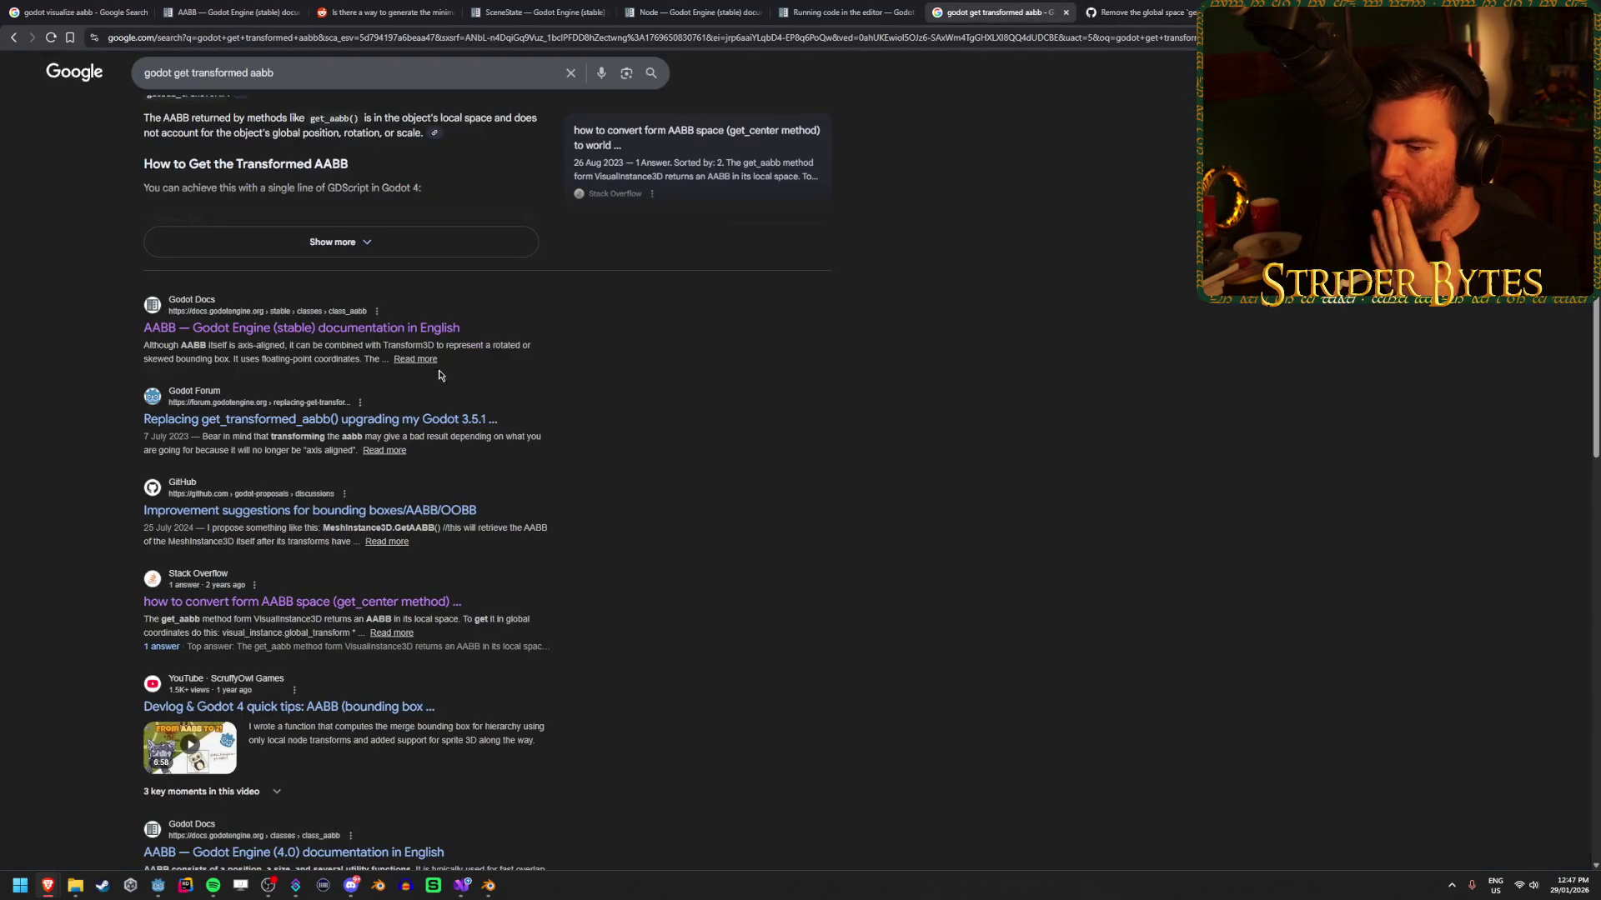
Go forward to the 'godot aabb center not right' results and open both Godot Forum threads in new tabs.
scroll(680, 398, down, 1)
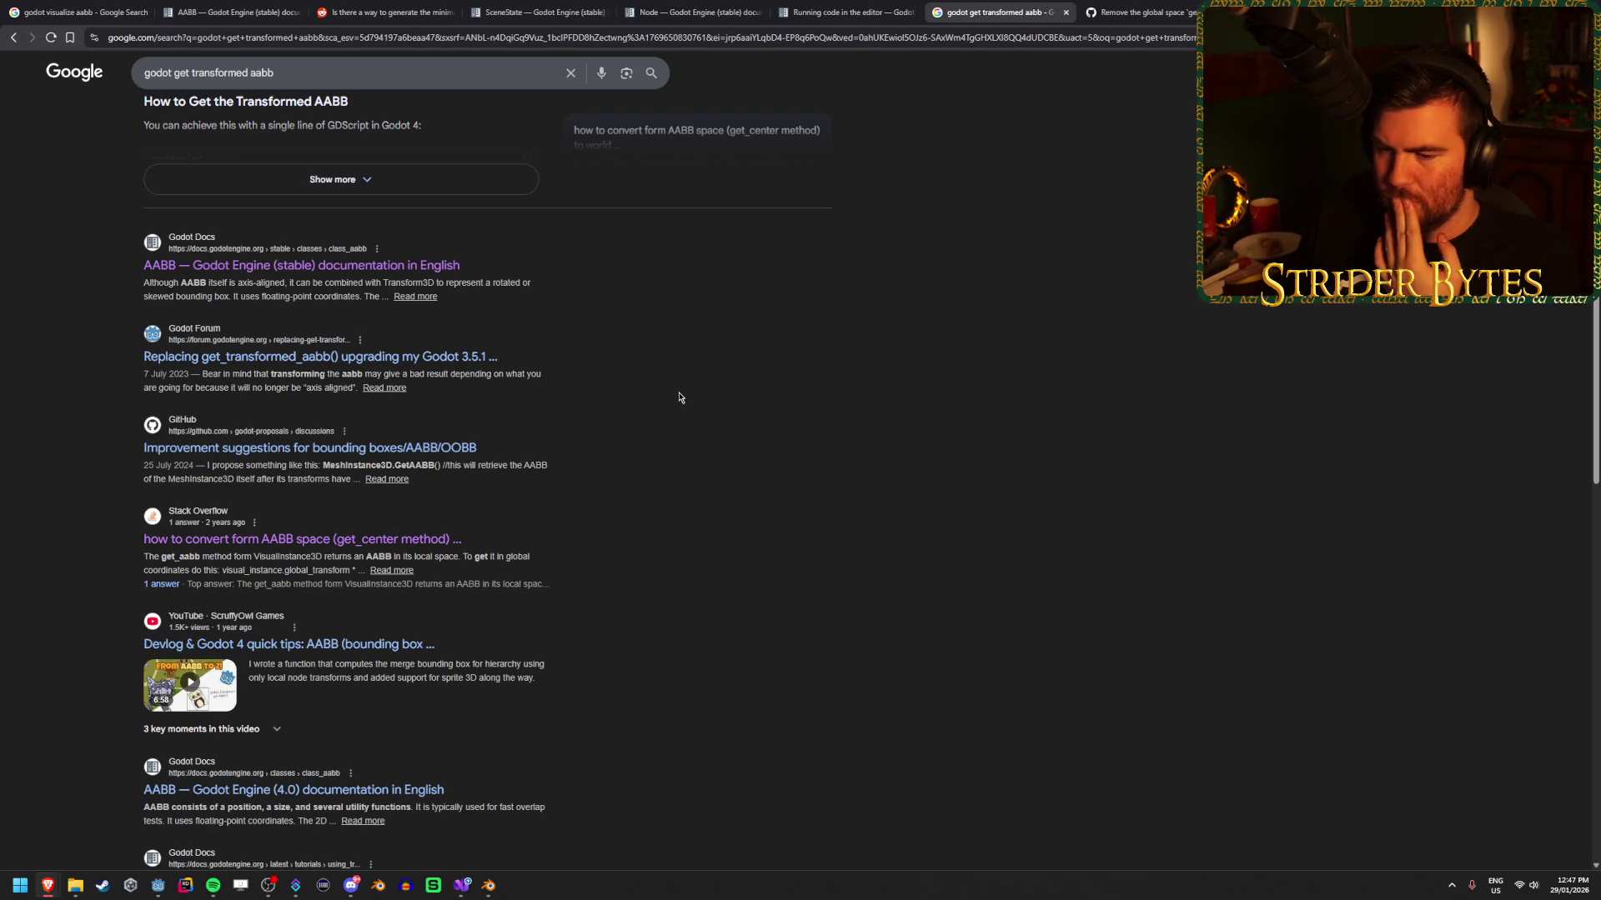
scroll(679, 398, up, 2)
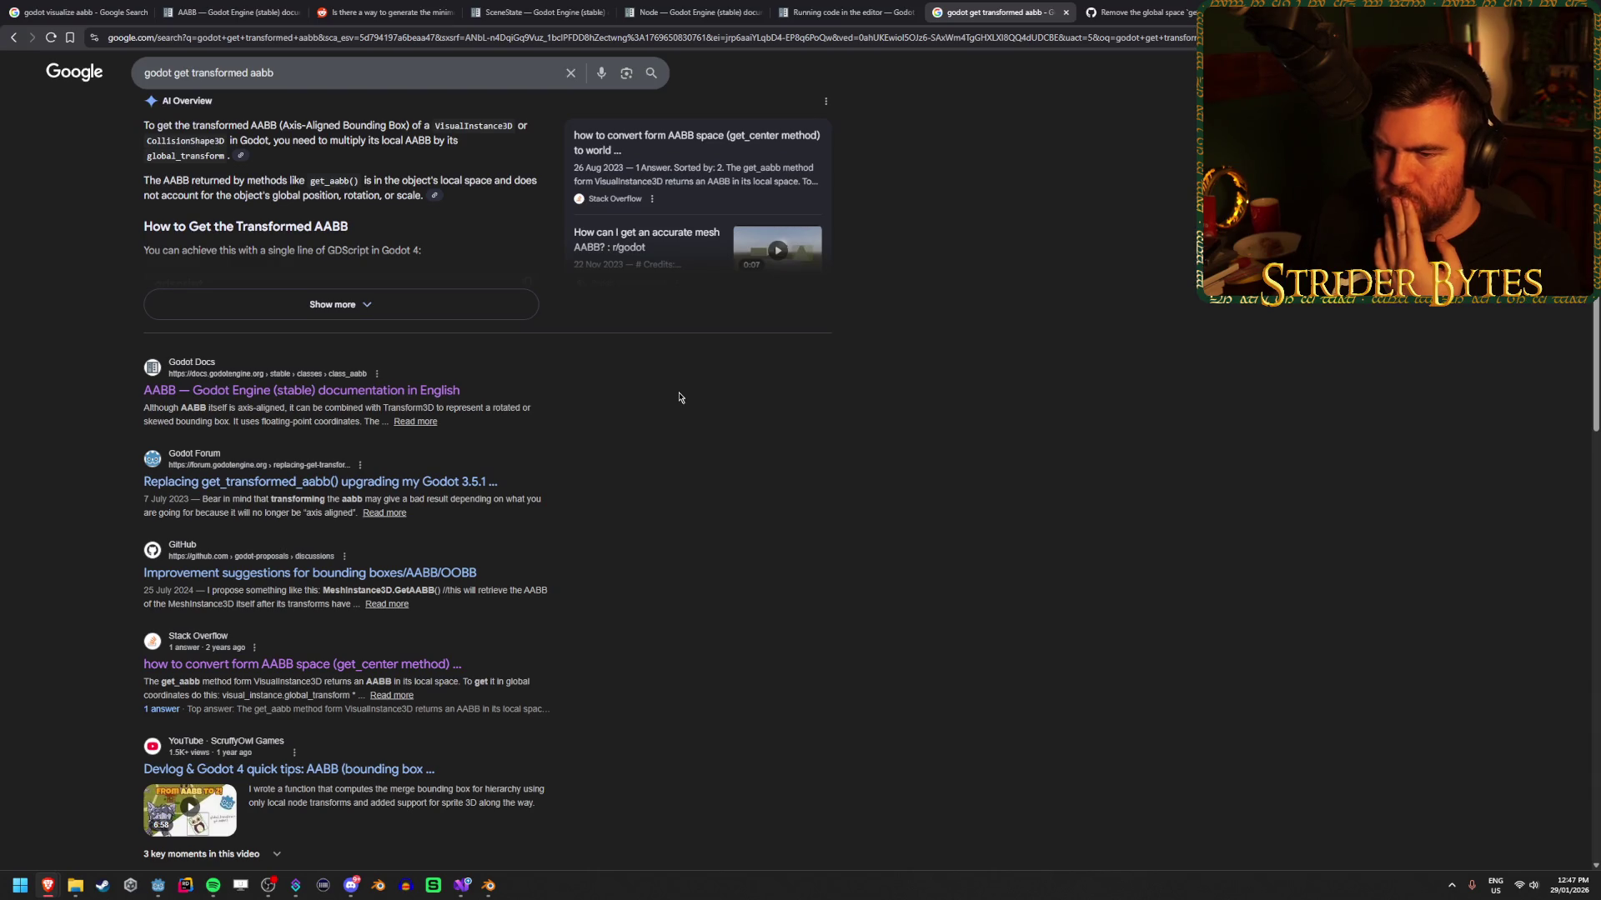
scroll(454, 450, up, 1)
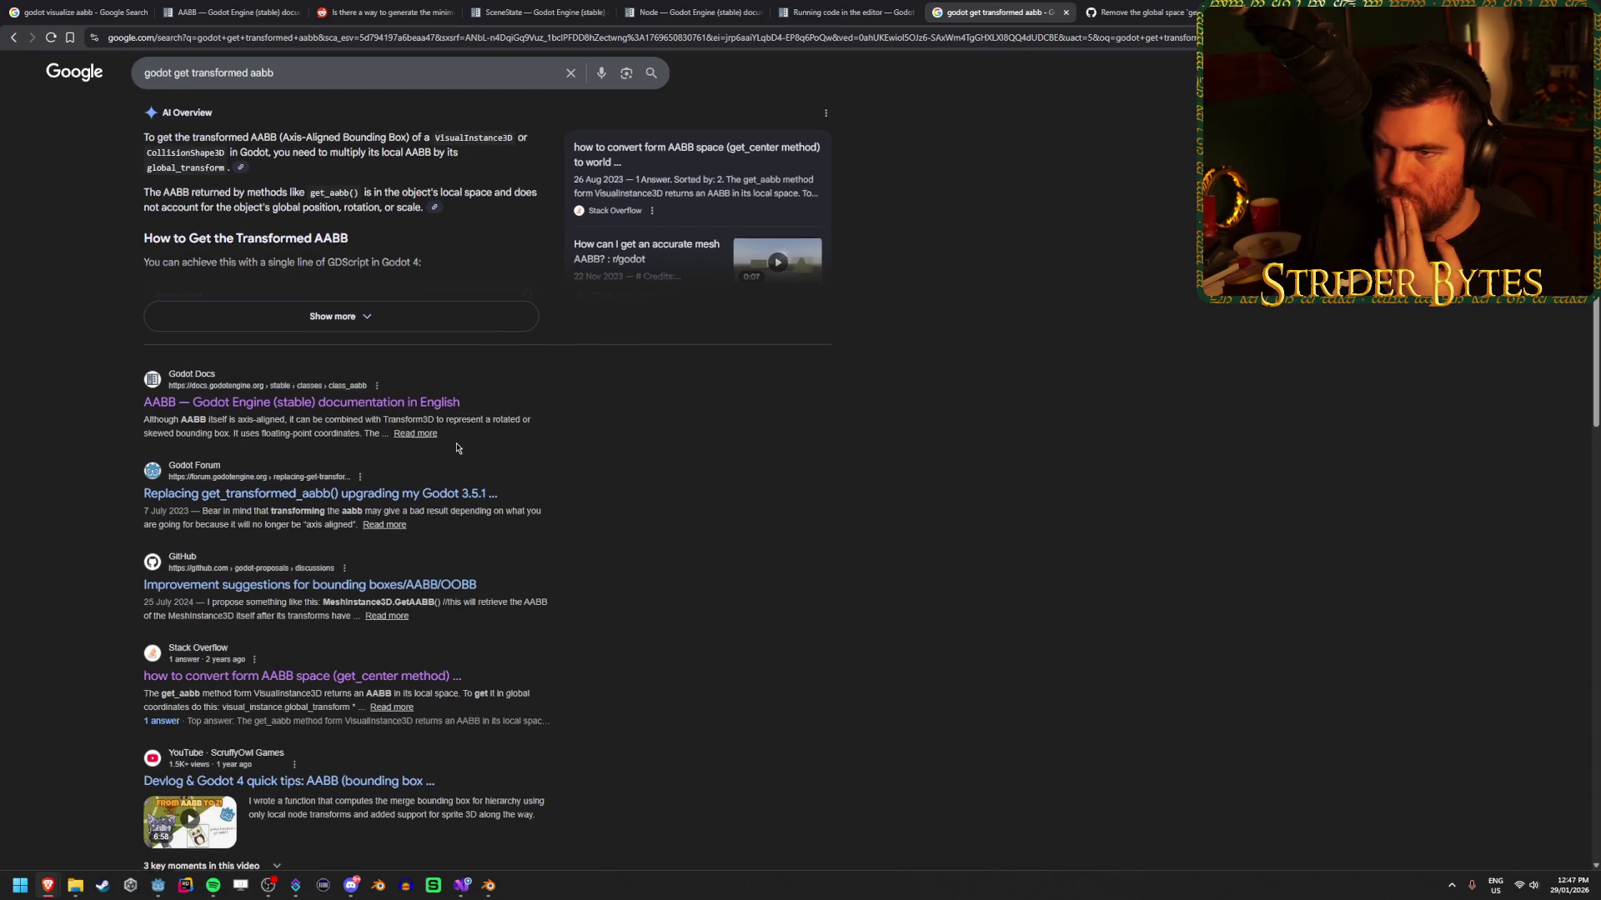
click(35, 38)
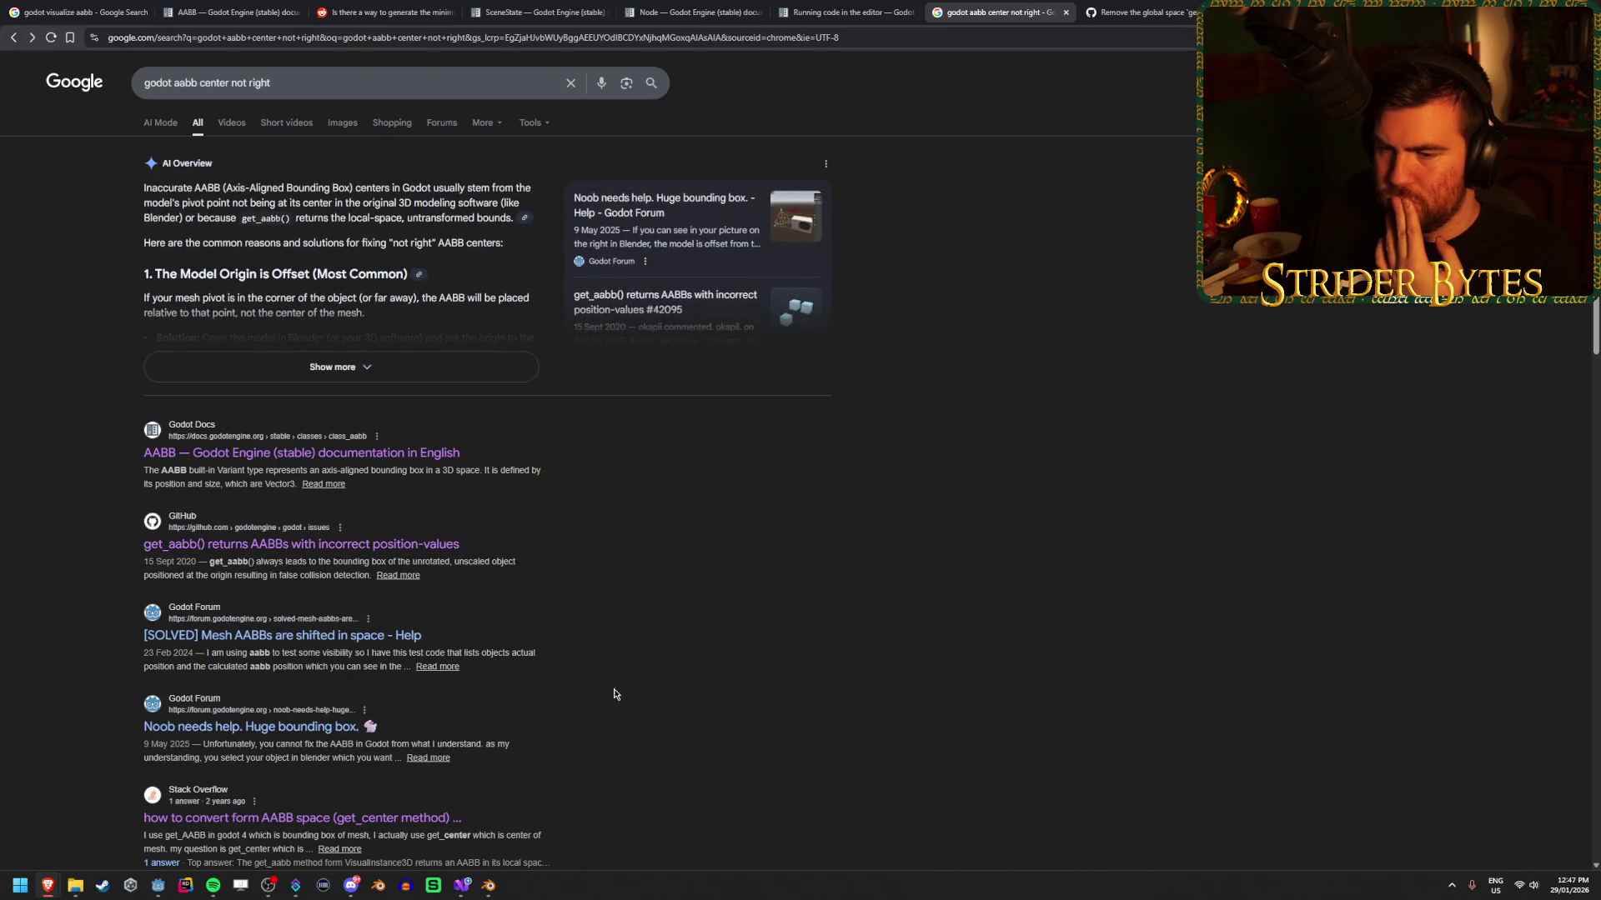
middle_click(350, 636)
scroll(351, 618, down, 2)
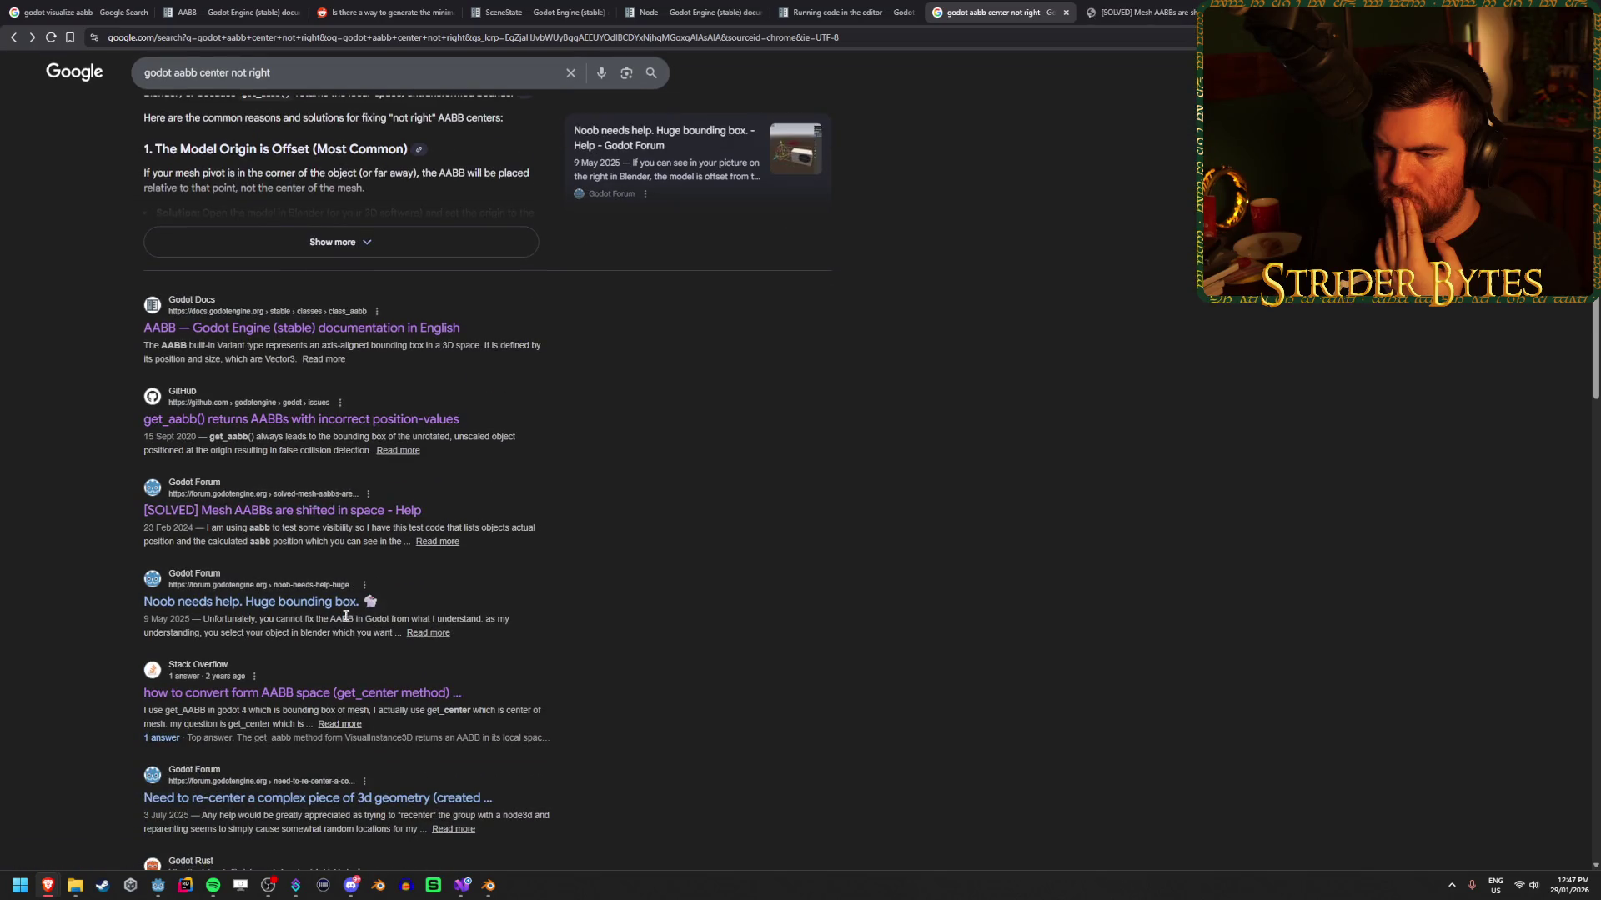
scroll(351, 619, down, 3)
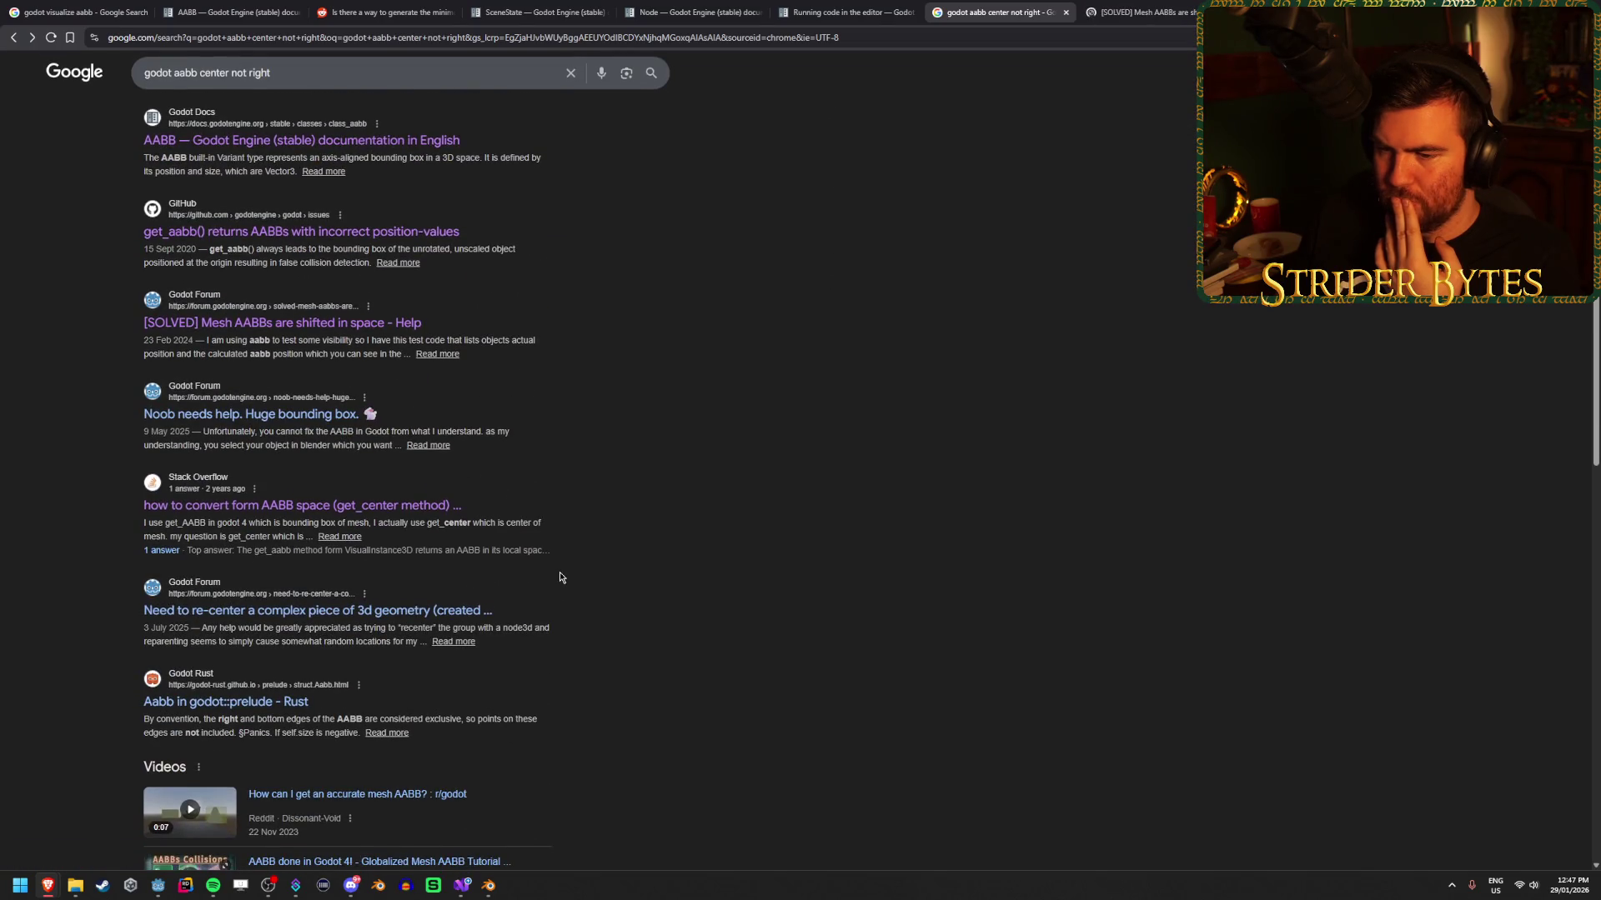
middle_click(397, 616)
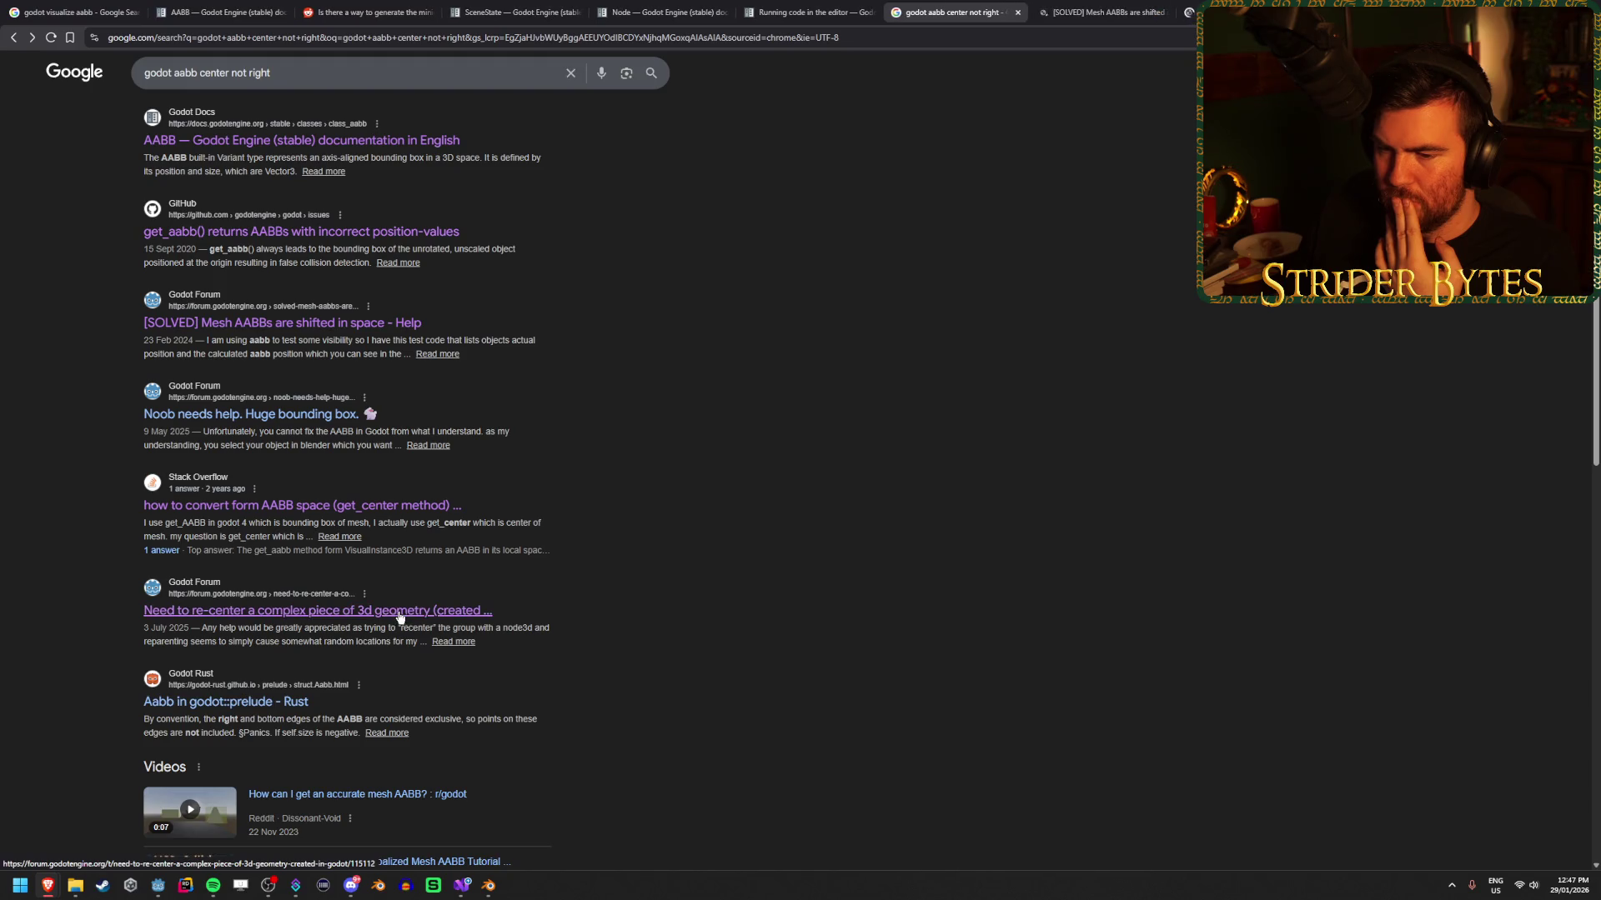
Look through the new tabs, ending on '[SOLVED] Mesh AABBs are shifted in space'.
scroll(529, 583, down, 7)
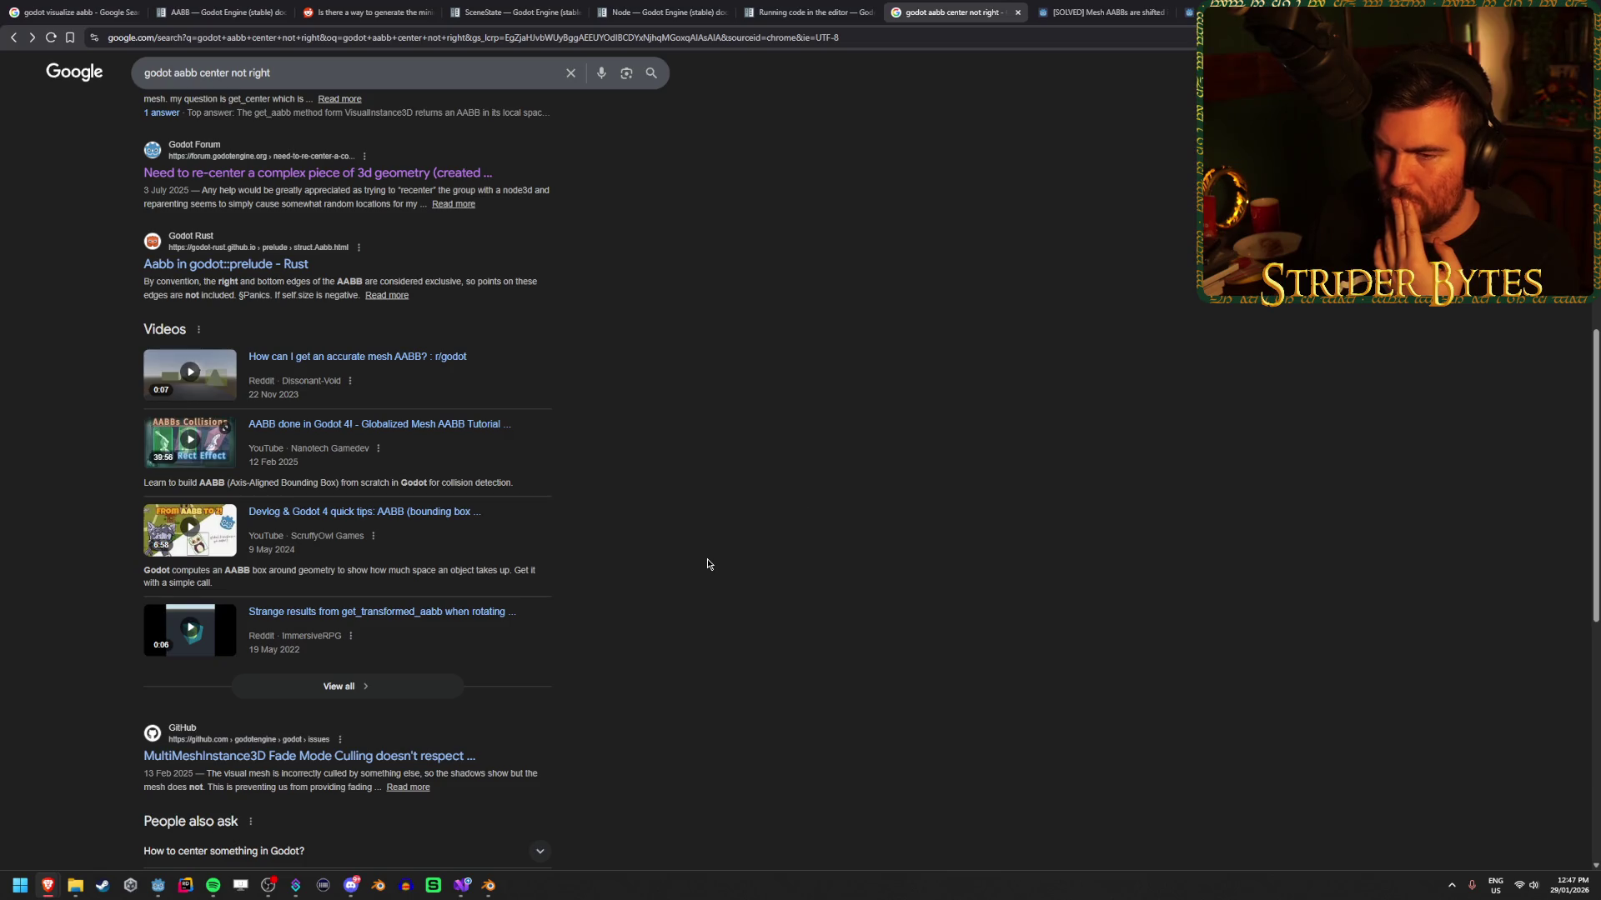
click(1188, 12)
click(1251, 12)
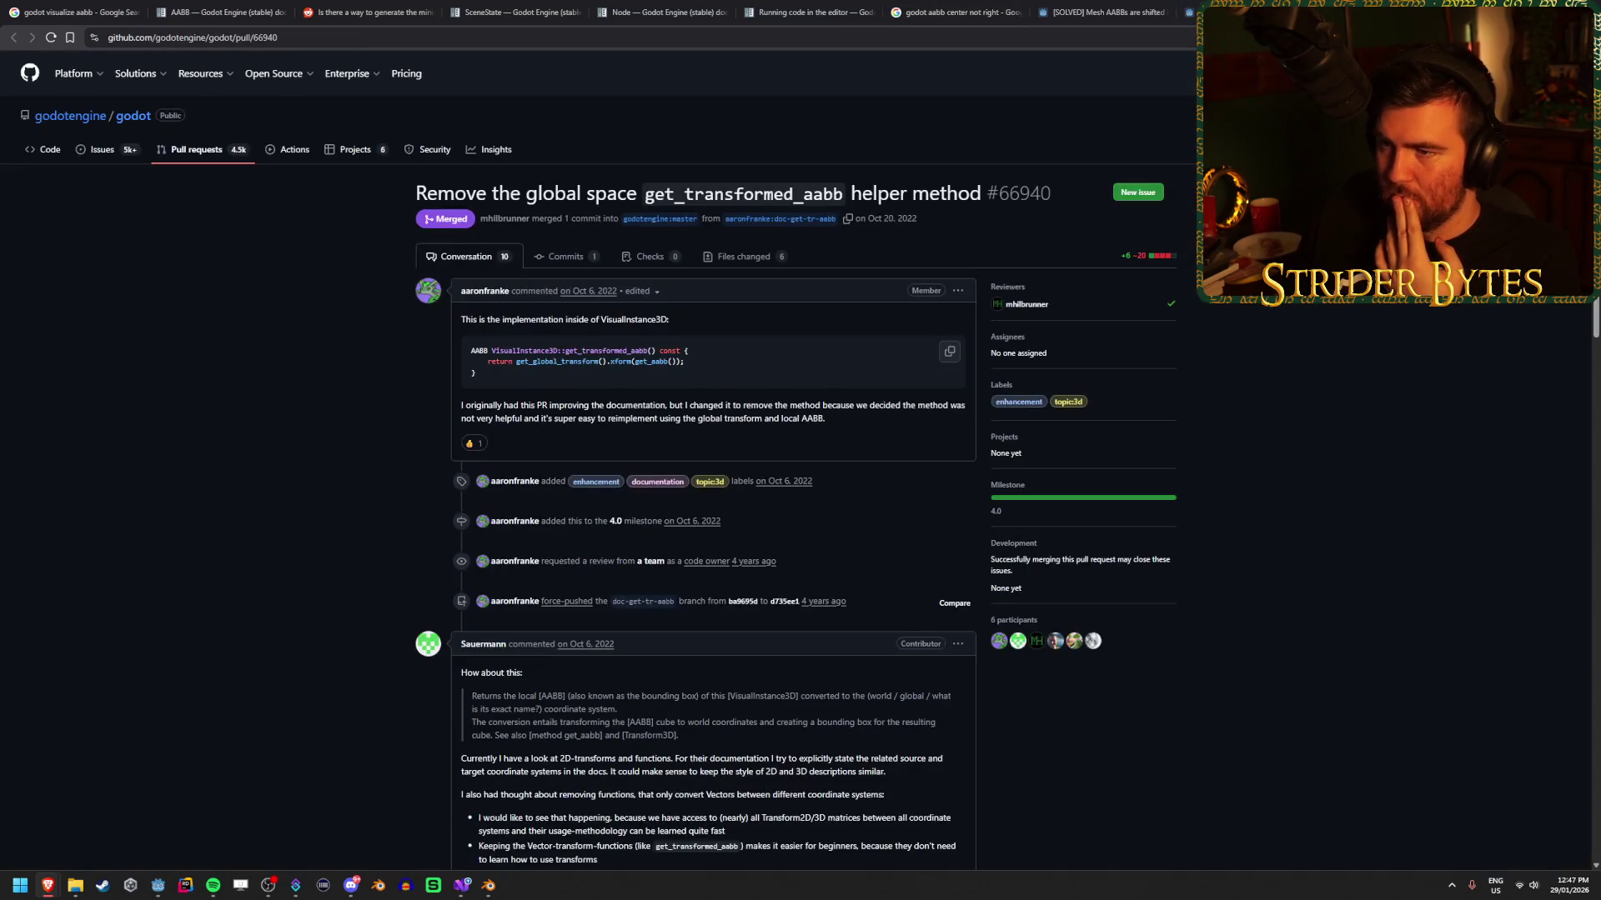
click(1188, 11)
click(1139, 11)
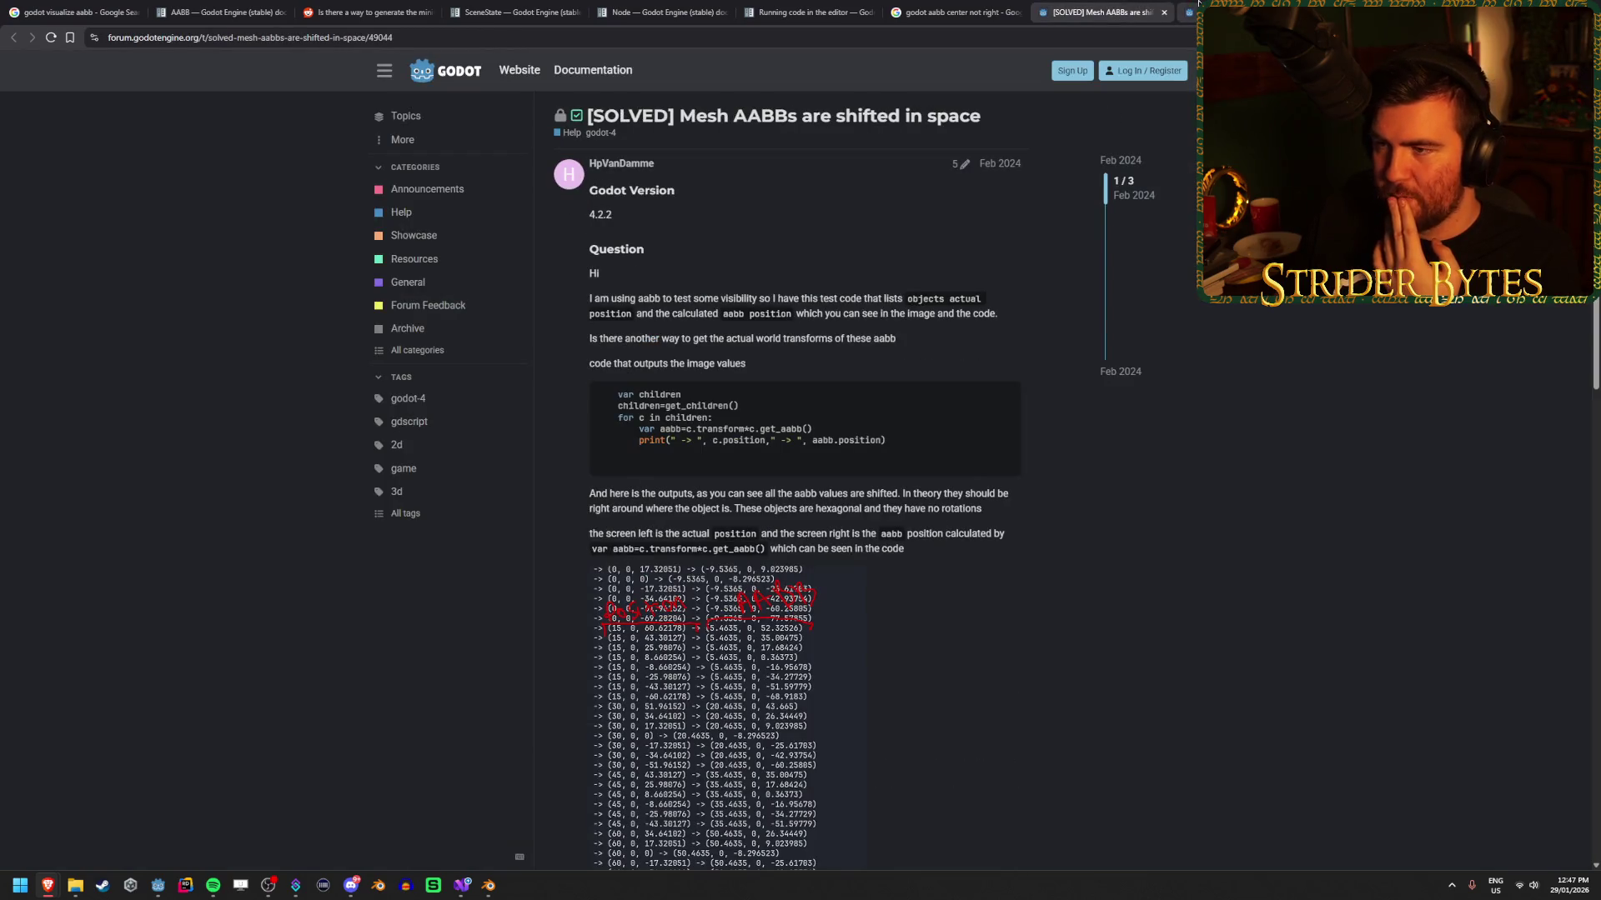
Close both forum threads and the get_transformed_aabb pull request page.
click(1184, 12)
click(1117, 12)
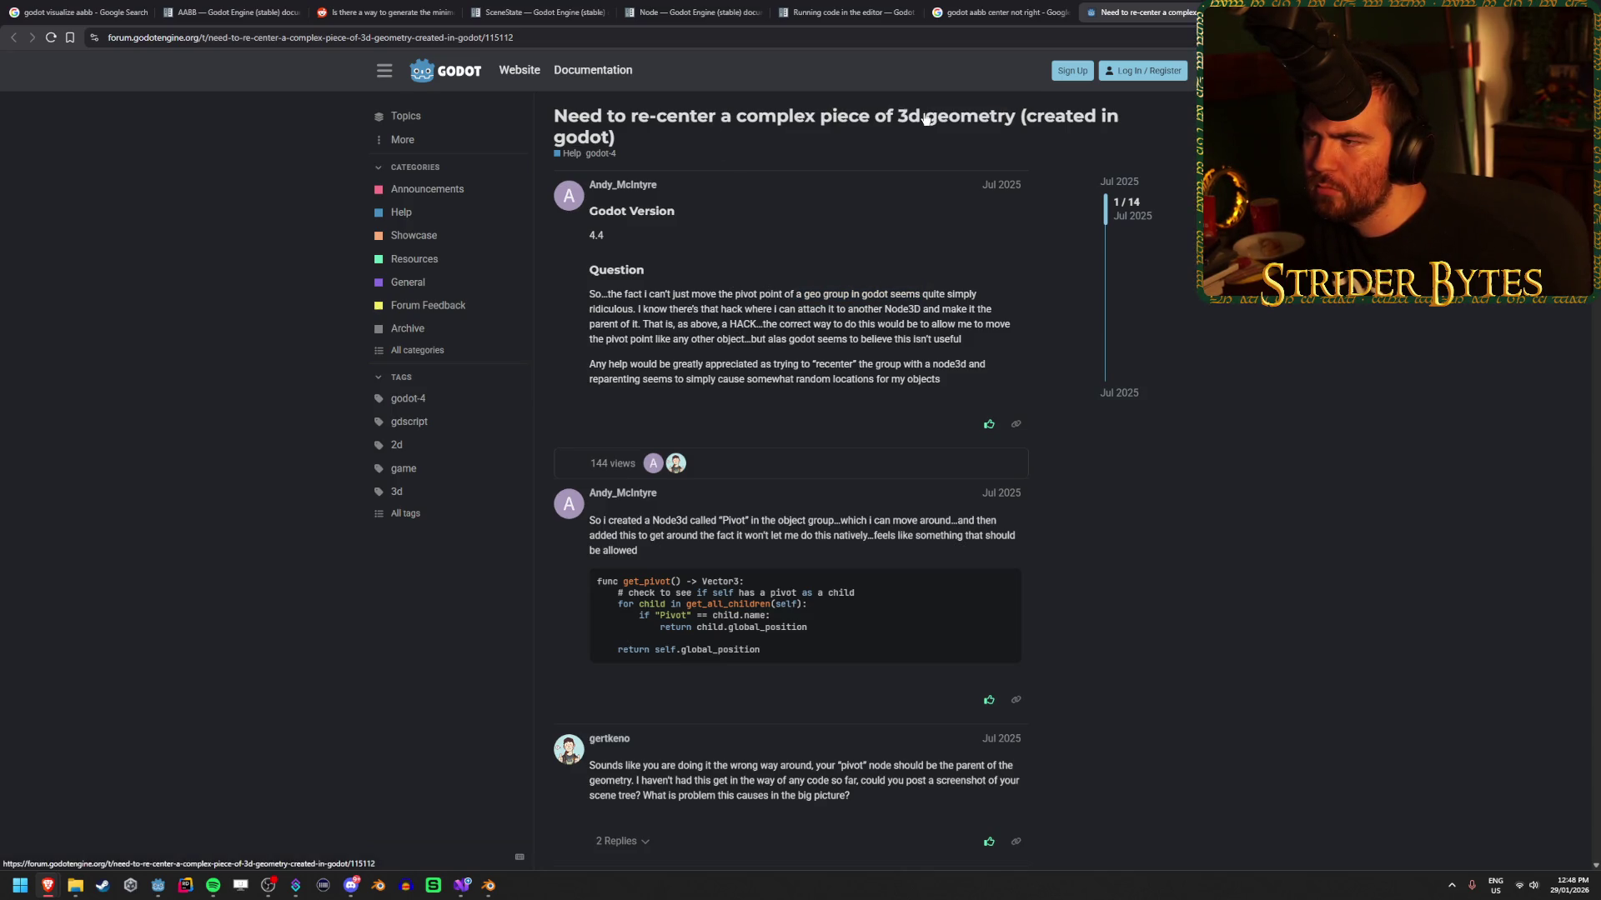
key(alt+Left)
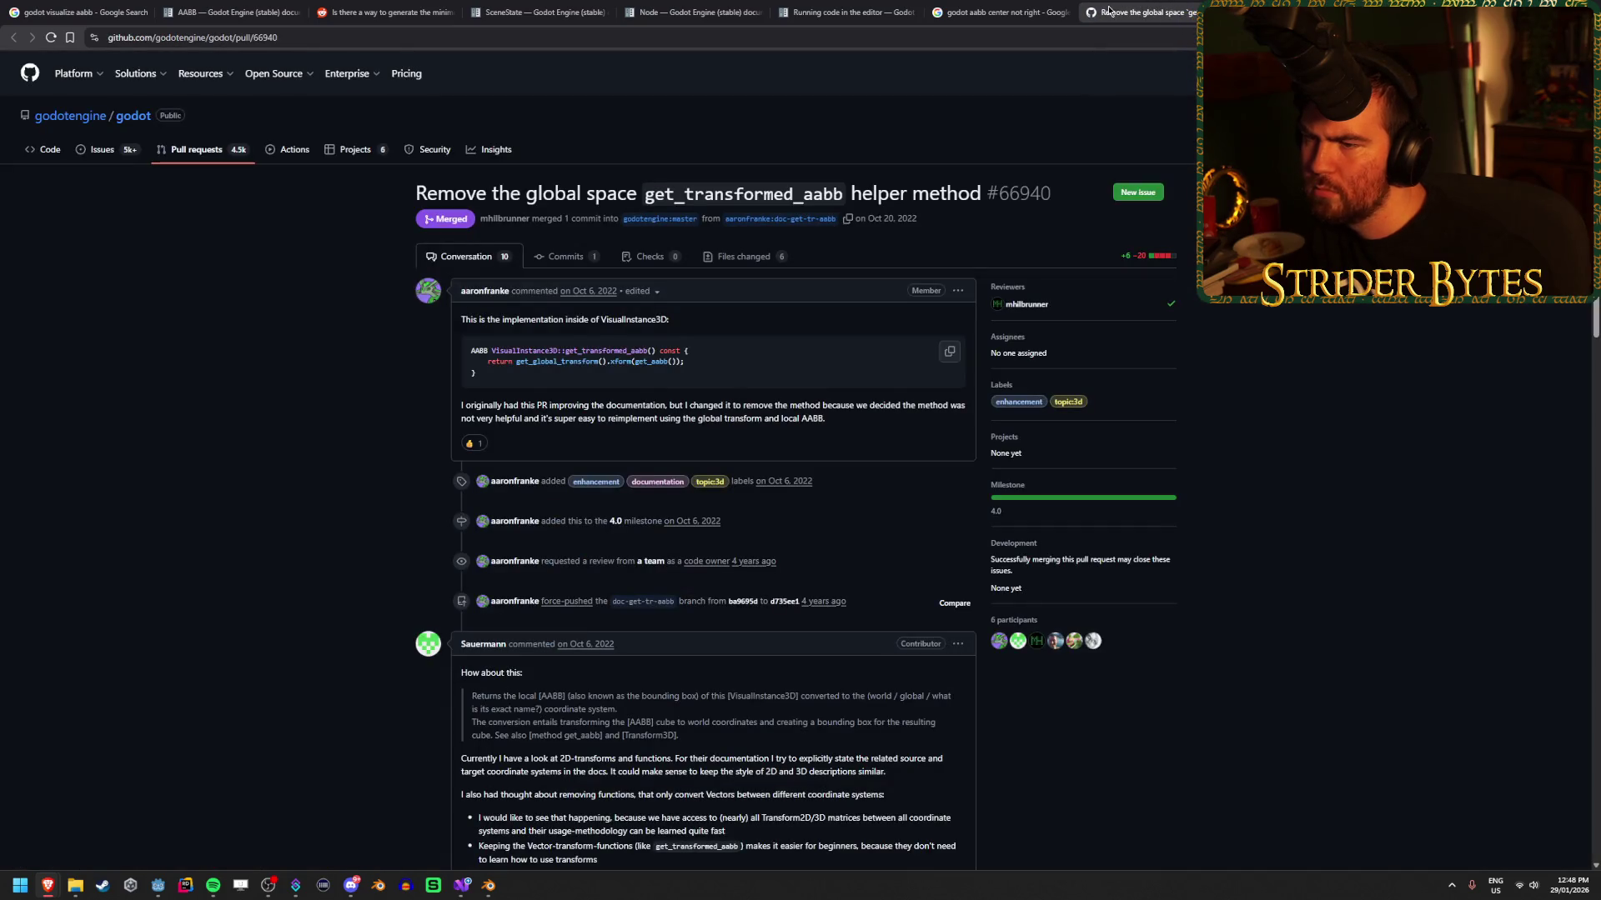
middle_click(1128, 5)
scroll(467, 375, up, 5)
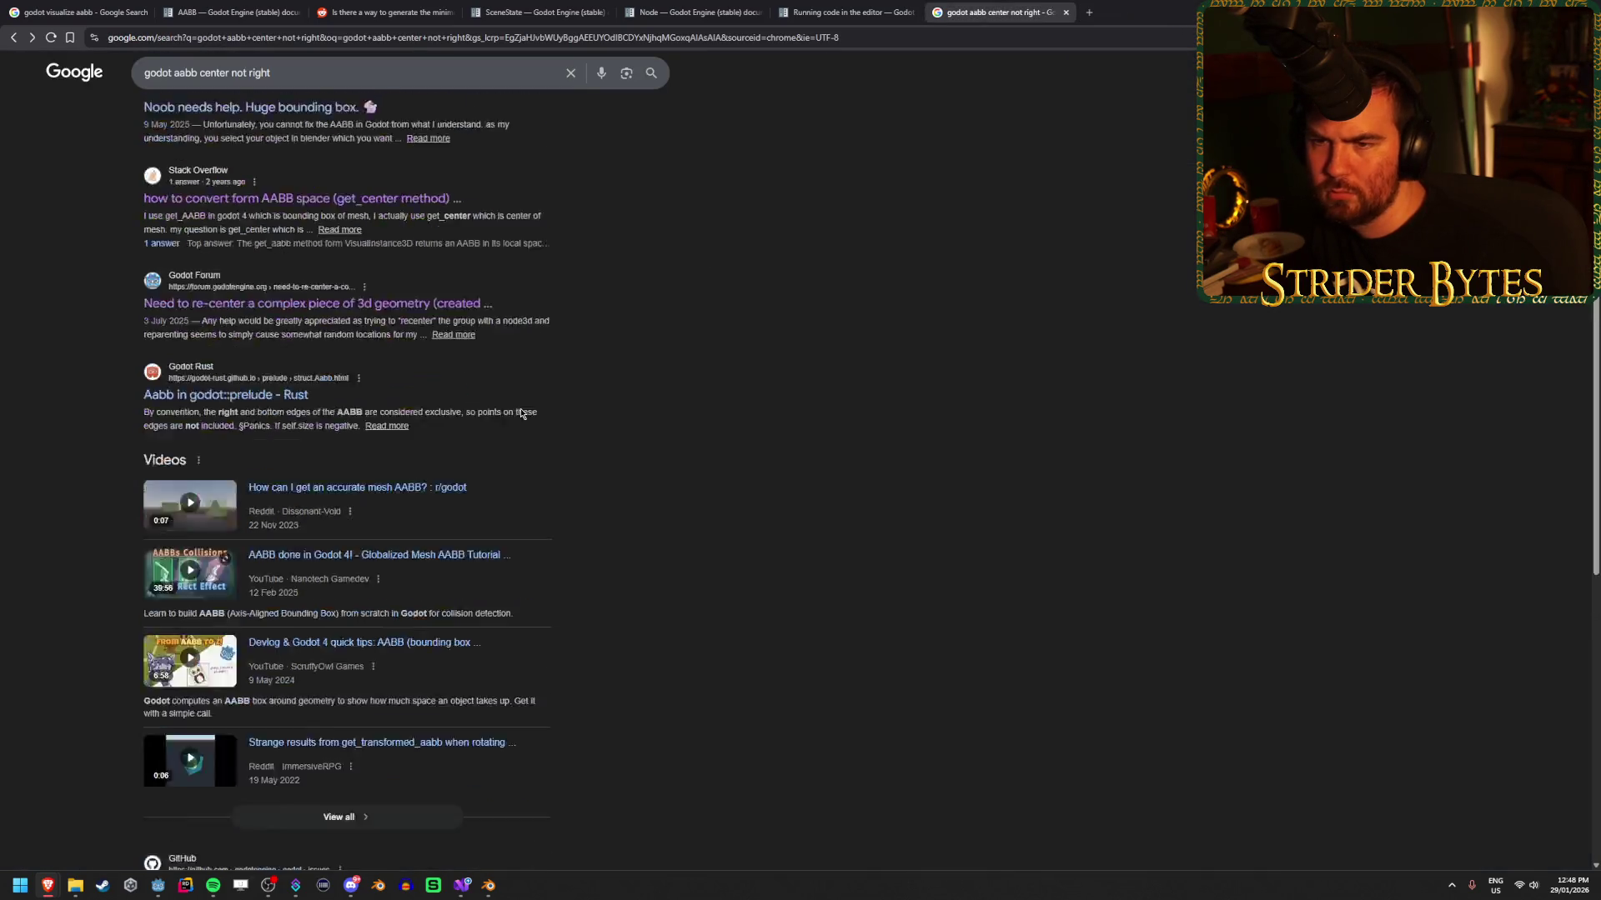
scroll(419, 336, up, 4)
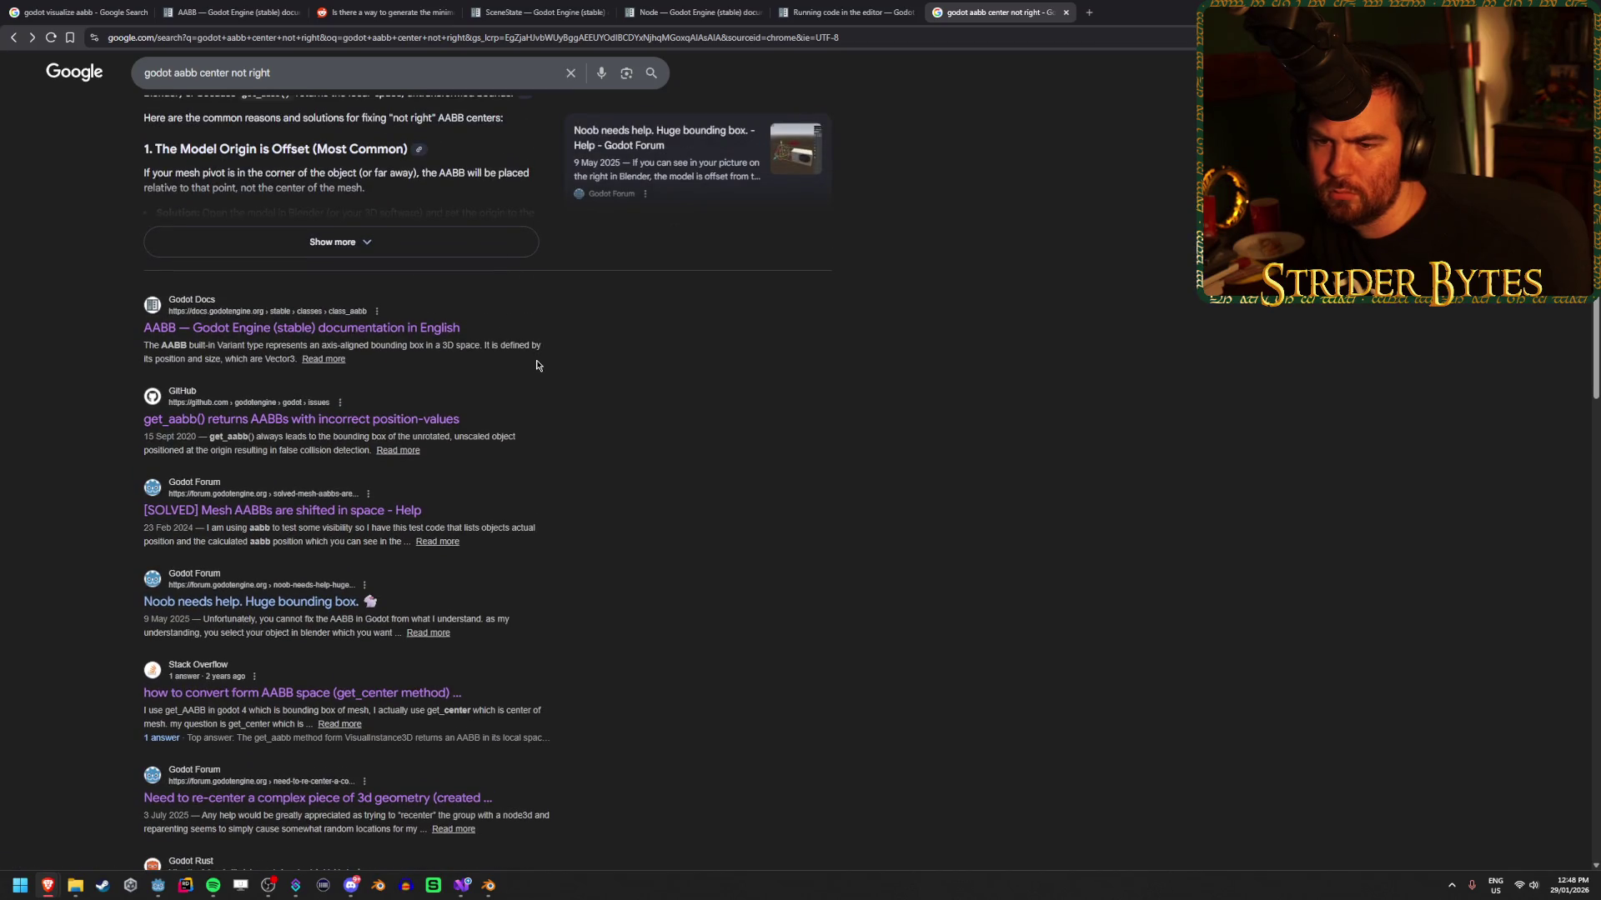
scroll(538, 365, up, 2)
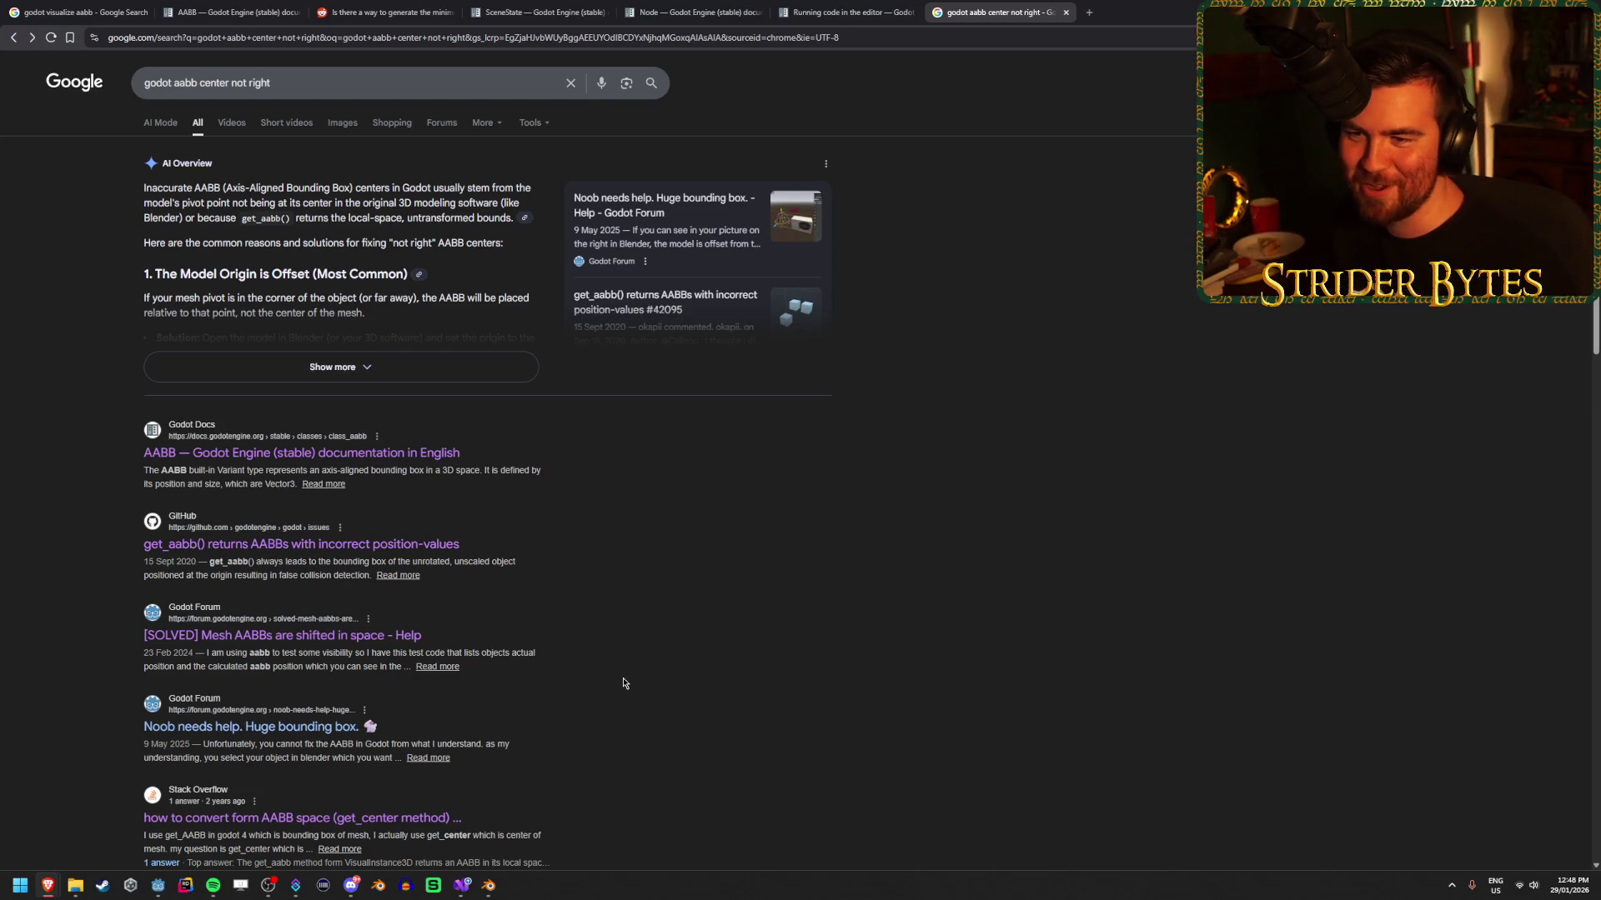
Expand the full AI Overview and read it, highlighting the sentence about get_aabb local bounds.
click(496, 367)
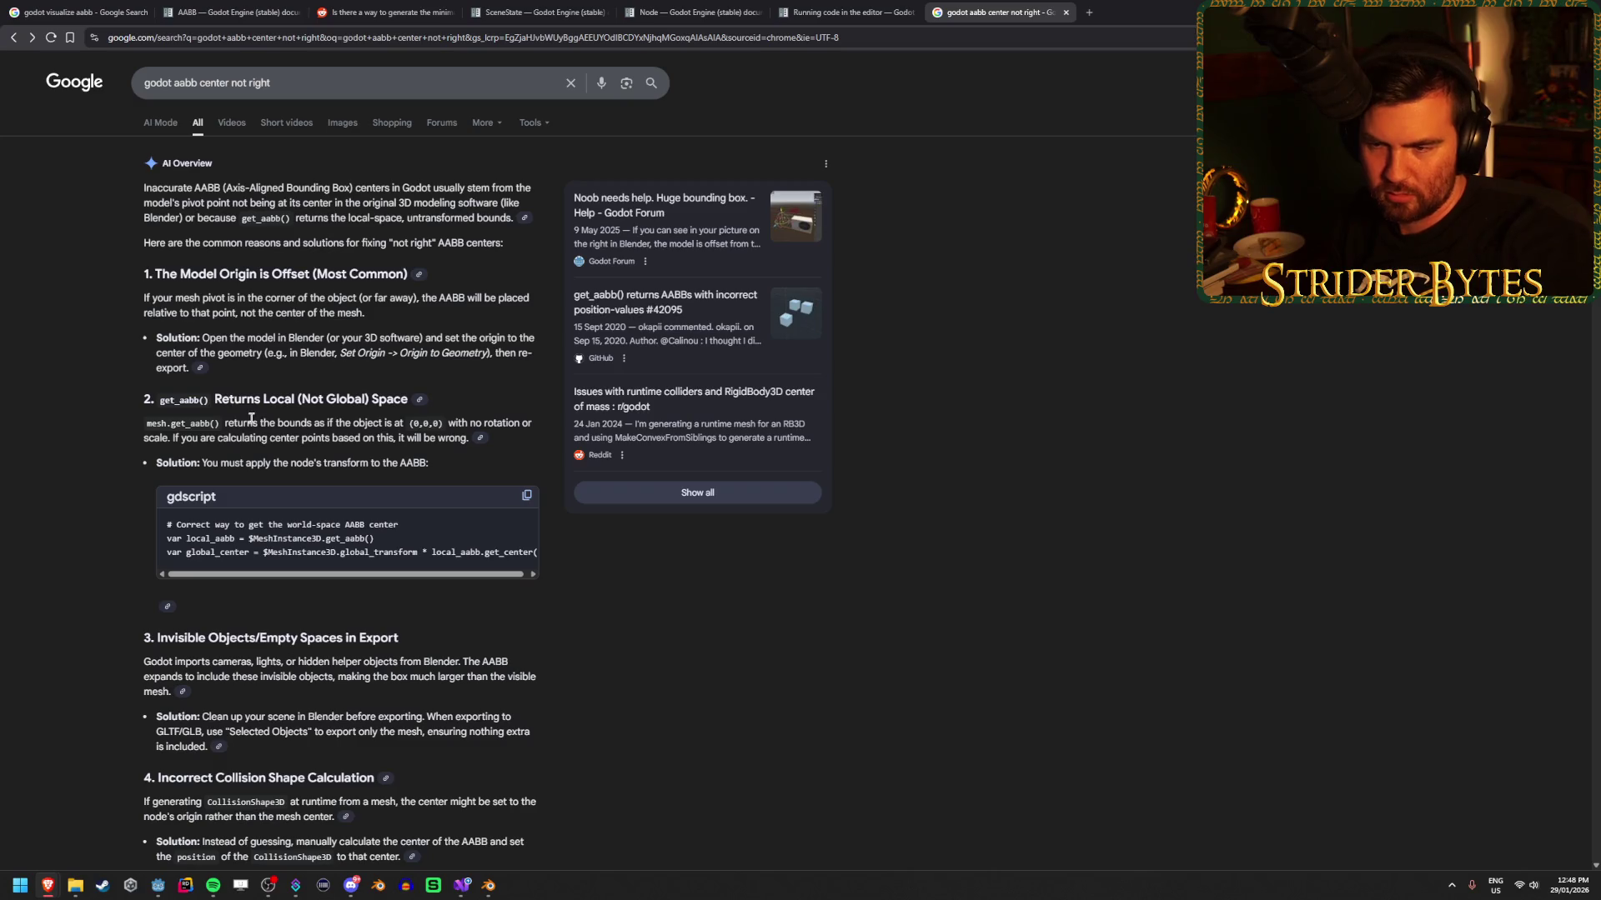
drag(389, 423, 452, 420)
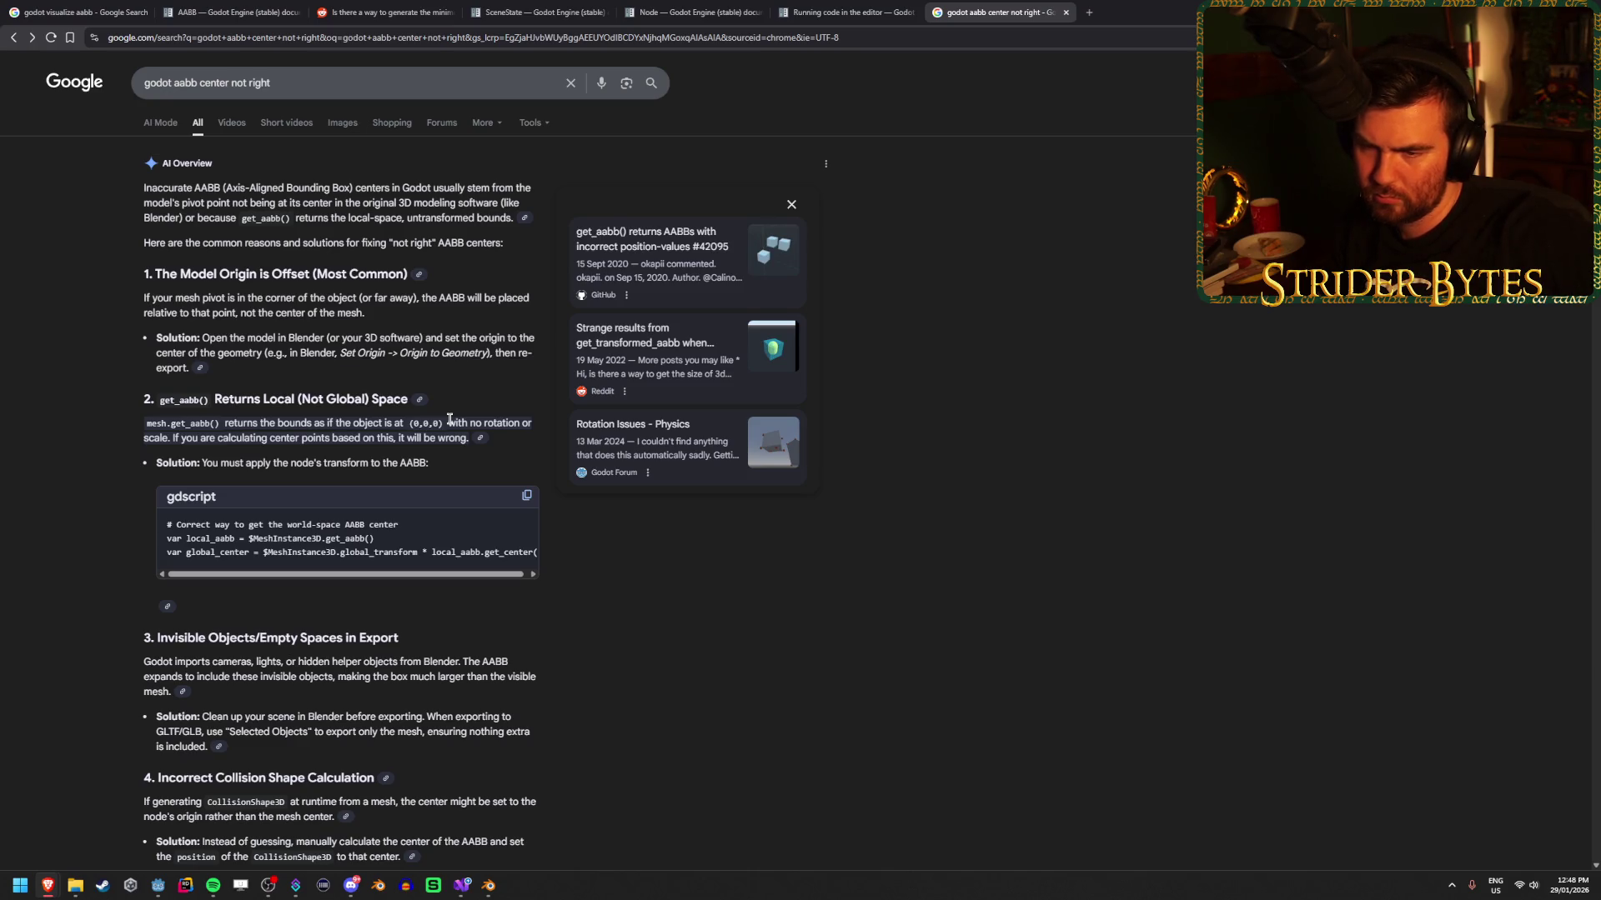
scroll(451, 420, down, 3)
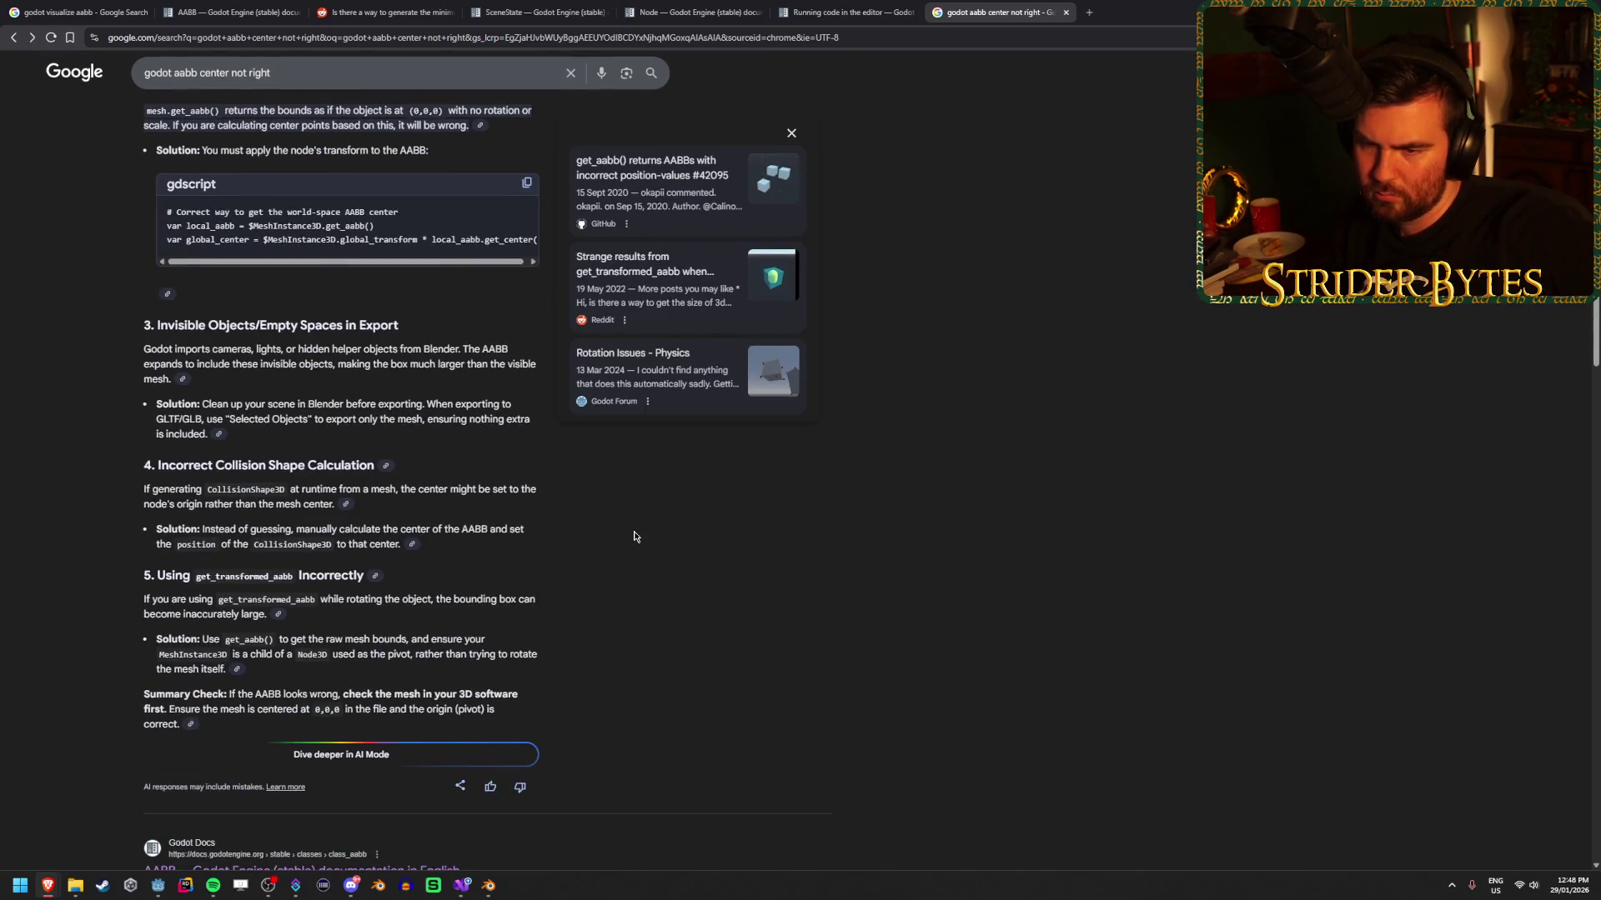
scroll(914, 450, down, 1)
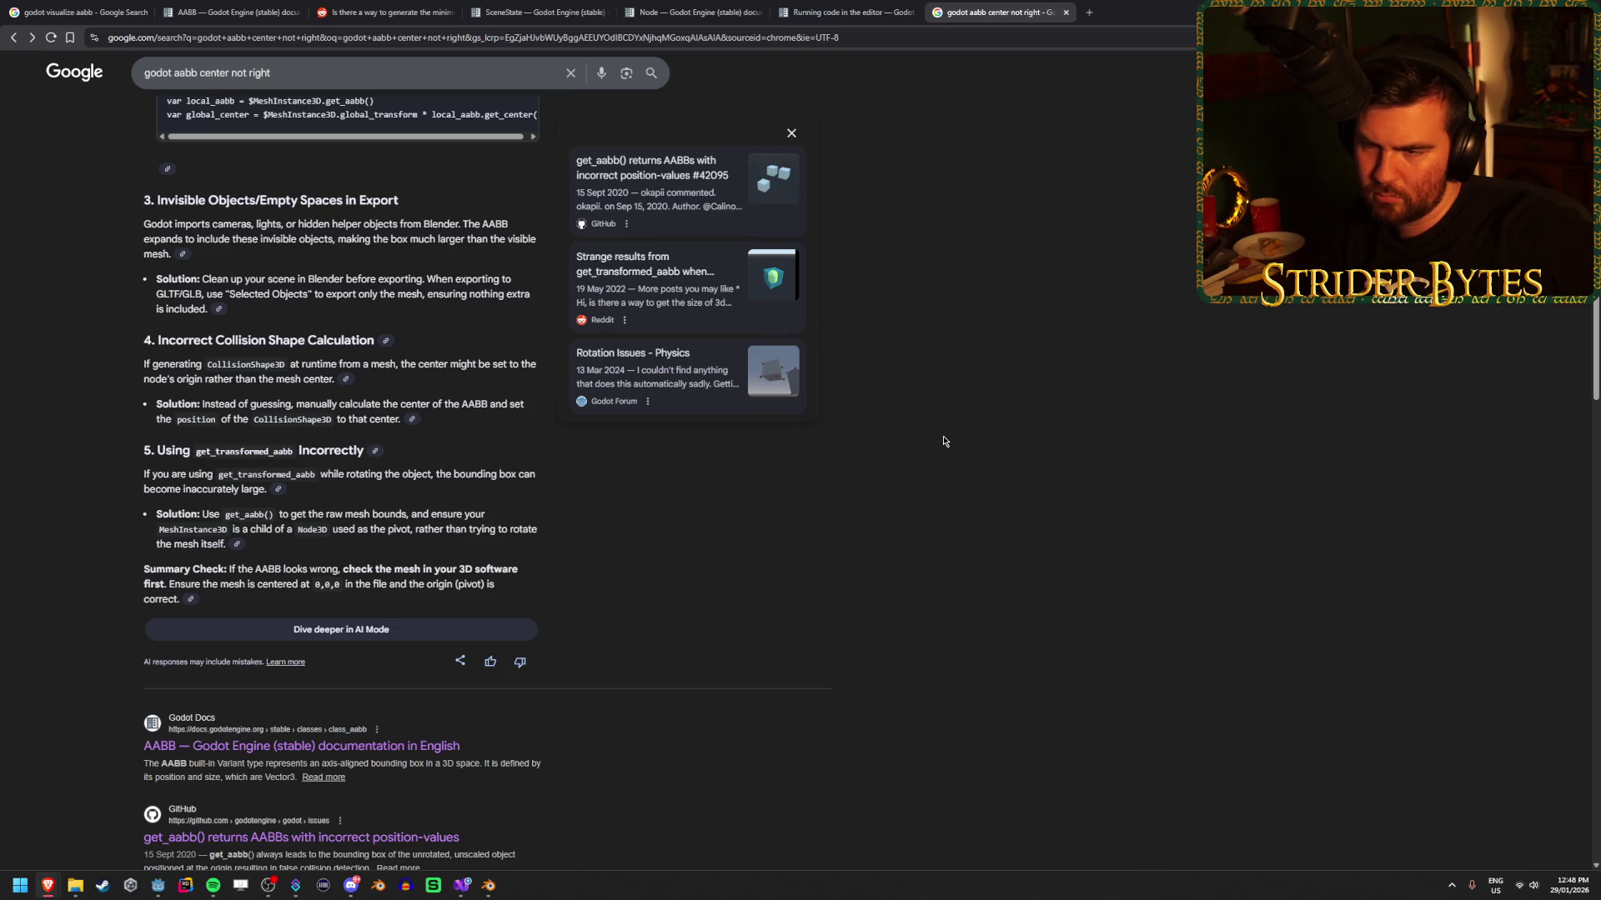
scroll(943, 441, up, 2)
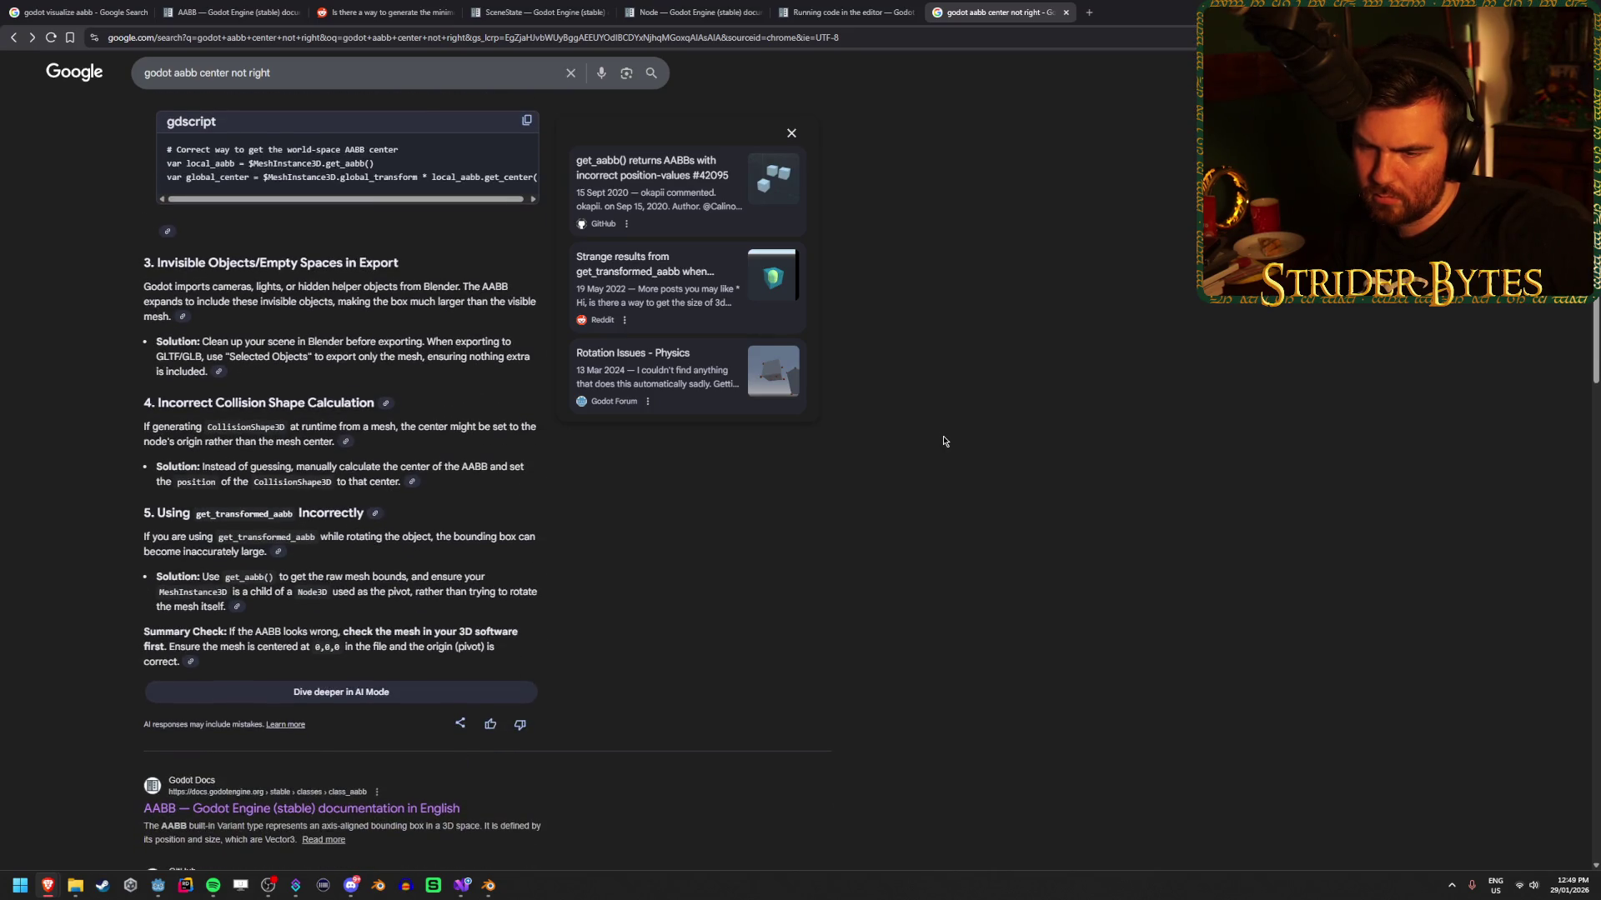
scroll(944, 441, down, 3)
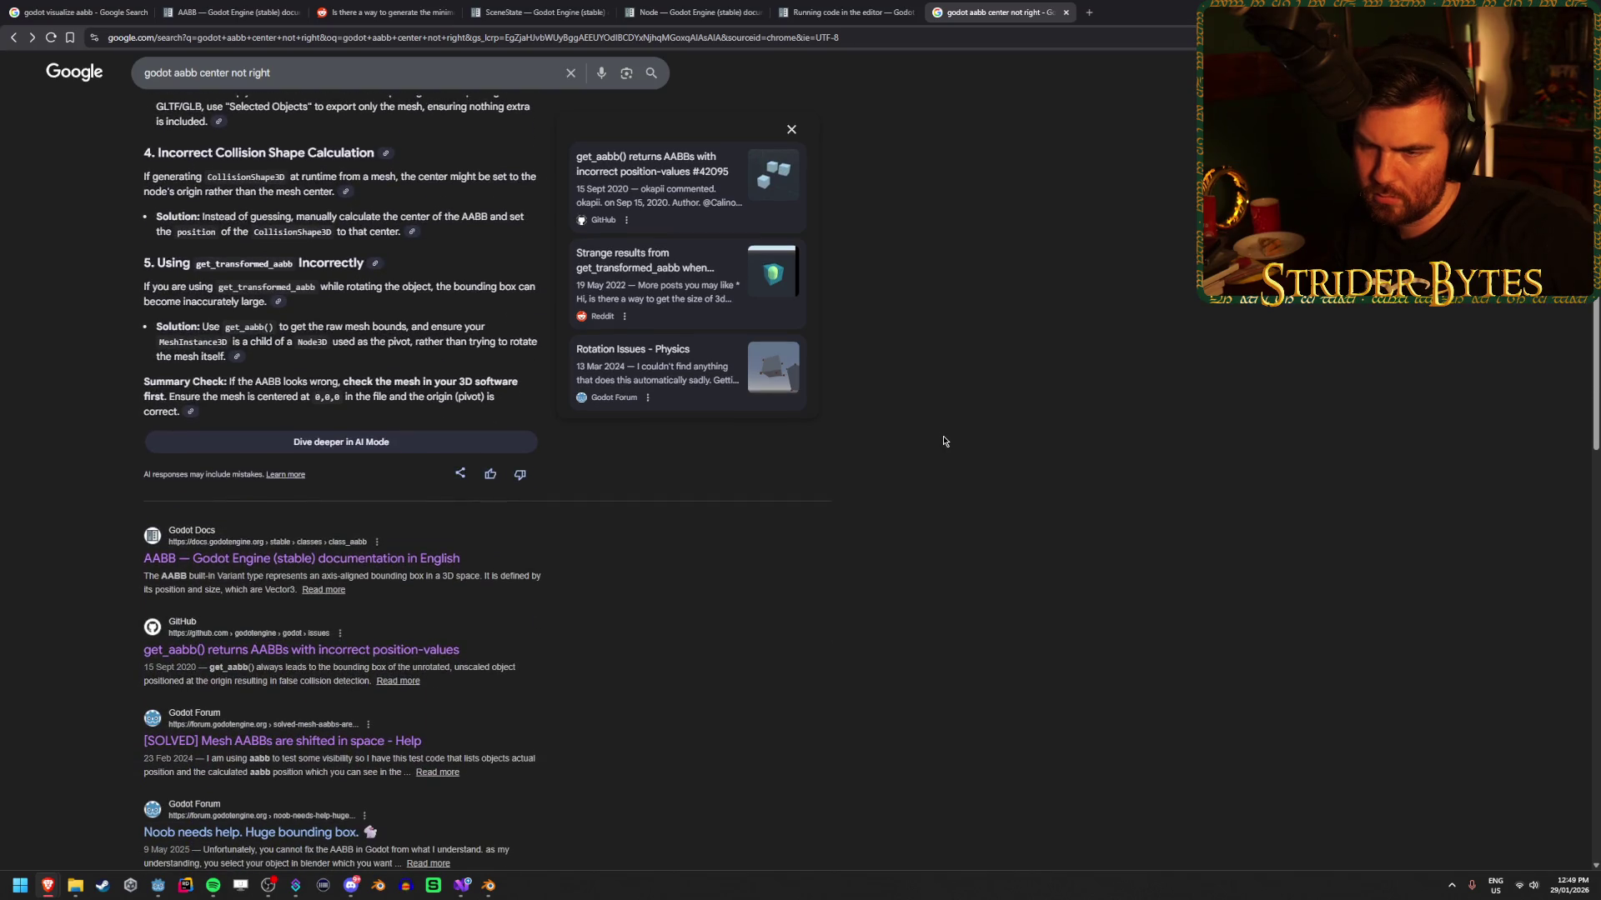
scroll(942, 440, down, 3)
scroll(942, 440, up, 10)
drag(272, 83, 174, 84)
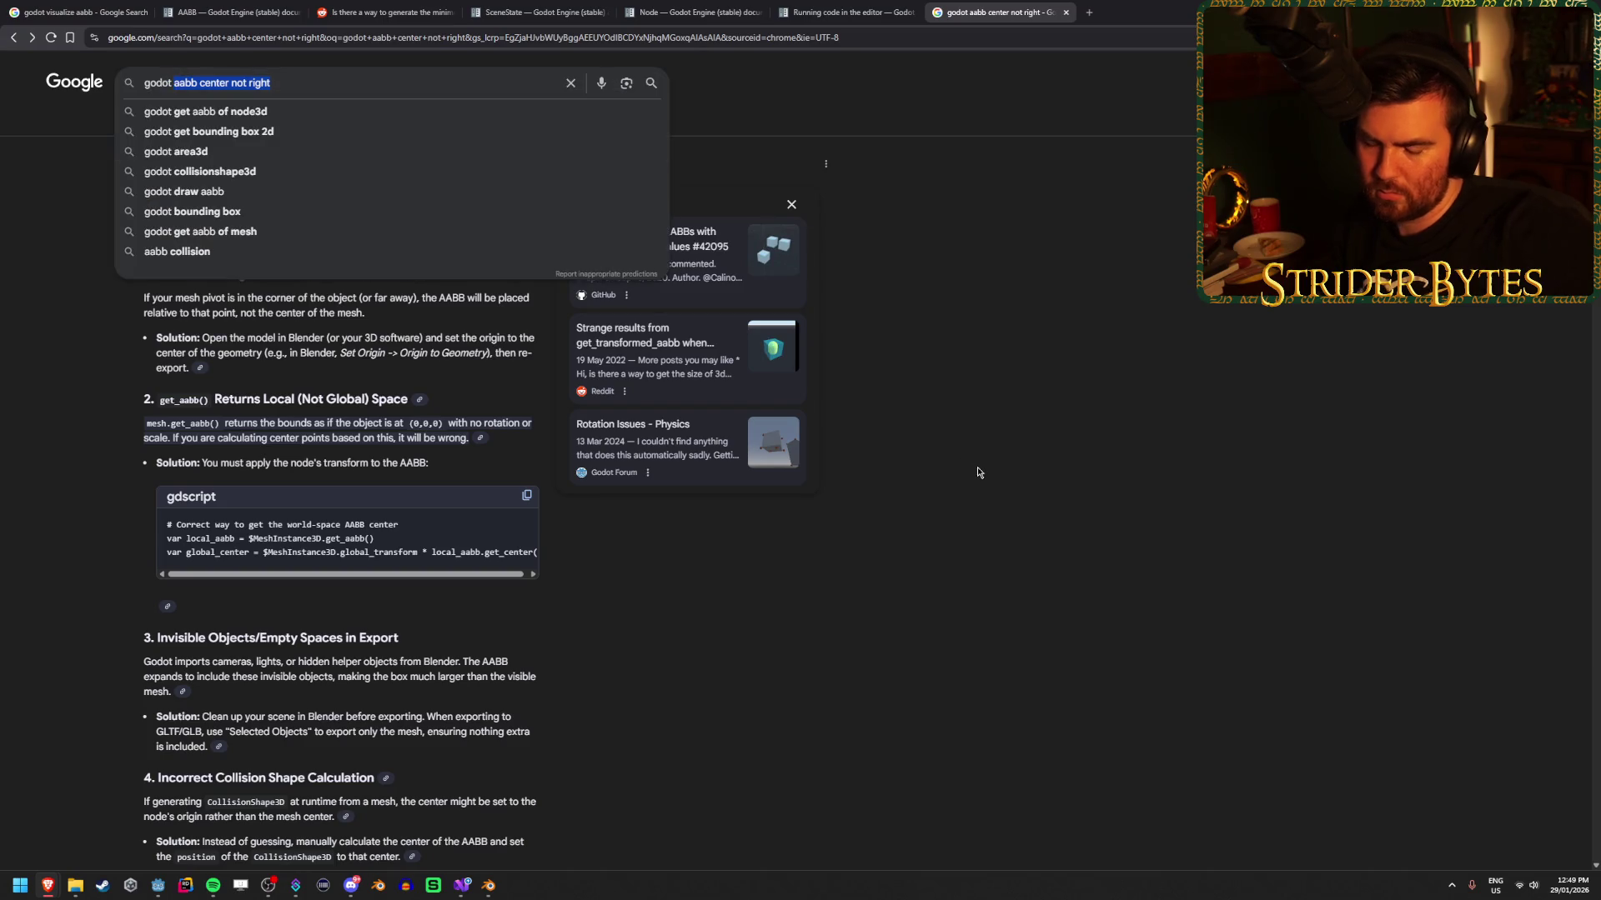
Search 'godot get mesh center of geometry' and read through the expanded AI Overview.
text(get mesh ce)
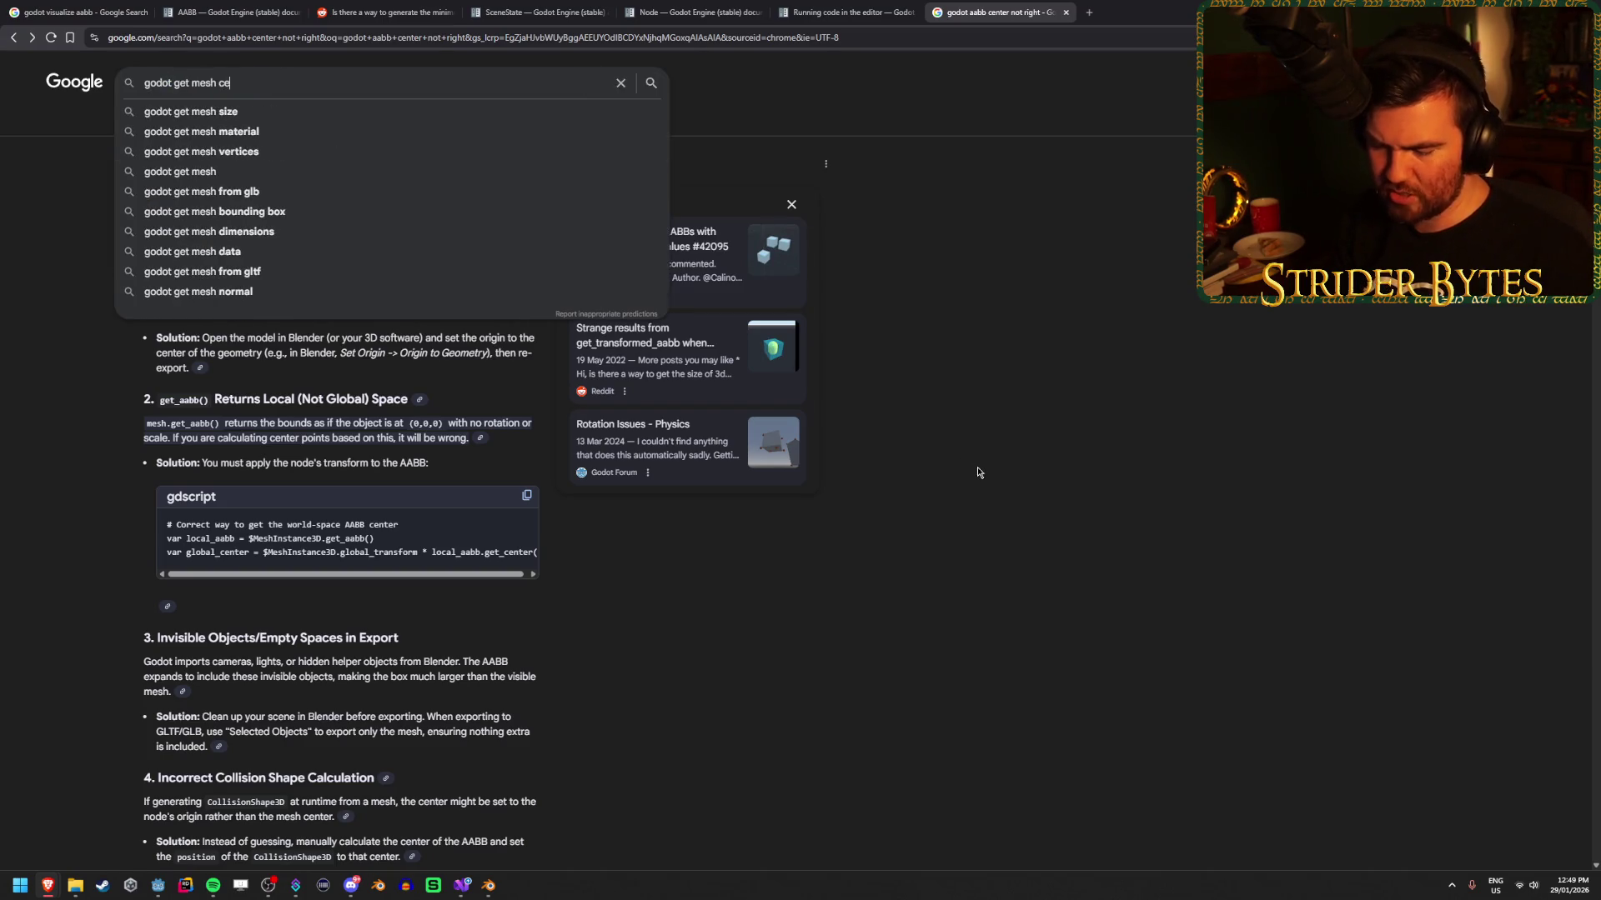
text(nter of geometry)
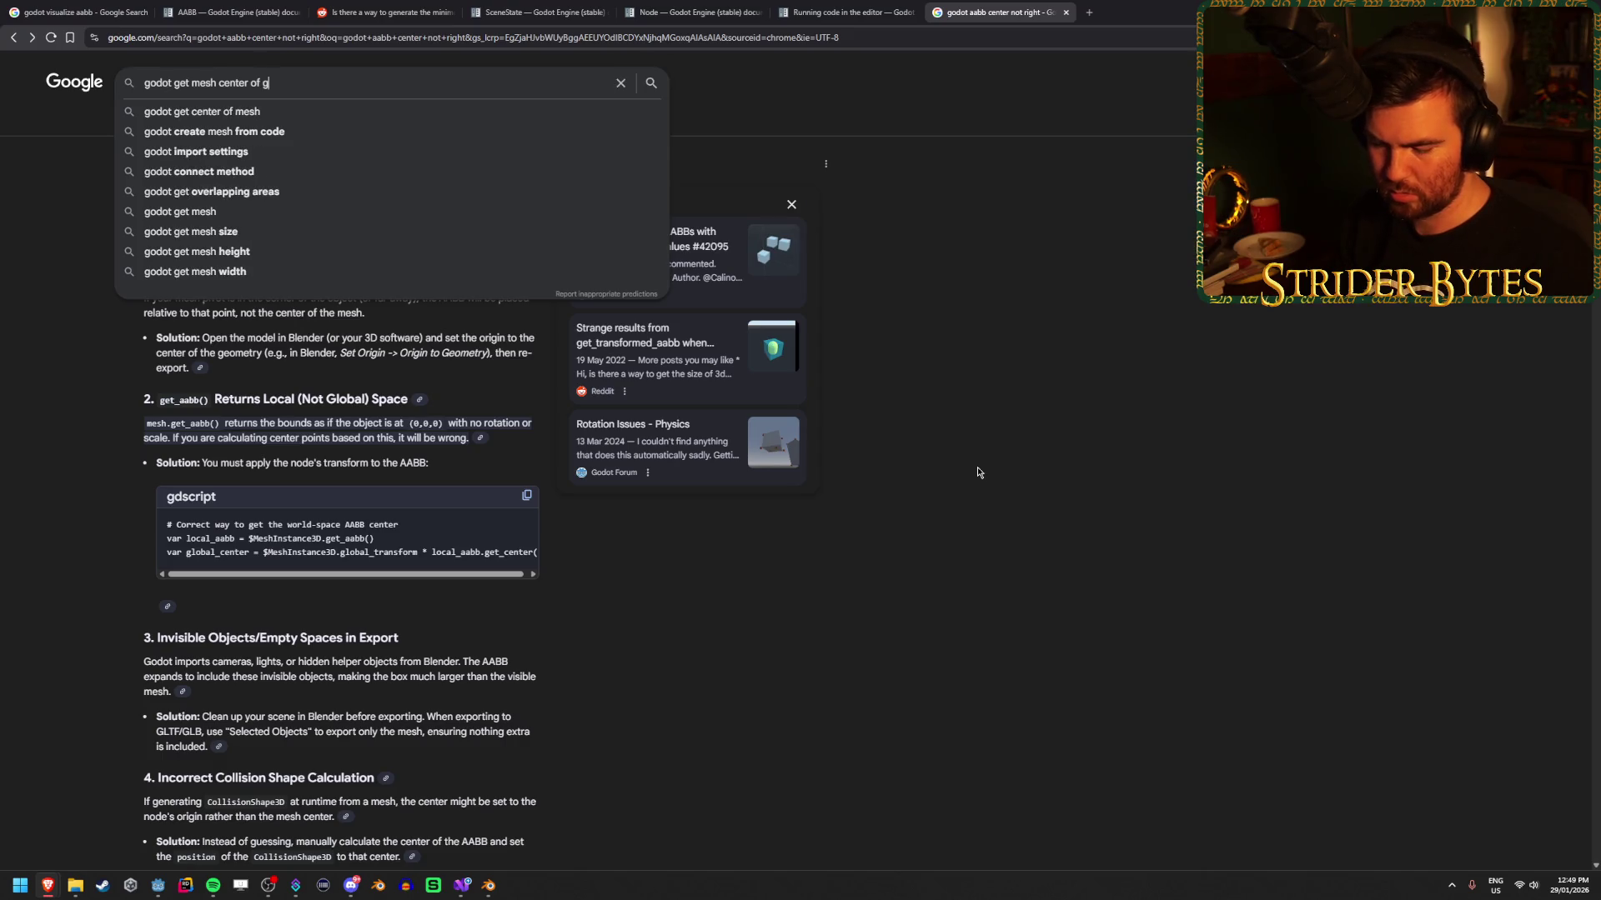
key(Return)
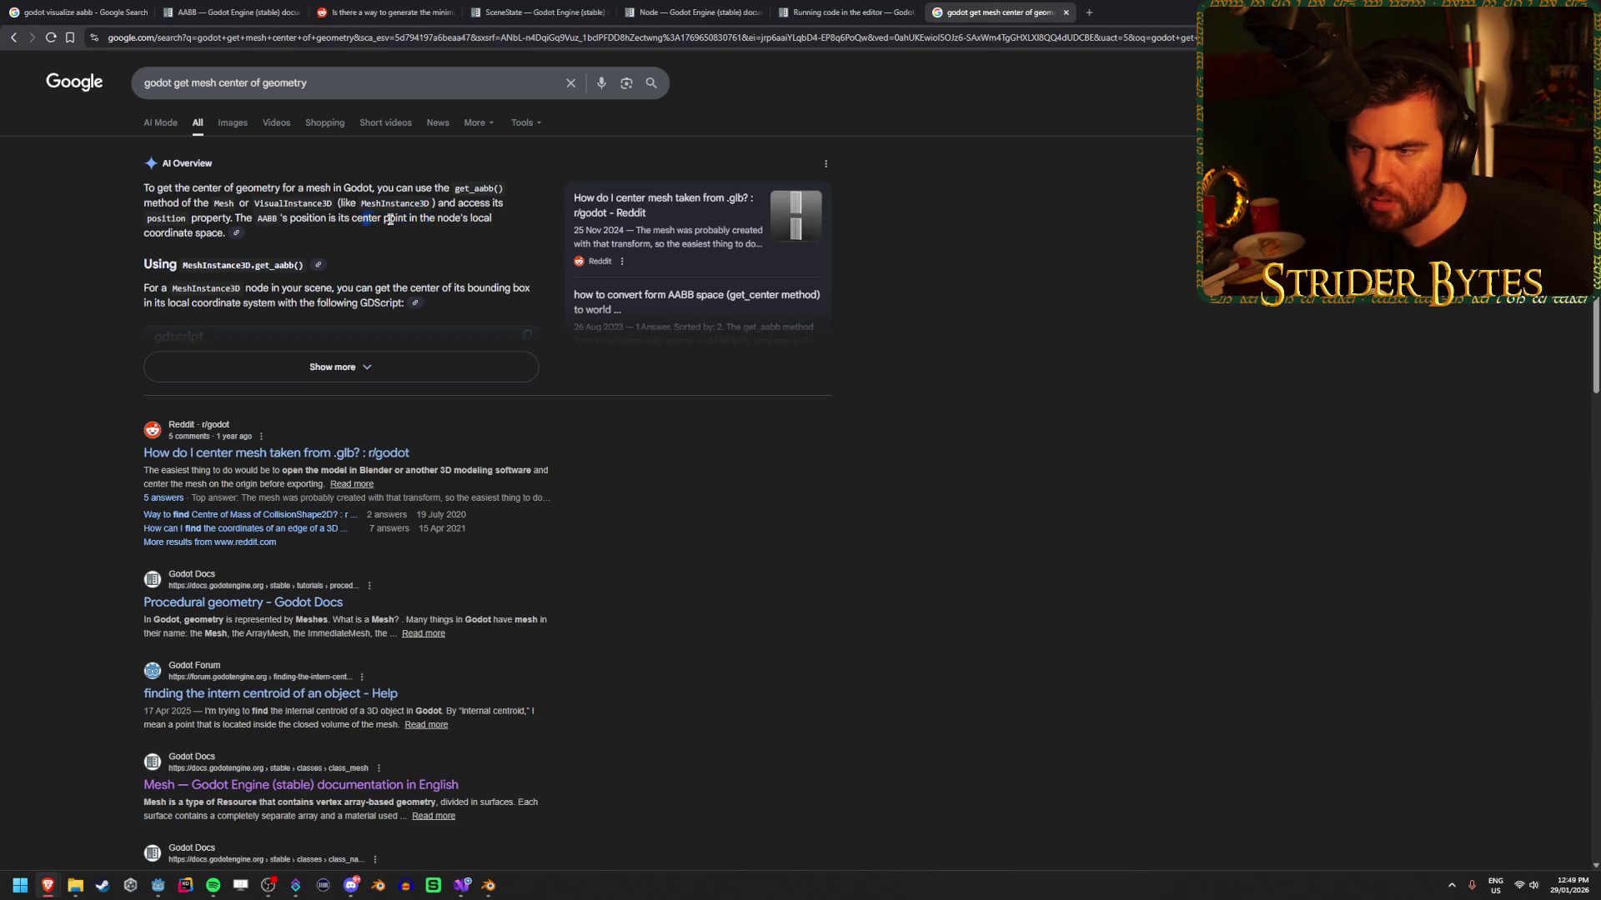
click(359, 367)
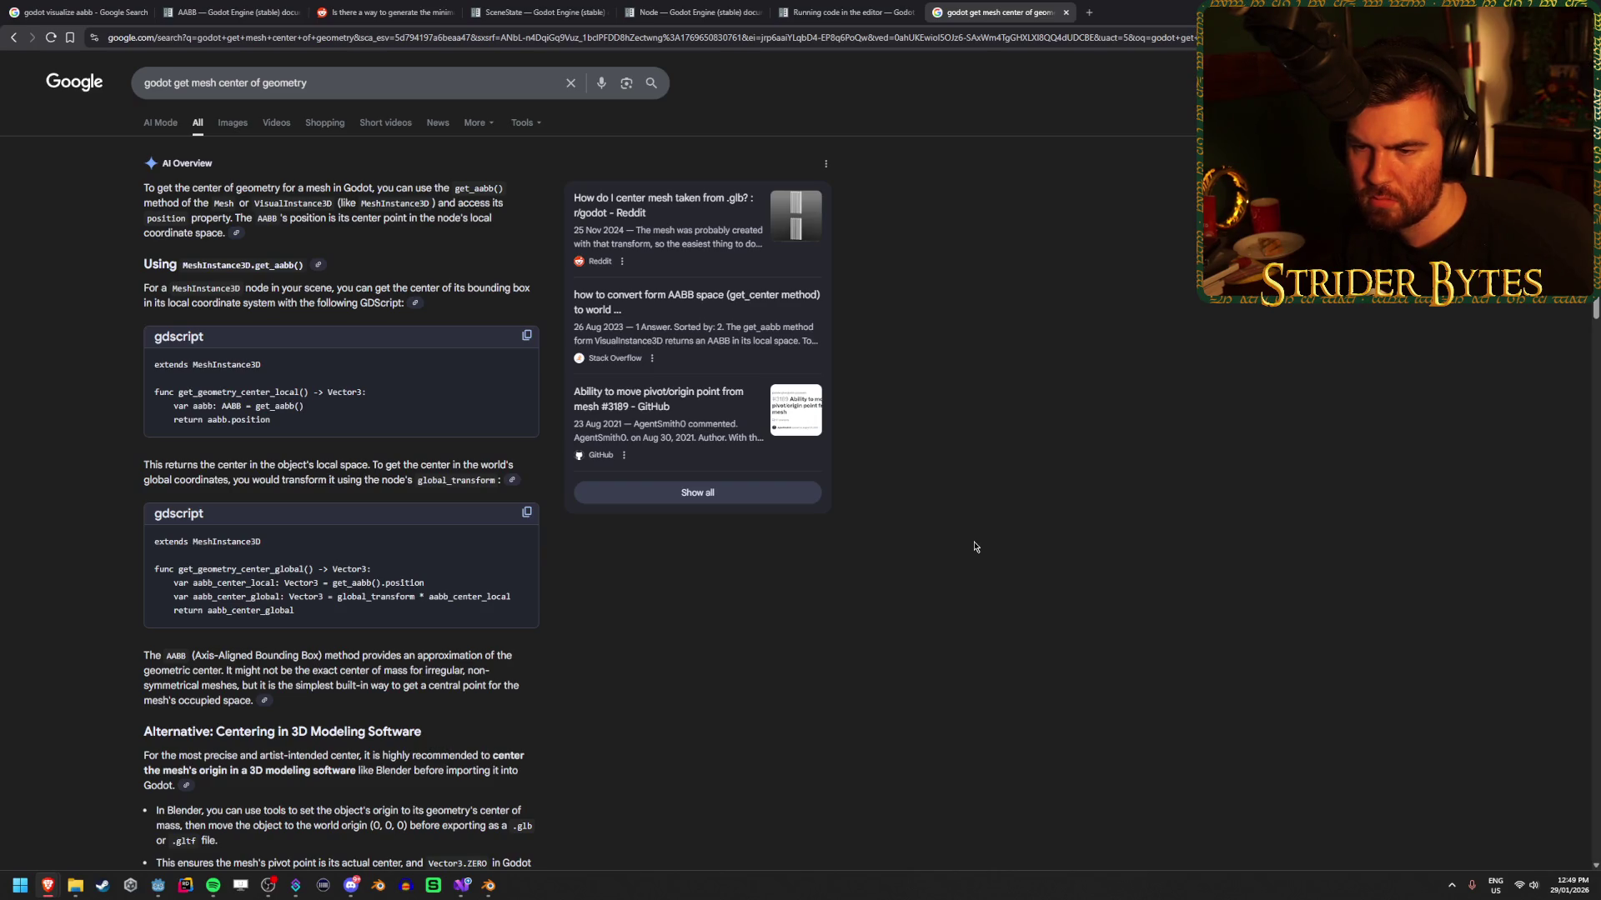
scroll(975, 547, down, 2)
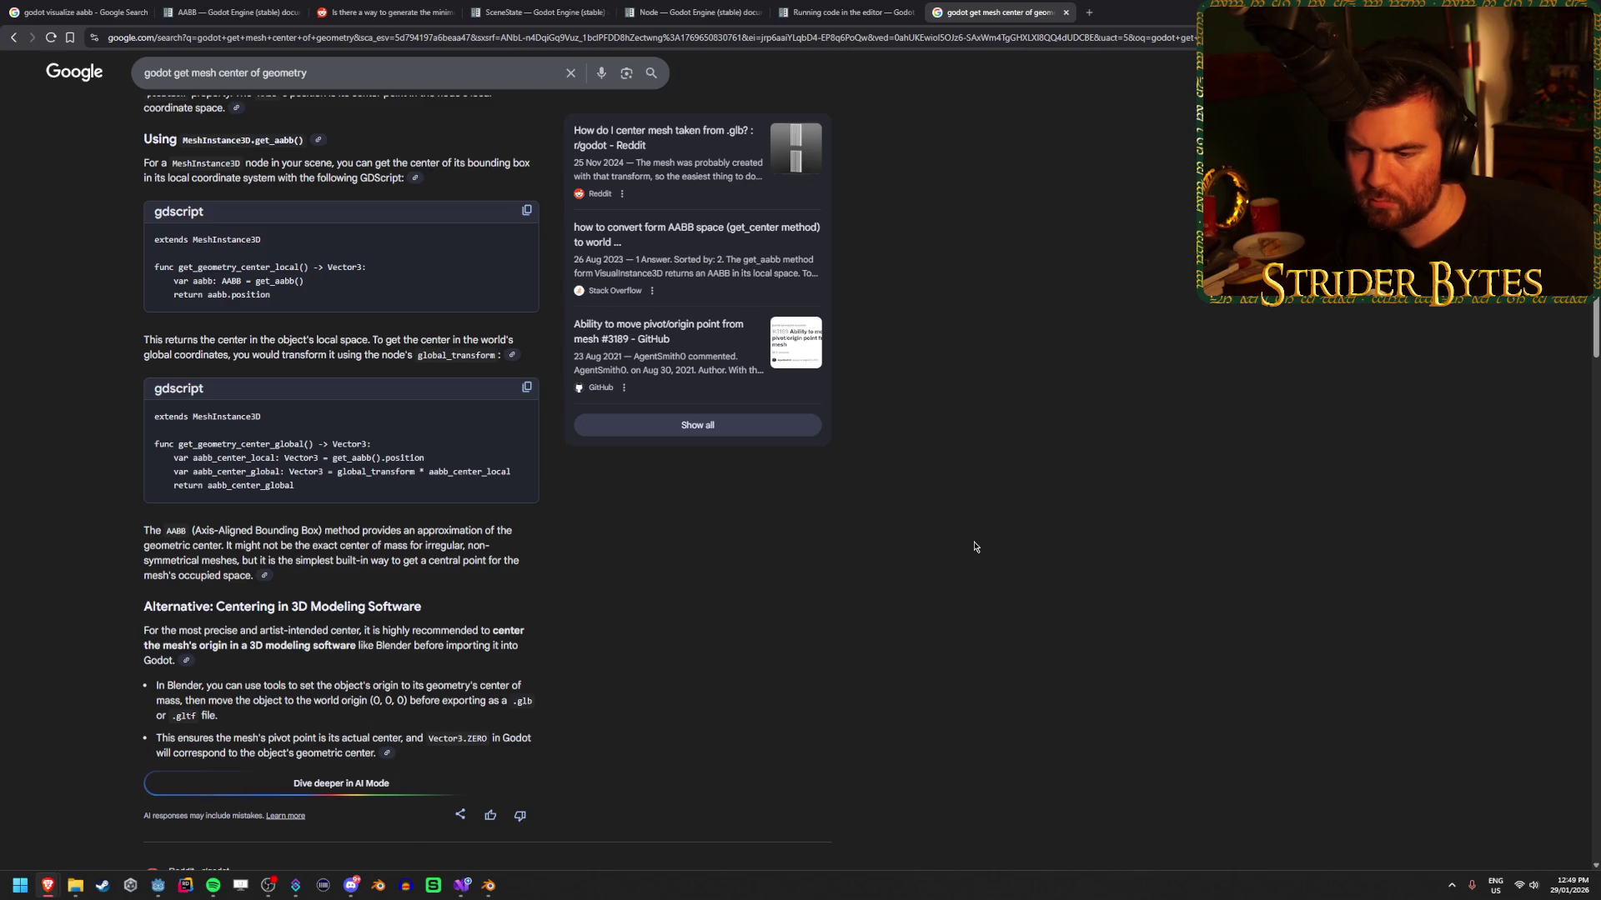
scroll(976, 547, down, 1)
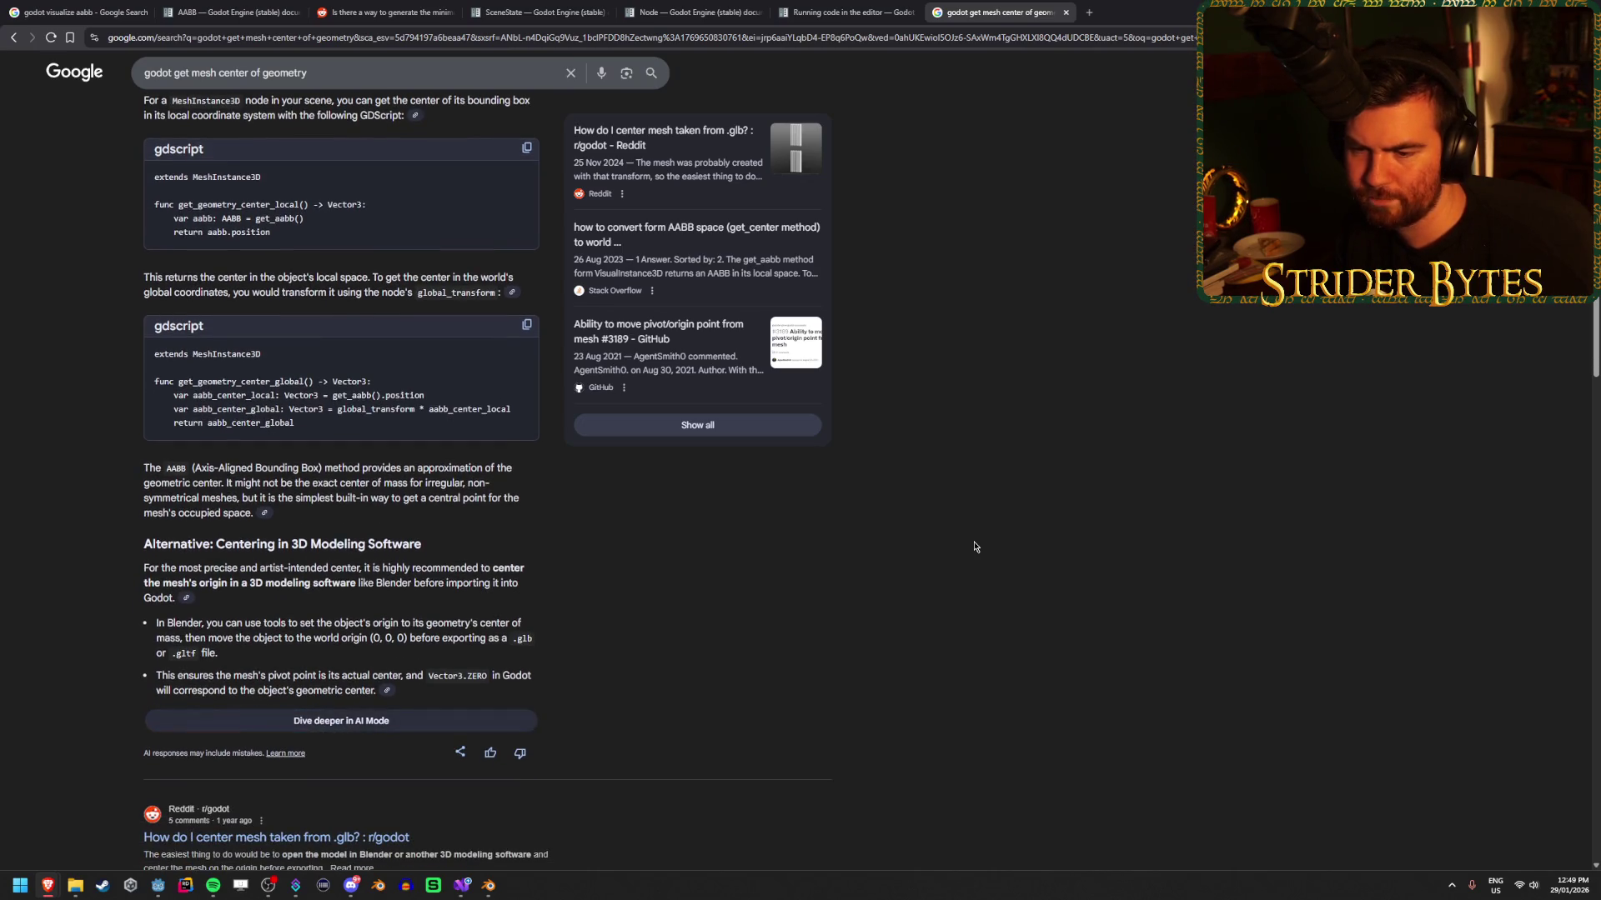
scroll(976, 547, down, 5)
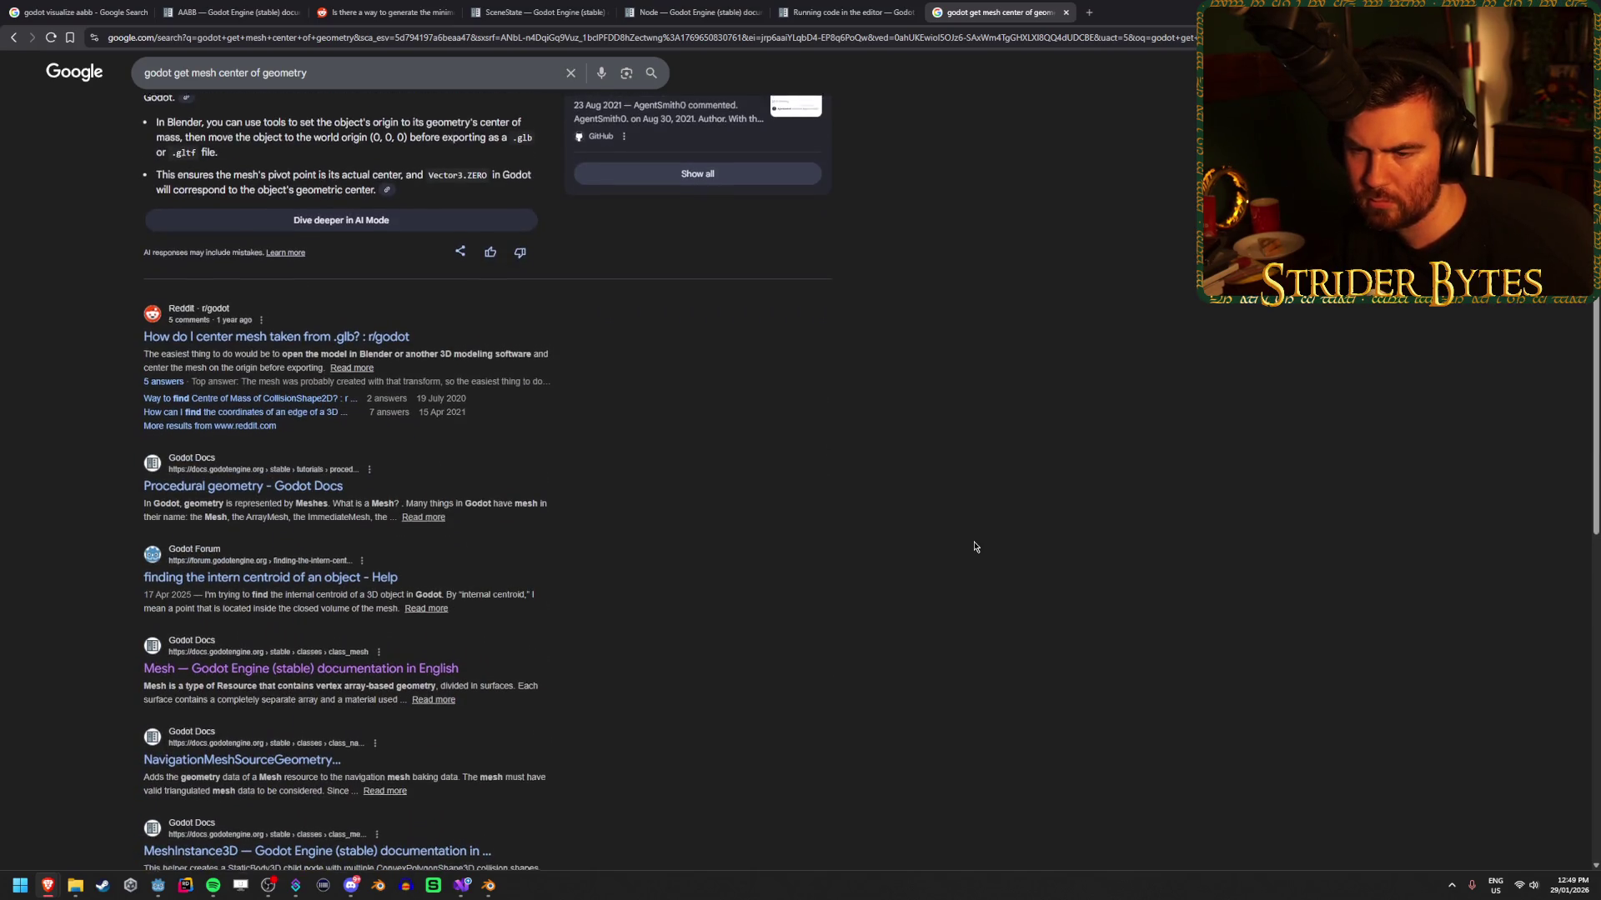
scroll(975, 547, down, 1)
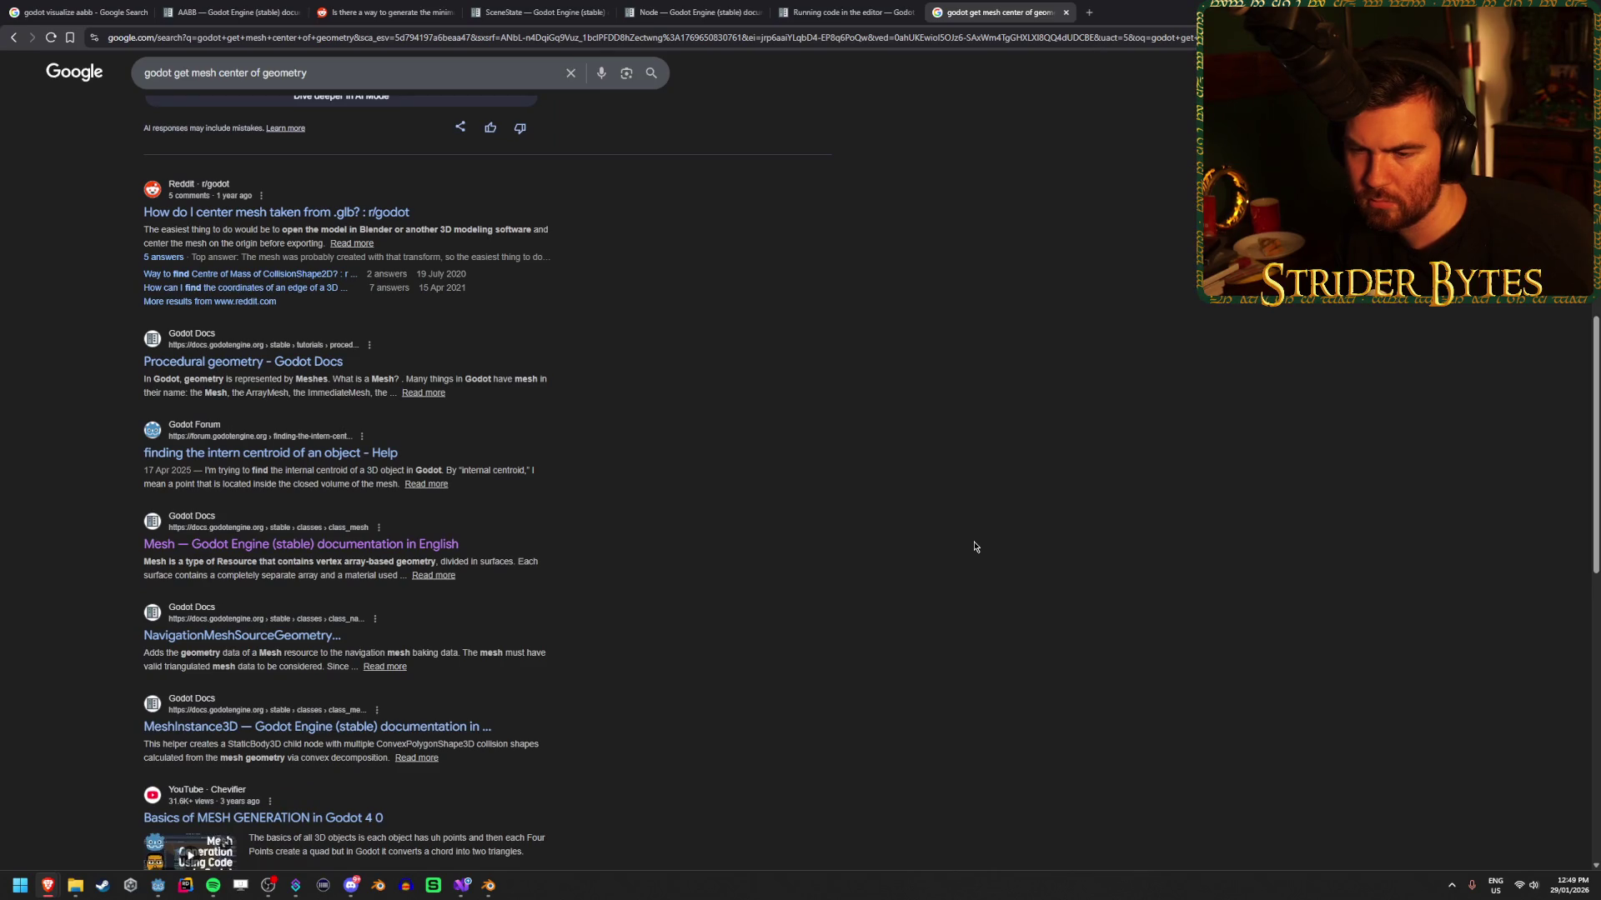
scroll(976, 547, up, 10)
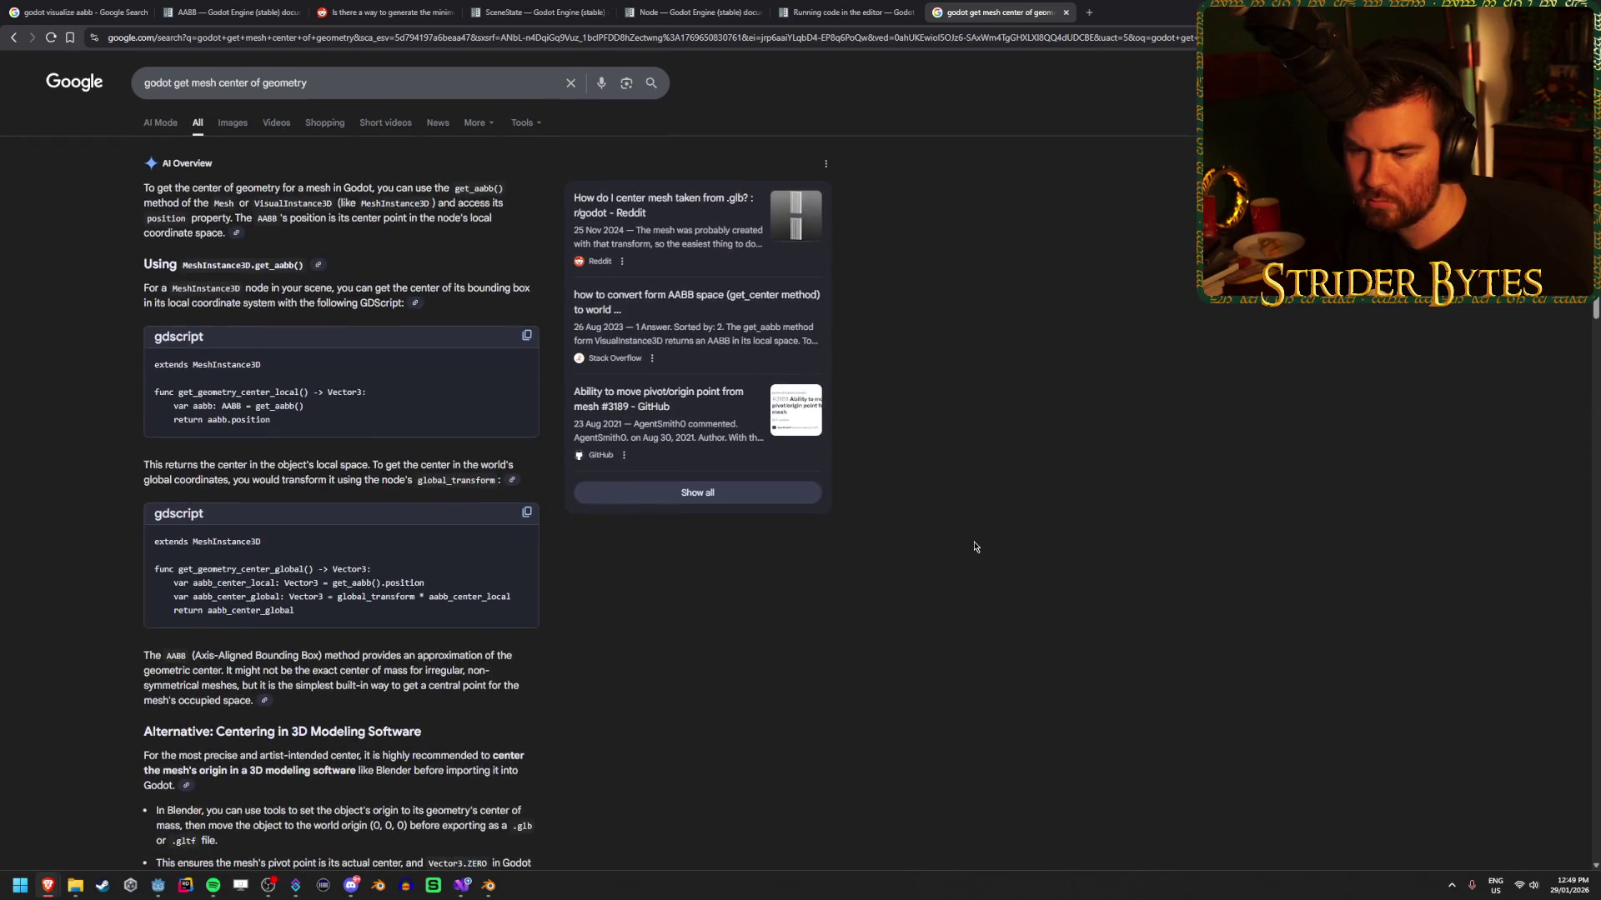
click(151, 889)
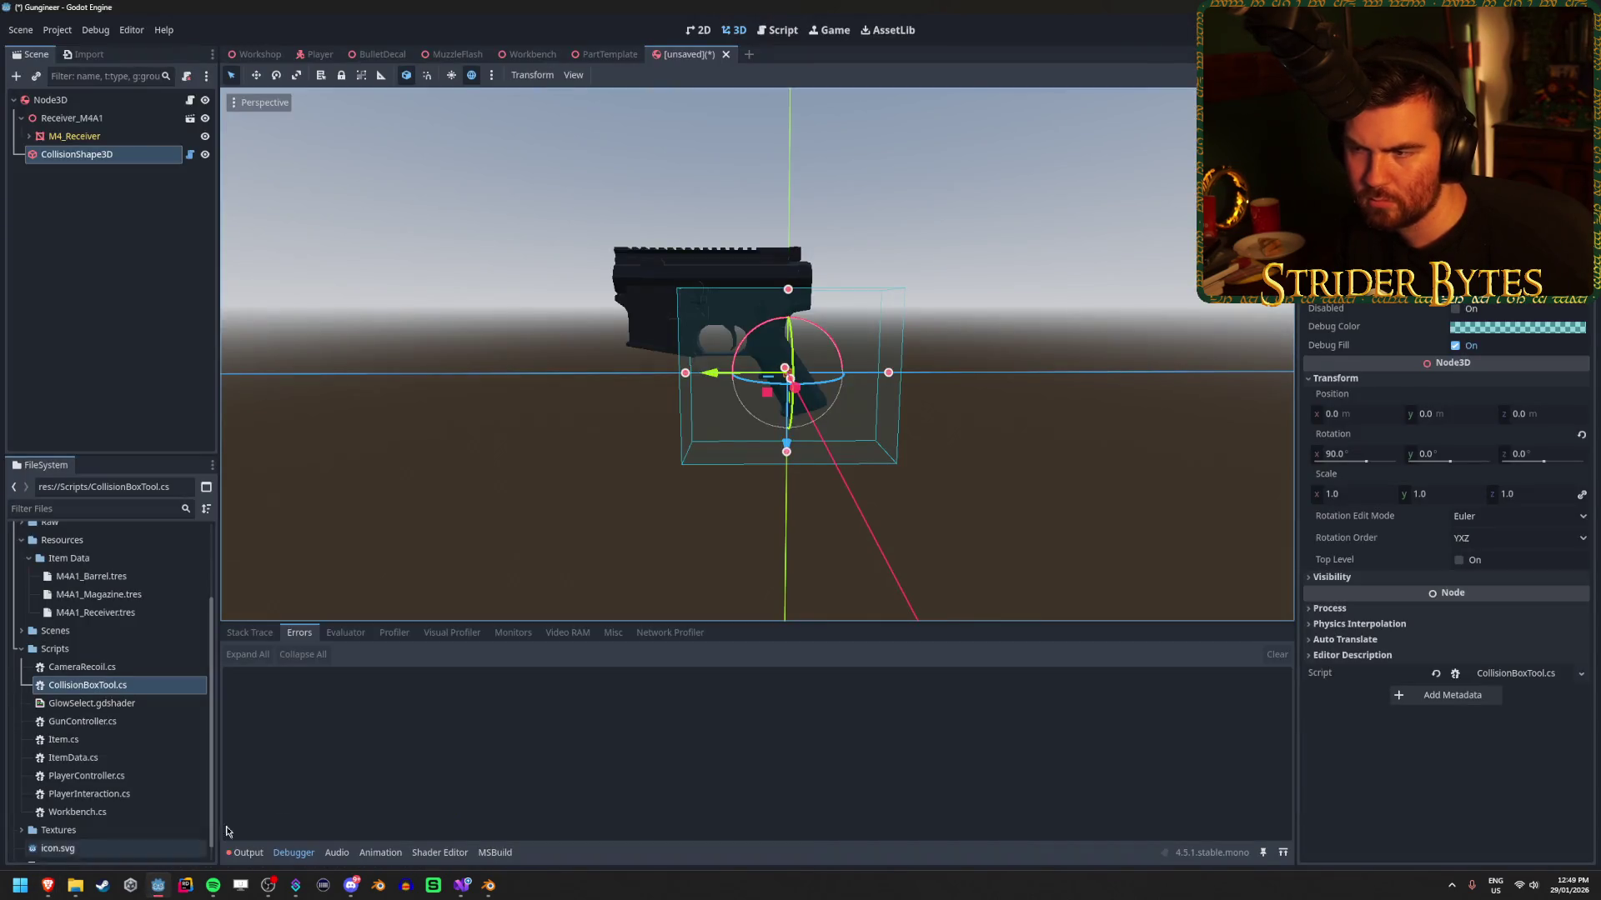
Orbit around the gun and drag the collision box upward over the receiver.
mouse_move(1009, 471)
mouse_down()
mouse_move(859, 471)
mouse_move(1011, 465)
mouse_up()
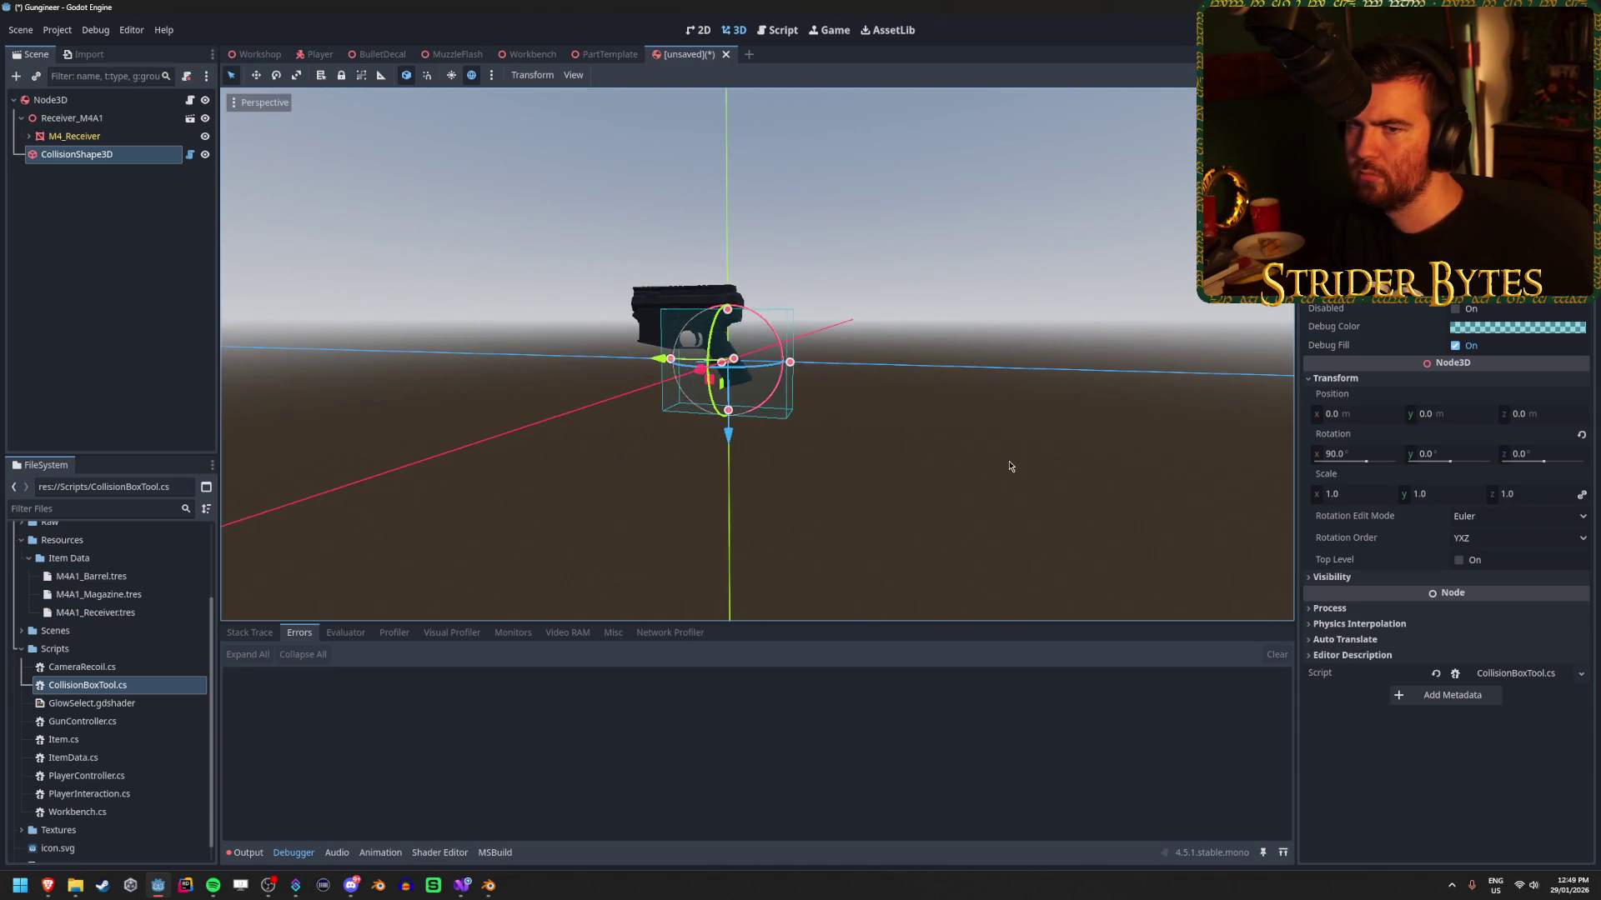
scroll(1011, 464, up, 5)
mouse_move(821, 494)
mouse_down()
mouse_move(715, 500)
mouse_move(718, 366)
mouse_move(715, 434)
mouse_move(1070, 396)
mouse_up()
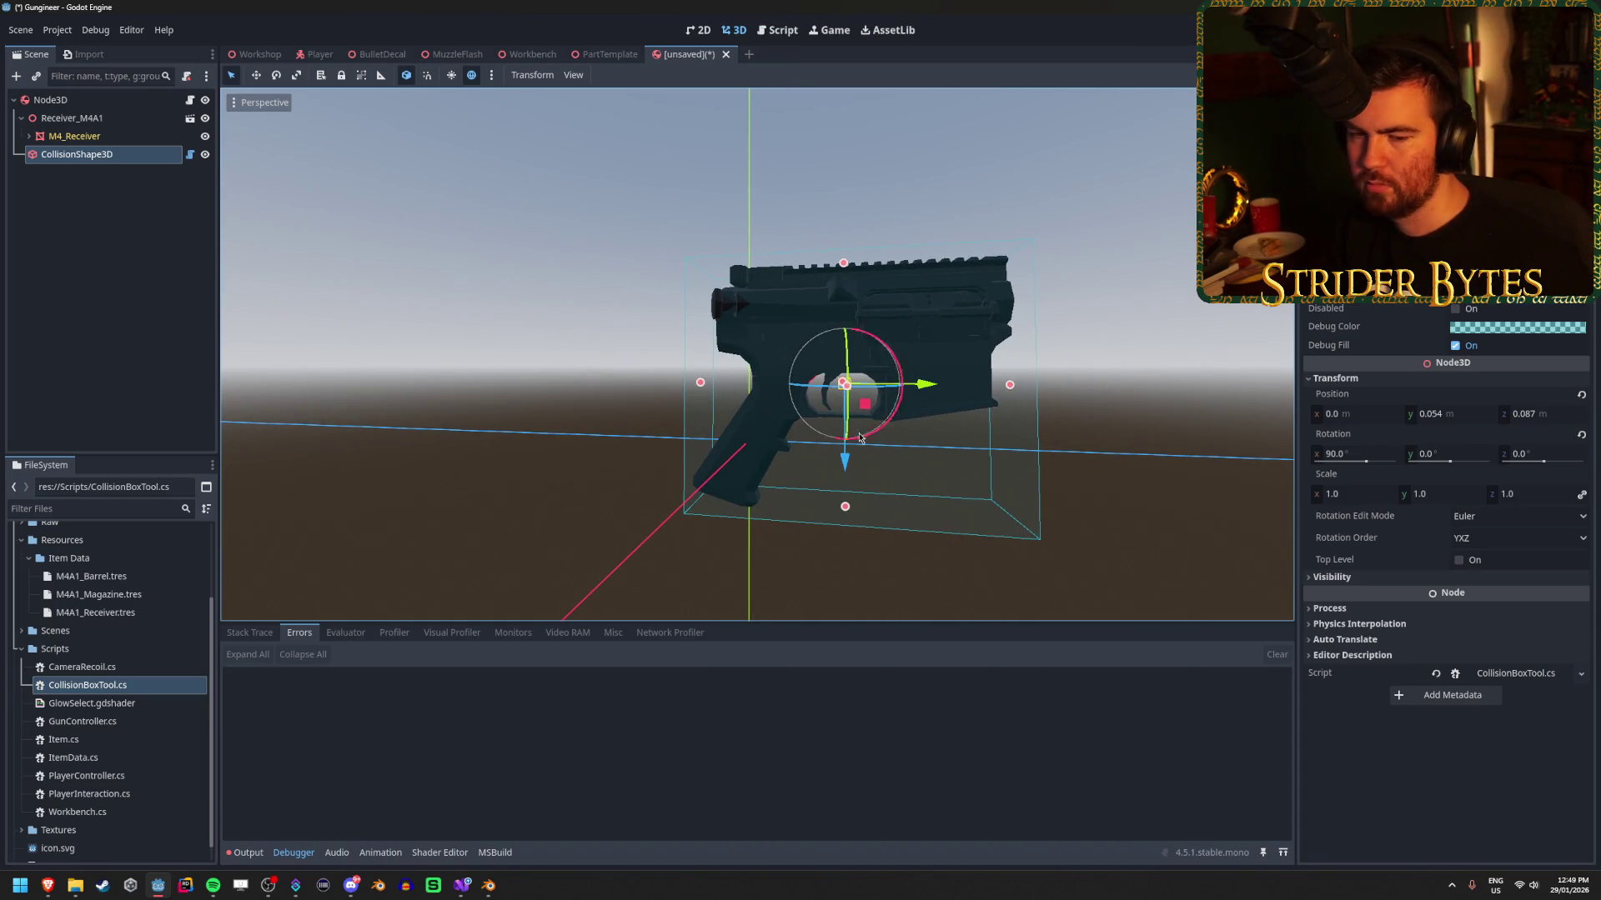
drag(932, 389, 1017, 393)
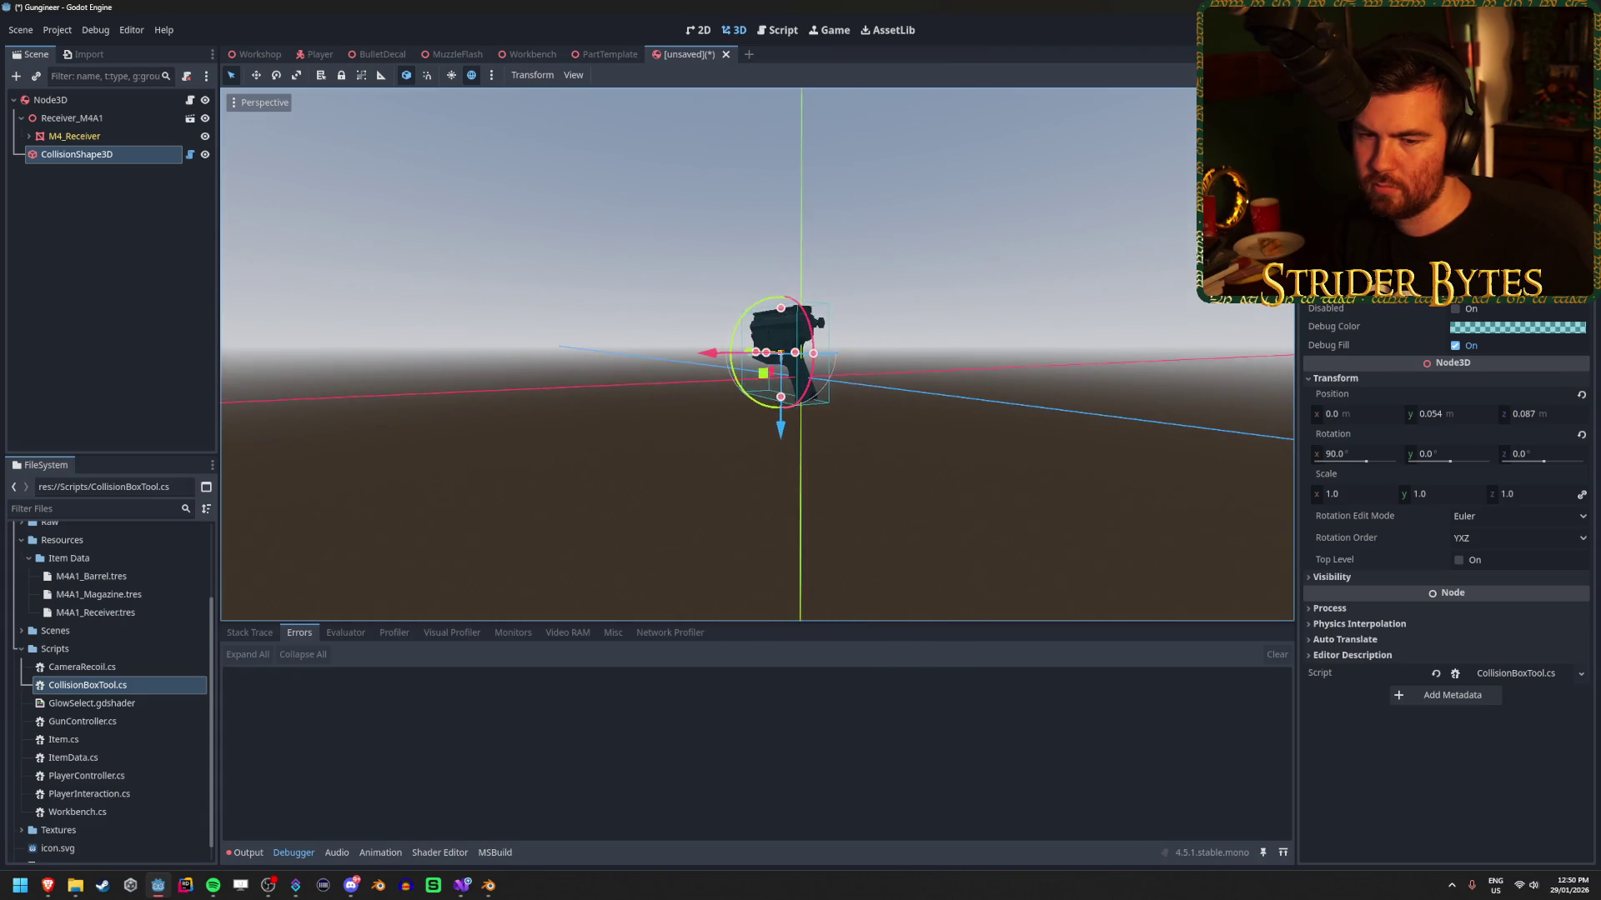
scroll(821, 350, up, 3)
scroll(821, 350, down, 3)
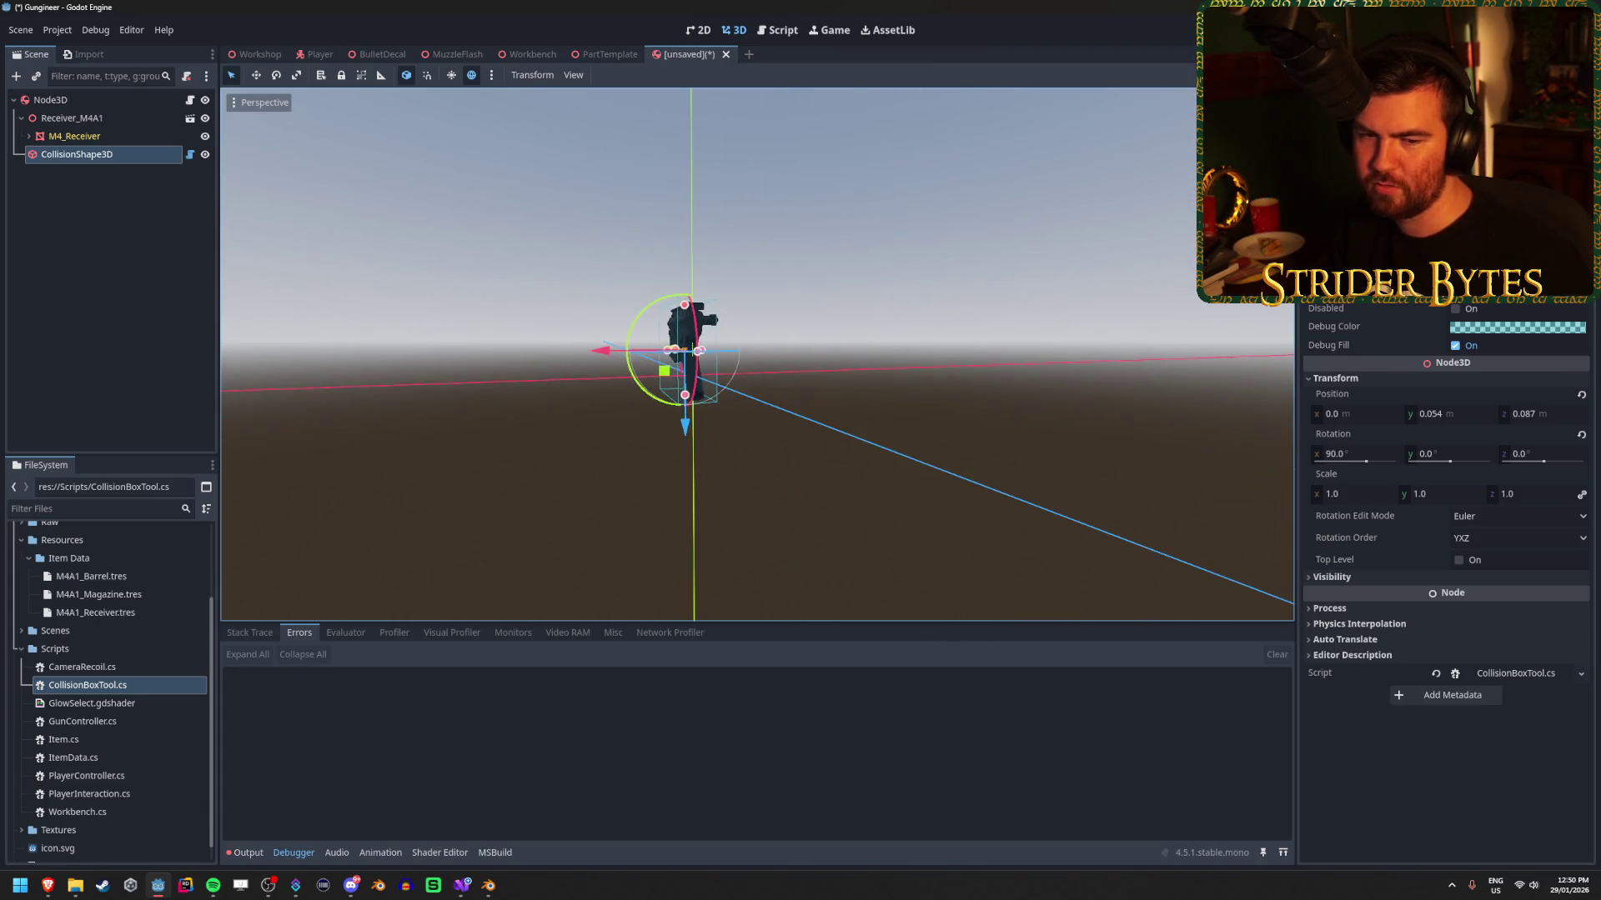
scroll(757, 355, up, 2)
mouse_move(757, 355)
mouse_down()
mouse_move(801, 334)
mouse_move(779, 342)
mouse_up()
mouse_move(739, 435)
mouse_down()
mouse_move(798, 425)
mouse_move(709, 426)
mouse_up()
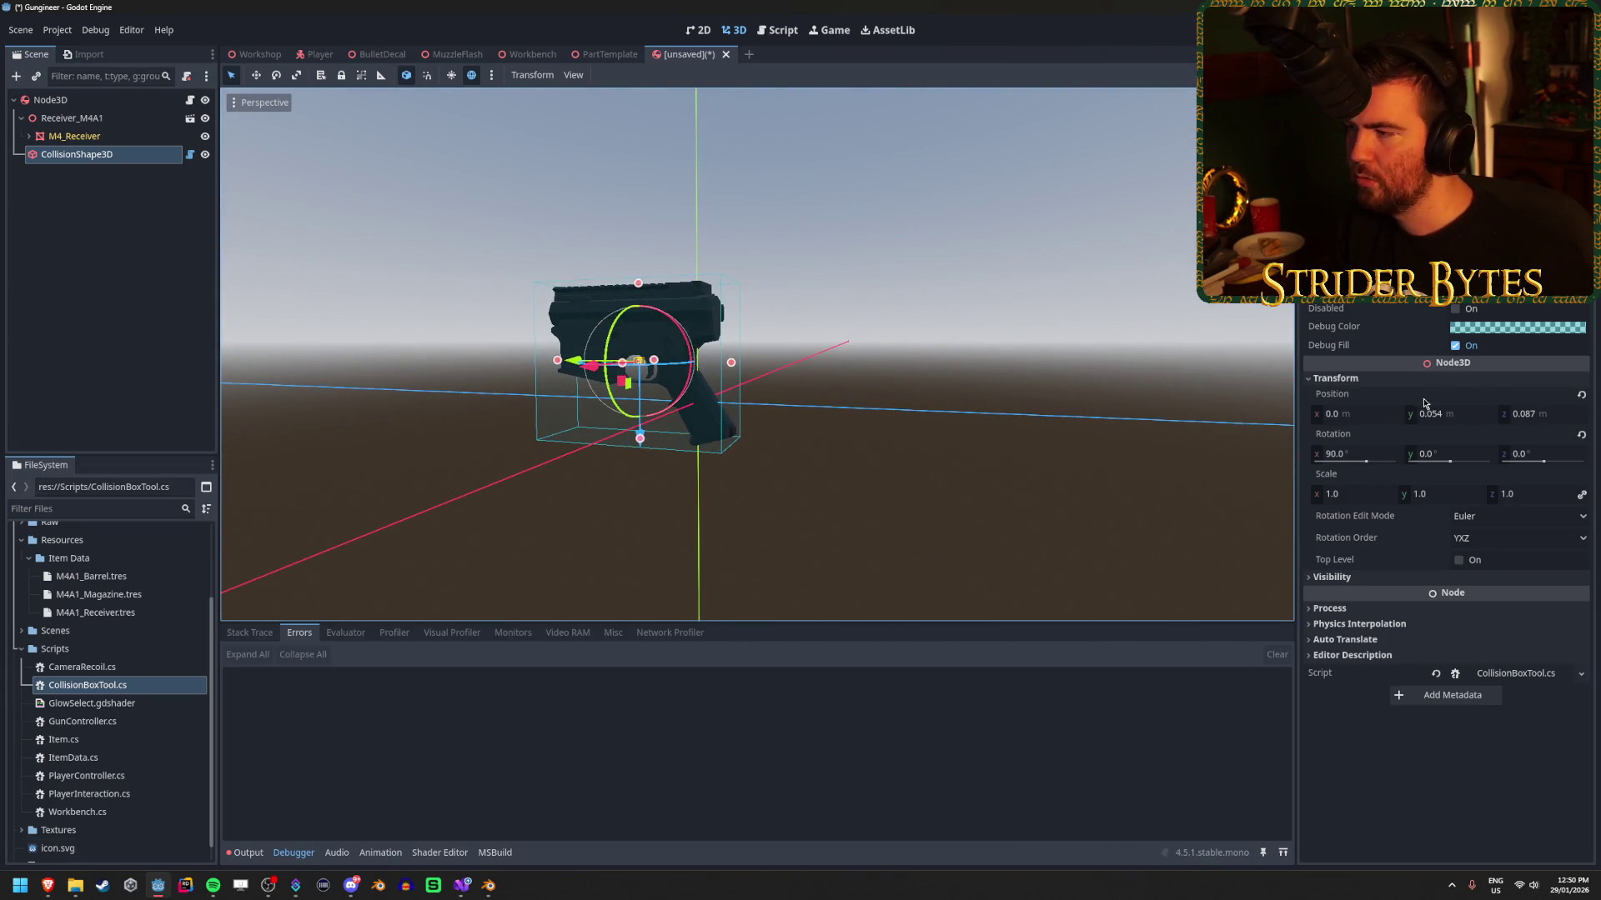
Reset the collision shape's Position to 0, 0, 0 in the Inspector and check it from the side view.
click(1349, 417)
key(Tab)
text(0)
key(Tab)
text(0)
key(Return)
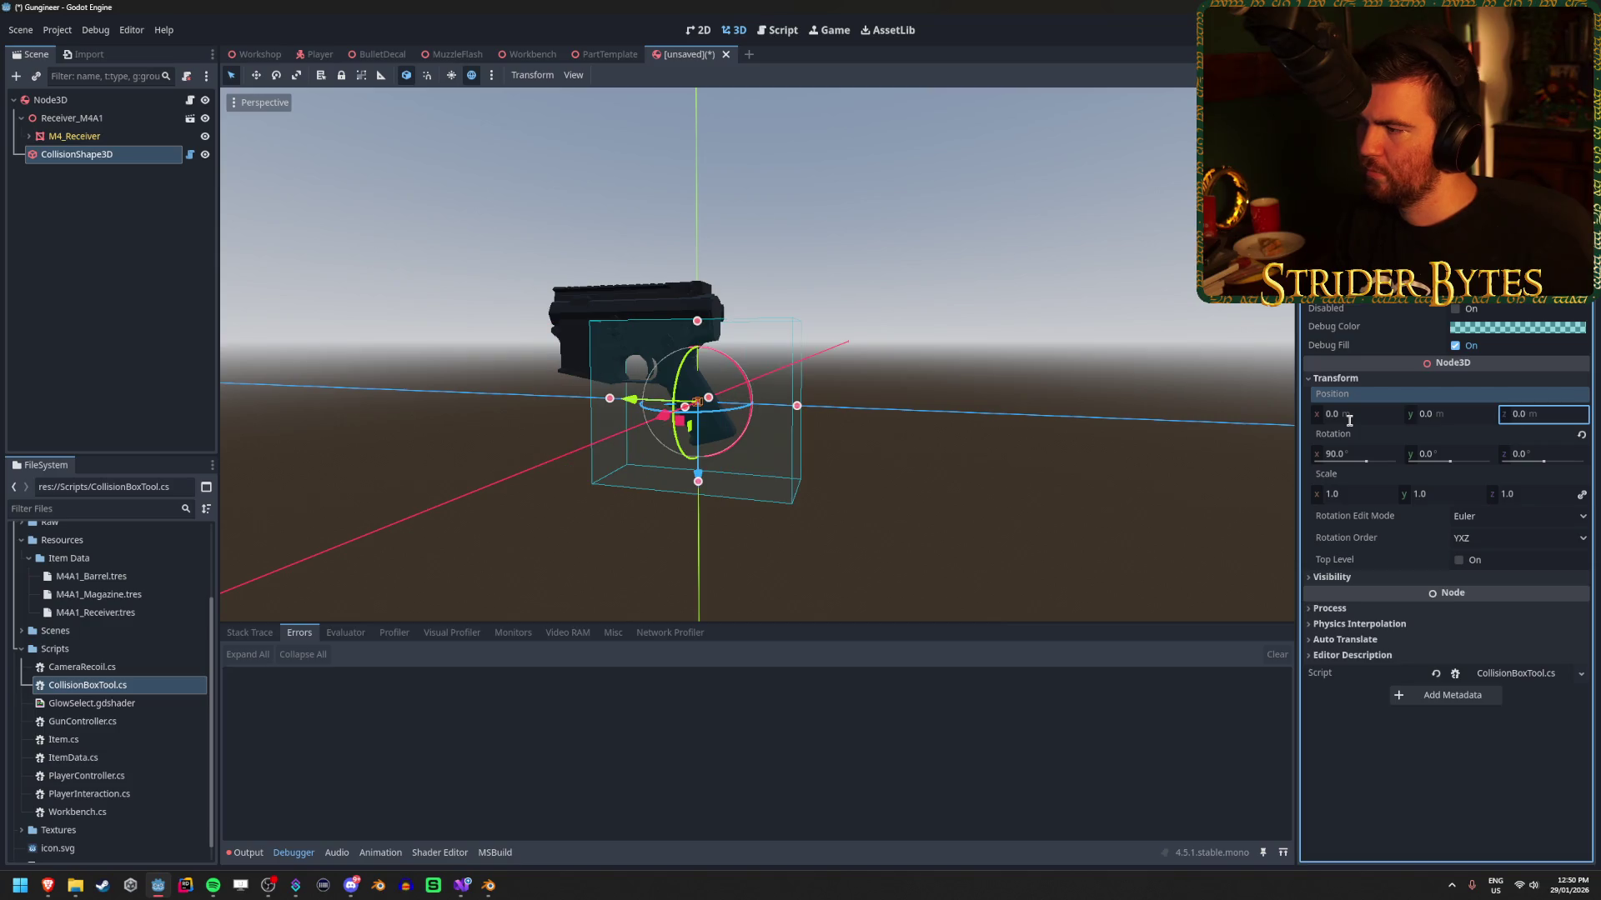
key(KP_3)
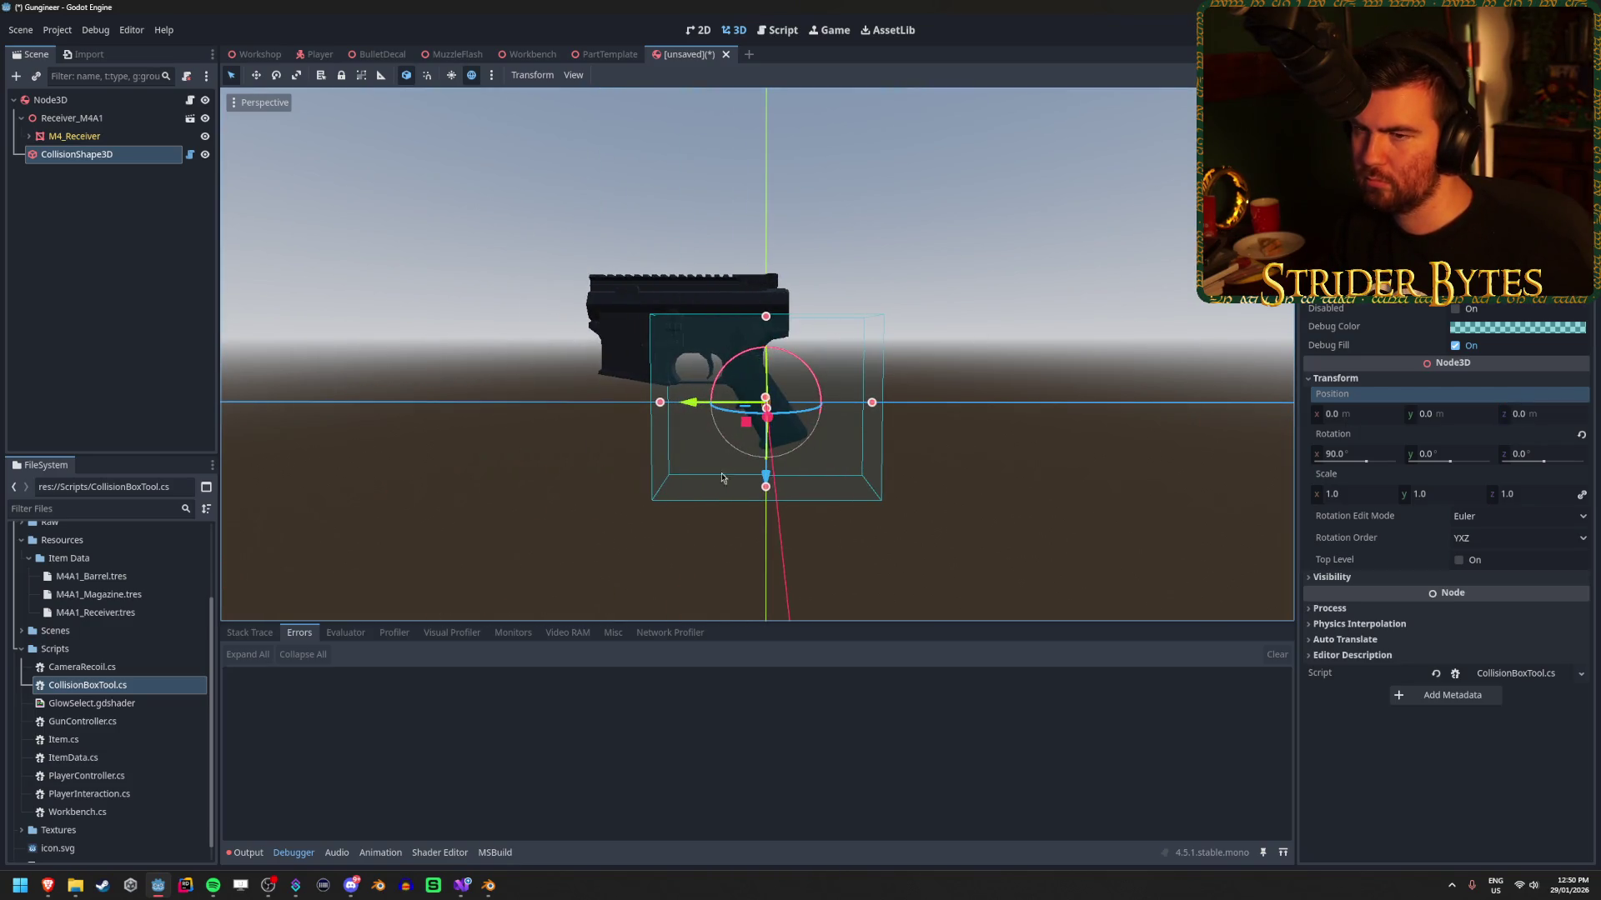
click(462, 886)
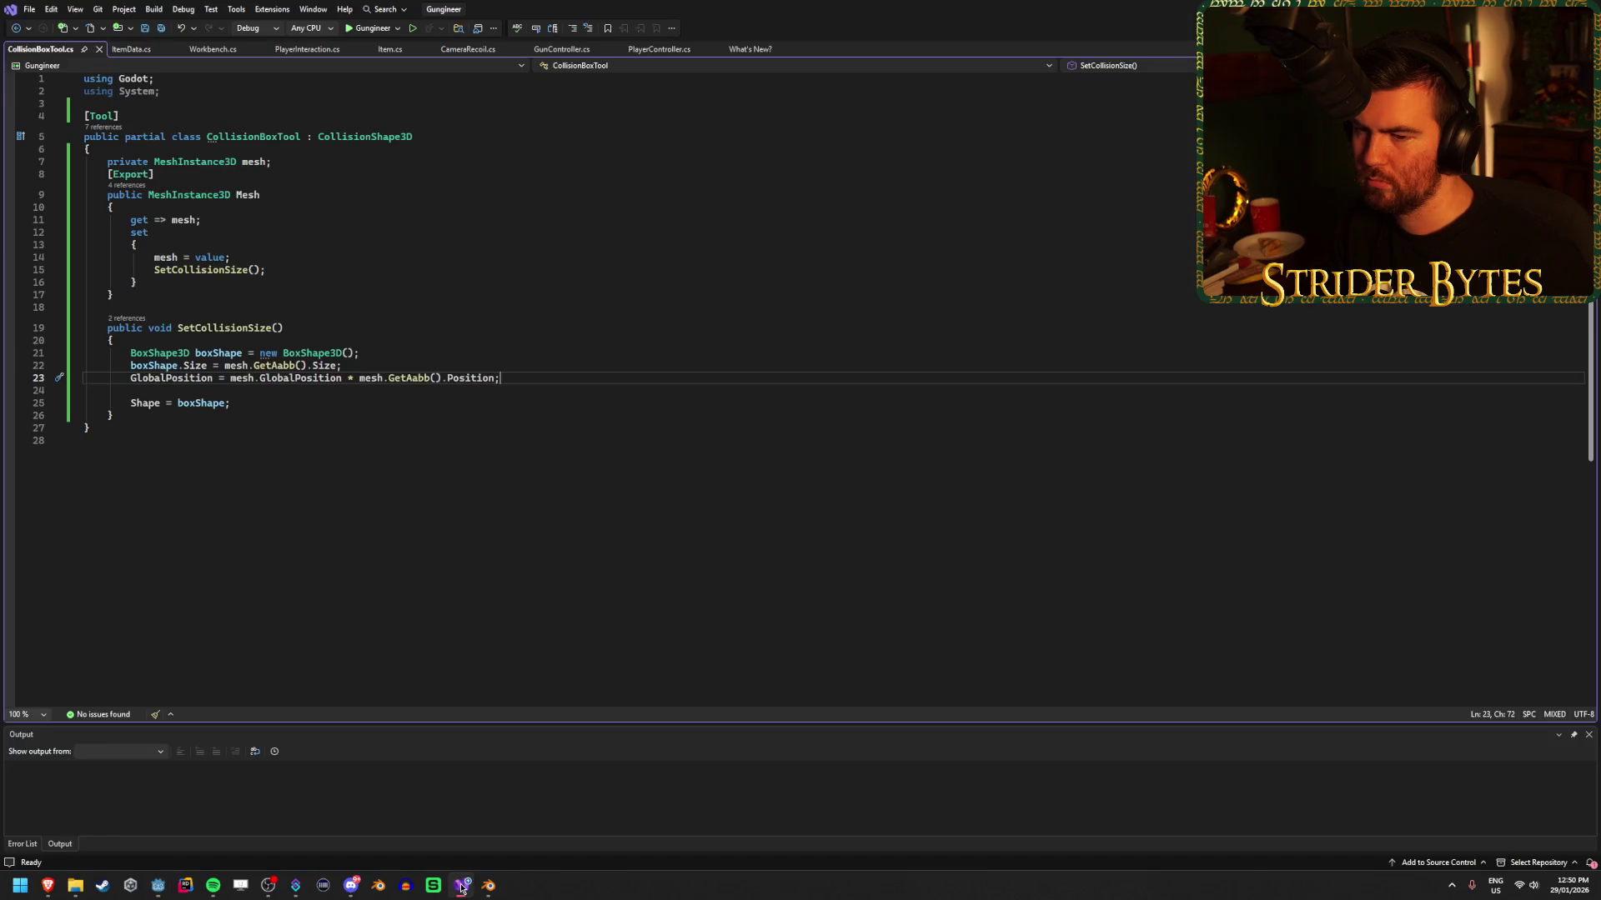
Delete 'mesh.GlobalPosition * ' from line 23 so GlobalPosition is mesh.GetAabb().Position, and save.
click(303, 377)
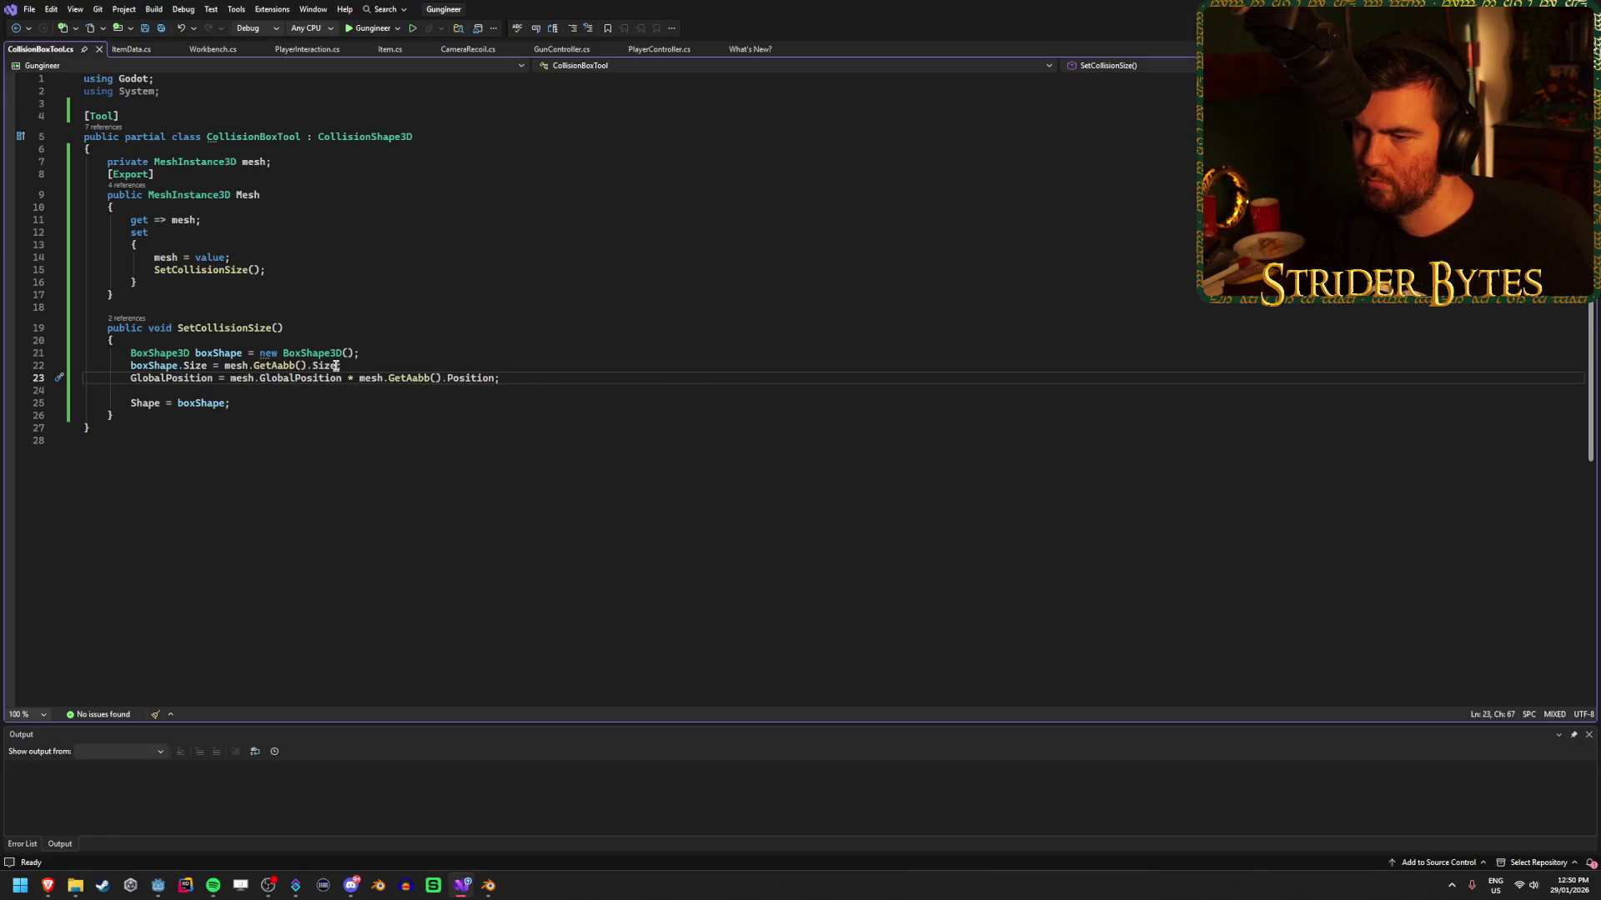
drag(382, 377, 230, 378)
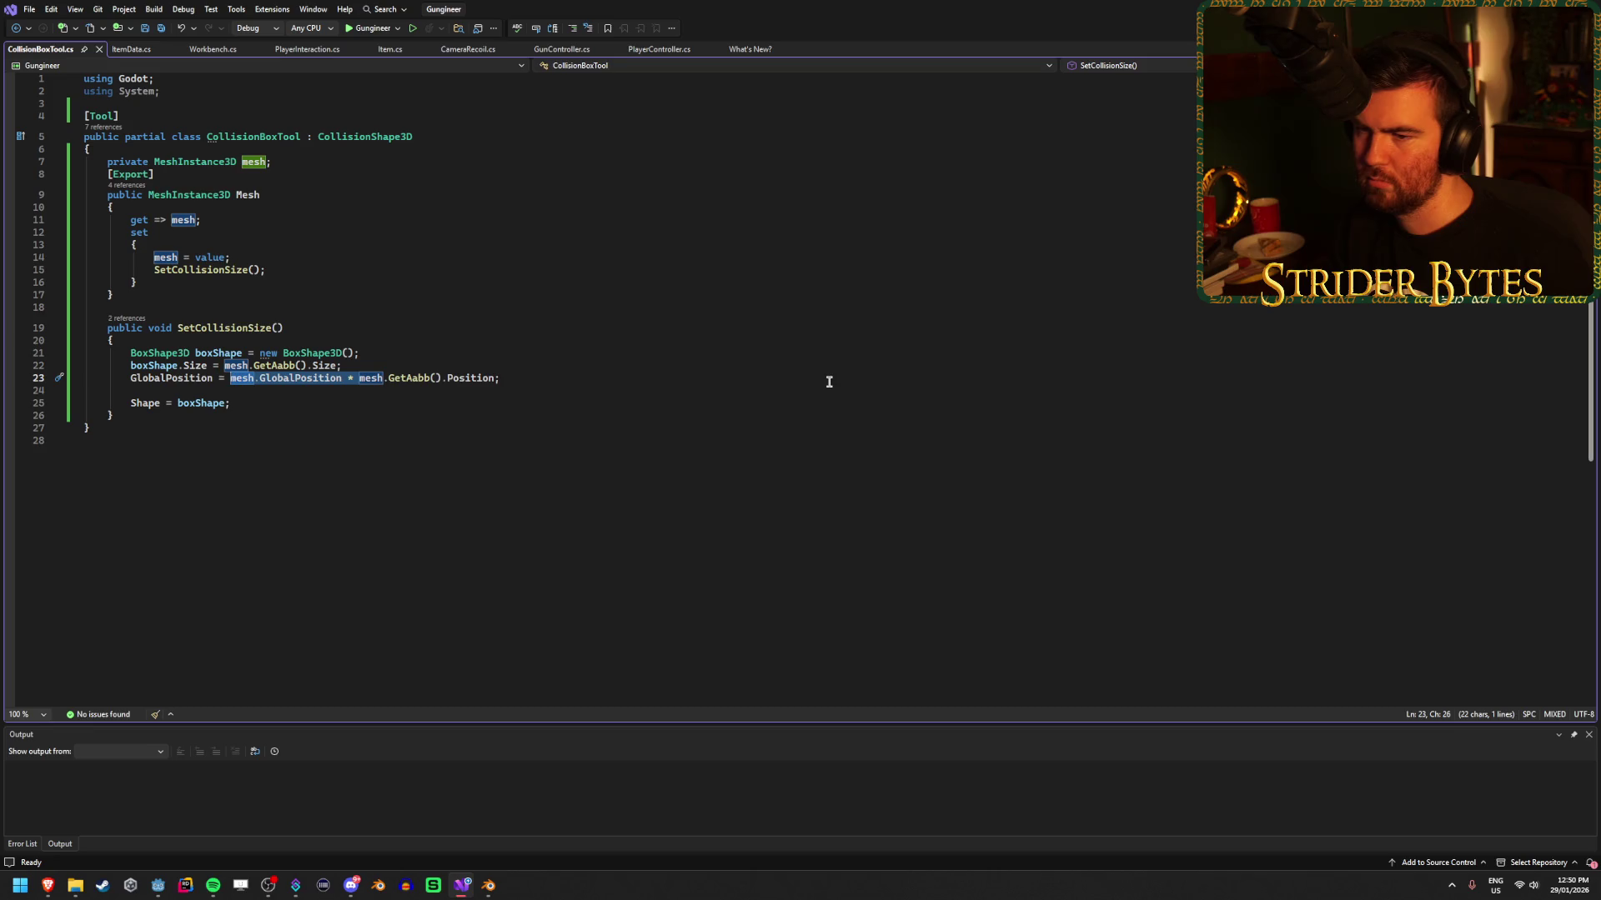
key(BackSpace)
key(ctrl+s)
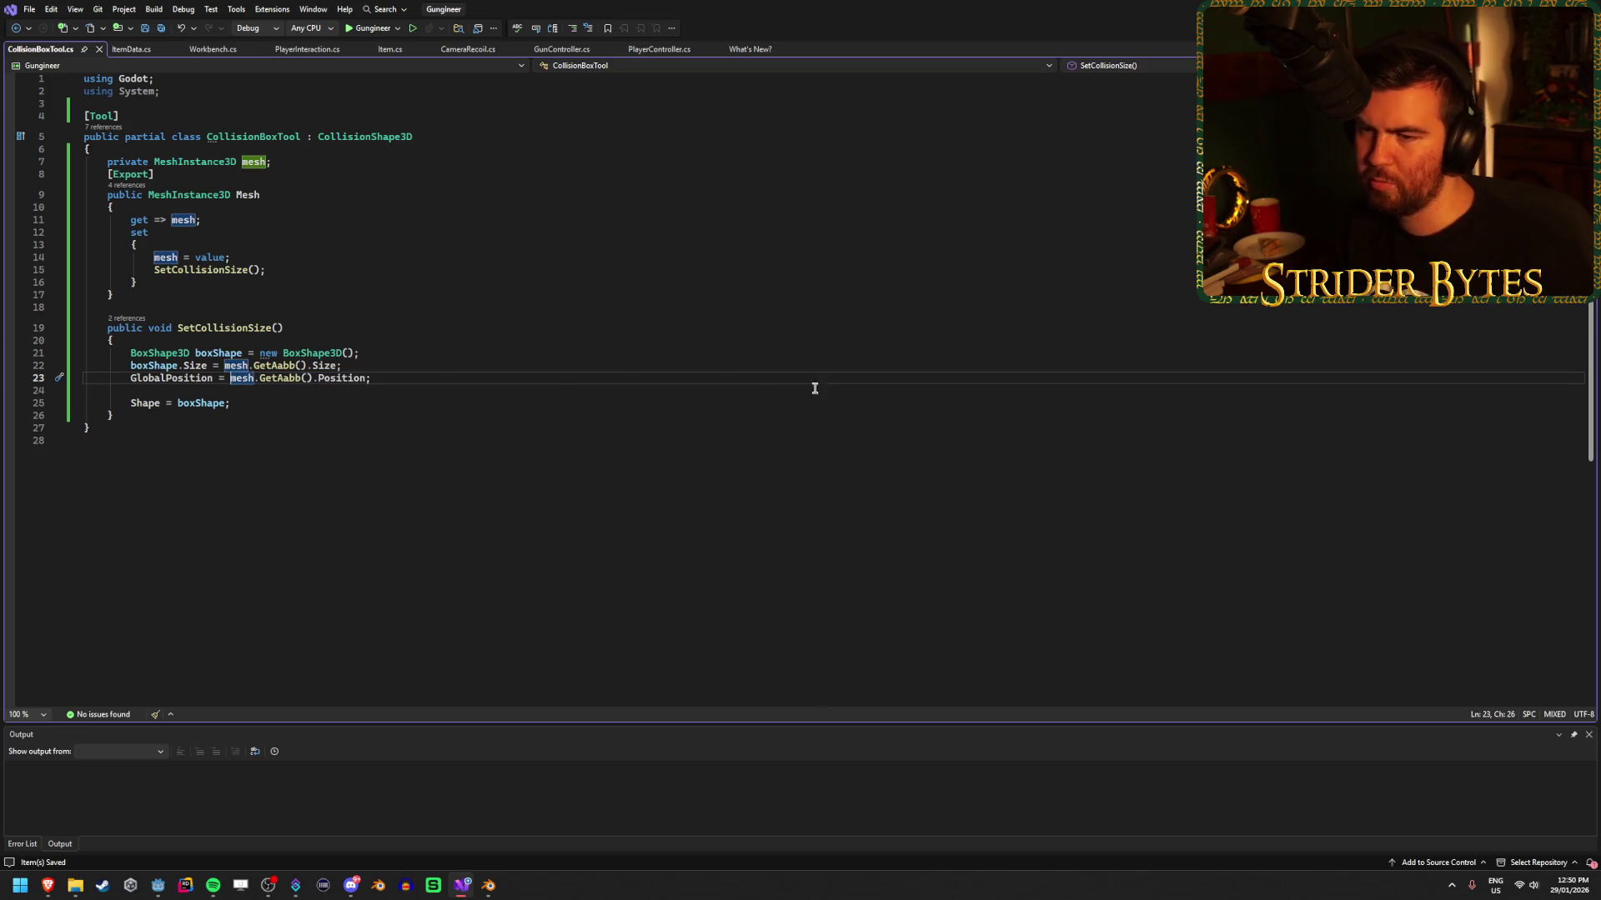
click(158, 885)
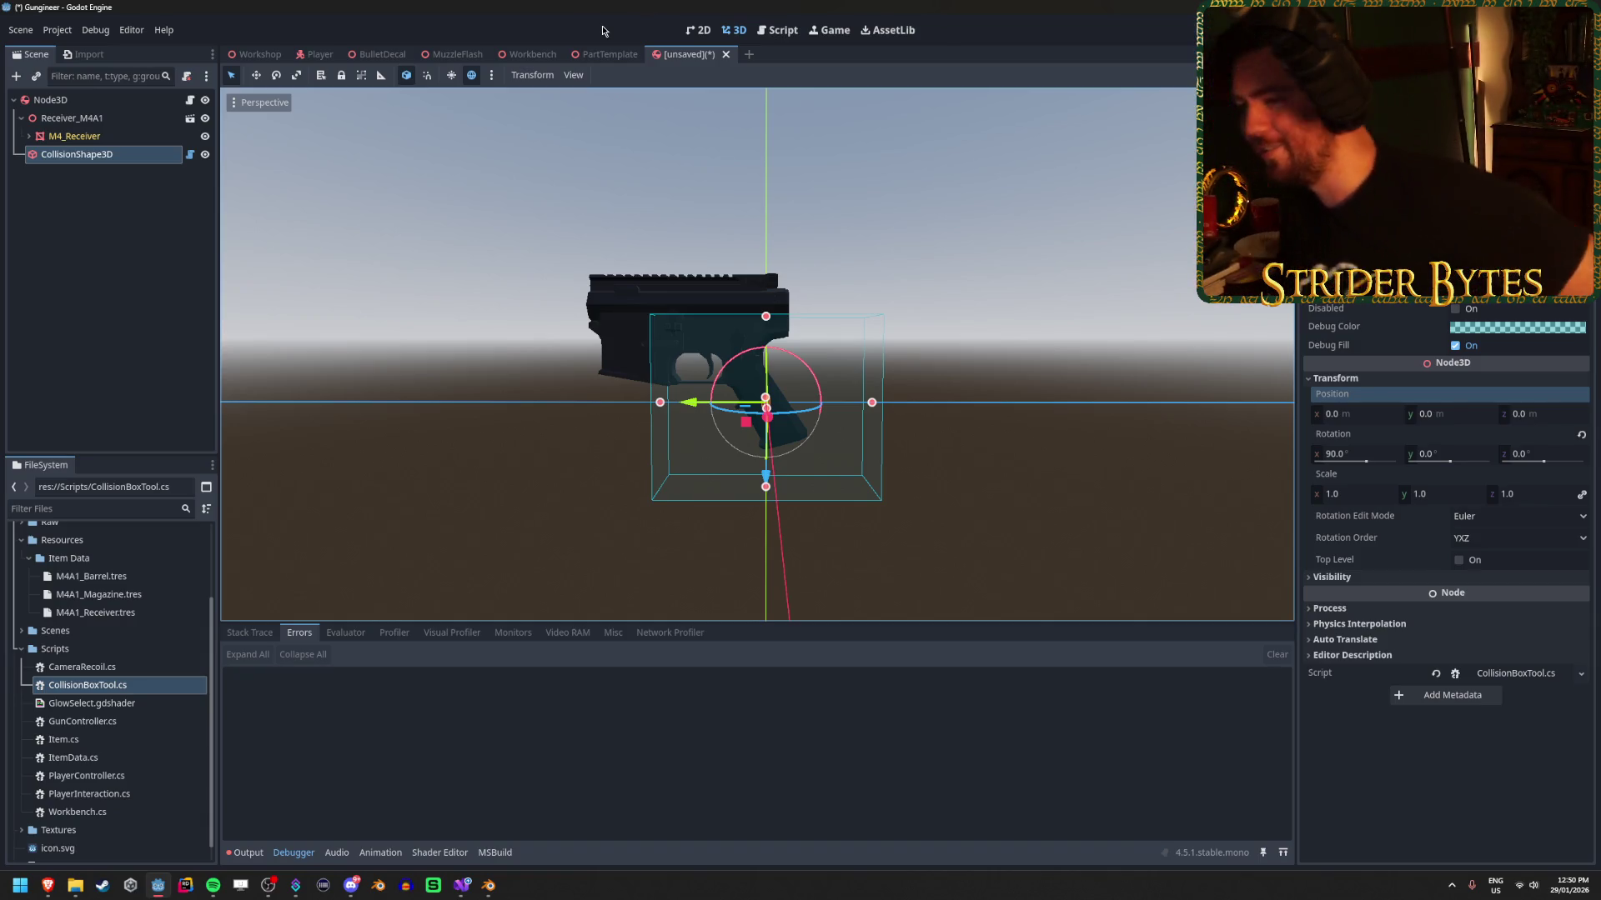
Rebuild the C# project and focus on CollisionShape3D, now at -0.054, -0.052, -0.159.
key(alt+b)
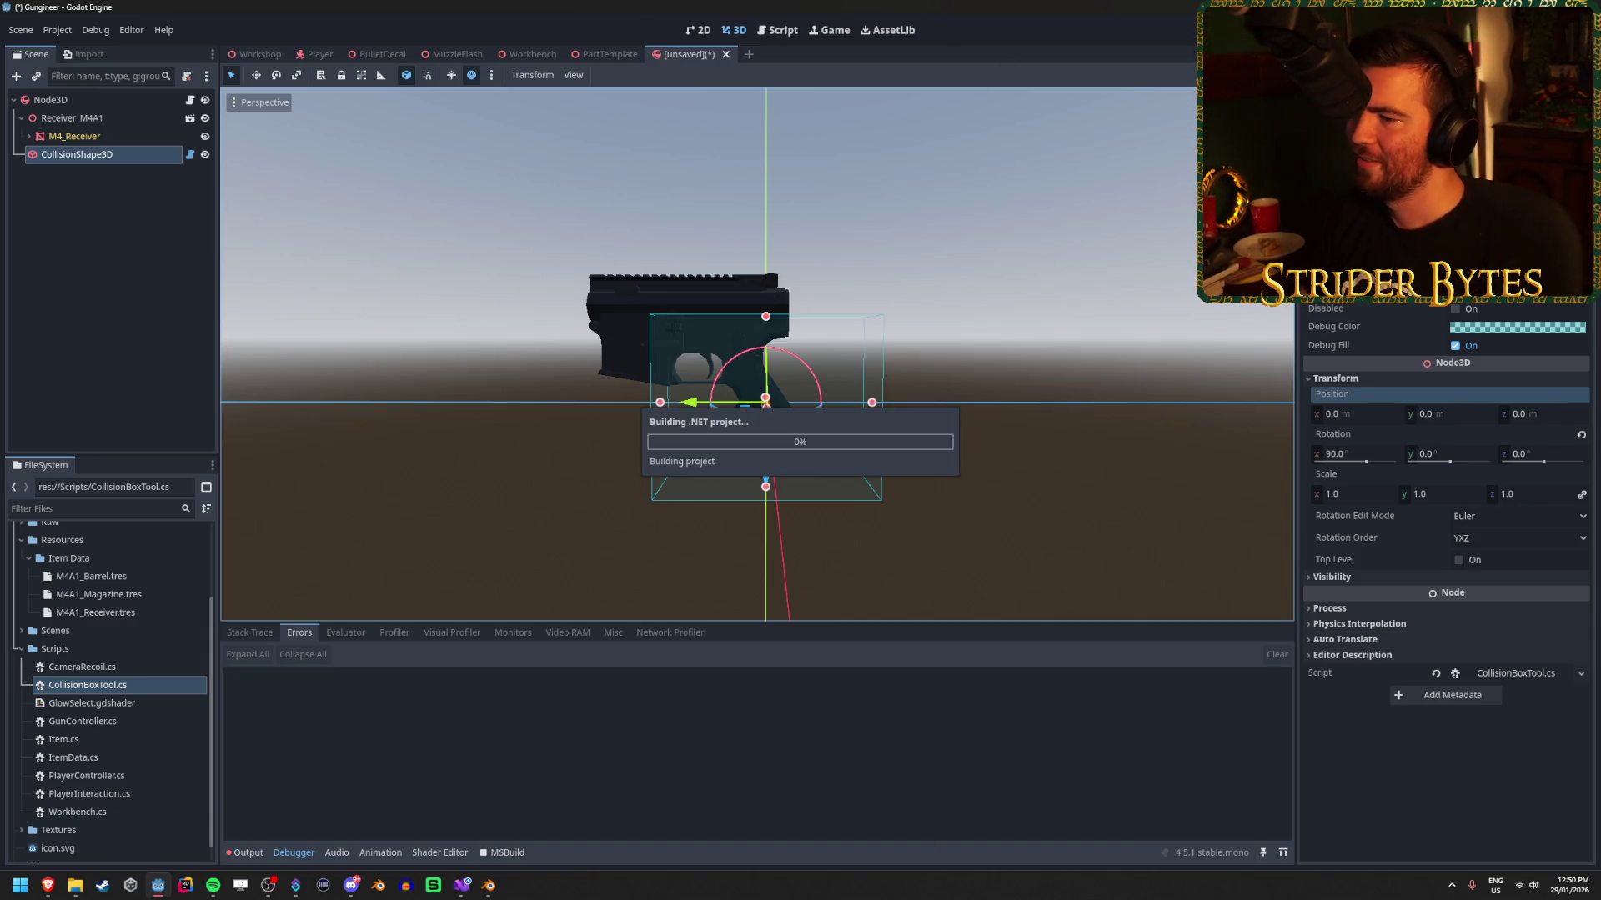
drag(867, 332, 634, 354)
drag(994, 354, 875, 363)
double_click(121, 158)
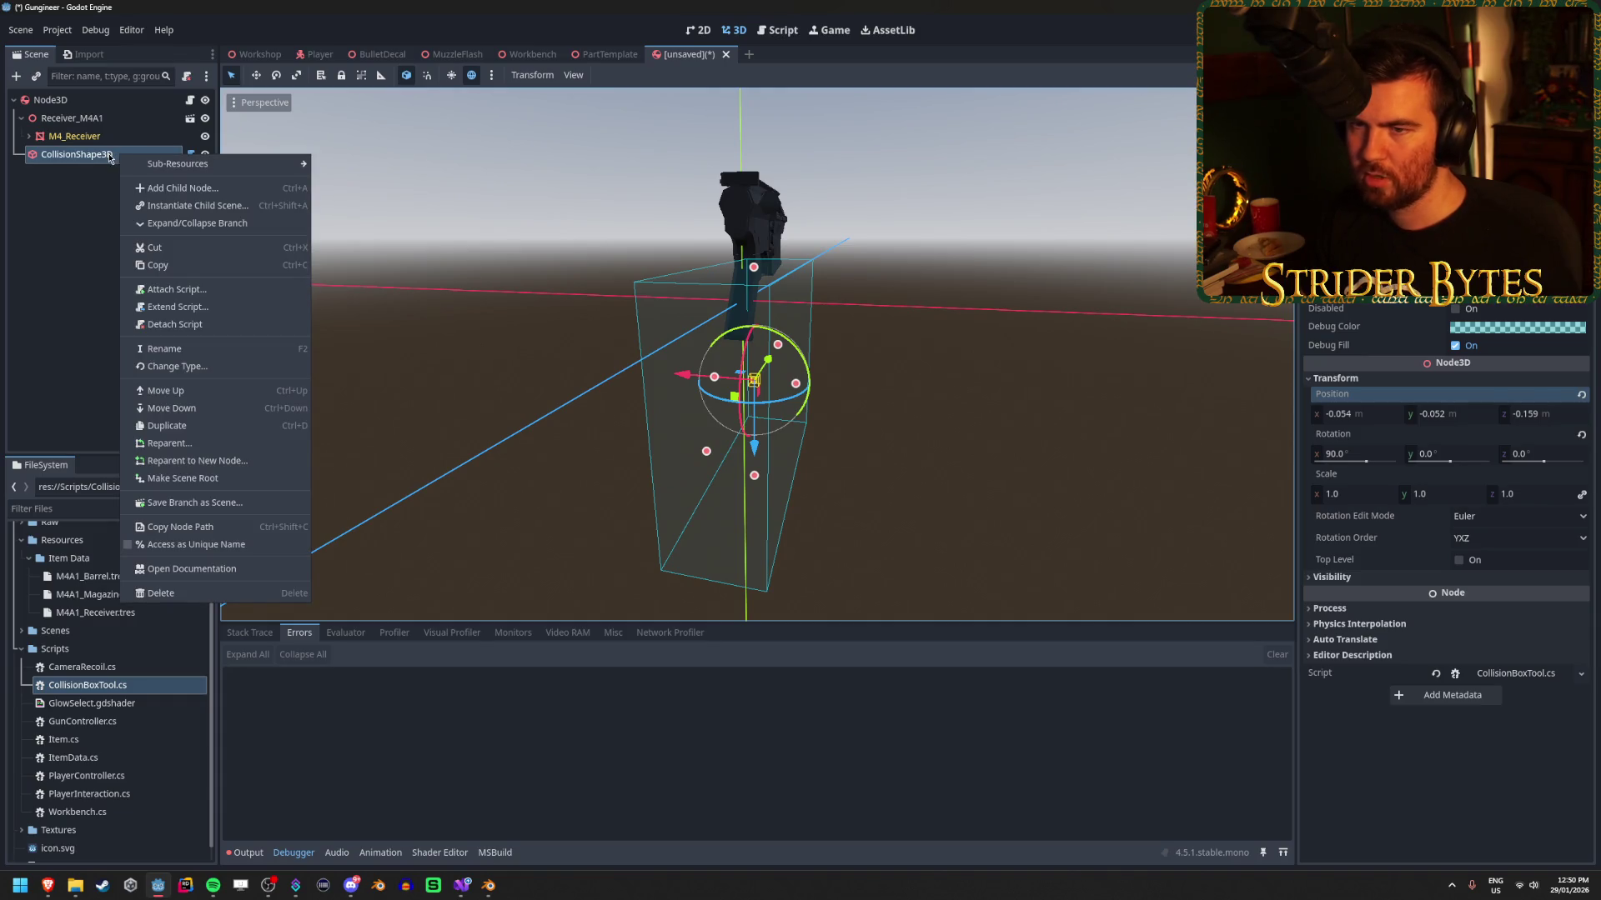
key(ctrl+d)
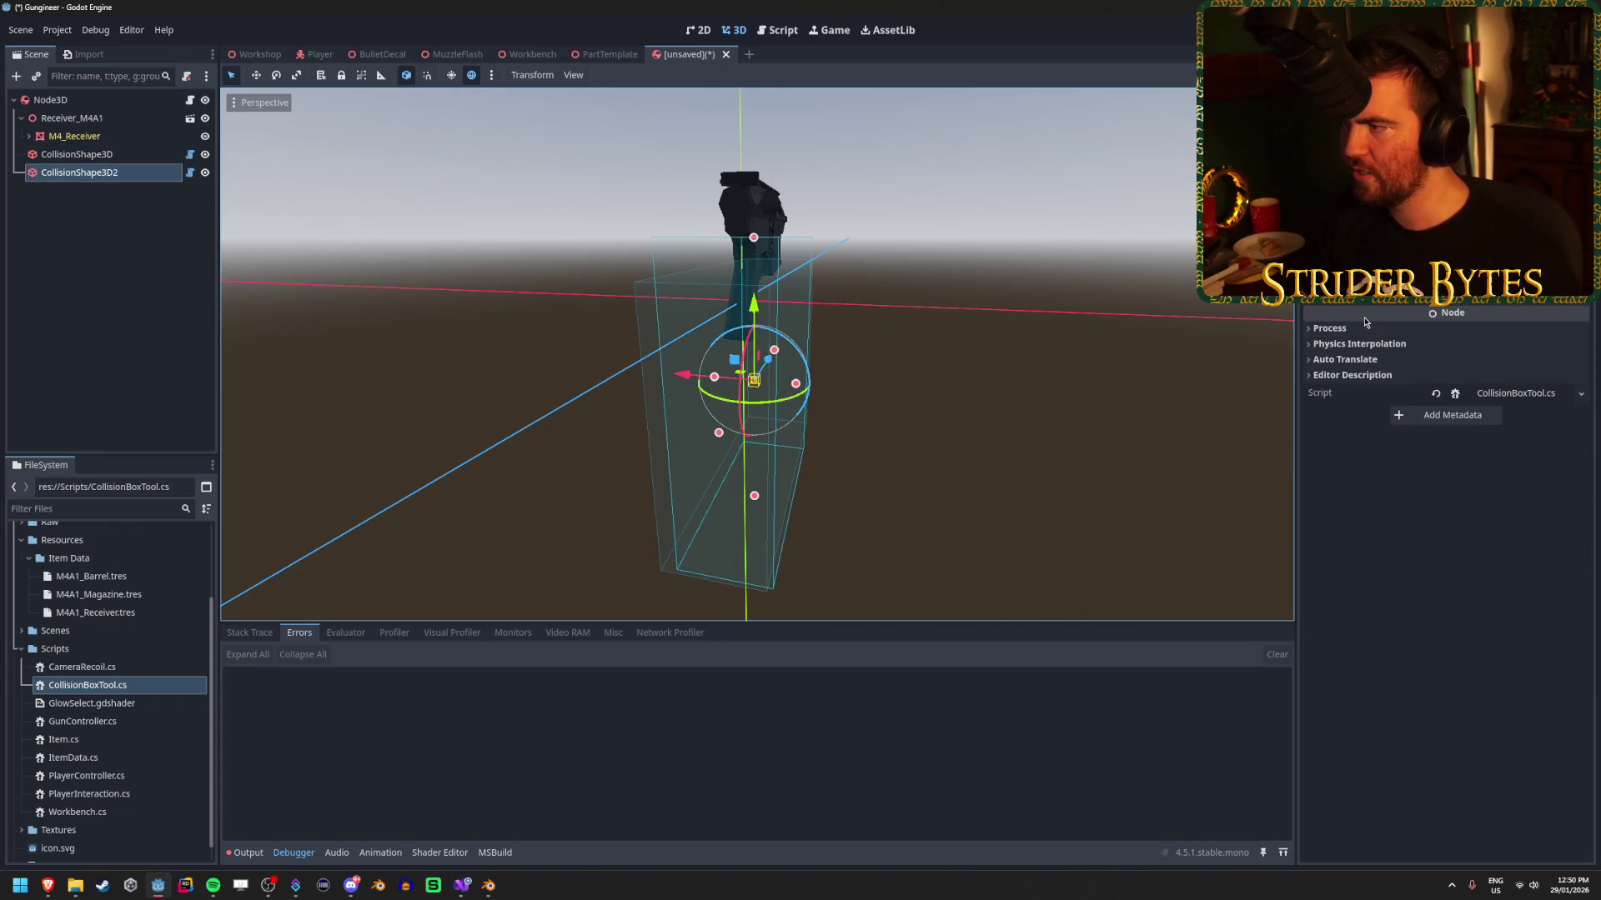
scroll(1355, 321, up, 5)
click(1334, 317)
text(0)
key(Tab)
text(0)
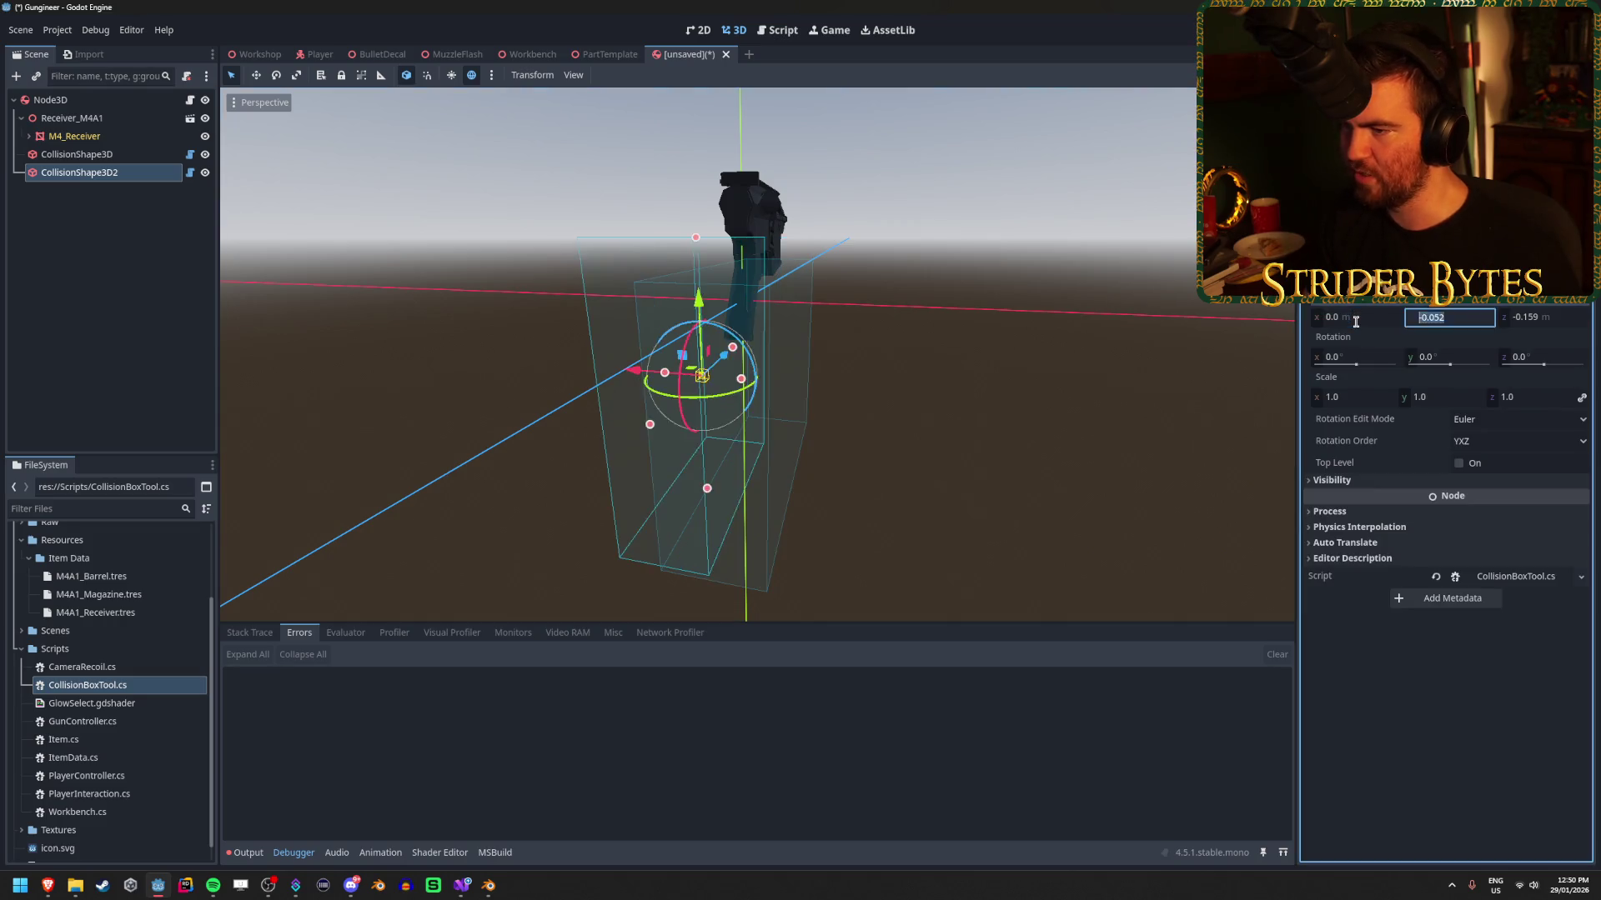
key(Tab)
text(0)
key(Return)
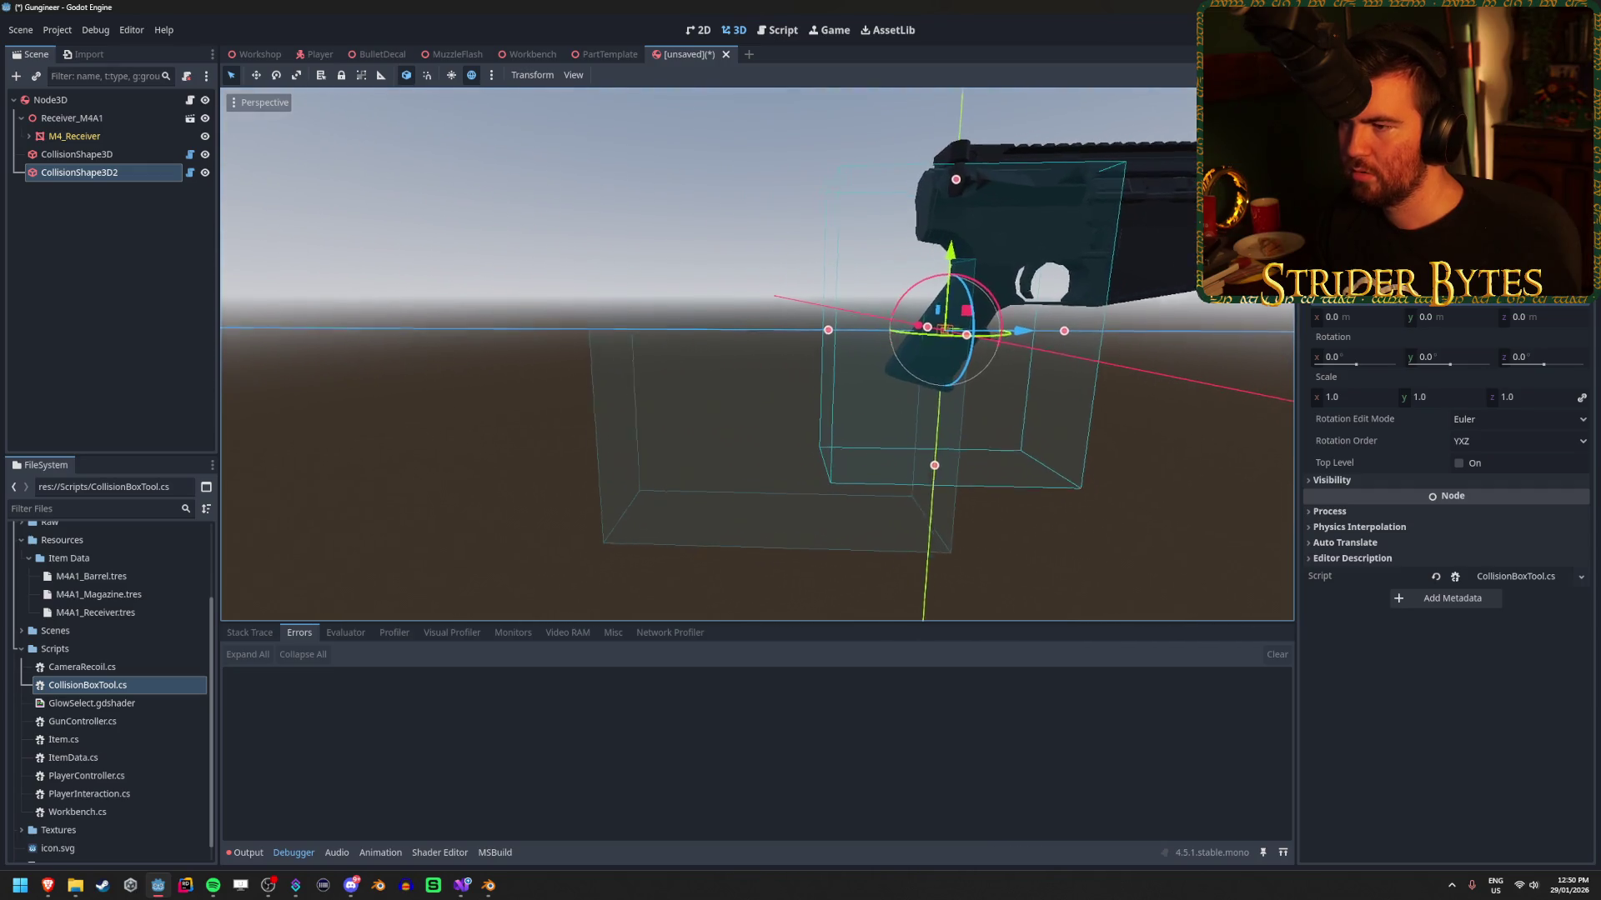
click(1351, 358)
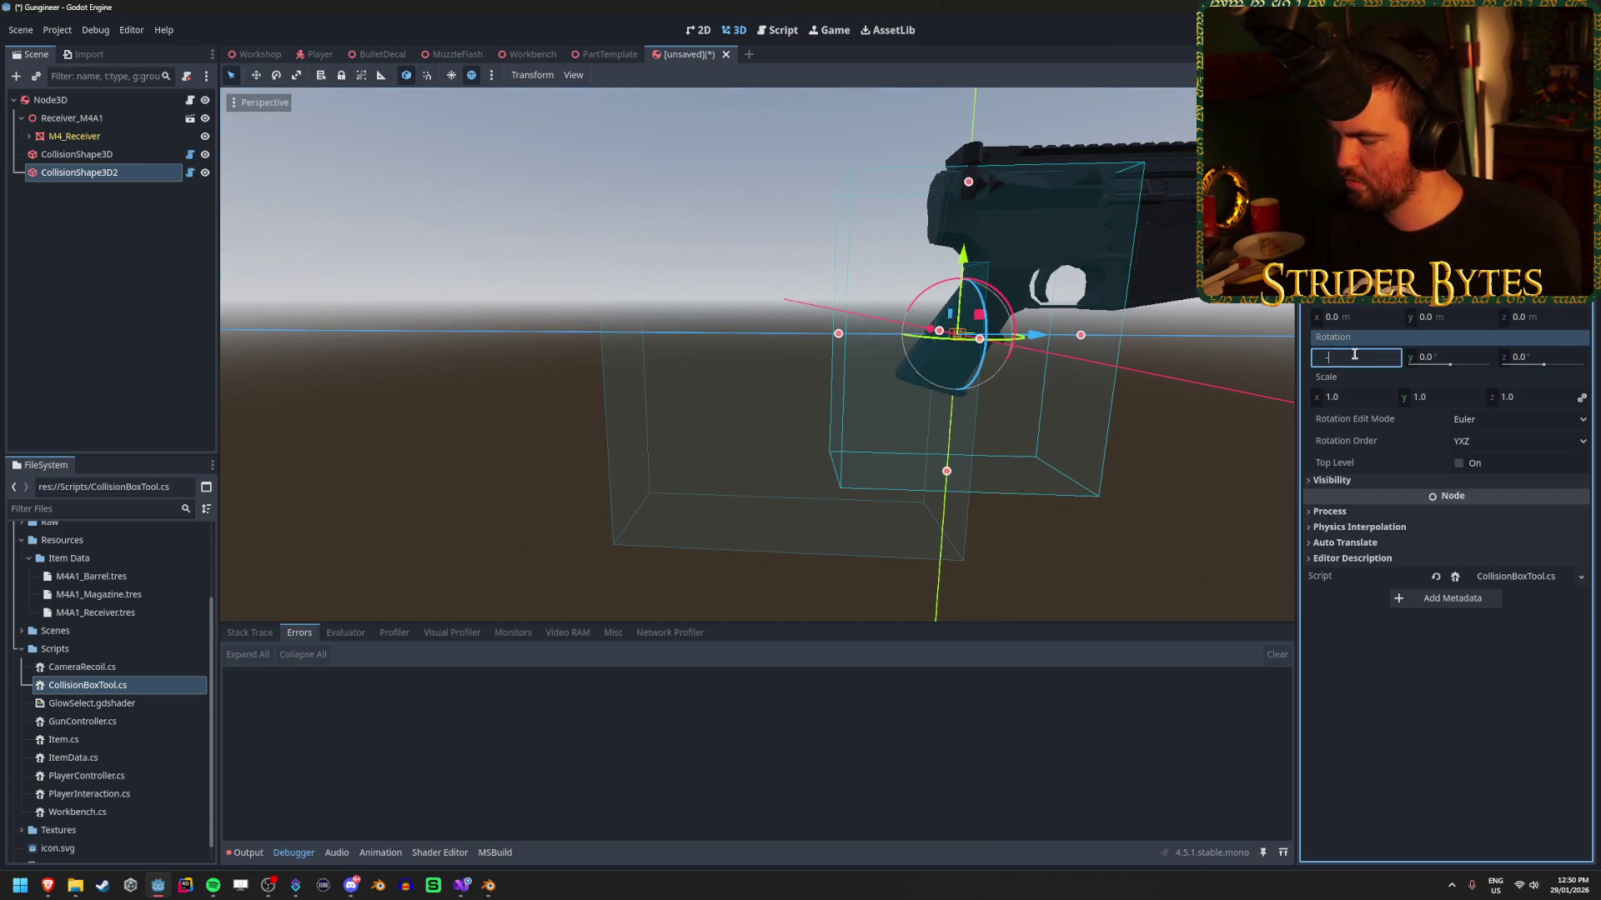
text(-90)
key(Return)
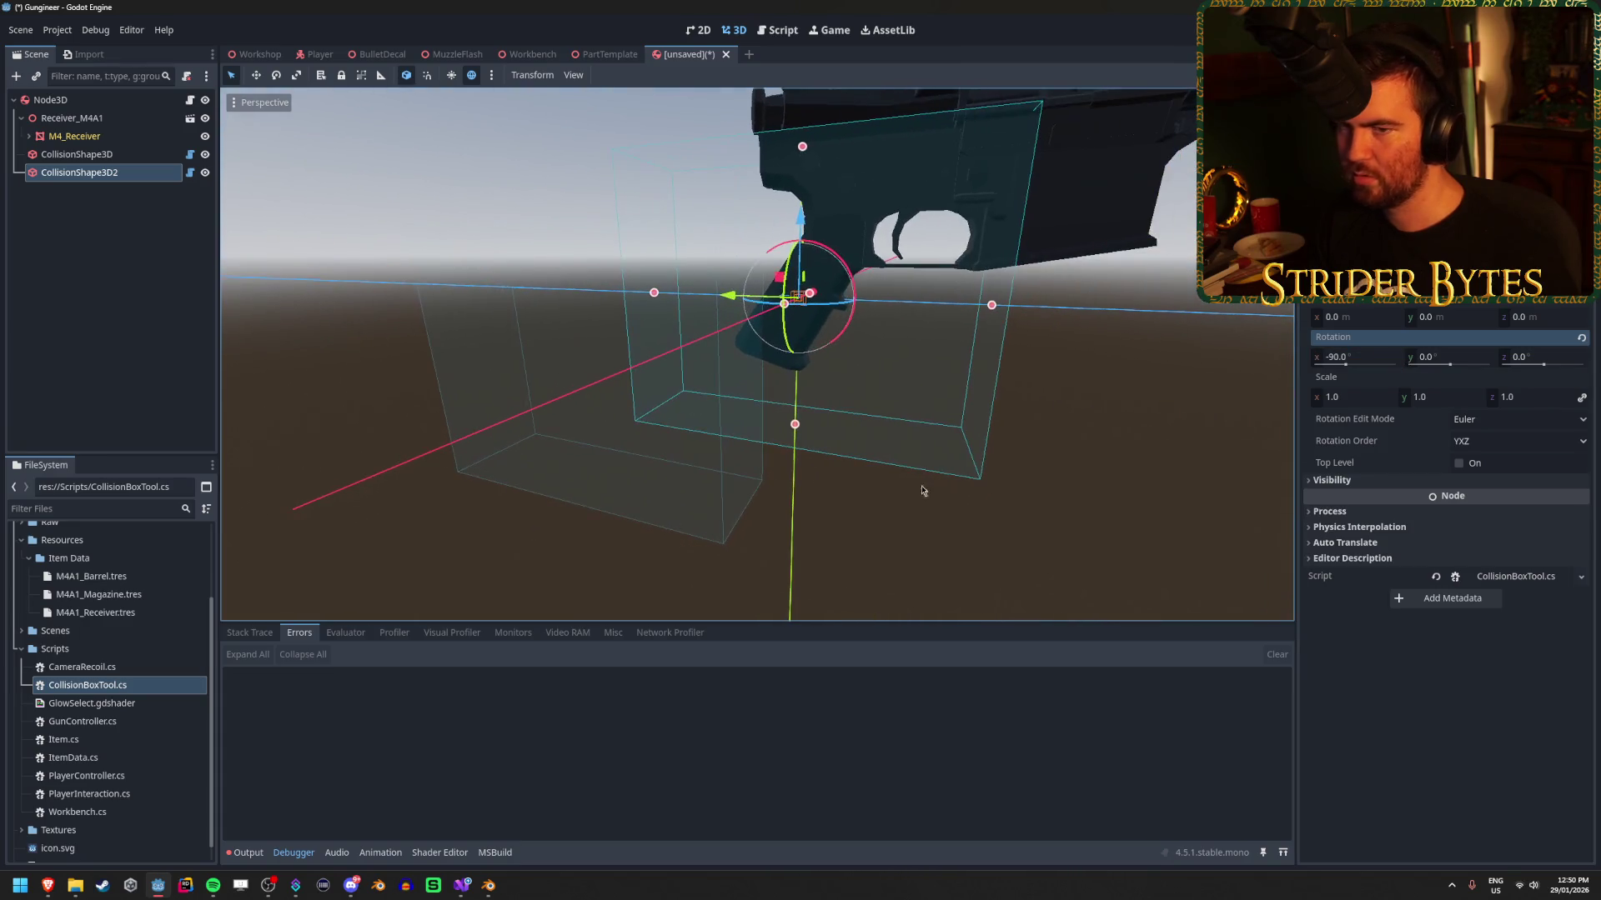
click(76, 155)
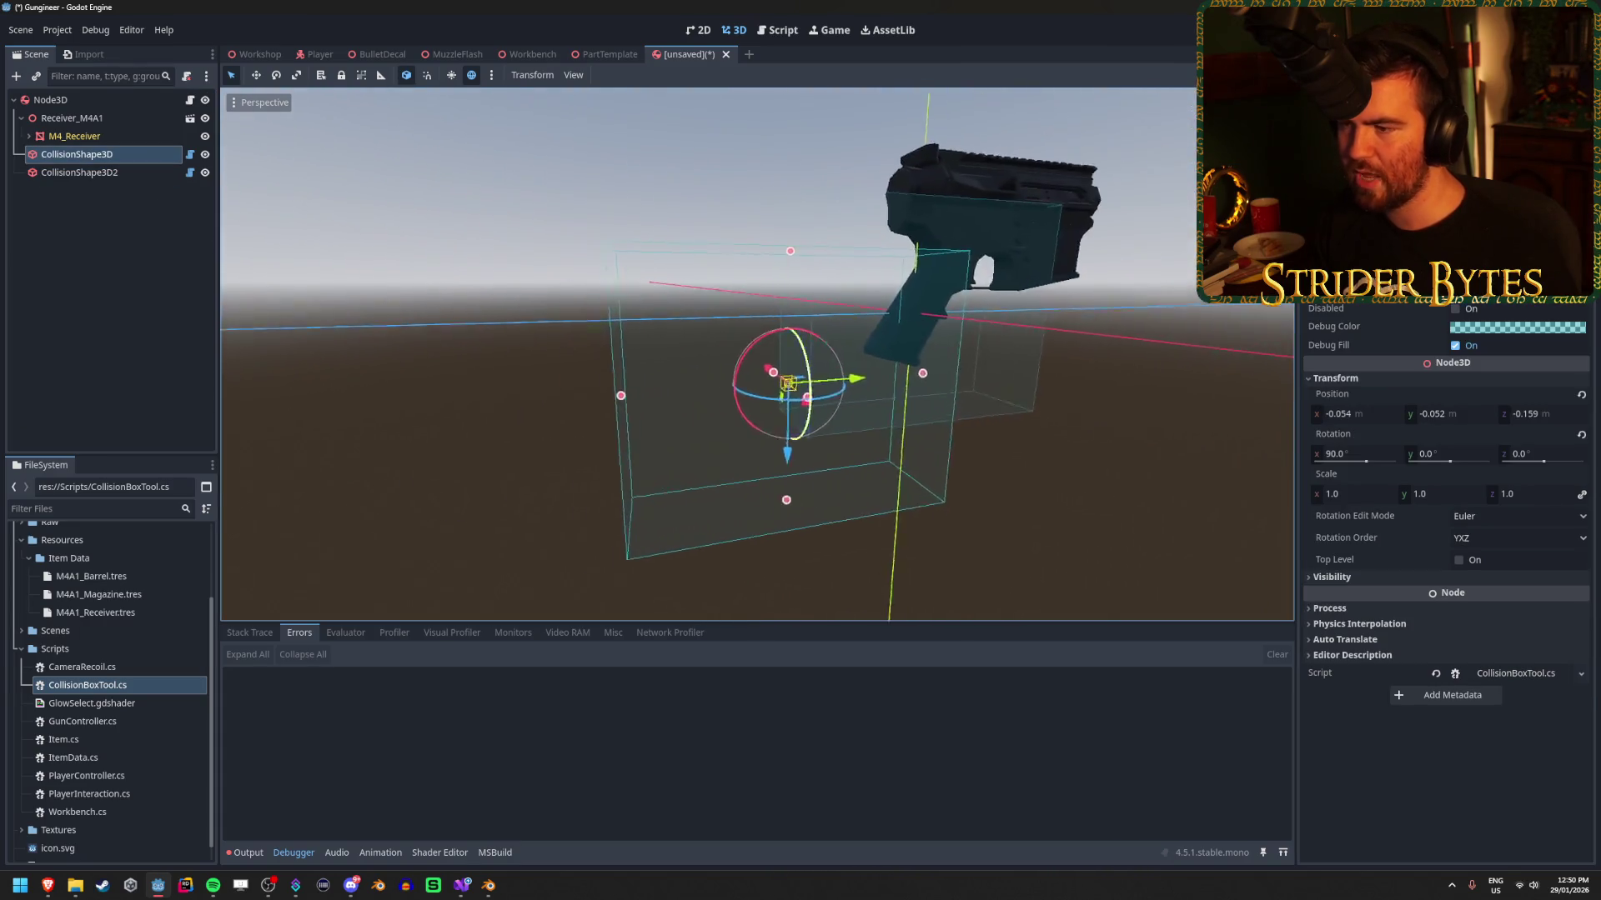
drag(751, 466, 792, 465)
mouse_move(805, 323)
mouse_down()
mouse_move(717, 329)
mouse_move(789, 340)
mouse_up()
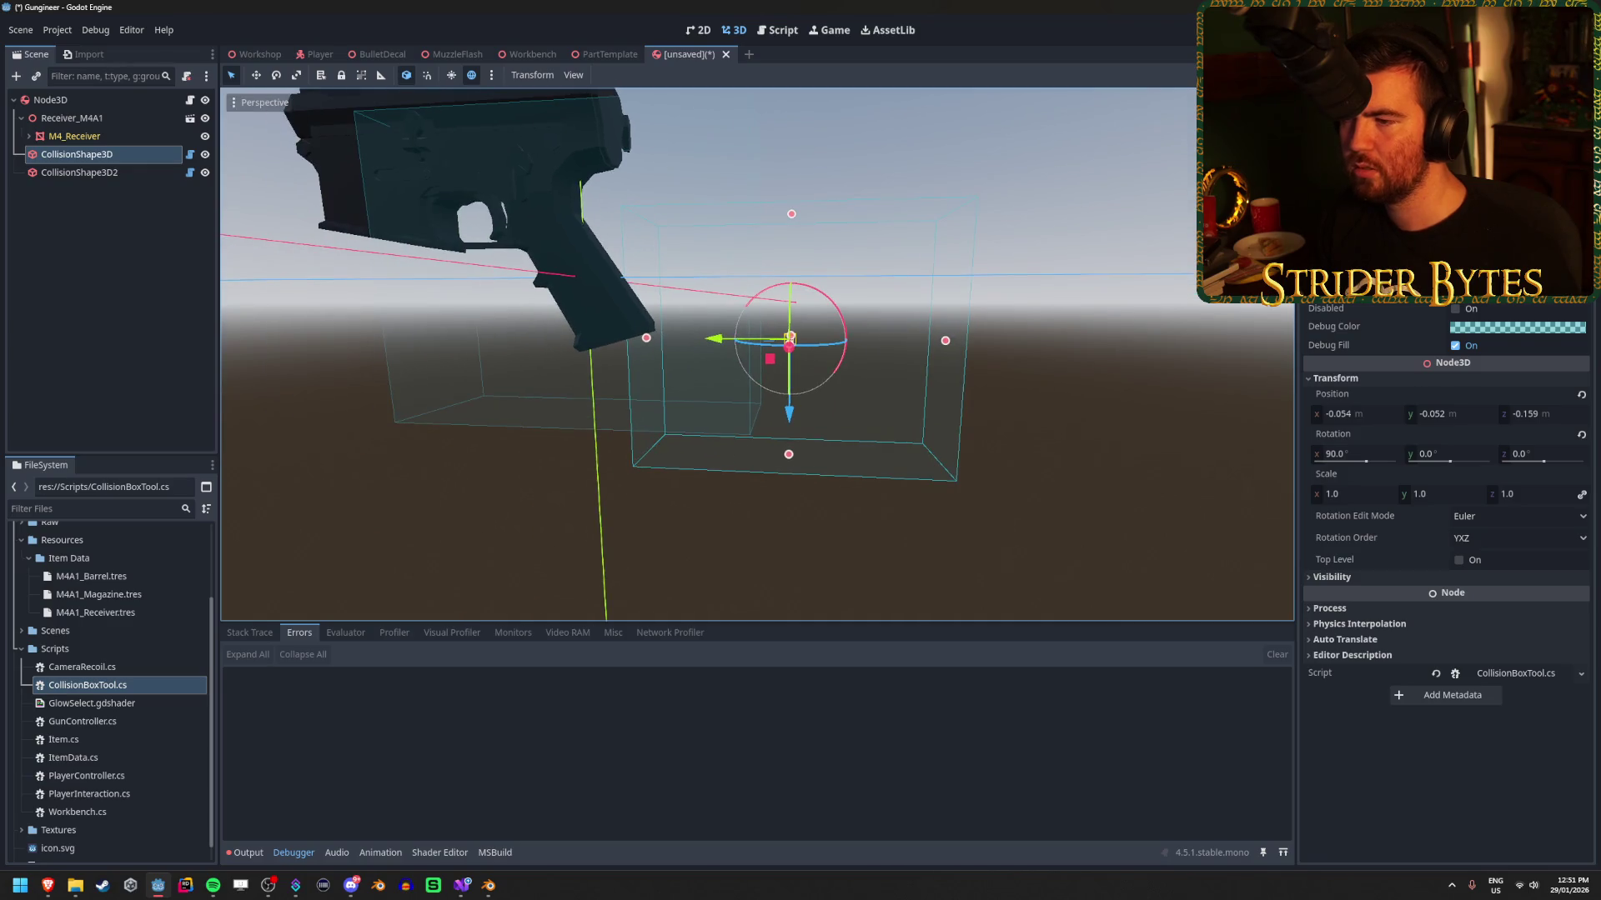
drag(811, 418, 800, 366)
click(150, 175)
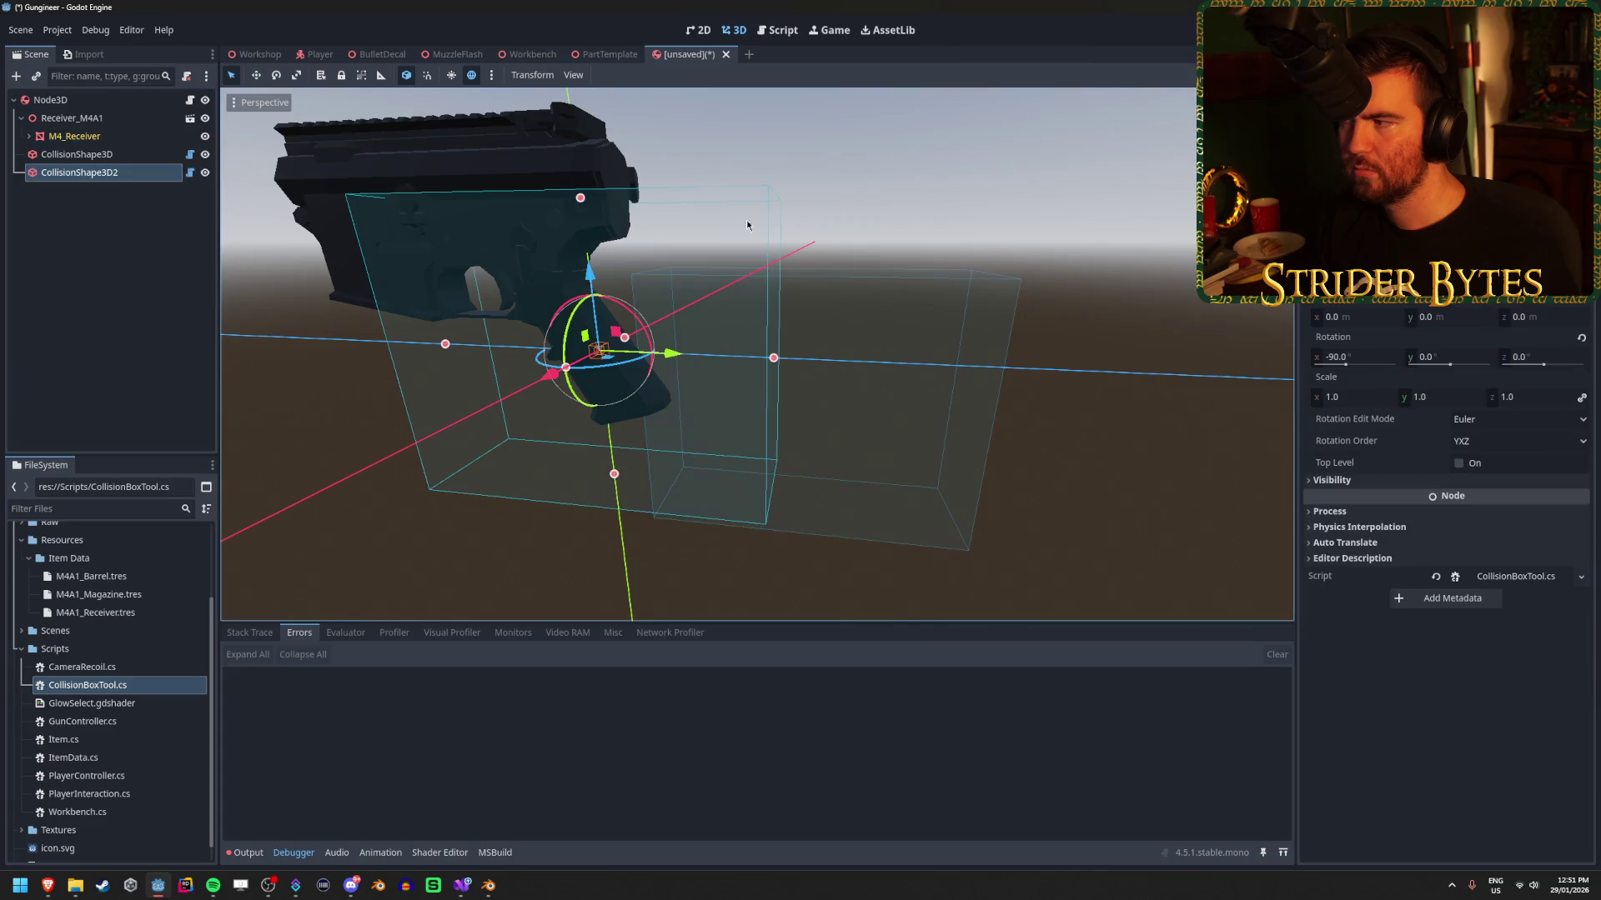
click(1364, 355)
key(Escape)
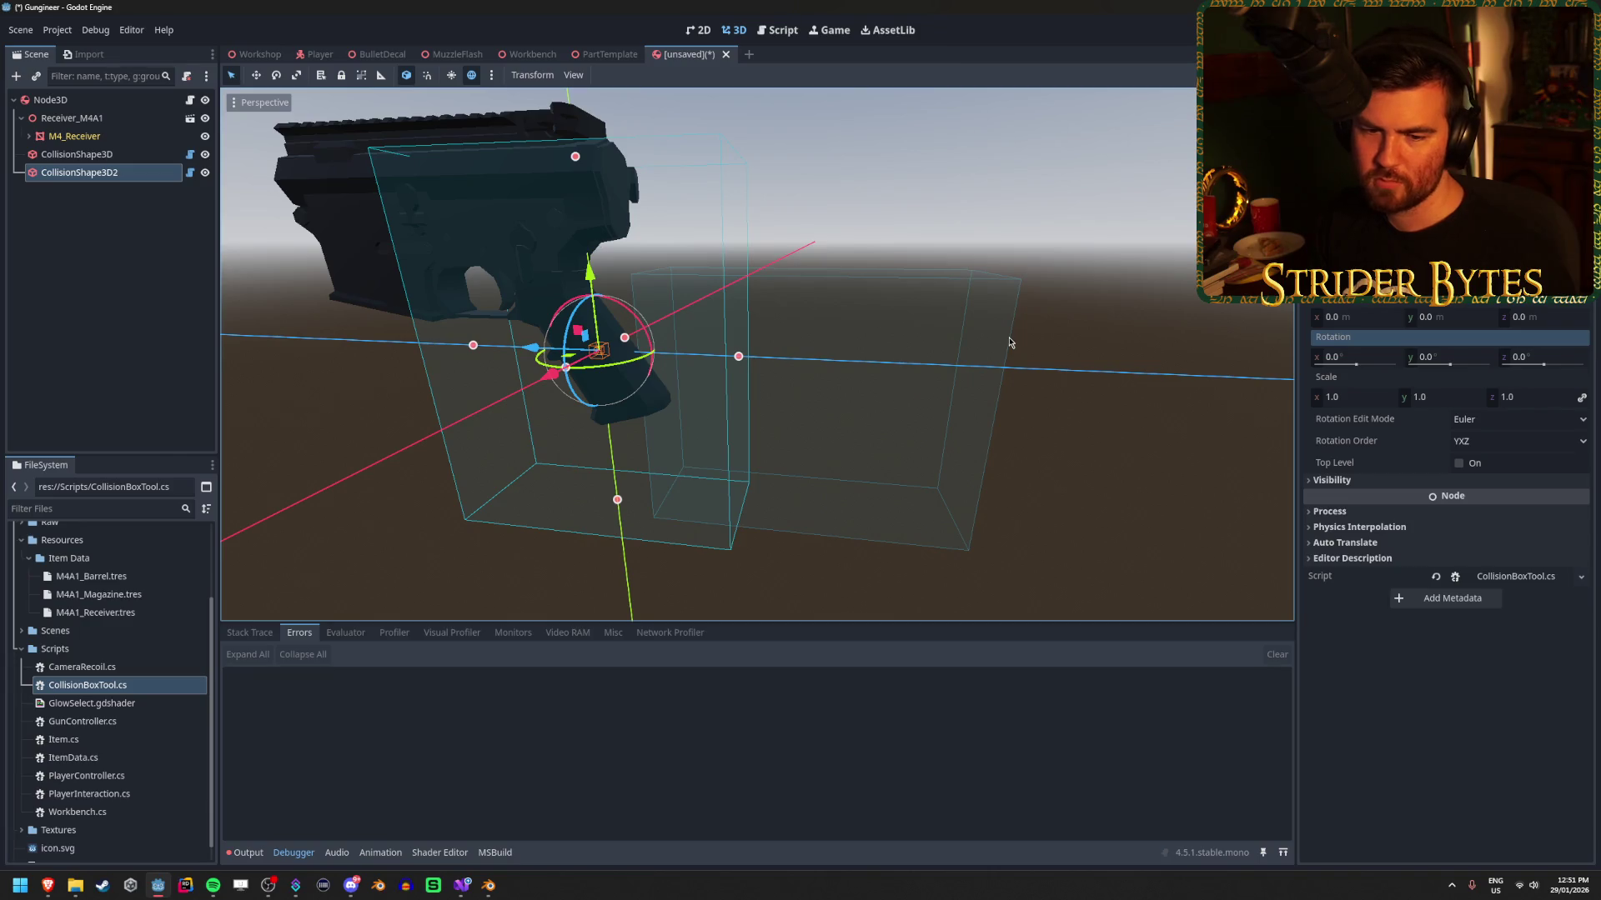
key(ctrl+z)
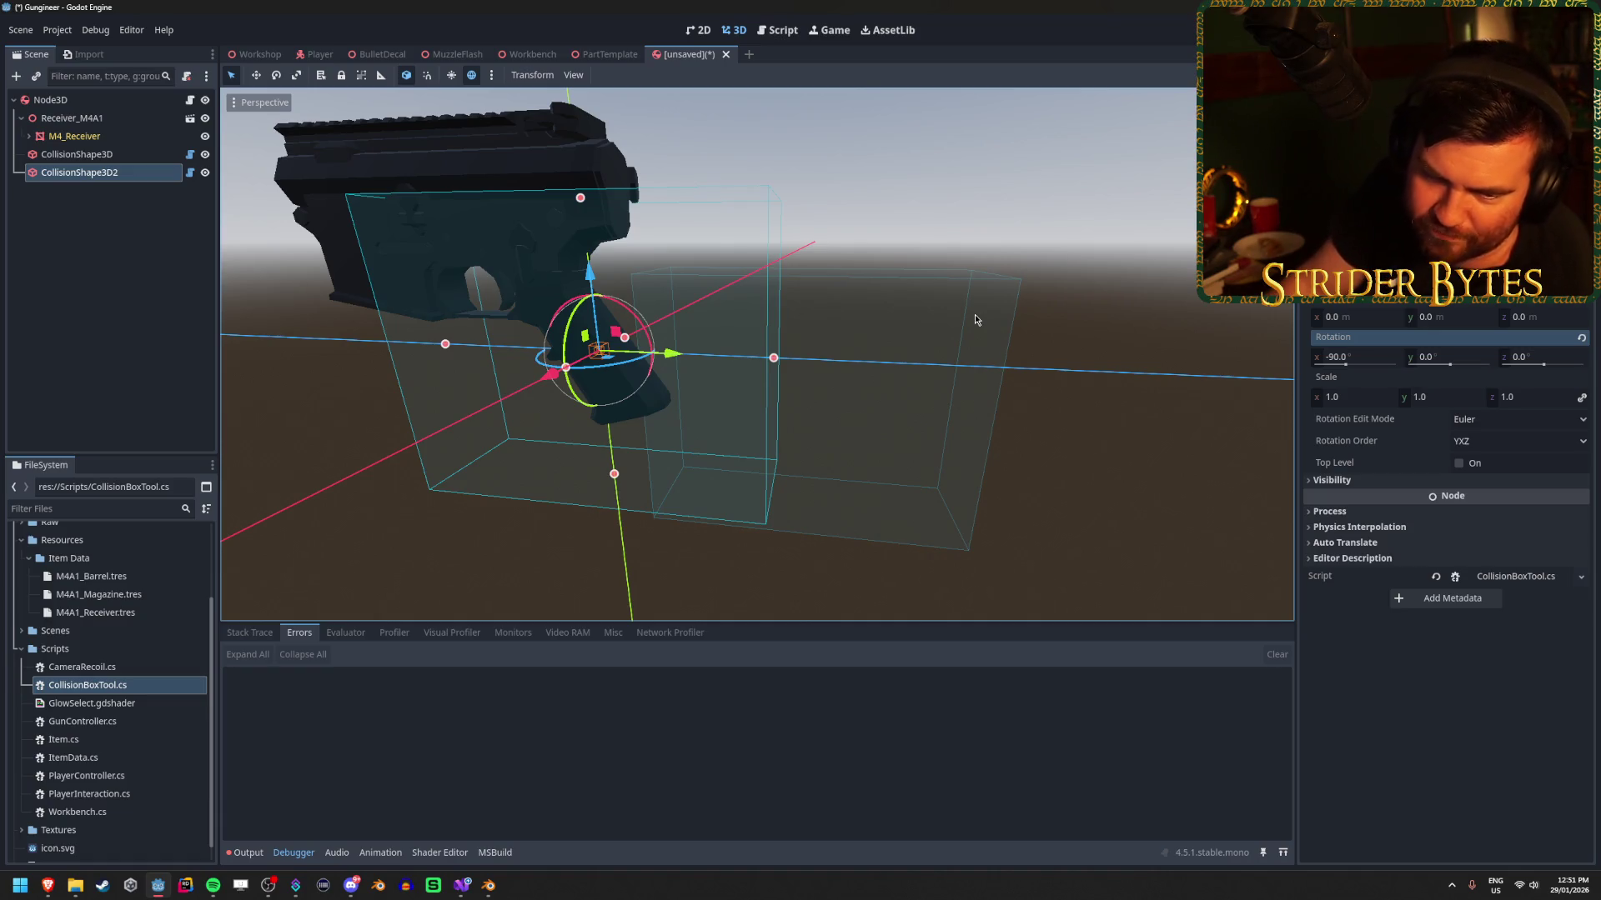
click(185, 334)
click(100, 172)
key(Delete)
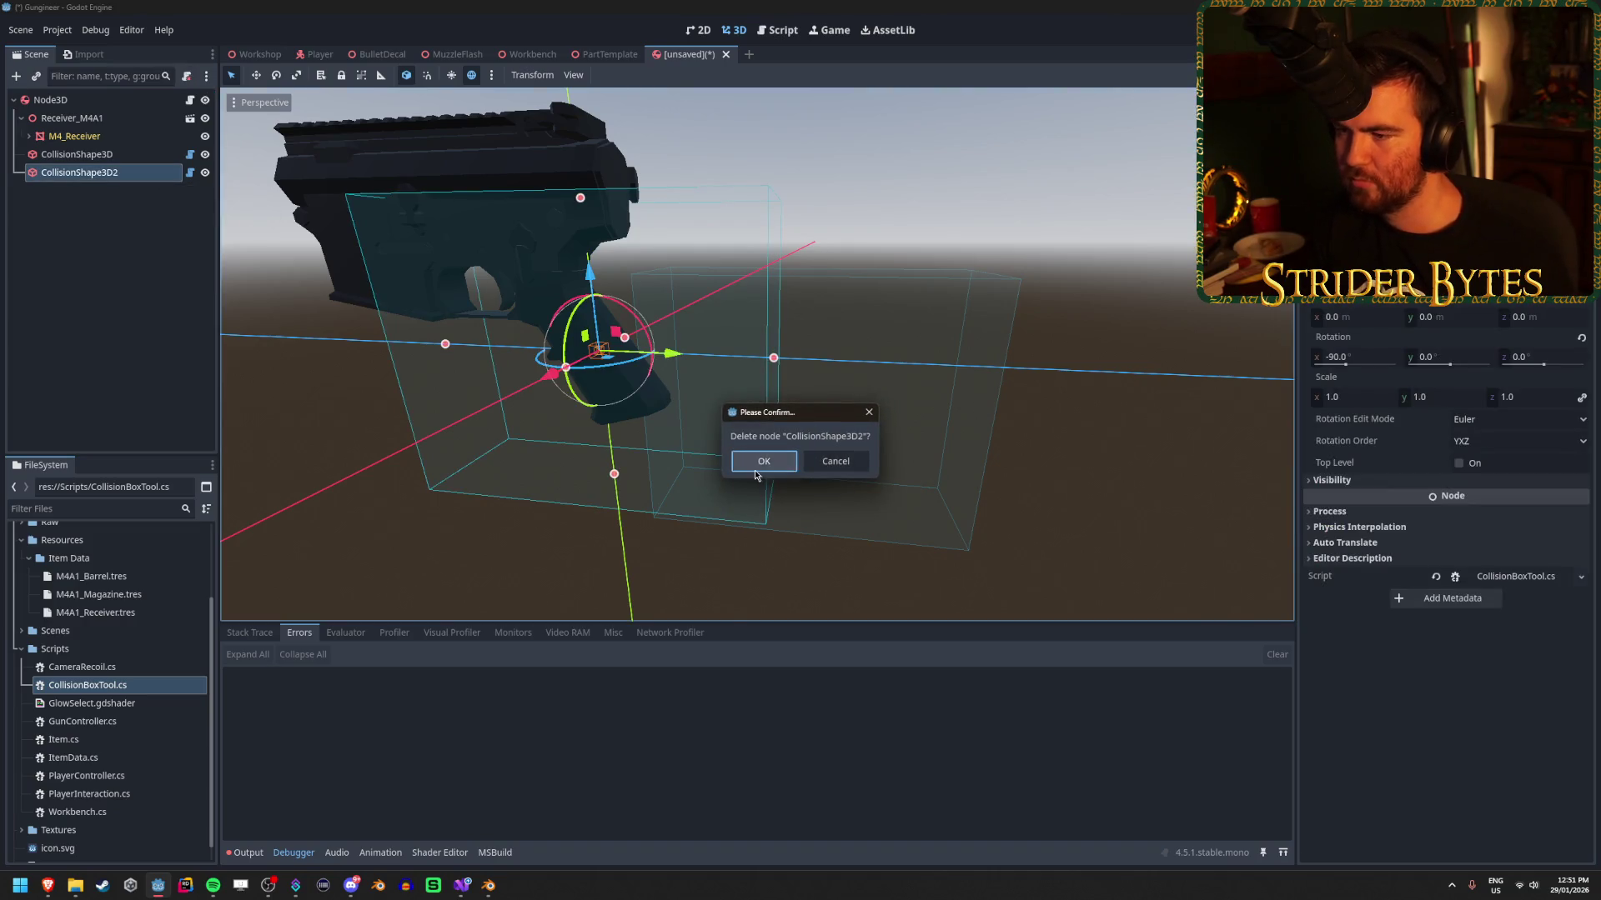
click(760, 462)
click(100, 155)
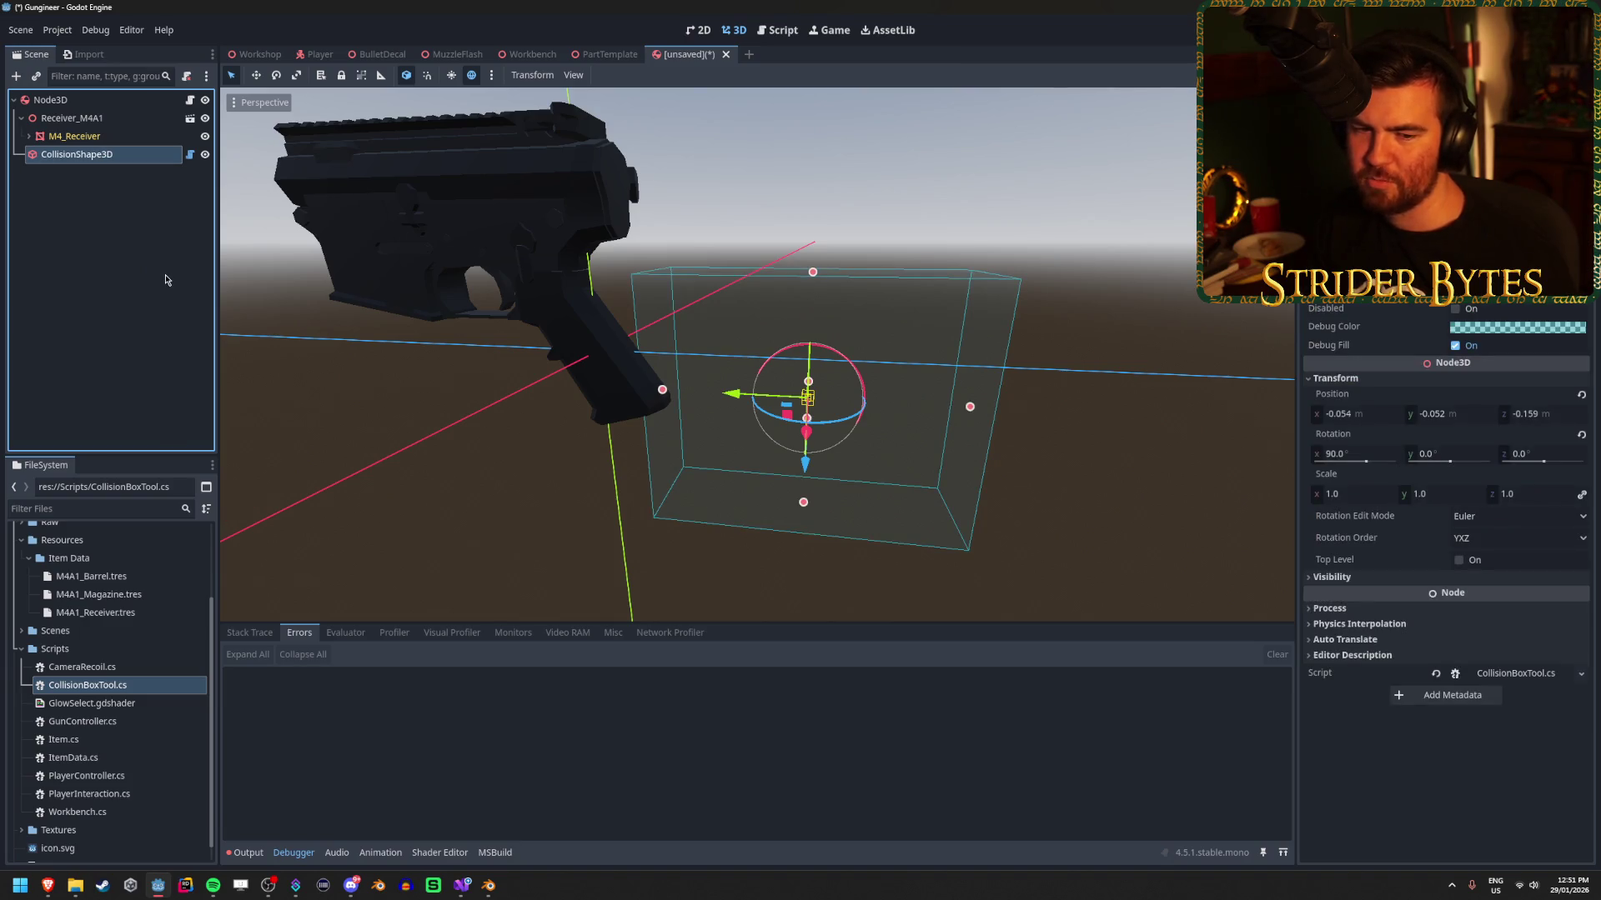
mouse_move(1000, 467)
mouse_down()
mouse_move(1209, 457)
mouse_move(1121, 463)
mouse_up()
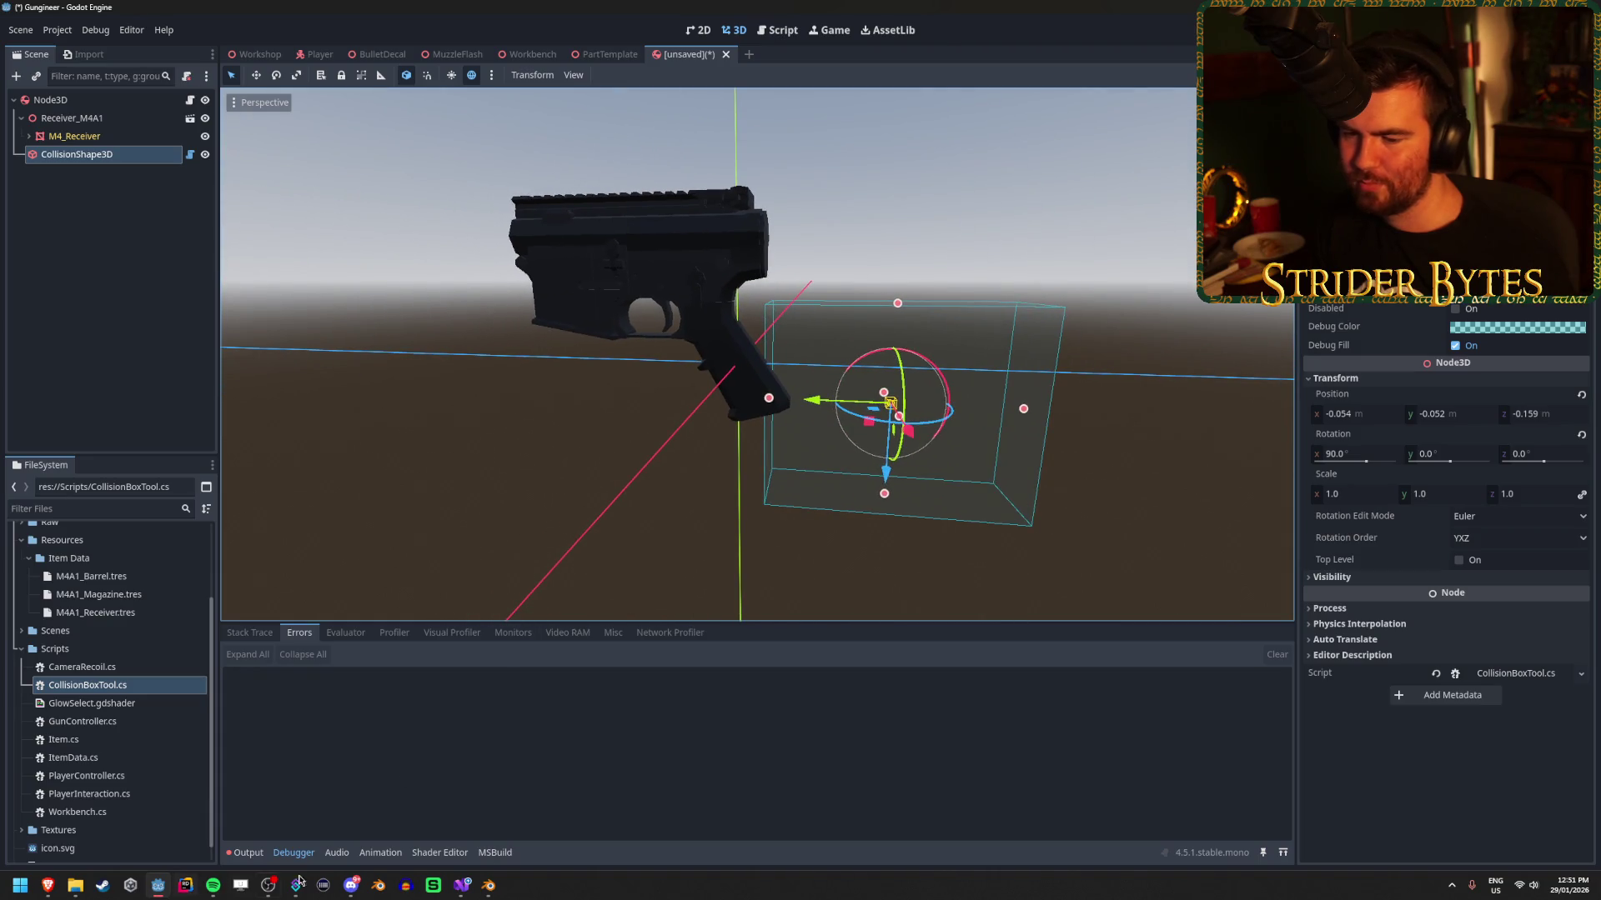
Change line 23 to 'Position = mesh.GetAabb().Size / 2' and save the script.
click(462, 885)
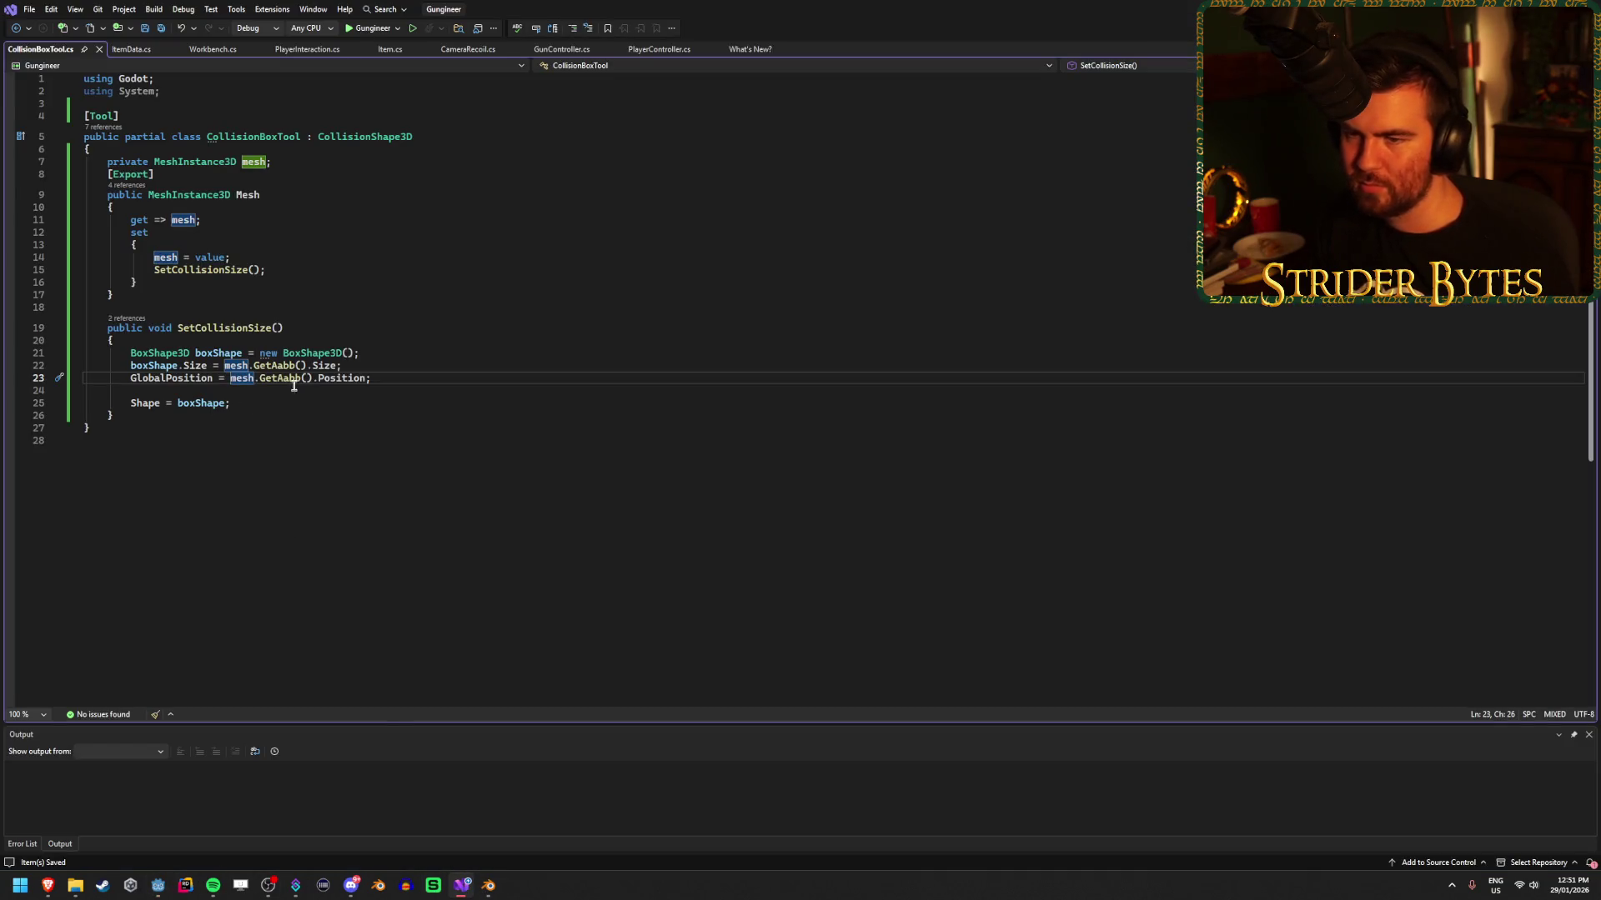
double_click(340, 380)
text(Size)
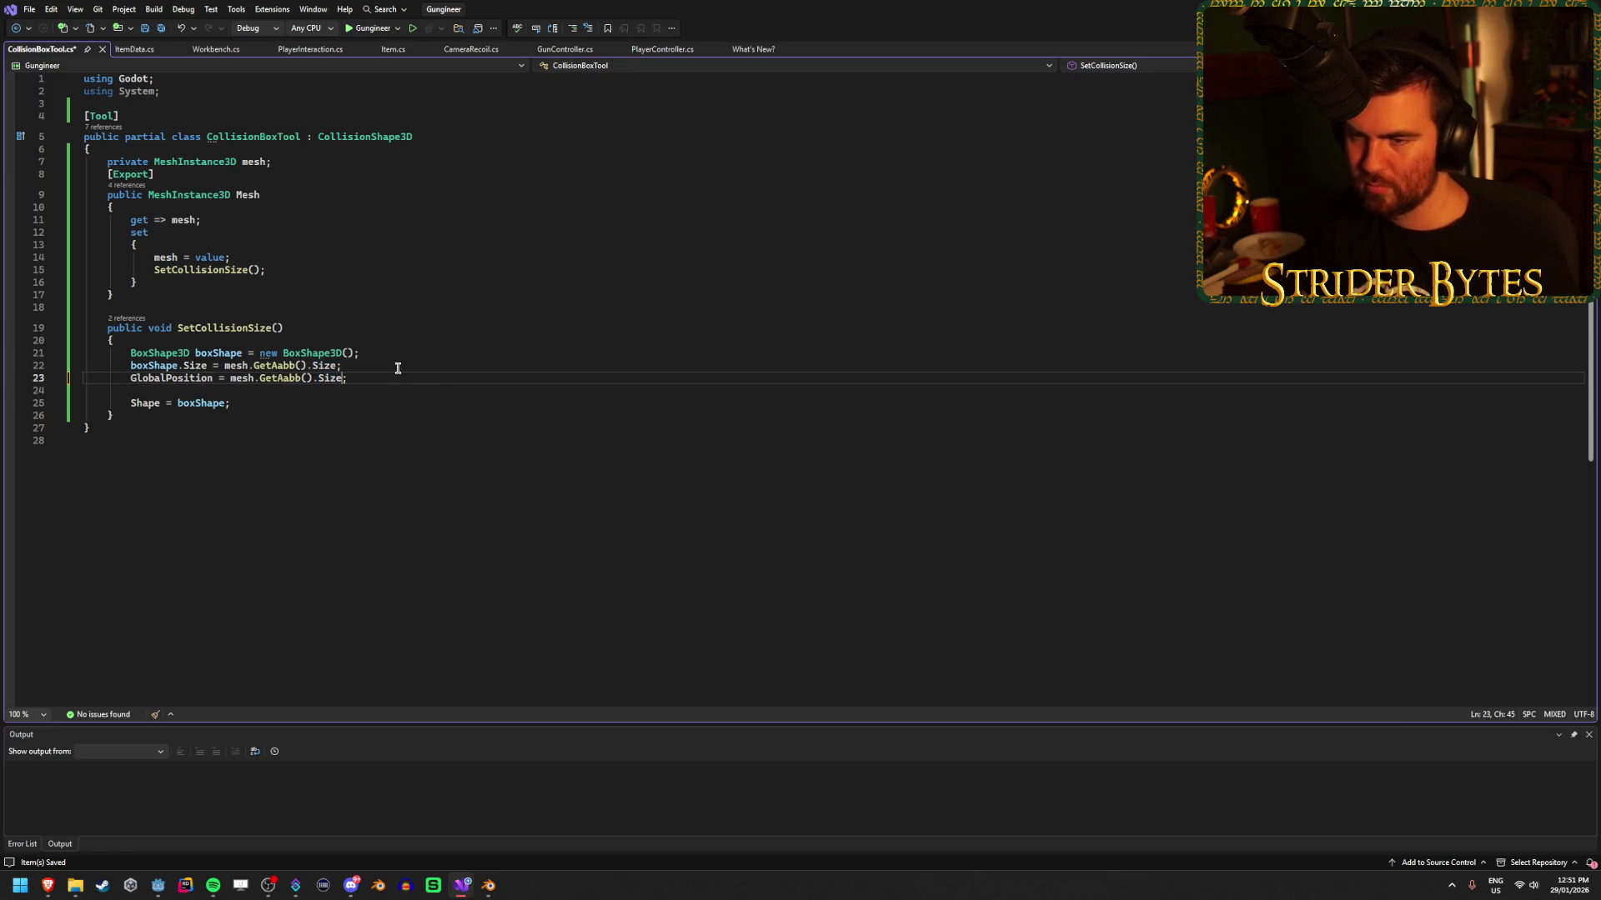
double_click(176, 379)
text(Posi)
key(Tab)
key(ctrl+s)
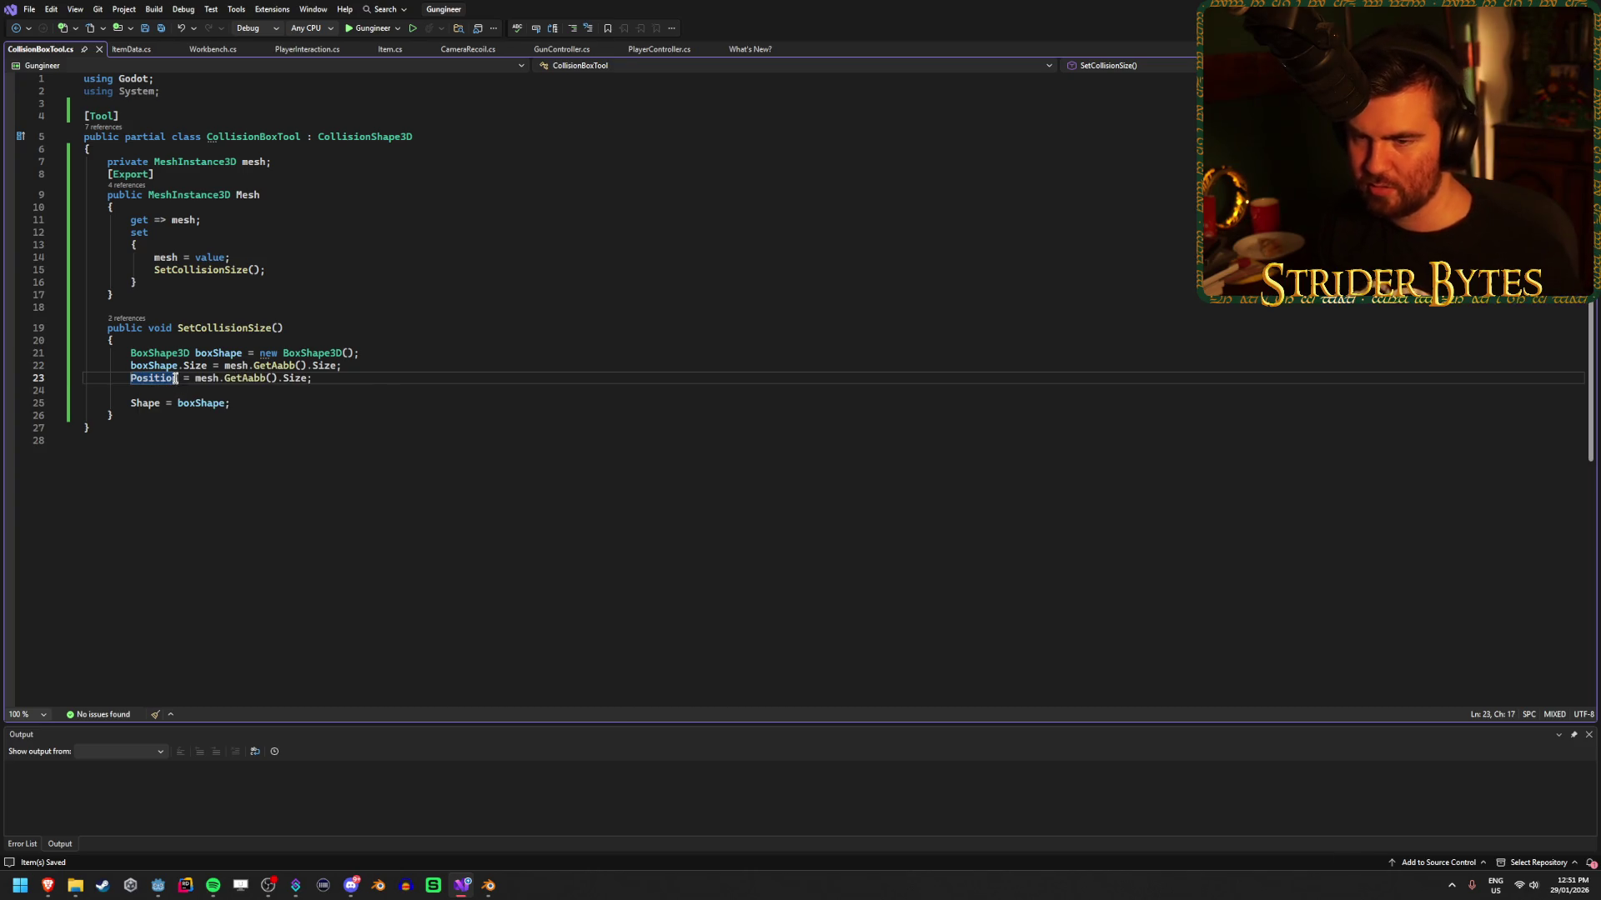
Rebuild in Godot, view the box from behind the gun, then re-save CollisionBoxTool.cs.
click(157, 887)
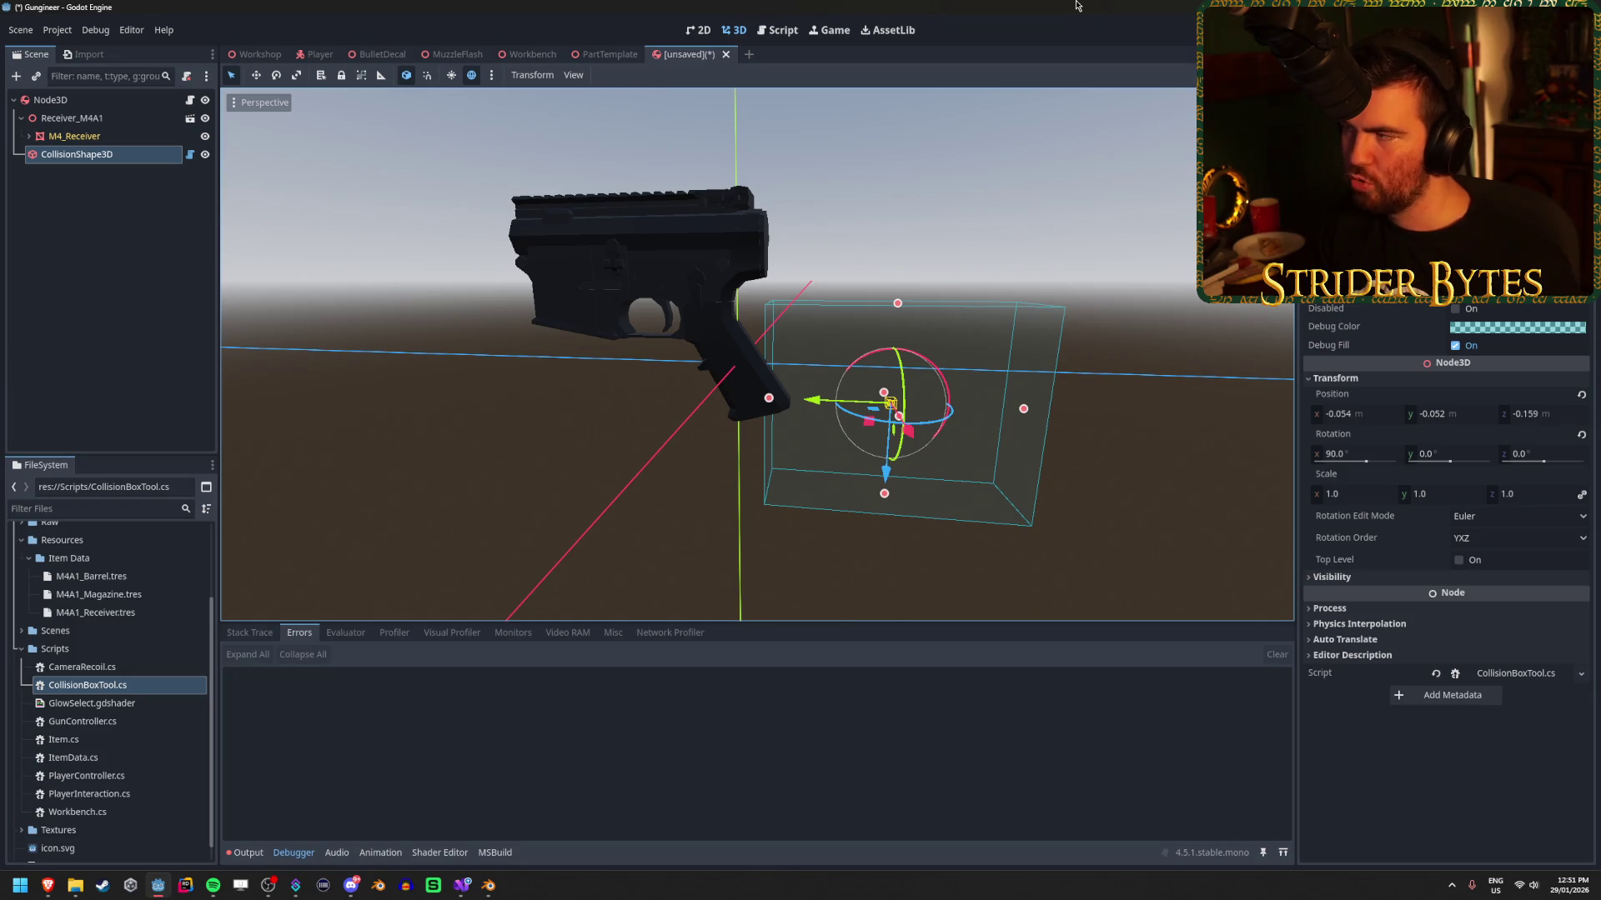
key(alt+b)
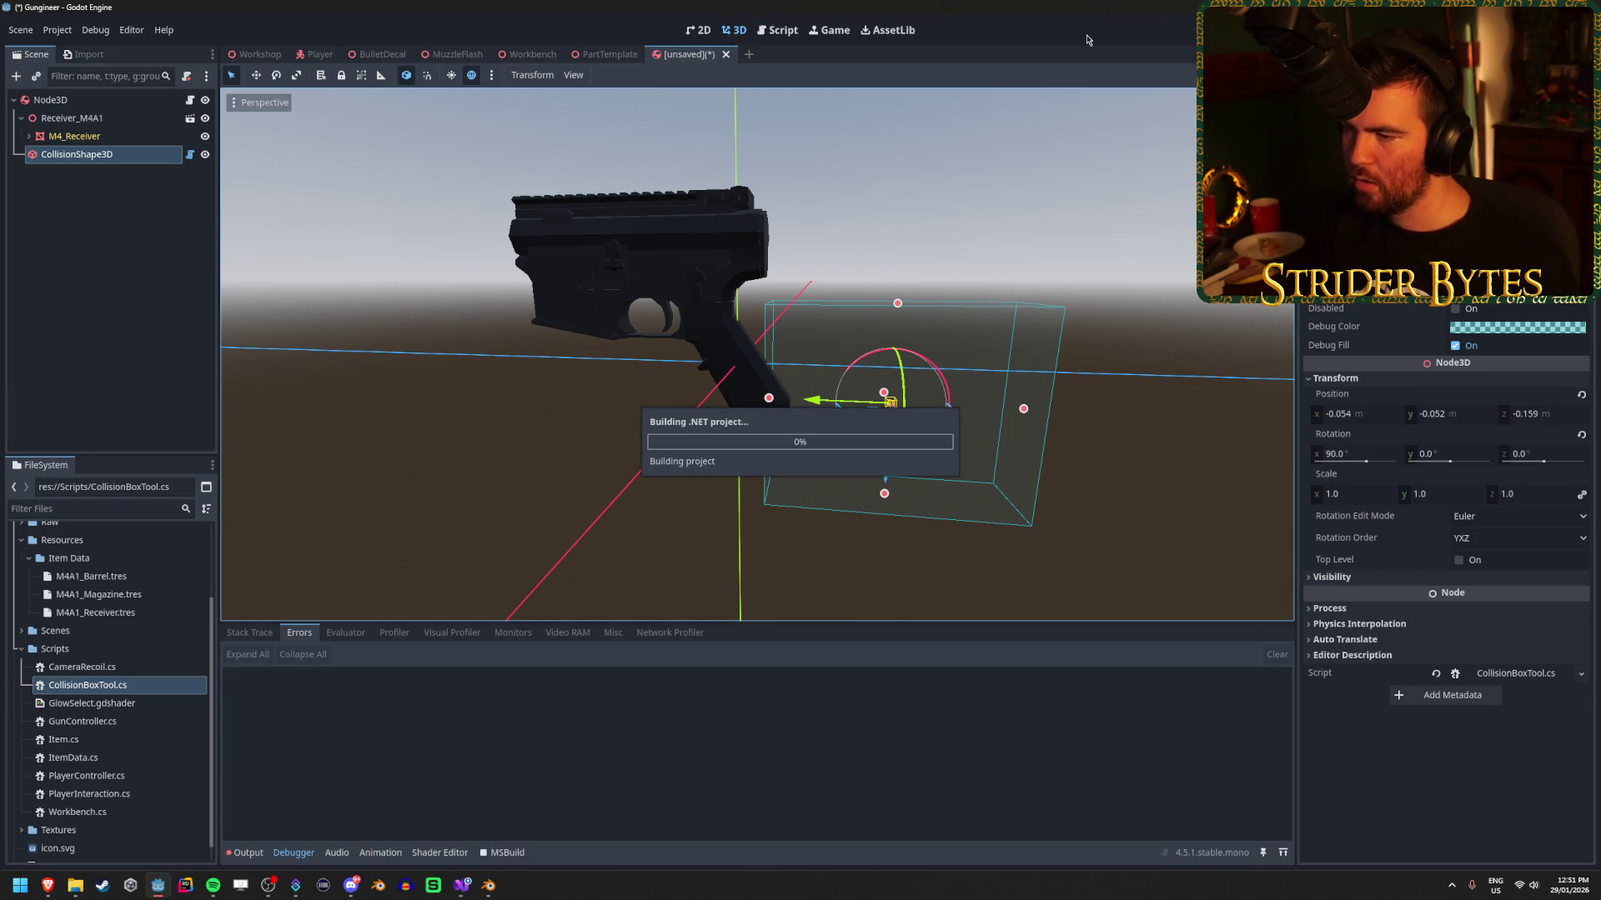
mouse_move(1043, 247)
mouse_down()
mouse_move(834, 275)
mouse_move(750, 434)
mouse_move(665, 662)
mouse_up()
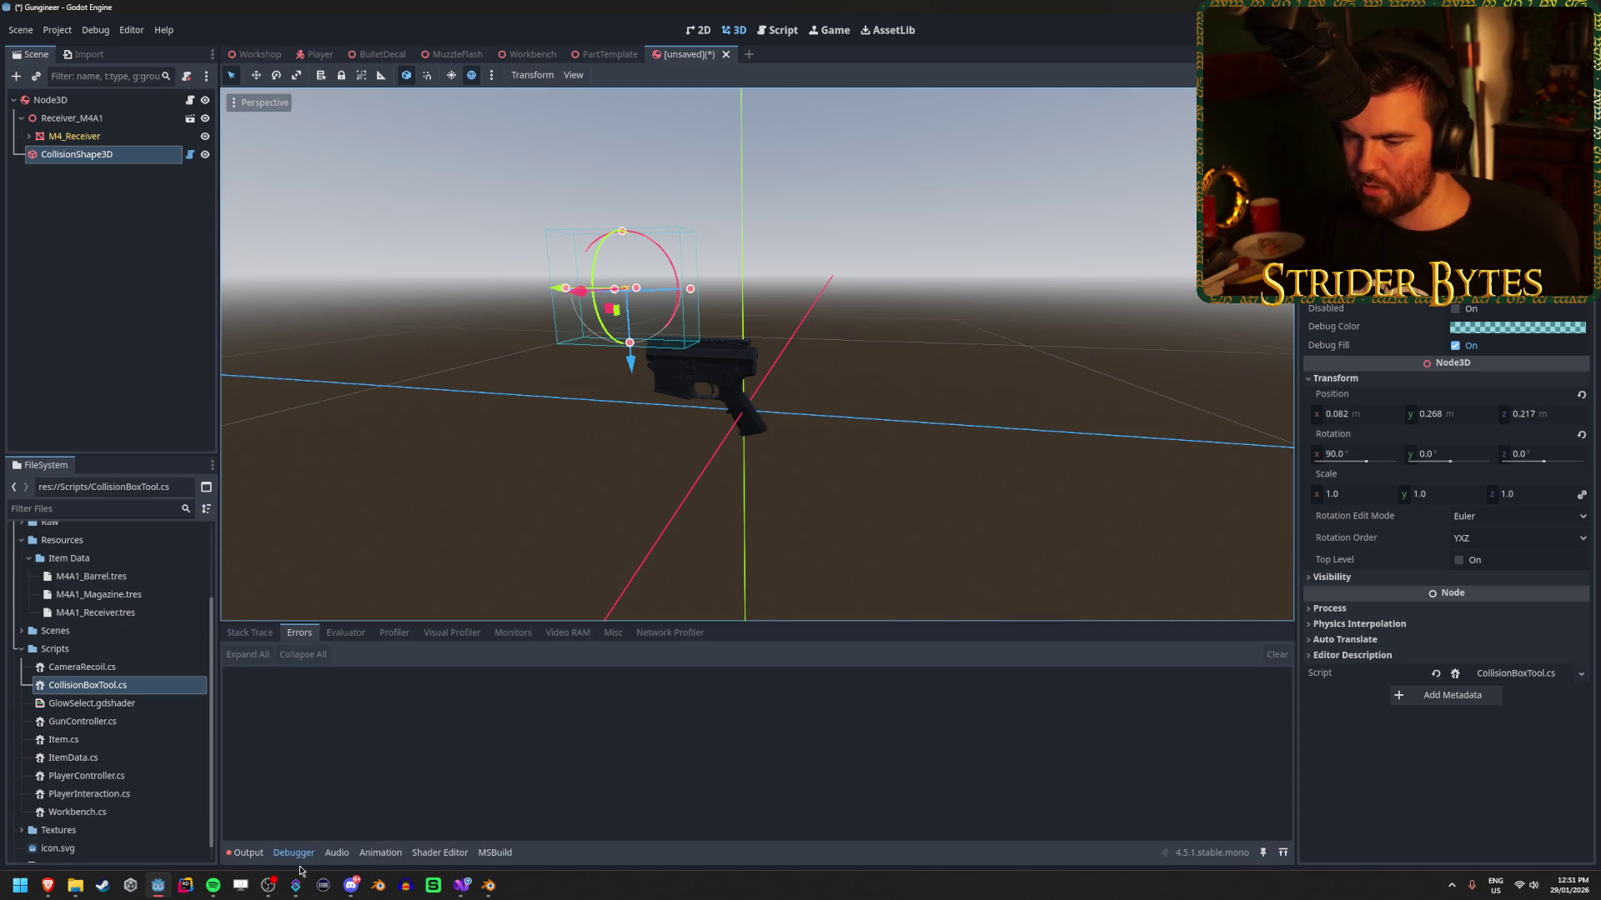
click(464, 886)
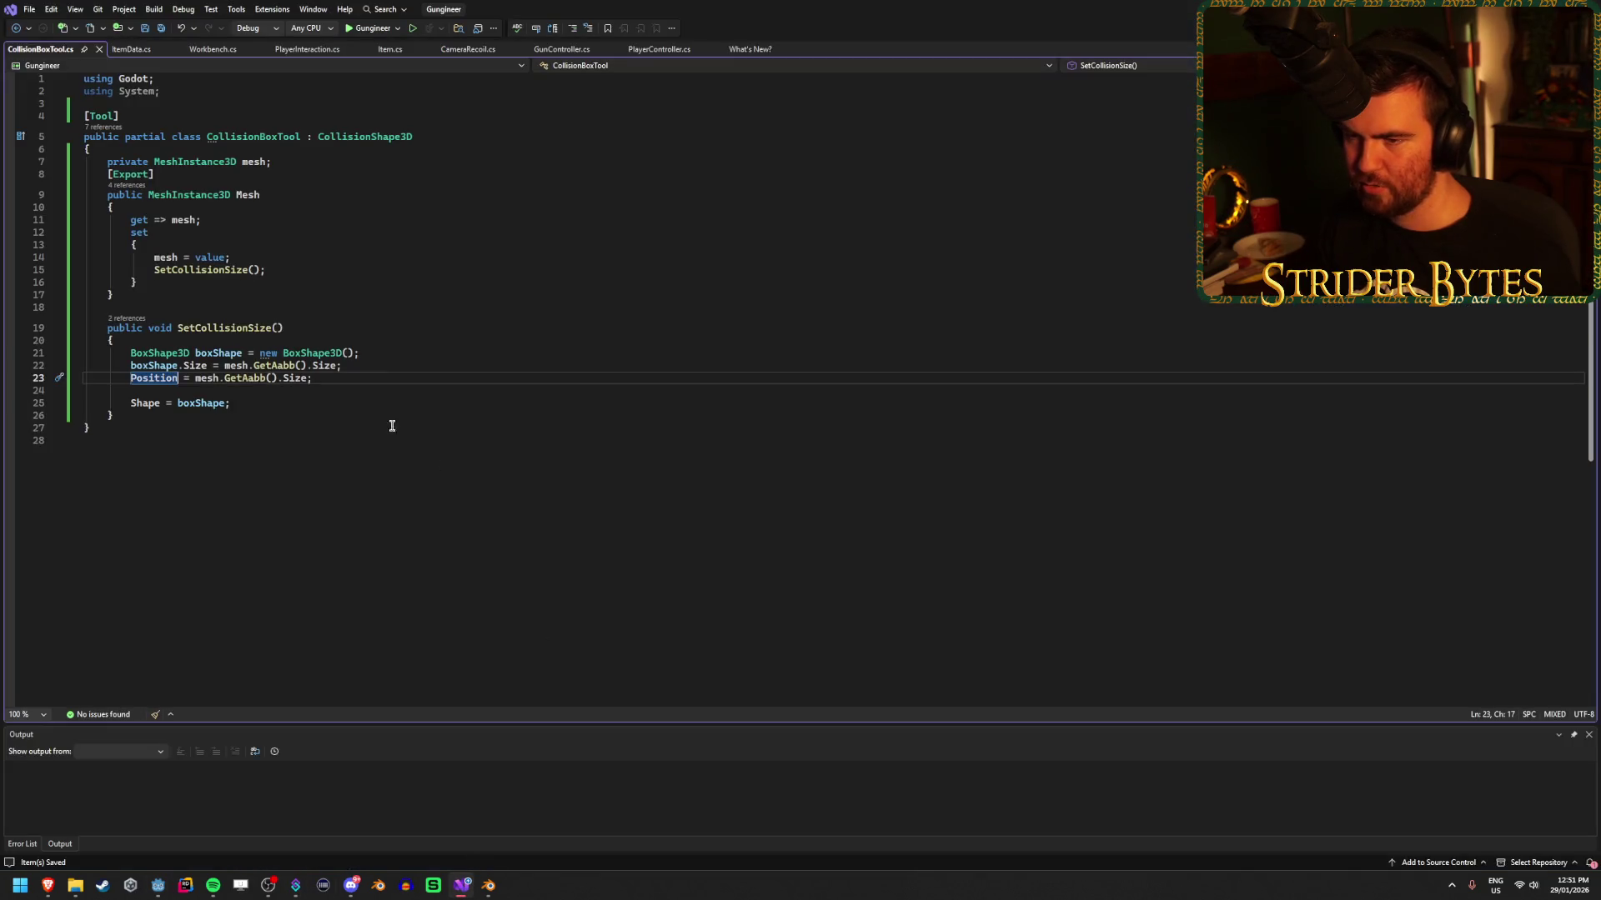
click(304, 380)
text(/ 2)
key(ctrl+s)
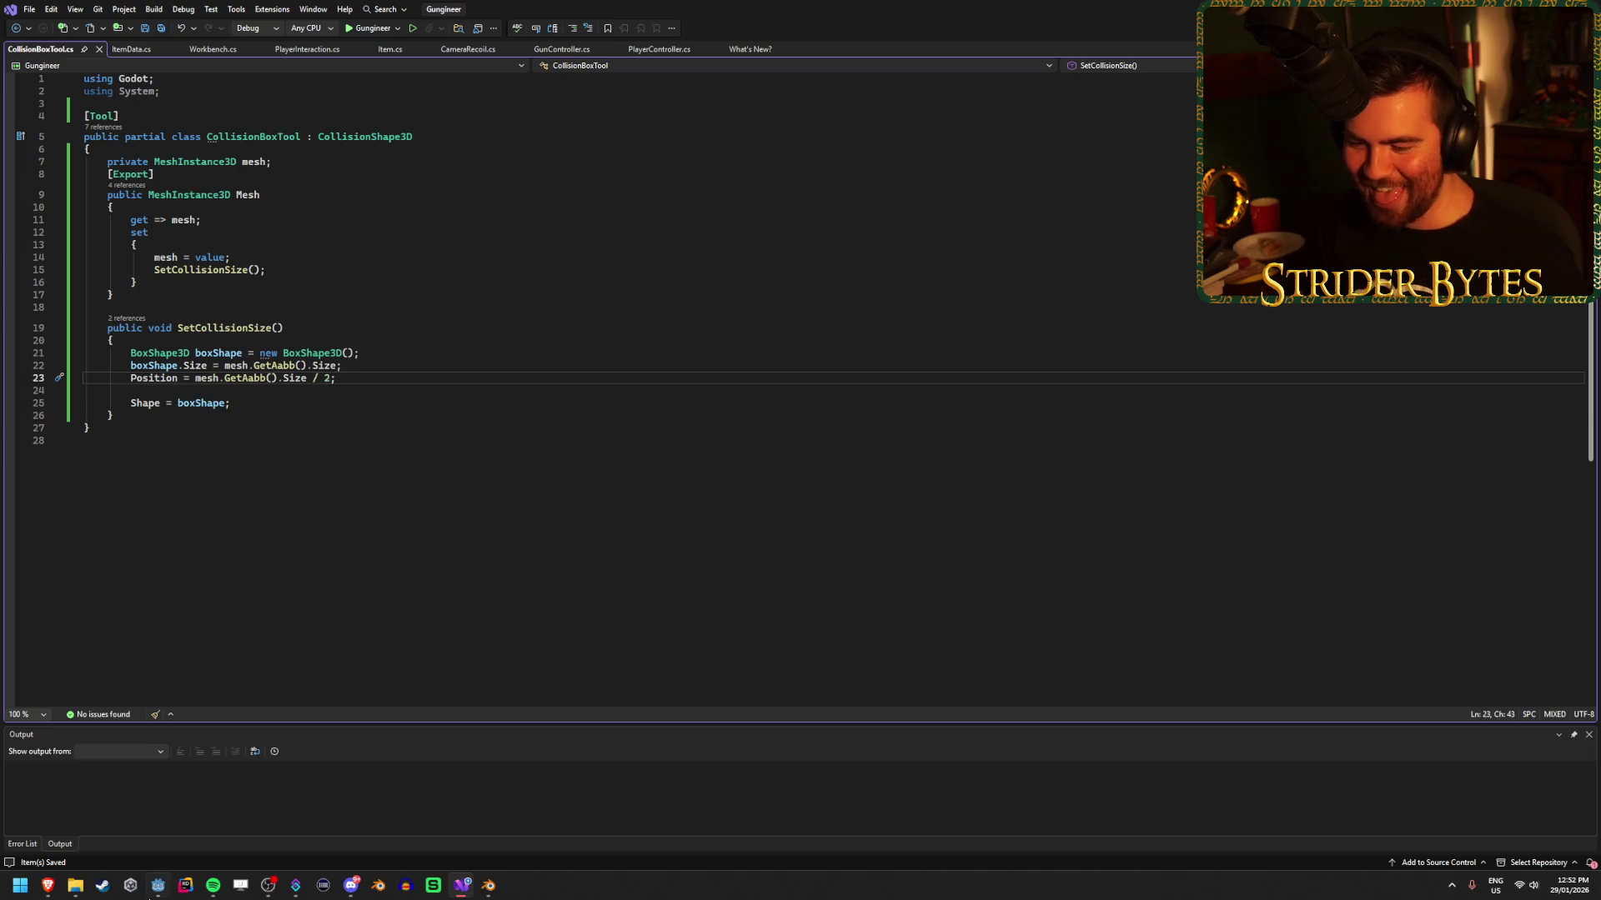
Look down on the gun in Godot to check the collision box placement.
click(159, 887)
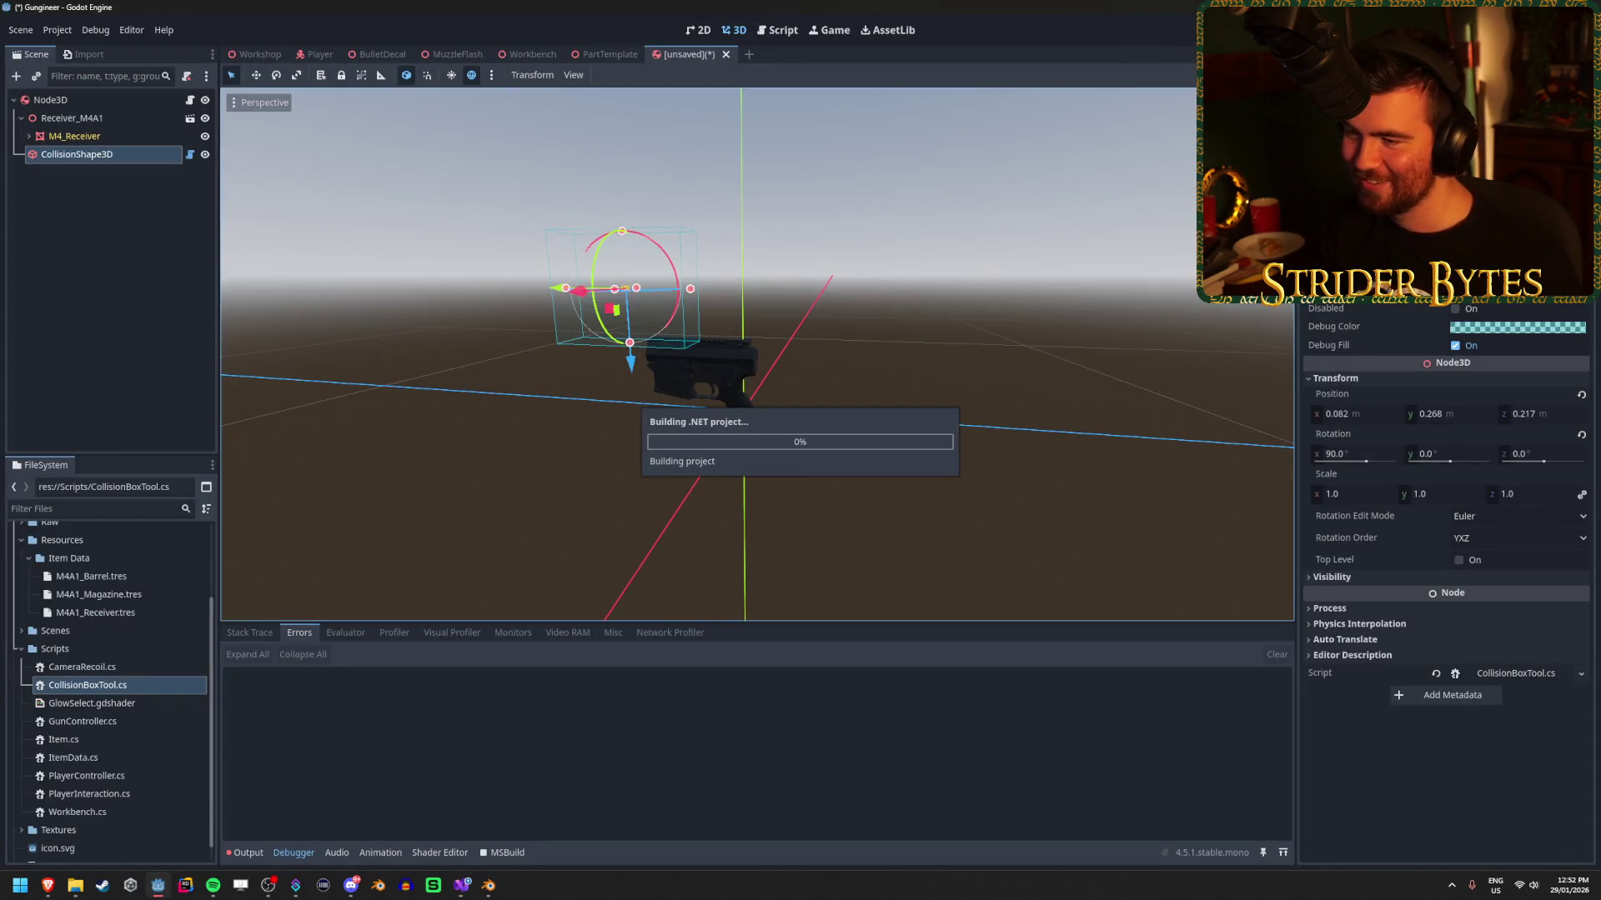
scroll(805, 386, up, 5)
scroll(805, 386, down, 3)
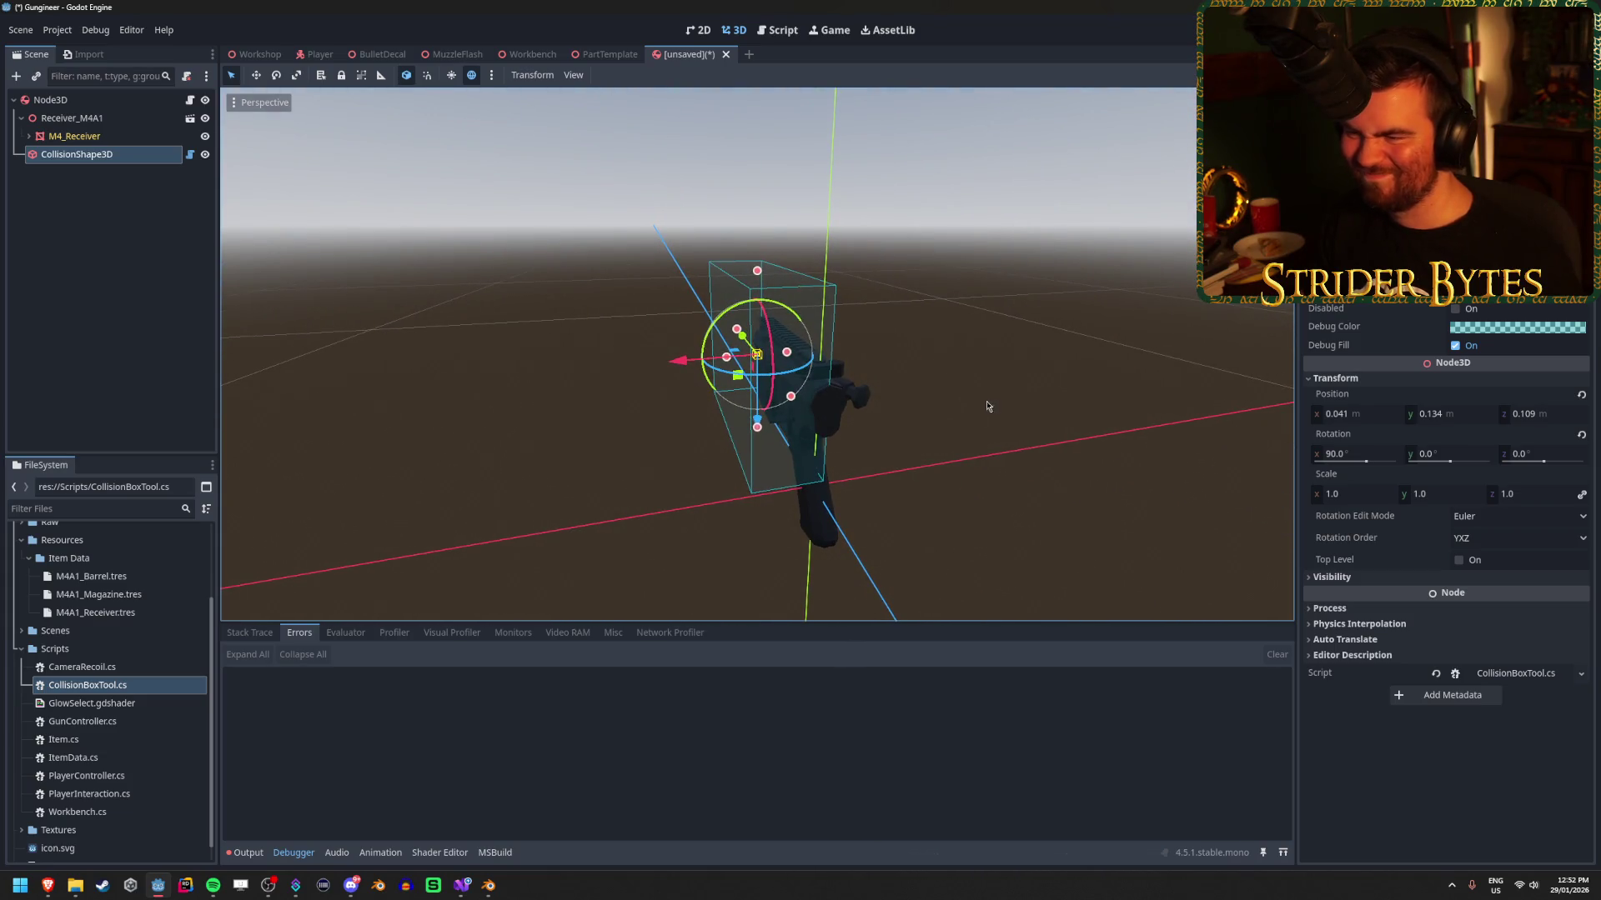
mouse_move(1003, 385)
mouse_down()
mouse_move(953, 408)
mouse_move(950, 565)
mouse_move(957, 539)
mouse_move(1042, 467)
mouse_move(1167, 422)
mouse_move(1053, 422)
mouse_move(1114, 373)
mouse_up()
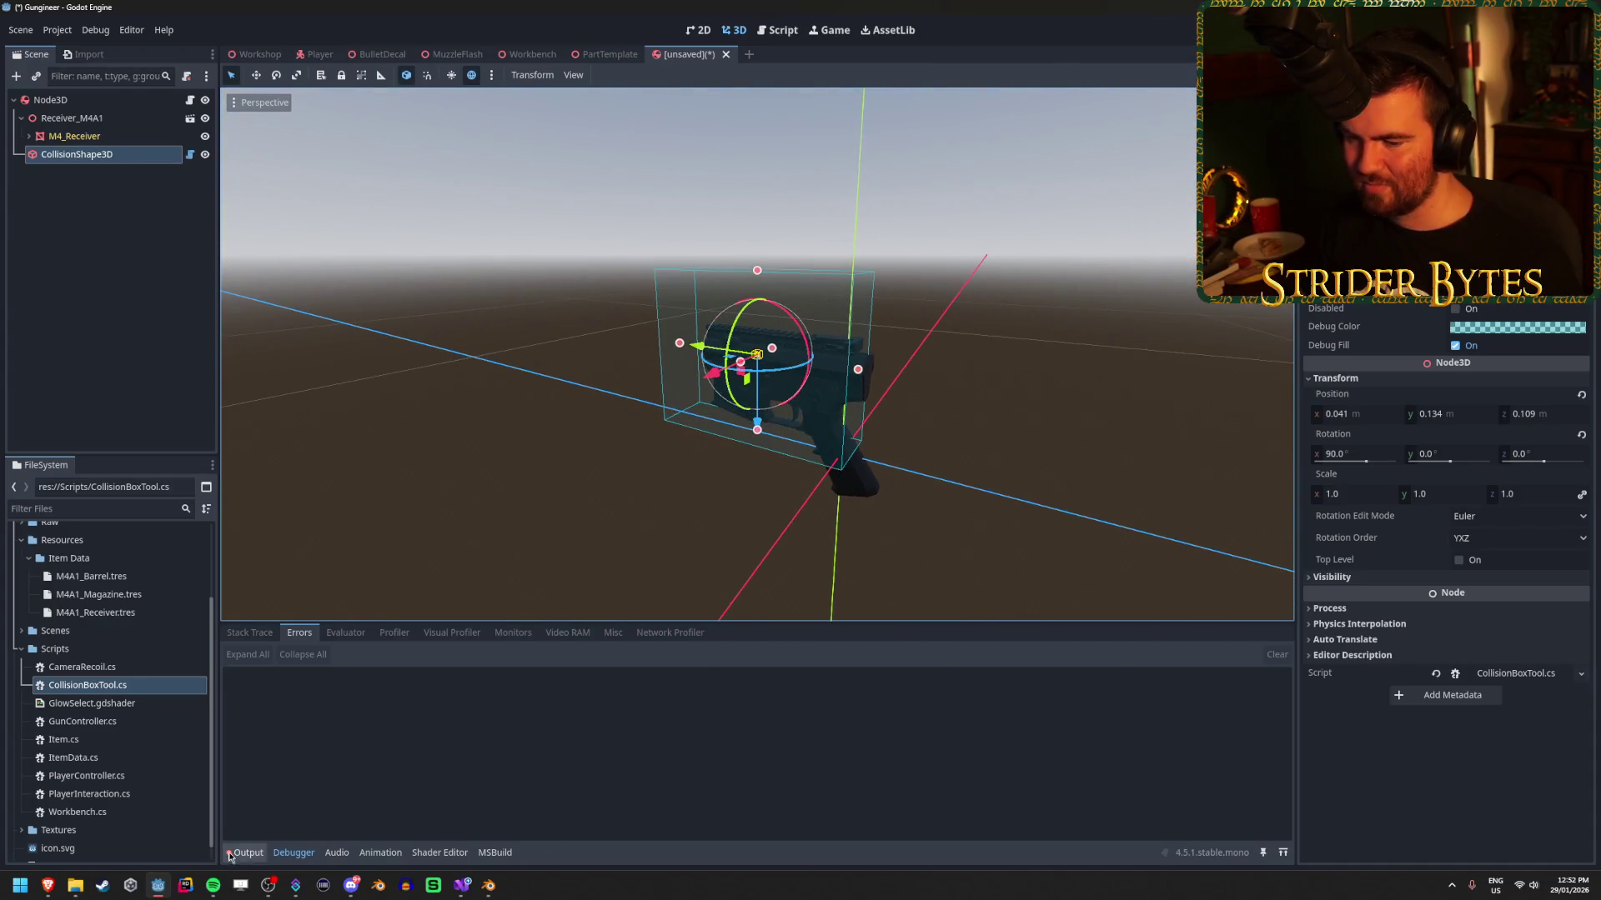
Add mesh.GetAabb().Position to line 23's half-size term, save, and test in Godot.
click(468, 896)
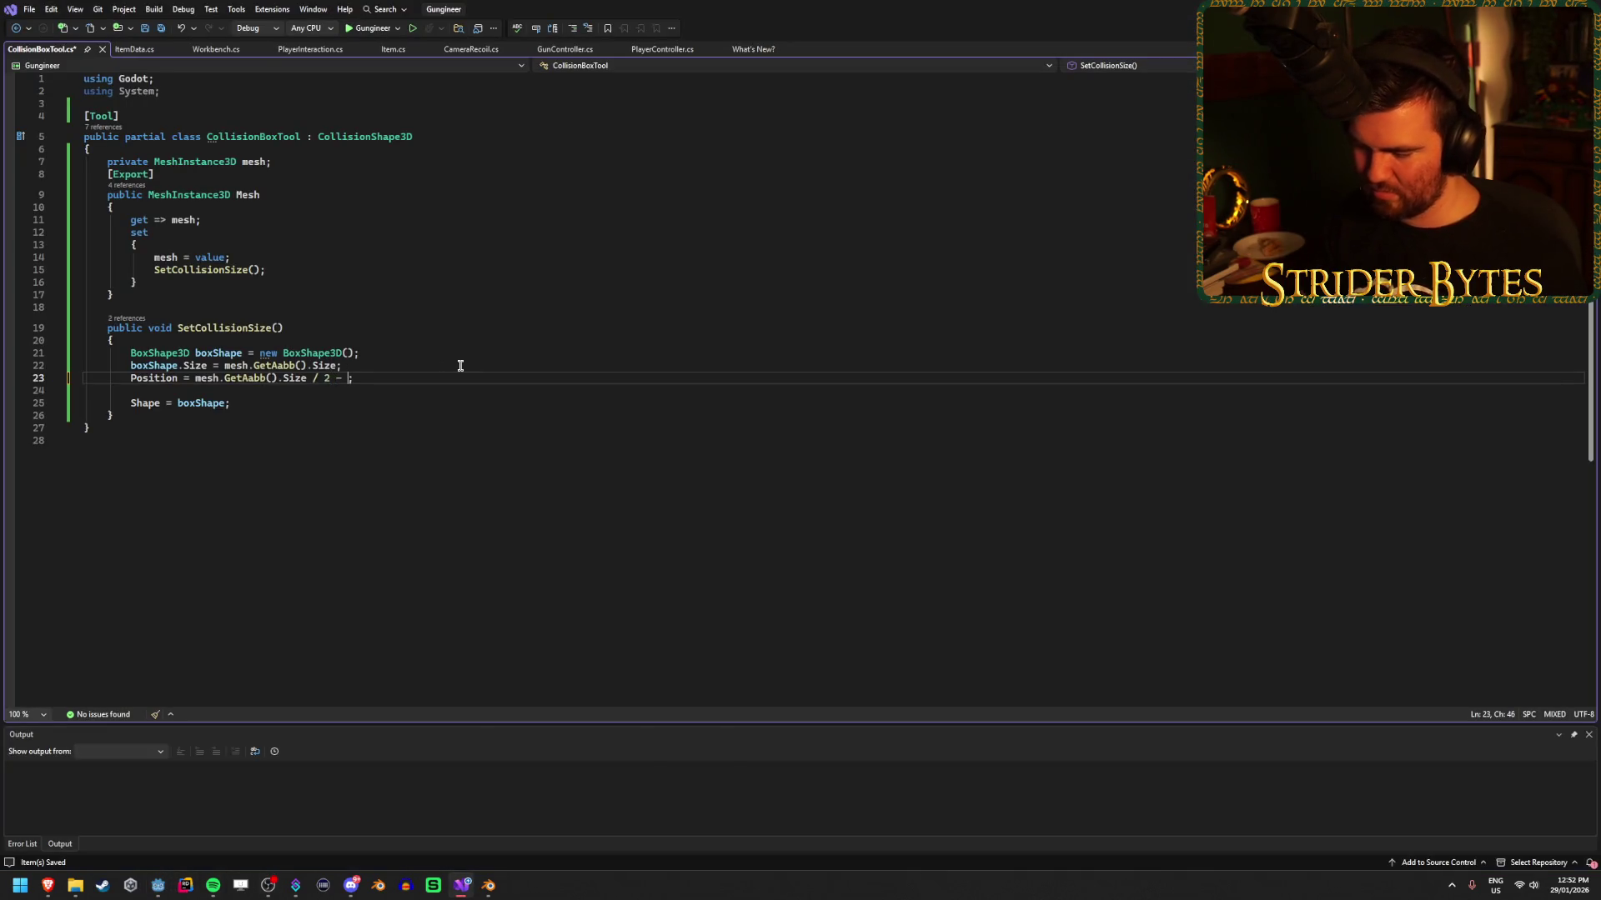
text(mesh.)
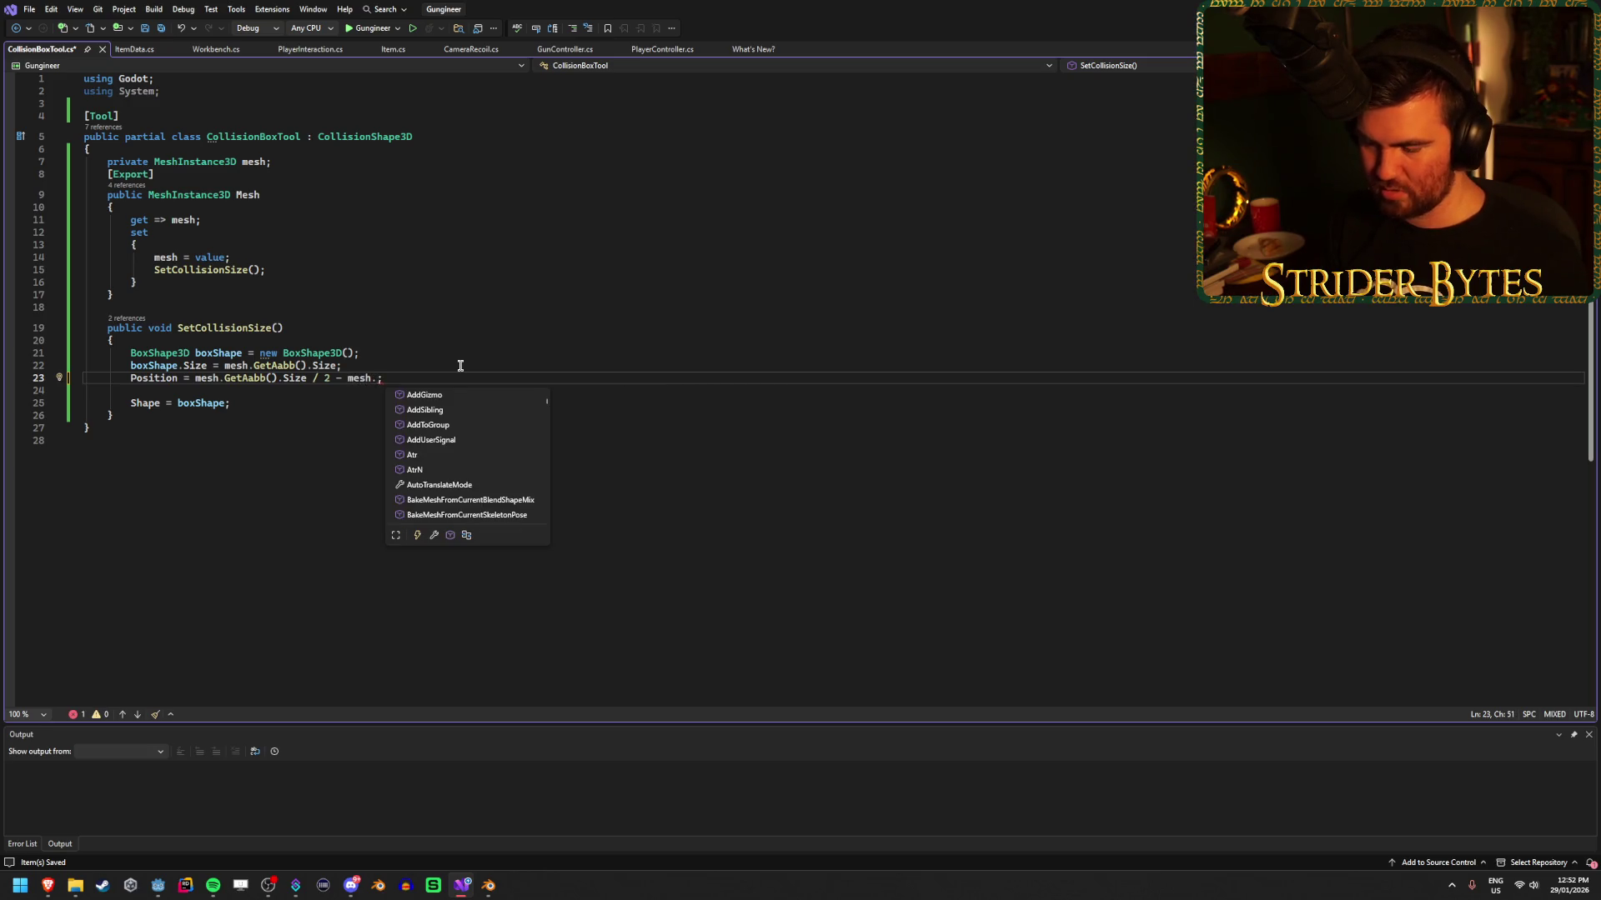
text(GetAabb().Position)
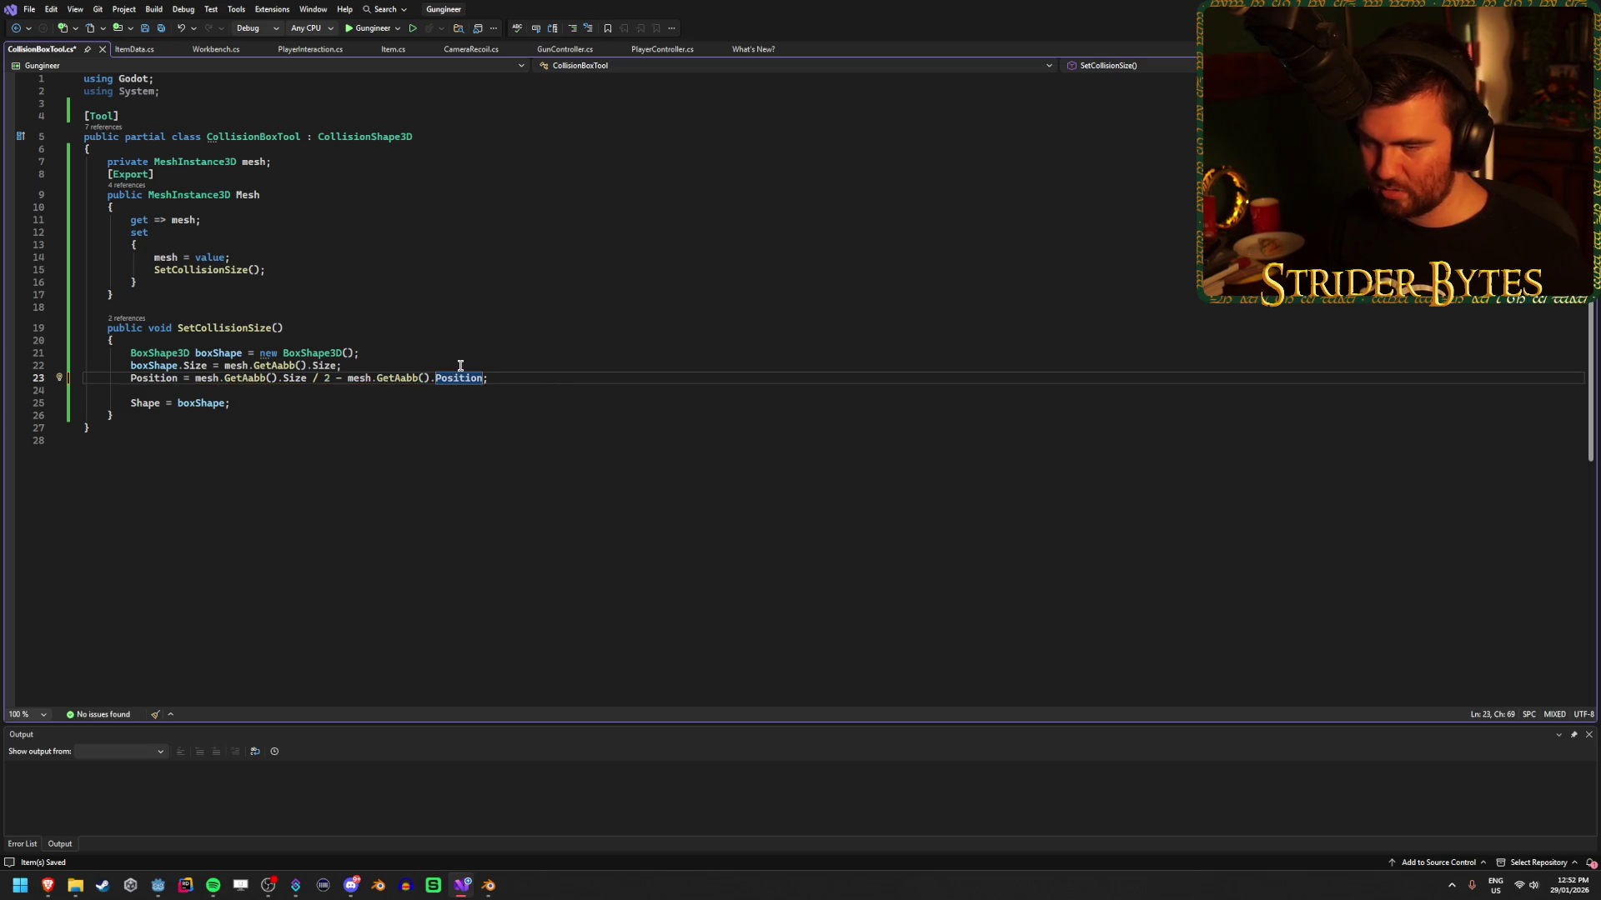
key(ctrl+s)
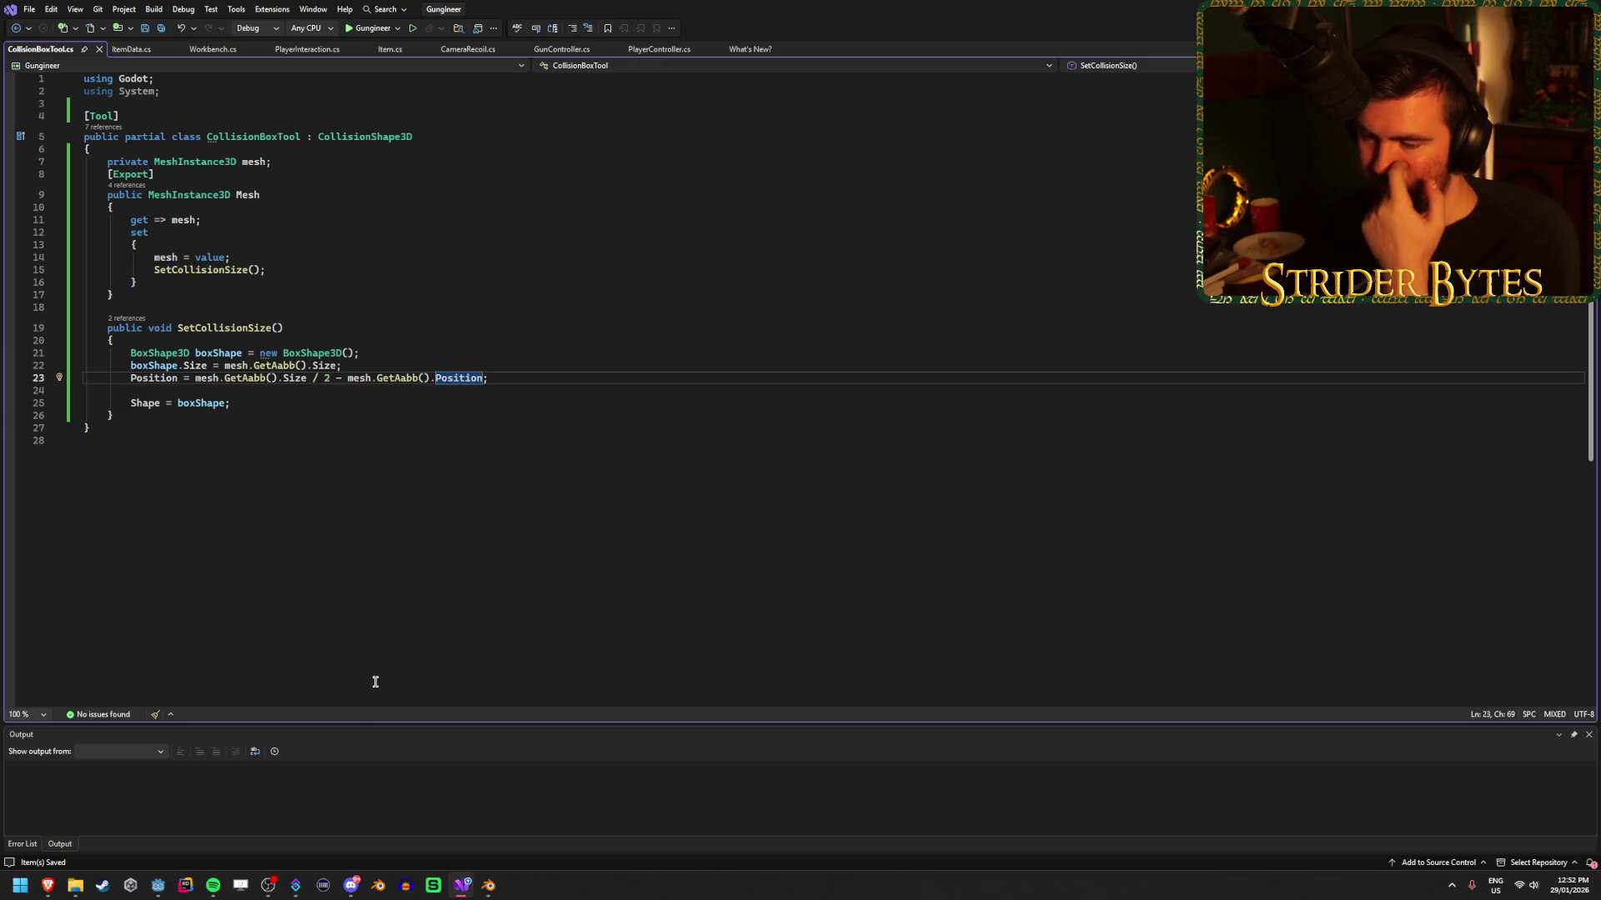
click(158, 884)
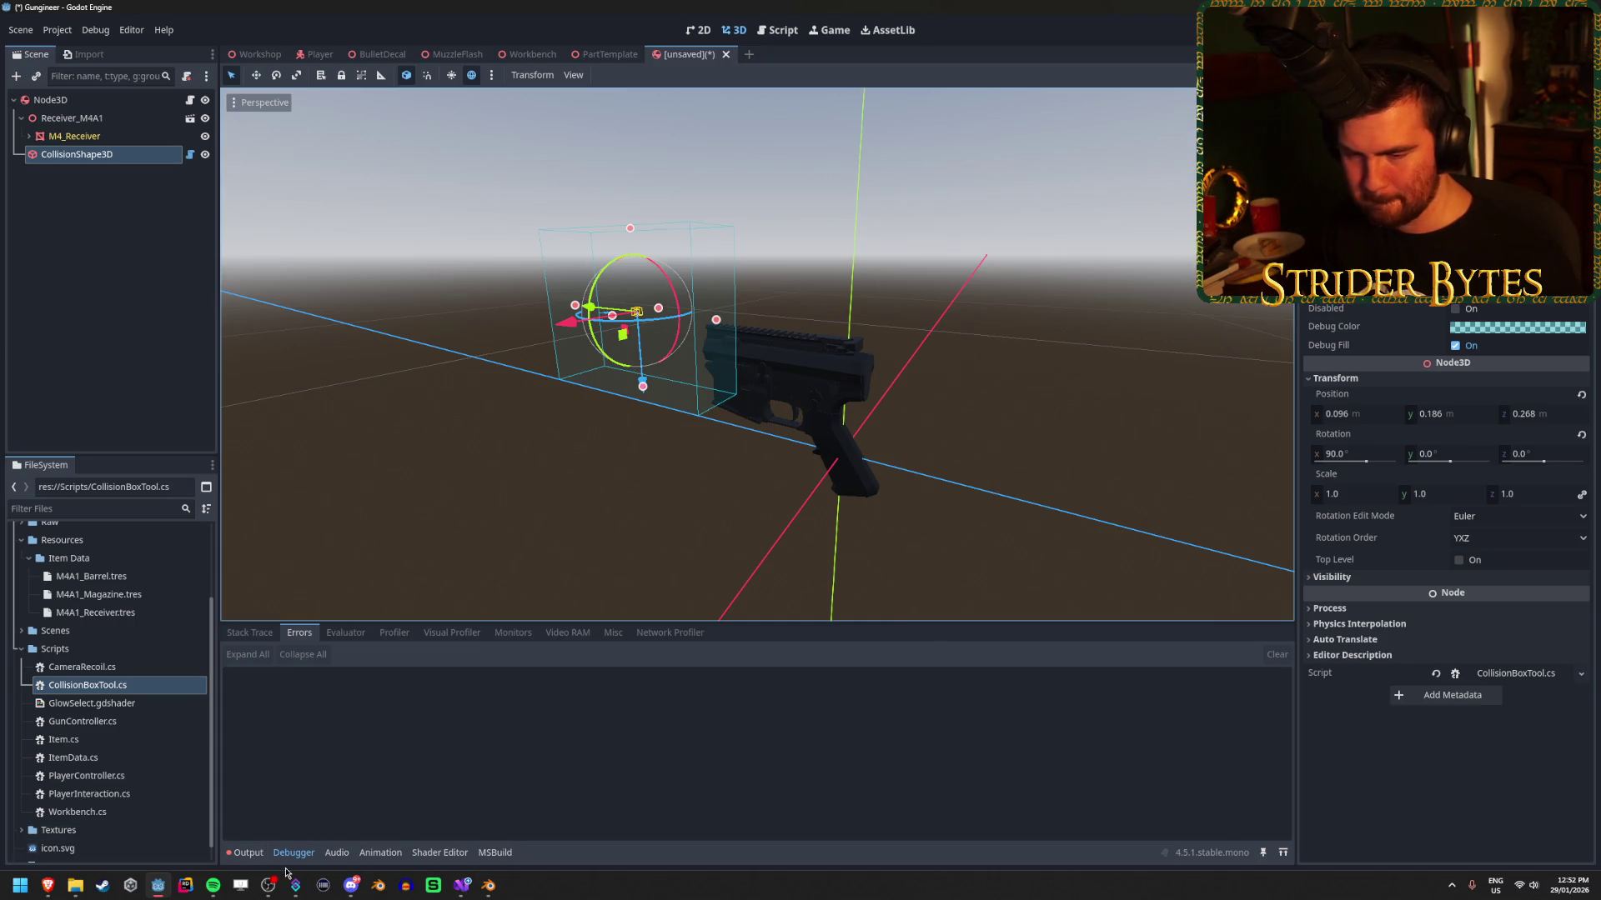
Change the minus before the AABB position to a plus and save the script.
click(461, 885)
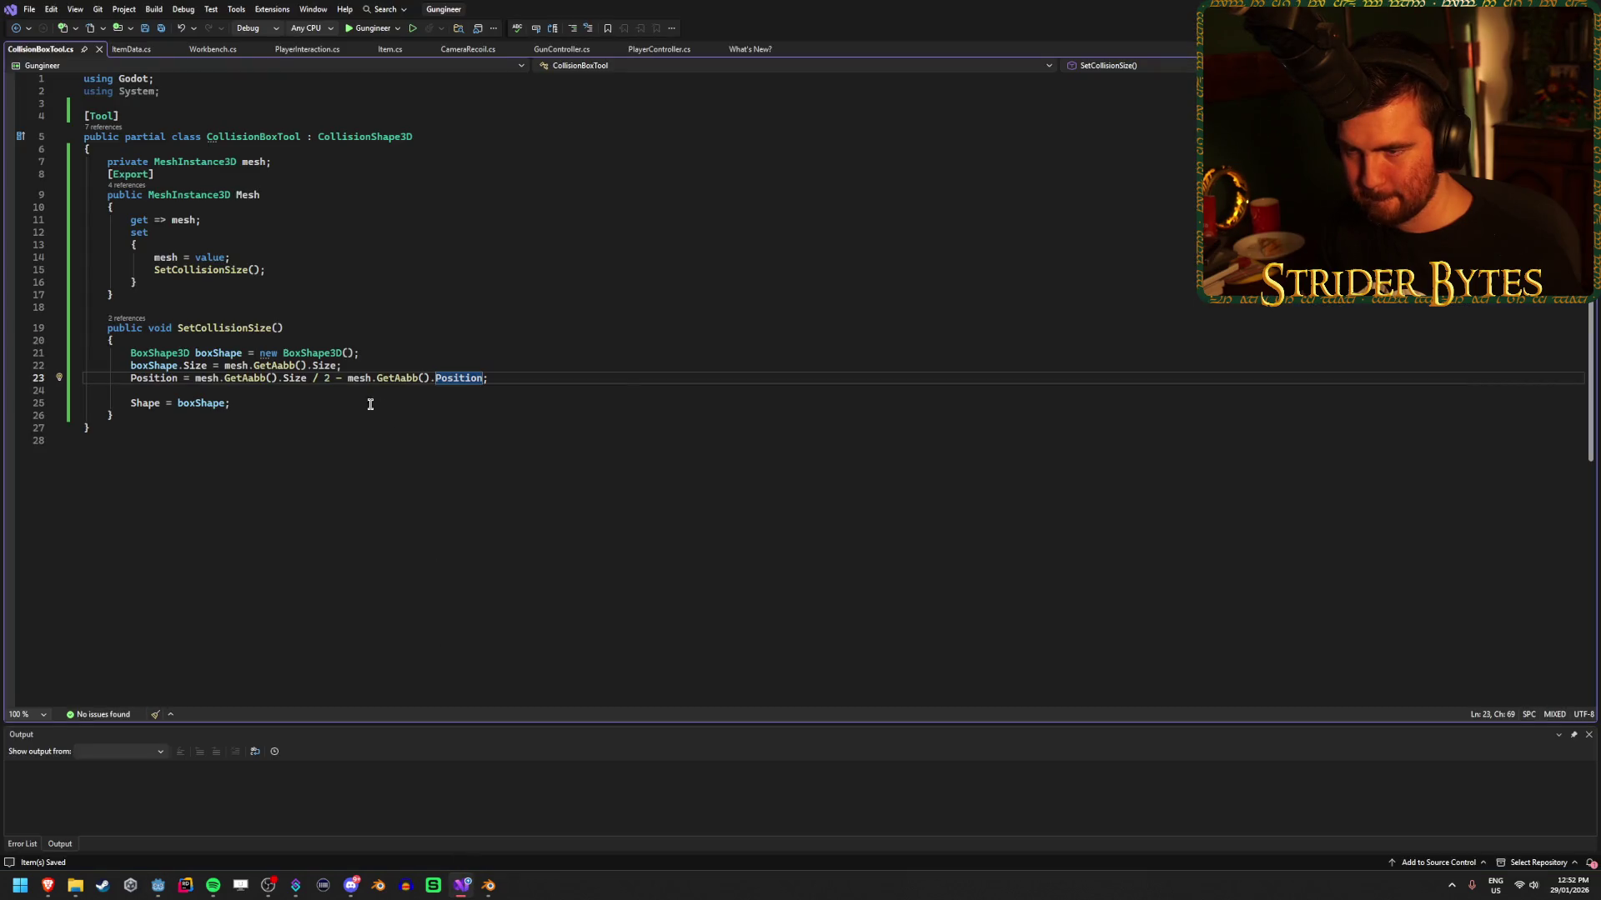
click(342, 378)
key(BackSpace)
text(+)
key(ctrl+s)
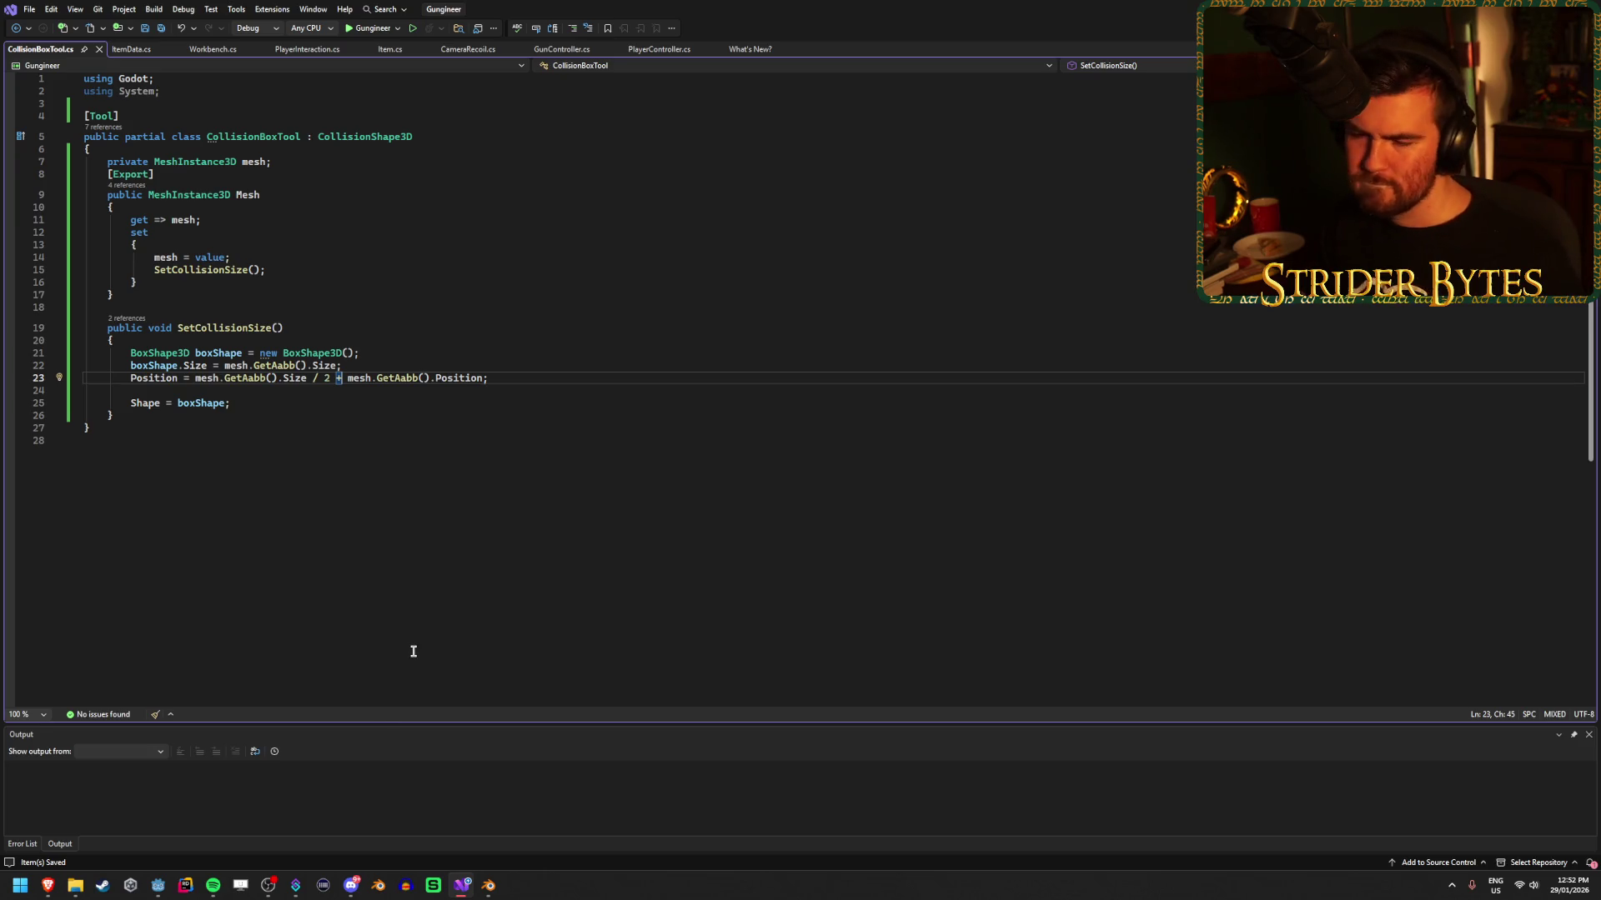
click(158, 885)
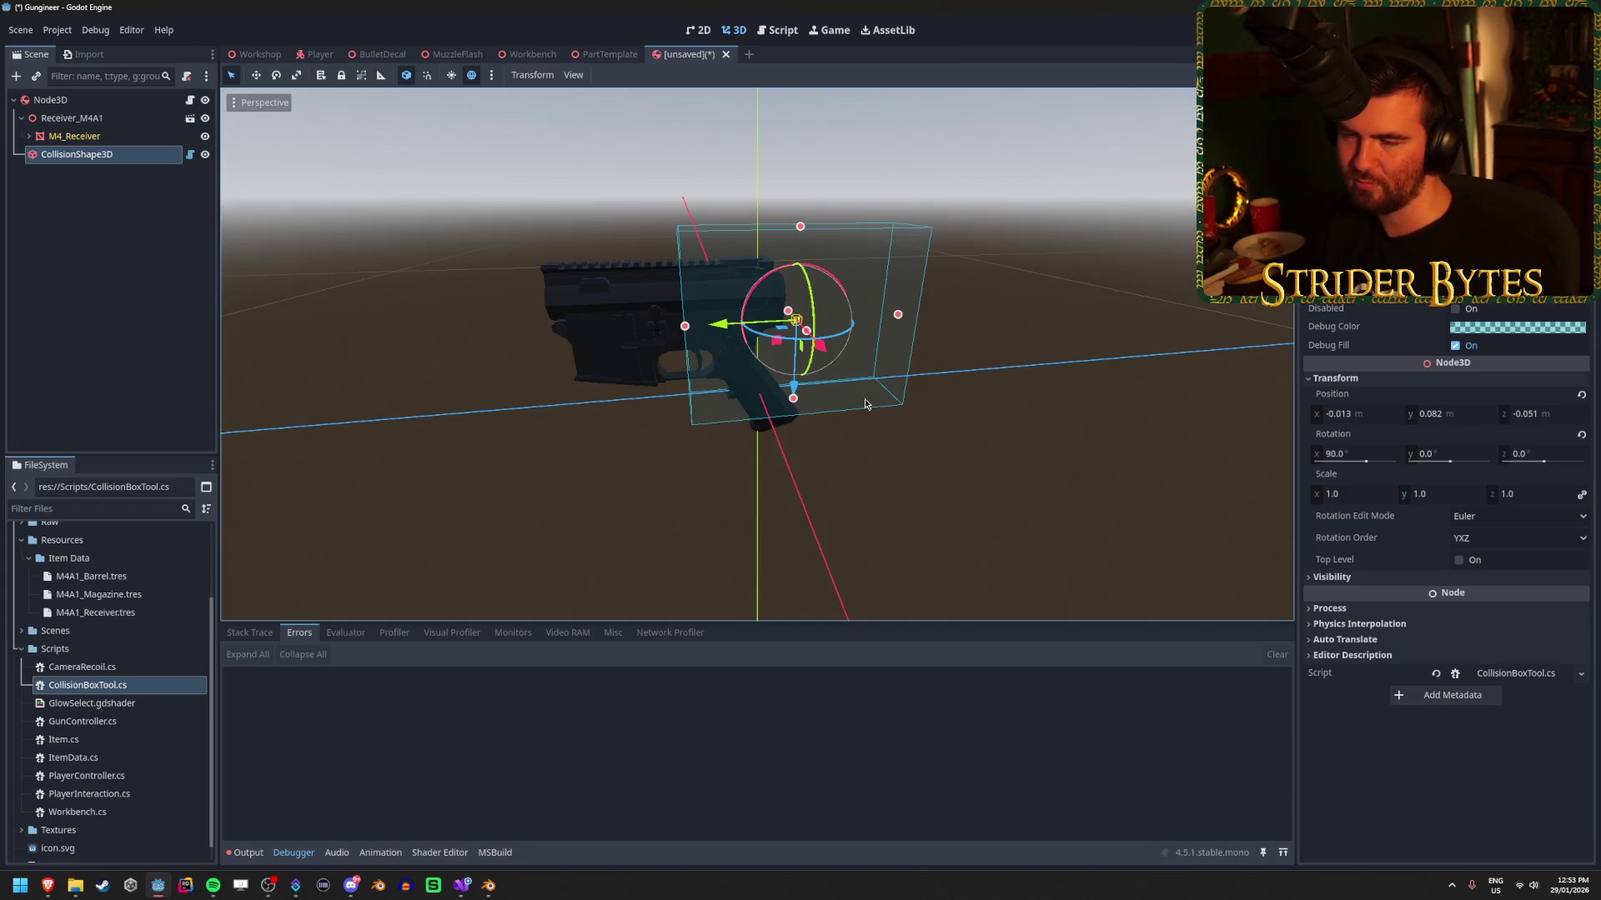
Browse M4_Receiver's attachment nodes, then reselect CollisionShape3D in the Scene tree.
click(30, 136)
click(80, 153)
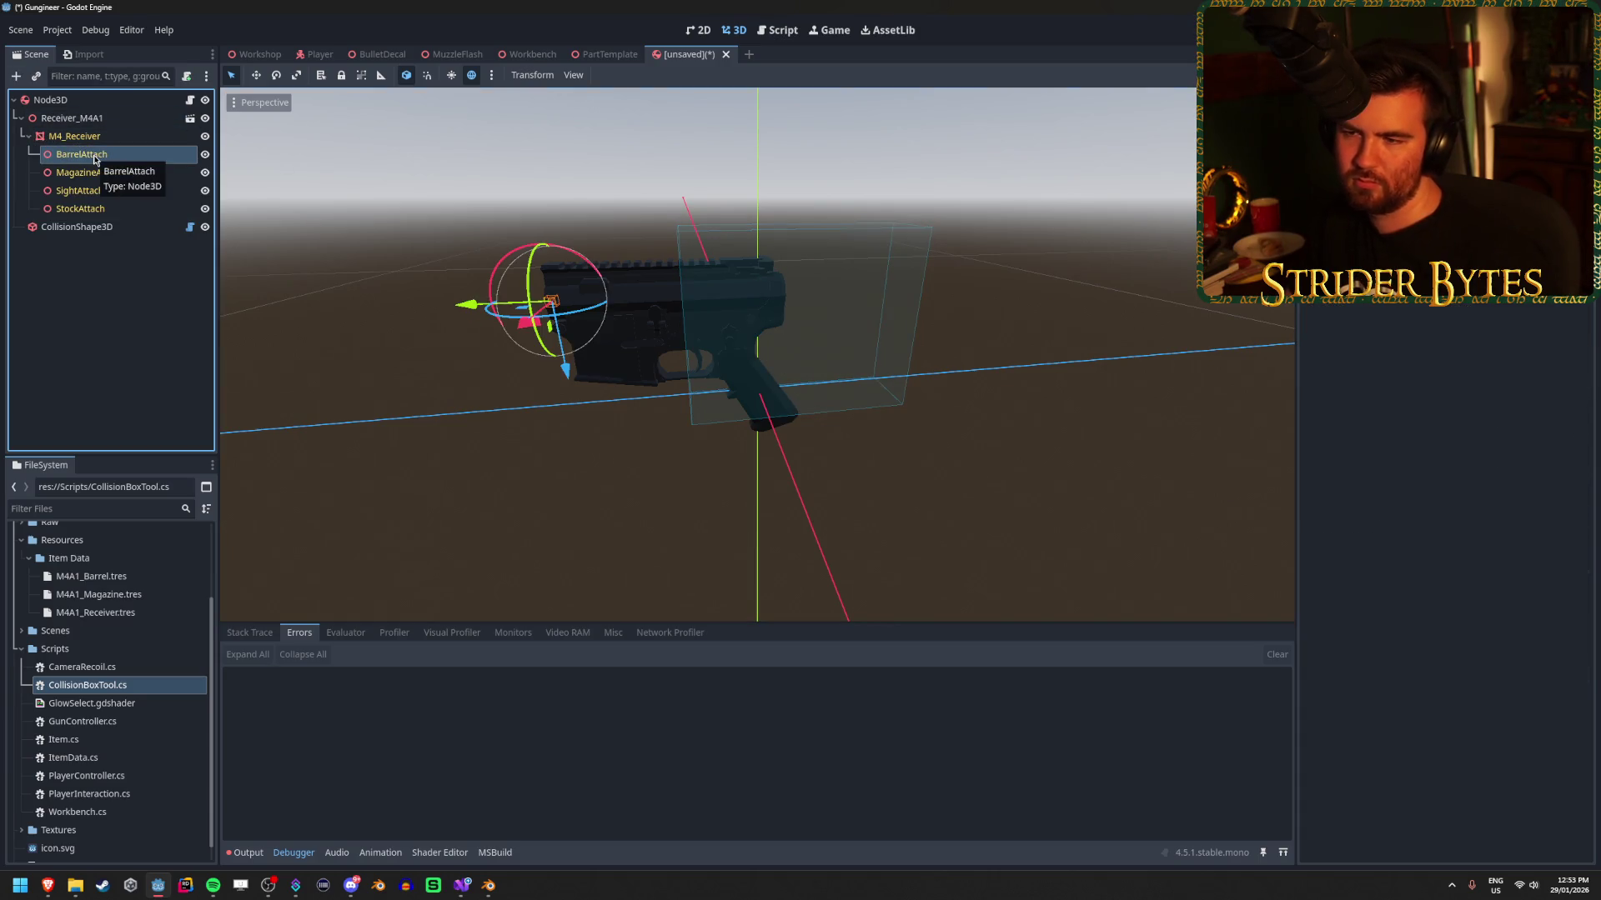
key(Down)
key(Down)
key(Down)
key(Left)
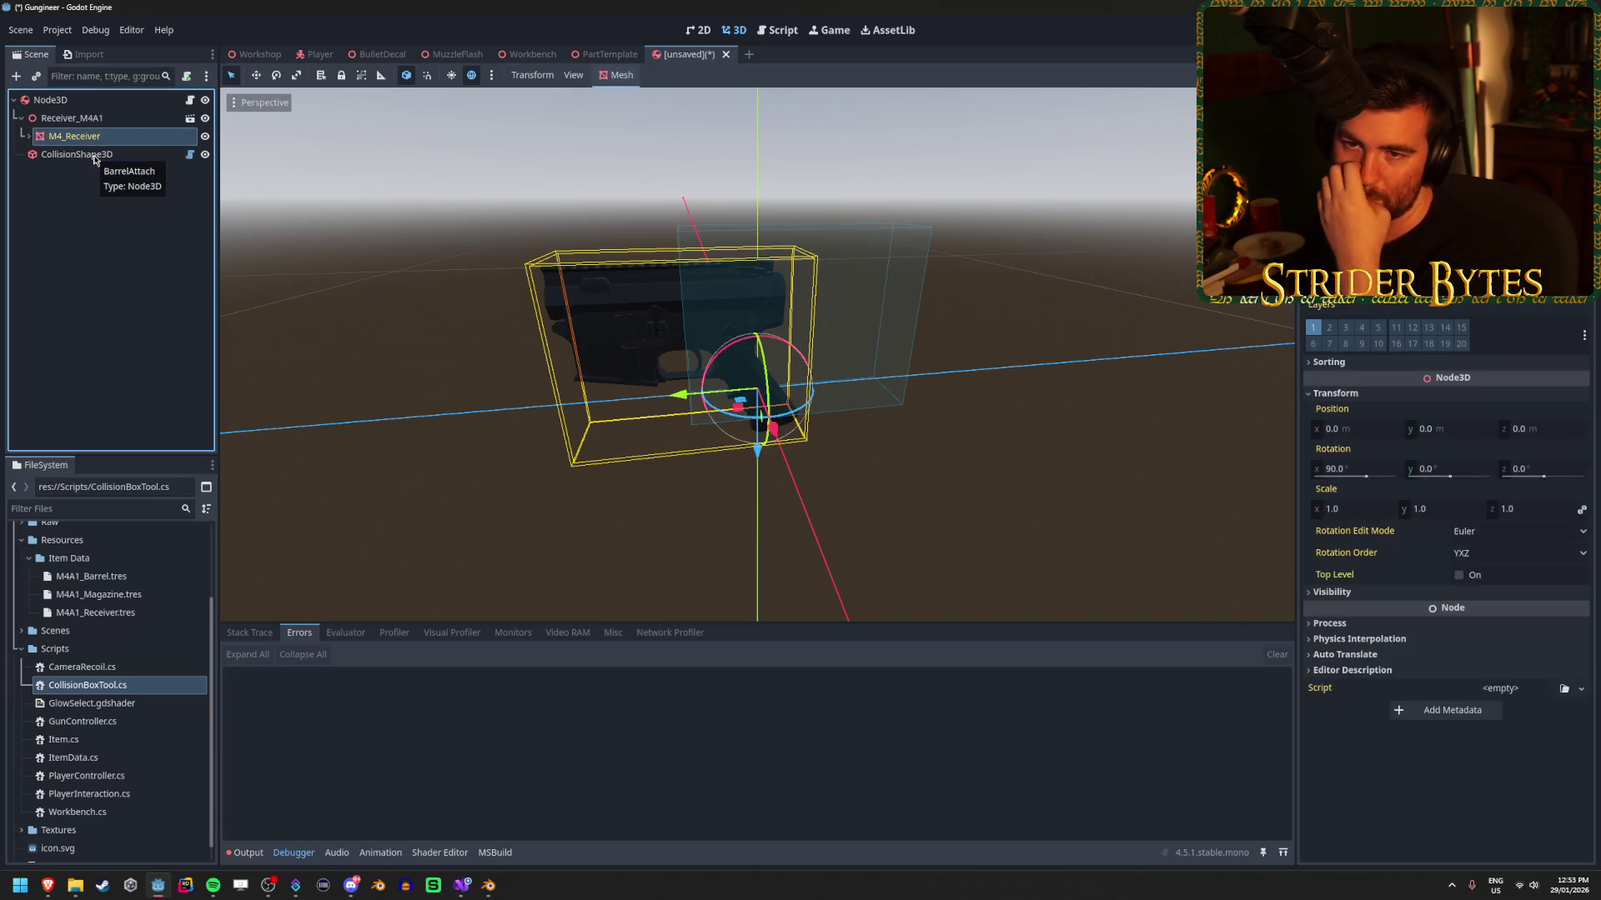
key(Left)
key(Down)
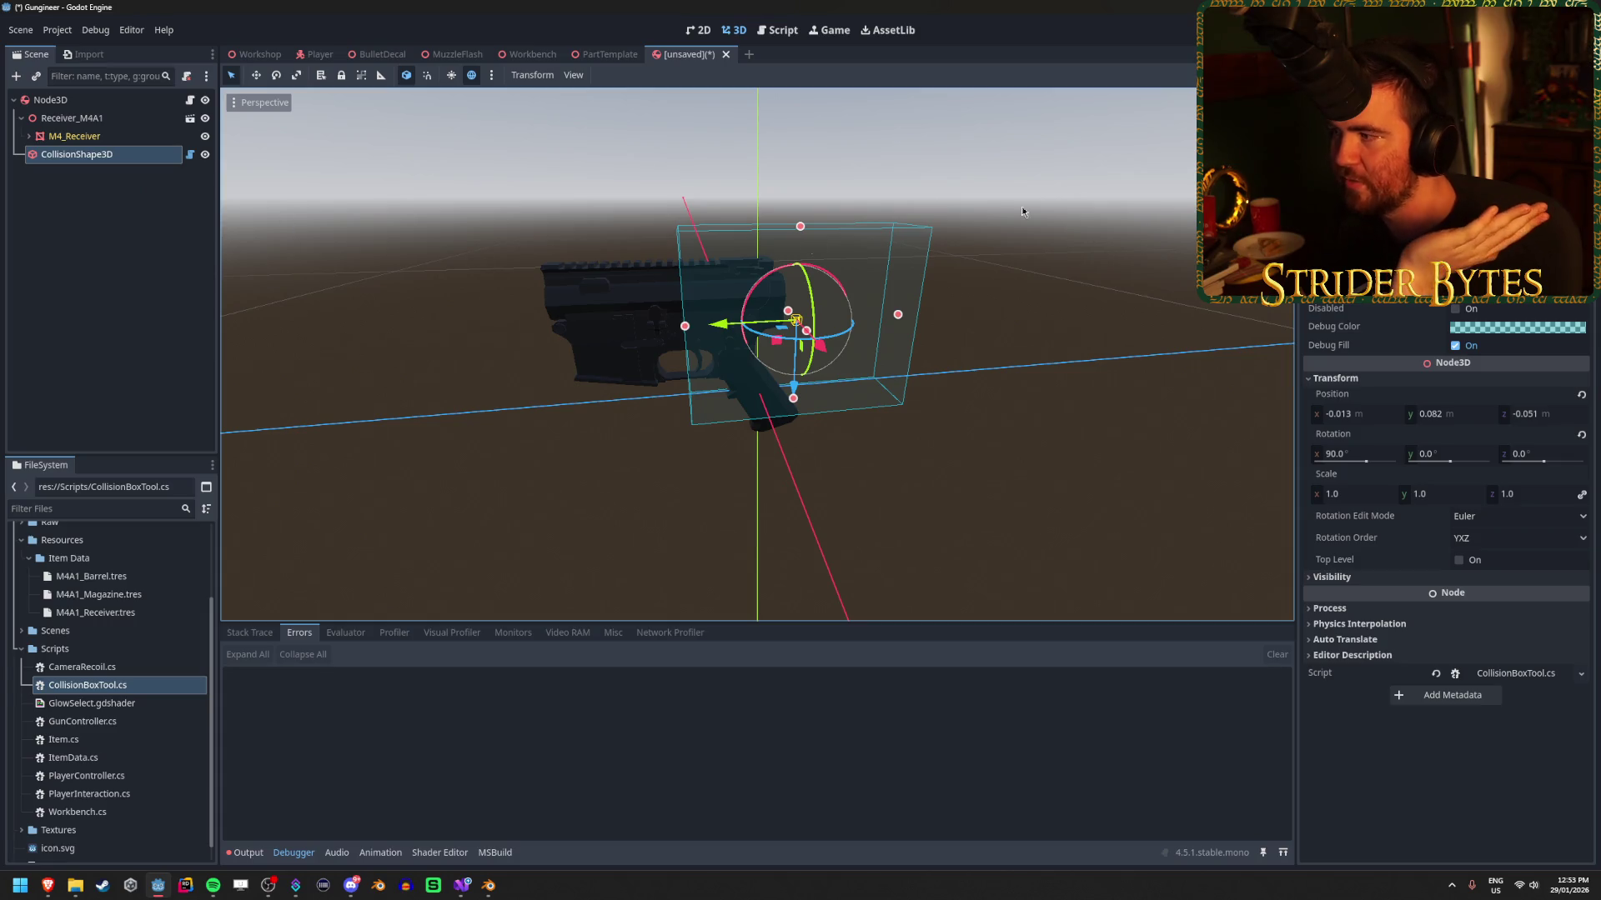
Set the collision shape's Position to 0, 0, 0, cancelling the Save Scene As dialog.
click(1356, 414)
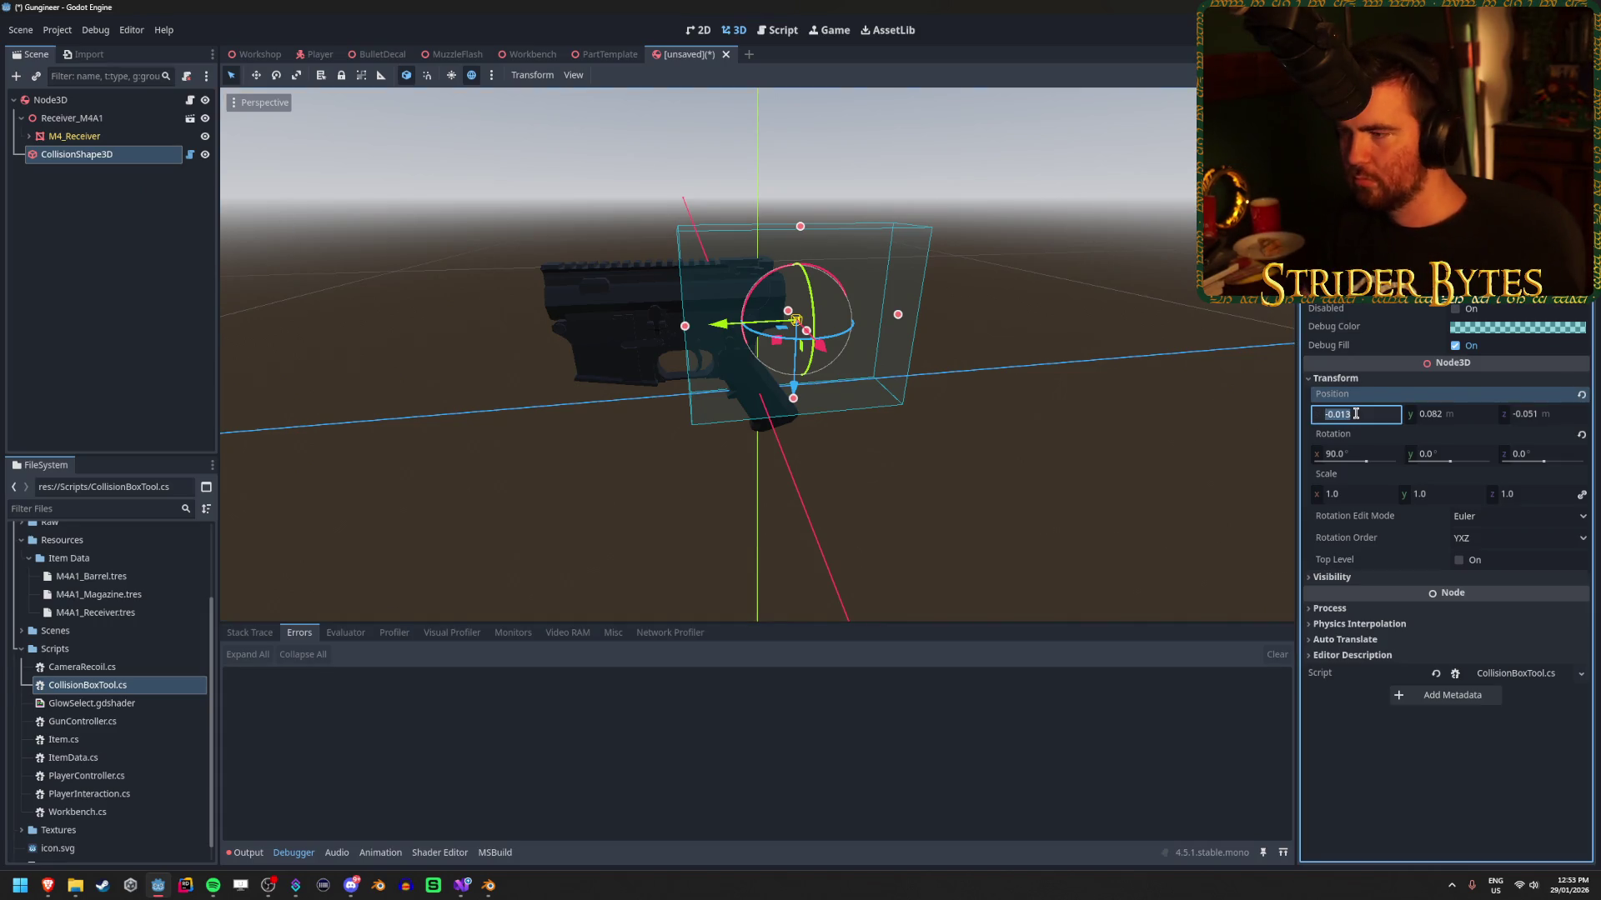
text(0)
key(Tab)
text(0)
key(Tab)
text(0)
key(Return)
key(ctrl+s)
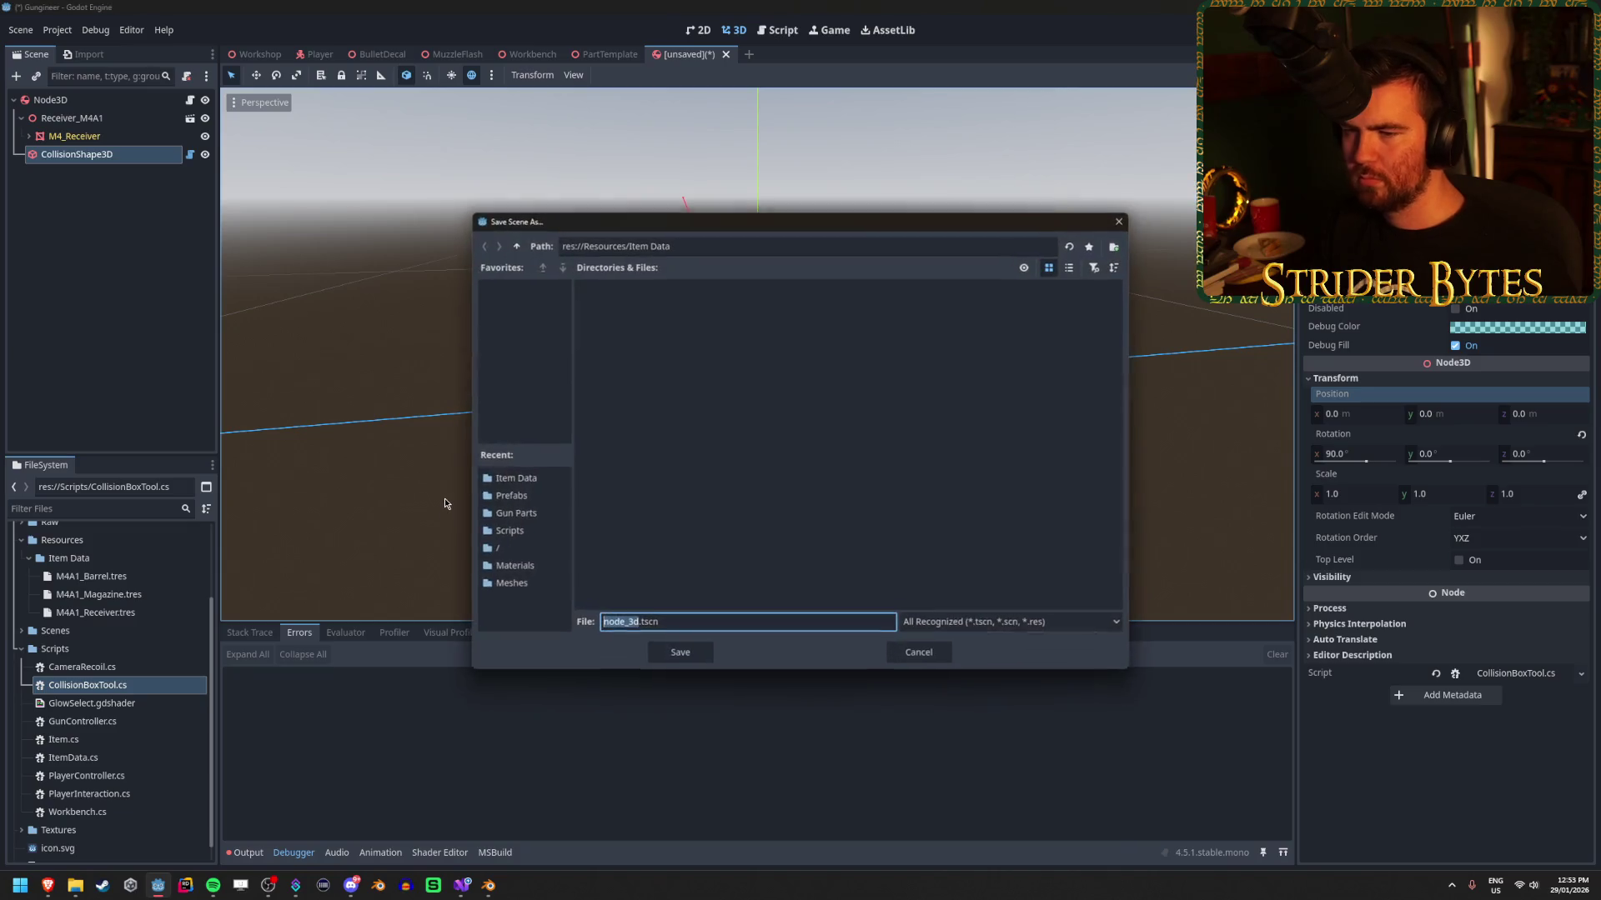
click(918, 652)
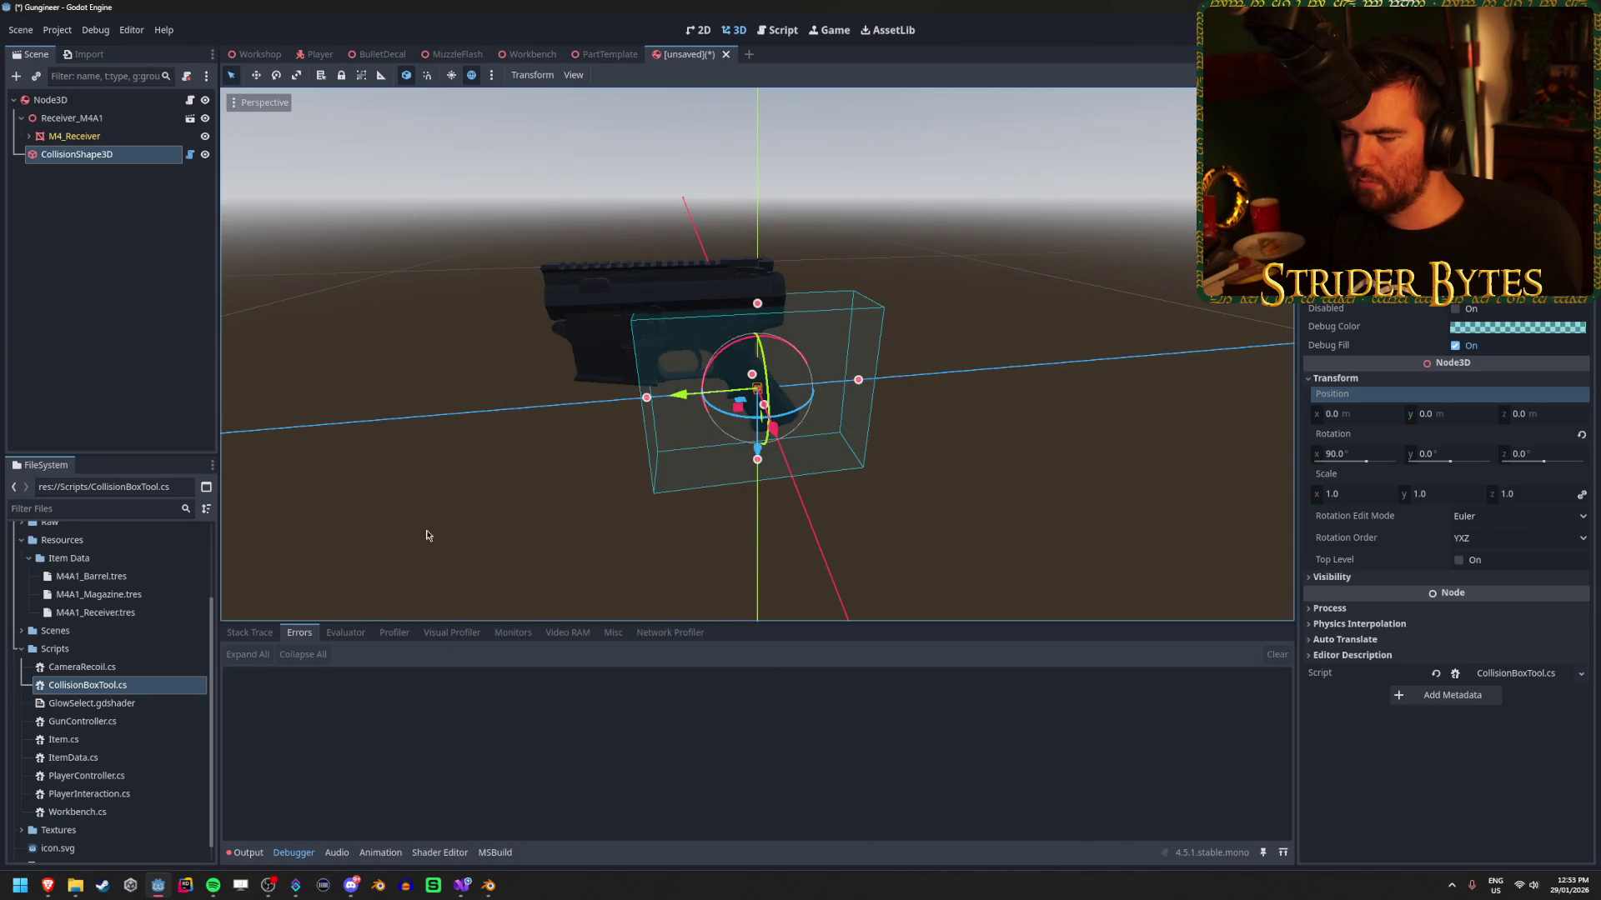
click(461, 885)
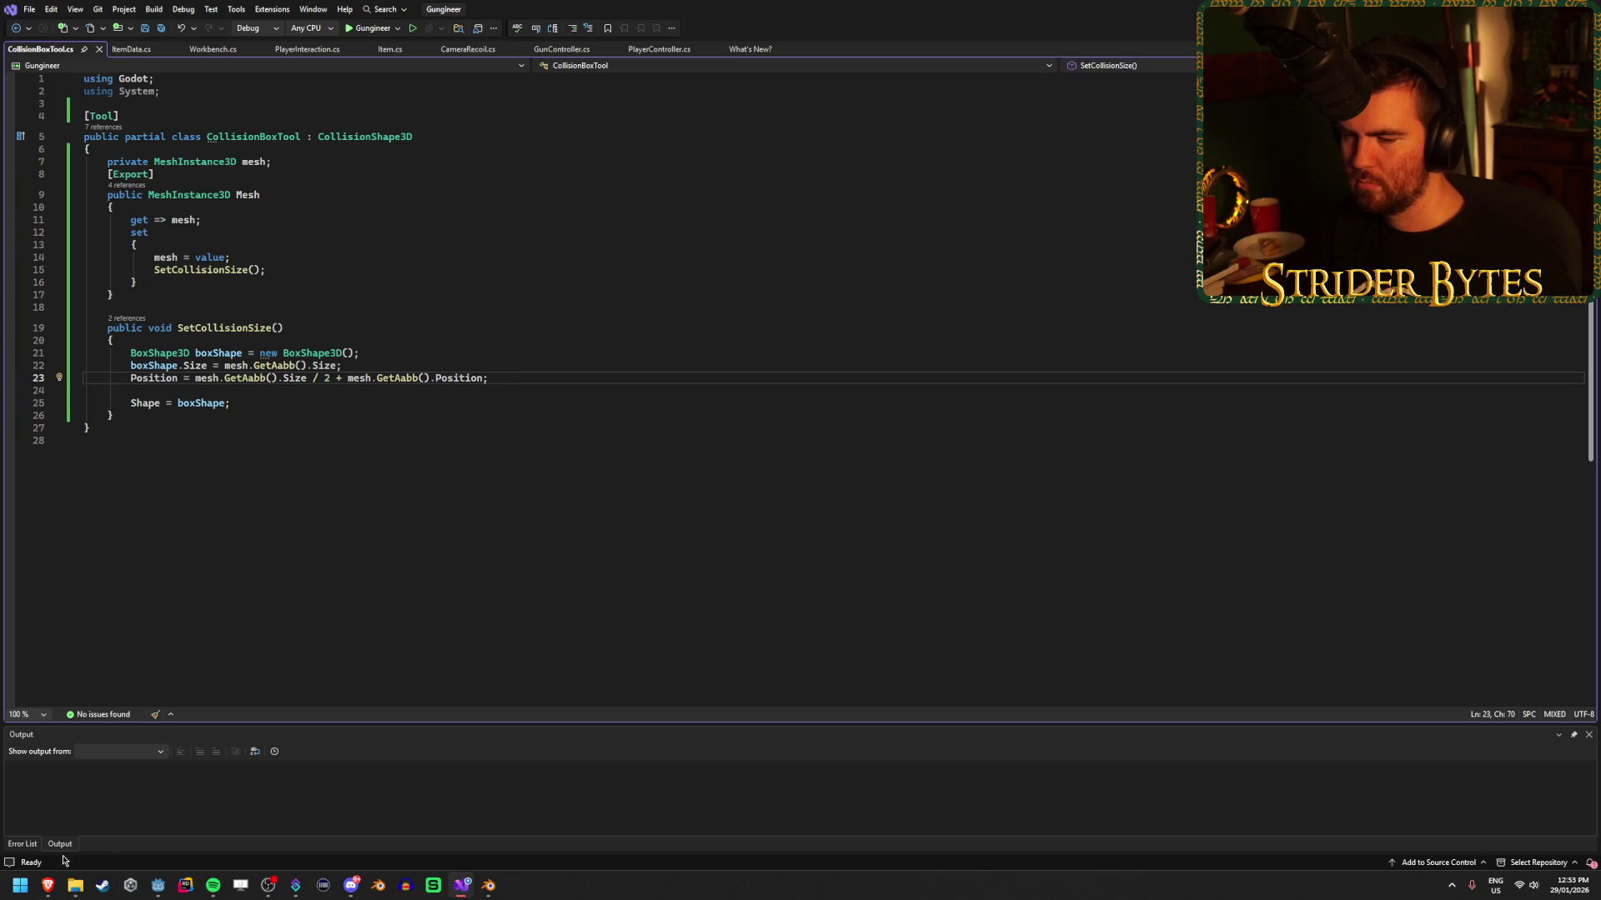
Close the old search results and Godot documentation tabs in the browser.
click(47, 885)
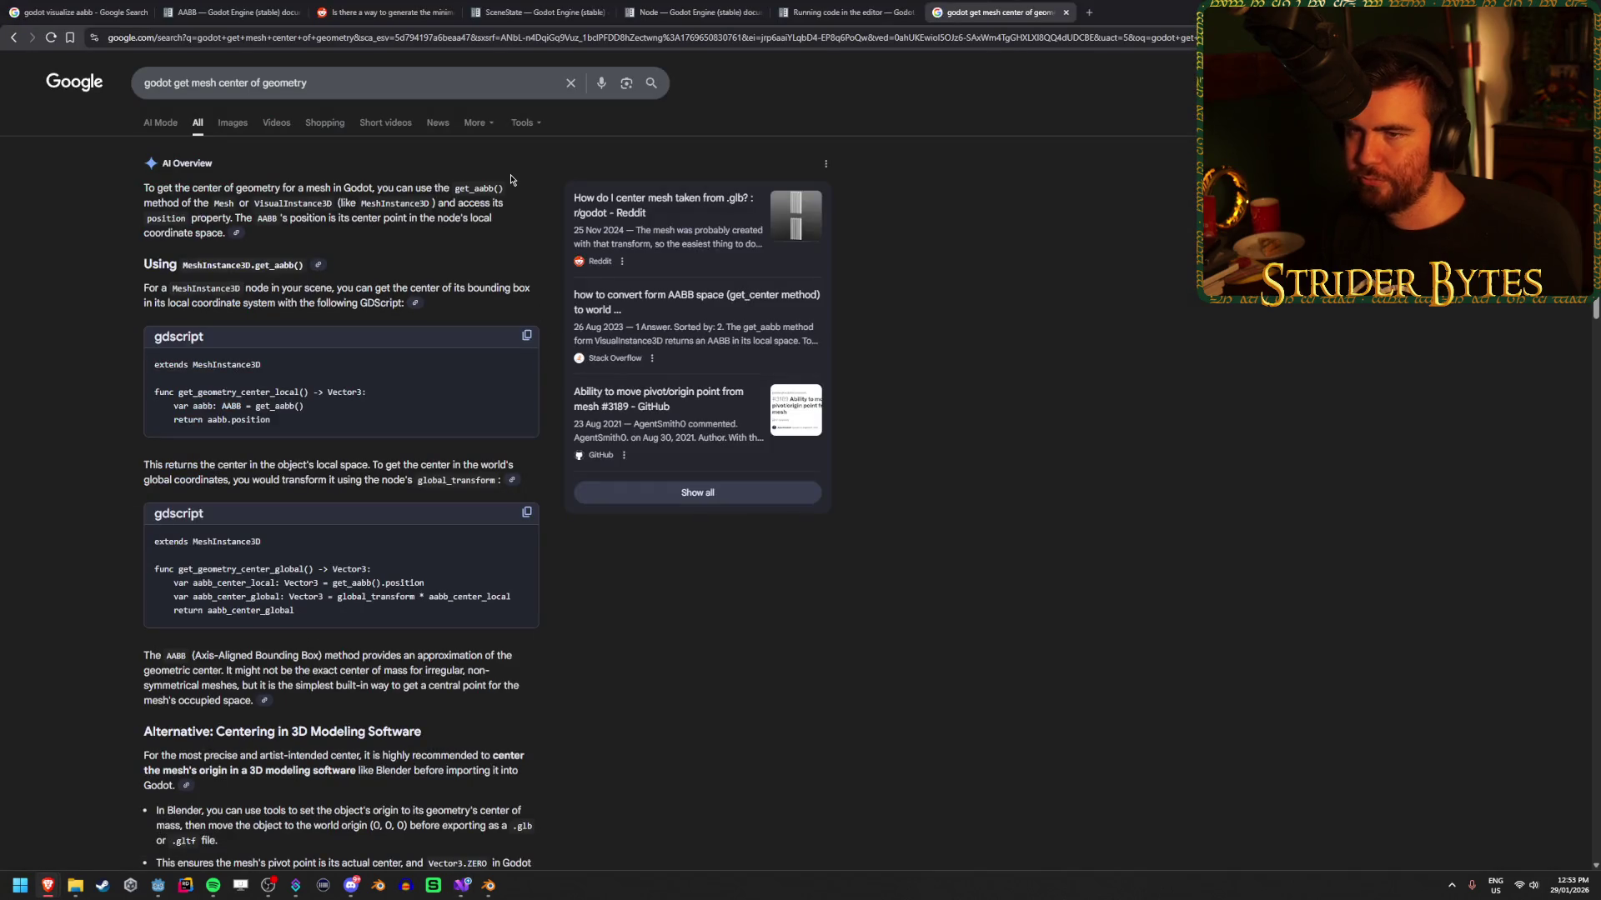
key(ctrl+w)
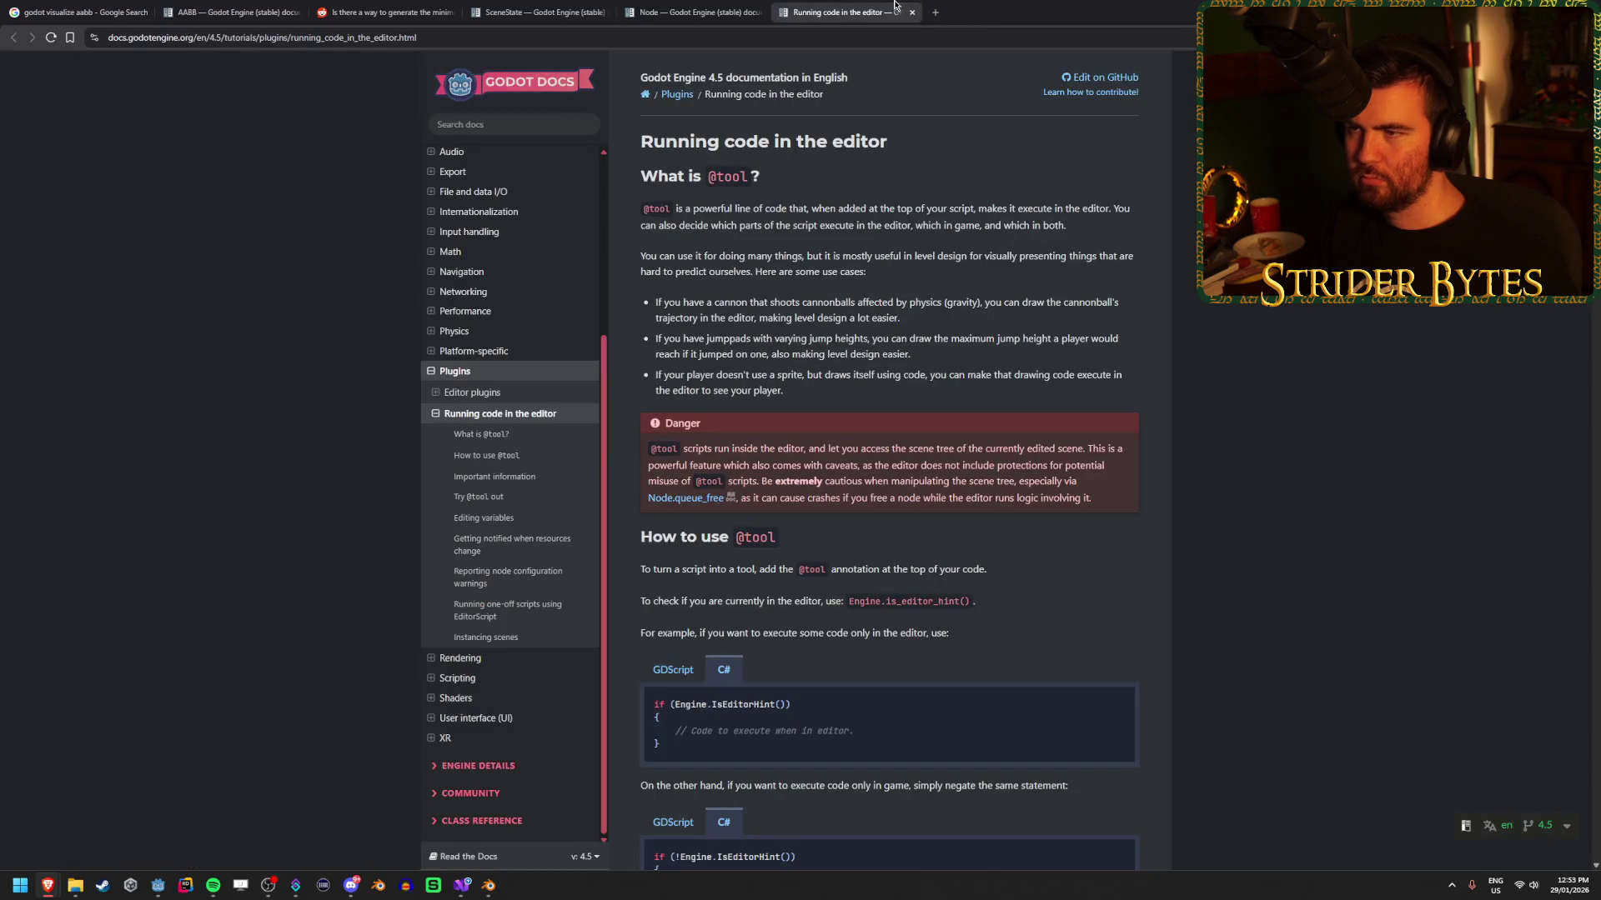
key(ctrl+w)
middle_click(711, 4)
key(ctrl+w)
key(ctrl+w)
key(ctrl+w)
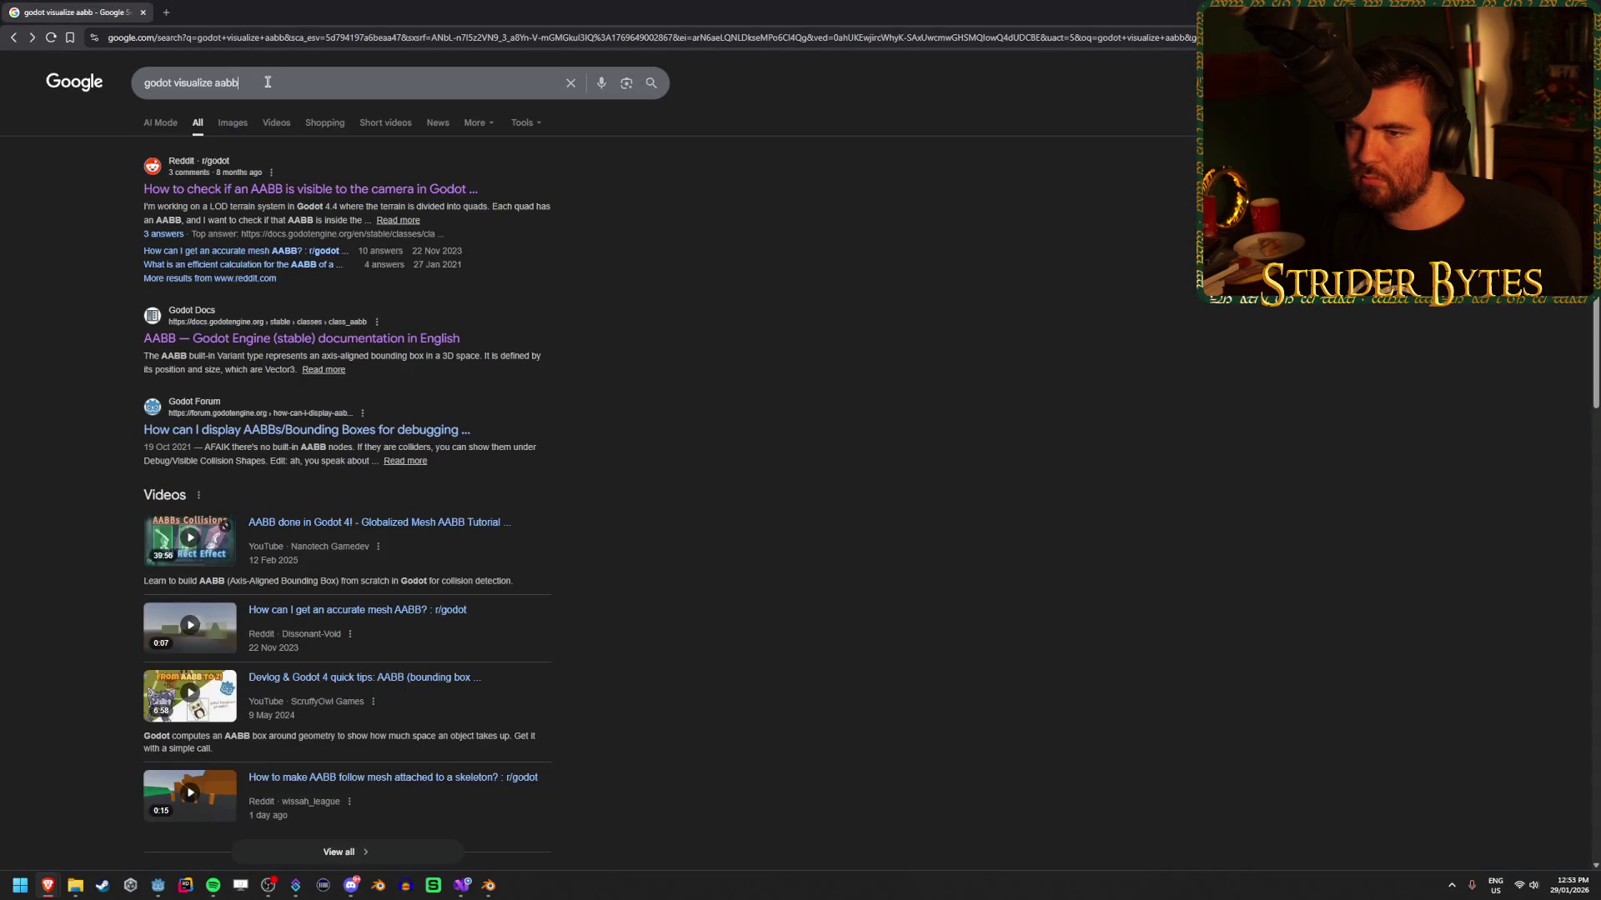
Open the Godot Forum thread on displaying AABBs from the Google results.
drag(268, 82, 174, 82)
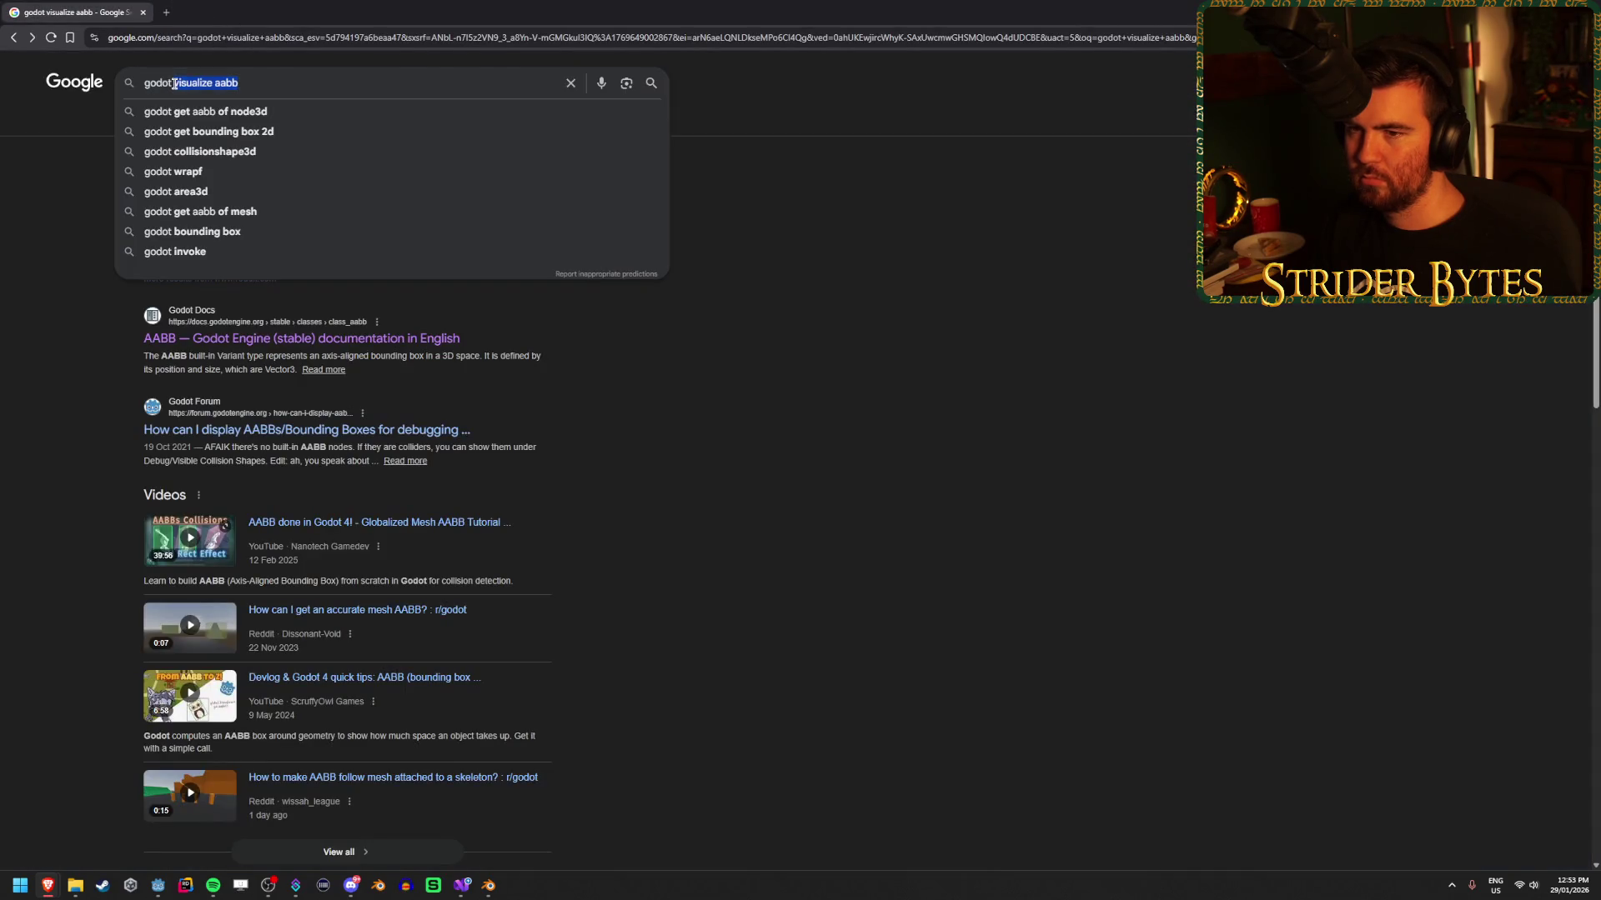
click(876, 357)
middle_click(379, 435)
click(243, 4)
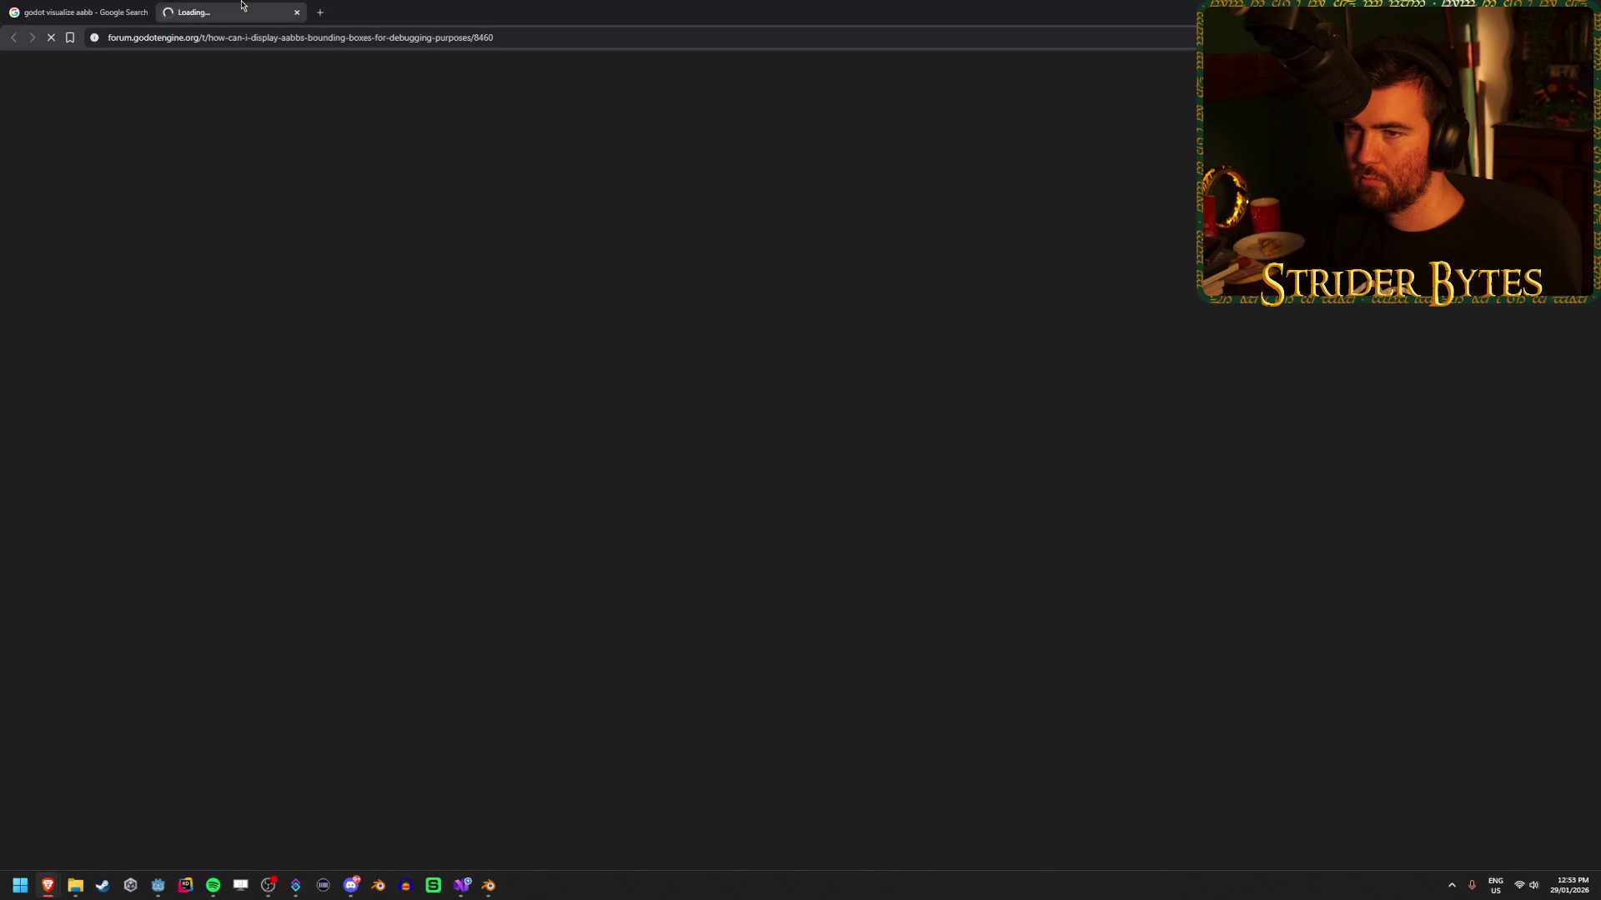
Read the thread down to the Visible Collision Shapes reply, then close it.
scroll(212, 361, down, 3)
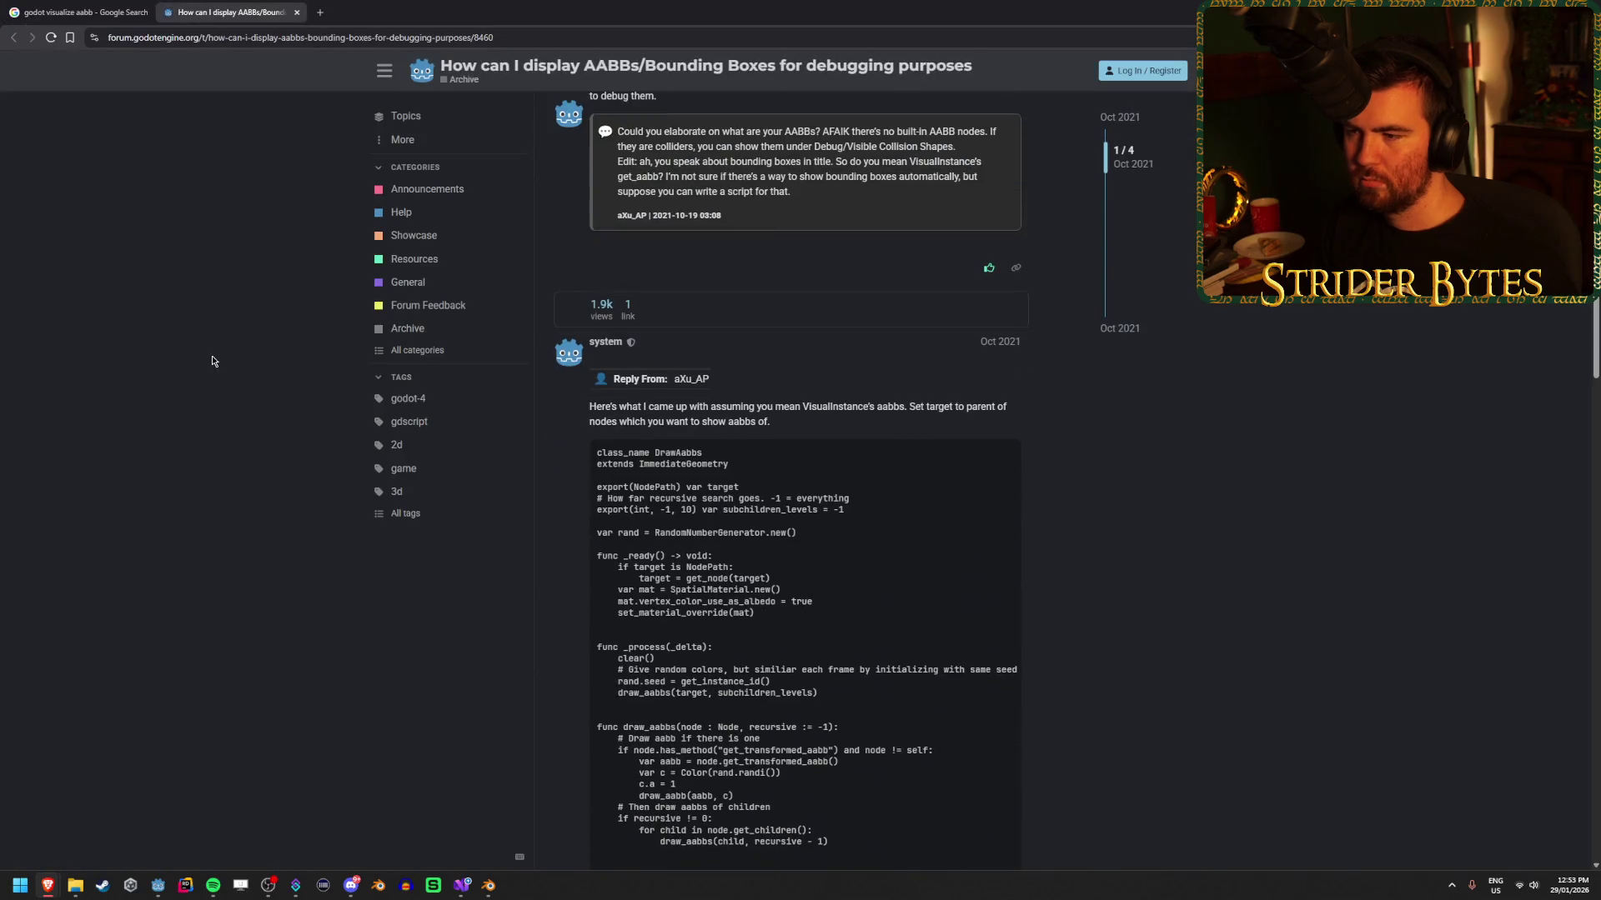
scroll(212, 361, down, 15)
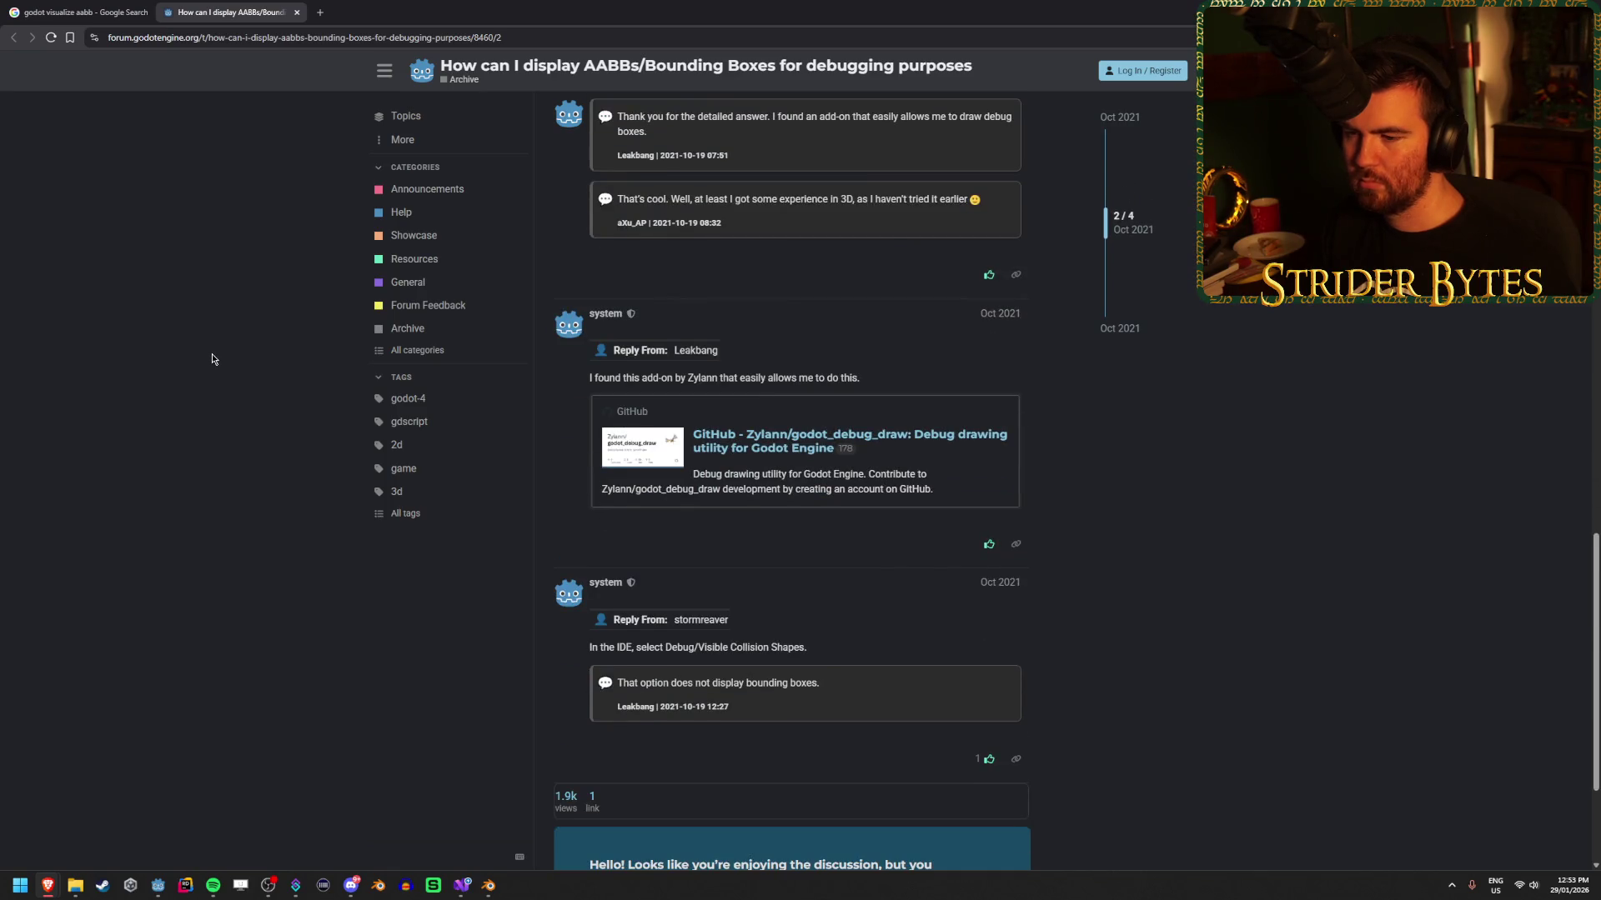
scroll(211, 357, down, 3)
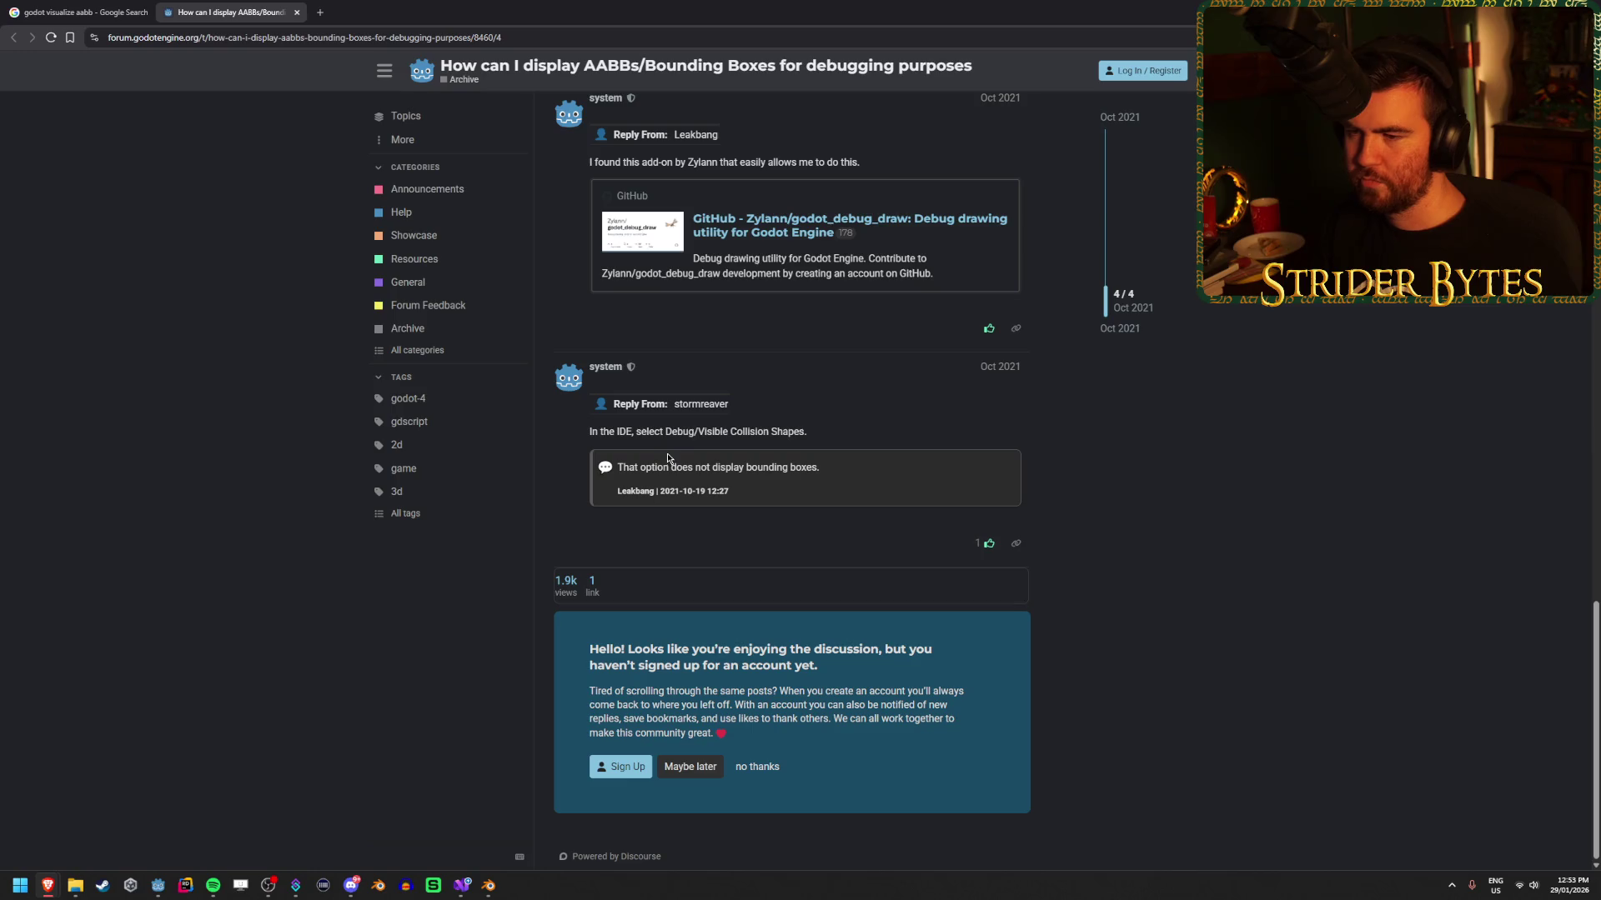
mouse_move(808, 431)
mouse_down()
mouse_move(653, 431)
mouse_move(708, 431)
mouse_move(677, 431)
mouse_up()
click(678, 431)
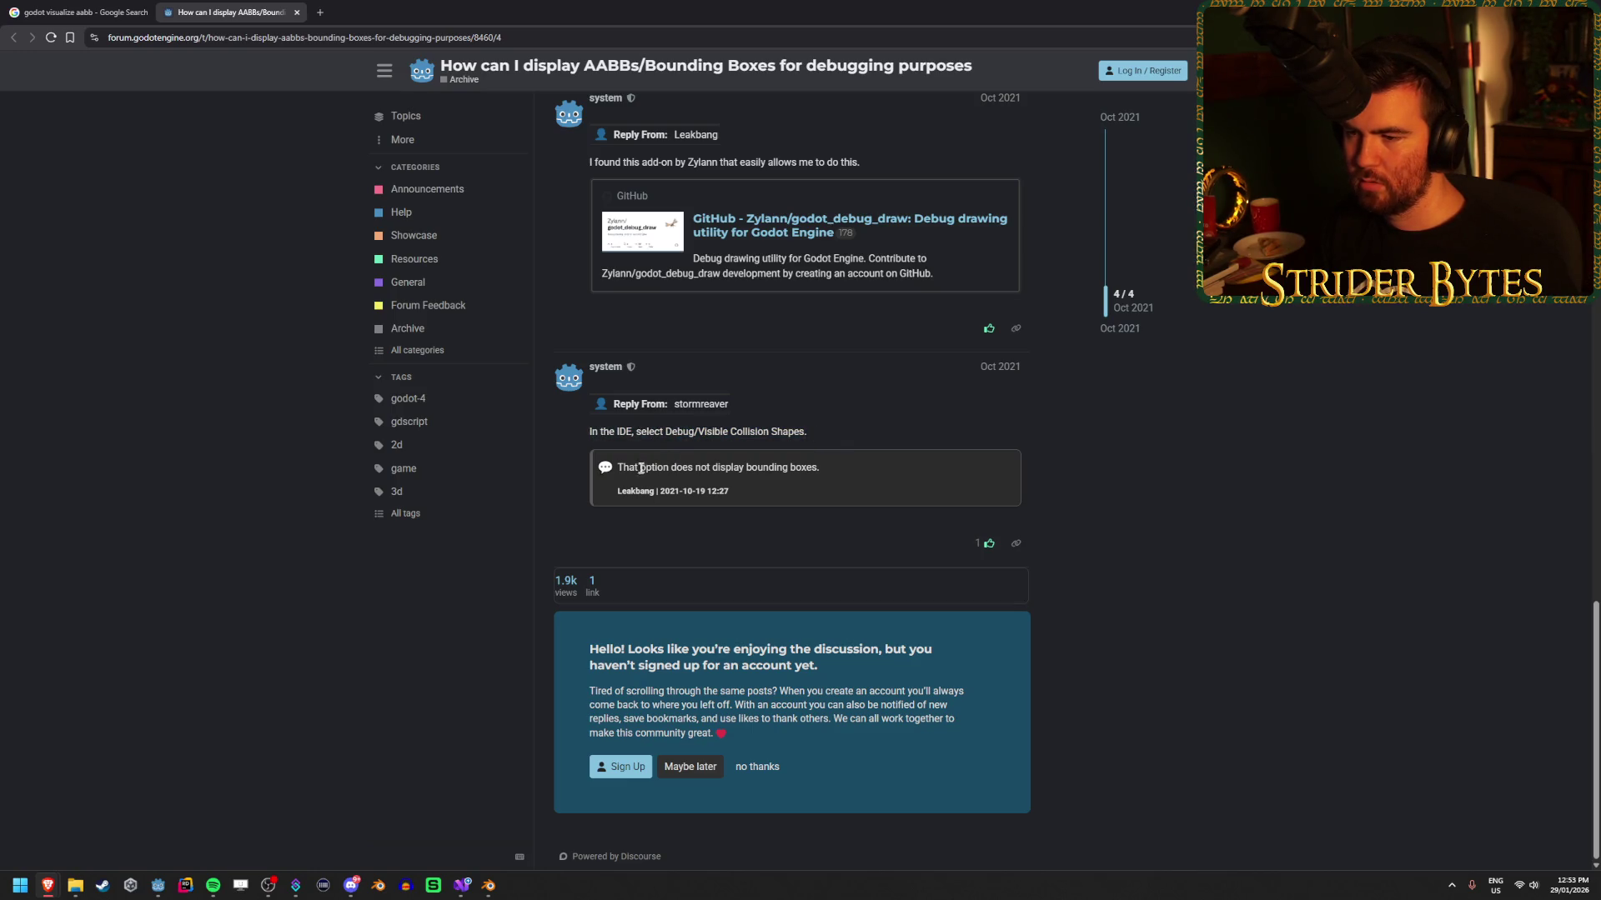
middle_click(214, 5)
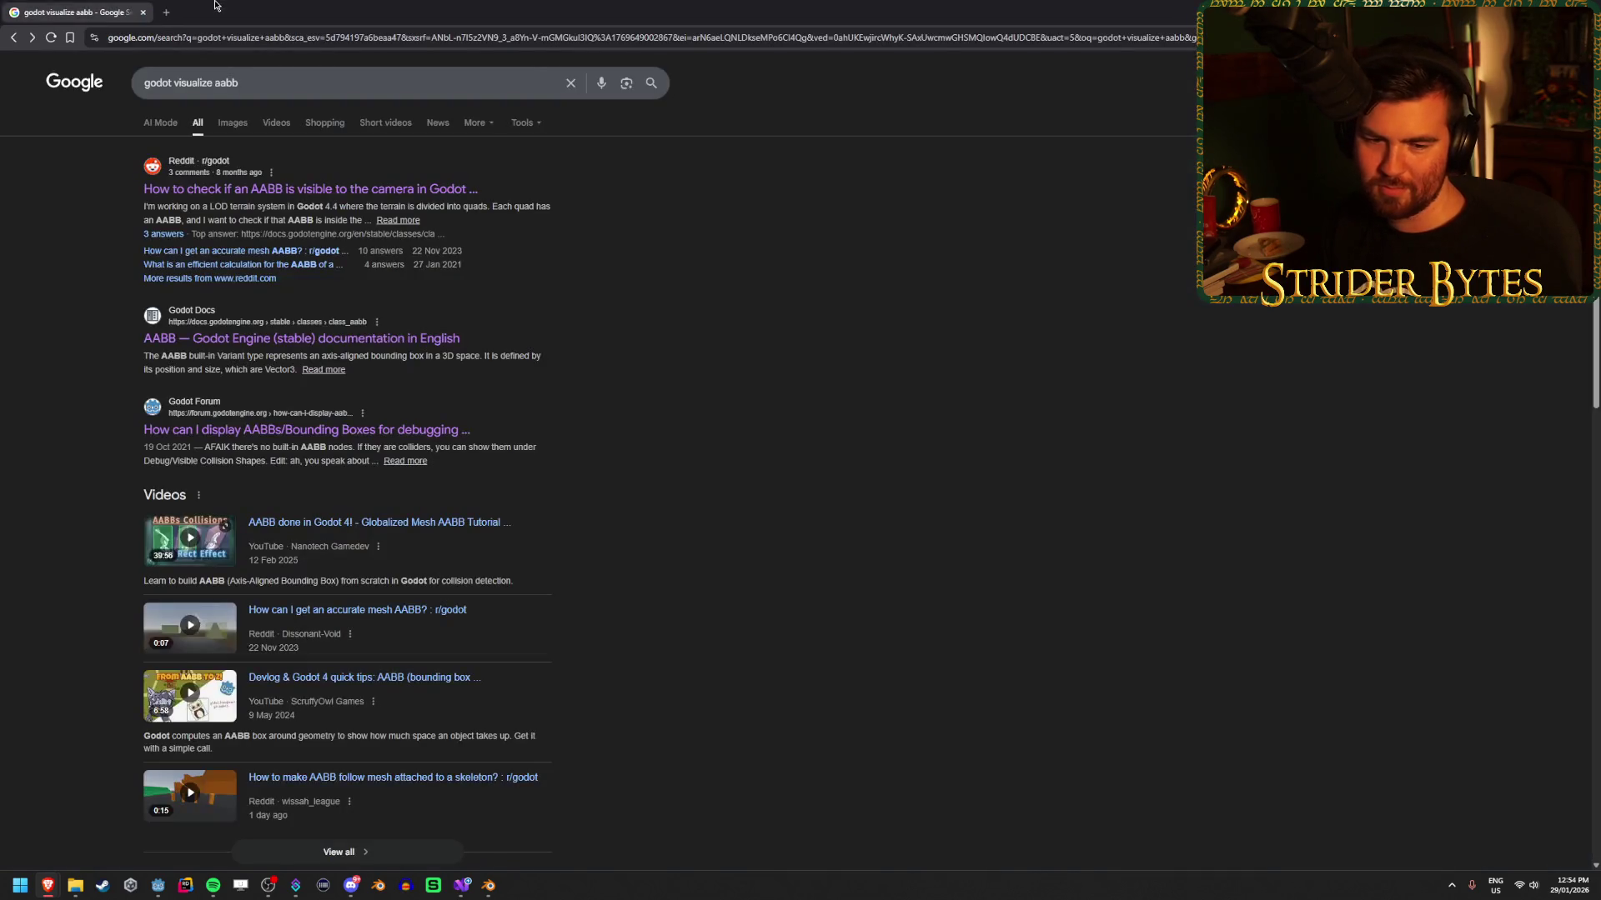
drag(182, 76, 174, 81)
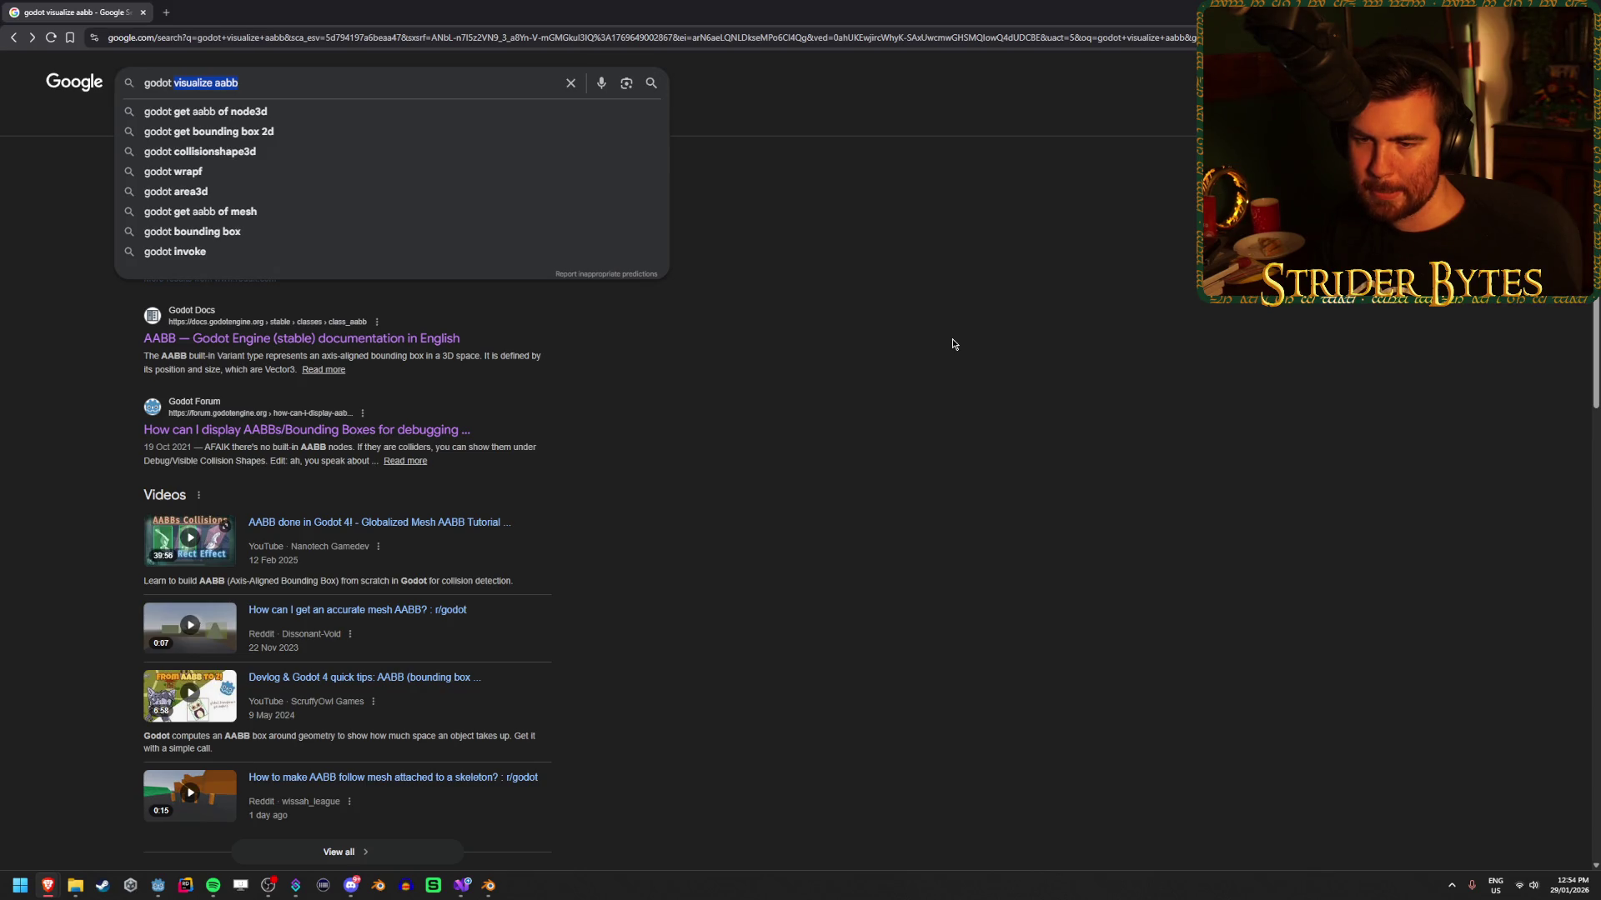
middle_click(492, 522)
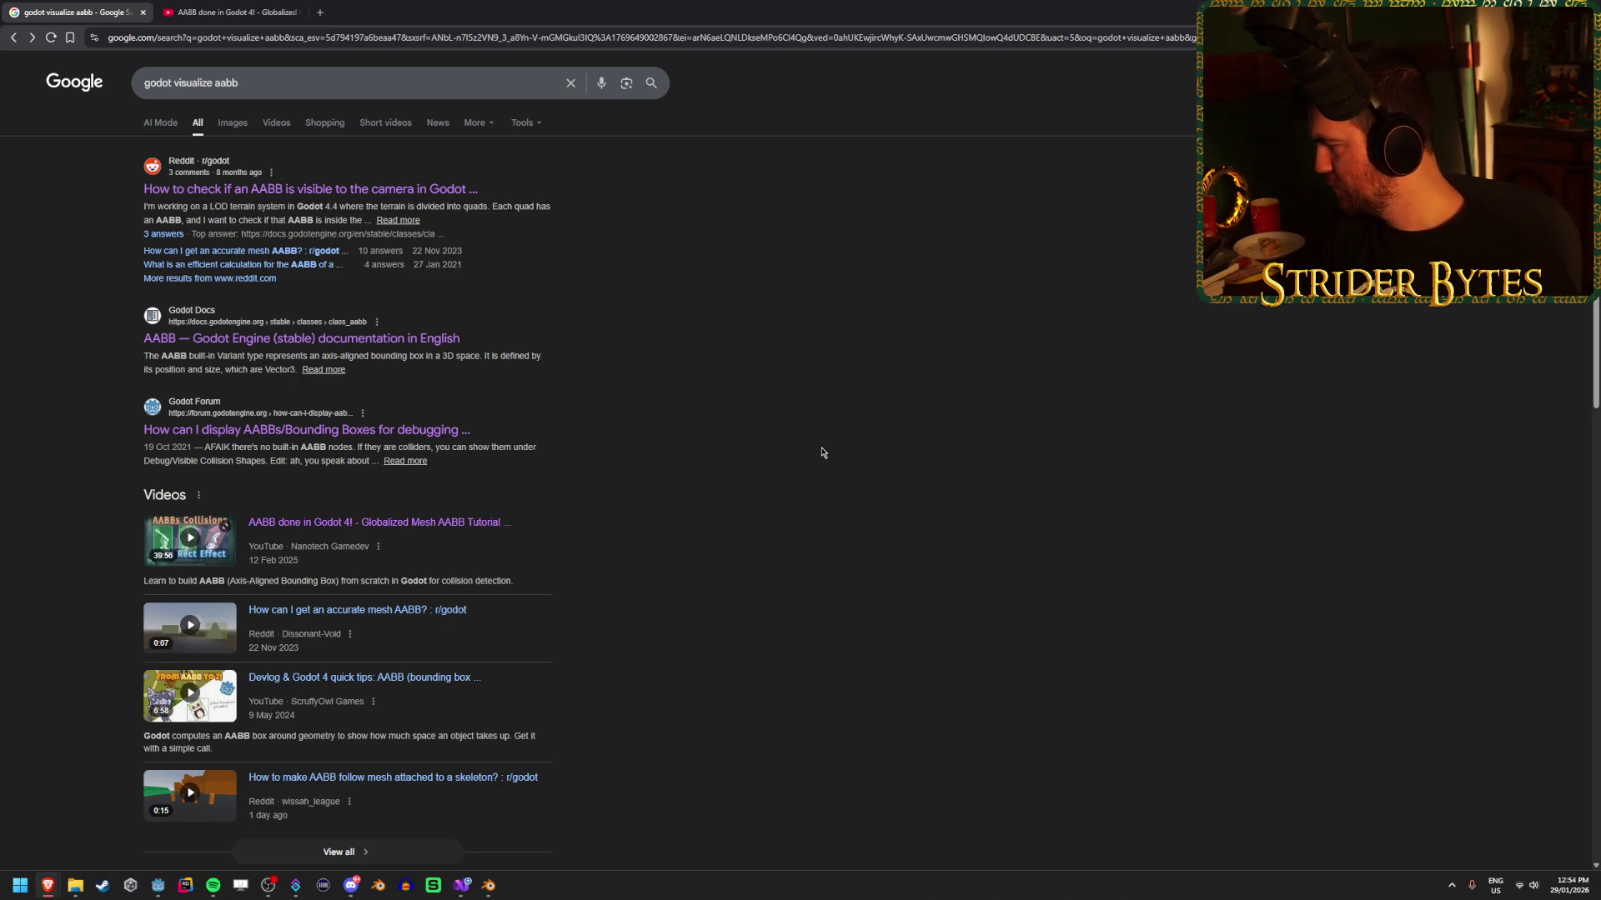
click(256, 8)
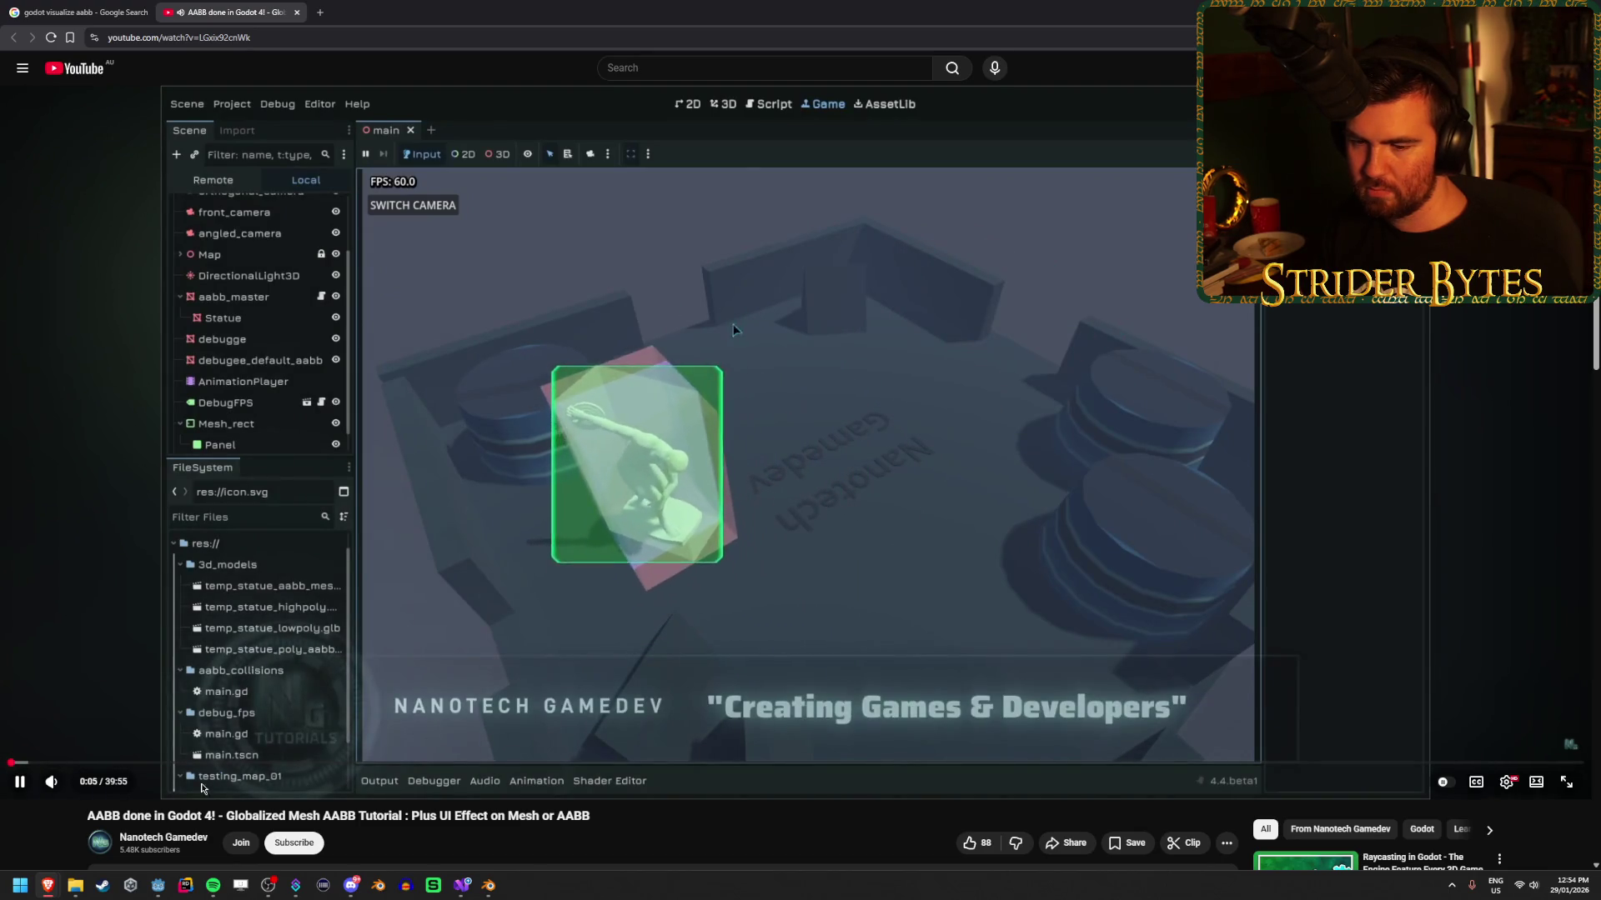
click(145, 763)
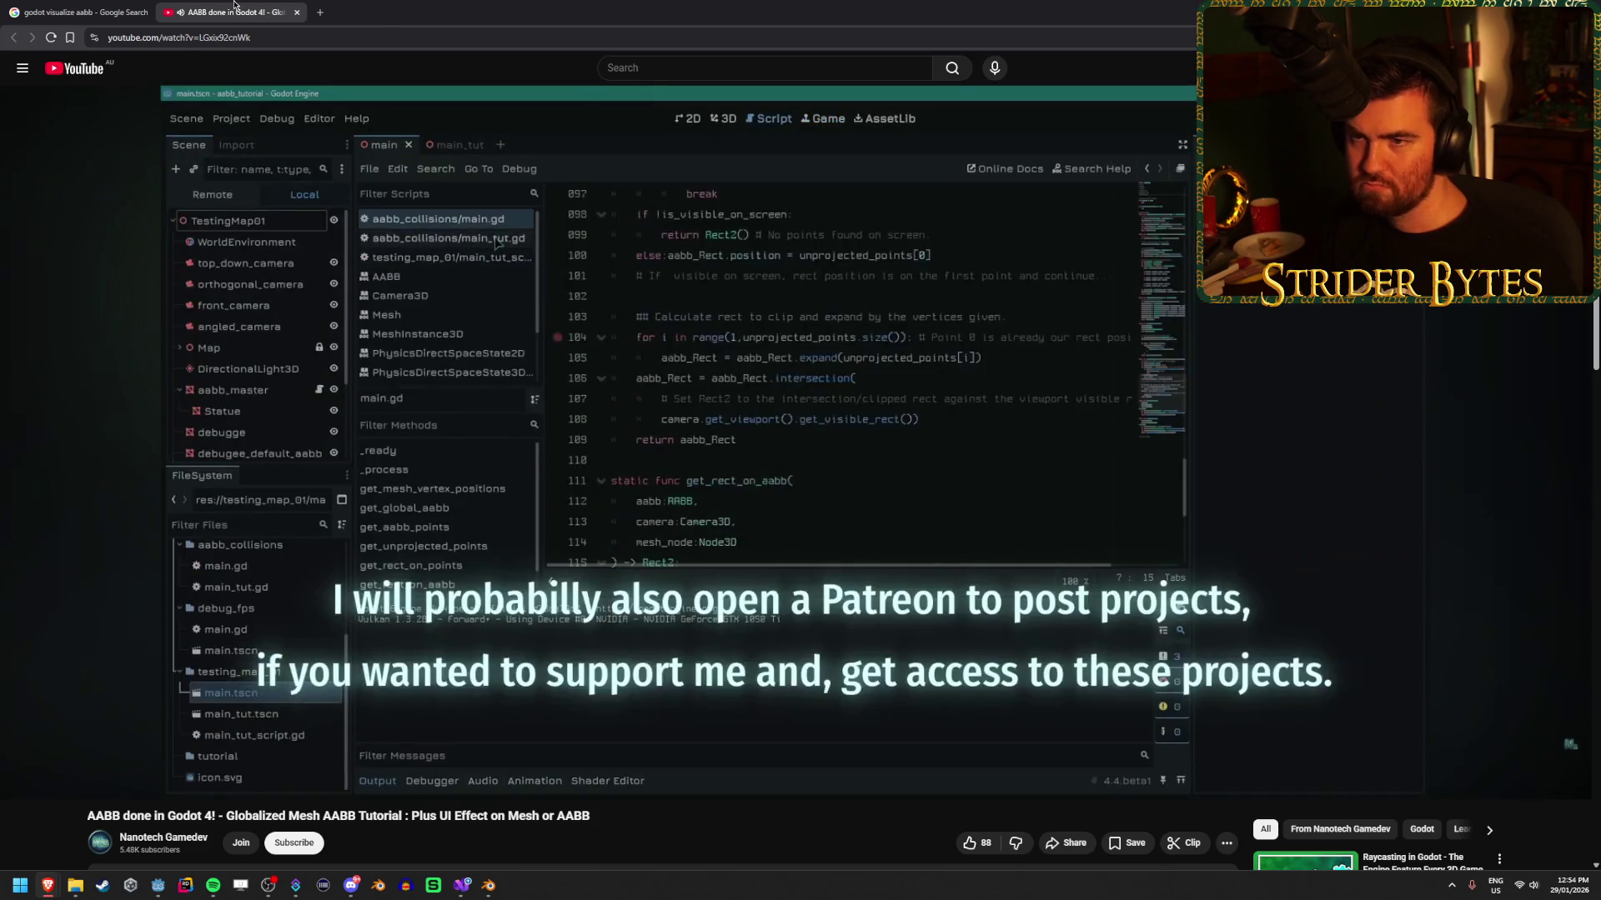
key(ctrl+w)
scroll(700, 662, down, 1)
middle_click(422, 554)
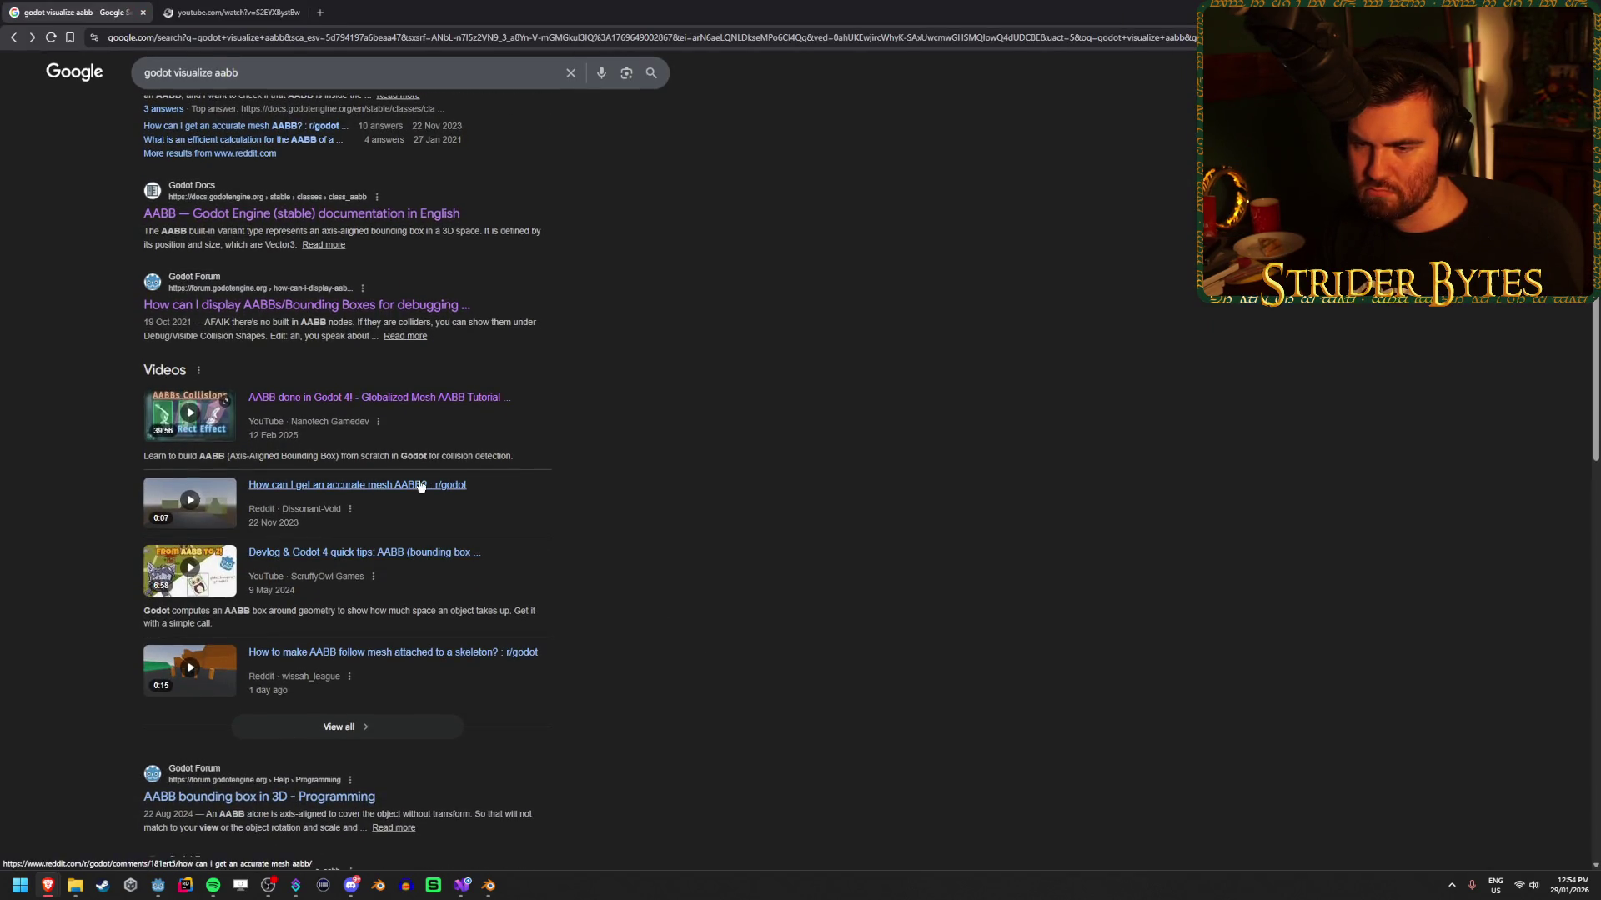
click(274, 7)
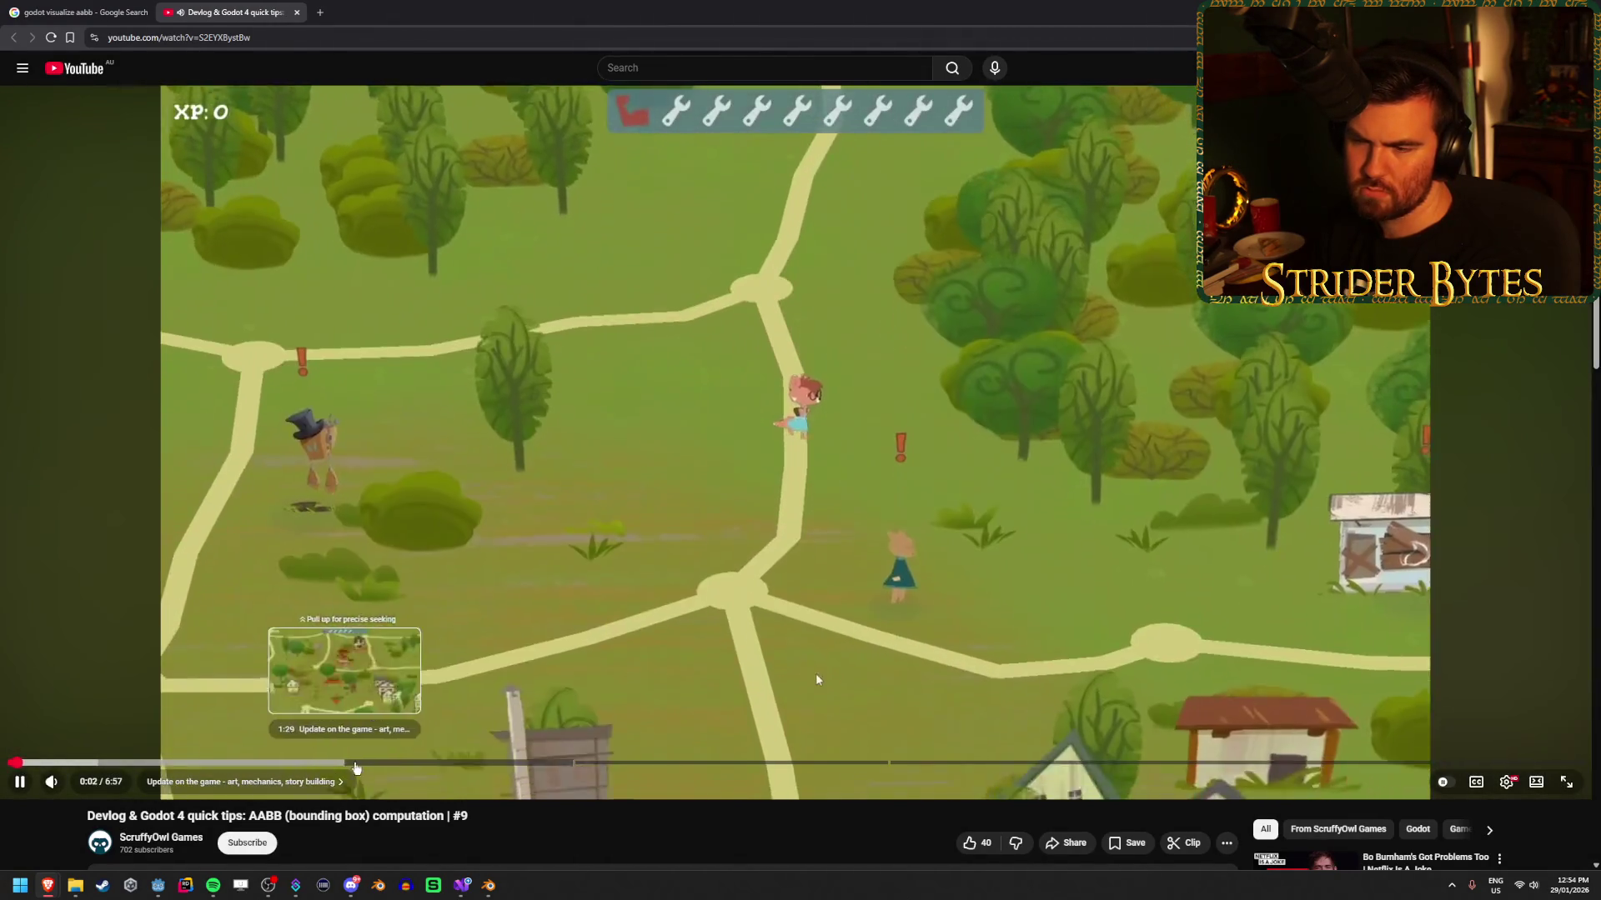
mouse_move(428, 765)
mouse_down()
mouse_move(667, 766)
mouse_move(644, 767)
mouse_up()
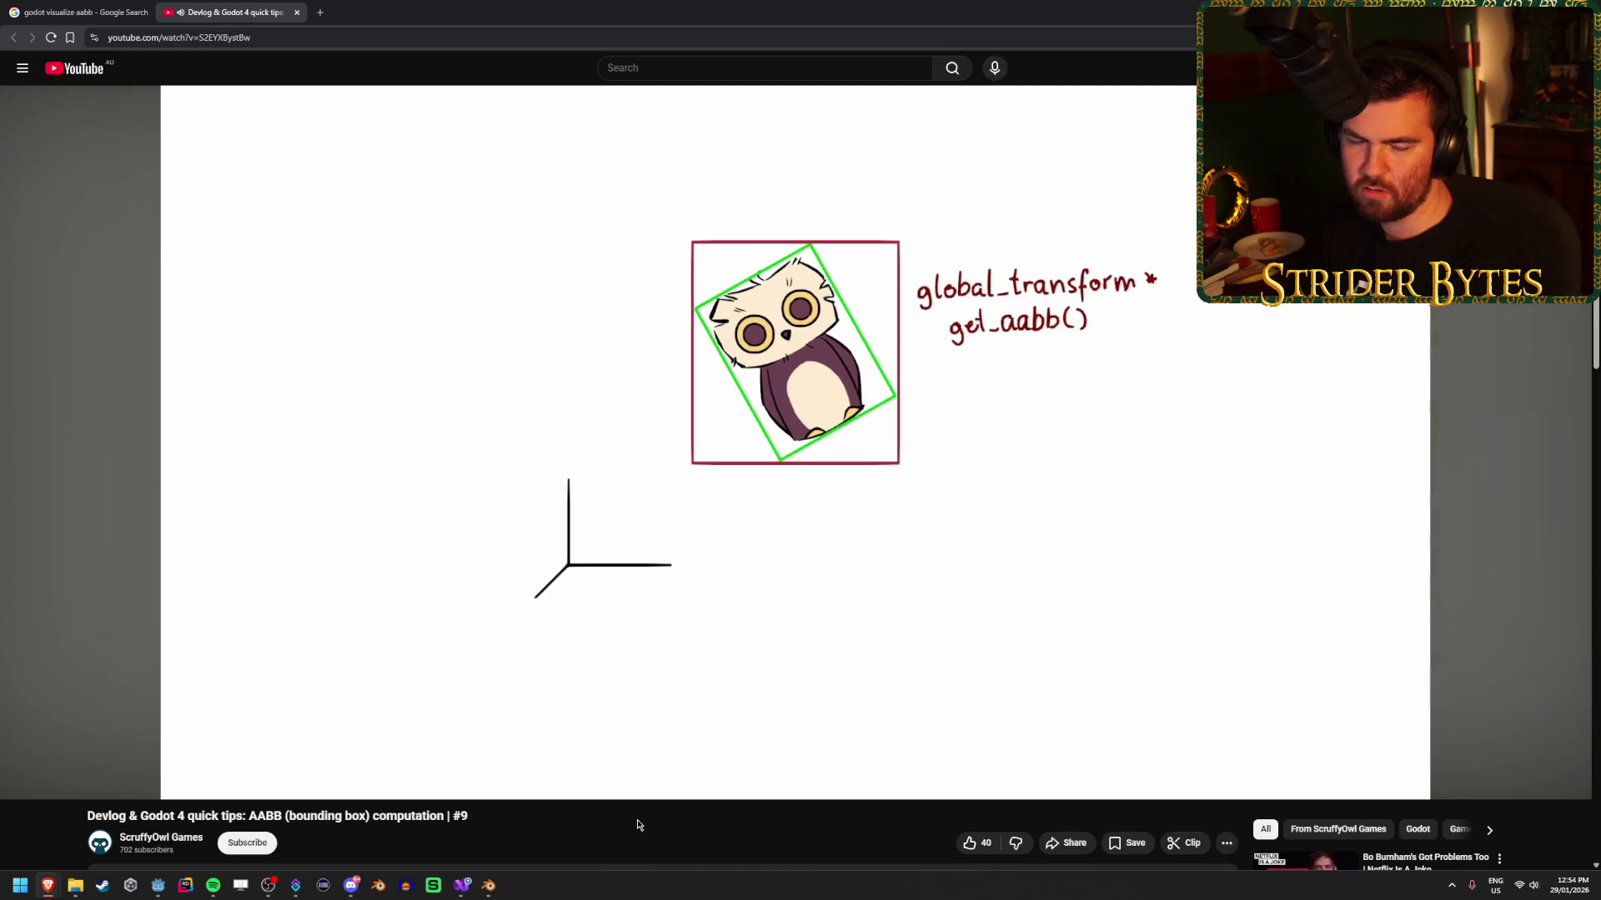
mouse_move(636, 797)
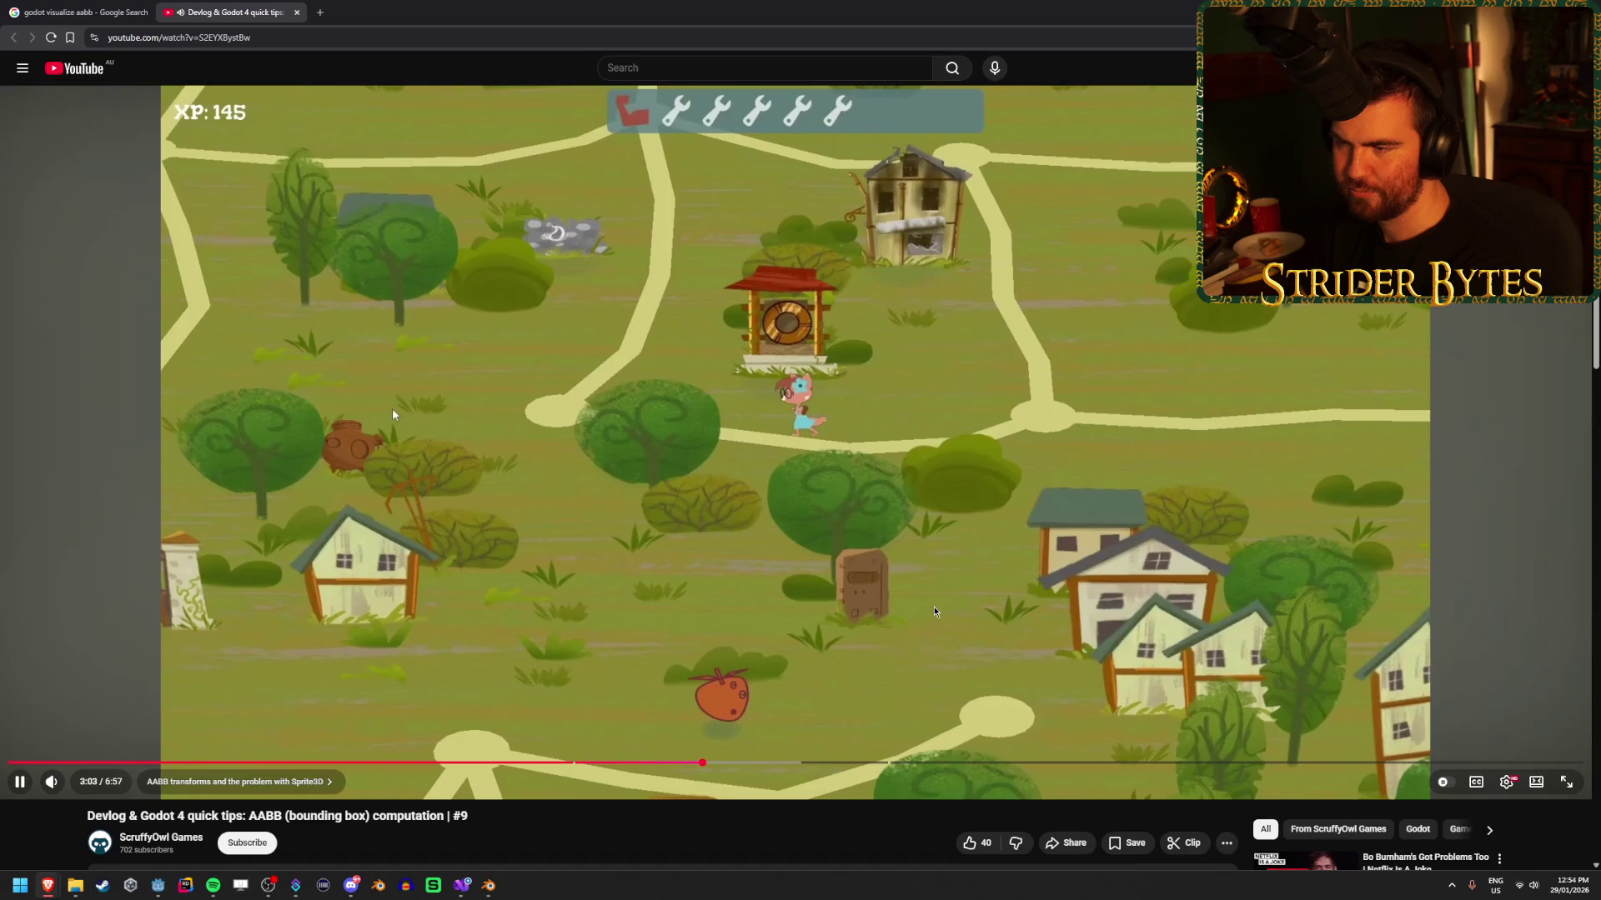
drag(666, 763, 784, 765)
click(733, 764)
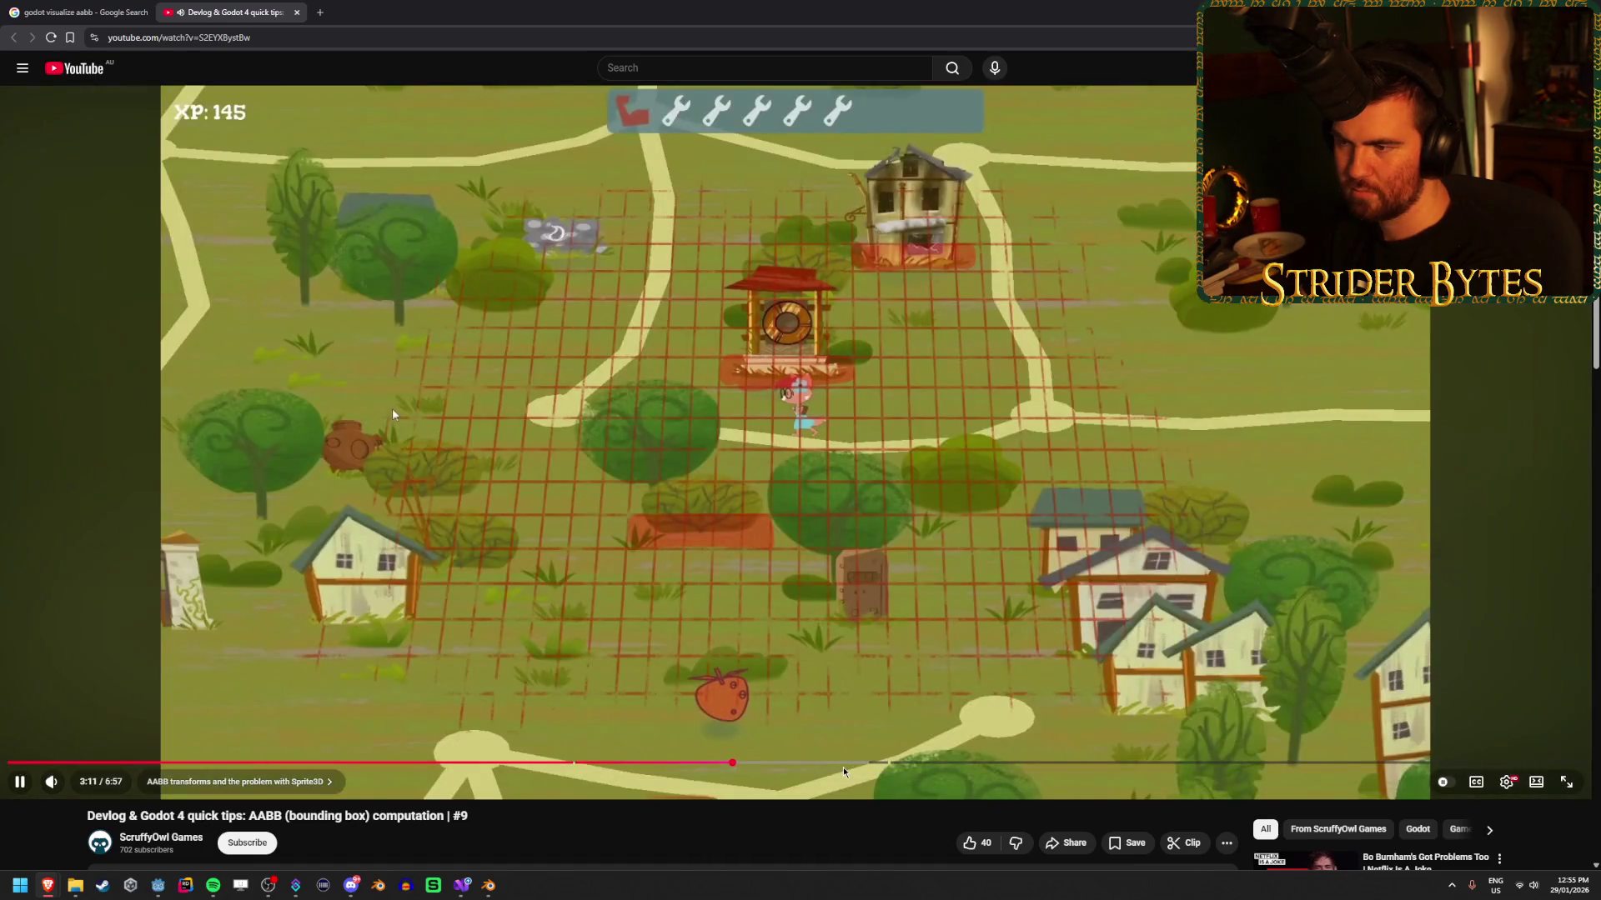
click(297, 12)
drag(242, 73, 173, 72)
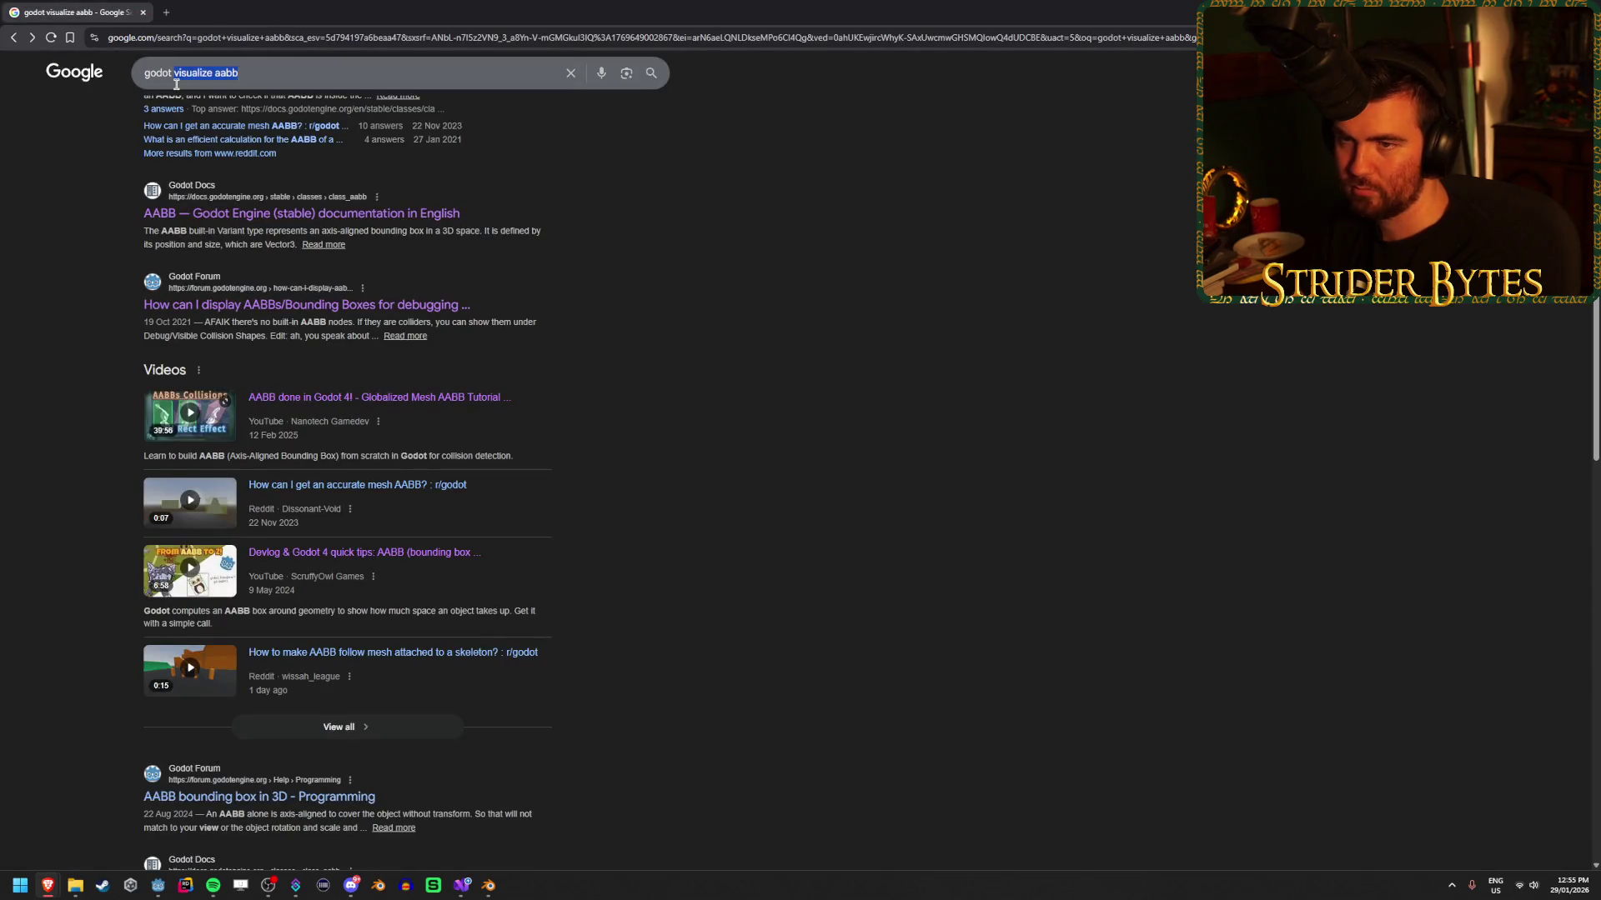
Search 'godot aabb of mesh not centered' and read the expanded AI overview suggesting get_center().
text(aabb of mesh n)
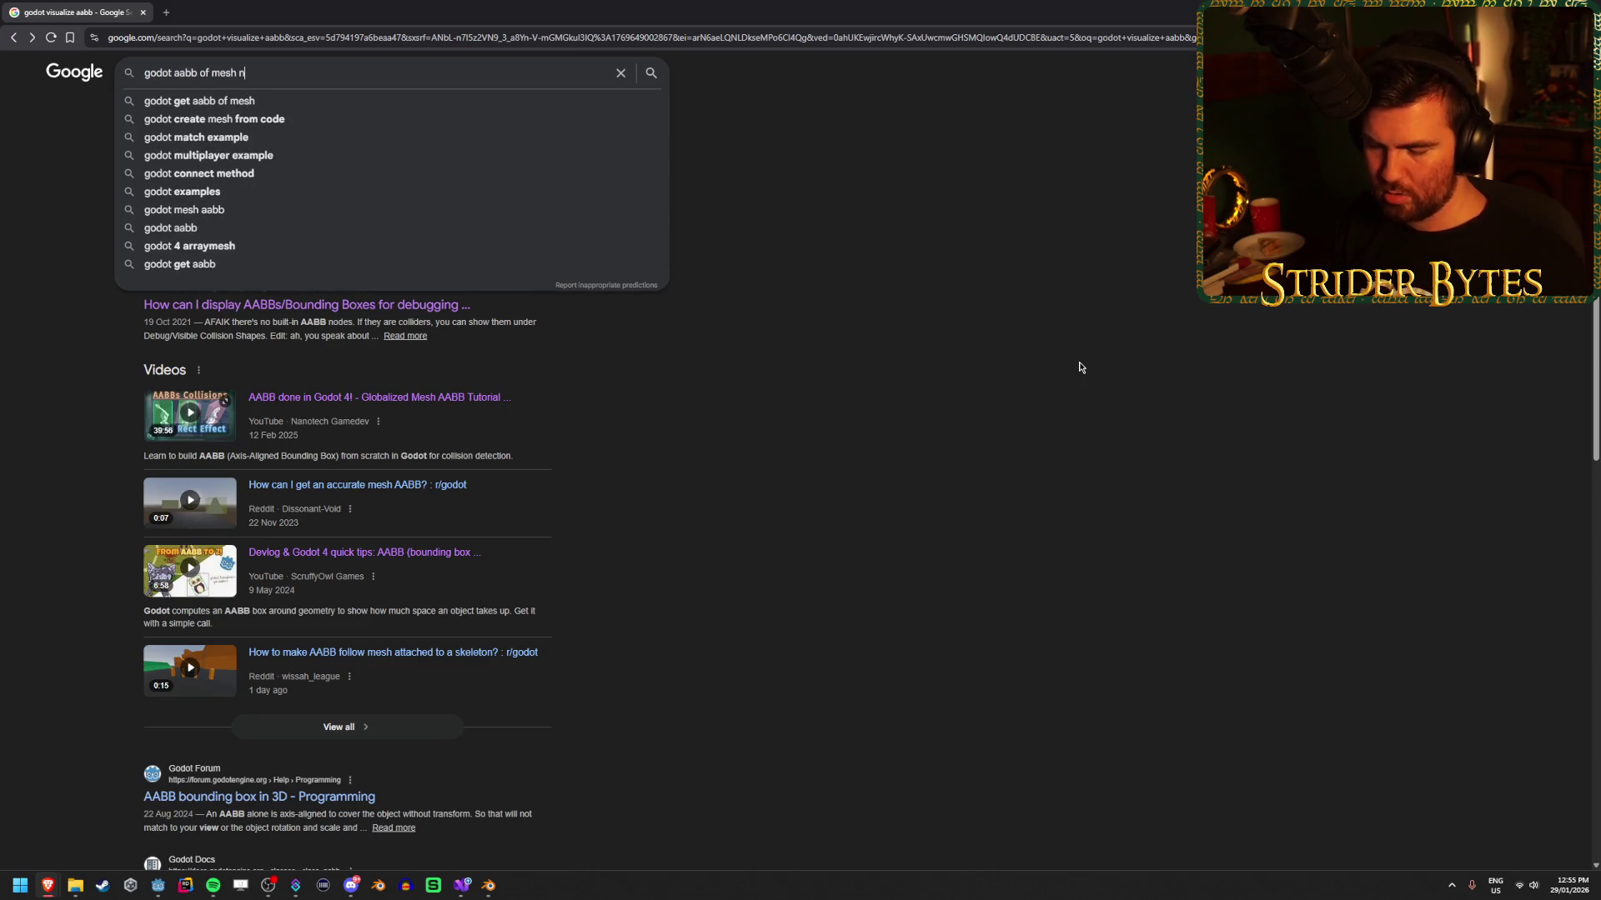
text(ot centered)
key(Return)
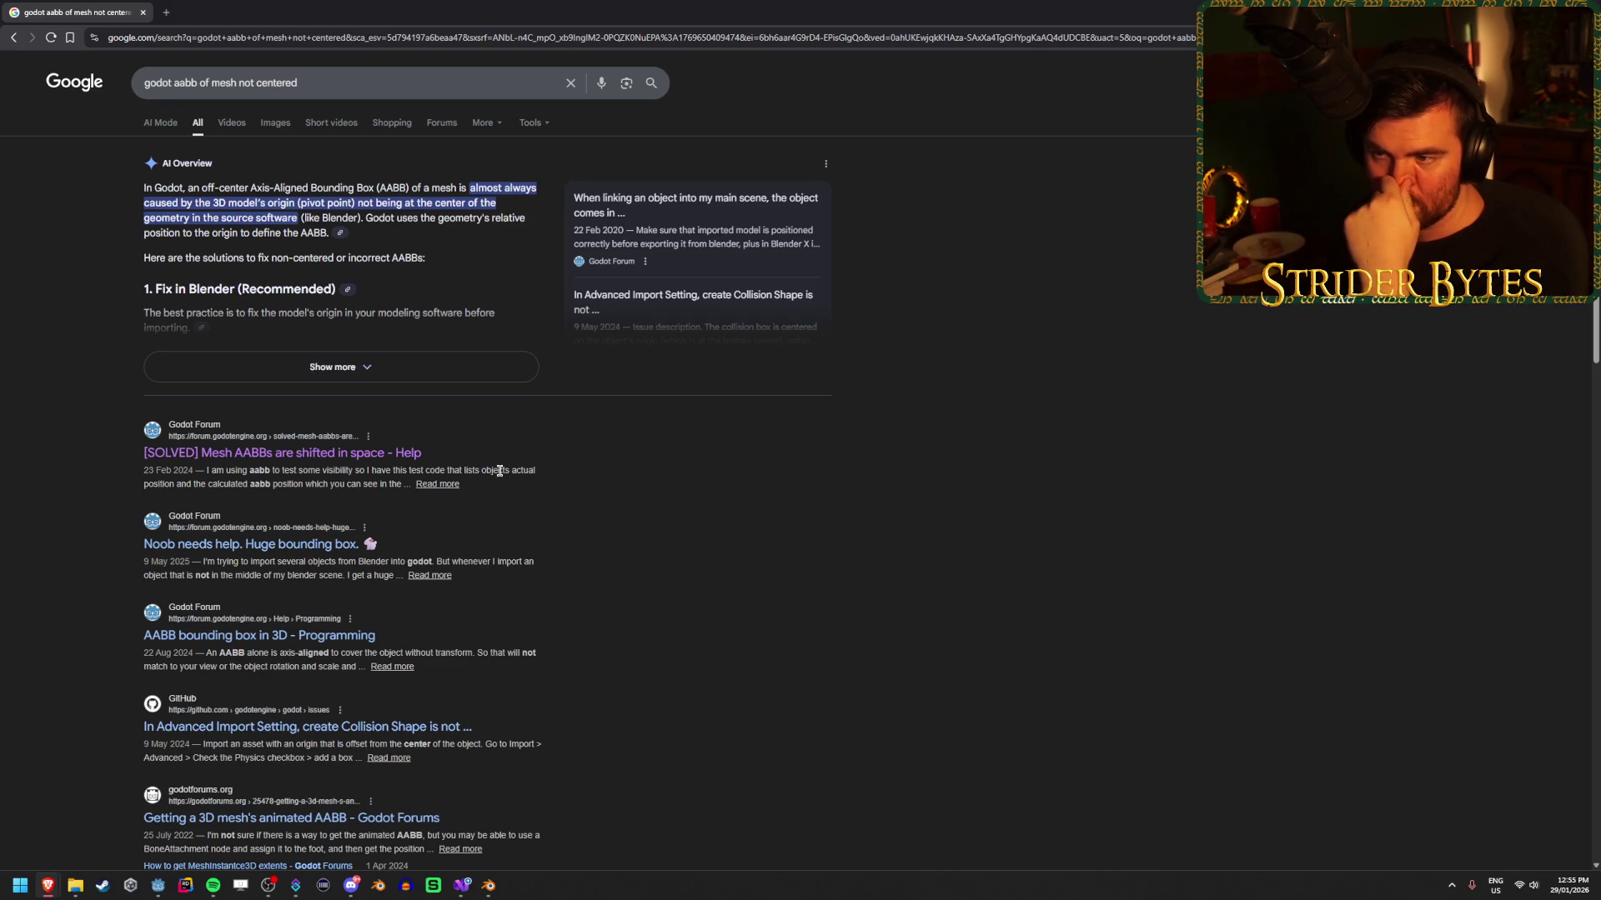
click(418, 368)
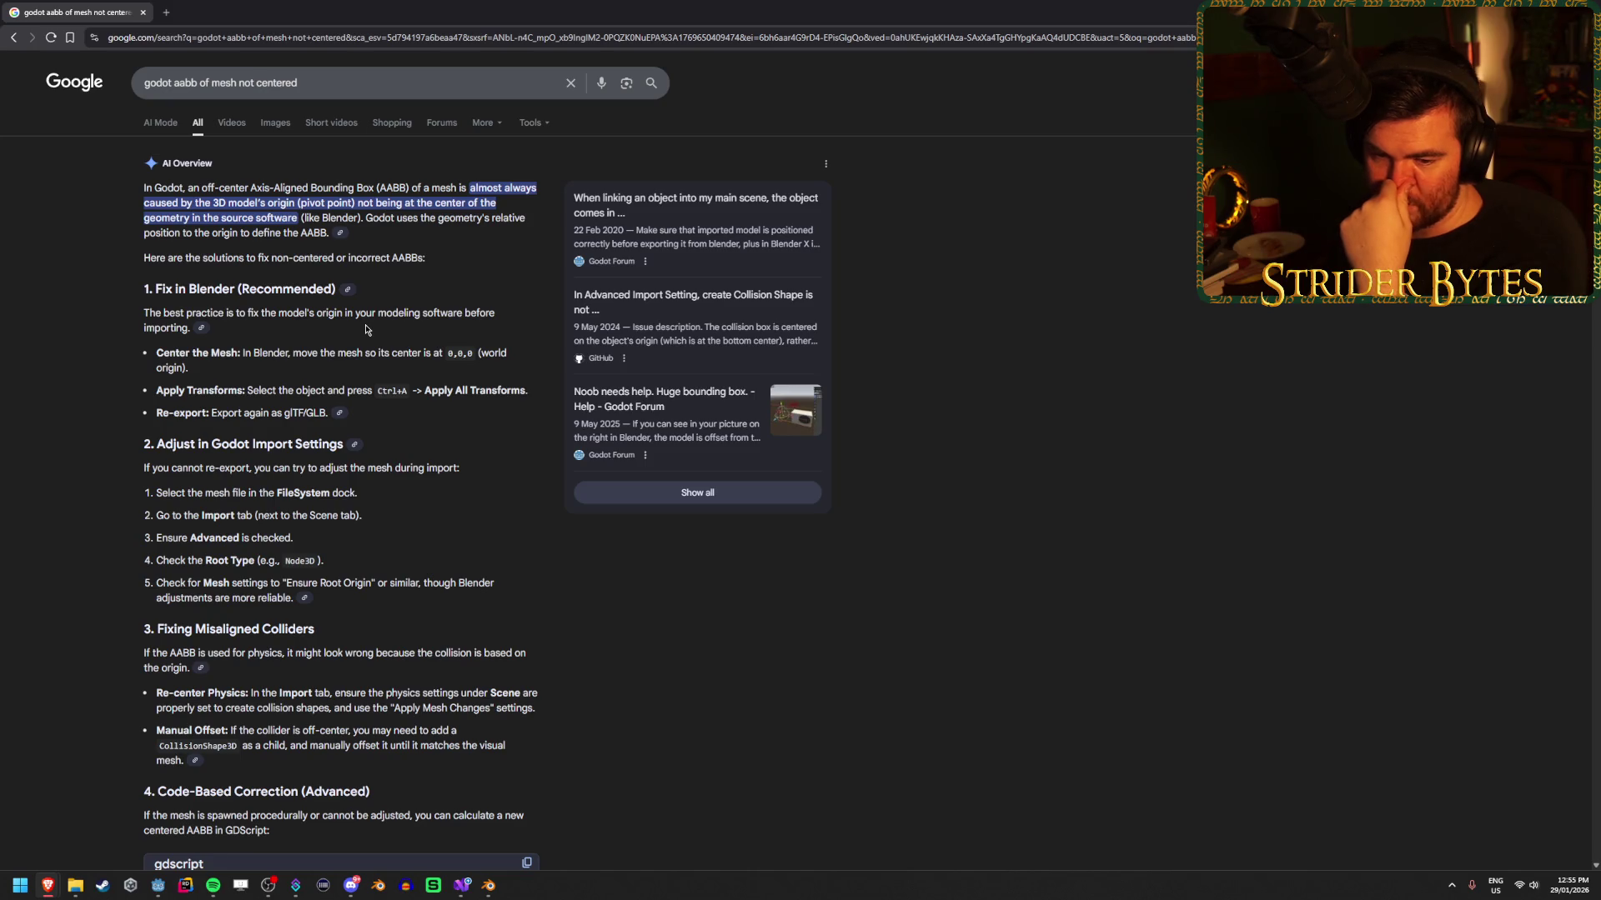
scroll(607, 850, down, 2)
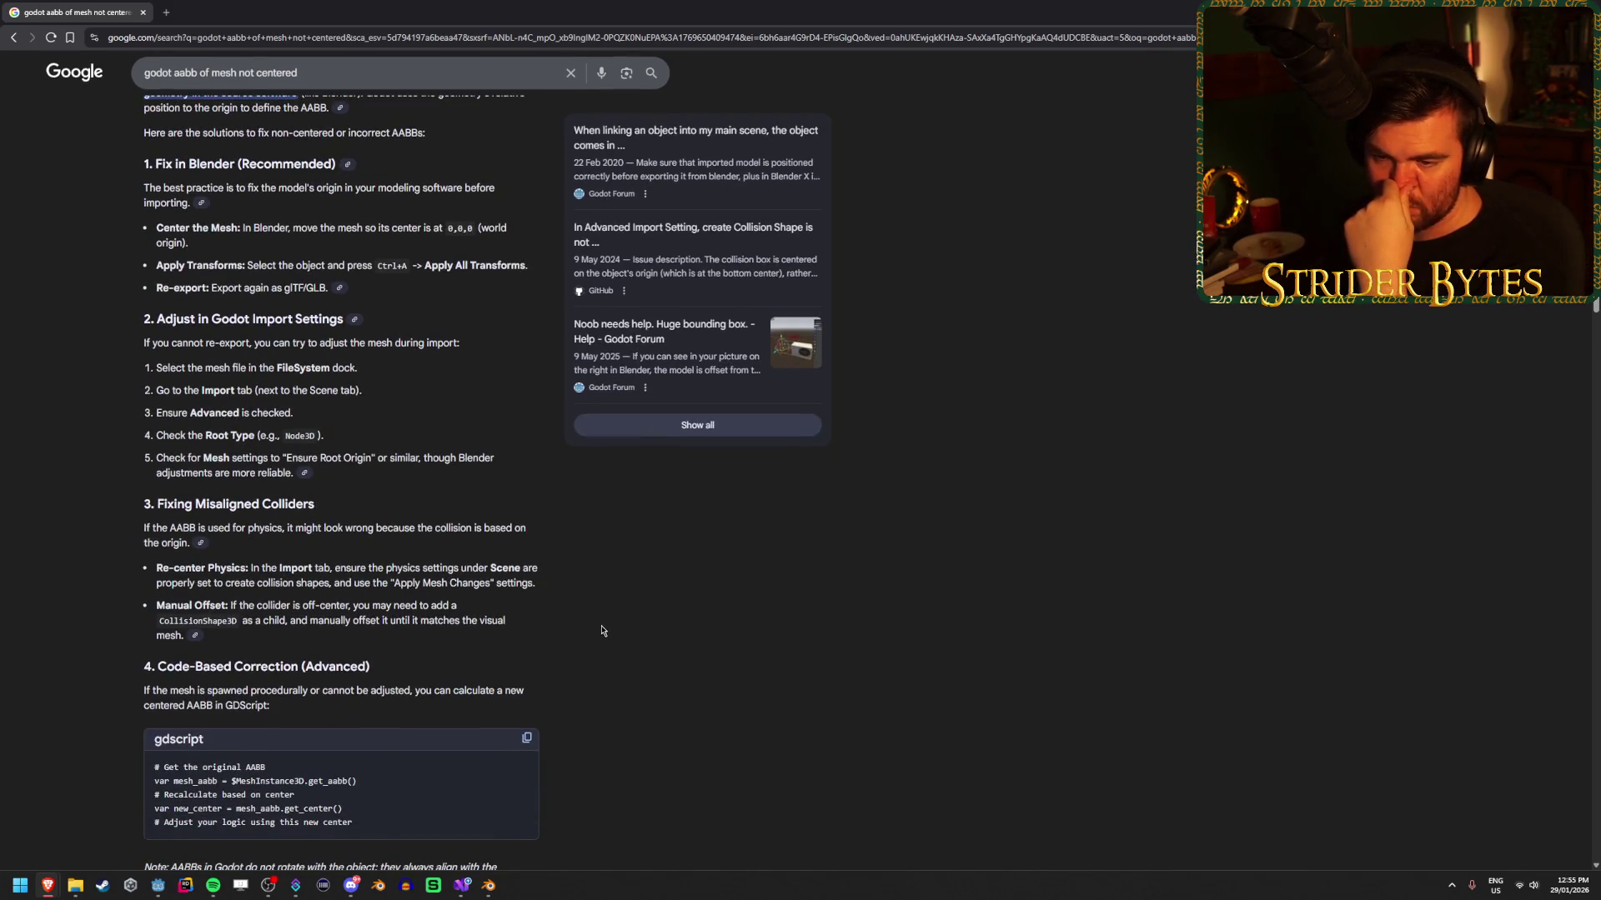
scroll(595, 637, down, 3)
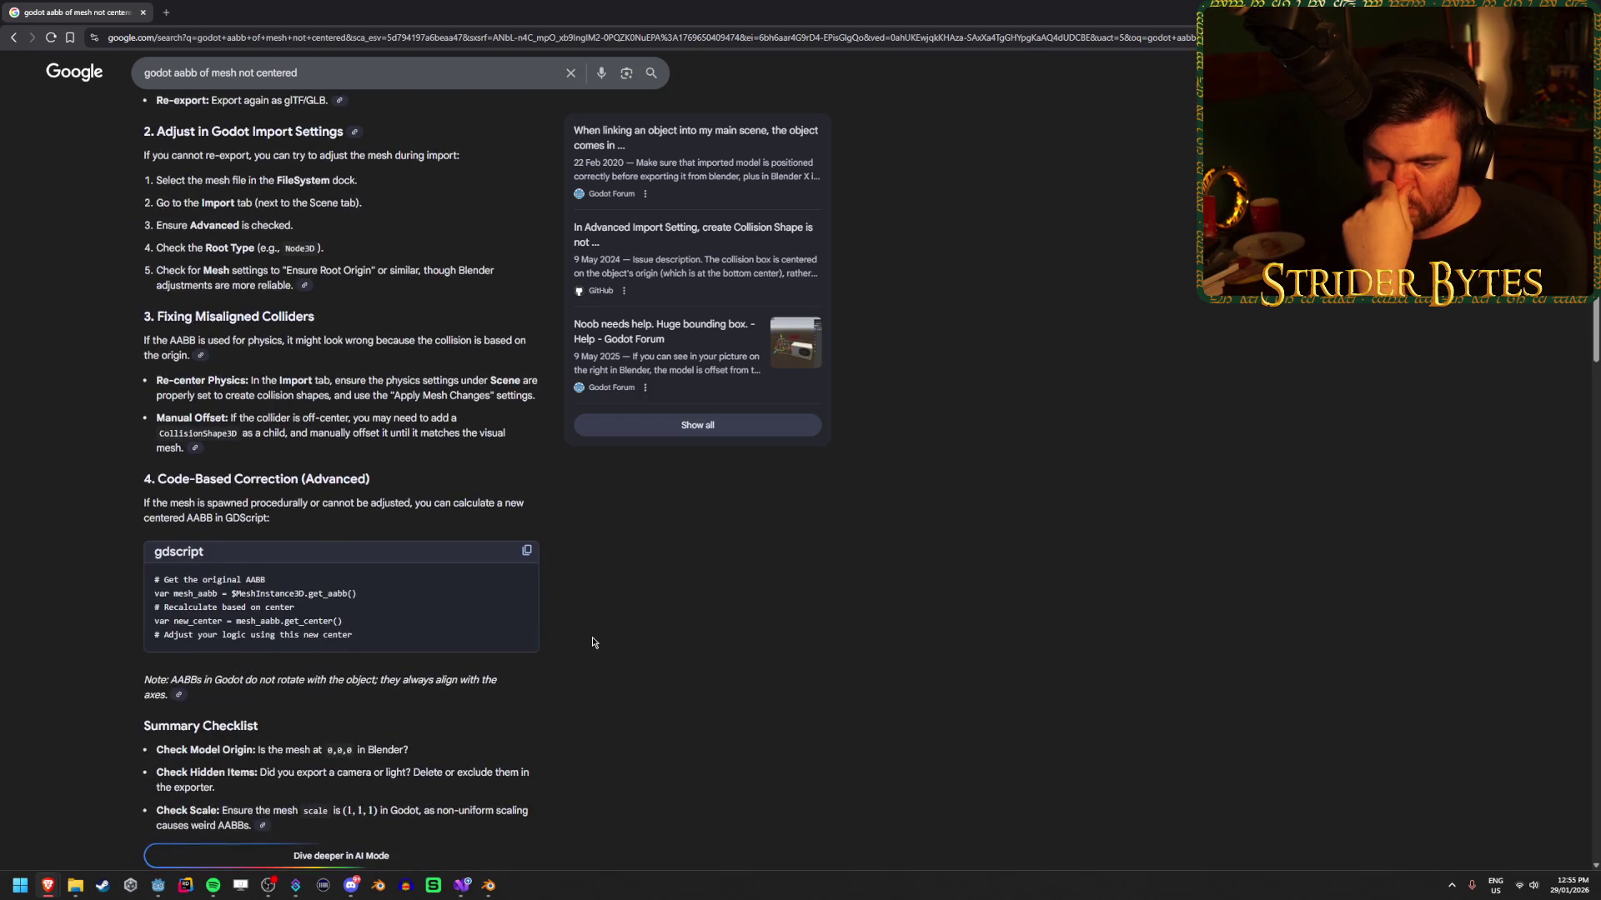
scroll(593, 642, down, 1)
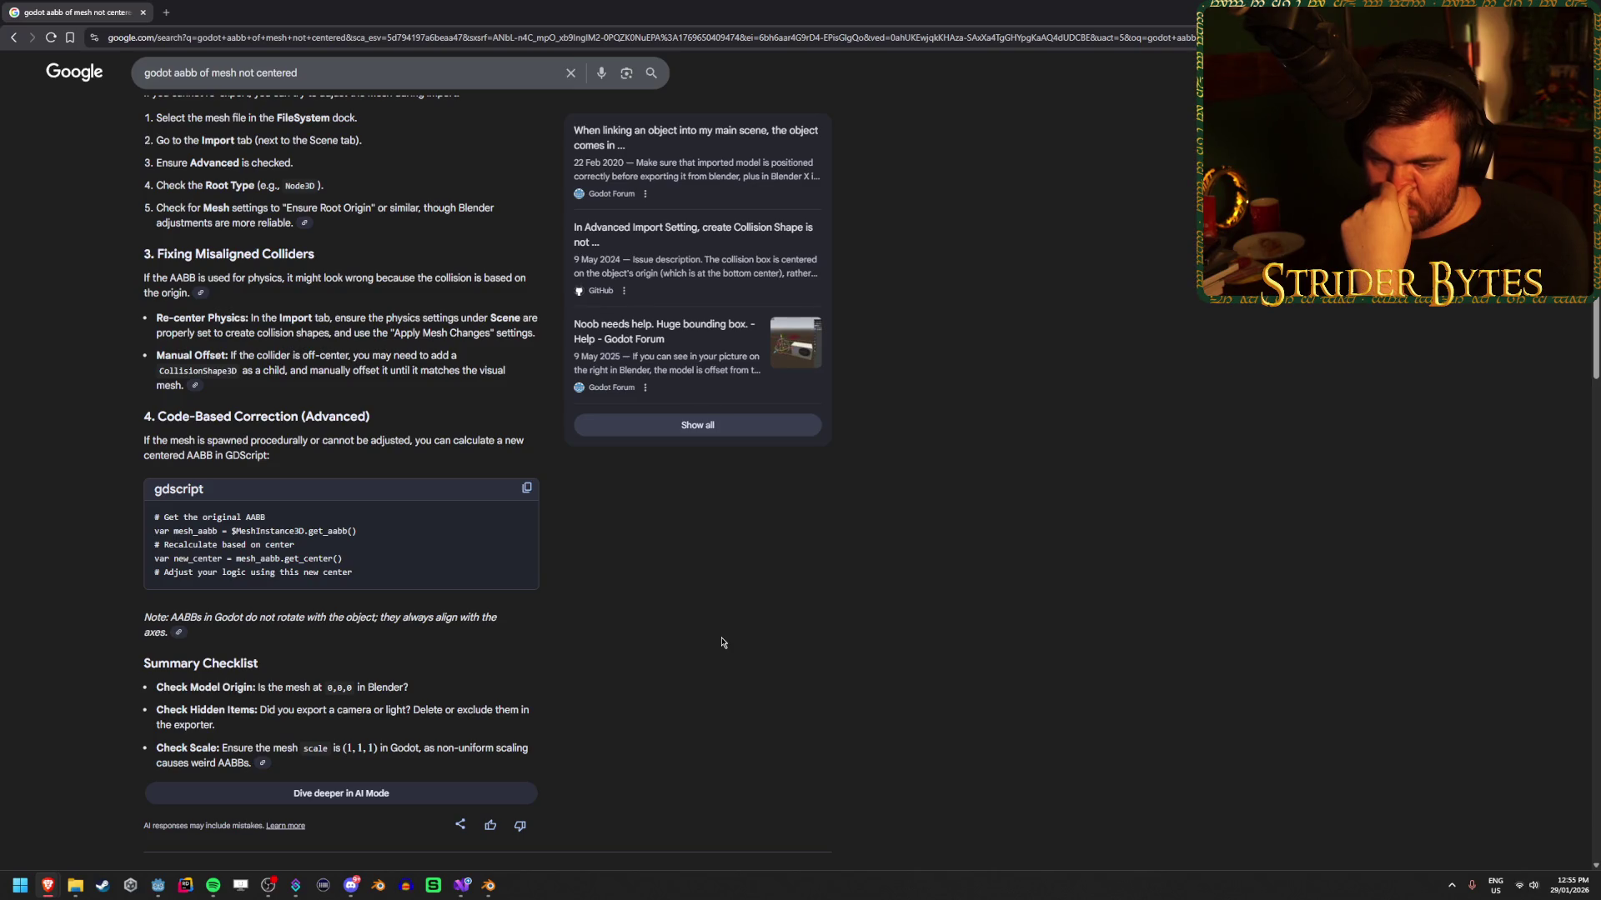
key(alt+Tab)
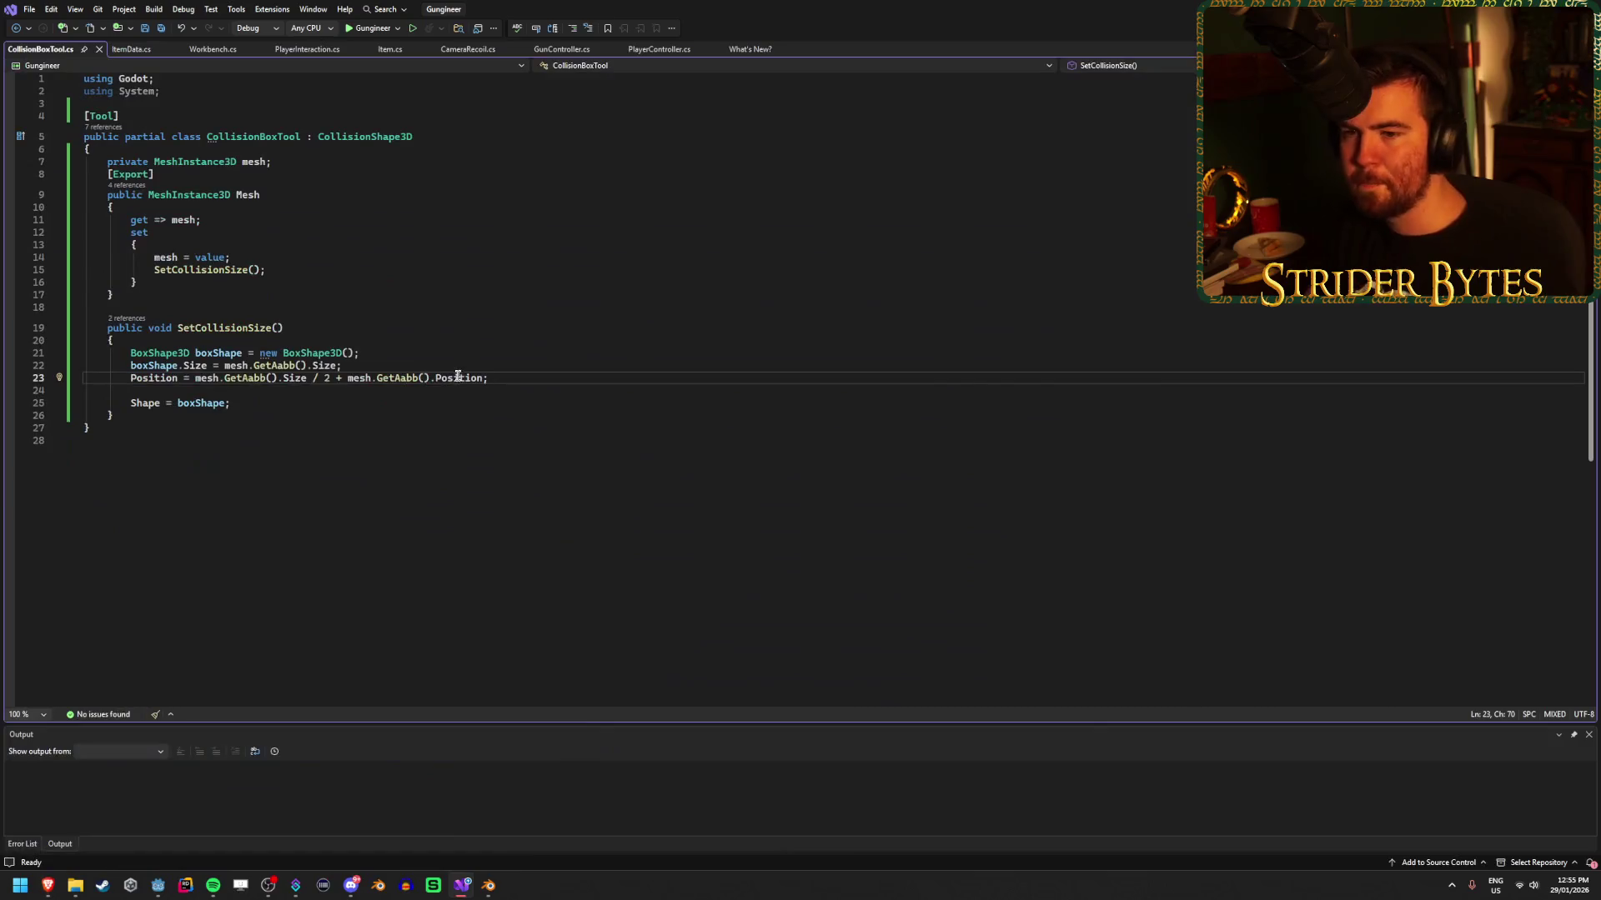
Replace line 23's centre calculation with mesh.GetAabb().GetCenter(); and save CollisionBoxTool.cs.
mouse_move(501, 377)
mouse_down()
mouse_move(221, 378)
mouse_move(283, 377)
mouse_up()
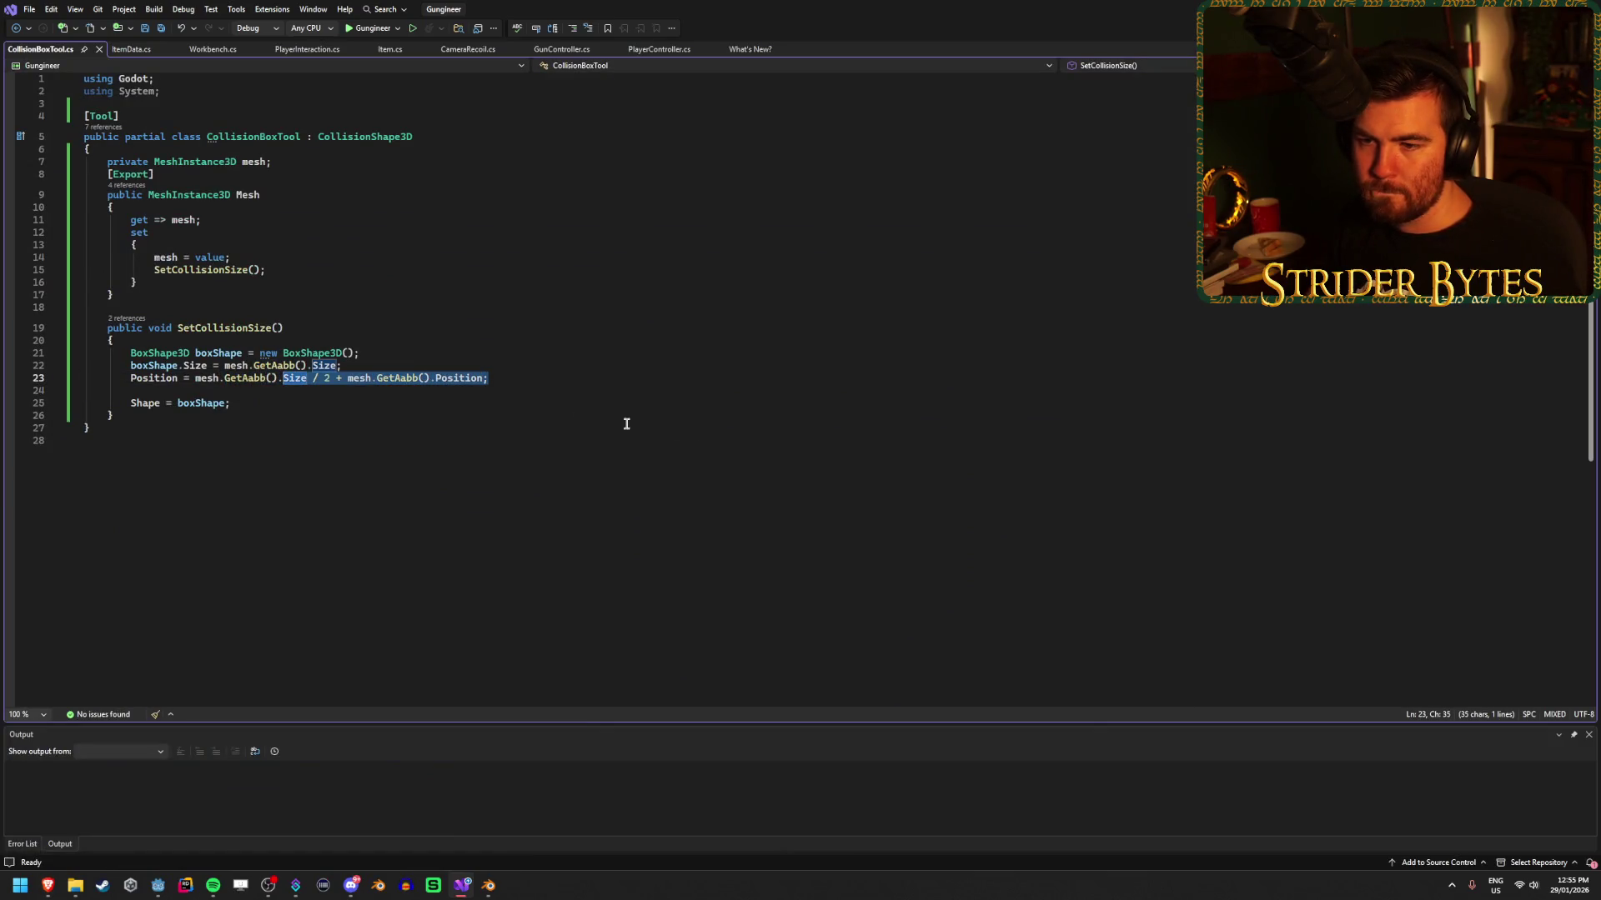
text(GetCenter())
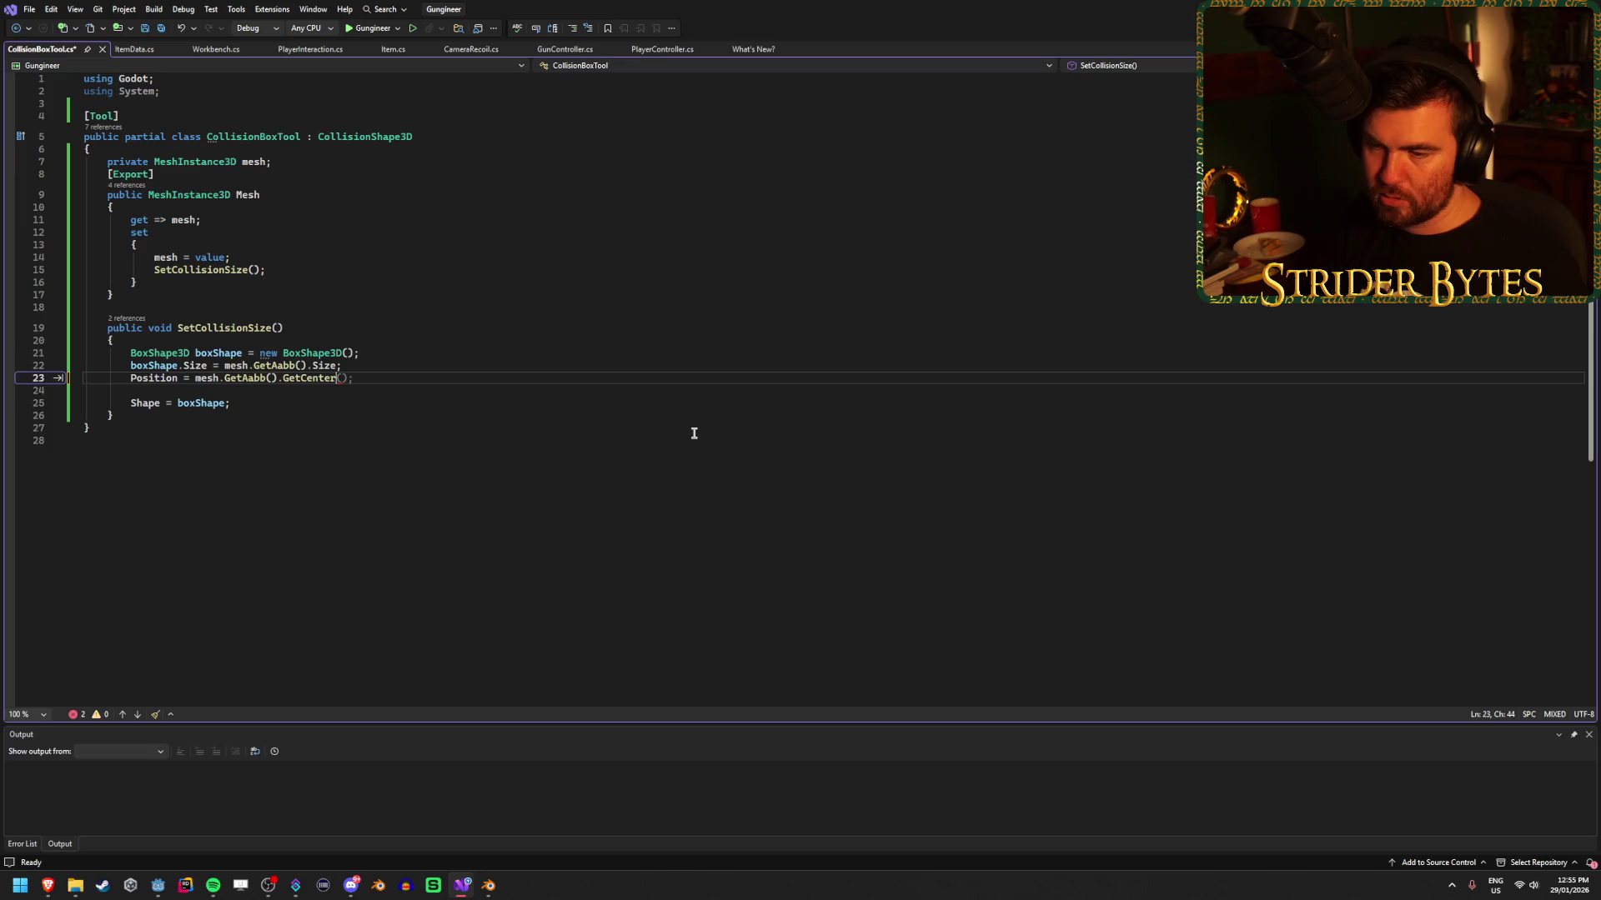
text(;)
key(ctrl+s)
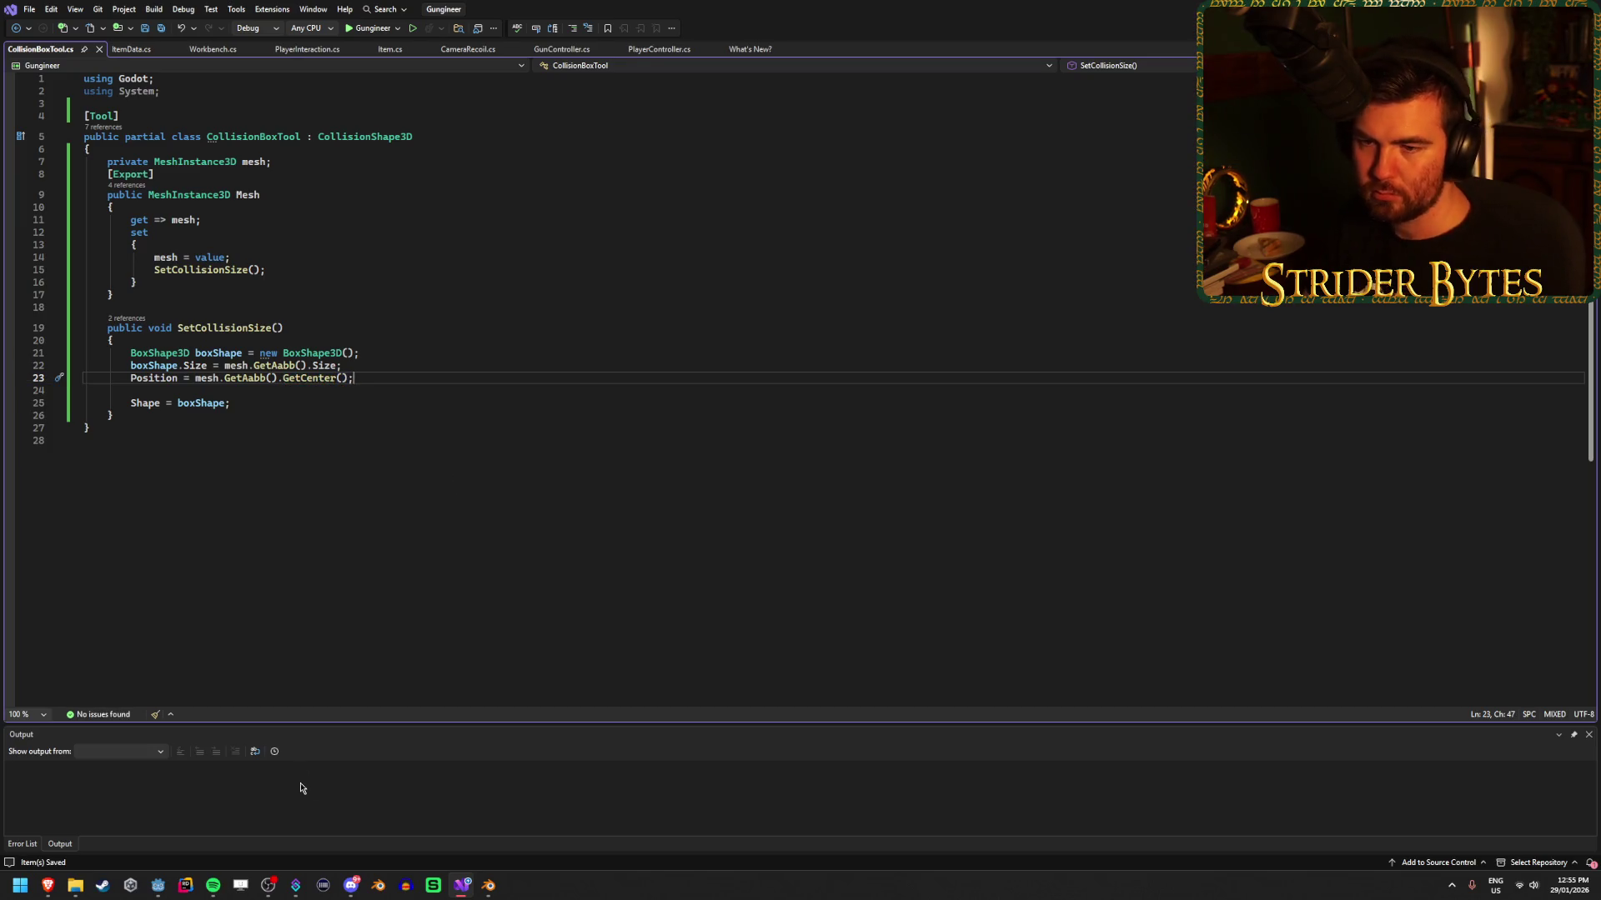
click(158, 885)
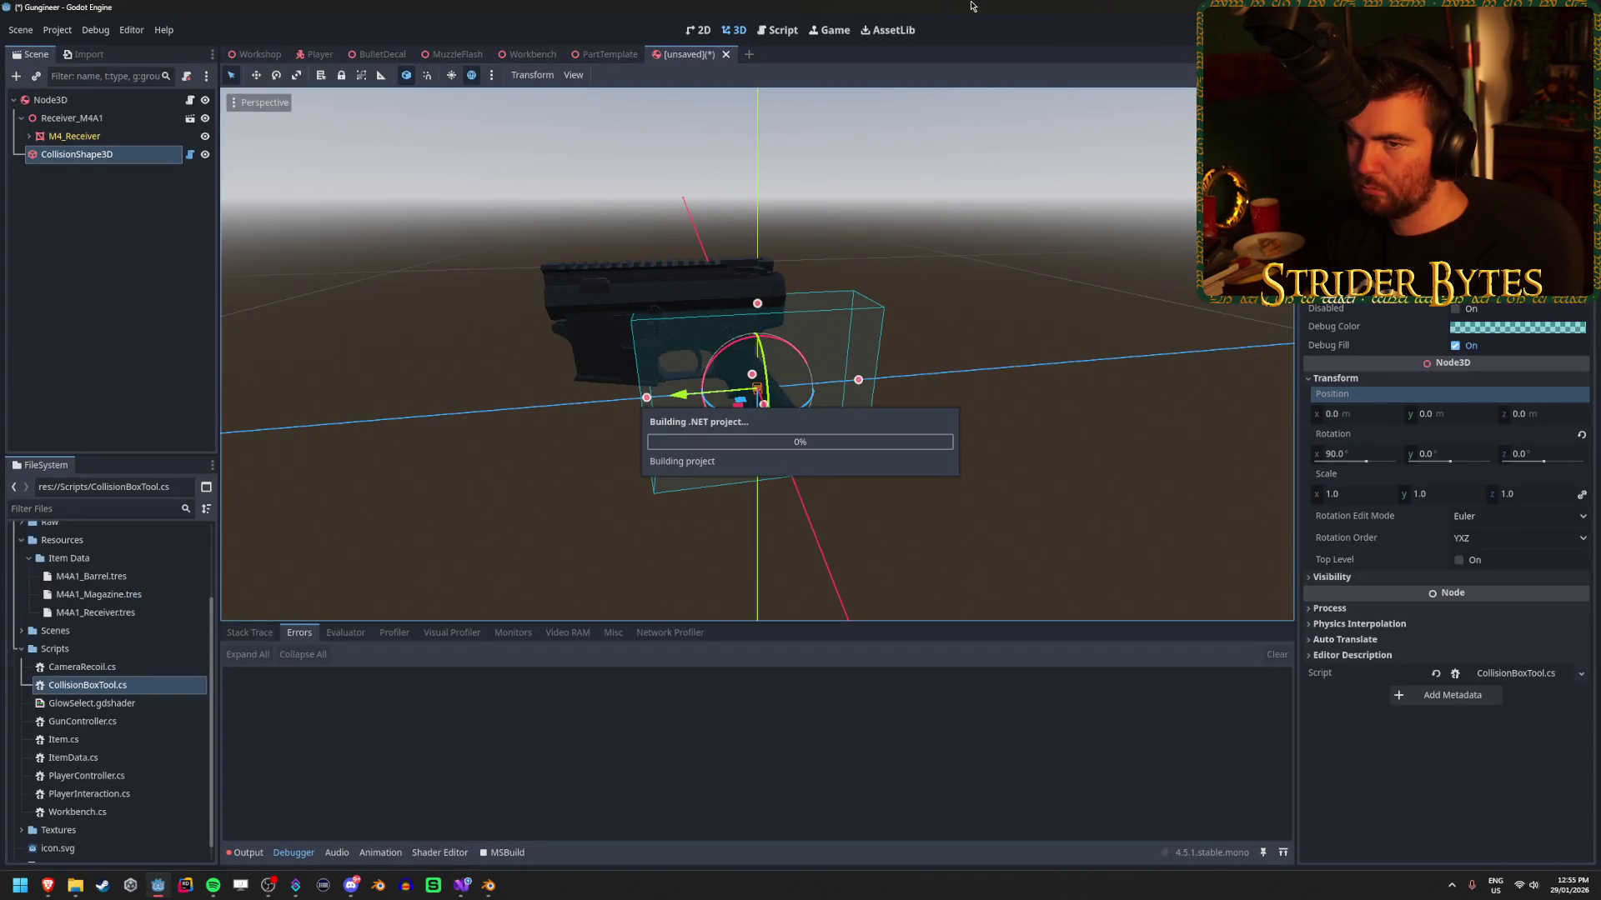
Inspect the rebuilt box at -0.013, 0.082, -0.051 around the receiver, undoing a trial z-move.
mouse_move(1056, 344)
mouse_down()
mouse_move(884, 429)
mouse_move(825, 317)
mouse_move(1056, 338)
mouse_up()
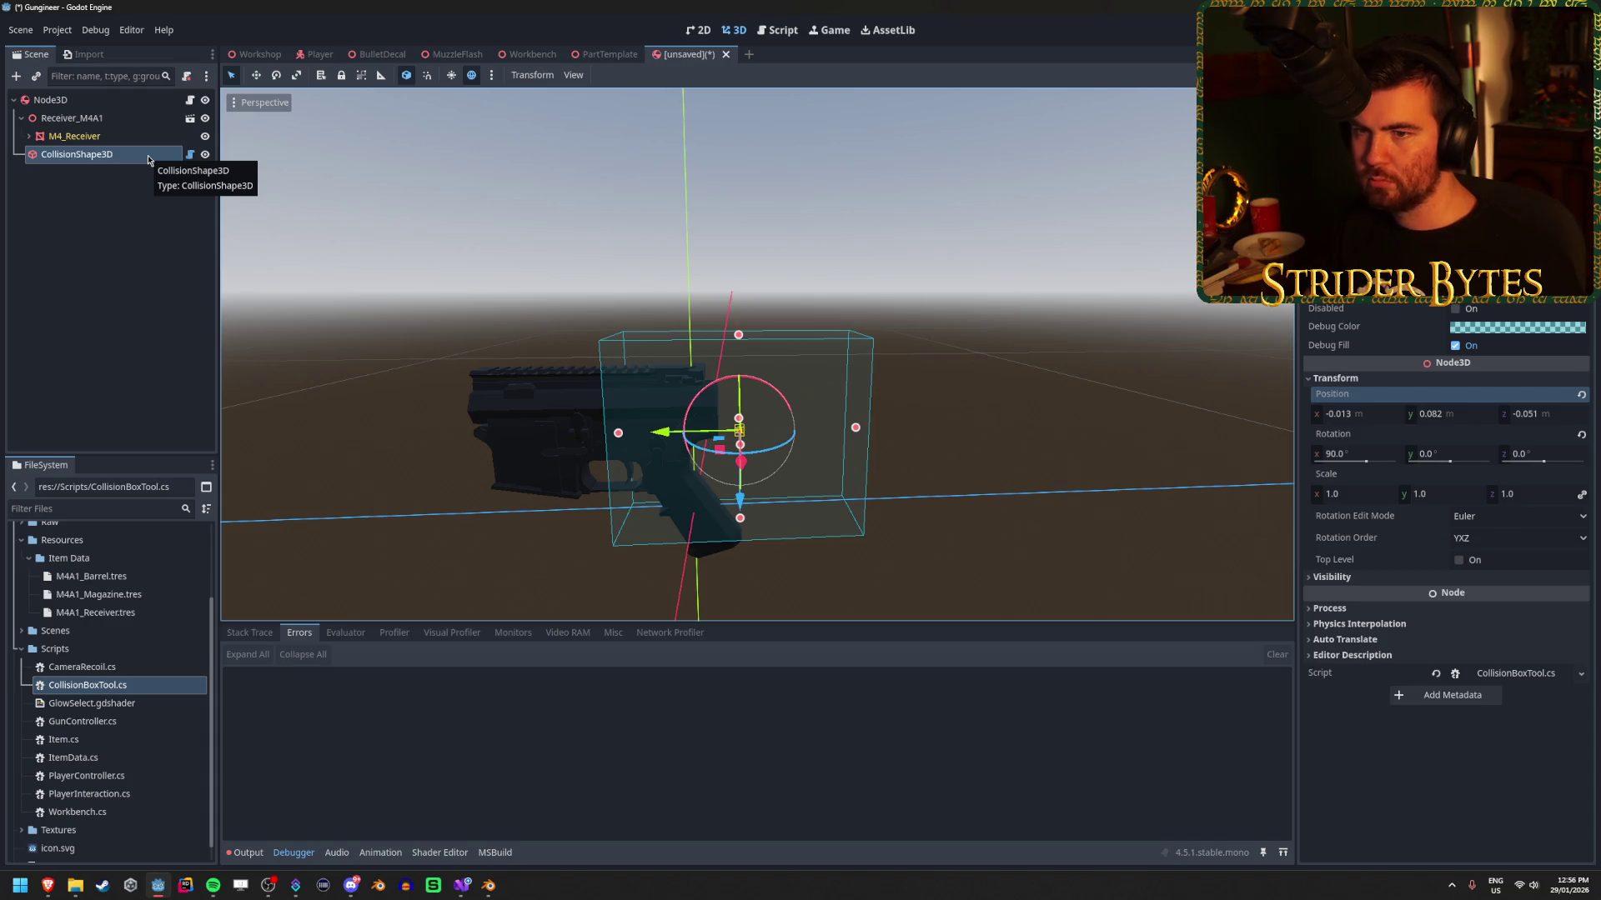
drag(751, 350, 883, 358)
mouse_move(928, 556)
mouse_down()
mouse_move(817, 550)
mouse_move(892, 525)
mouse_move(892, 583)
mouse_move(896, 541)
mouse_up()
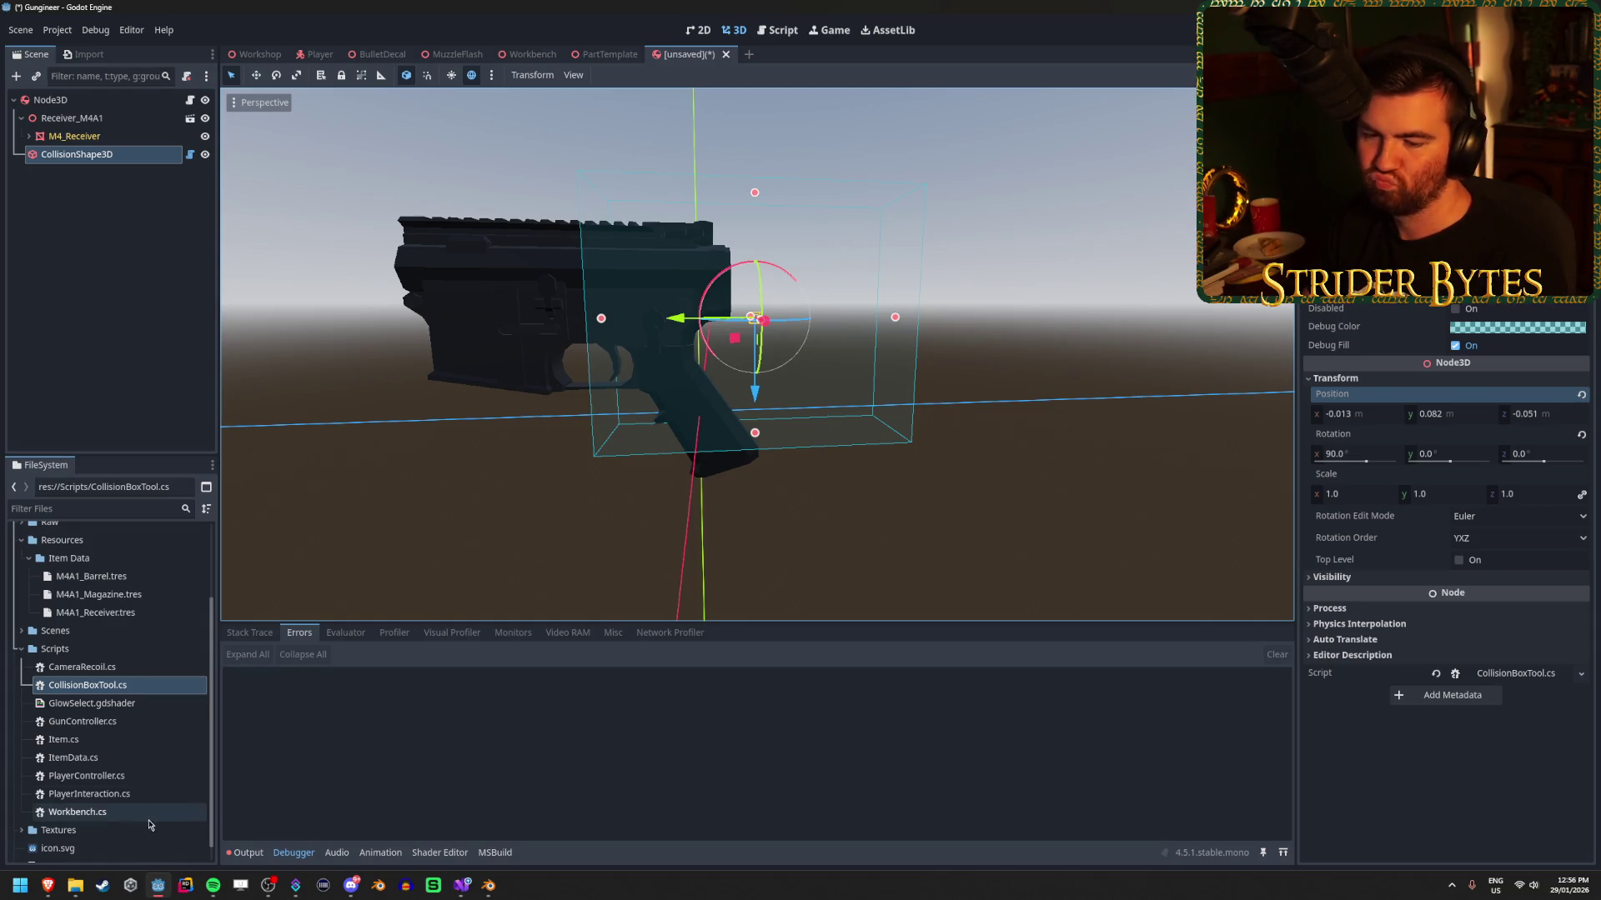
mouse_move(50, 889)
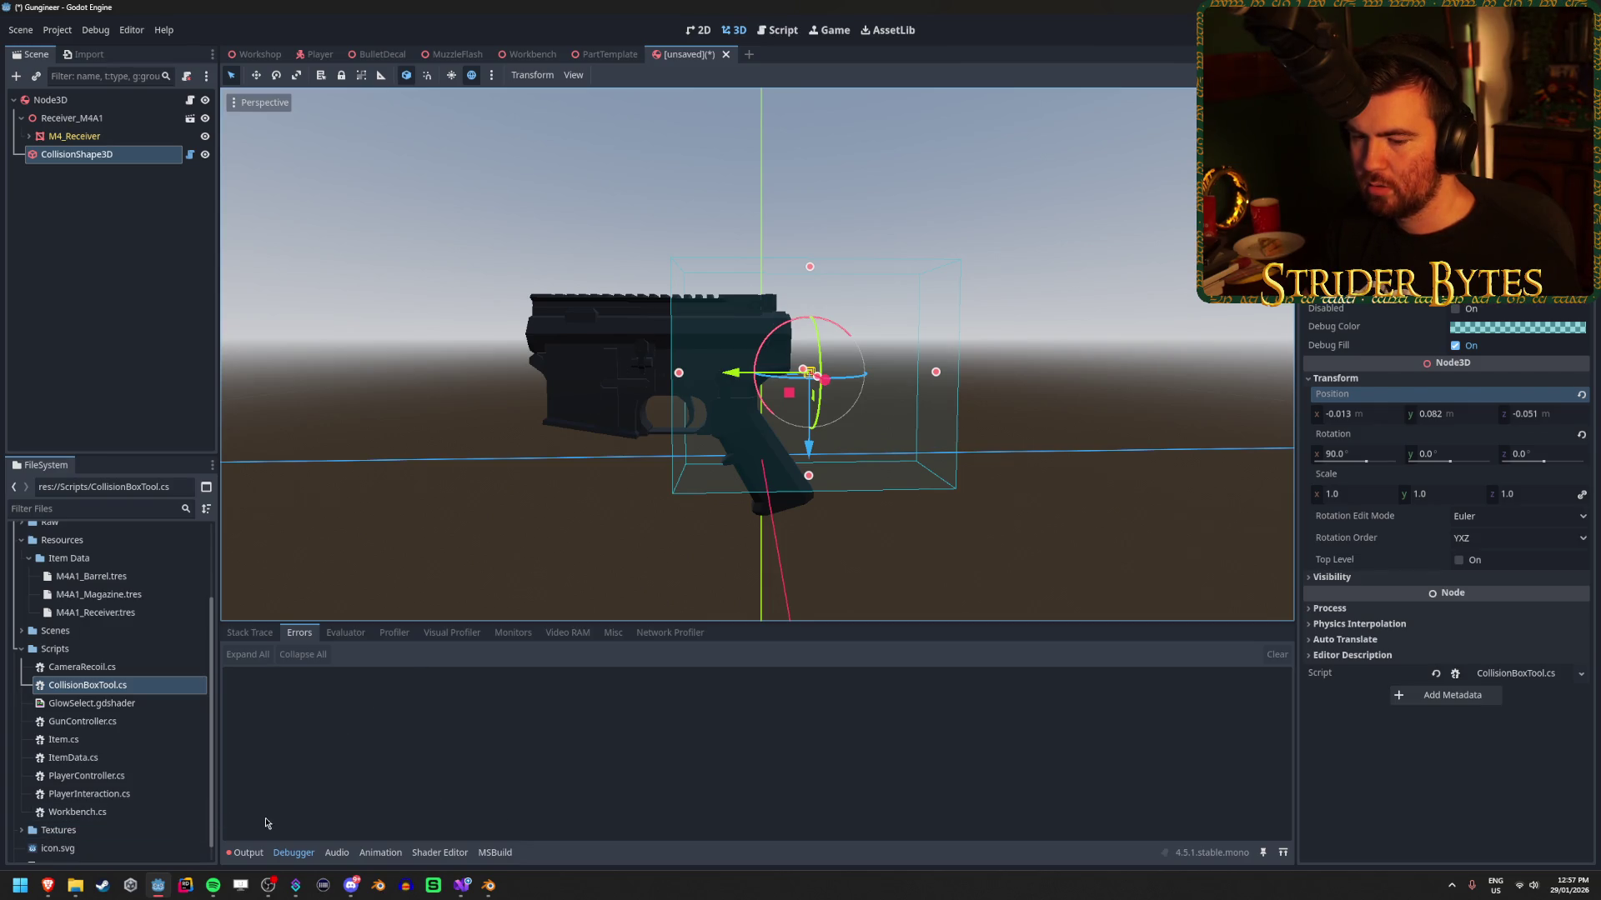
drag(734, 376, 563, 395)
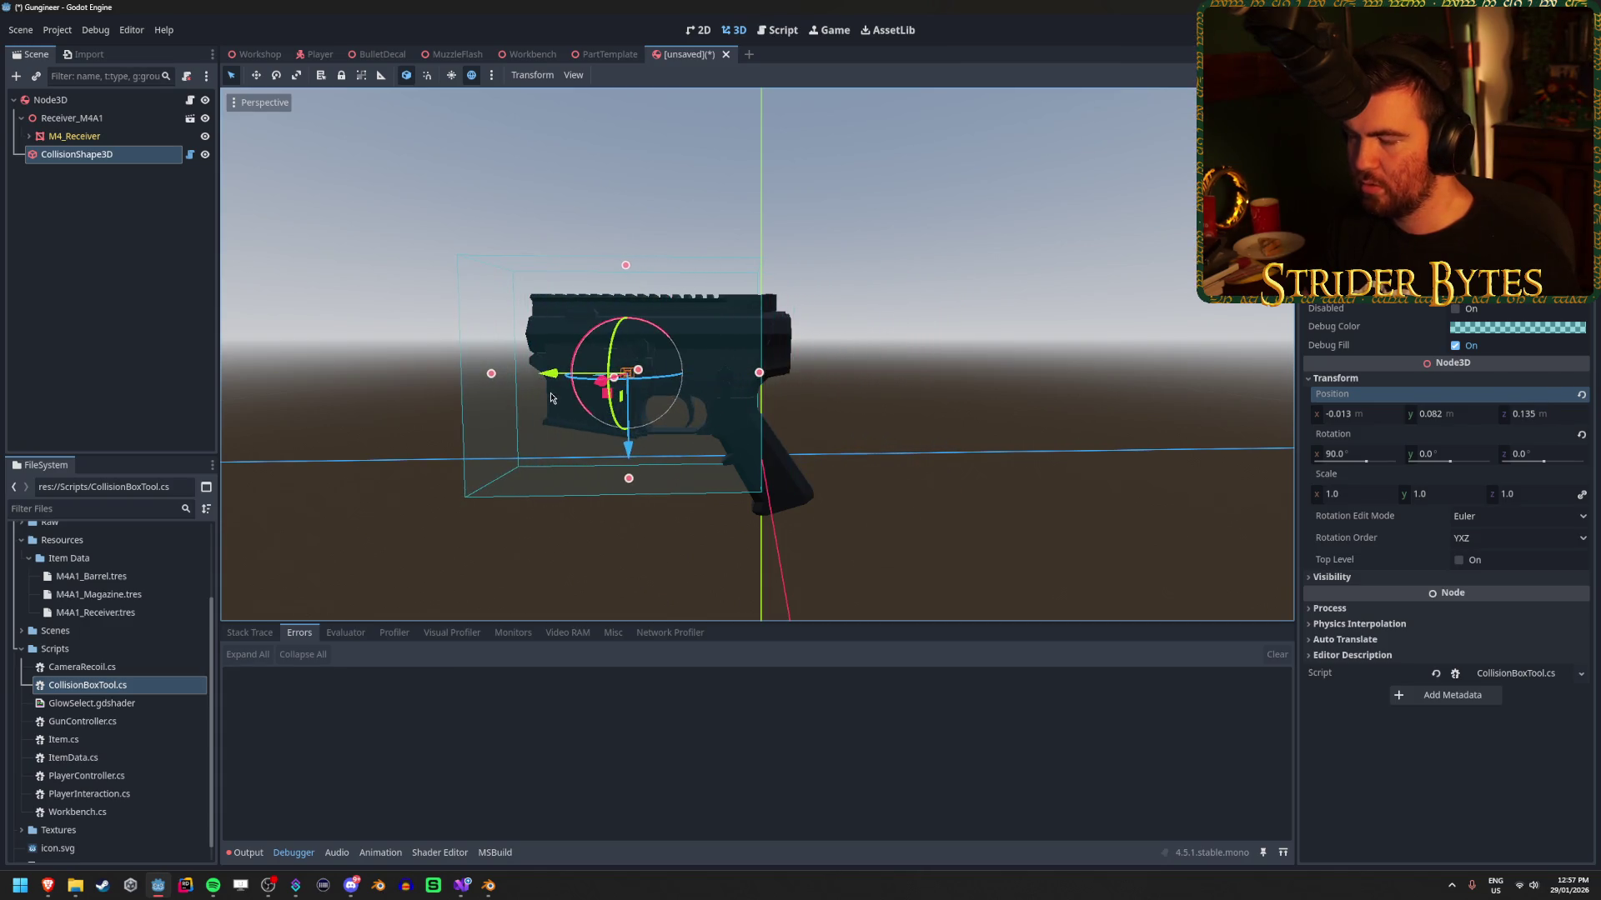
key(ctrl+z)
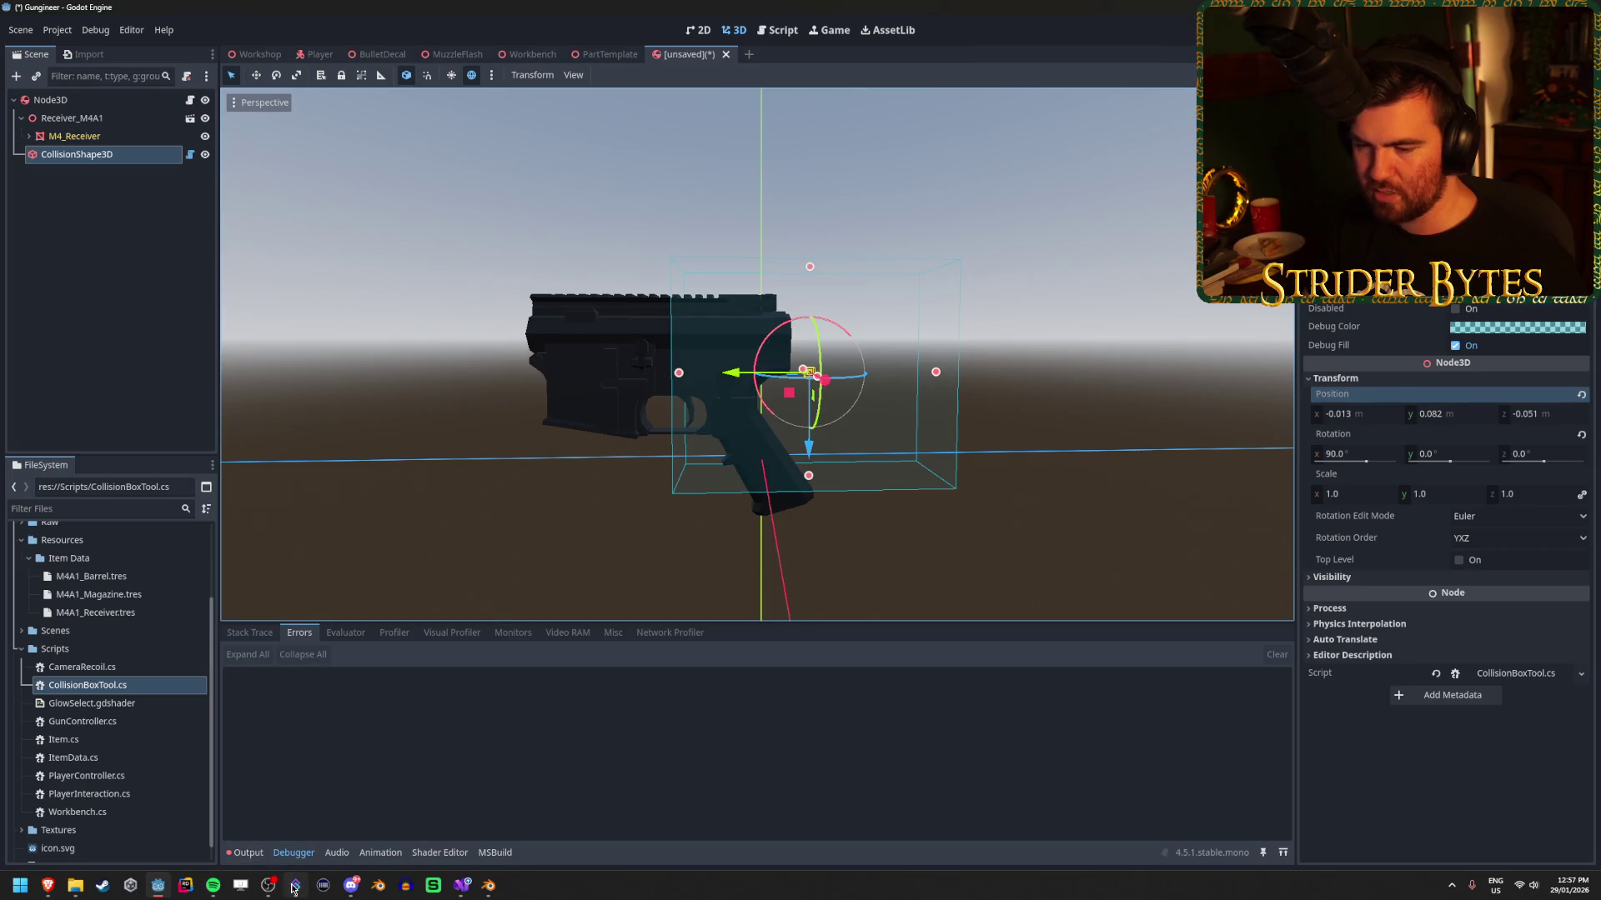
click(459, 887)
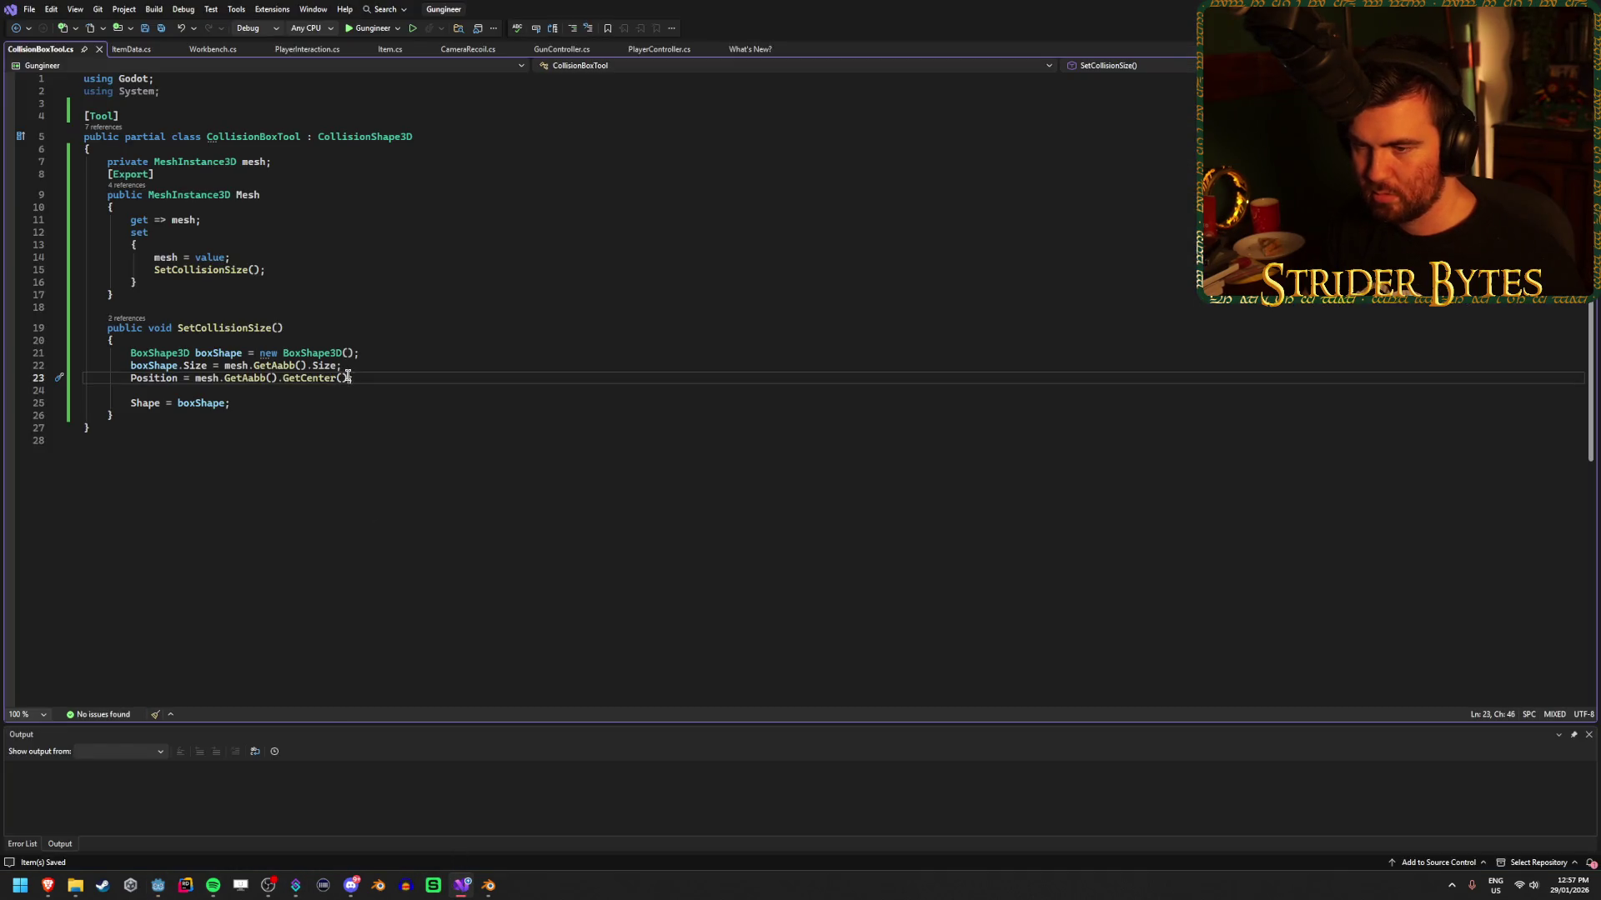
Append '+ mesh.GetAabb().Size / 2' to the GetCenter() position on line 23 and save.
text(+ )
text(mesh.Get)
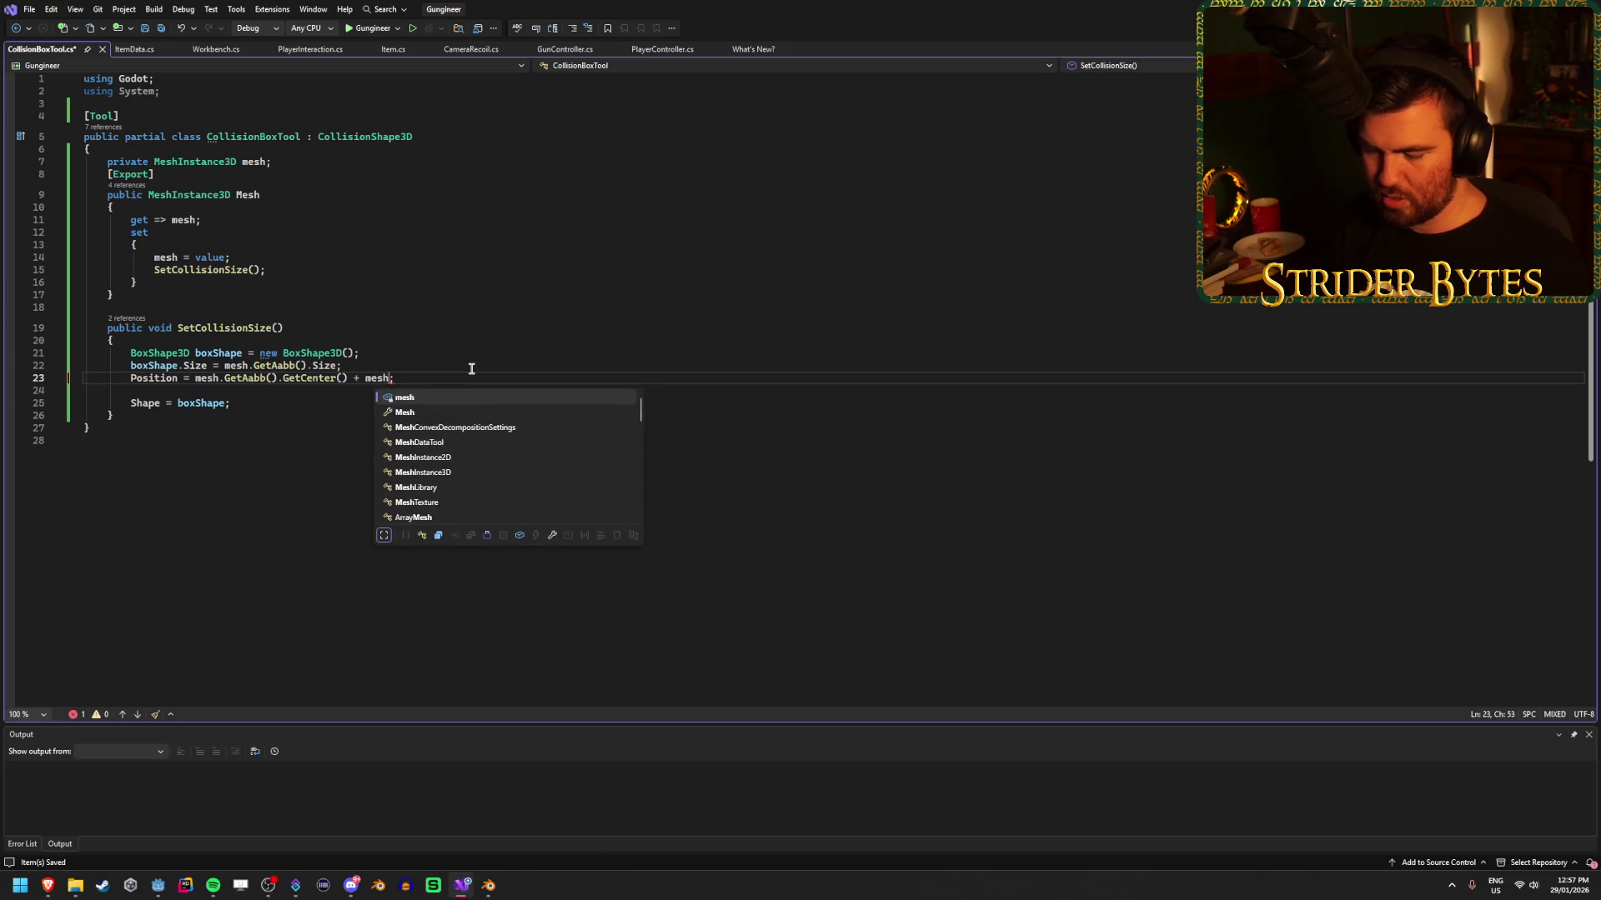
key(Tab)
text(().S)
key(Tab)
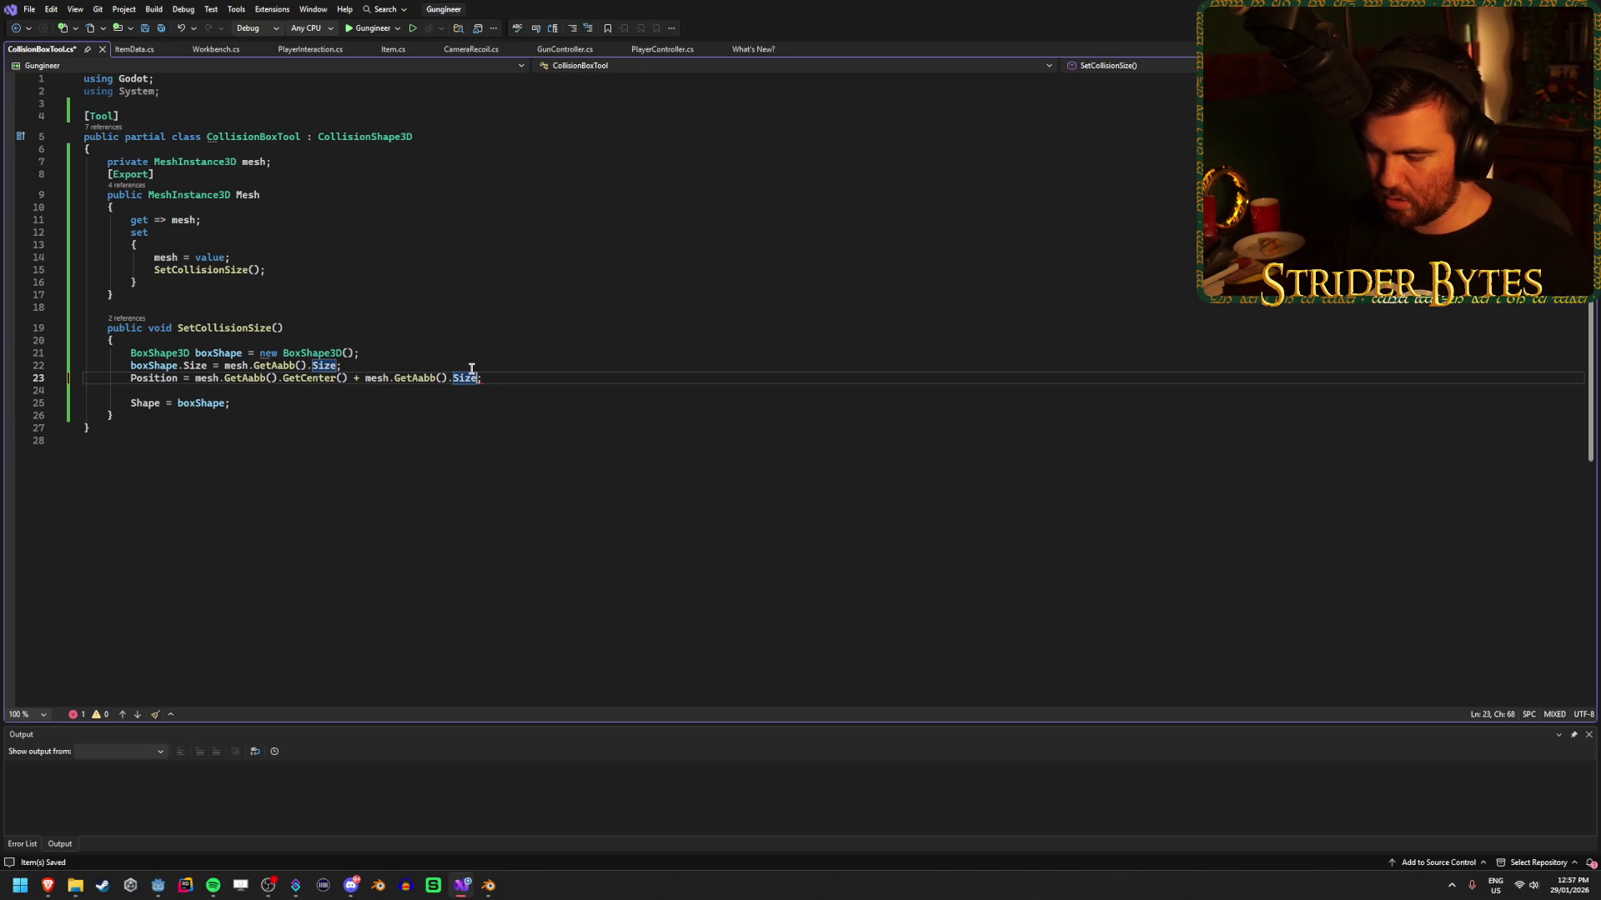
text(/ 2)
key(ctrl+s)
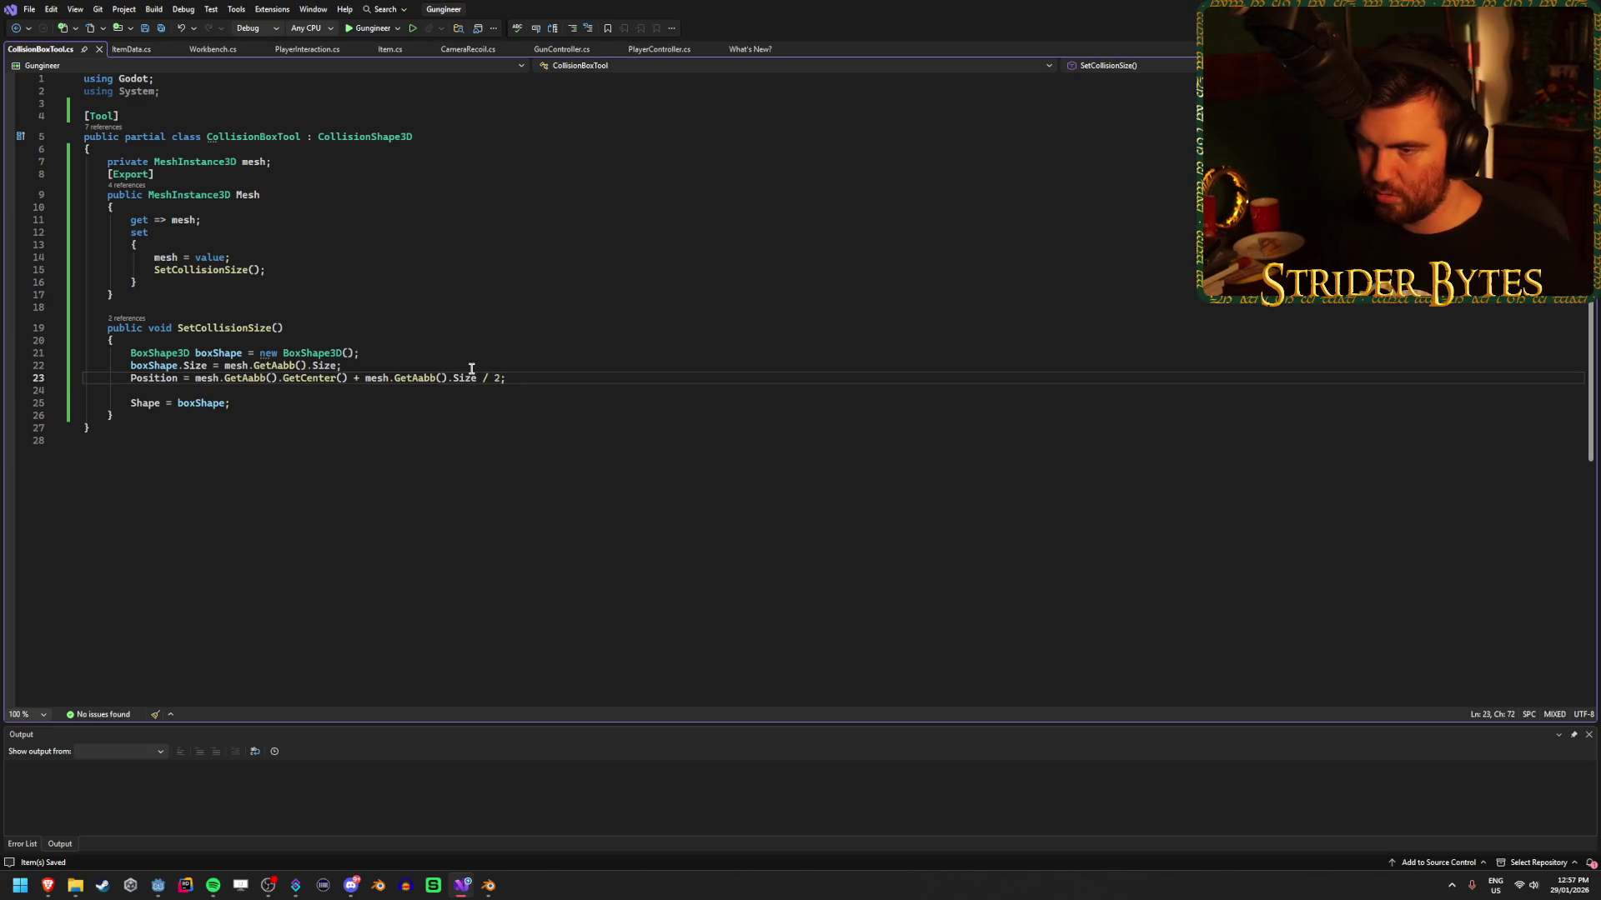
click(158, 887)
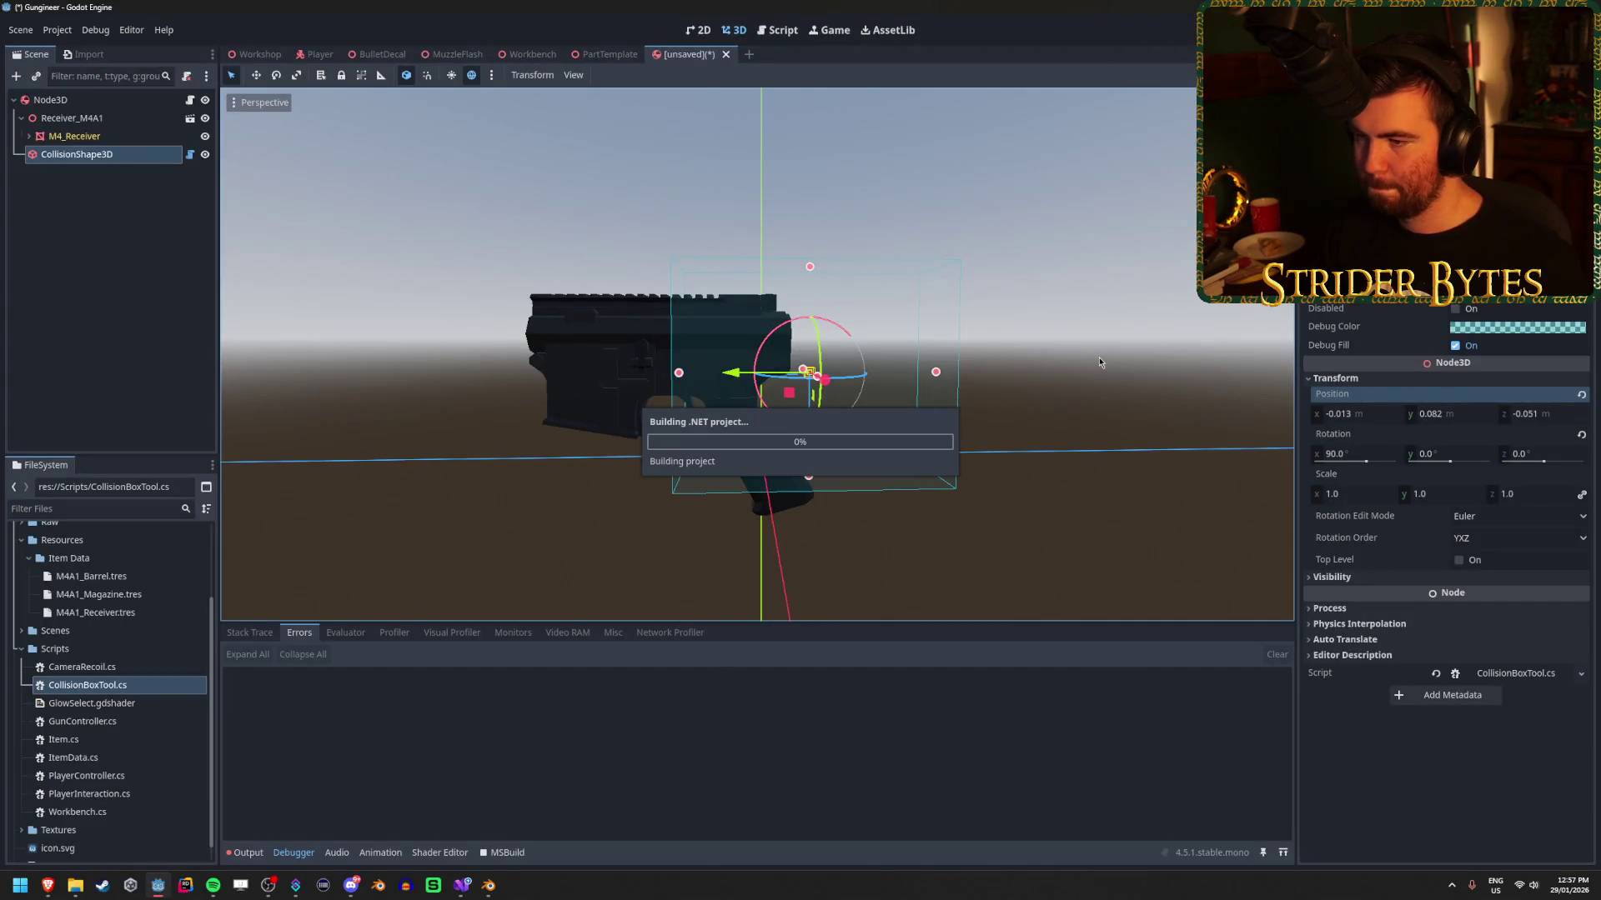
Orbit around the rebuilt collision box, then put the cursor on line 23's + sign.
mouse_move(1099, 357)
mouse_down()
mouse_move(984, 301)
mouse_move(883, 351)
mouse_move(801, 325)
mouse_move(851, 325)
mouse_up()
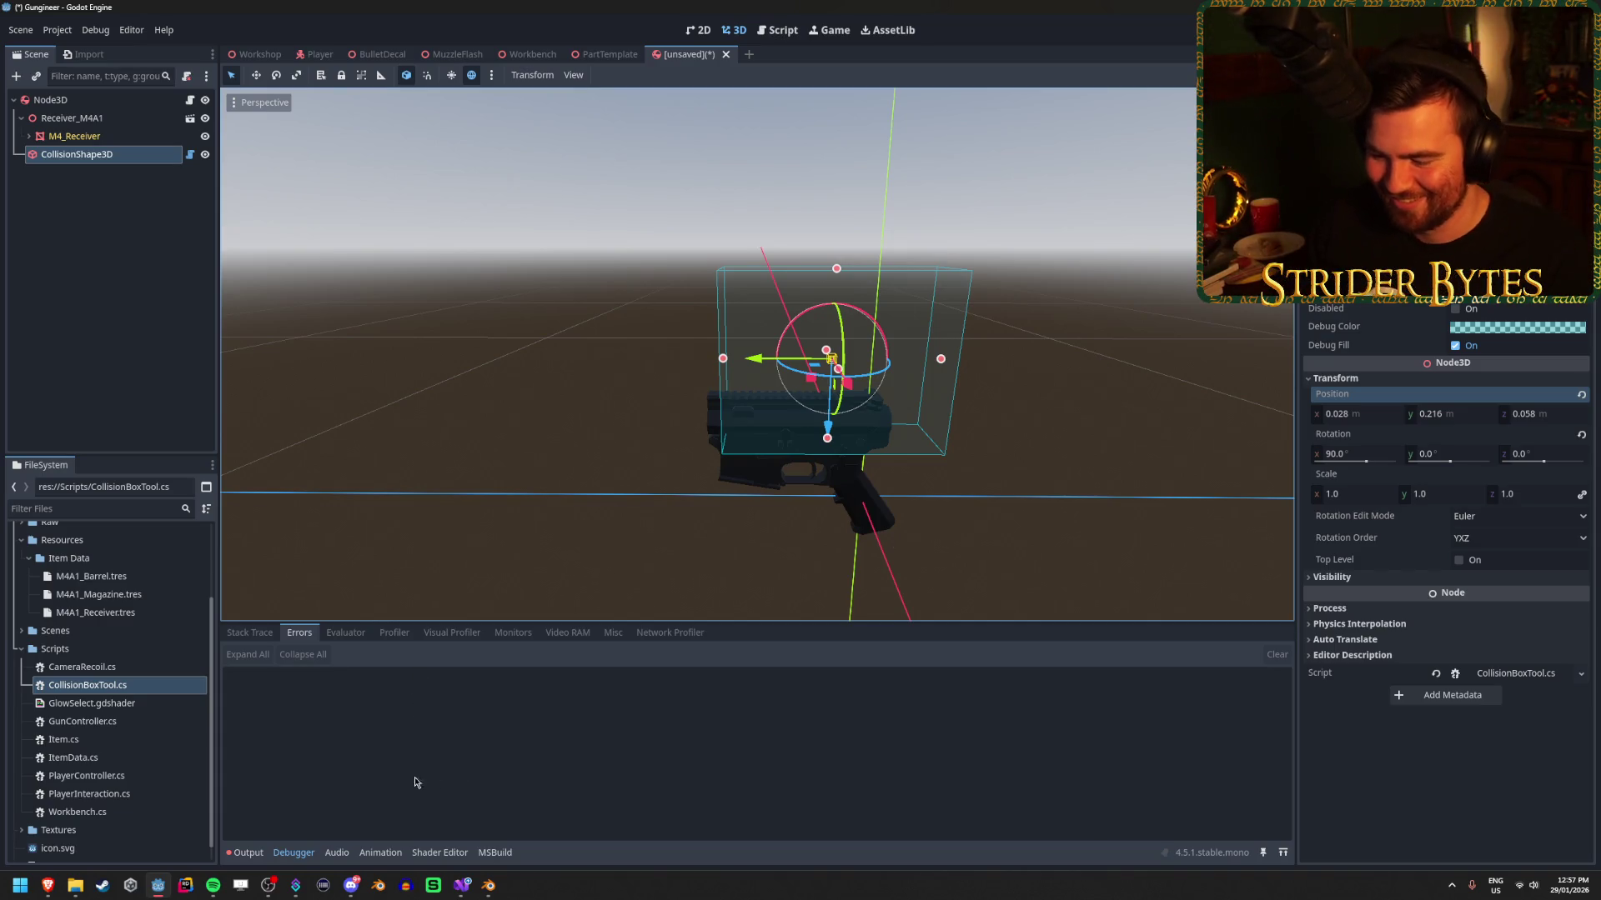
click(462, 885)
click(358, 378)
Subtract the half-size offset on line 23 instead of adding it, and rebuild in Godot.
text(- mesh.GetAabb().Size / 2;)
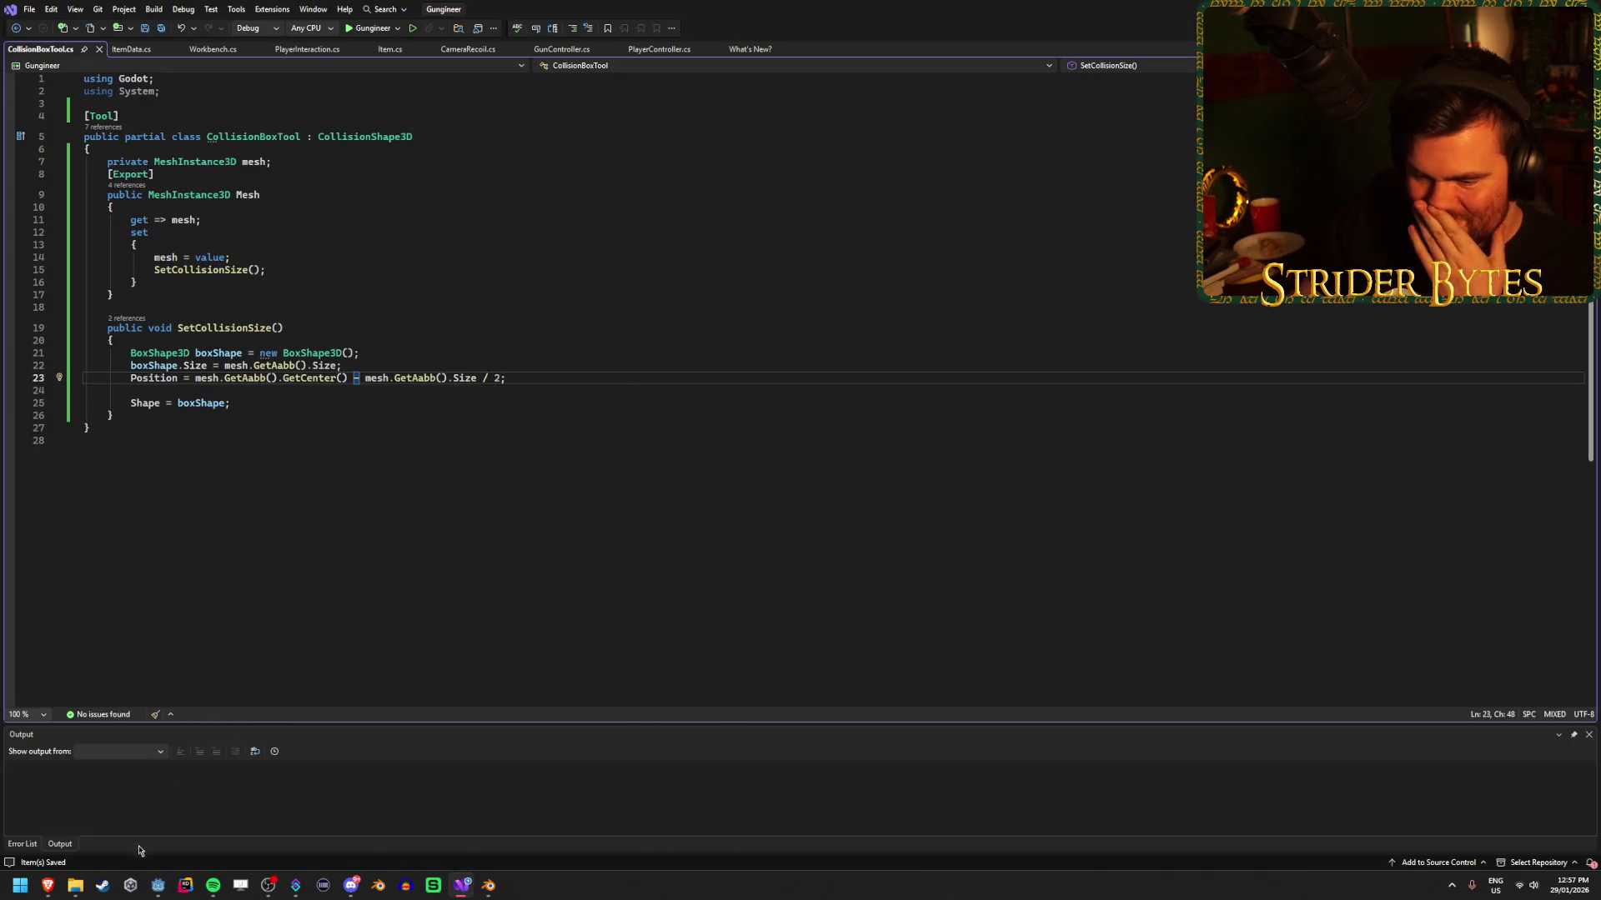
click(157, 886)
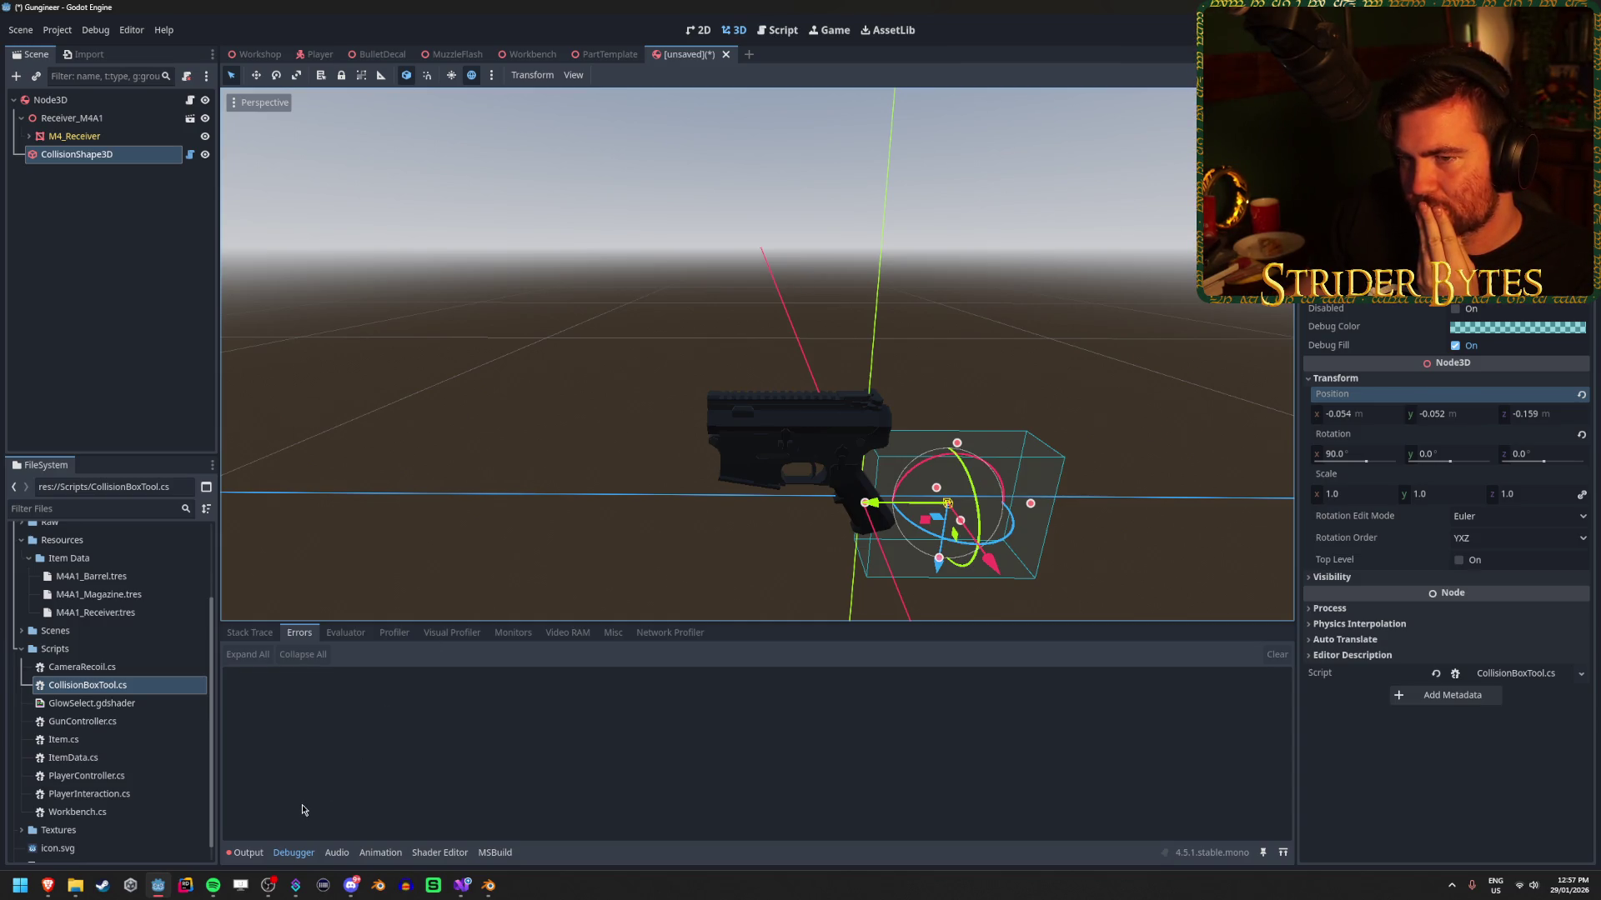
click(463, 890)
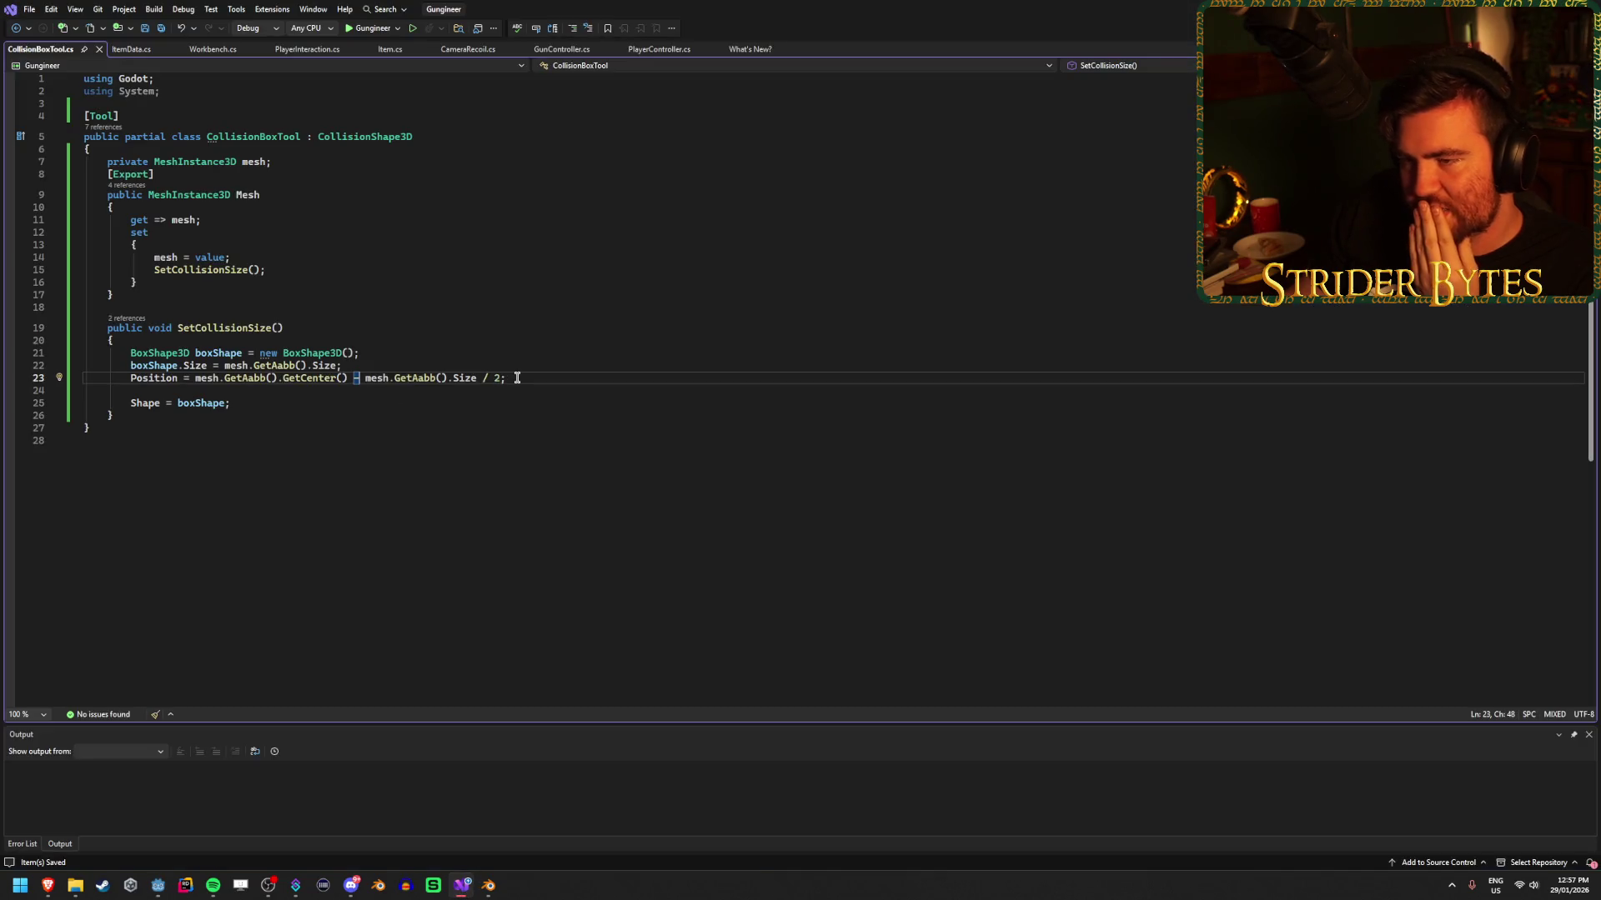
Replace GetCenter() on line 23 with the AABB's Position, then return to Godot.
drag(516, 378, 228, 379)
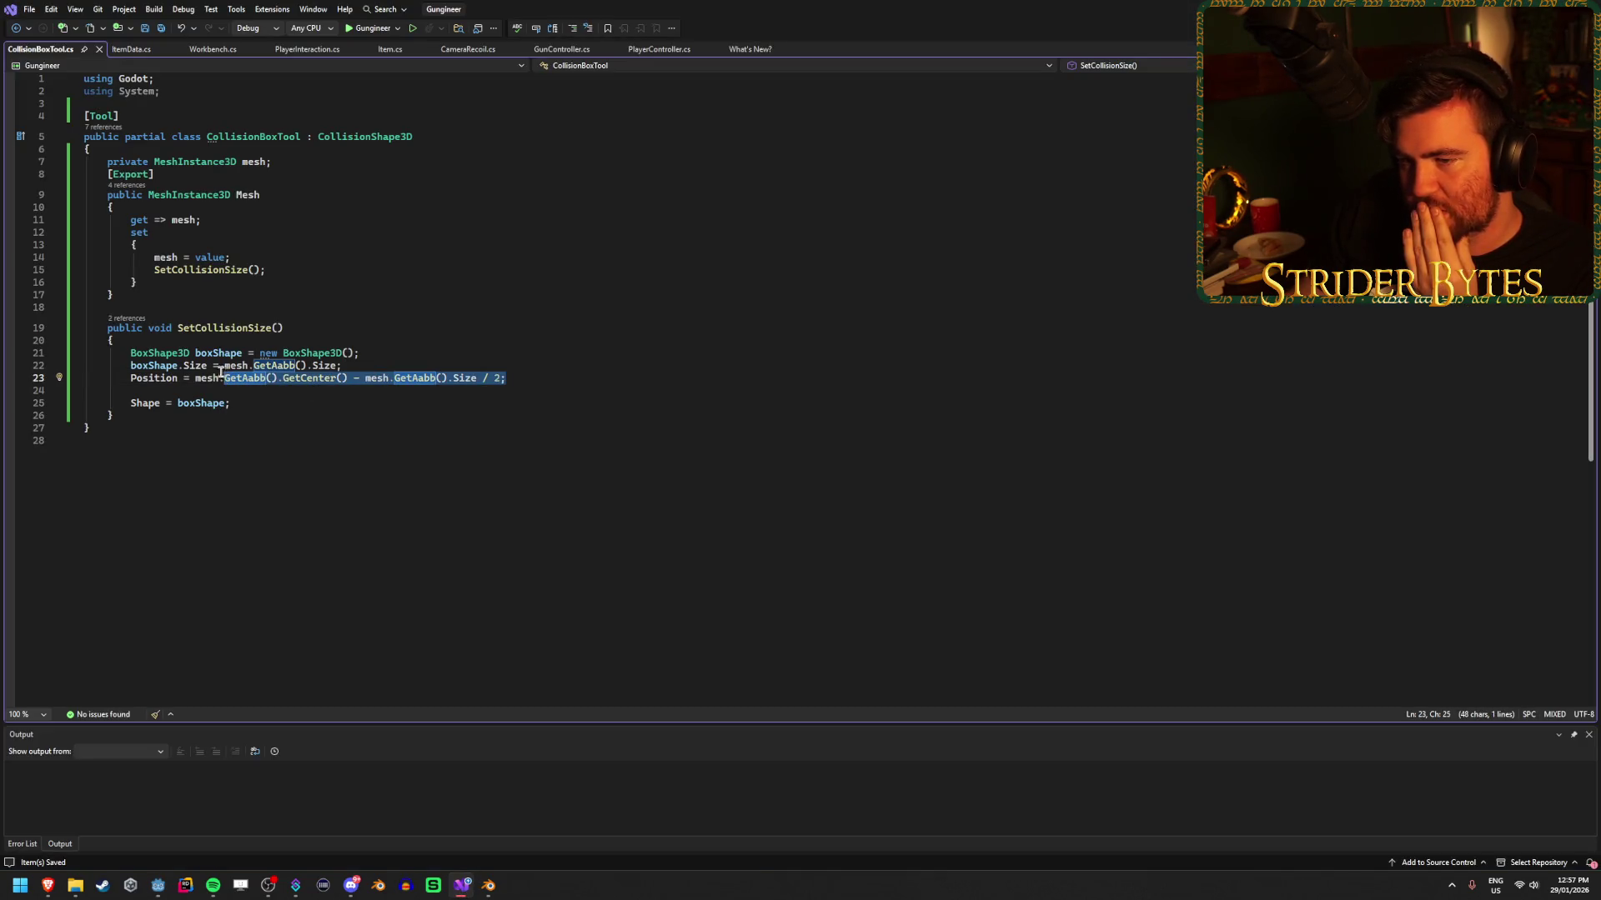
drag(535, 372, 224, 379)
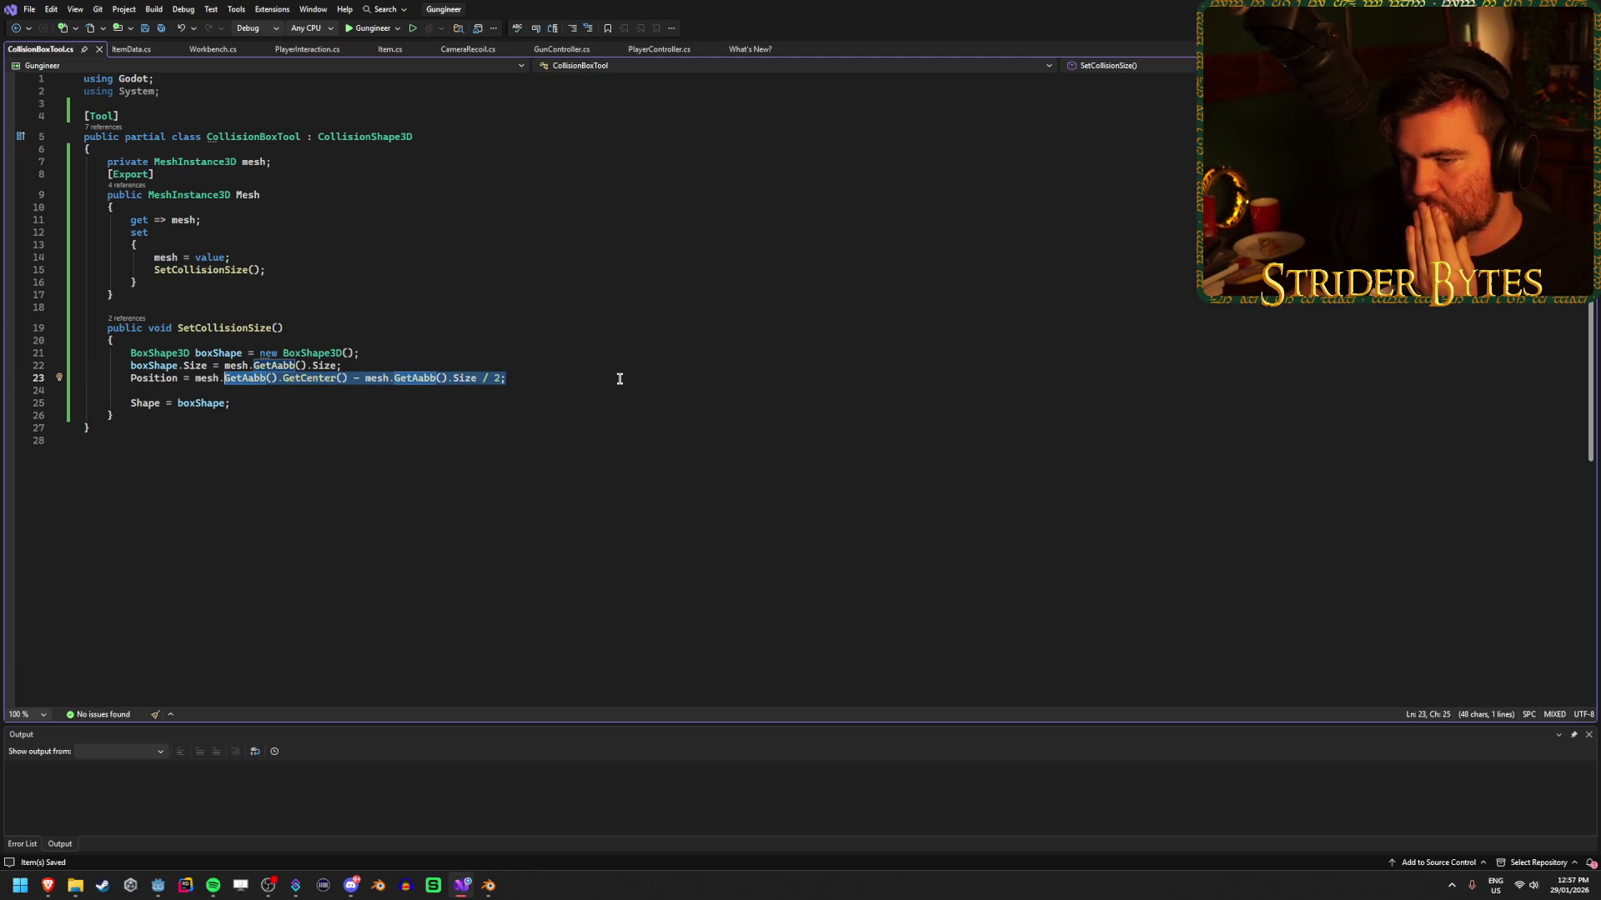
mouse_move(512, 381)
mouse_down()
mouse_move(525, 378)
mouse_move(284, 380)
mouse_up()
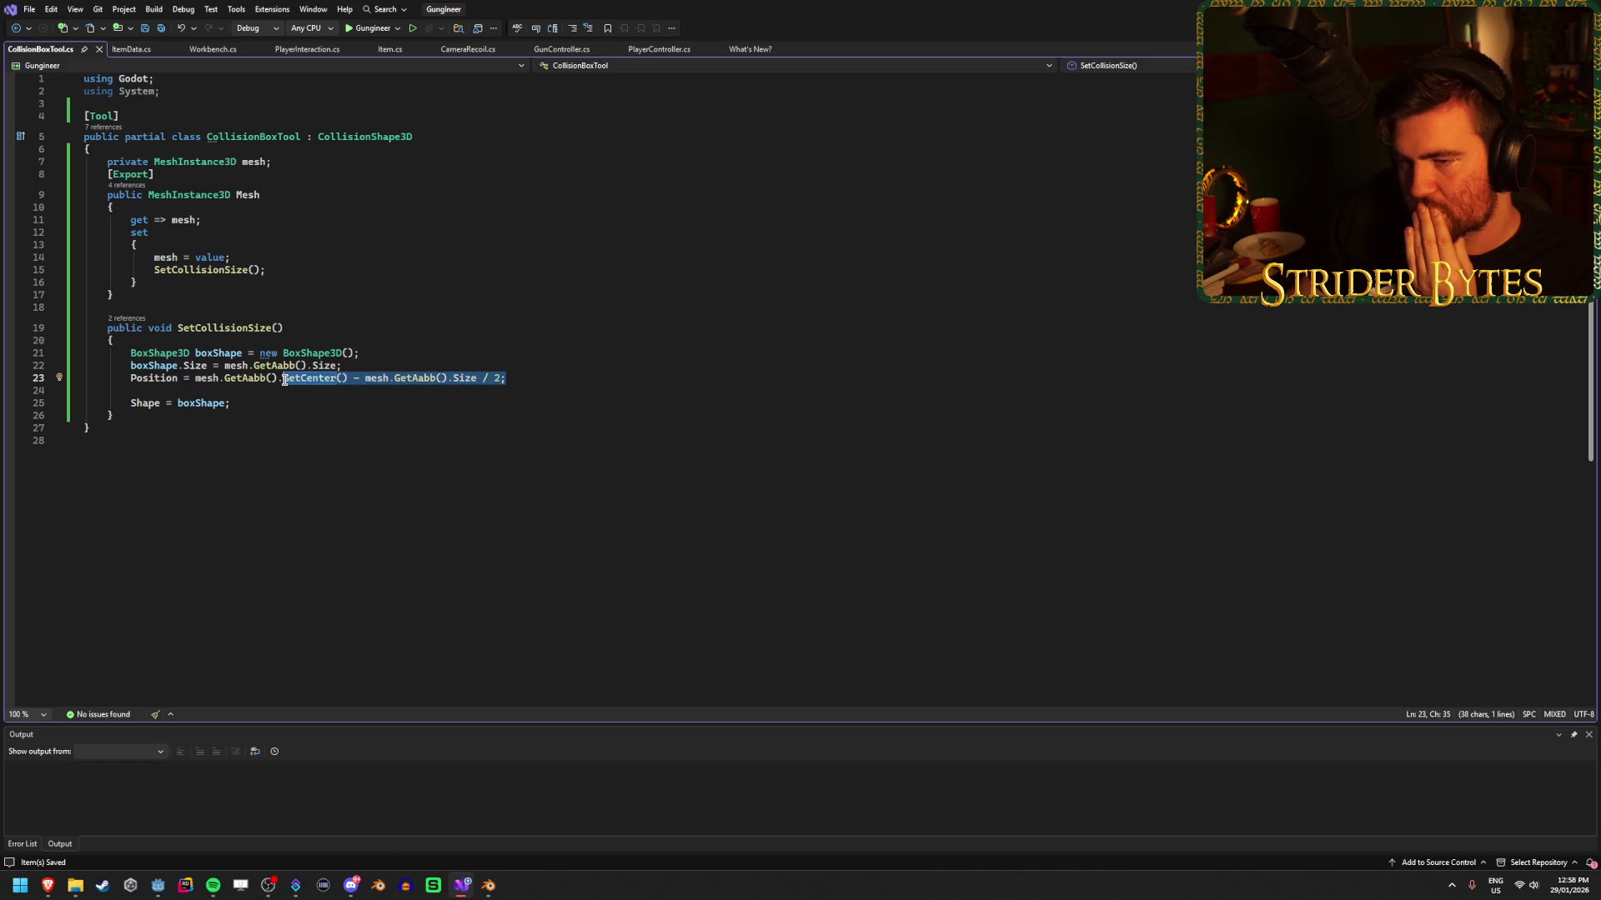
text(Position = mesh.GetAabb().Posit)
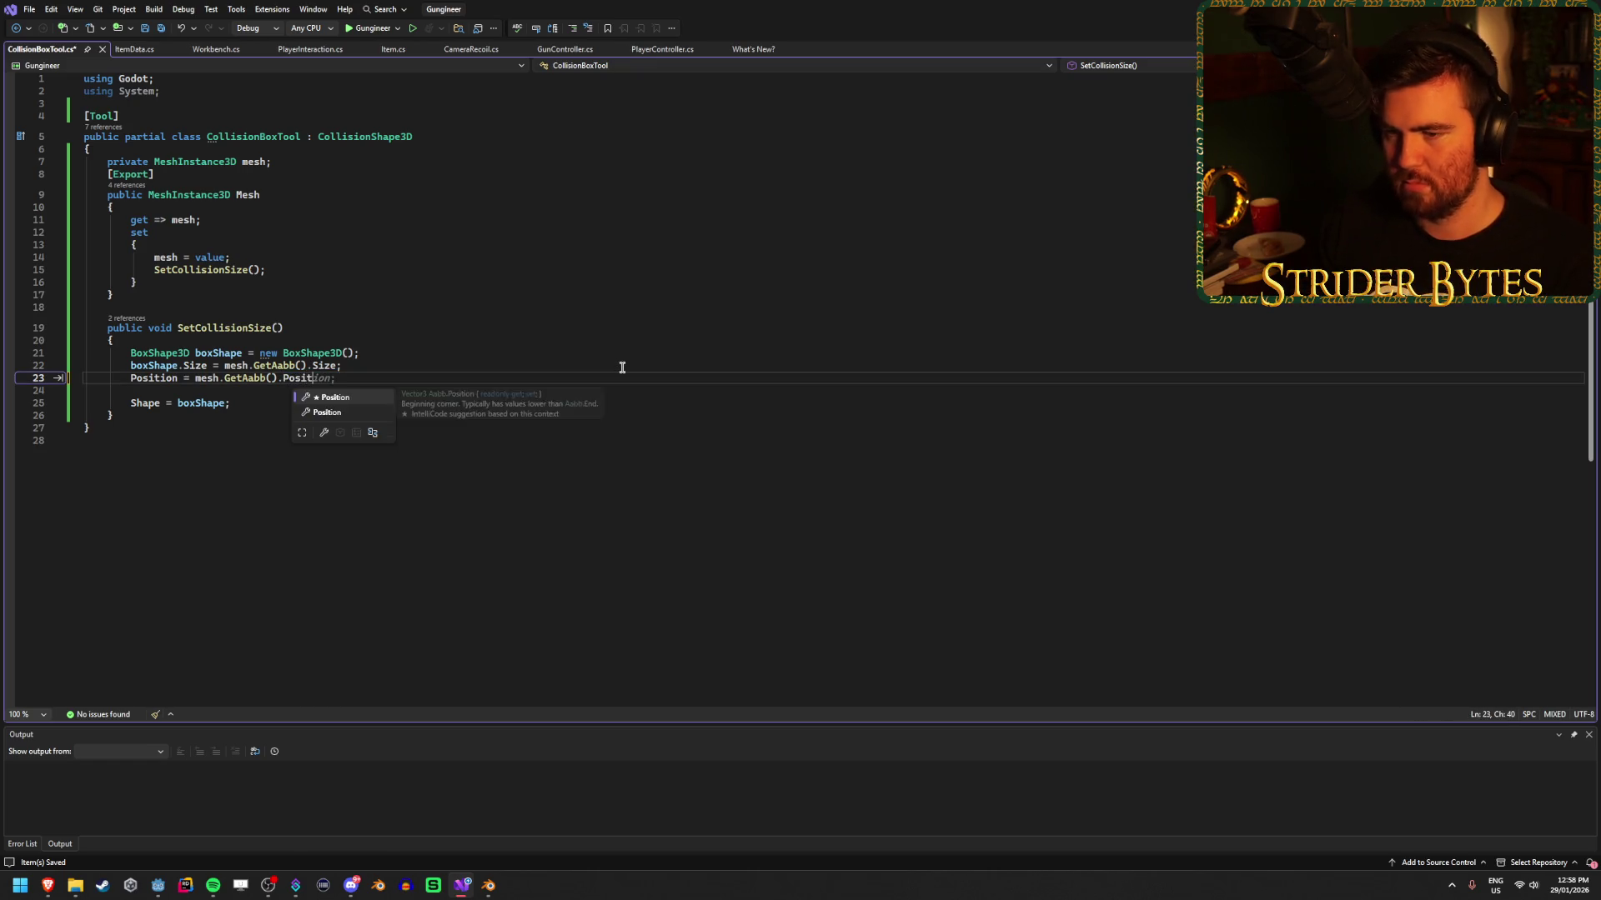
key(ctrl+z)
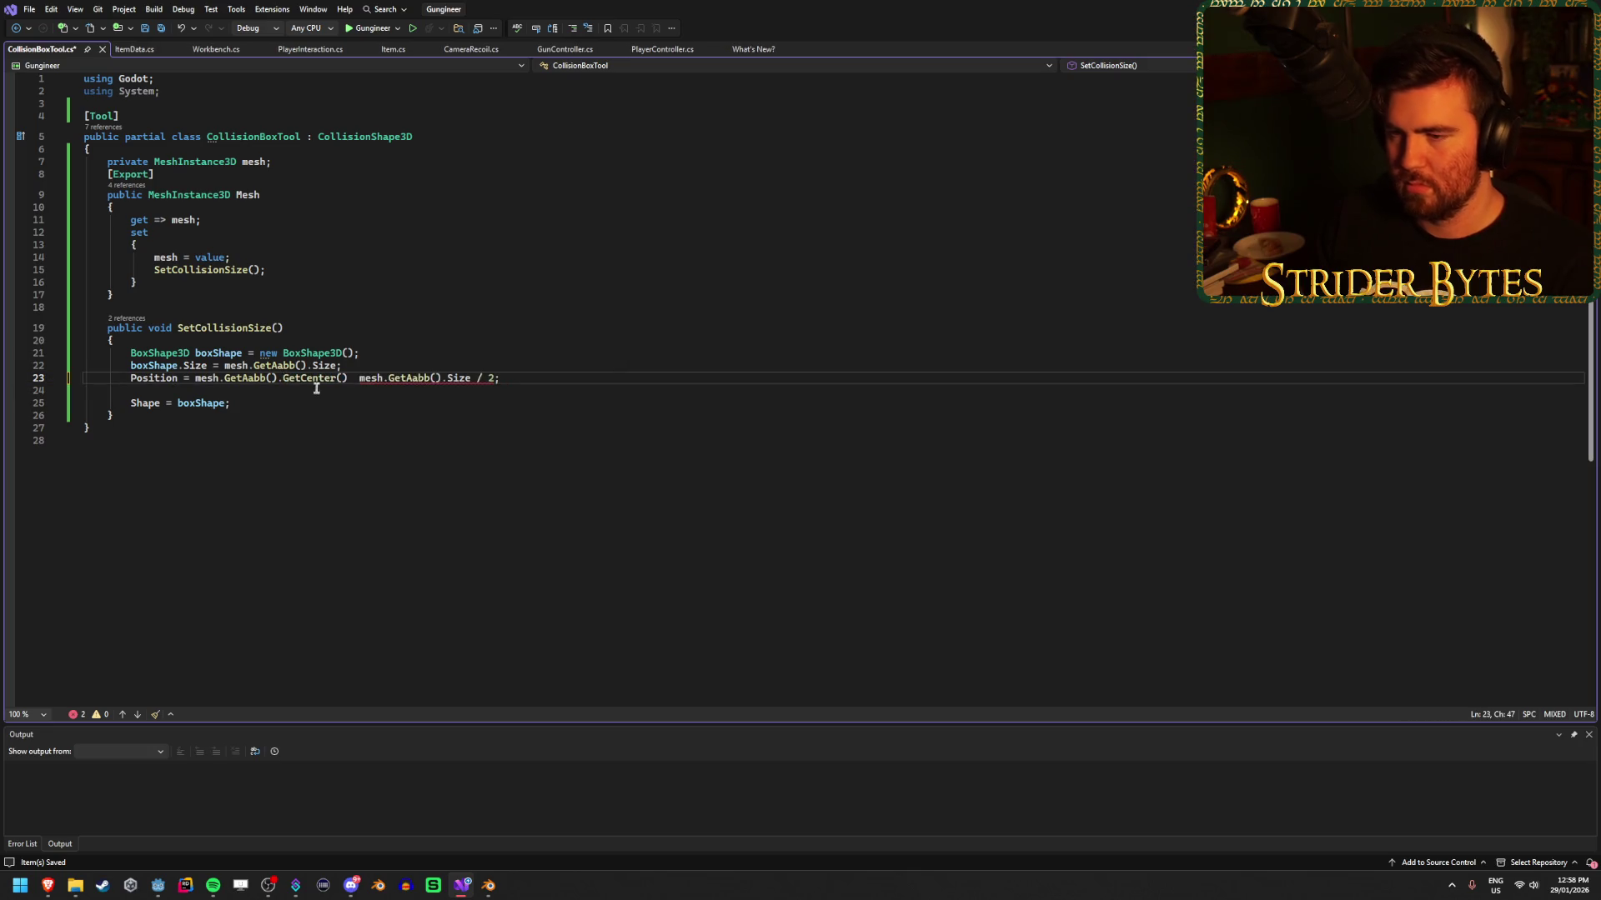
text(-)
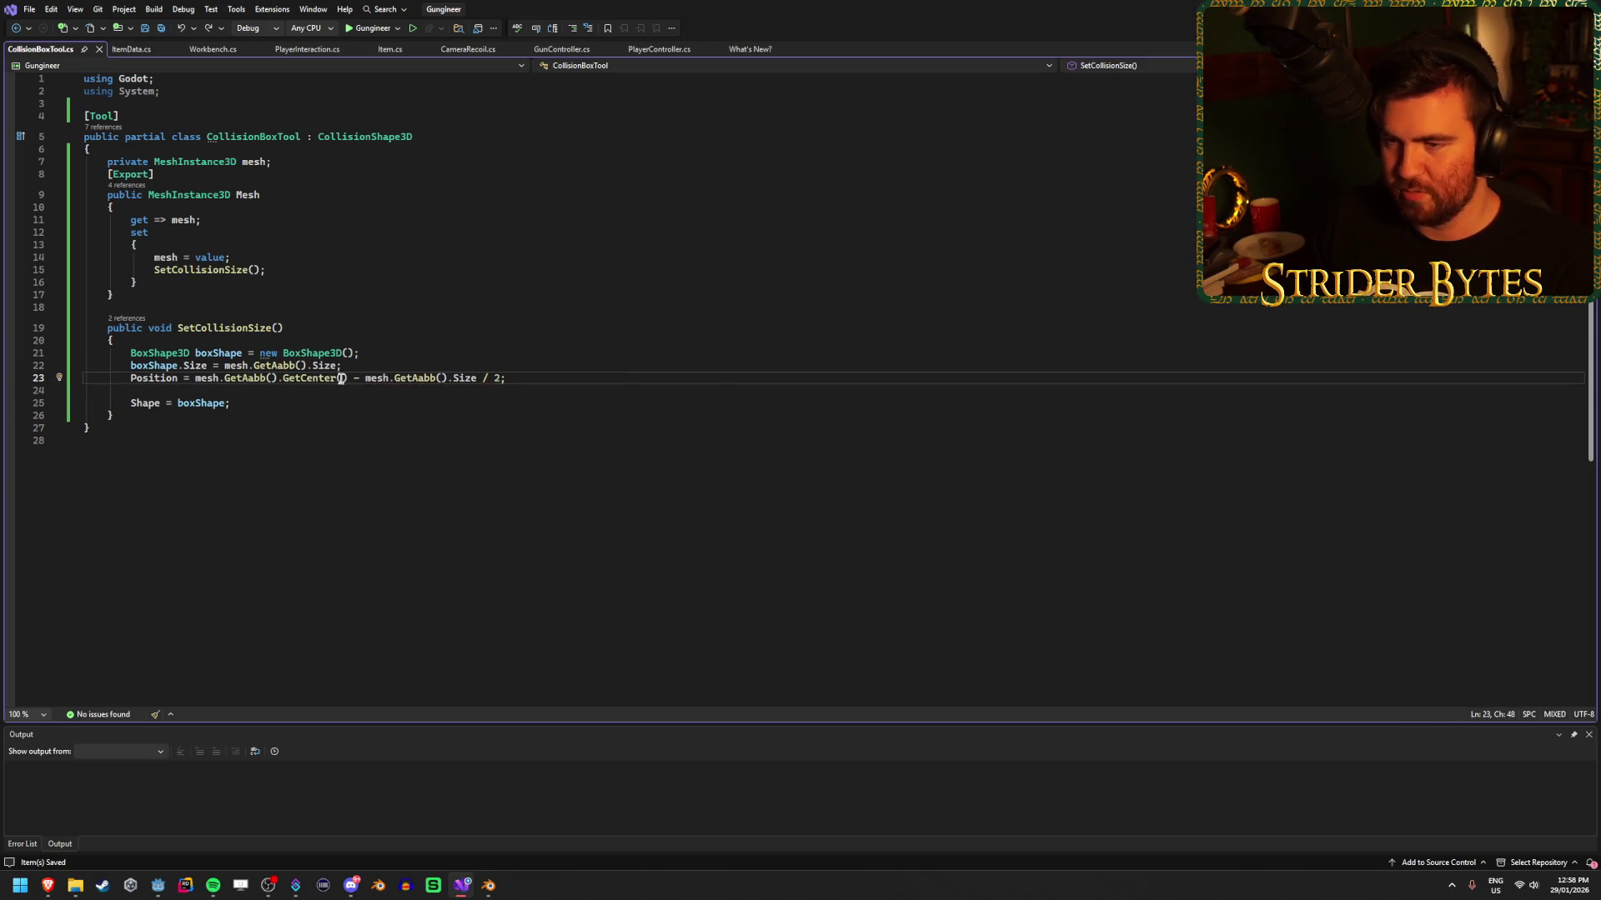
double_click(283, 378)
text(Posit)
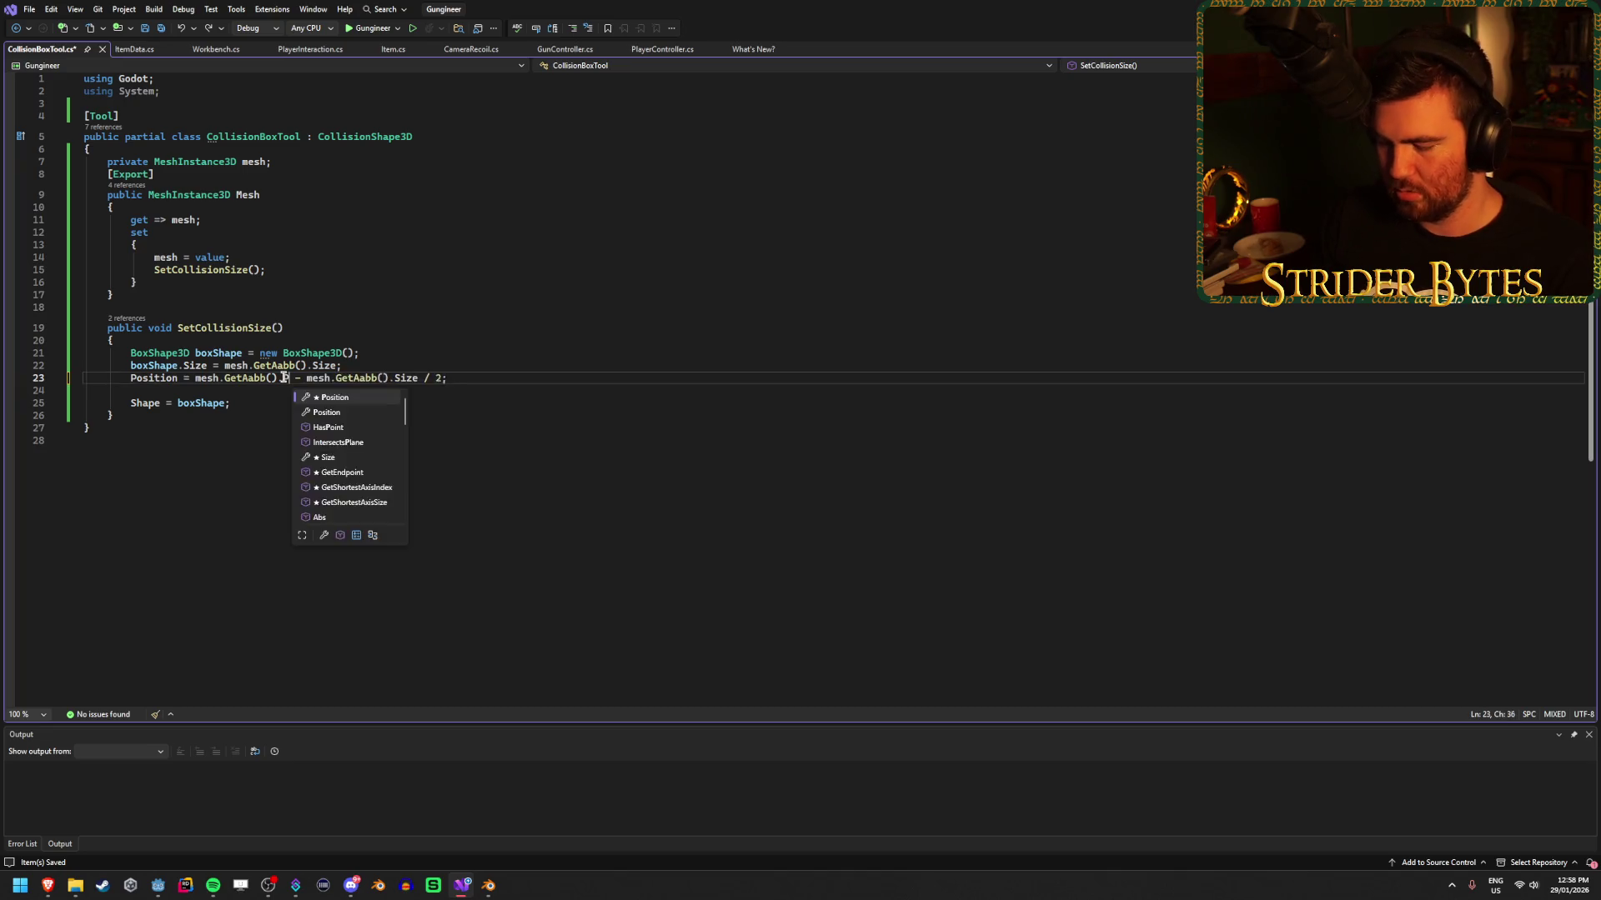
key(Tab)
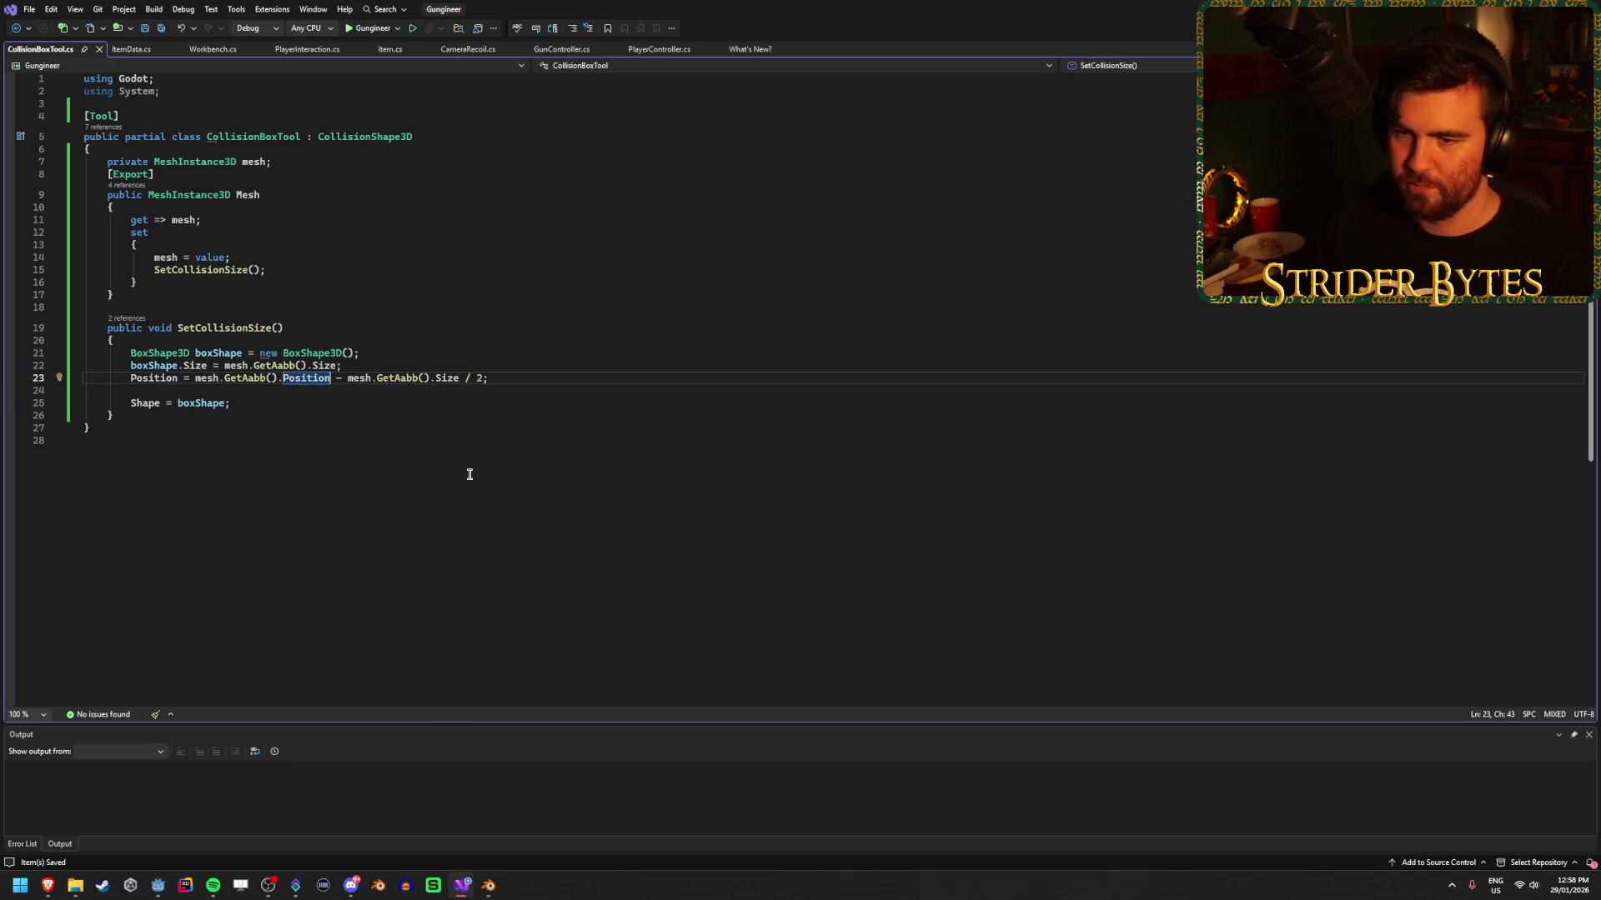
key(alt+Tab)
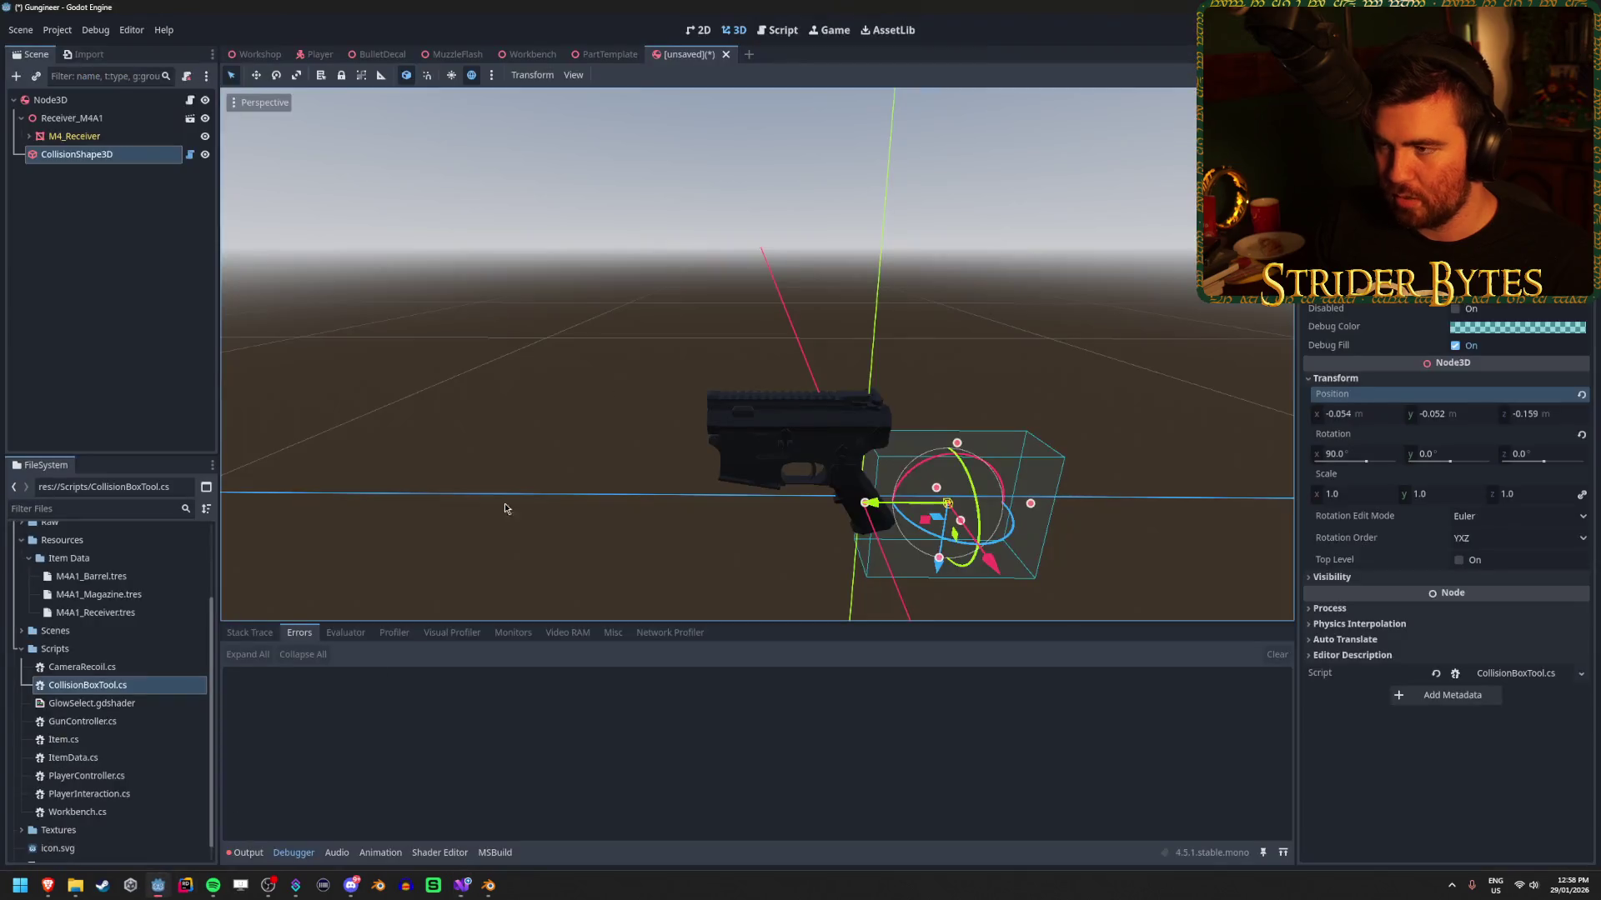
Rebuild the project with Alt+B and orbit to view the gun end-on.
key(alt+b)
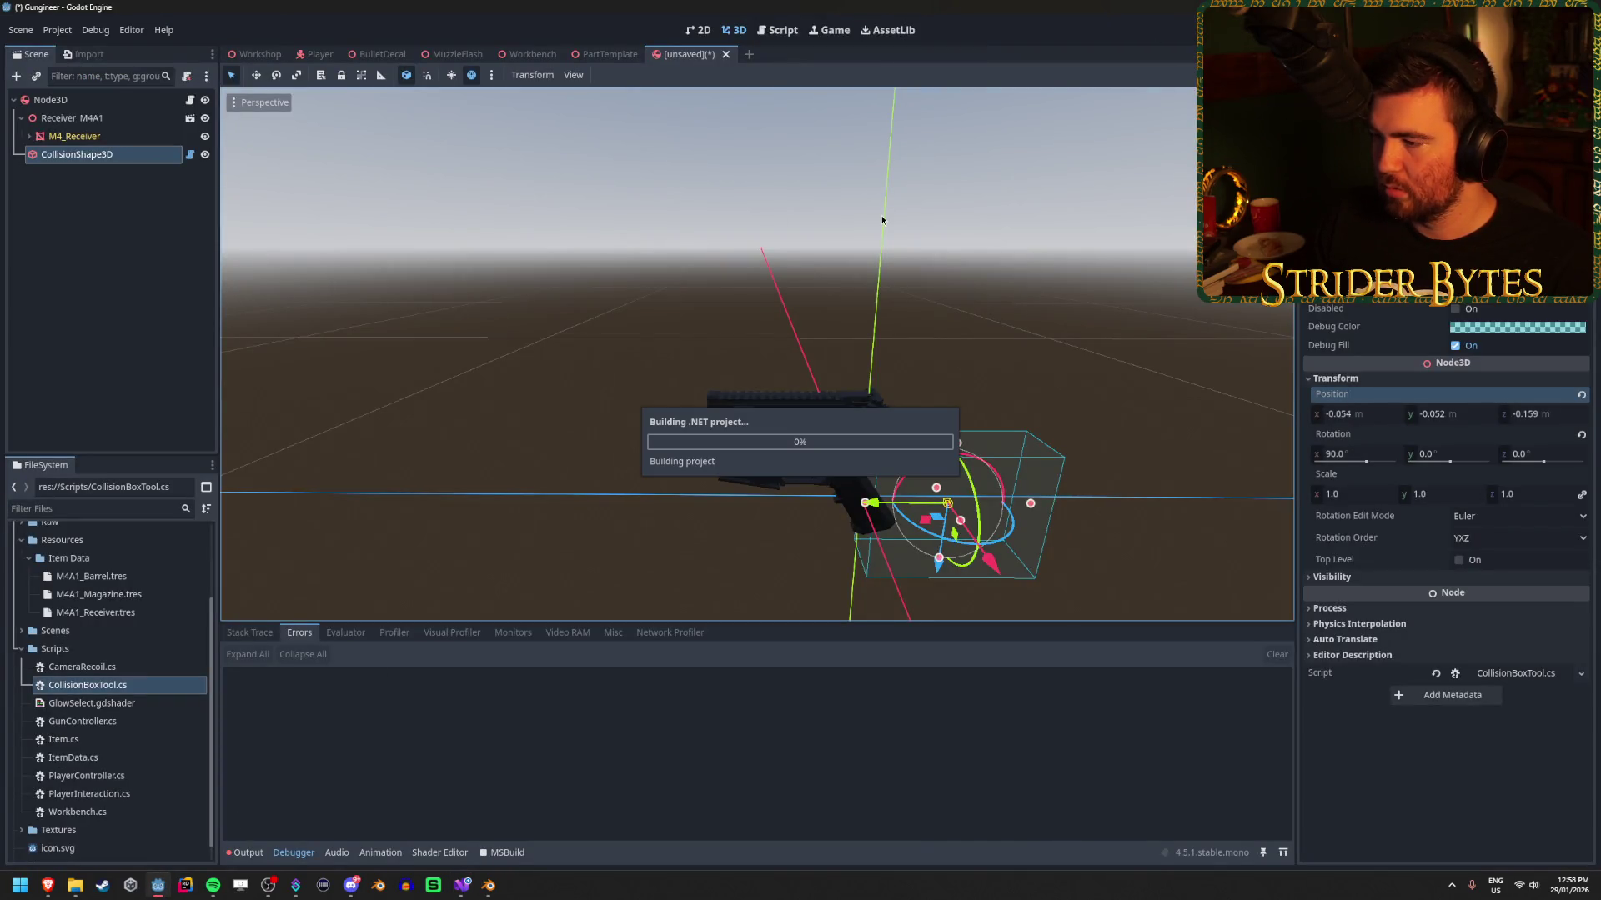
mouse_move(882, 220)
mouse_down()
mouse_move(741, 226)
mouse_move(528, 664)
mouse_up()
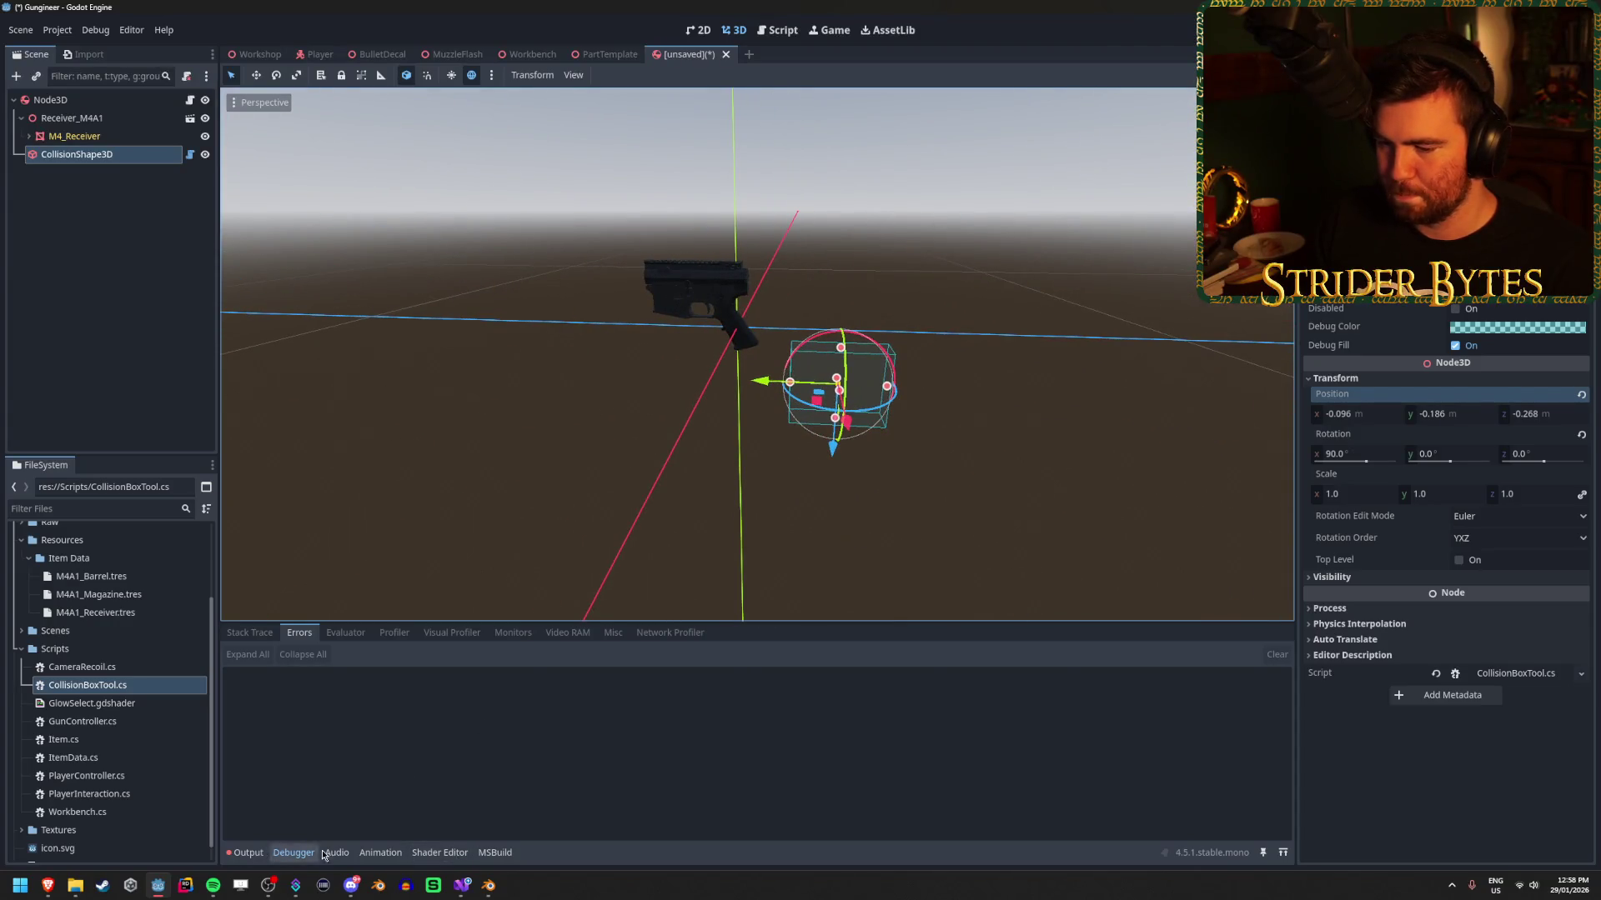
mouse_move(388, 873)
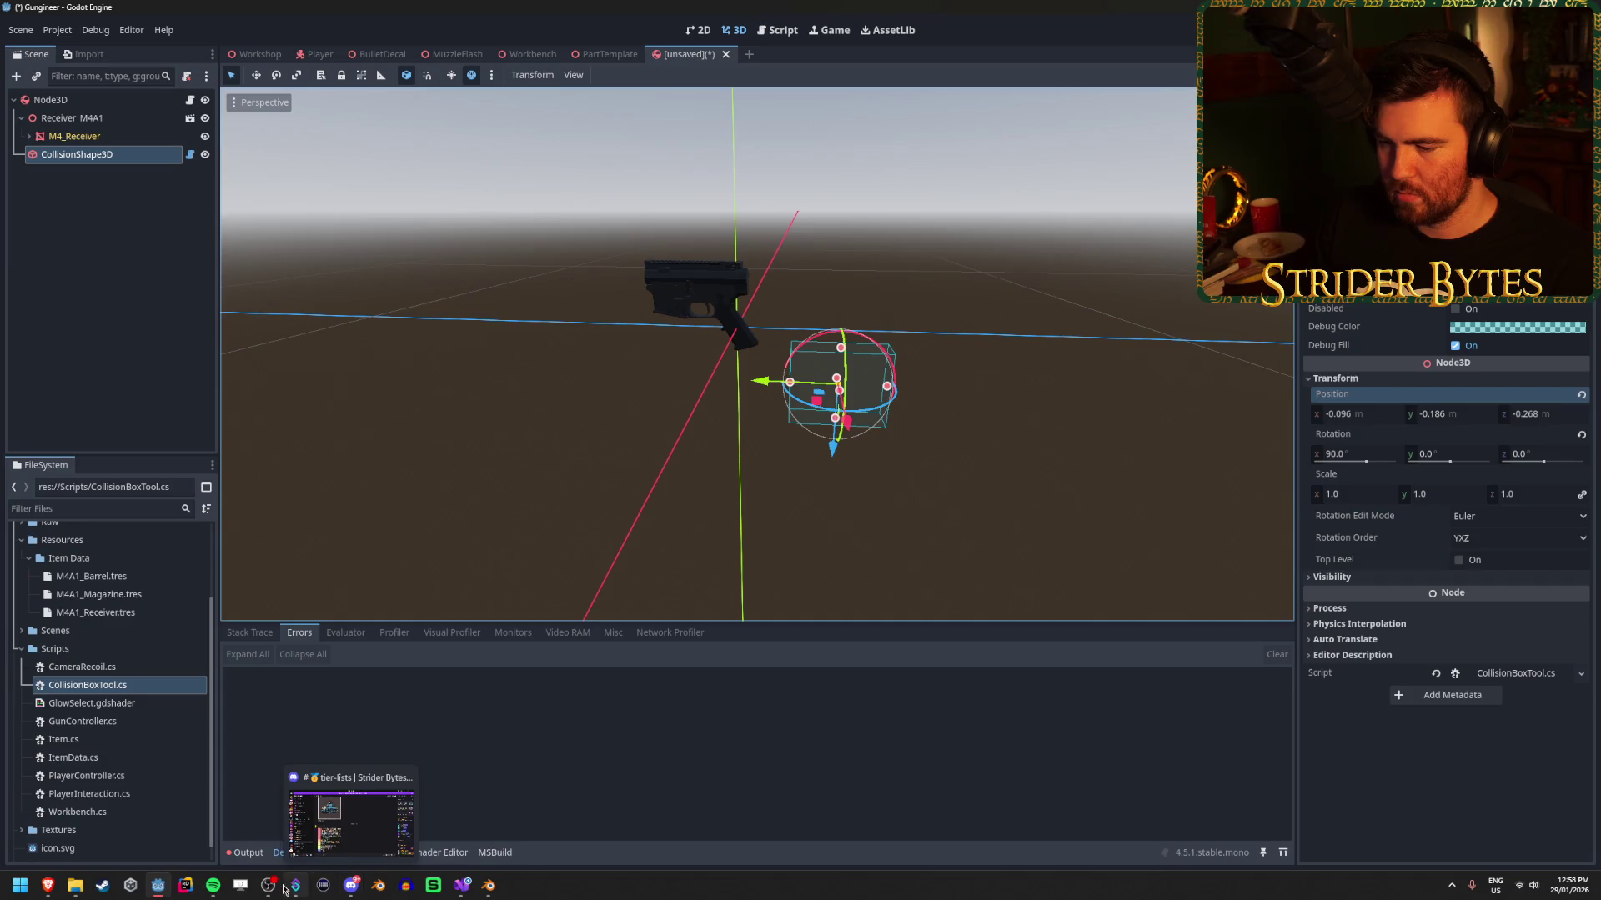
Change the minus on line 23 back to + and save the script.
click(461, 886)
click(340, 379)
key(BackSpace)
text(+)
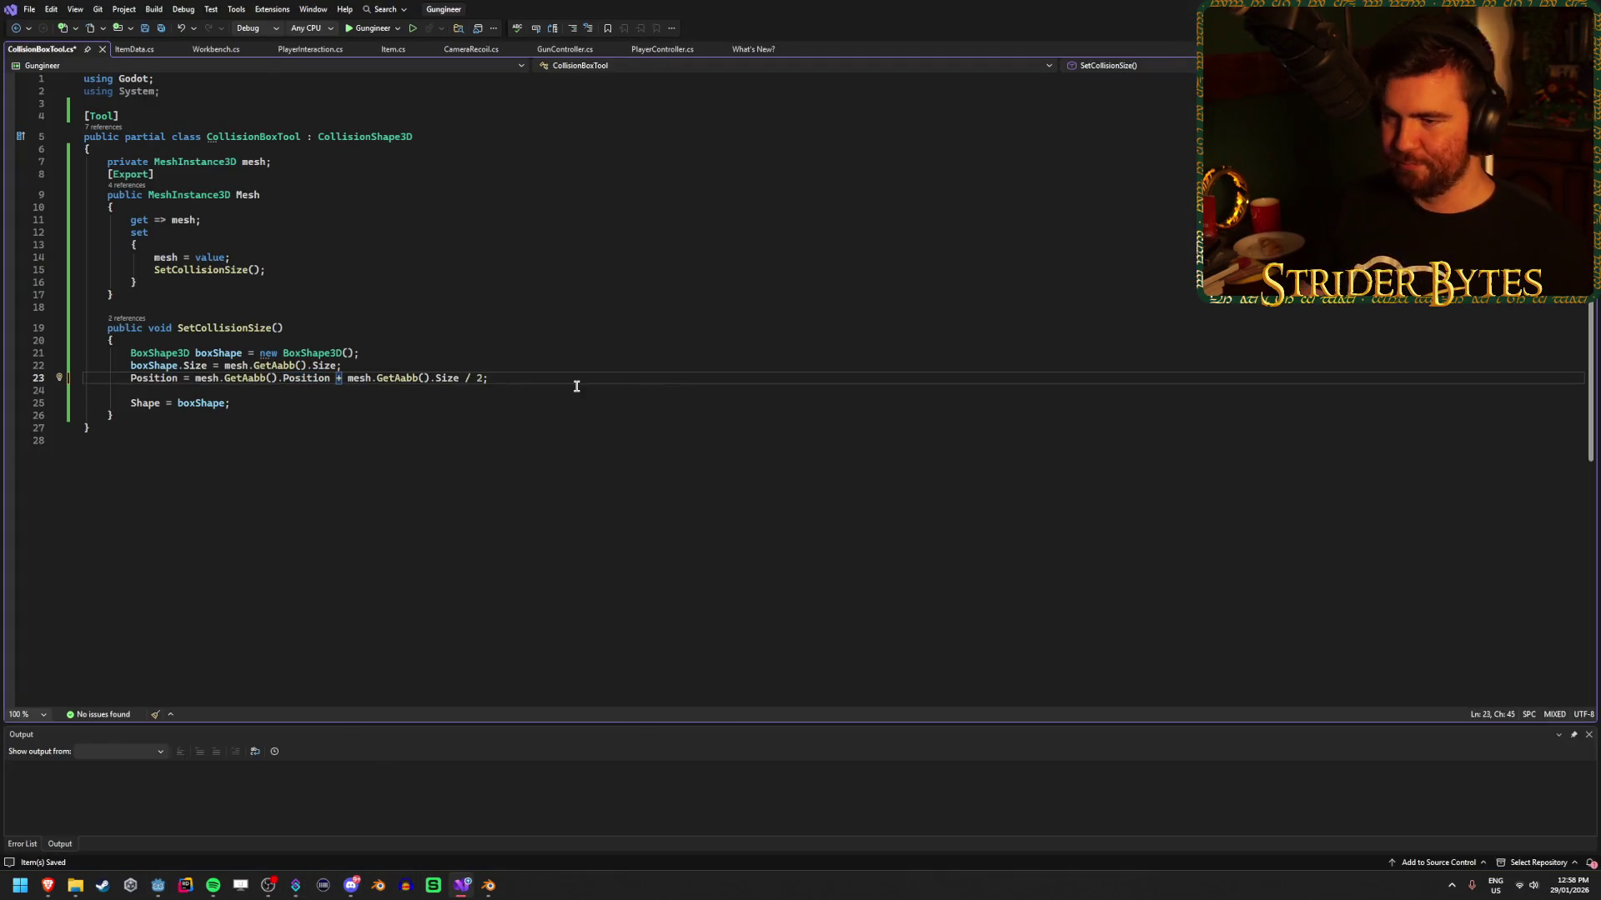
key(ctrl+s)
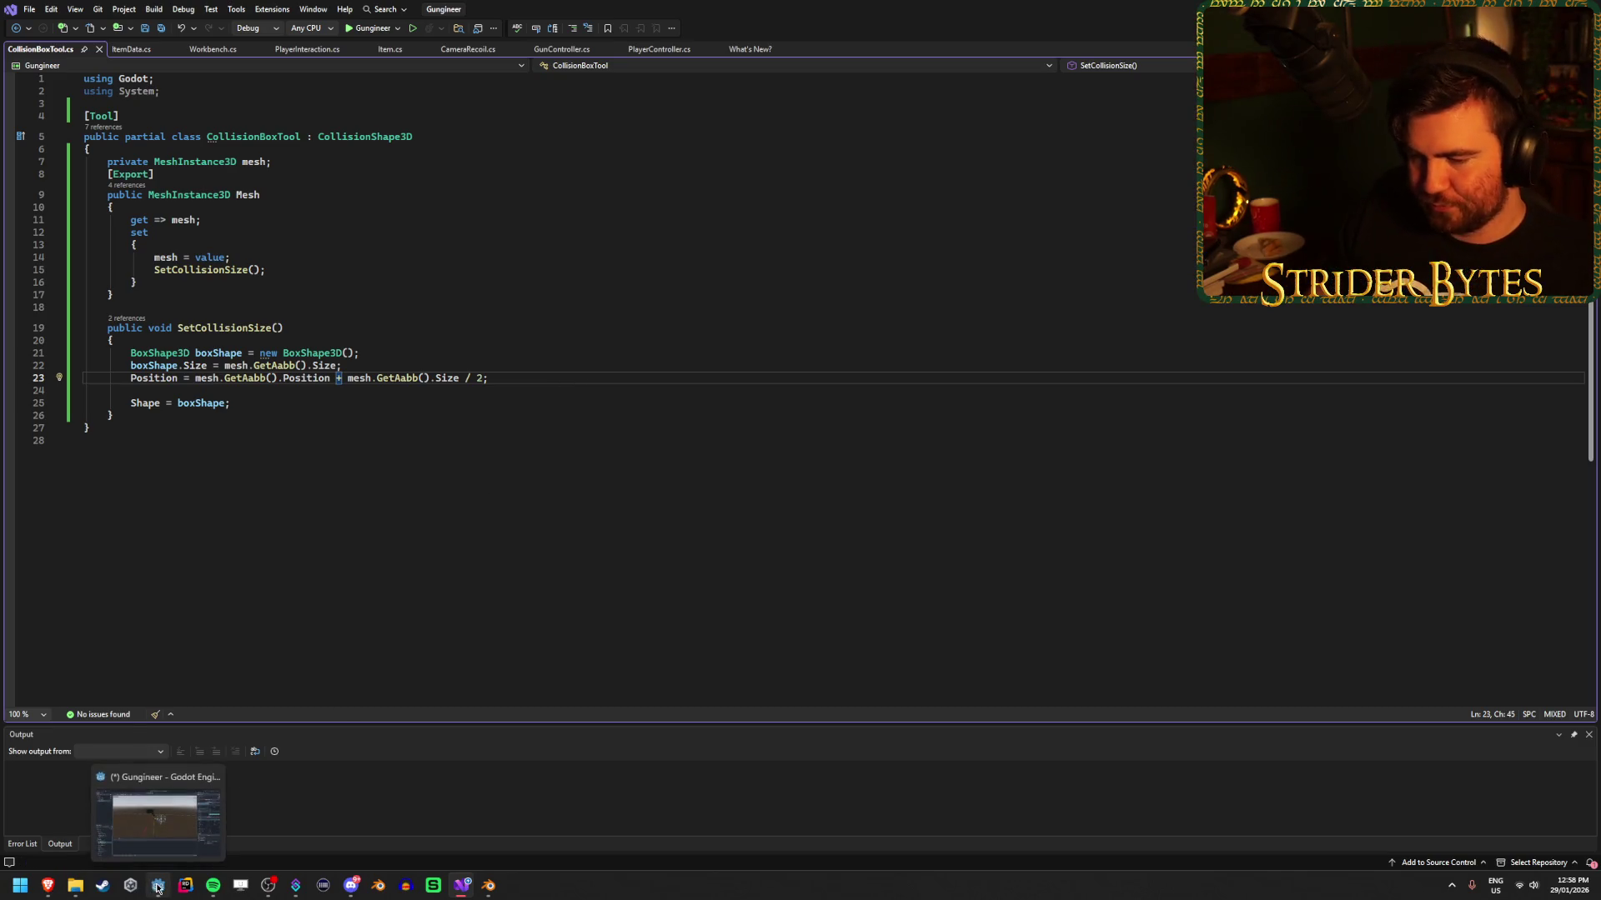
Check the rebuilt box in Godot, then remove the ' / 2' divisor and save.
click(157, 887)
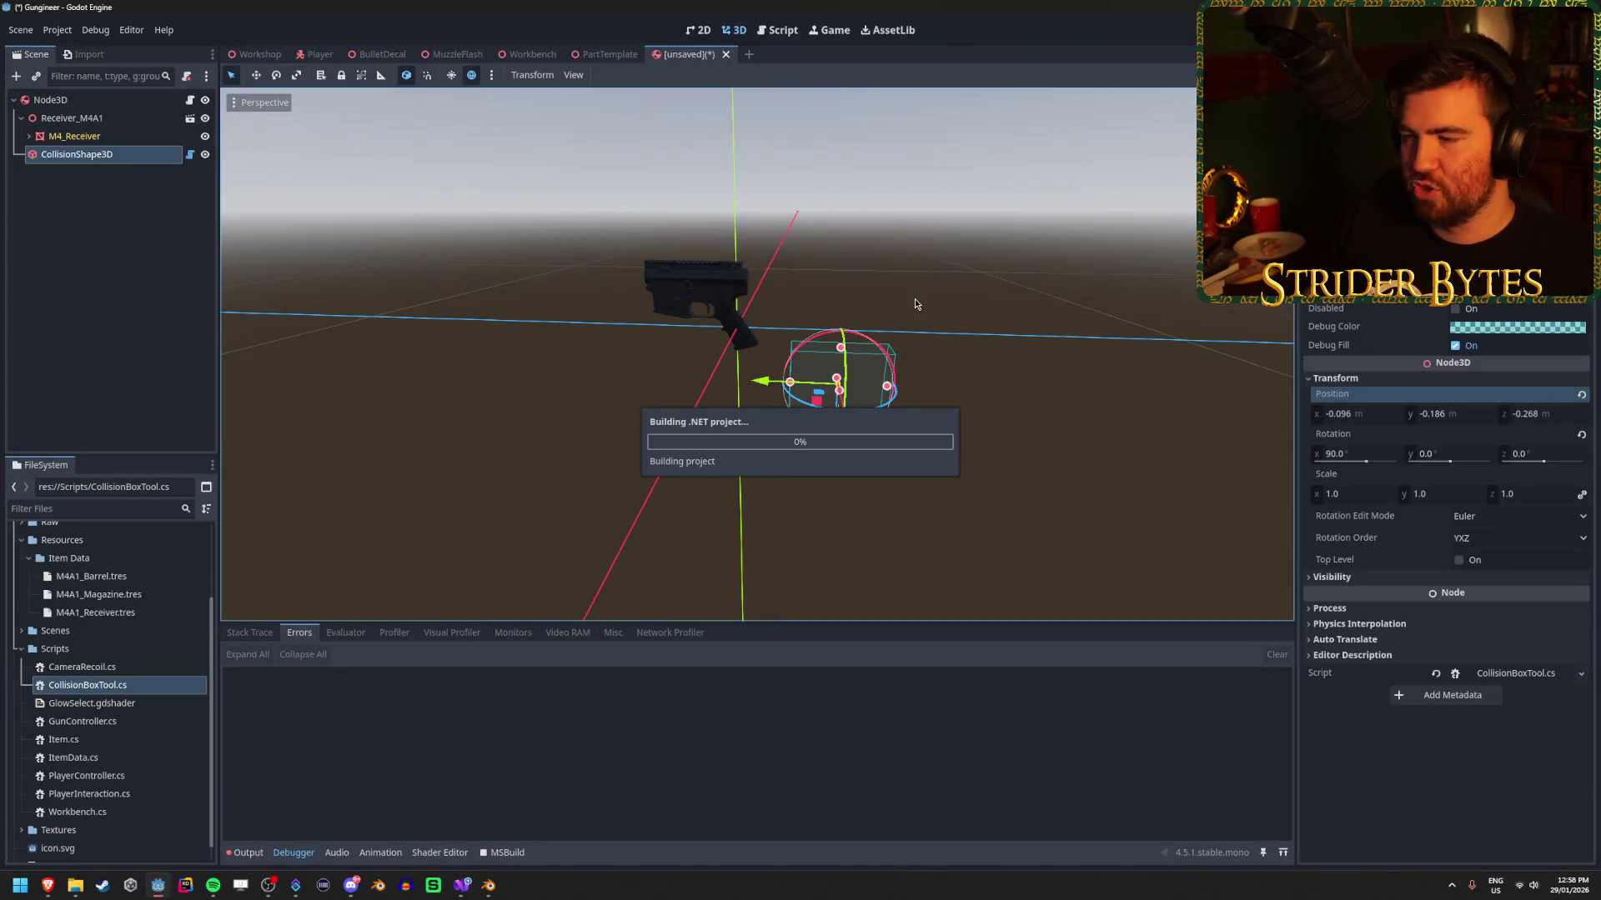
mouse_move(914, 298)
mouse_down()
mouse_move(834, 325)
mouse_move(843, 475)
mouse_move(901, 434)
mouse_move(892, 401)
mouse_move(883, 500)
mouse_move(867, 450)
mouse_up()
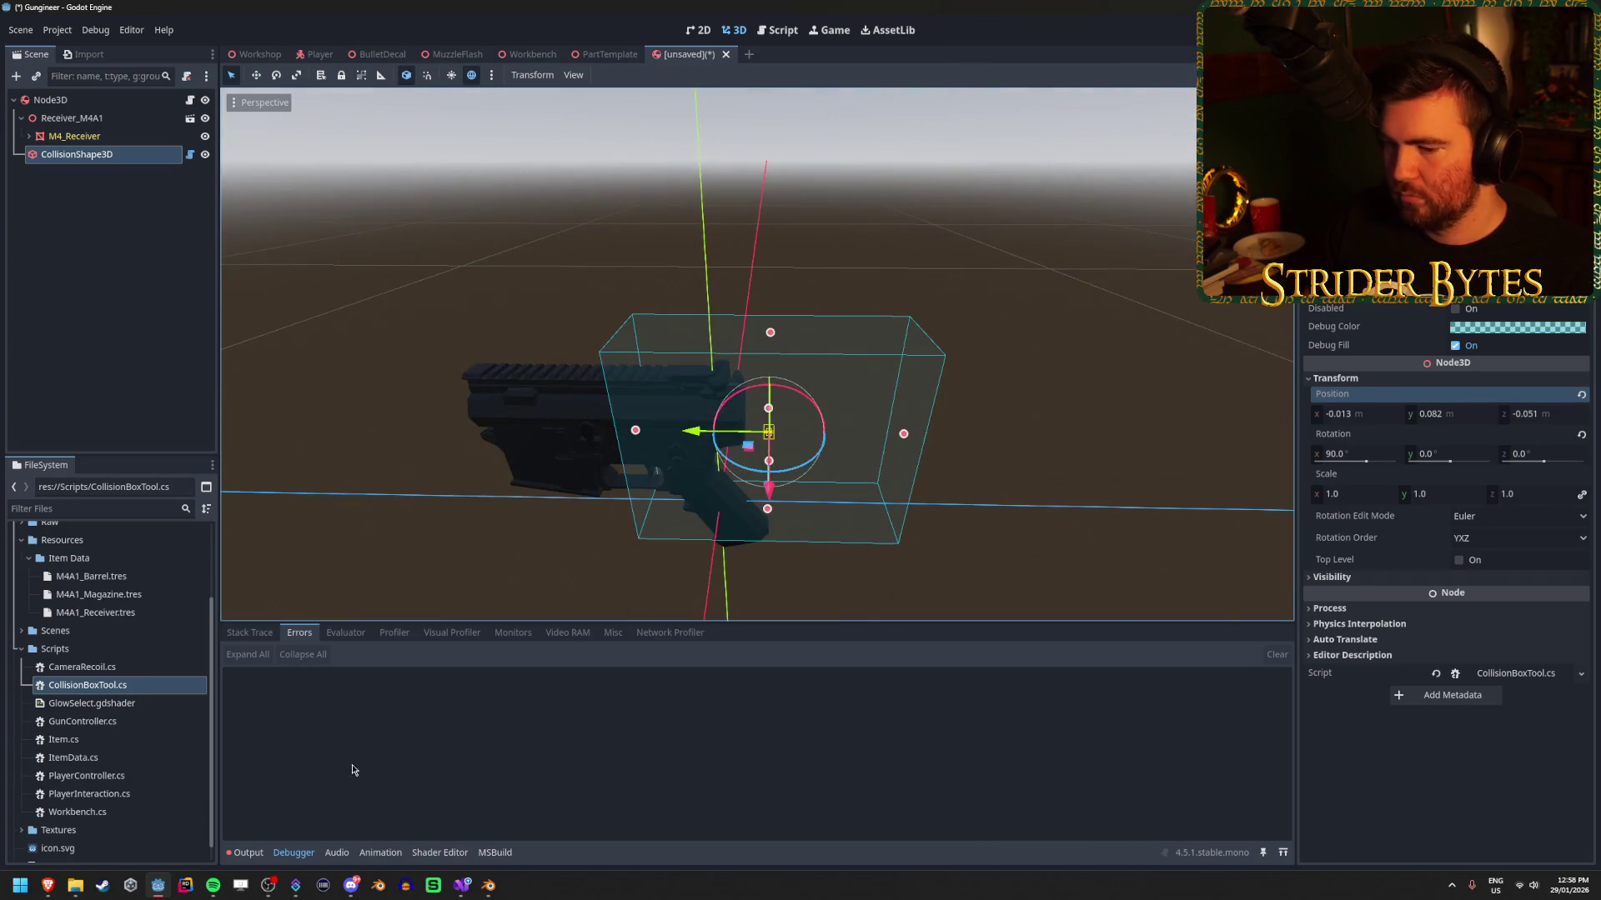
click(461, 885)
key(BackSpace)
key(BackSpace)
key(ctrl+s)
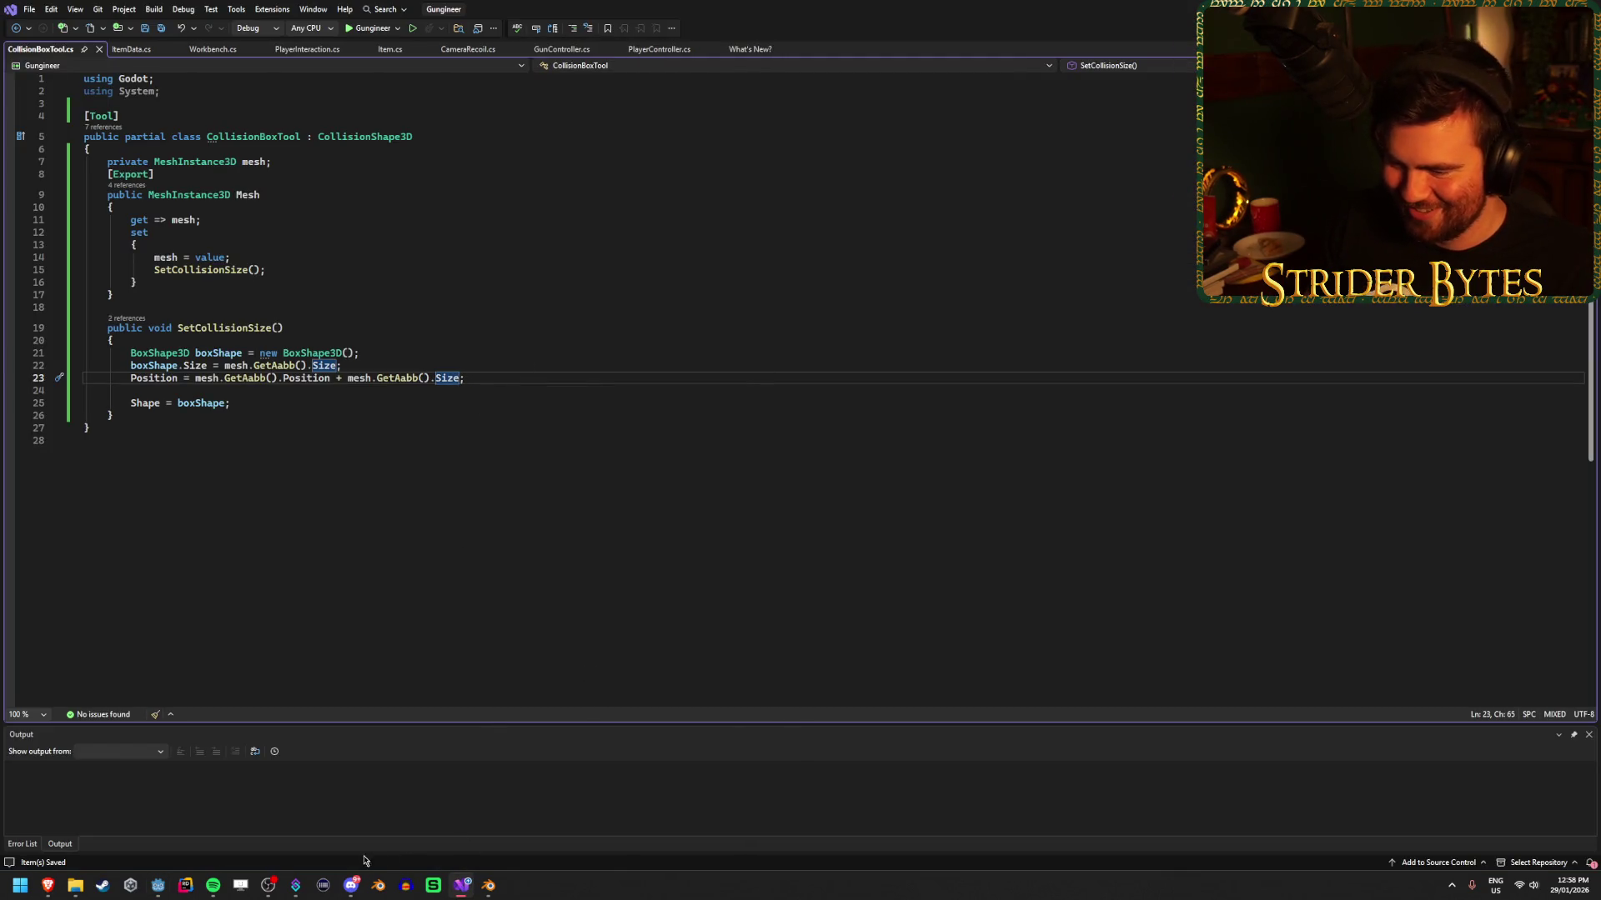
Orbit the Godot viewport to inspect the collision box now above the receiver.
click(152, 893)
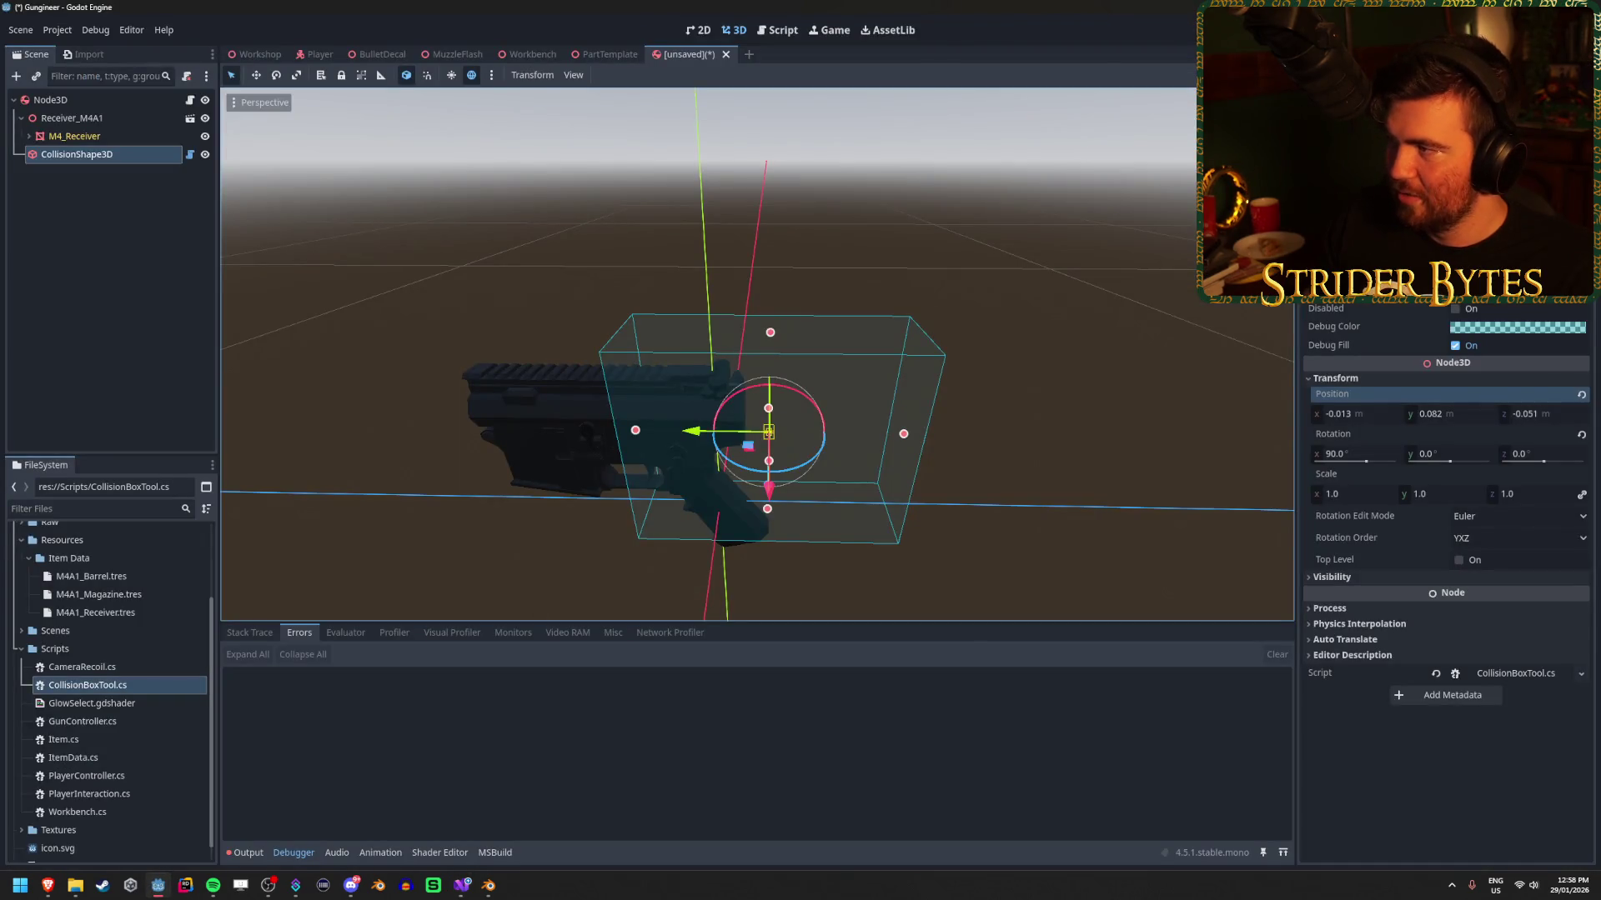
mouse_move(1058, 273)
mouse_down()
mouse_move(1000, 234)
mouse_move(904, 223)
mouse_move(858, 267)
mouse_move(850, 250)
mouse_move(833, 266)
mouse_move(1059, 274)
mouse_up()
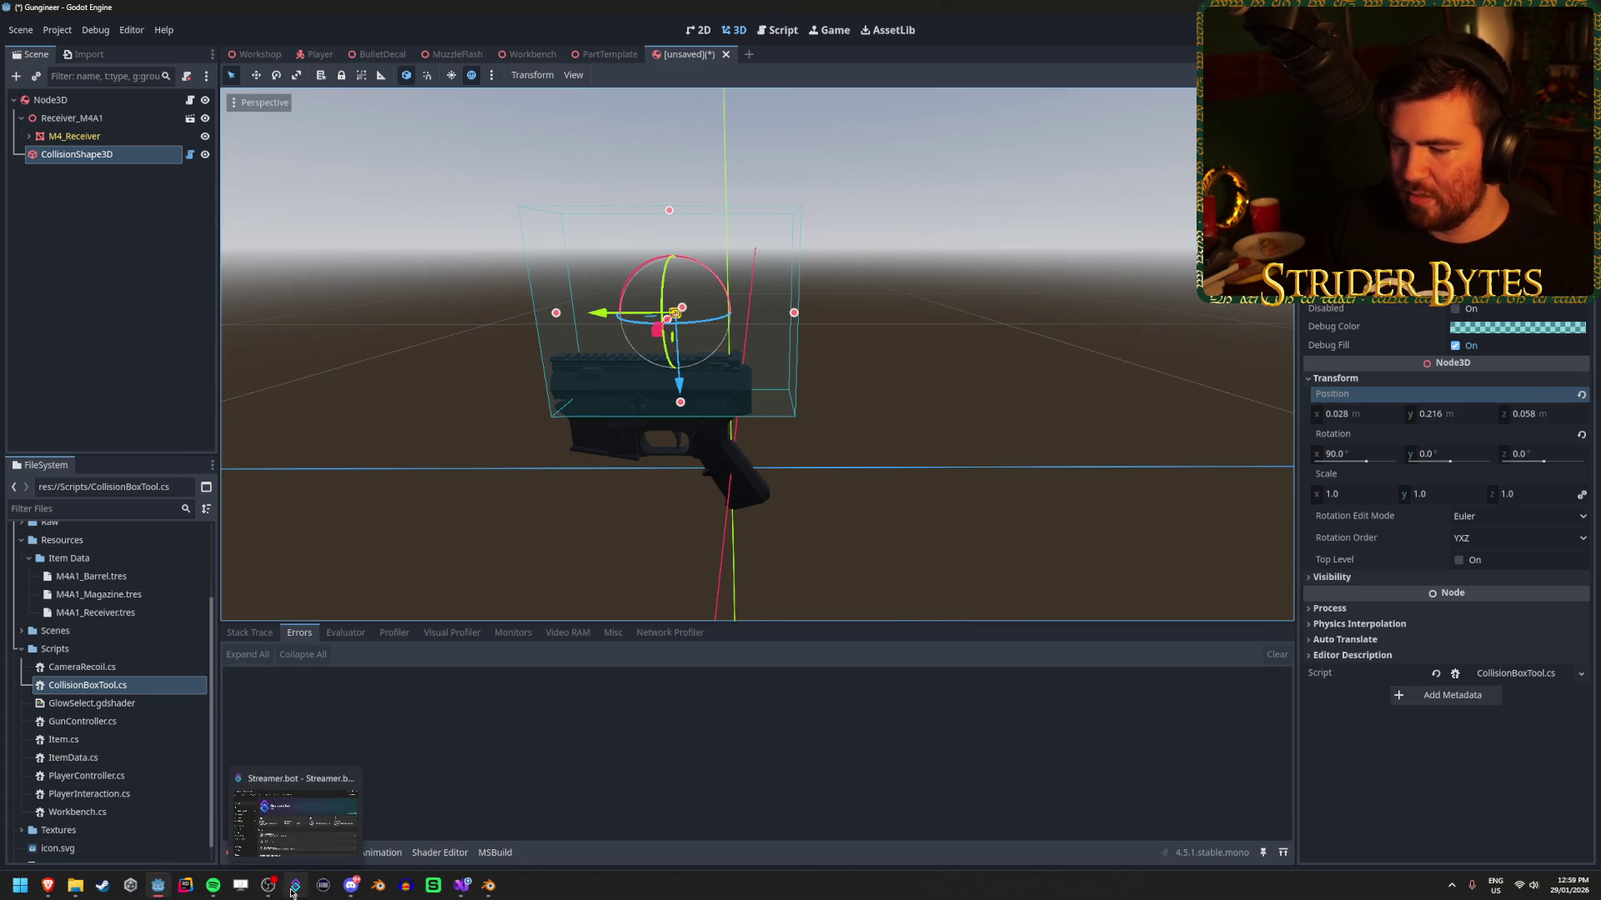
click(458, 887)
Change Position to GlobalPosition on line 23, save, and rebuild in Godot.
click(497, 382)
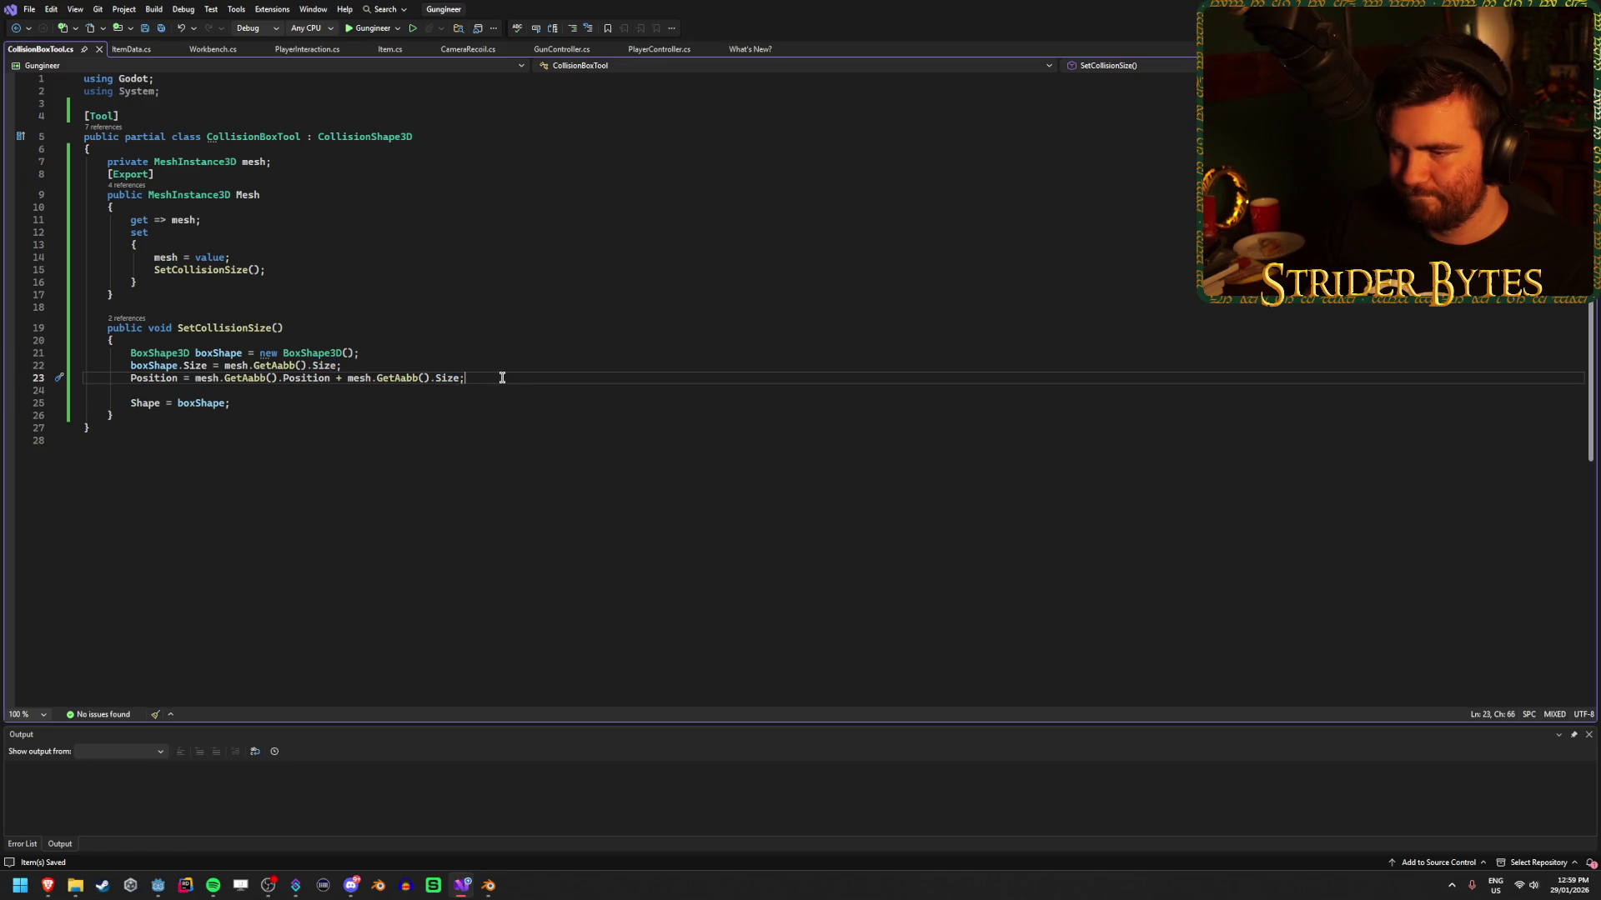
drag(507, 378, 194, 379)
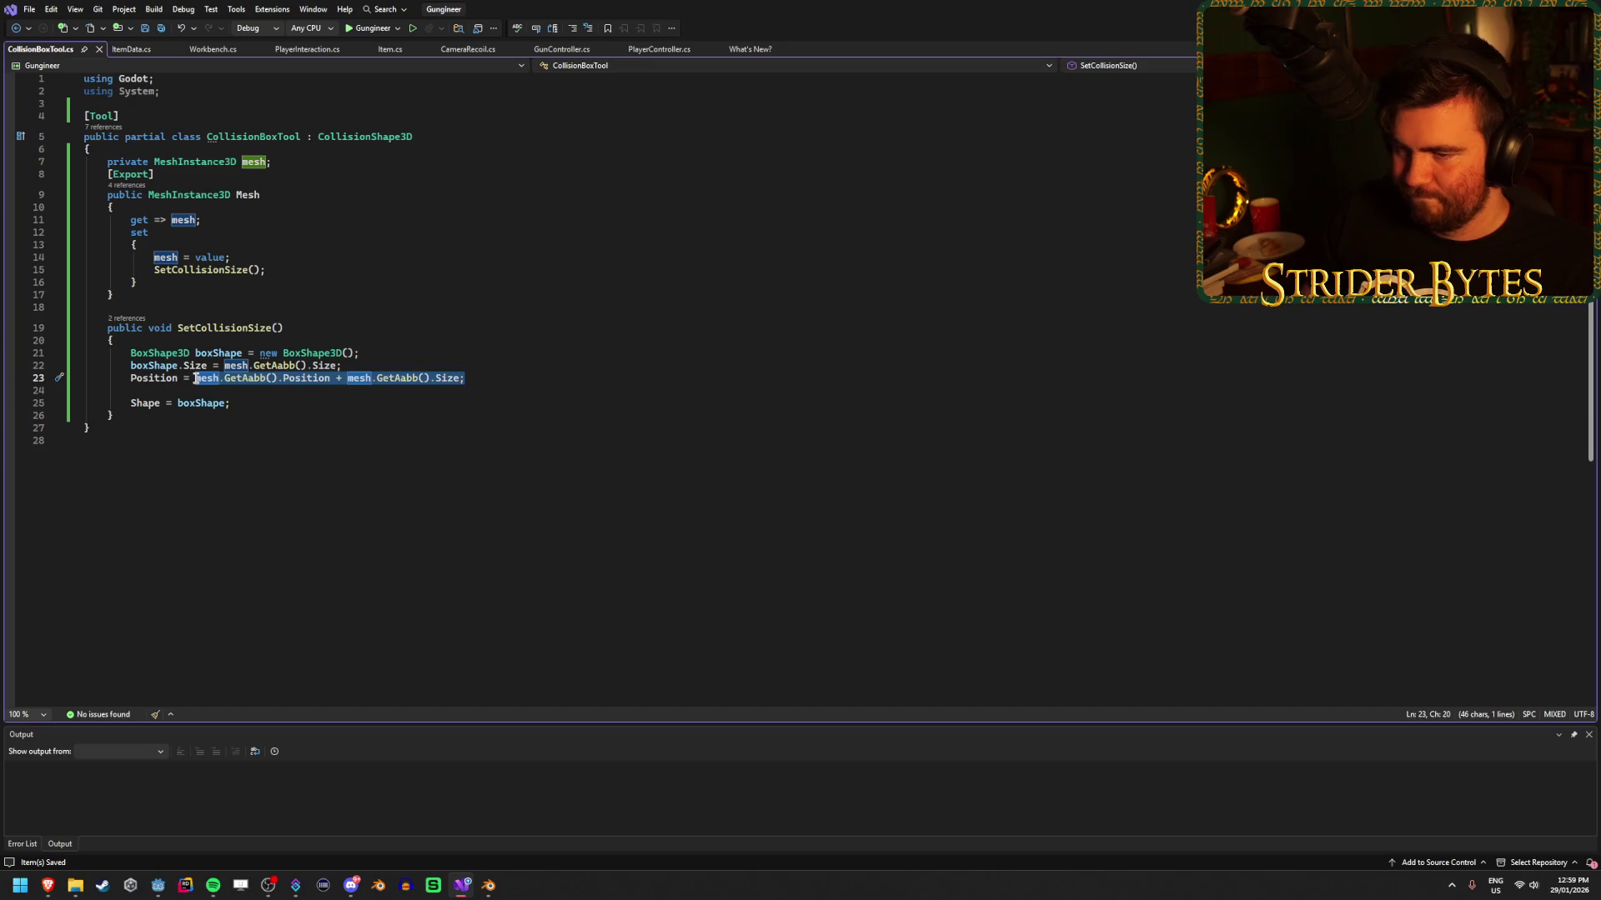
click(283, 377)
text(Glob)
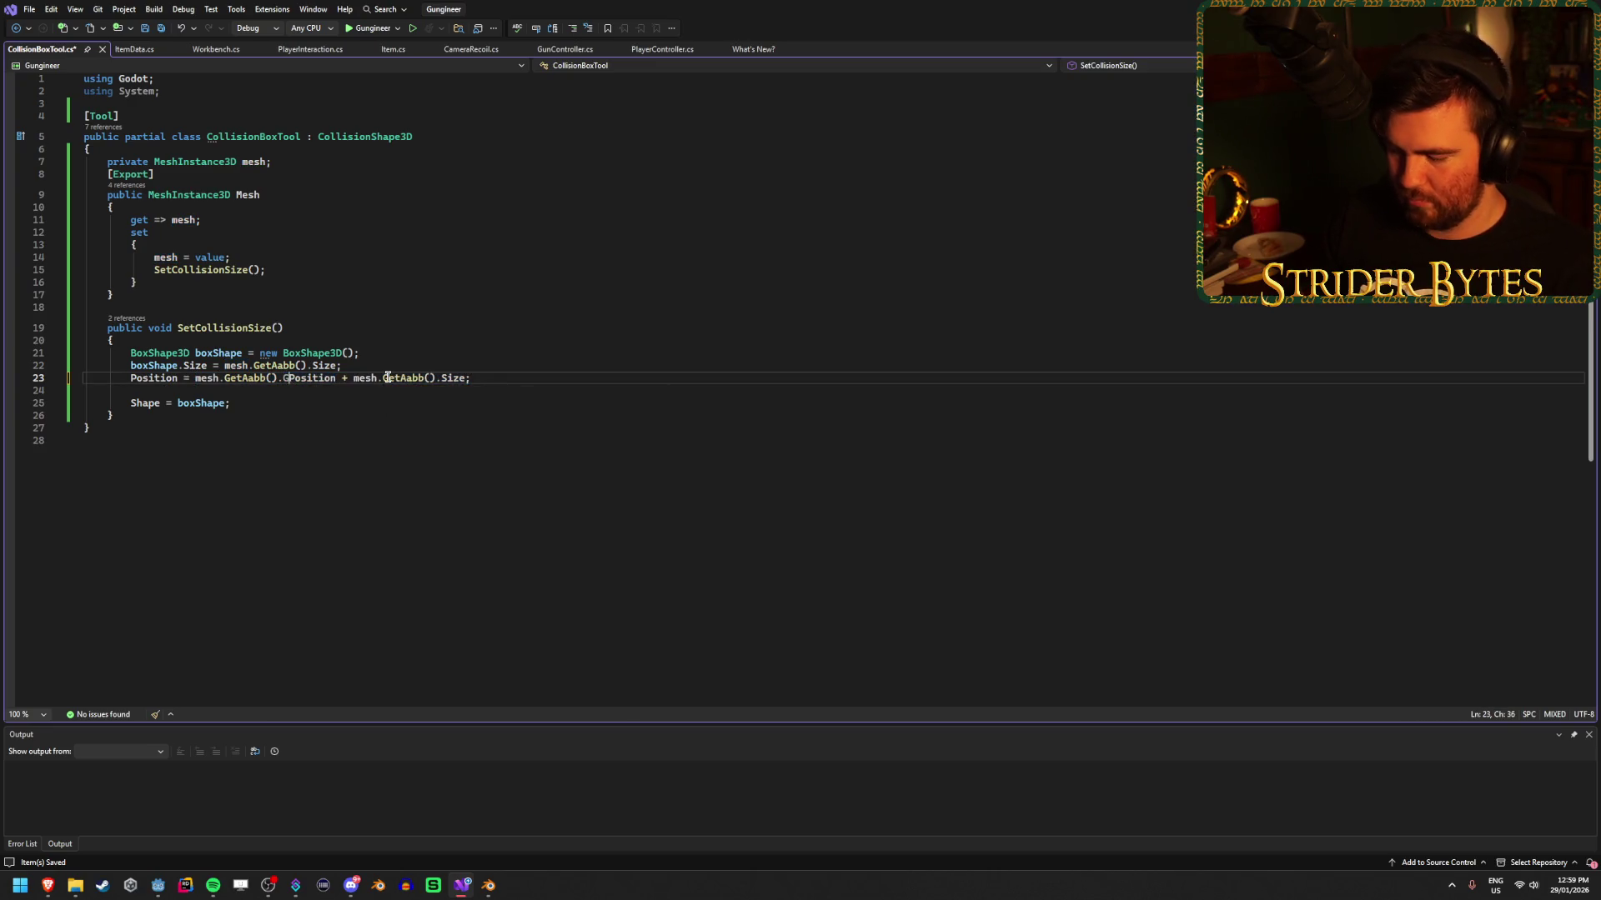
text(al)
key(ctrl+s)
click(158, 885)
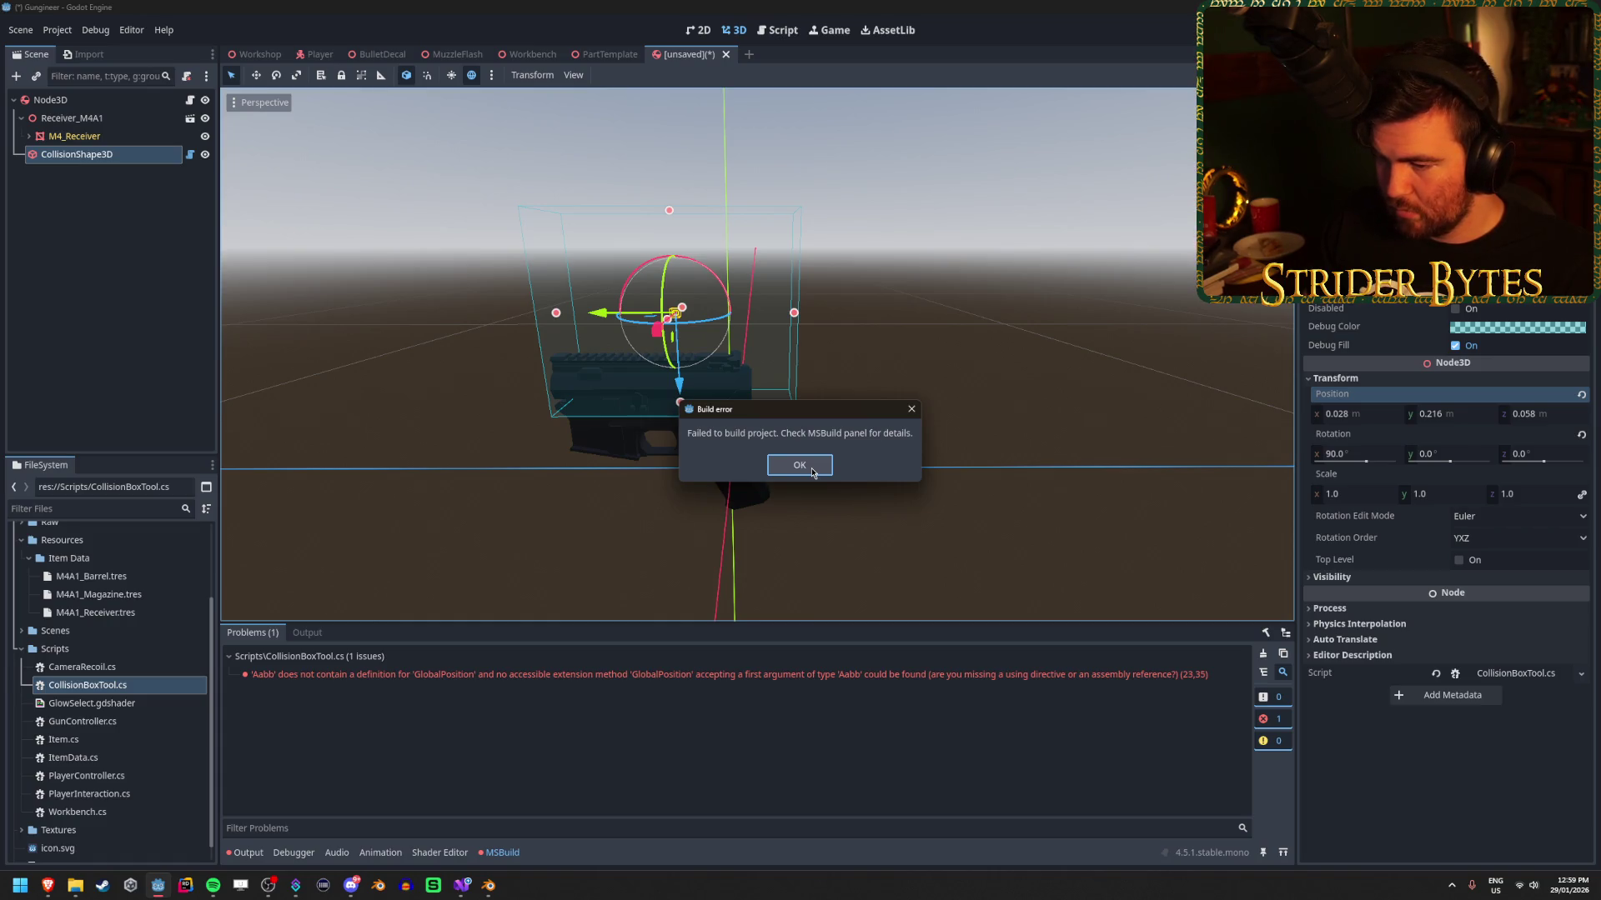
Dismiss the GlobalPosition build error, revert line 23 to Position, and save.
click(813, 473)
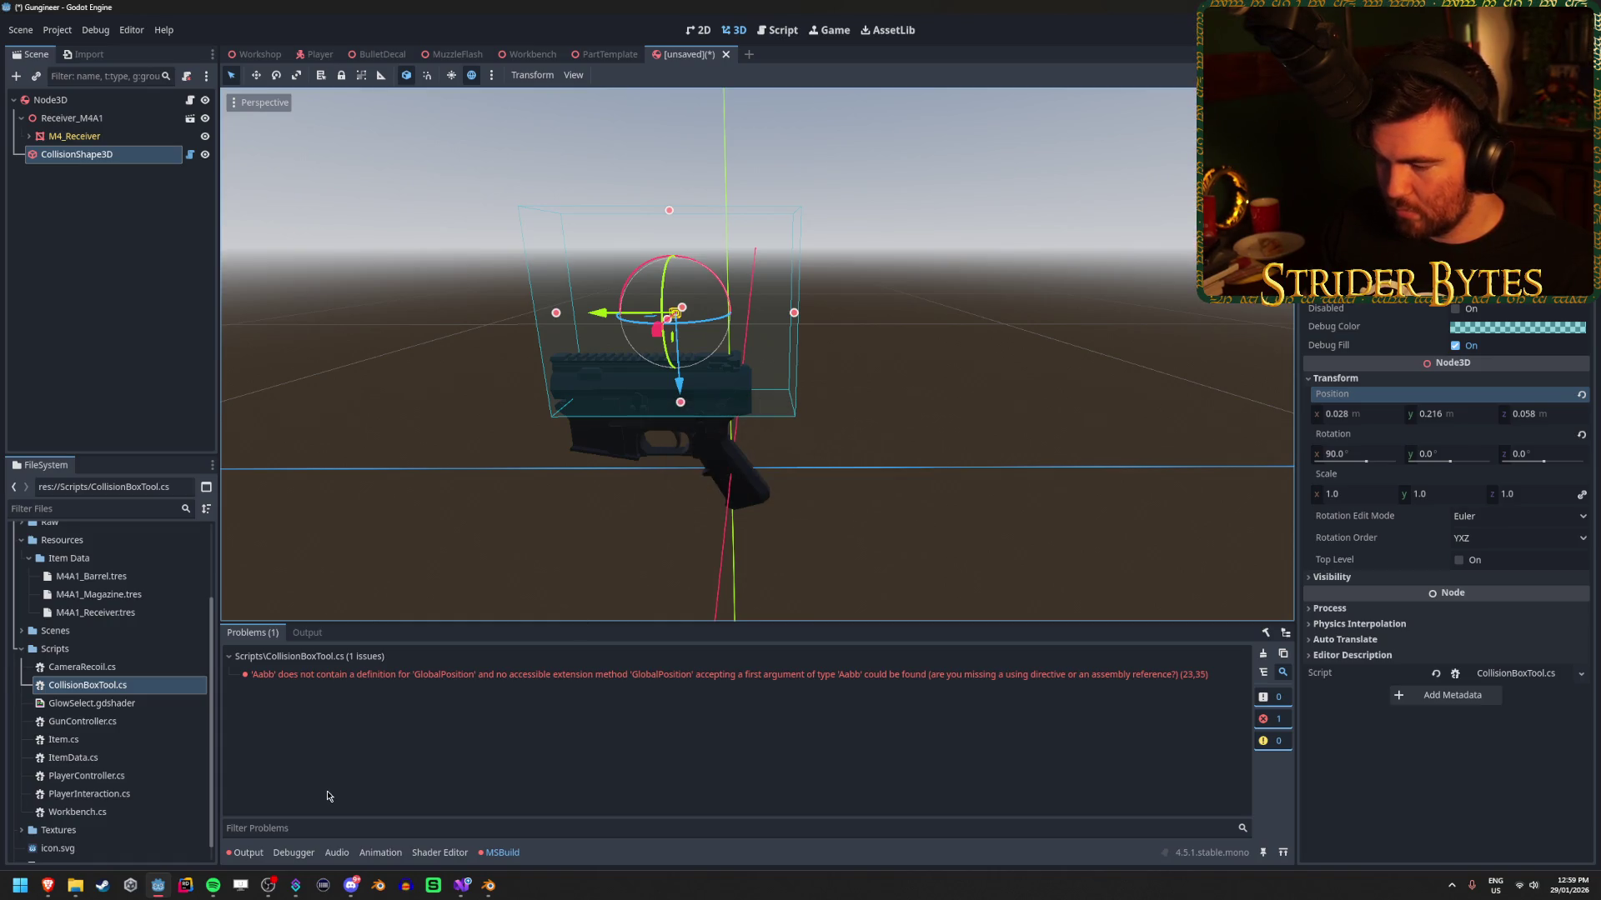
click(462, 884)
key(ctrl+BackSpace)
key(ctrl+s)
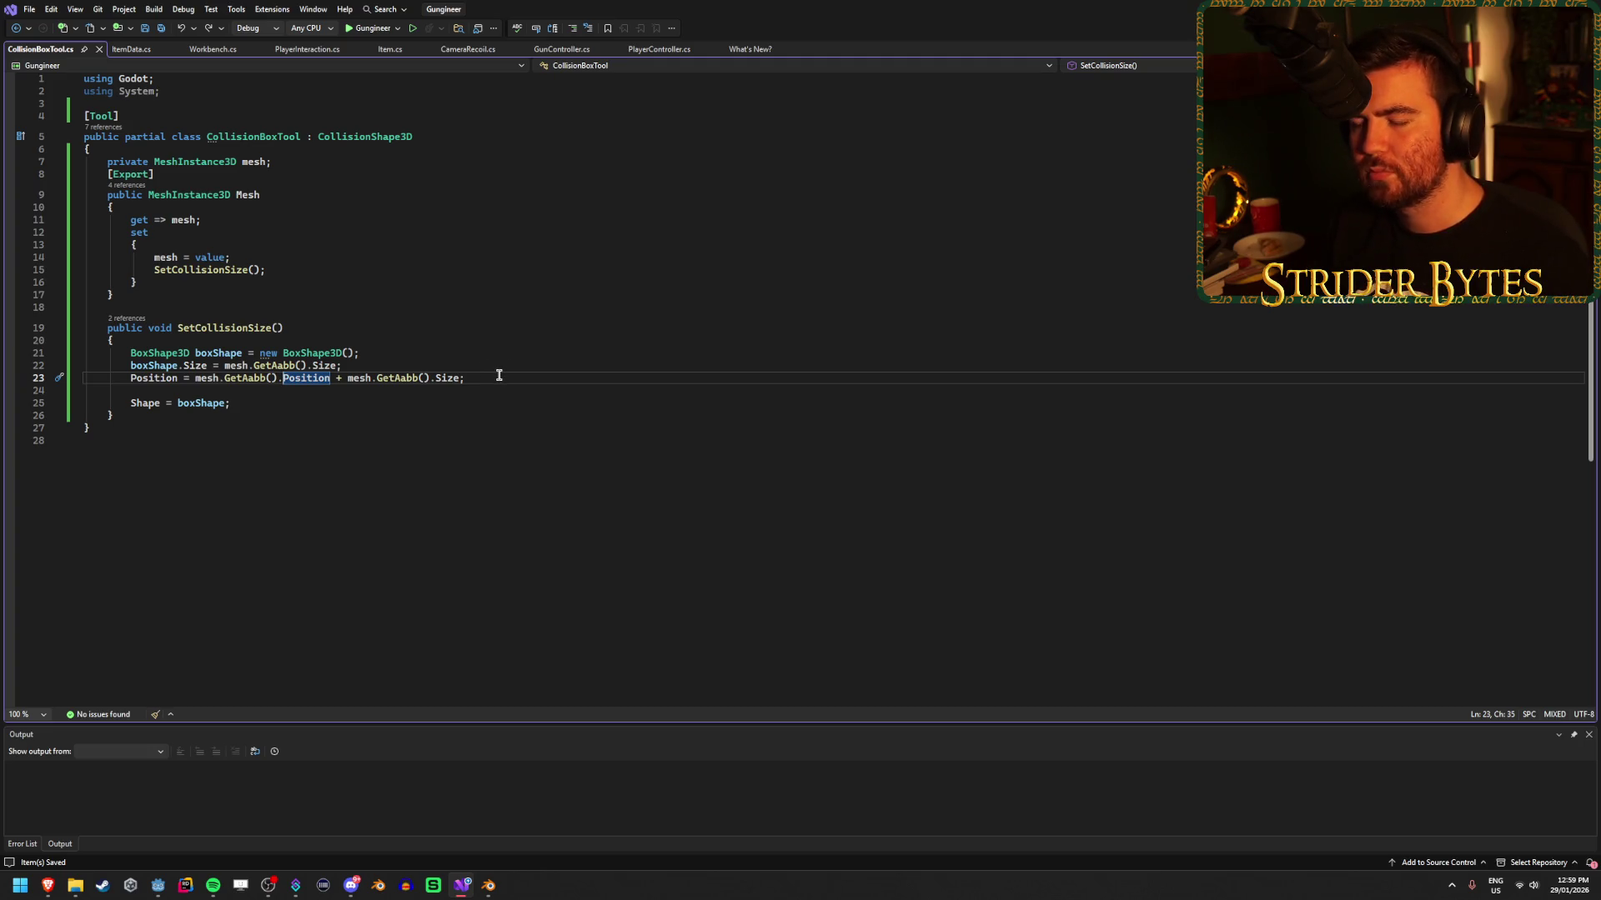
Comment out line 23's Position assignment with // and return to Godot.
key(Home)
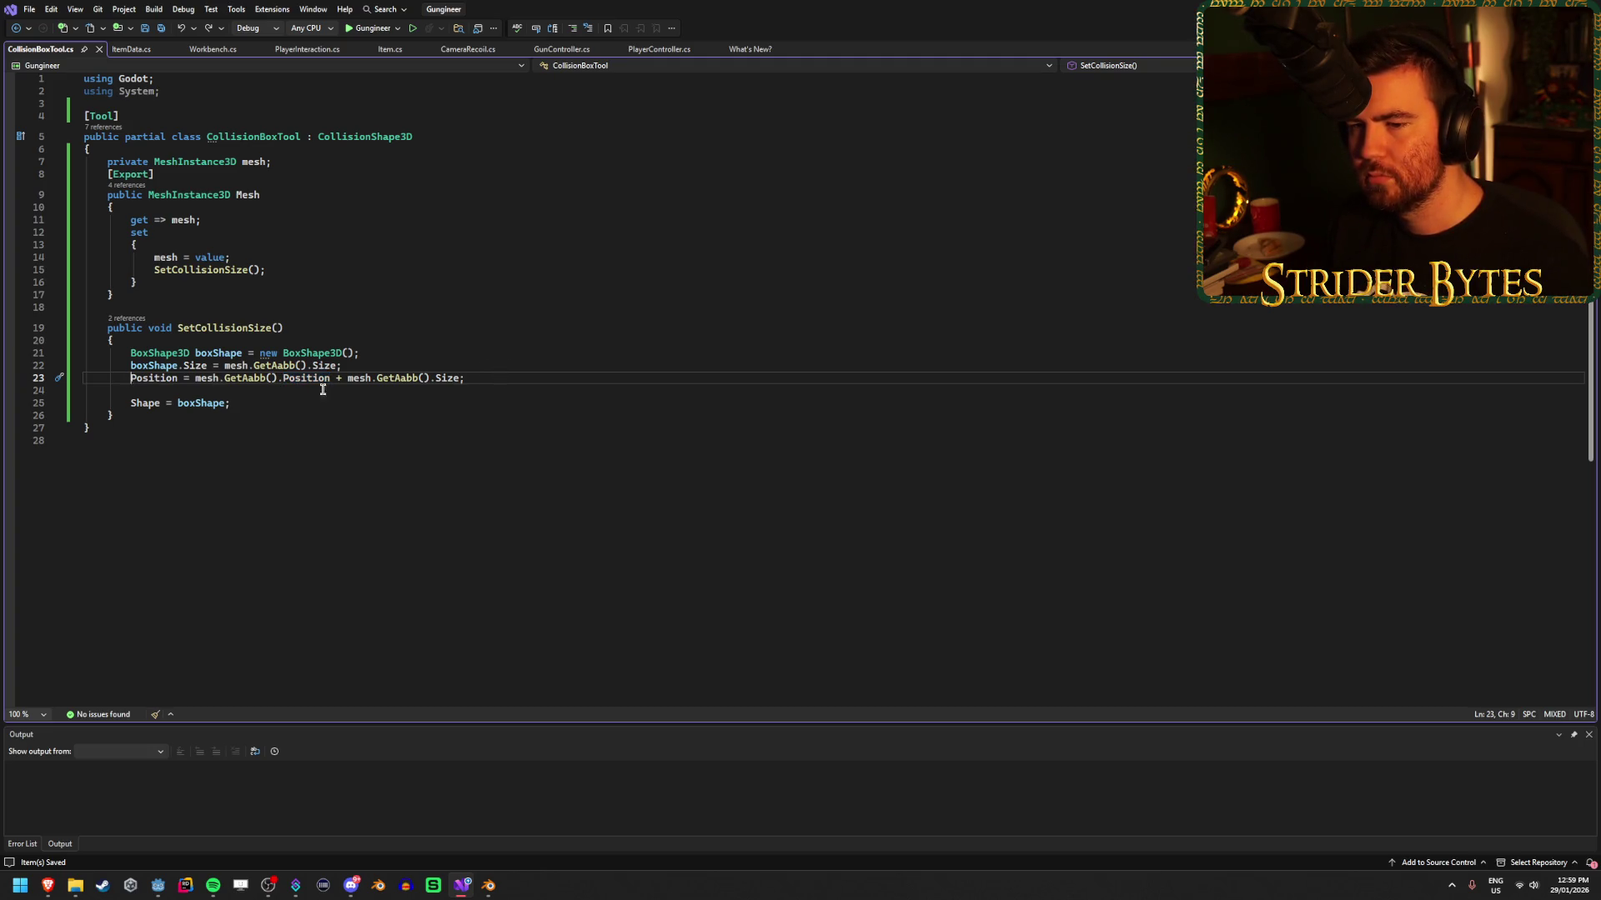
text(//)
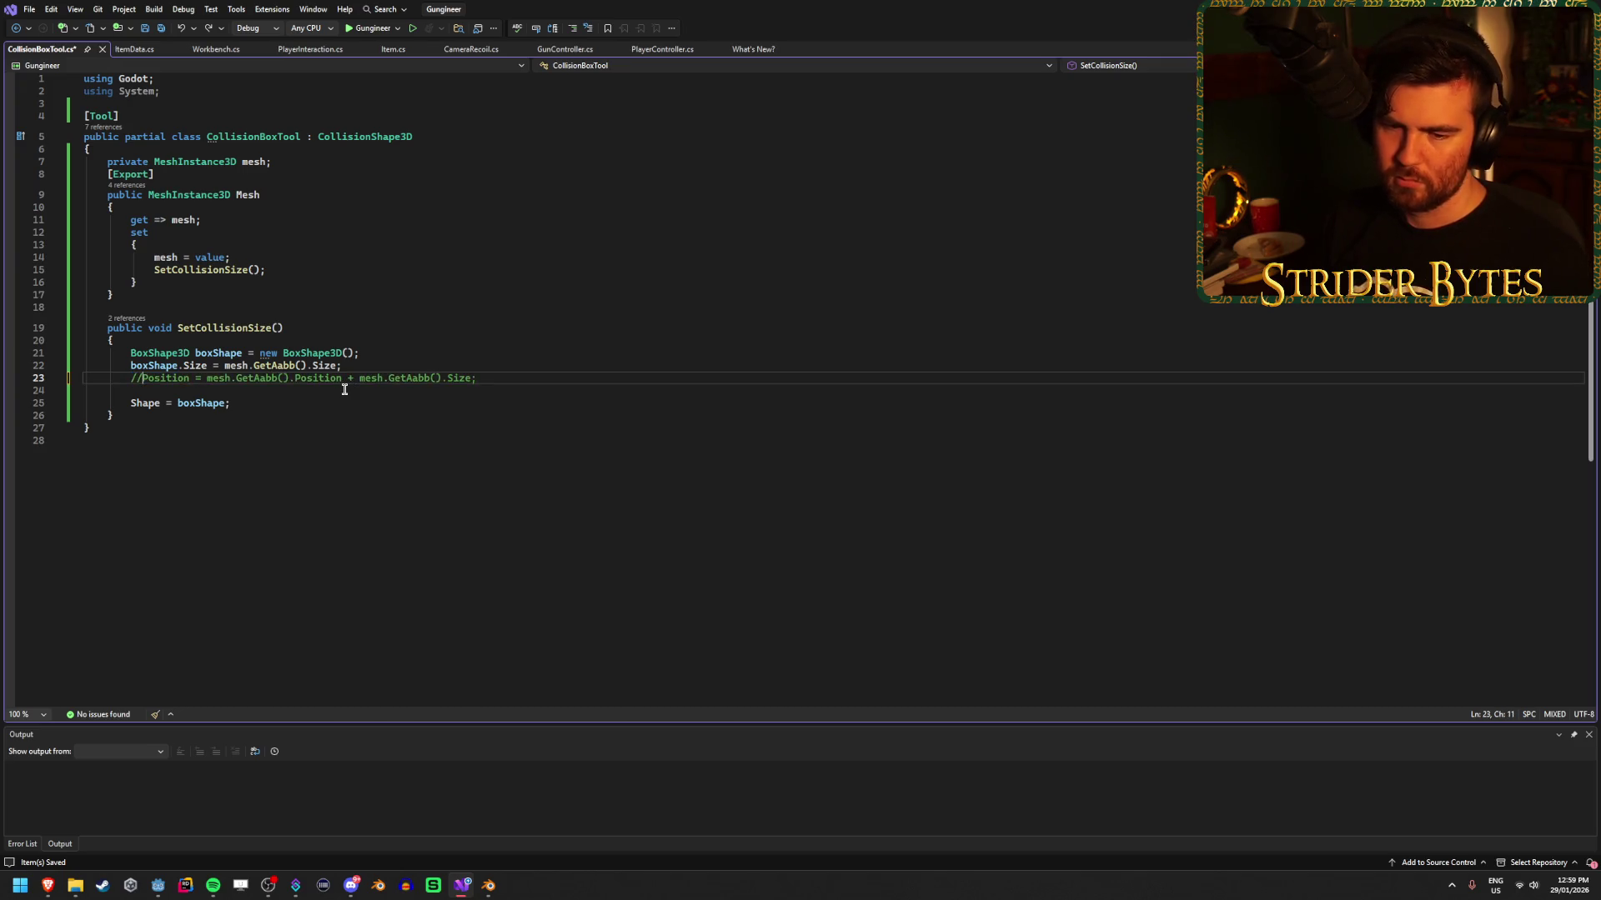
key(alt+Tab)
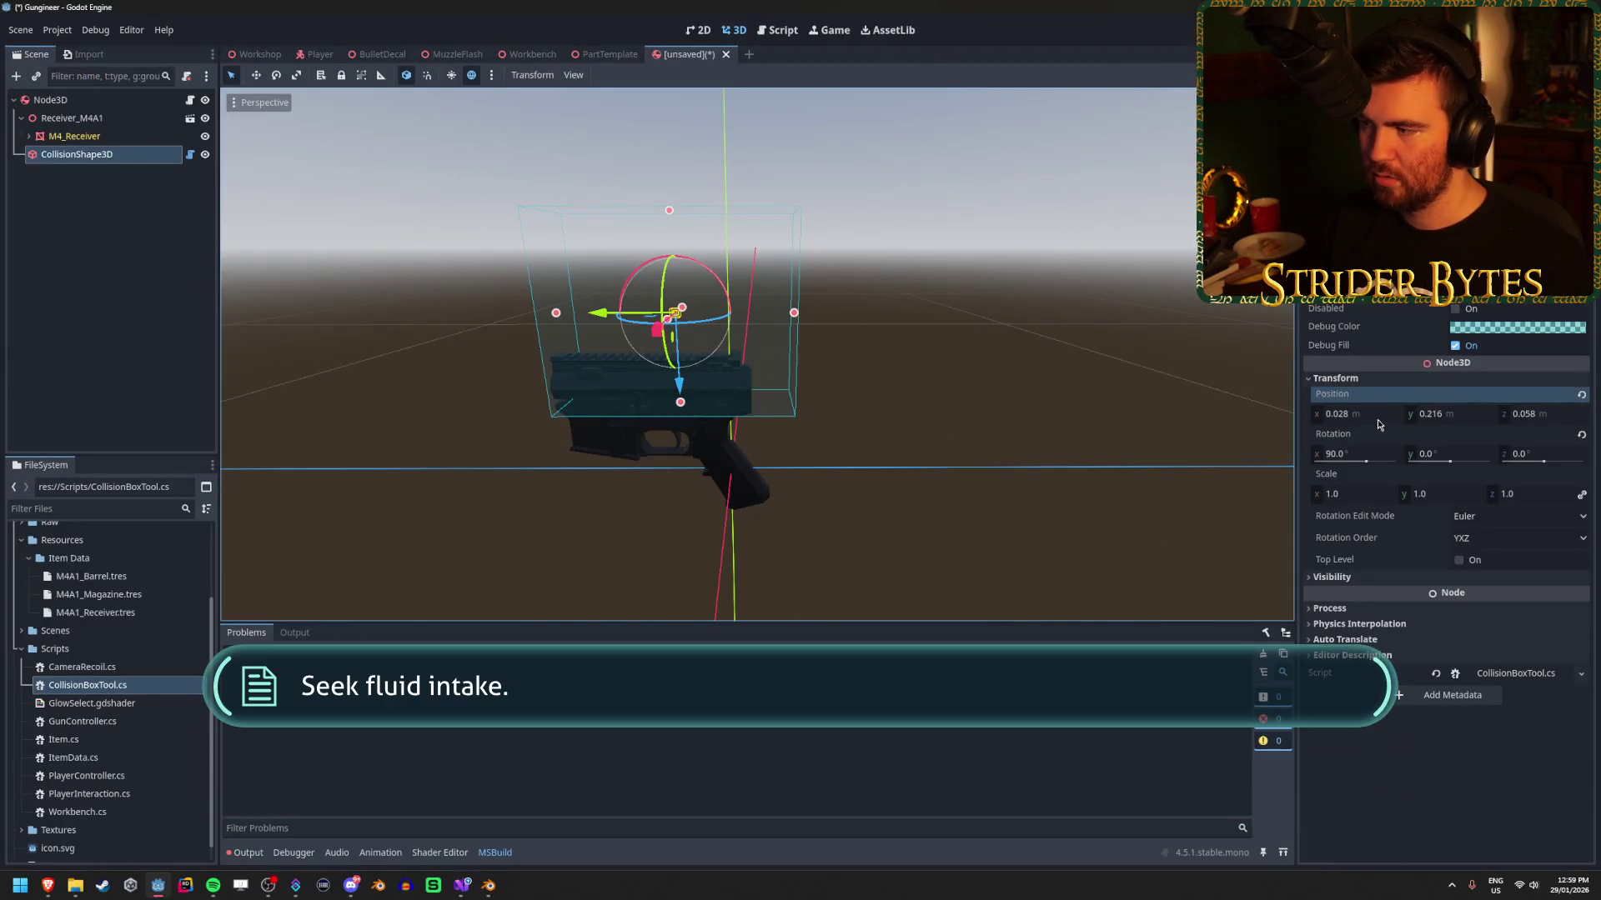
Set the CollisionShape3D position to 0, 0, 0 in the Inspector.
click(1350, 415)
text(0)
key(Tab)
text(0)
key(Tab)
text(0)
key(Return)
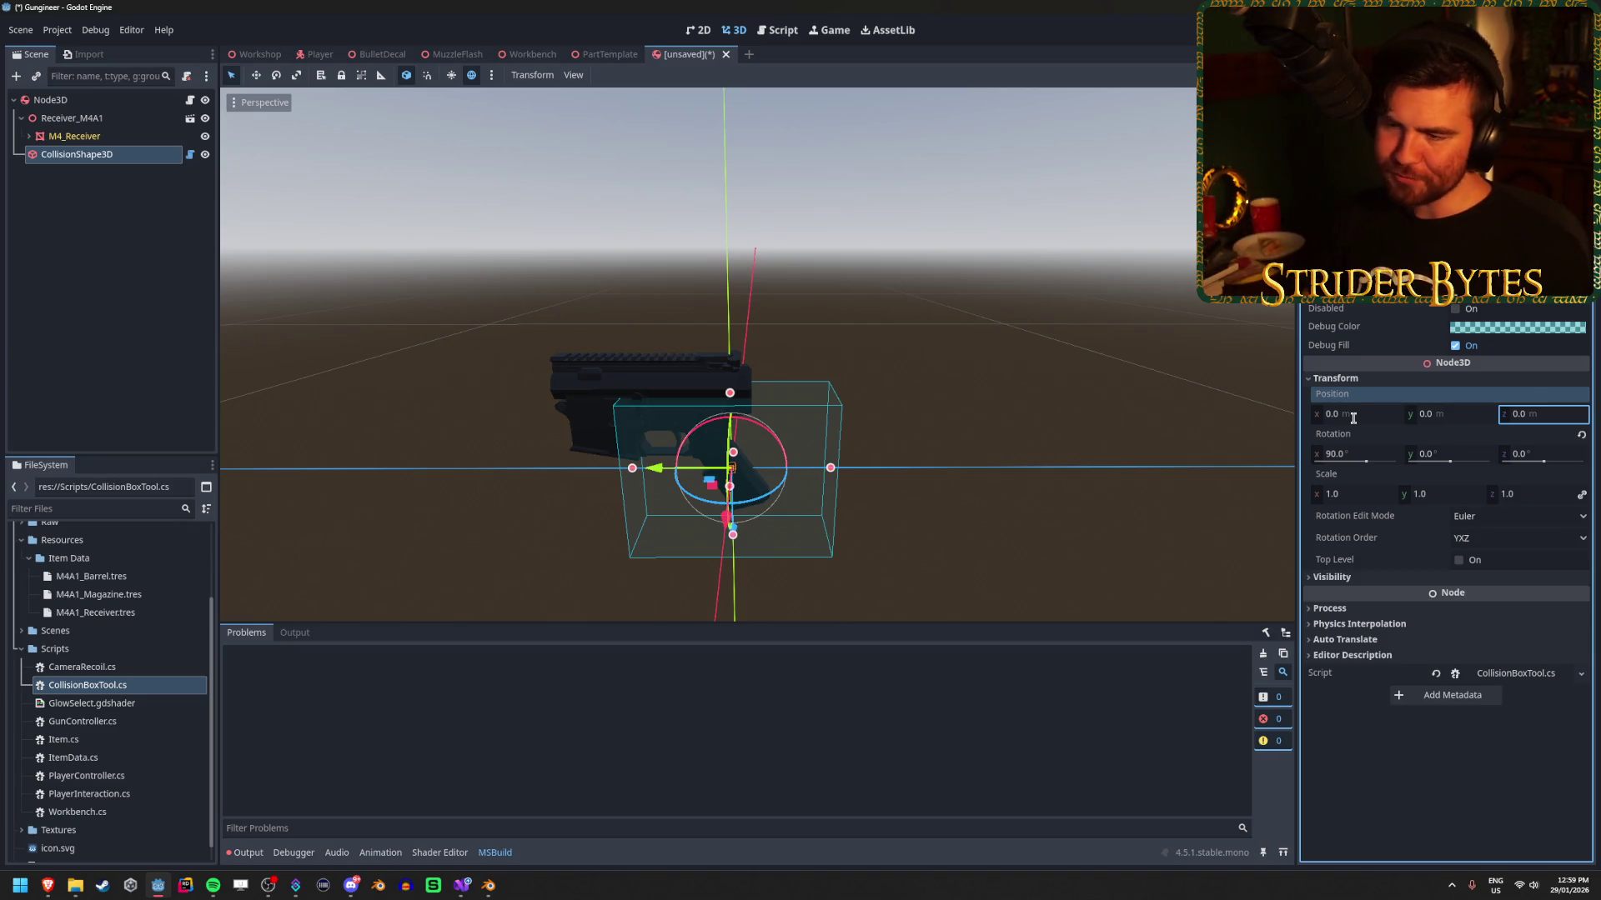
Reselect the collision shape and orbit to view the box at the origin from above.
click(98, 278)
click(118, 158)
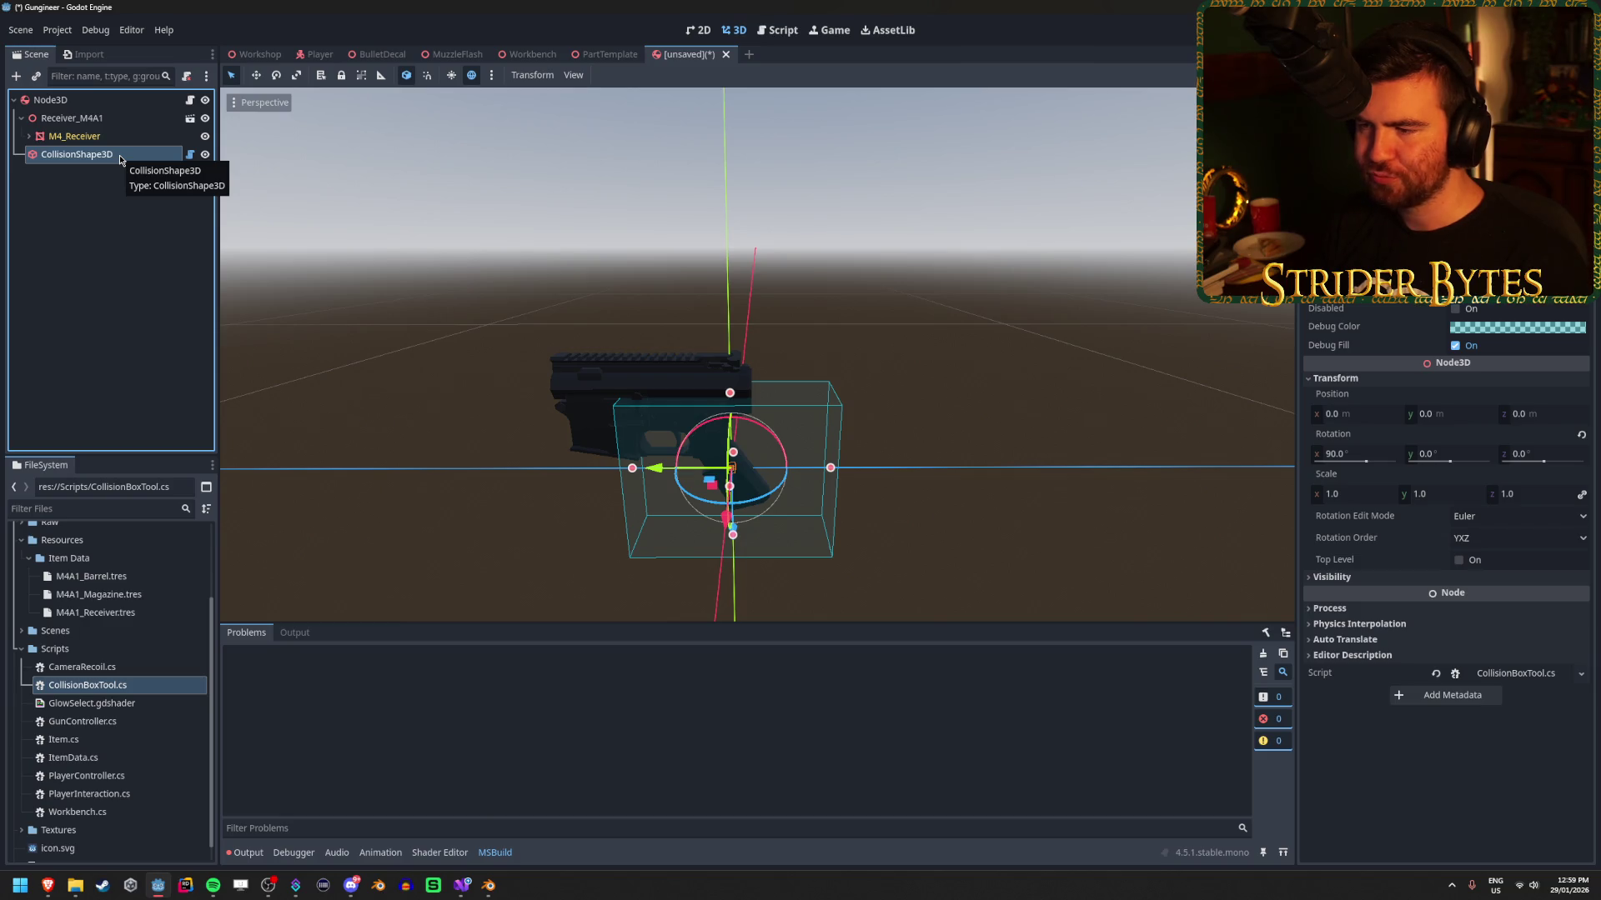
click(129, 221)
click(152, 158)
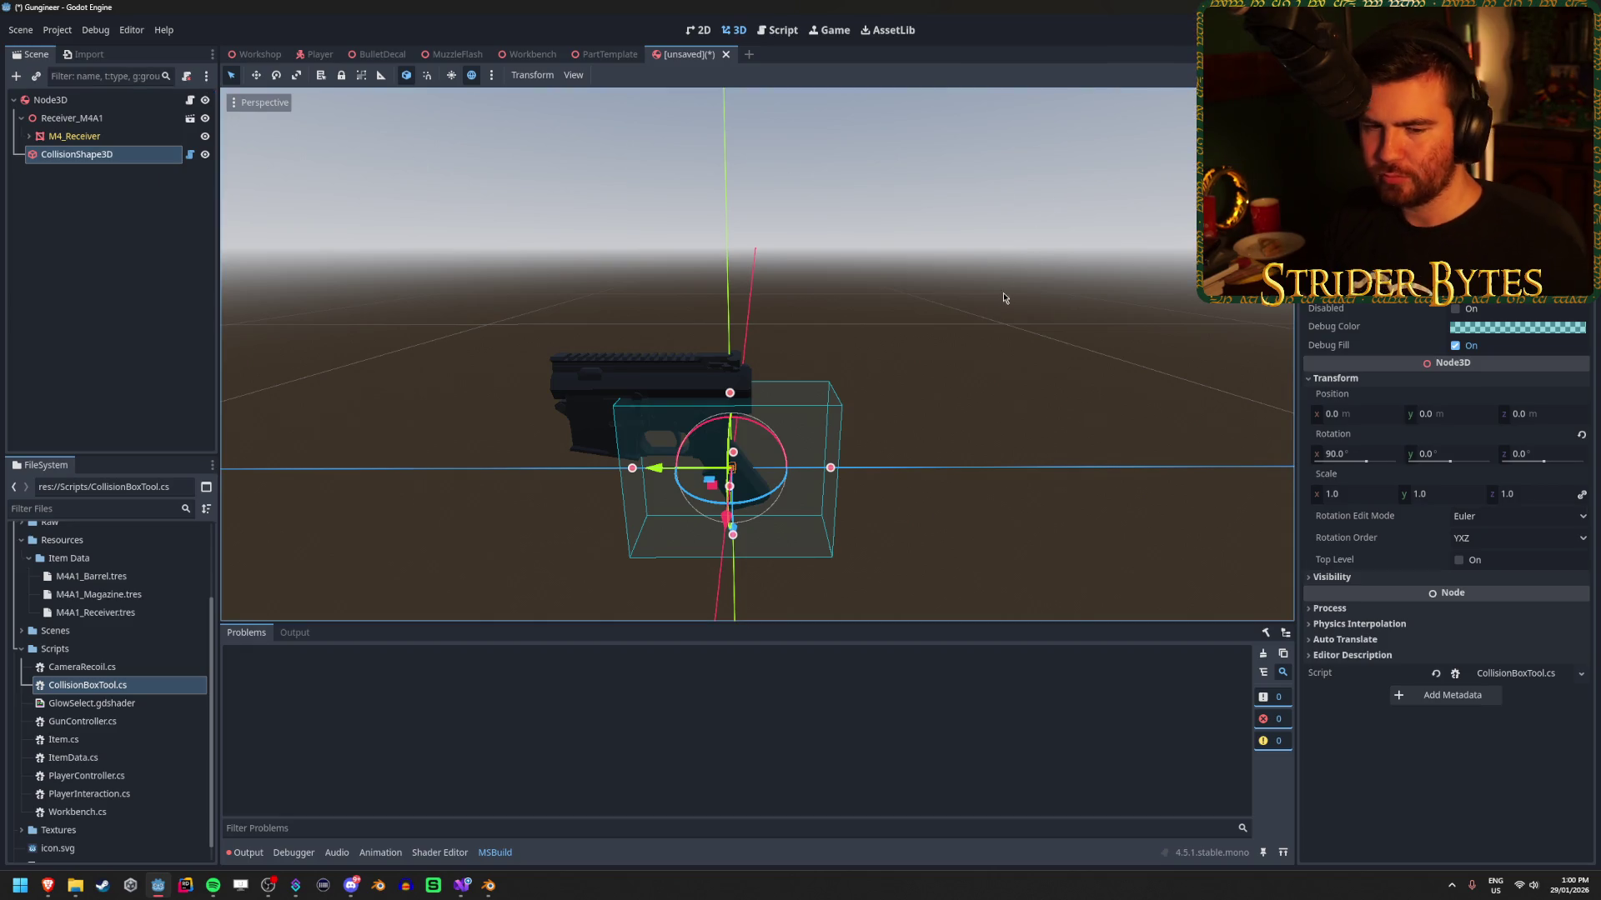
drag(965, 350, 576, 402)
drag(398, 303, 367, 305)
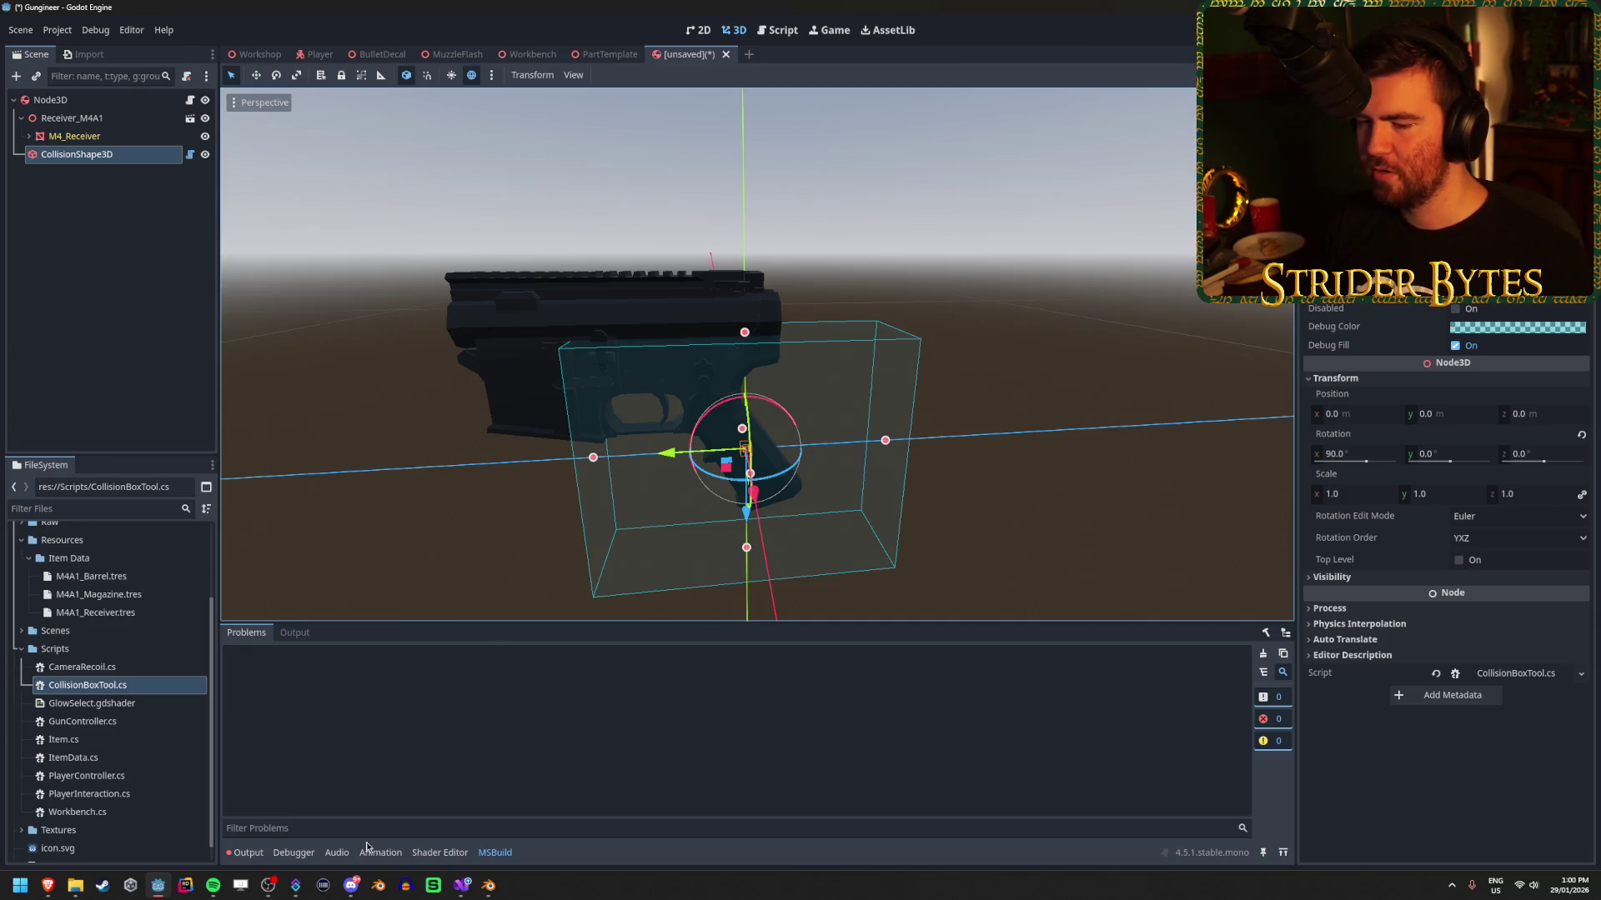
key(alt+Tab)
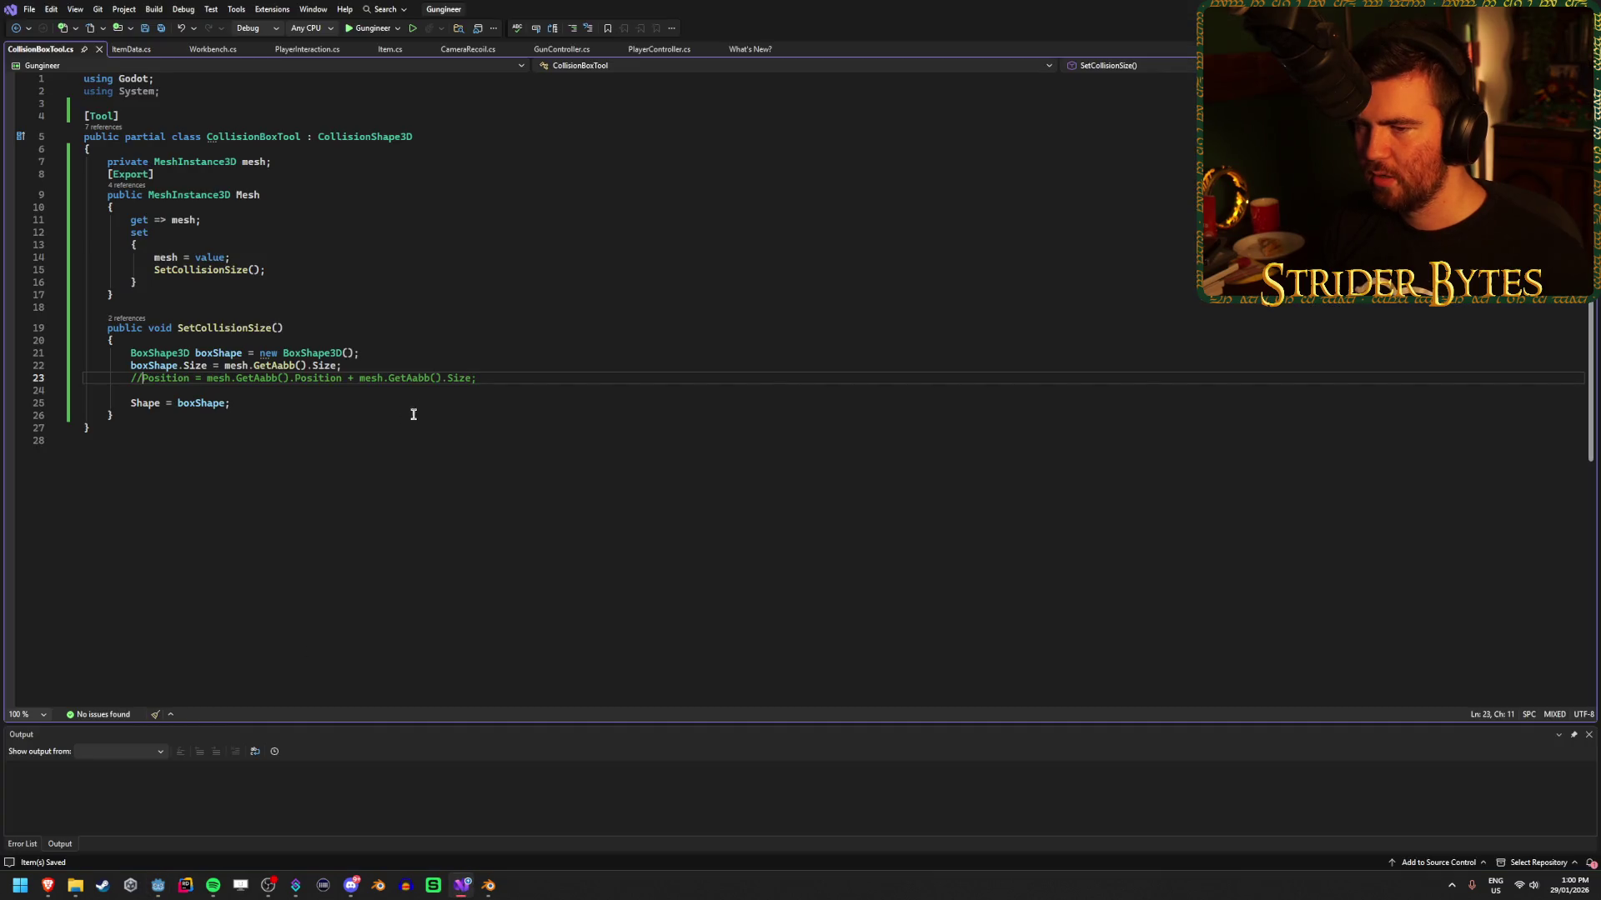
Uncomment line 23 and make it Position = mesh.GetAabb().End, then rebuild in Godot.
key(BackSpace)
key(BackSpace)
click(493, 377)
shift+click(333, 379)
key(BackSpace)
key(BackSpace)
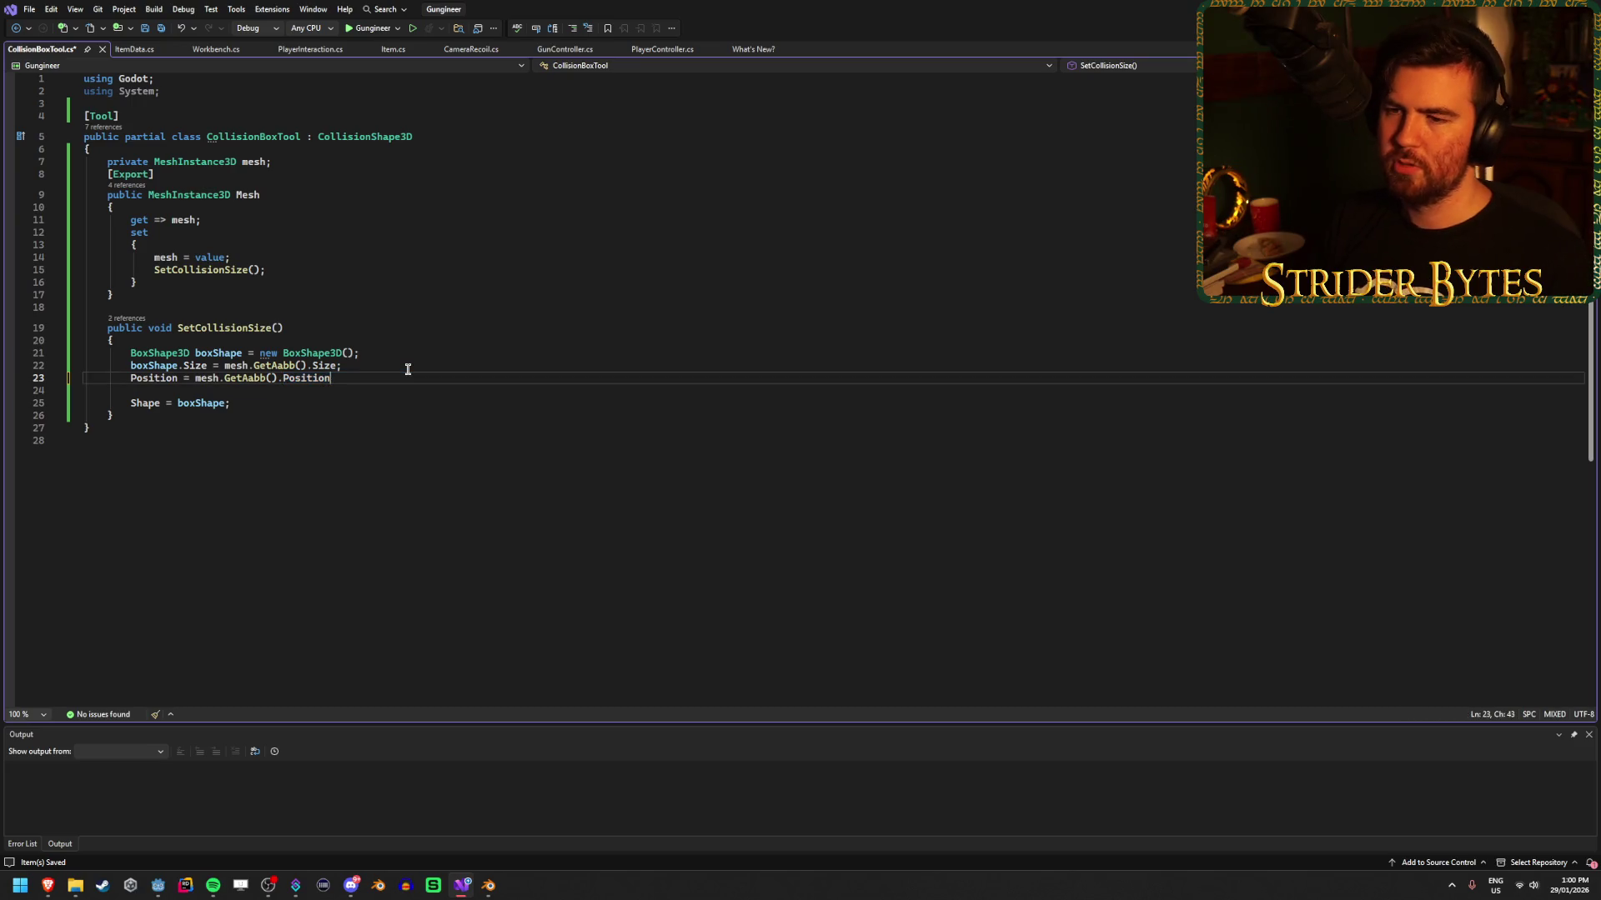
text(.)
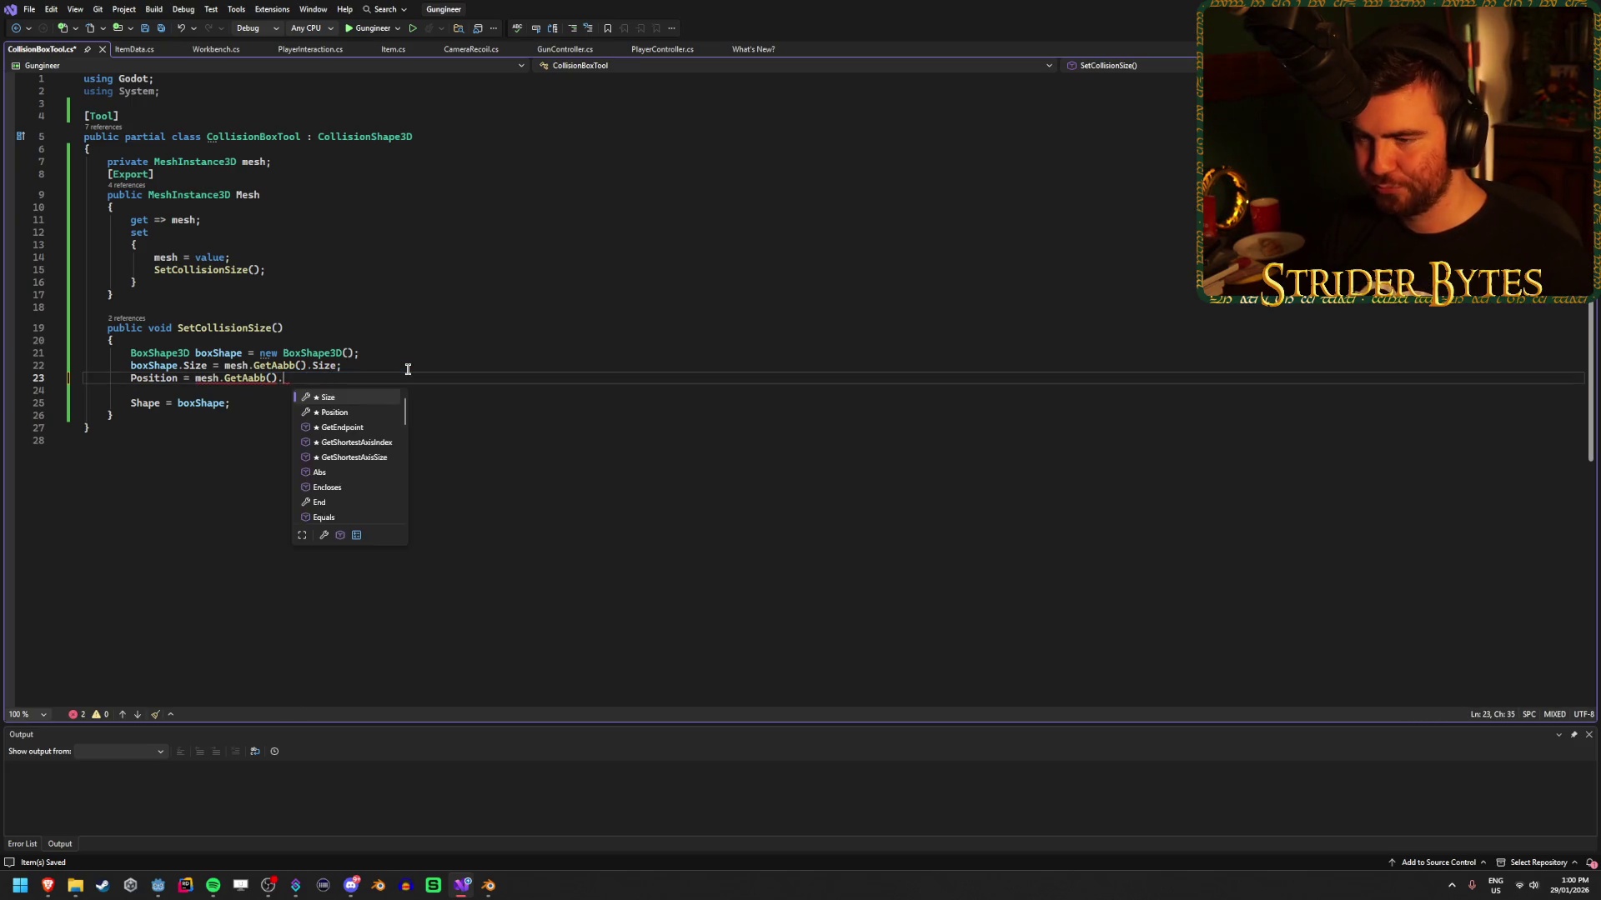
text(End;)
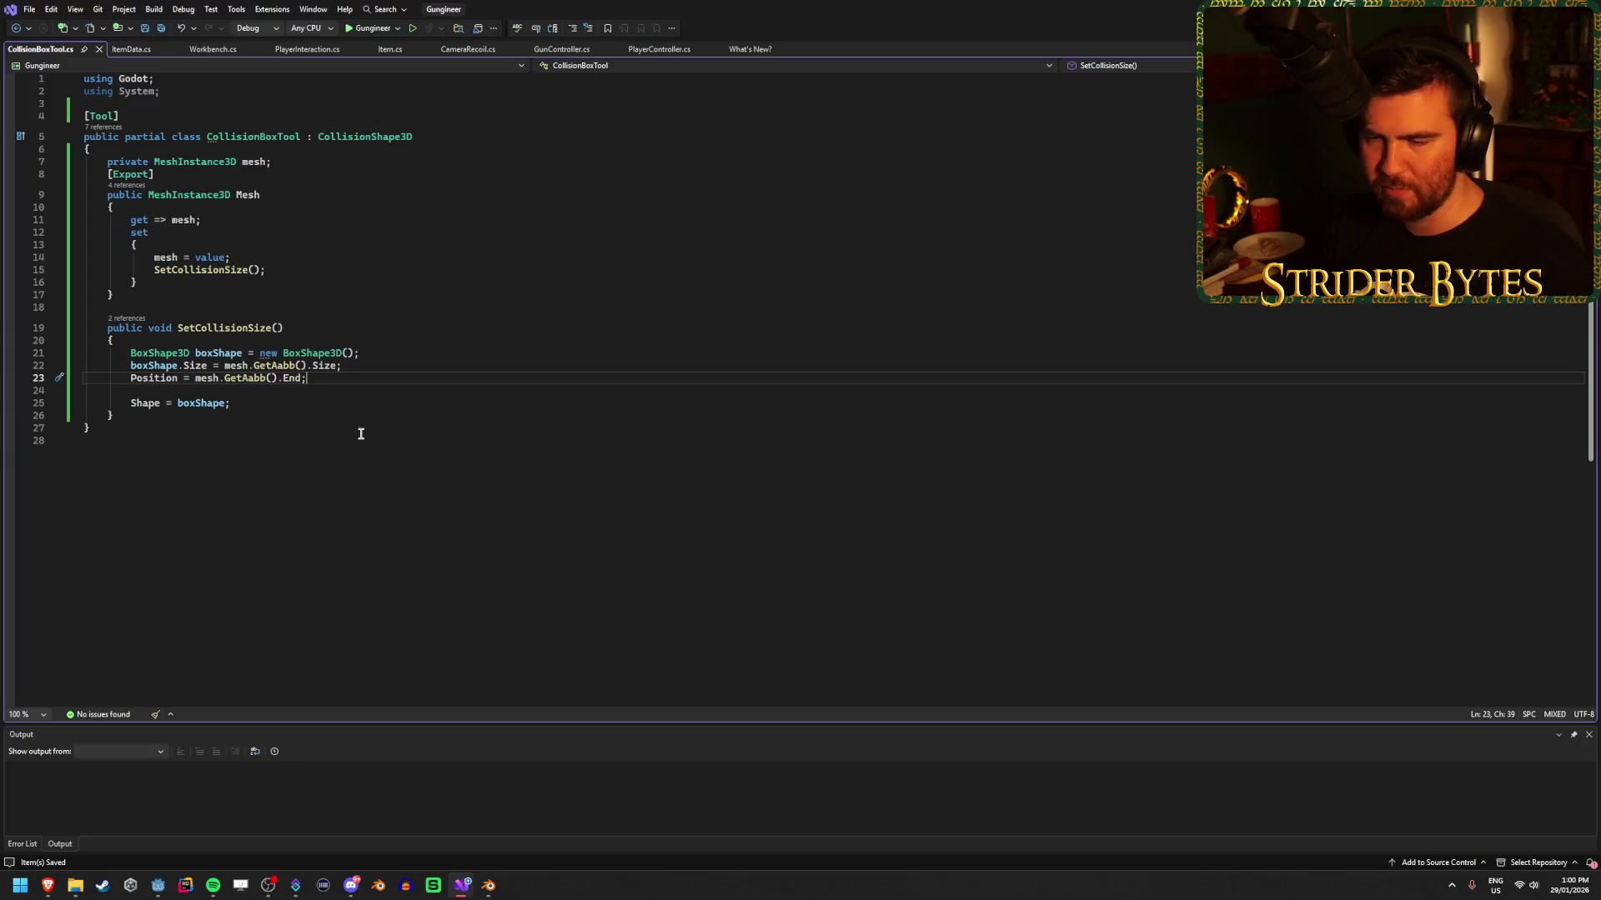
click(158, 884)
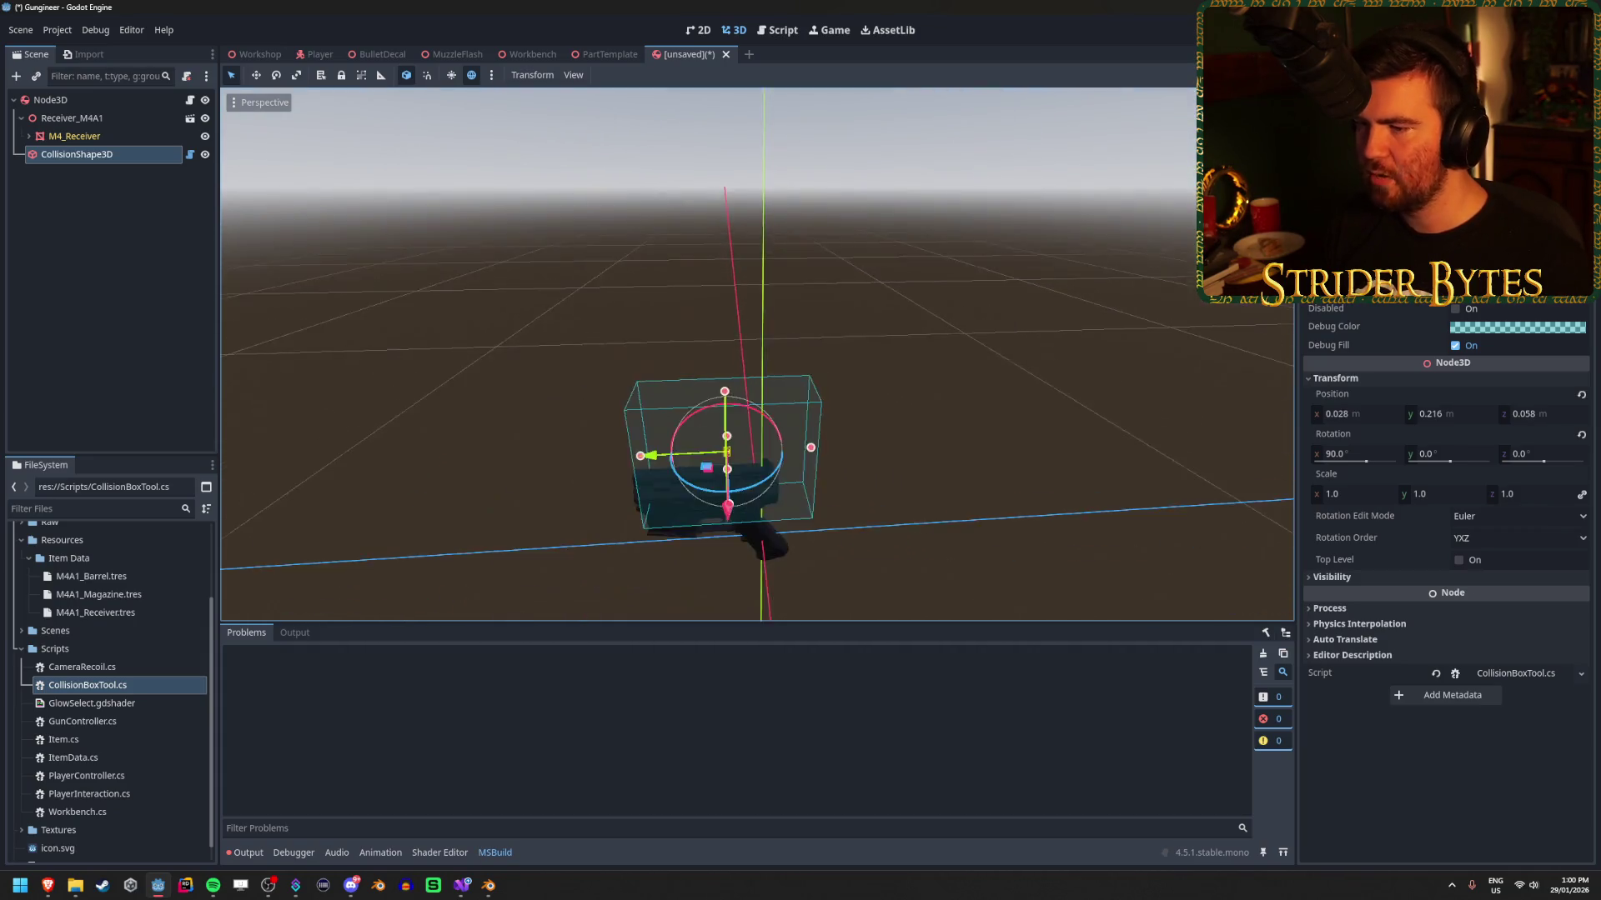
click(123, 153)
key(ctrl+d)
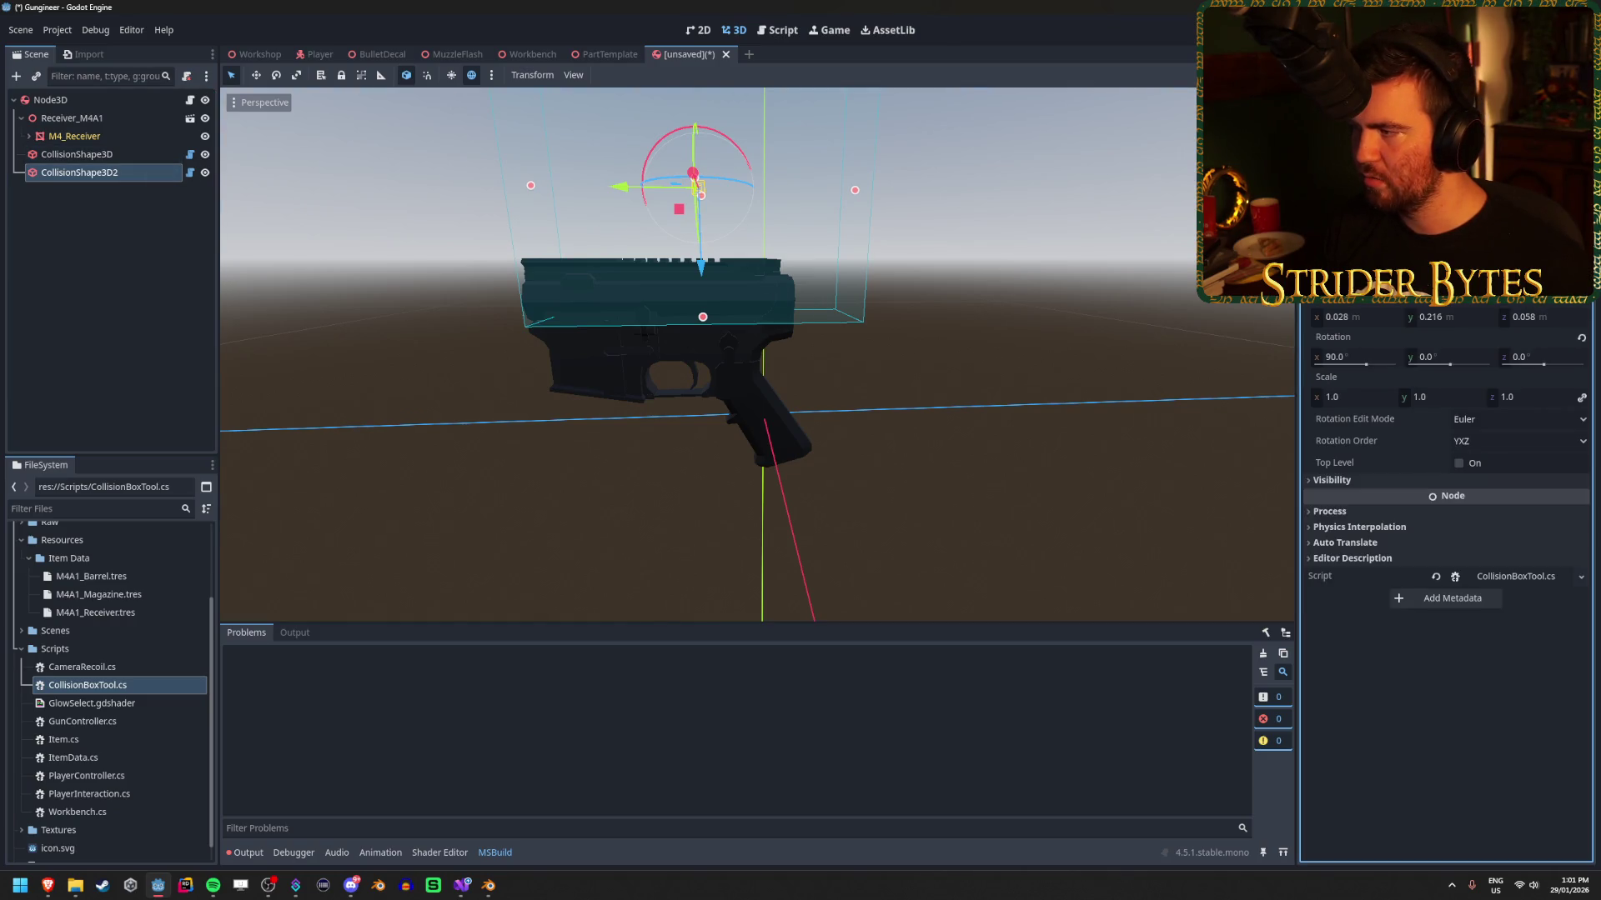
click(1582, 299)
click(1581, 337)
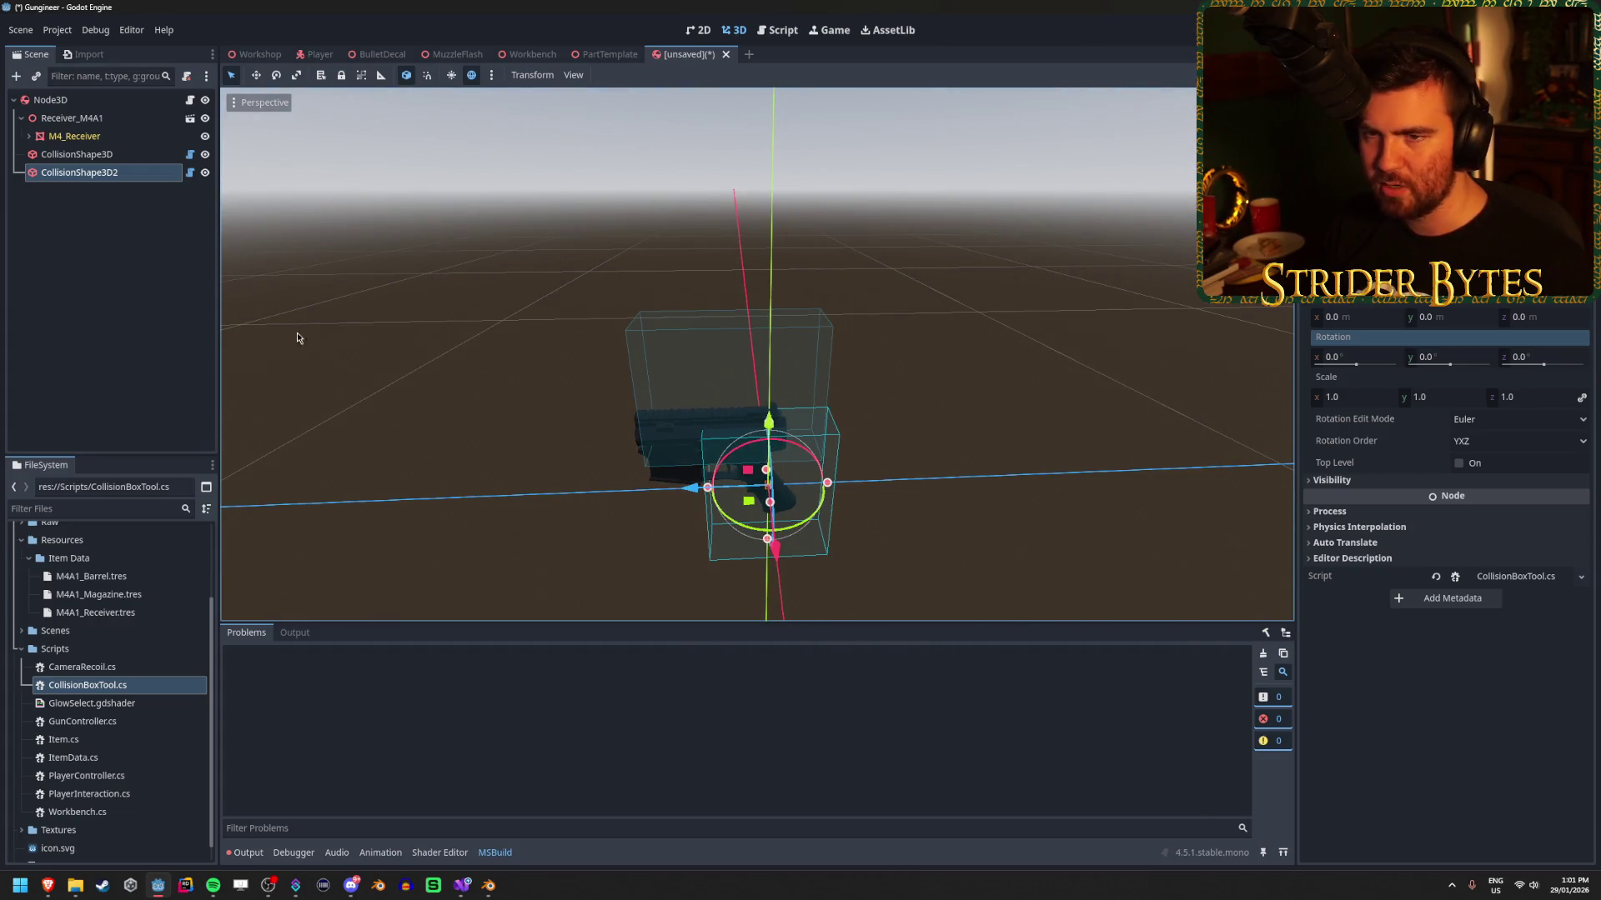
click(133, 154)
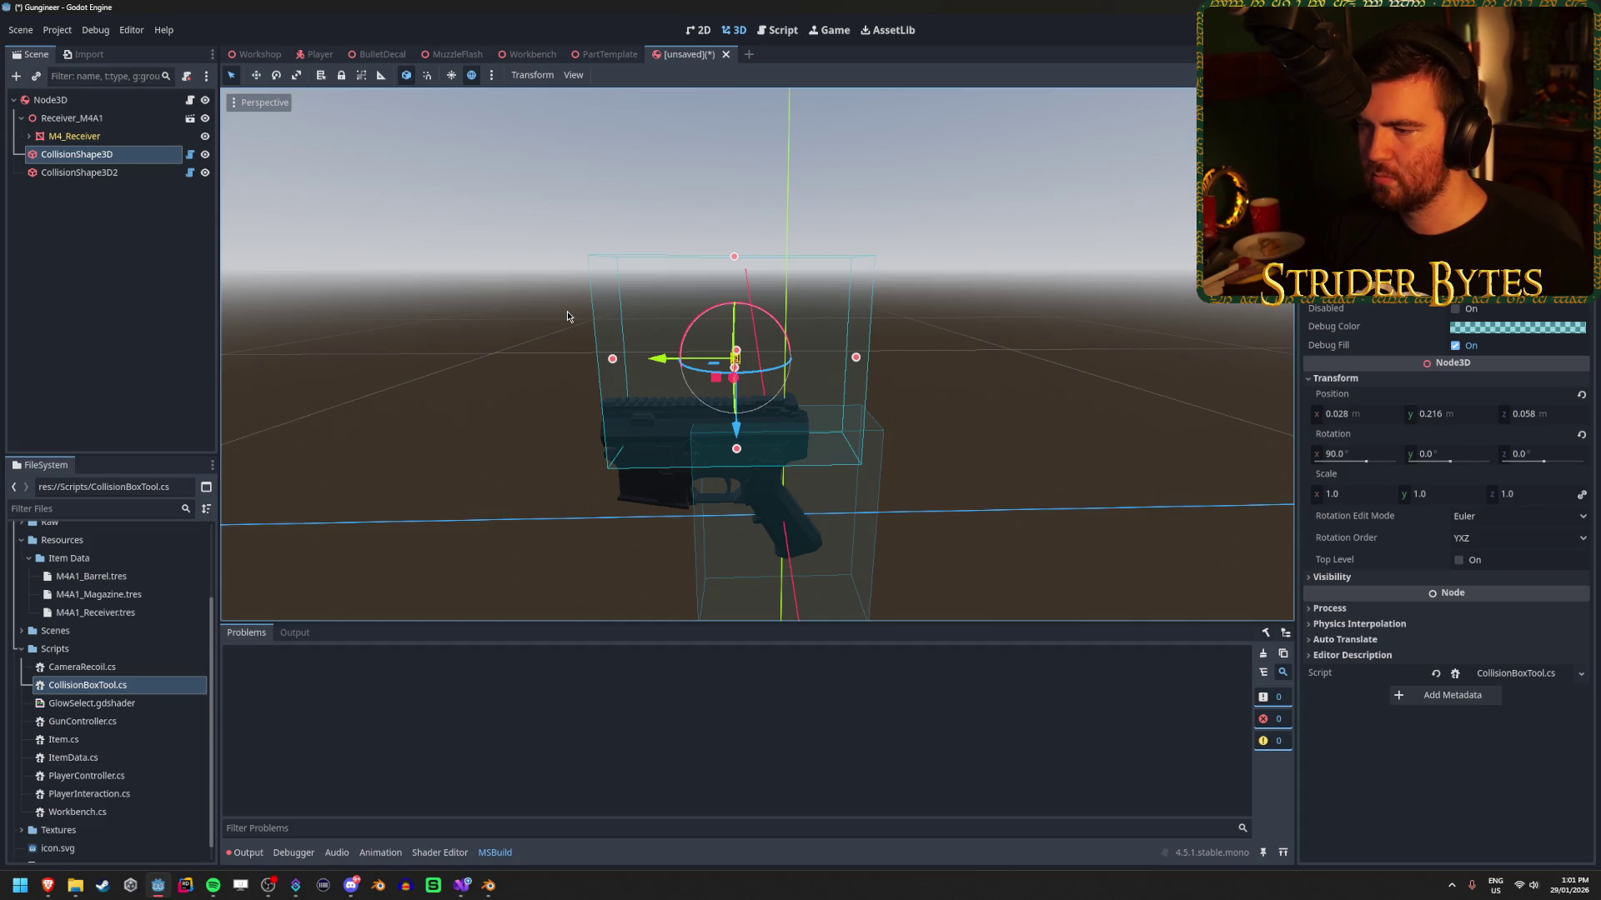
click(89, 173)
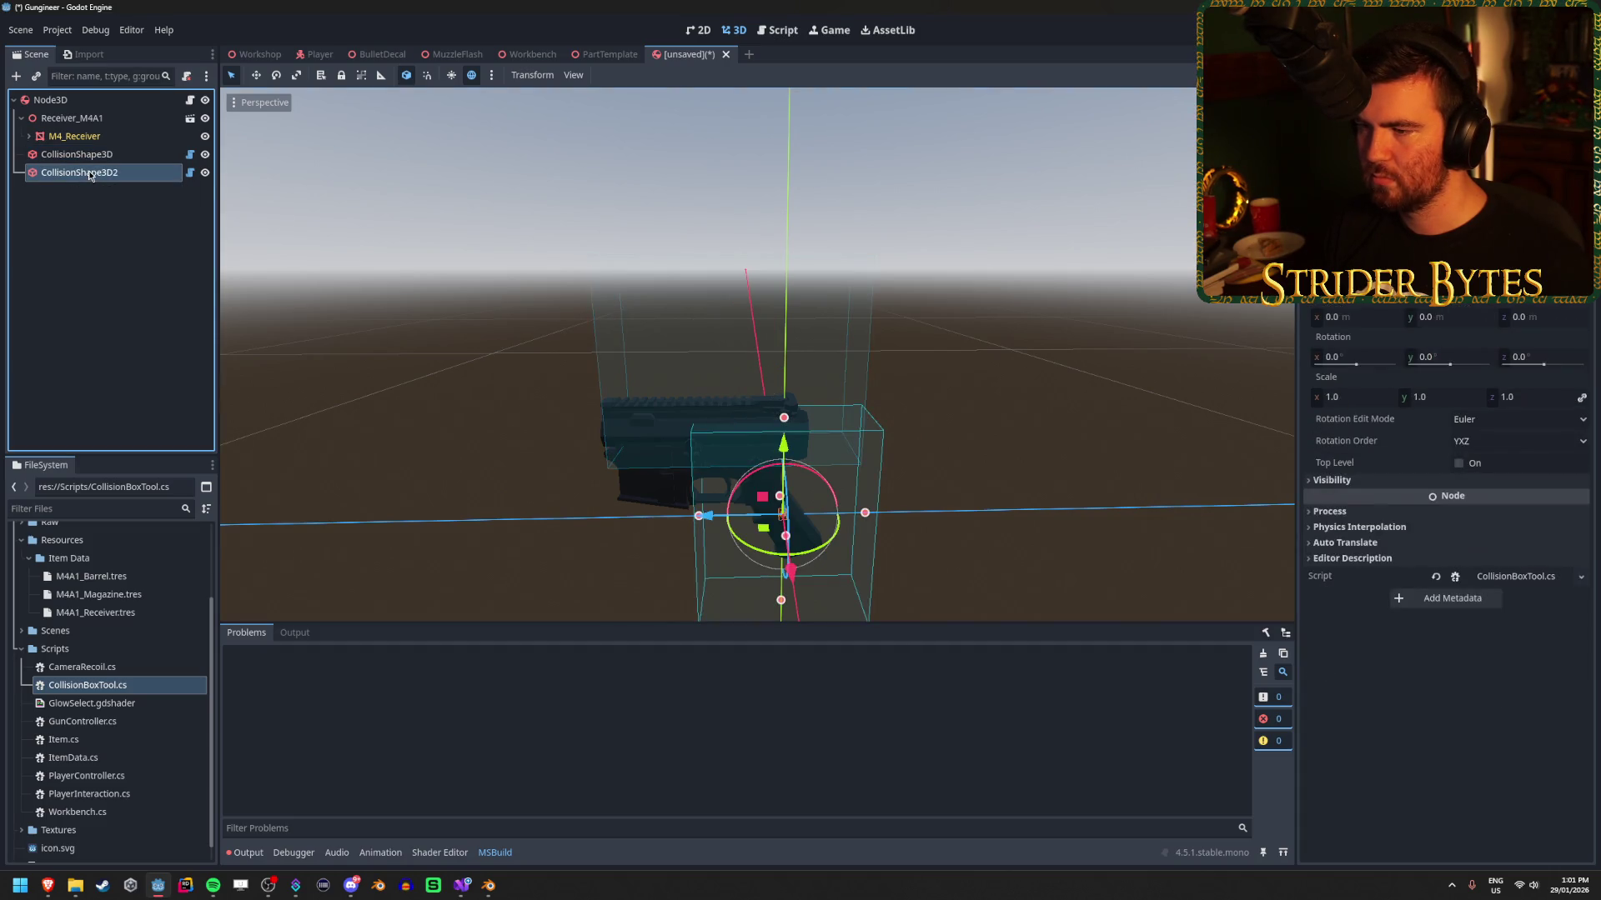
key(Delete)
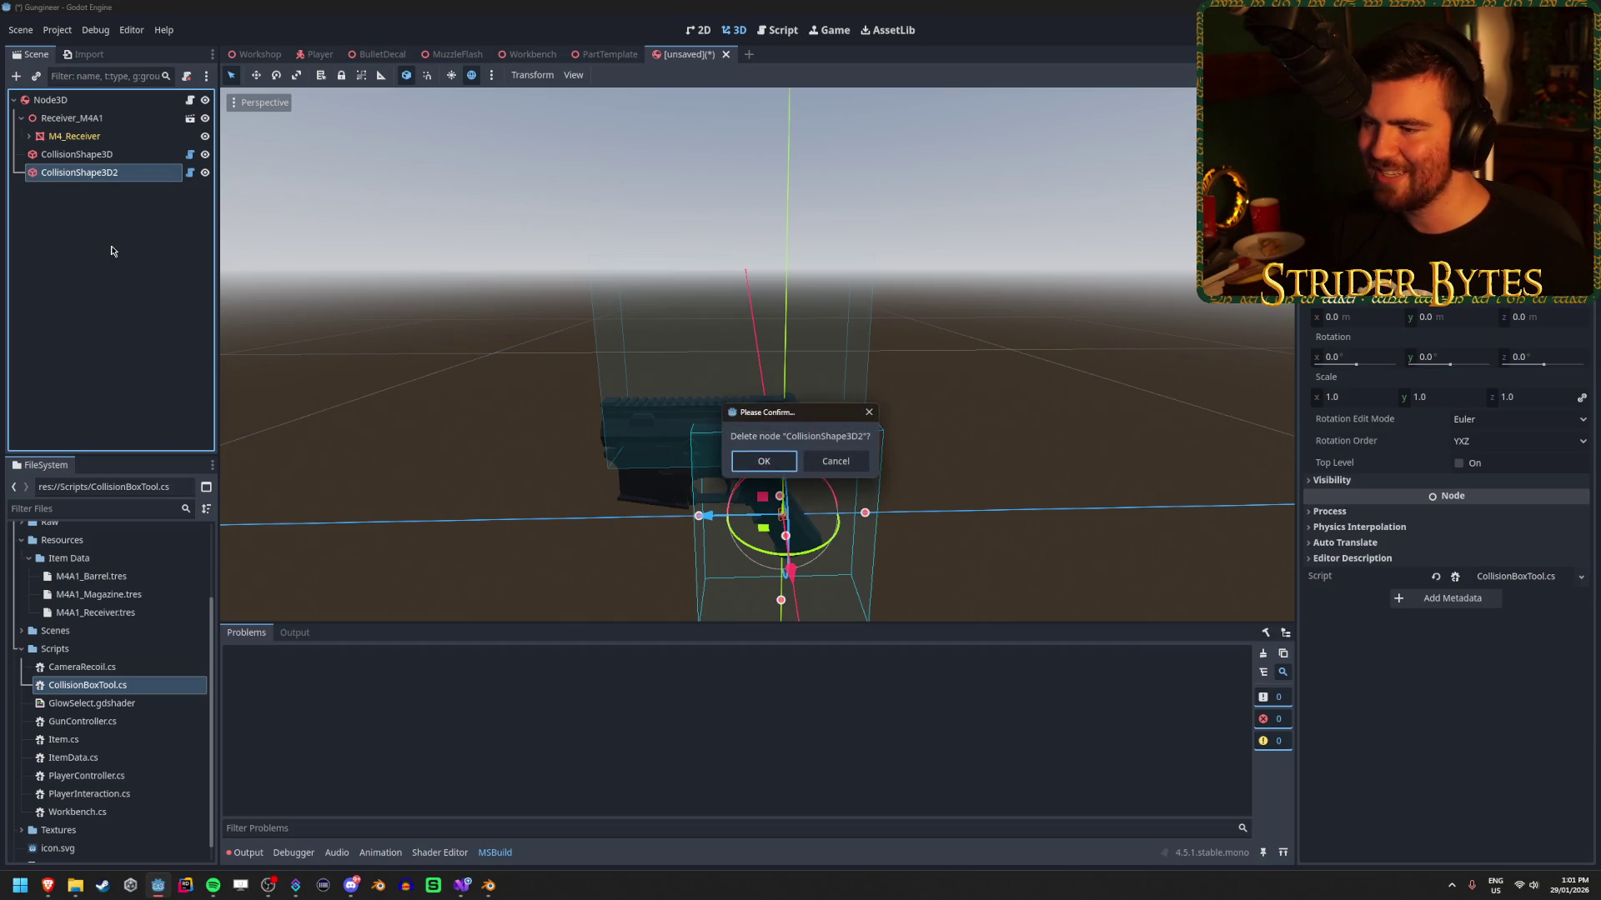
key(Return)
click(80, 155)
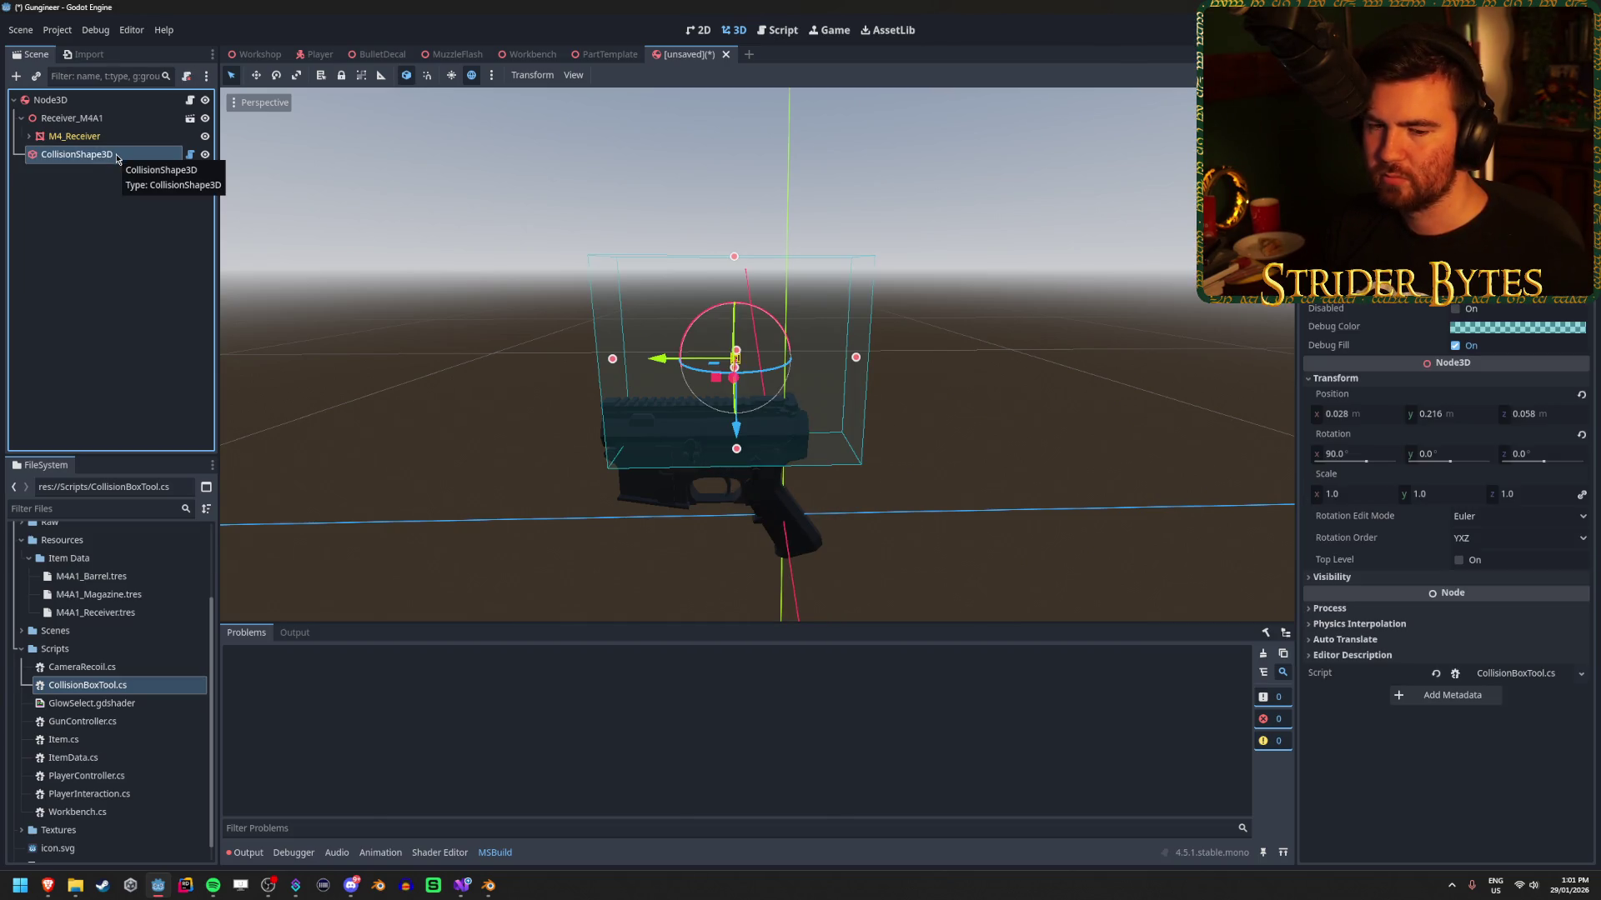
click(126, 282)
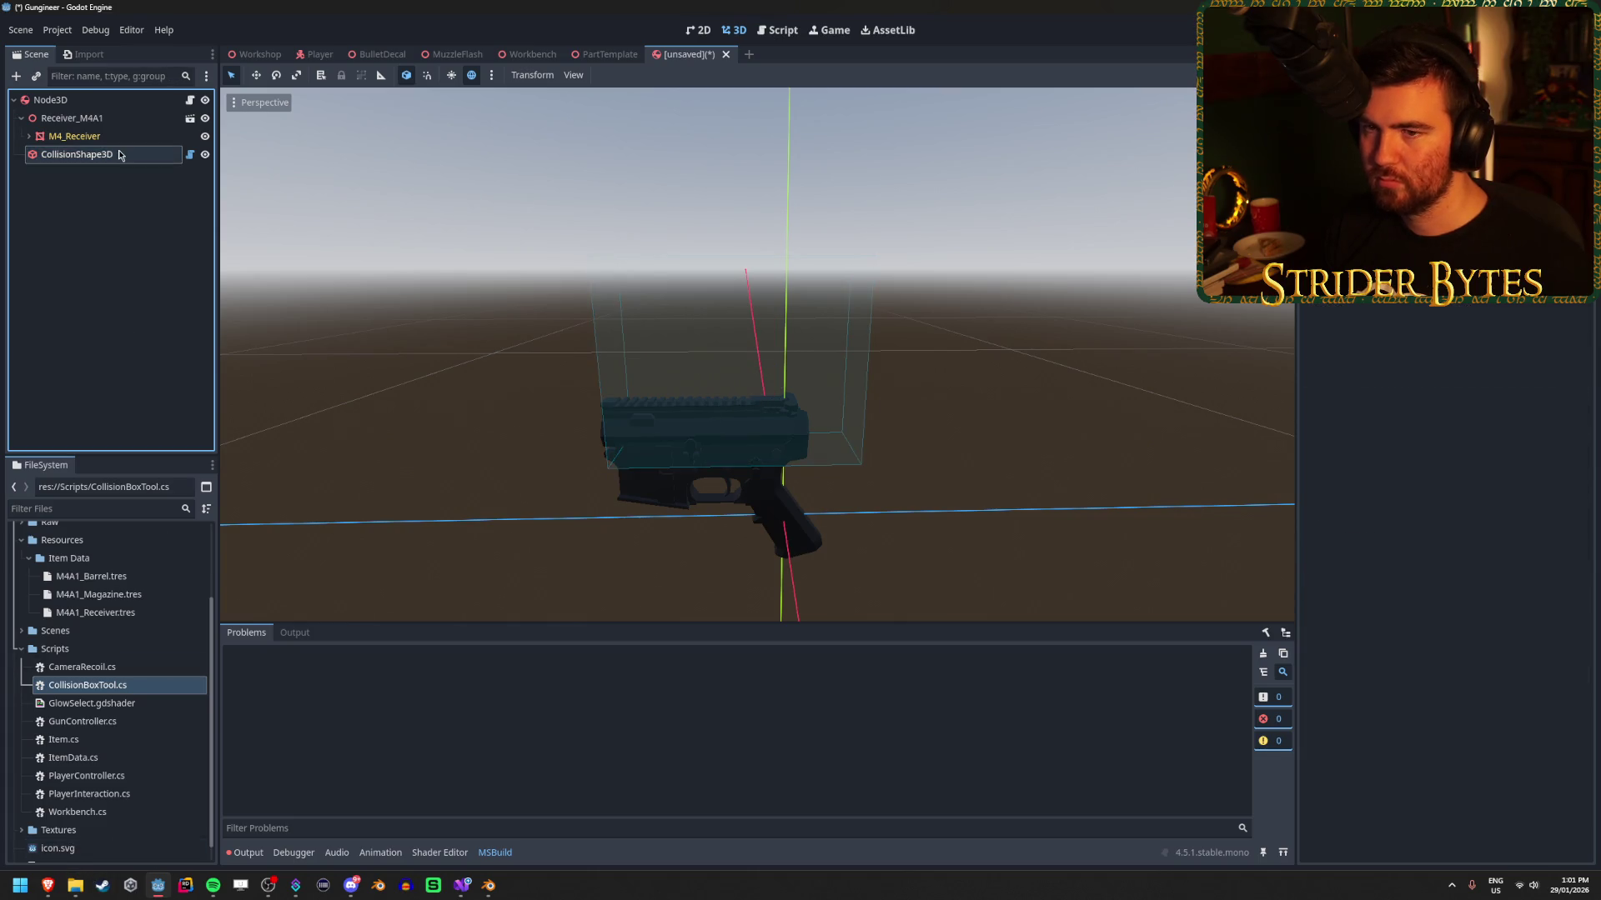
Select M4_Receiver and set its X rotation to 0°.
click(125, 137)
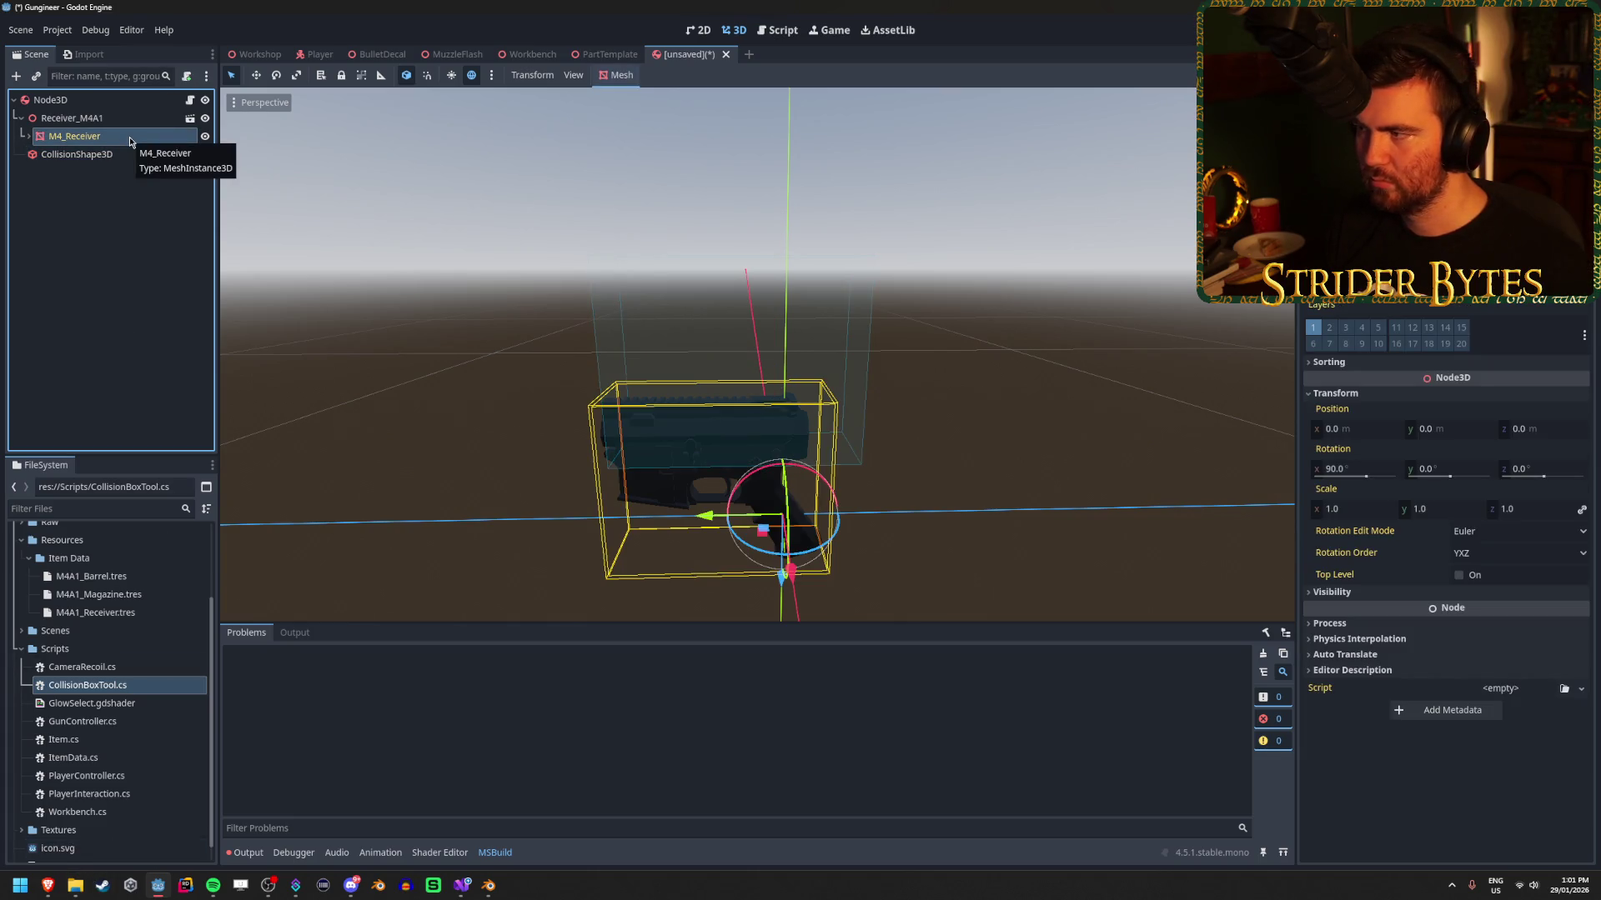
click(77, 155)
click(83, 136)
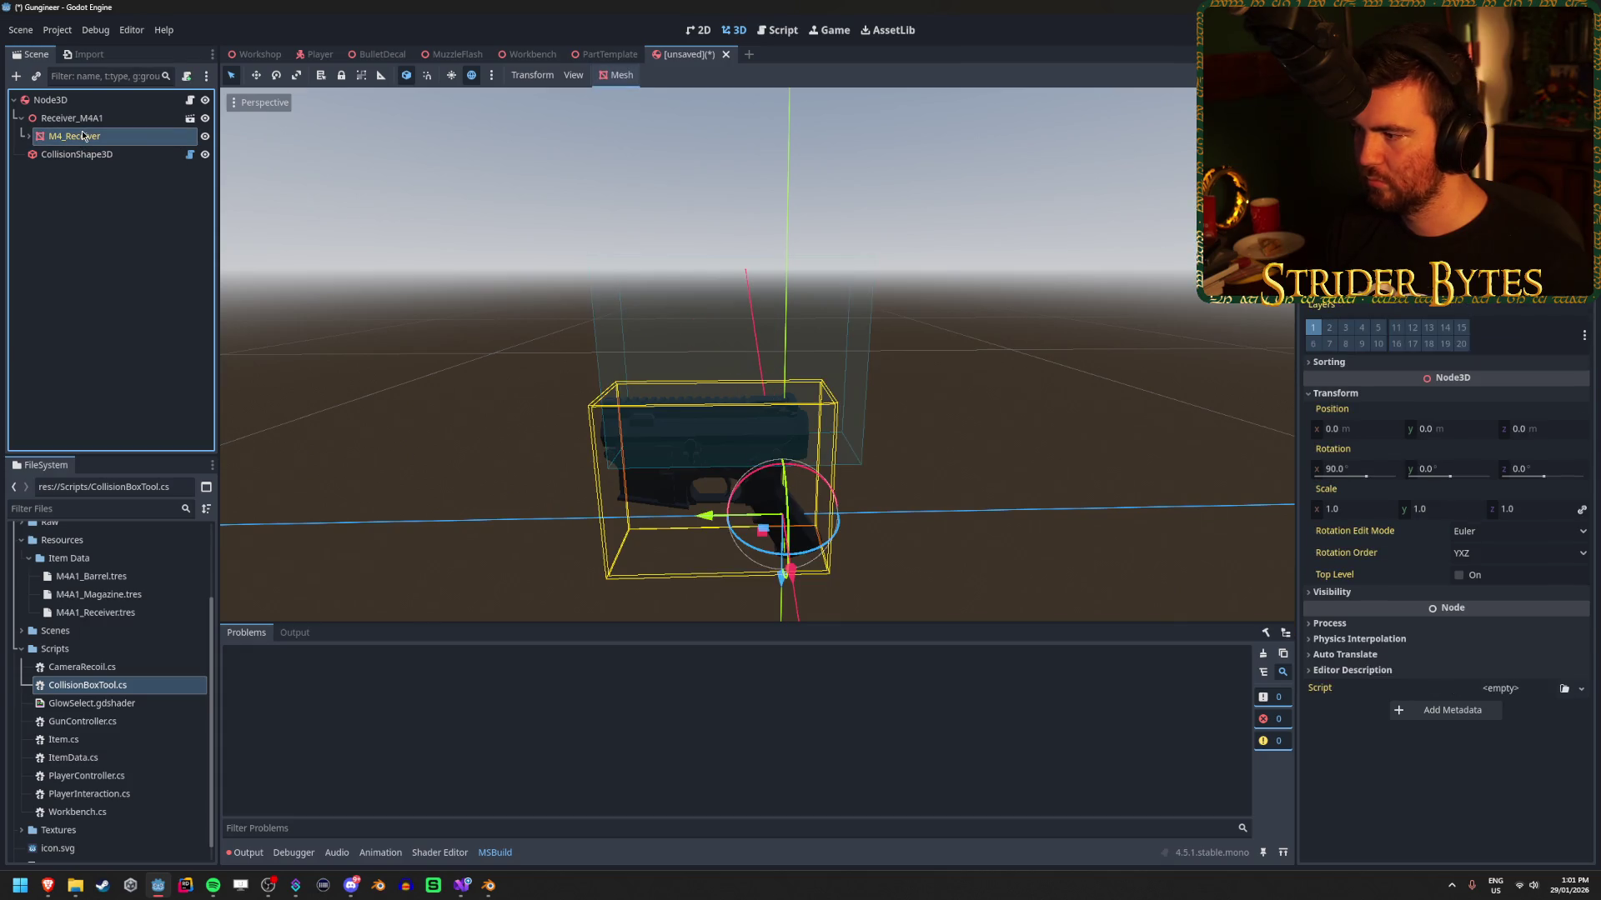
click(1390, 595)
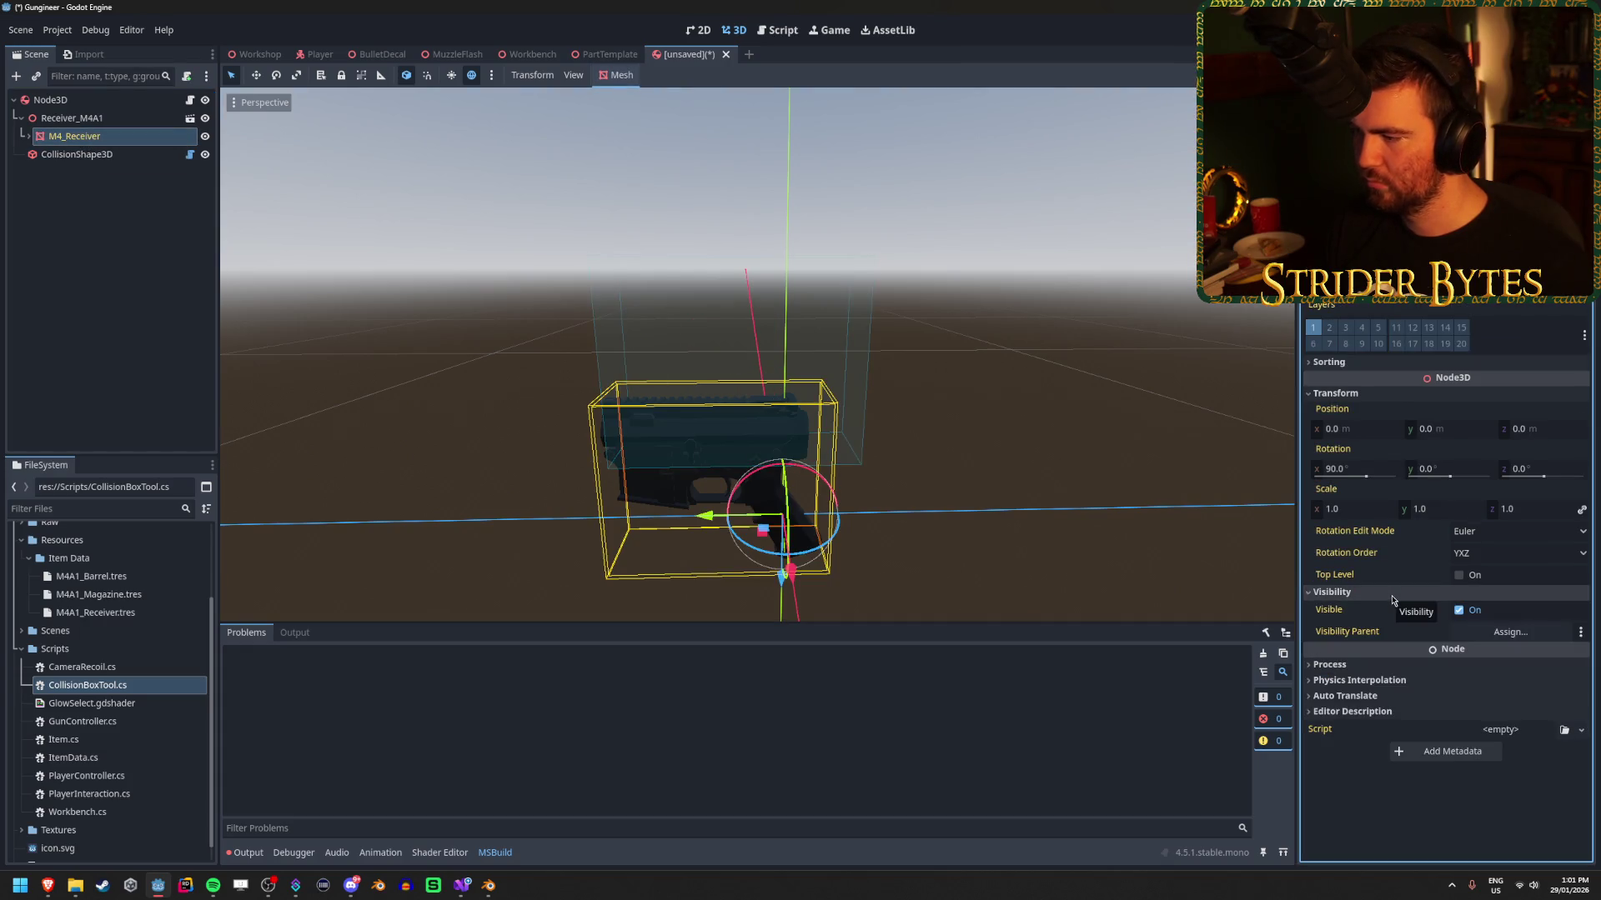
click(1391, 593)
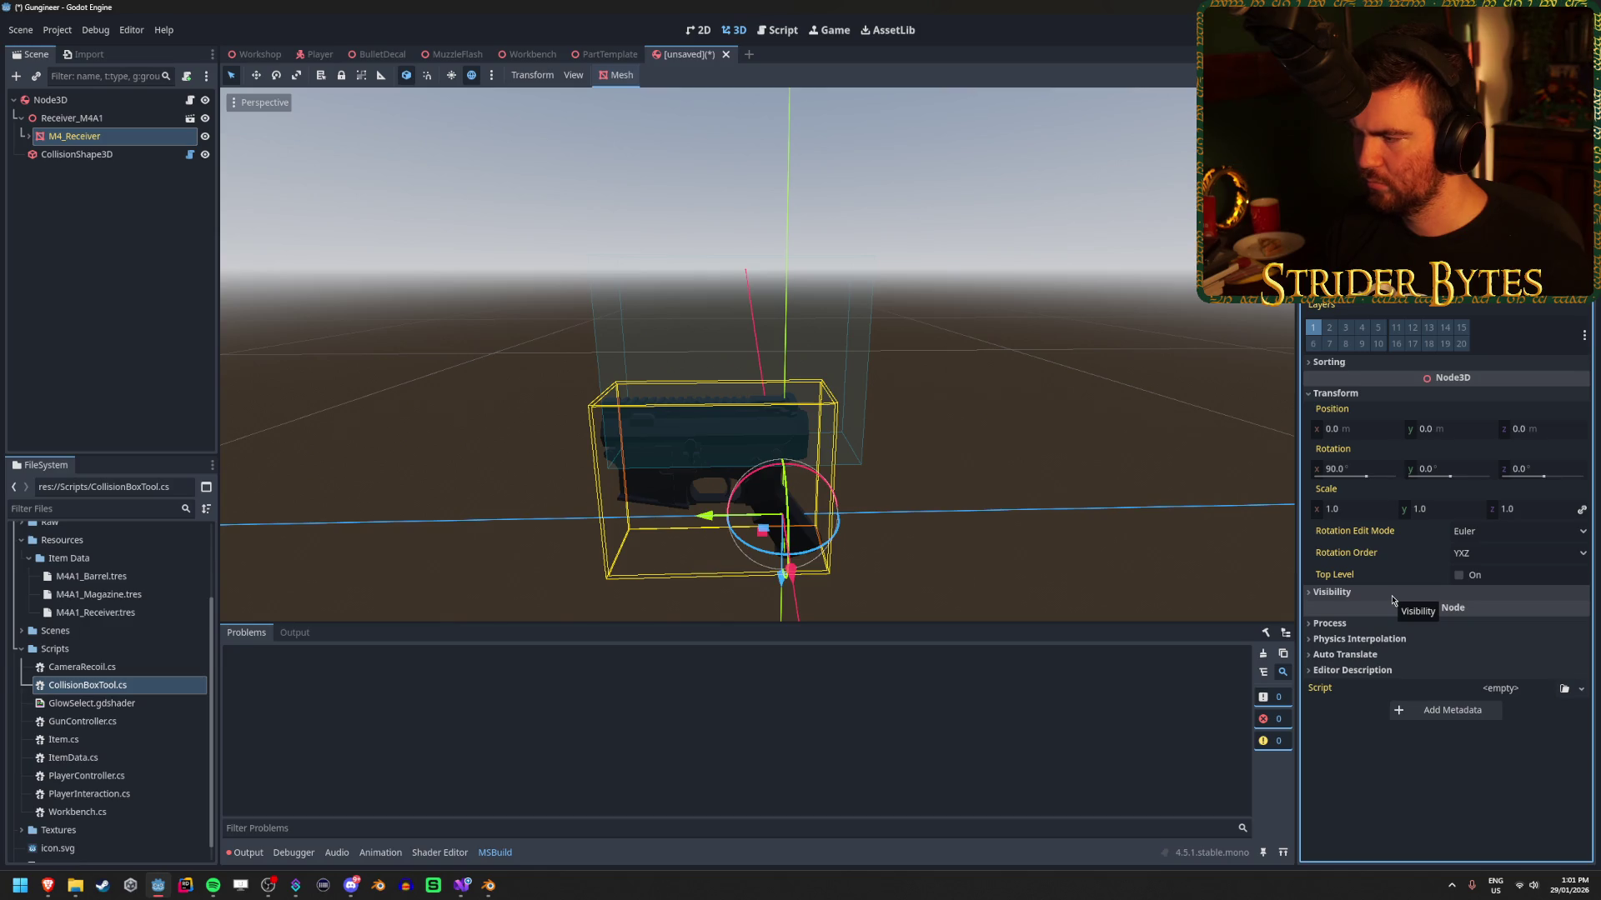
click(1350, 469)
text(0)
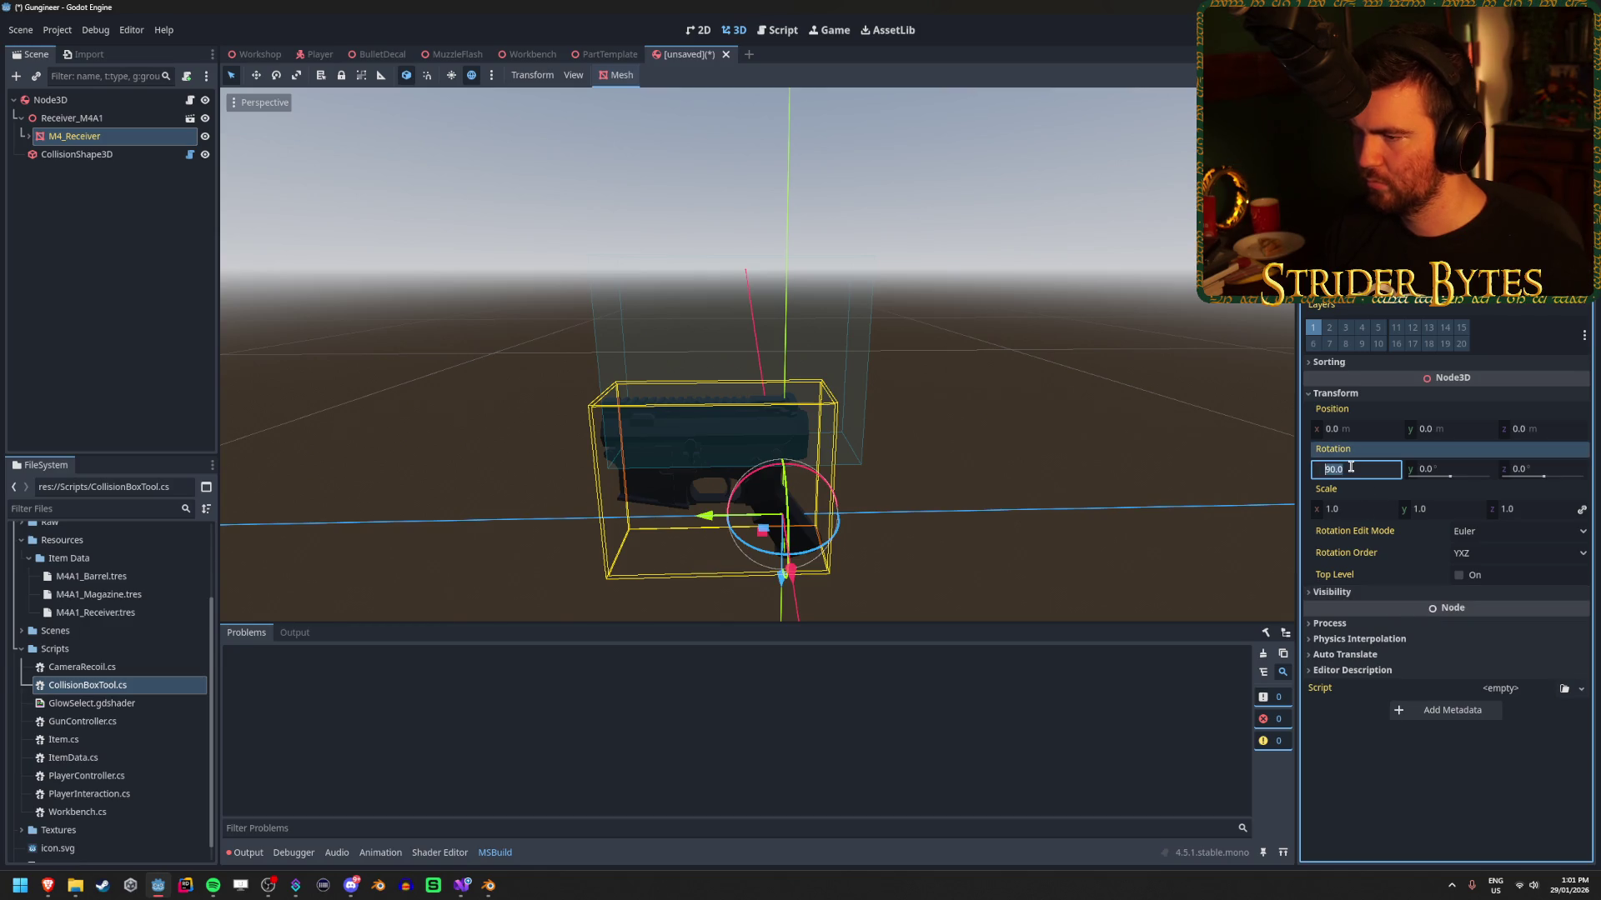
key(Return)
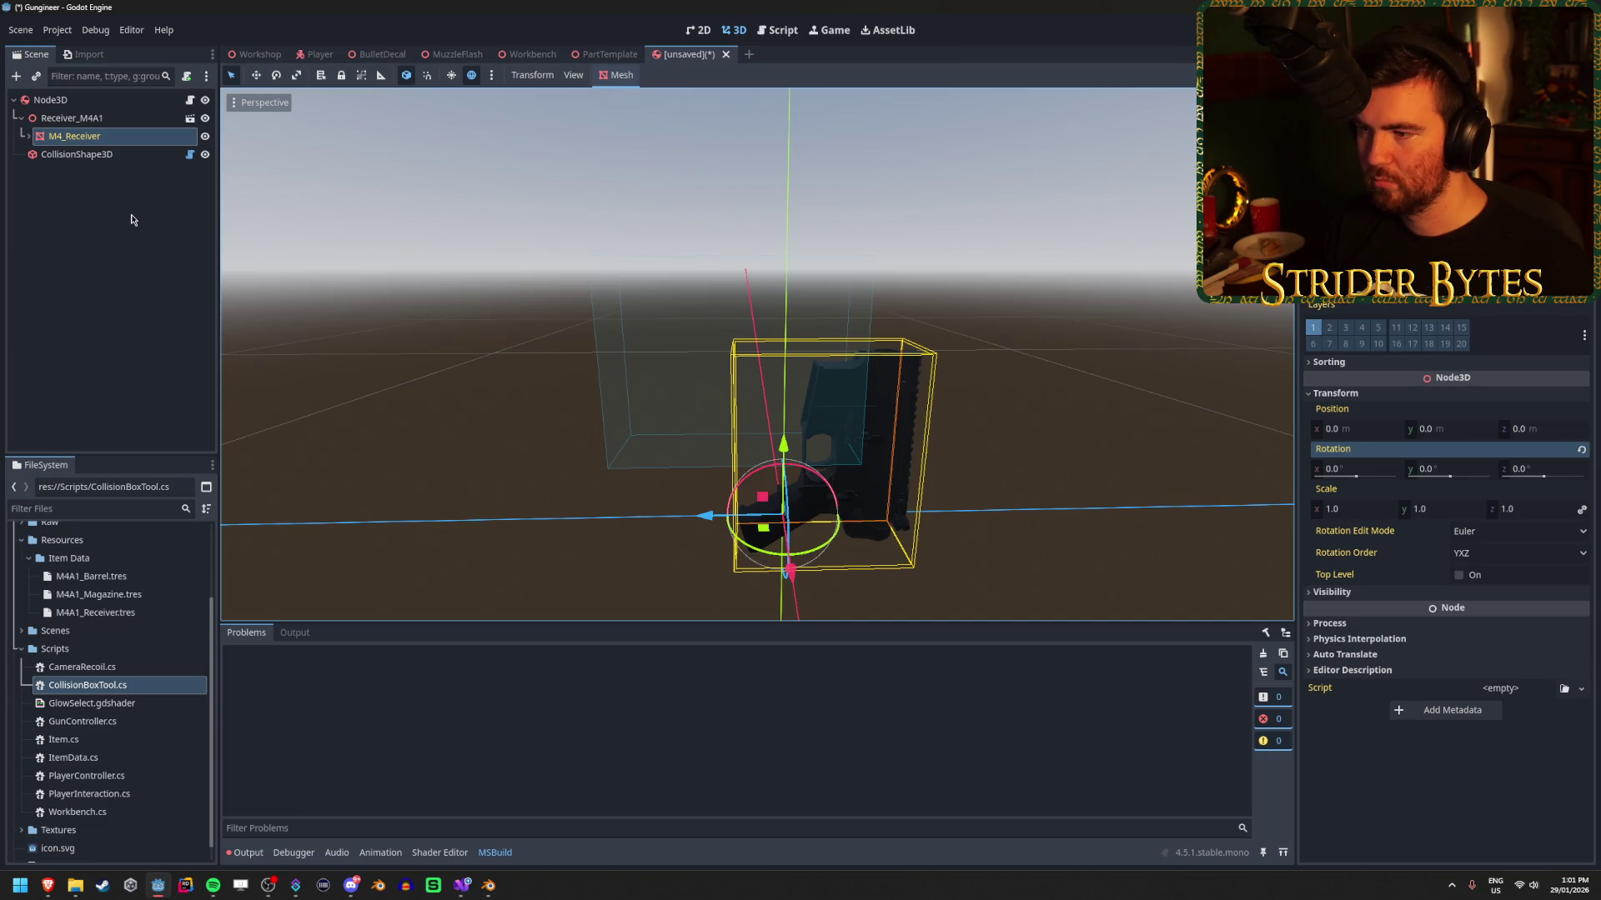
Compare the collision shape with the receiver mesh, framing and orbiting around the mesh.
click(142, 155)
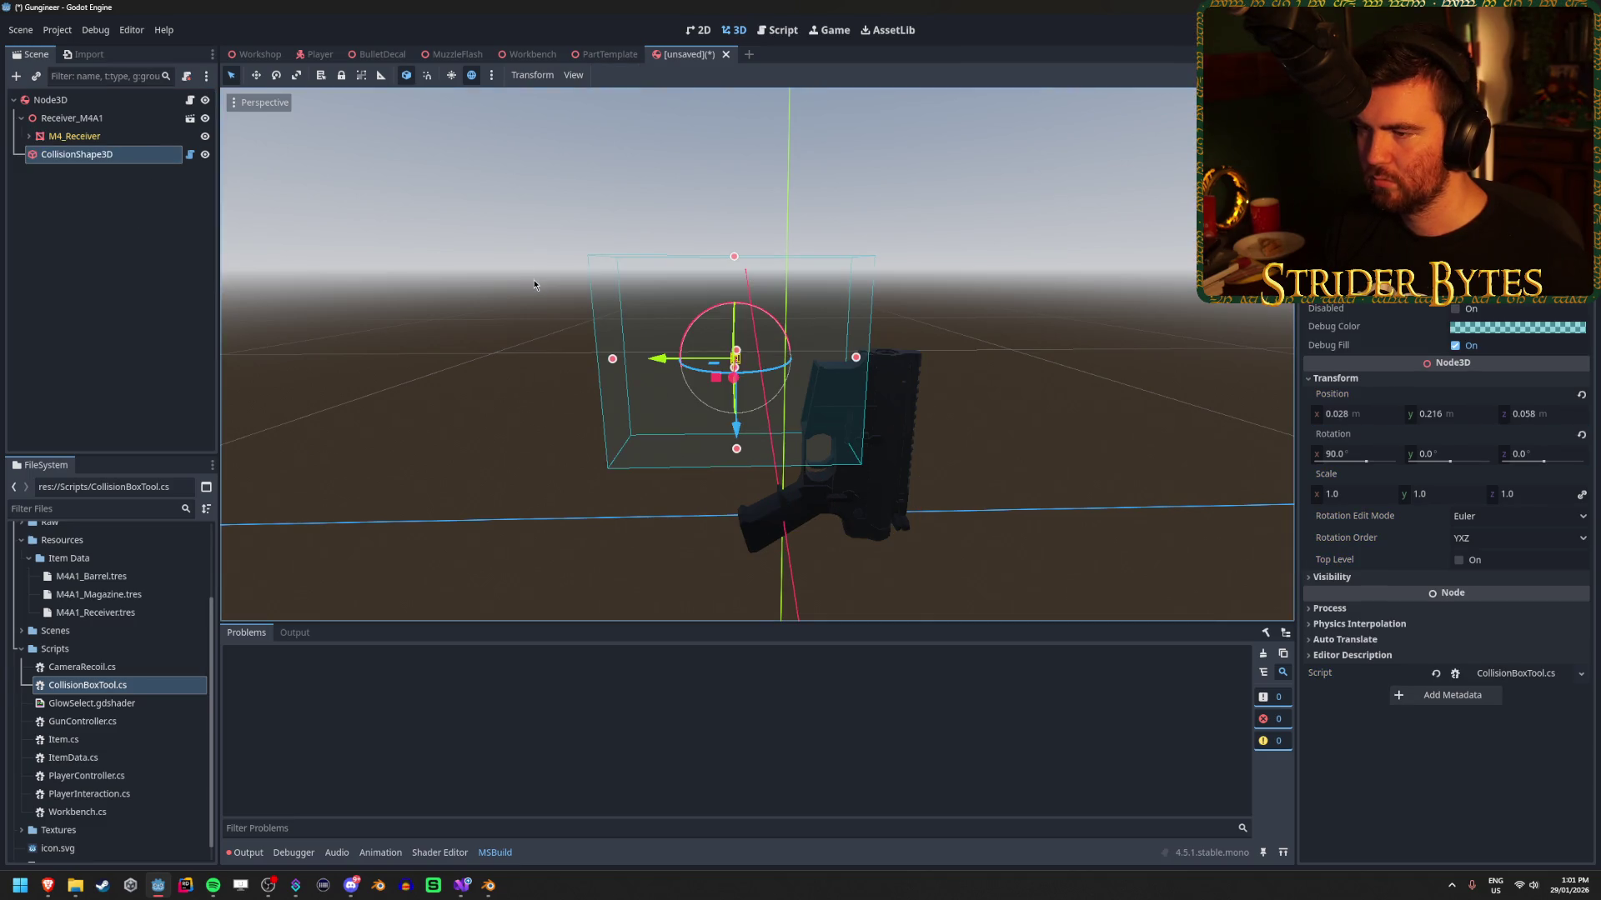
click(151, 143)
mouse_move(608, 286)
mouse_down()
mouse_move(633, 467)
mouse_move(767, 471)
mouse_move(875, 450)
mouse_up()
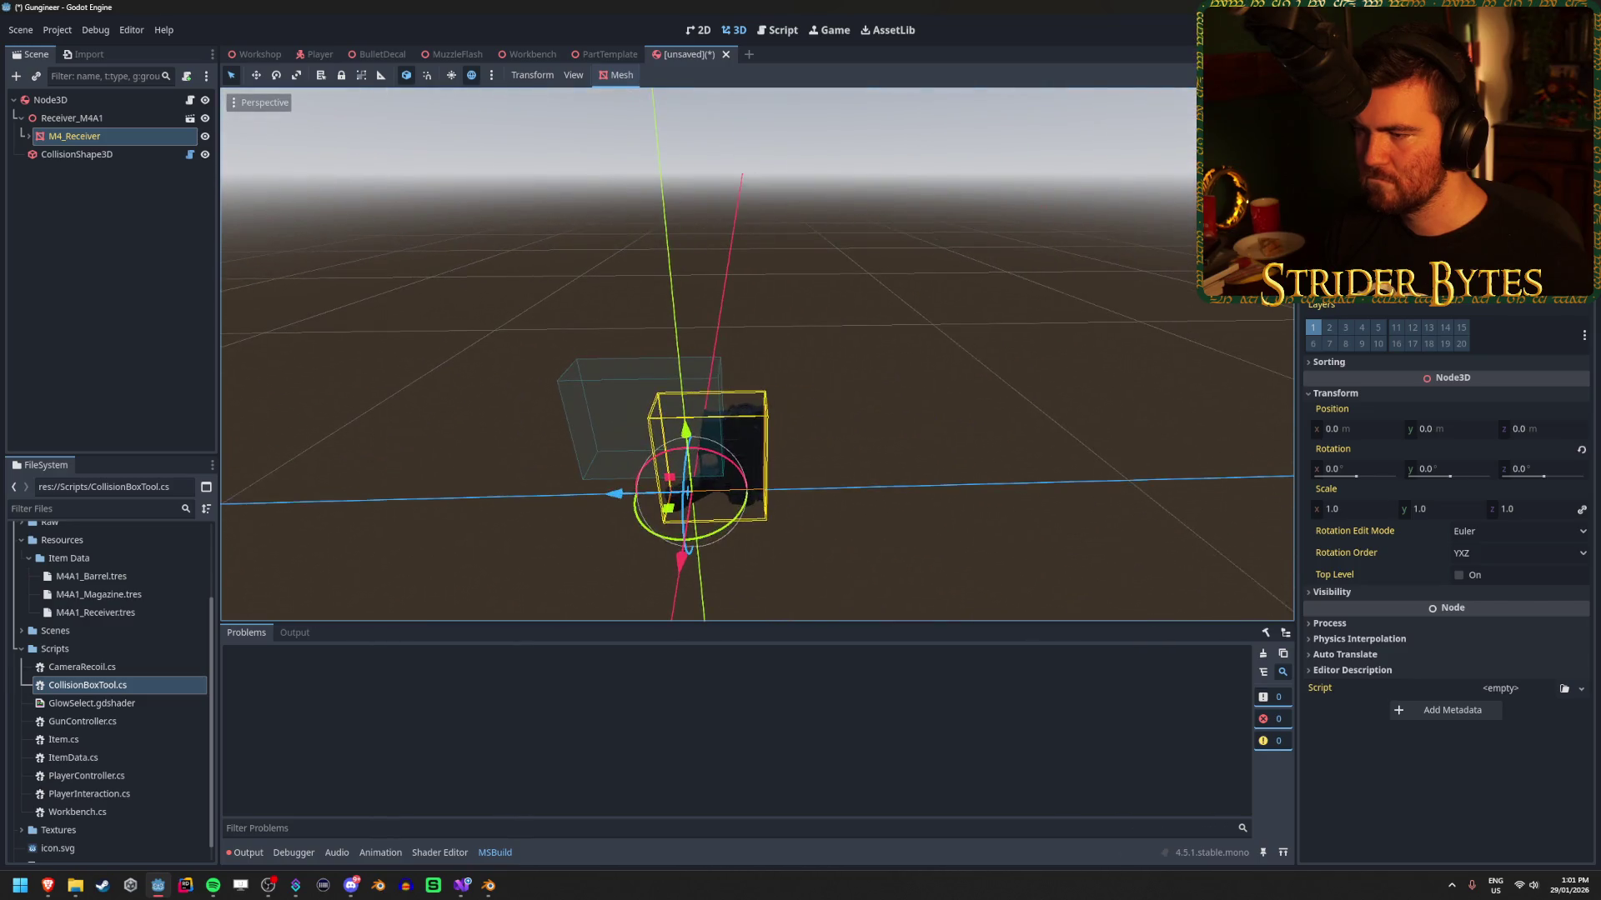
click(119, 158)
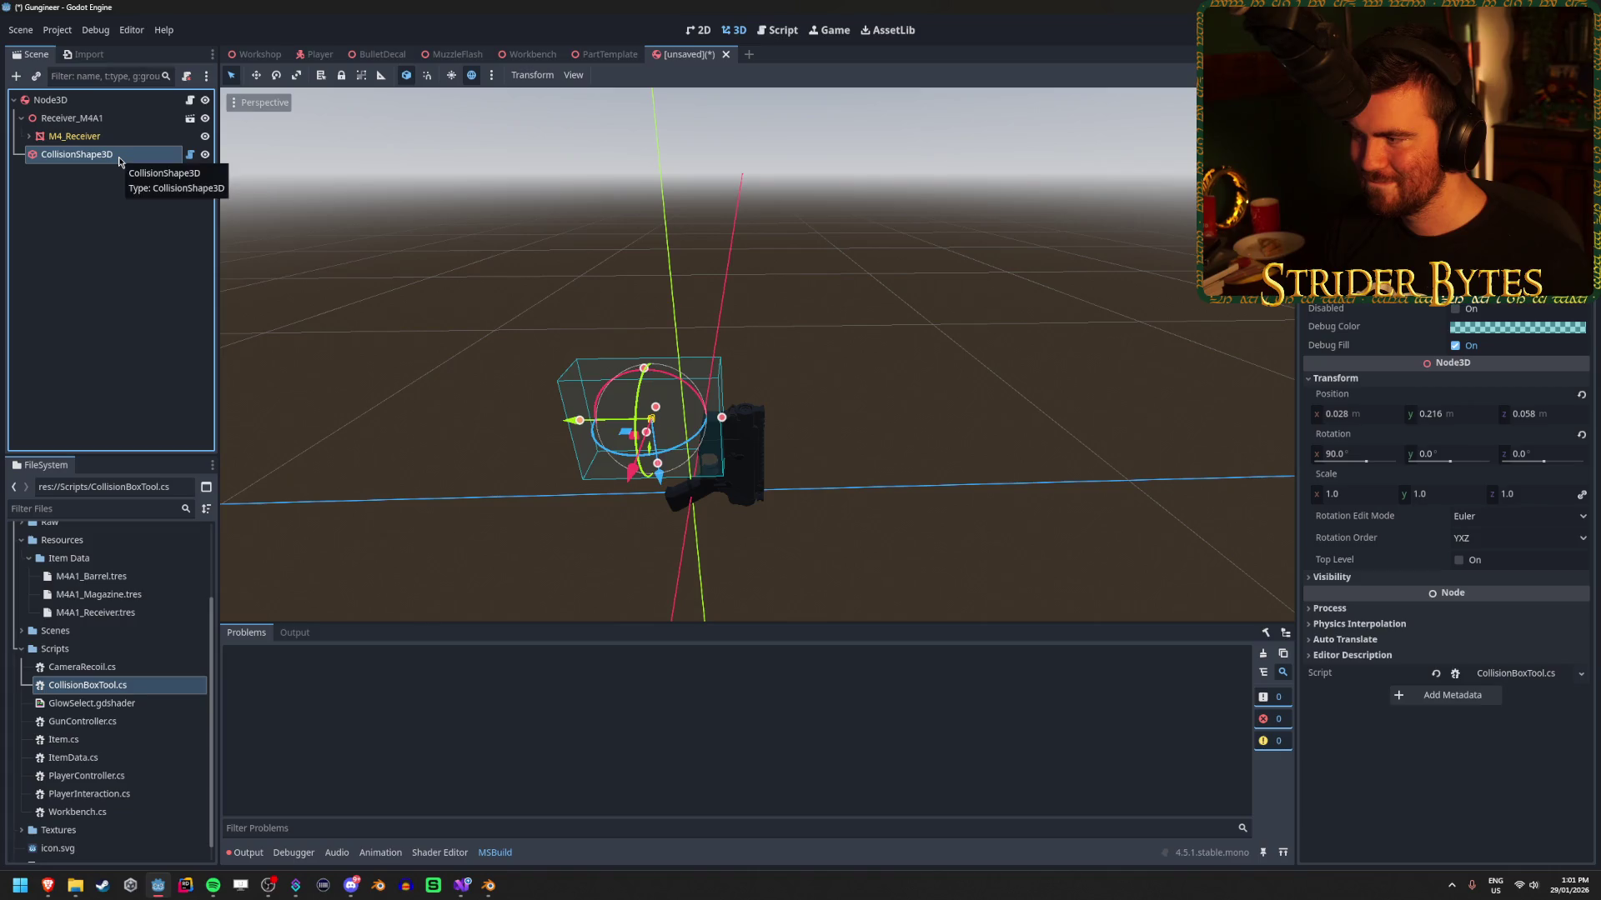
click(84, 136)
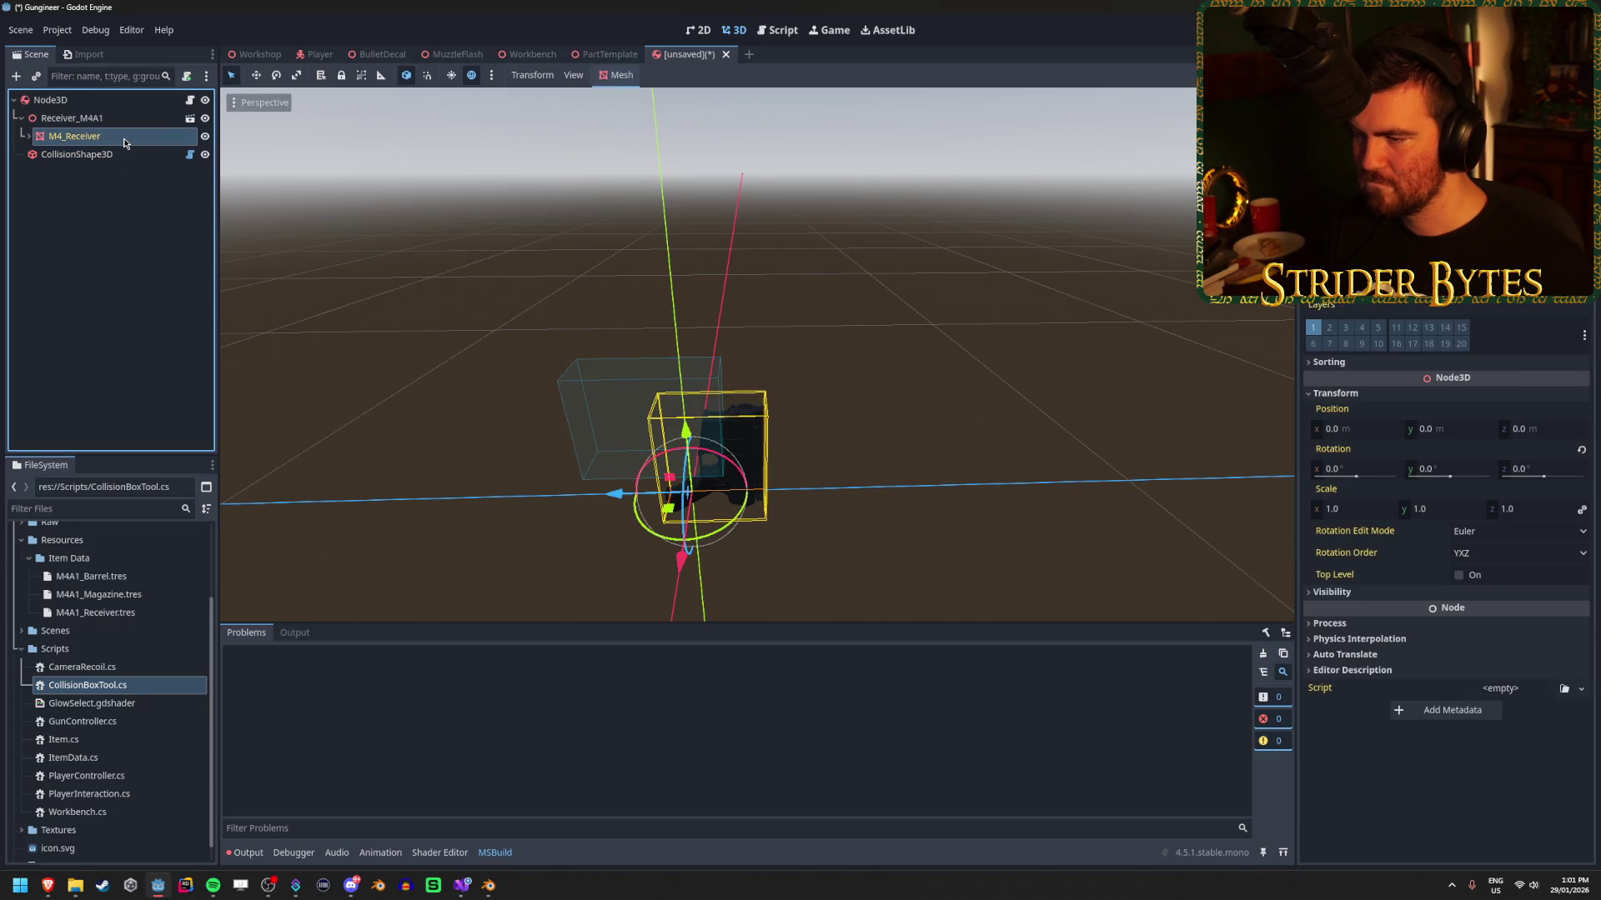
drag(347, 242, 450, 258)
key(f)
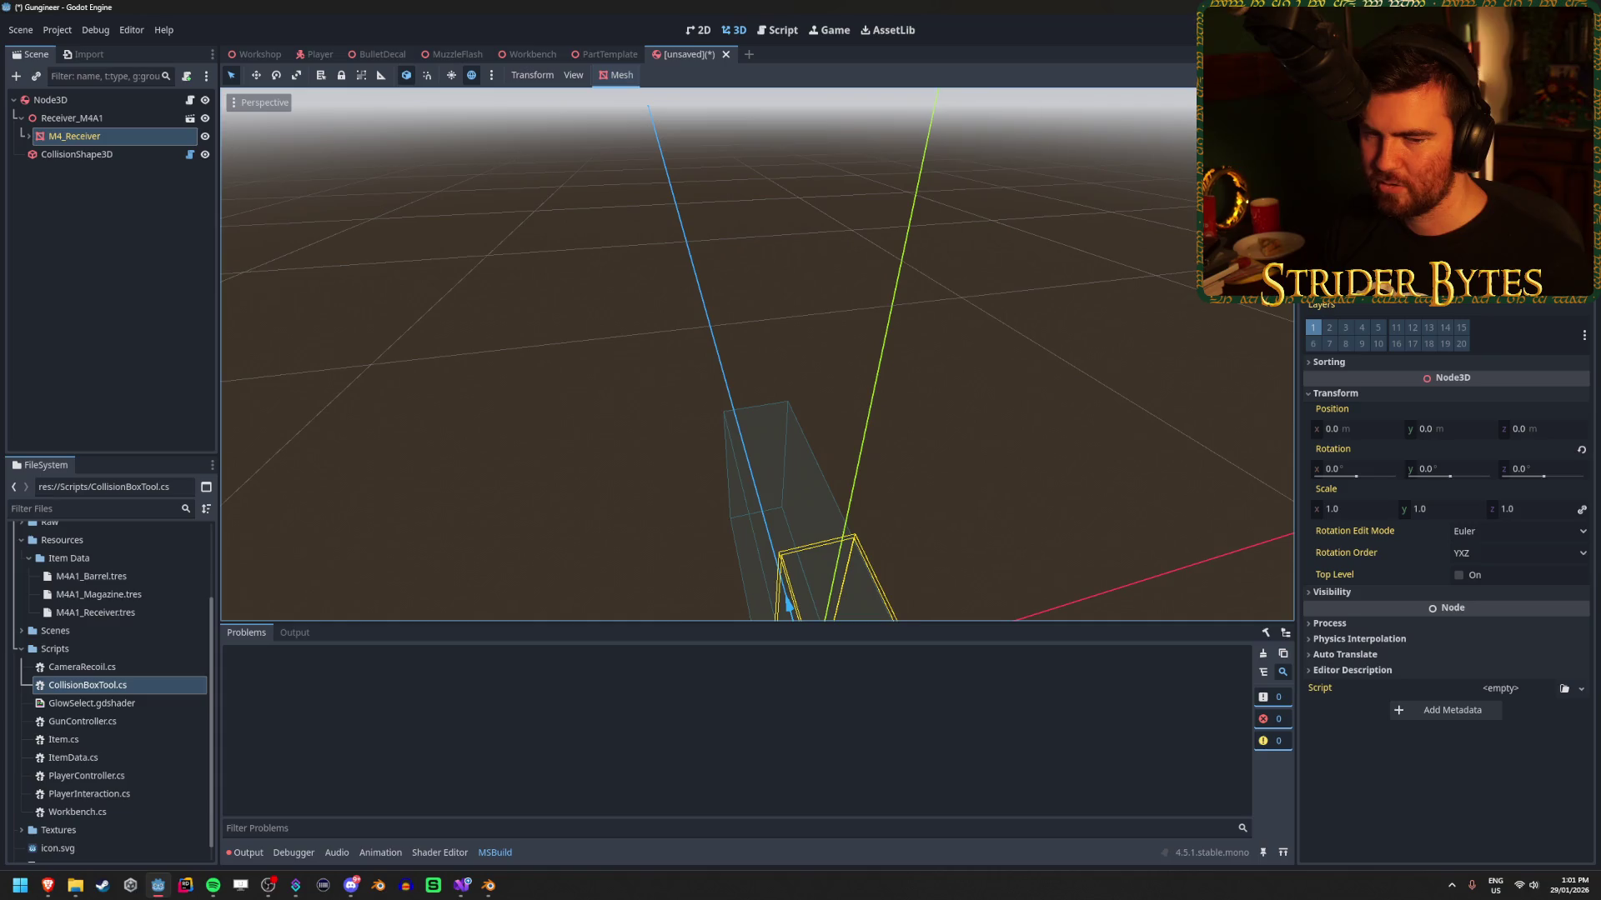
drag(757, 354, 825, 292)
drag(1070, 366, 1071, 408)
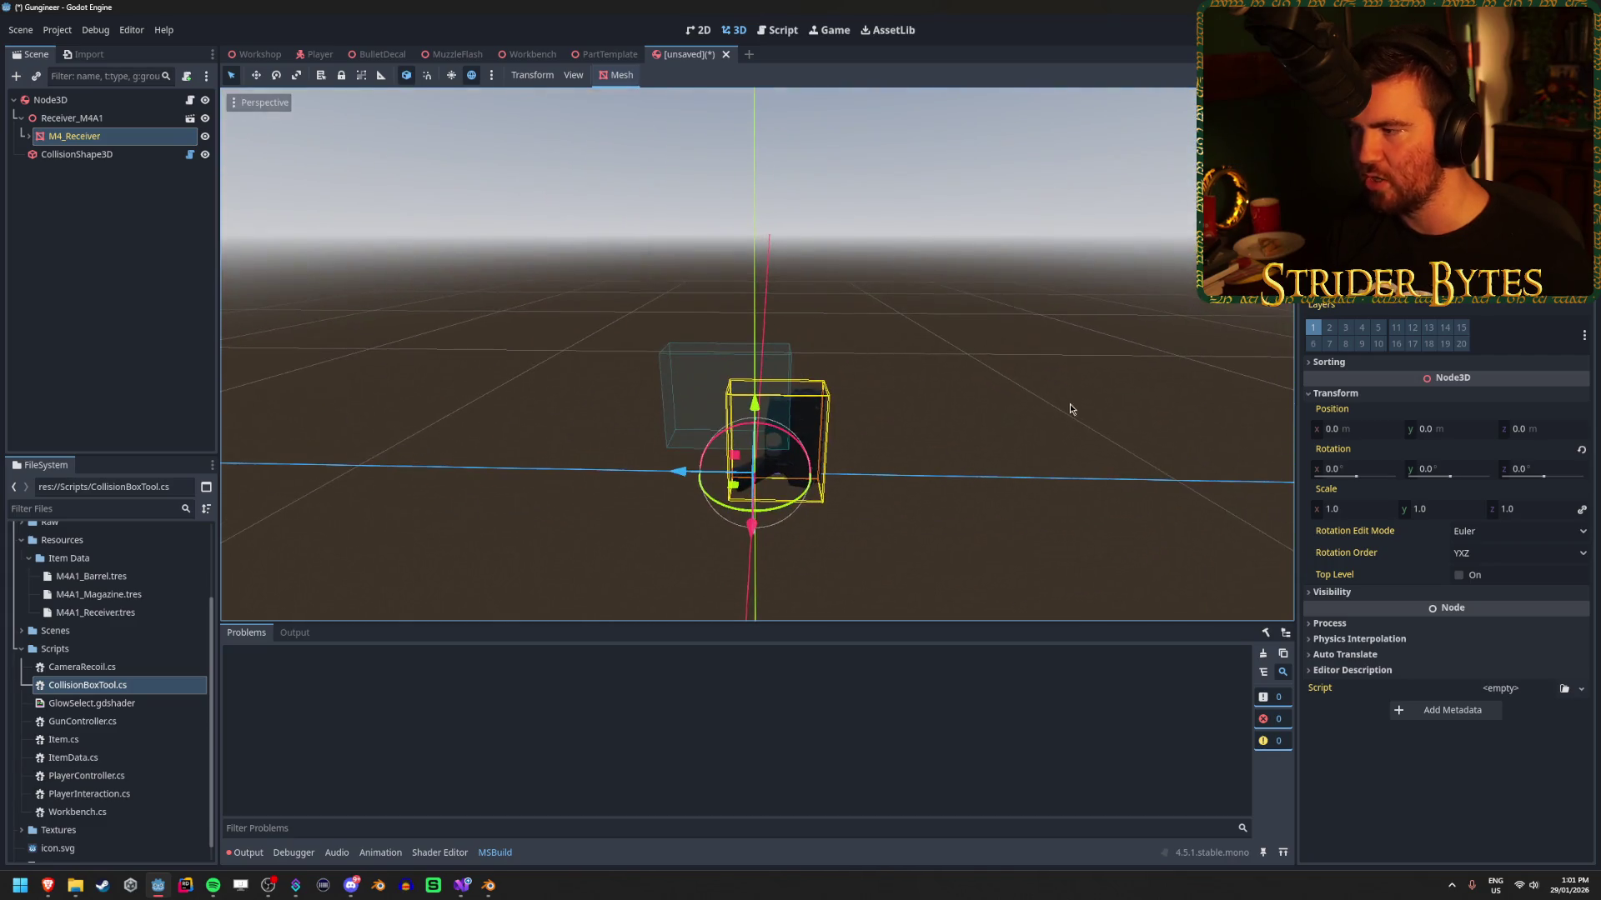
Try -90° and 90° X rotations on the receiver, then reset it to 0°.
click(1367, 471)
text(0)
key(Return)
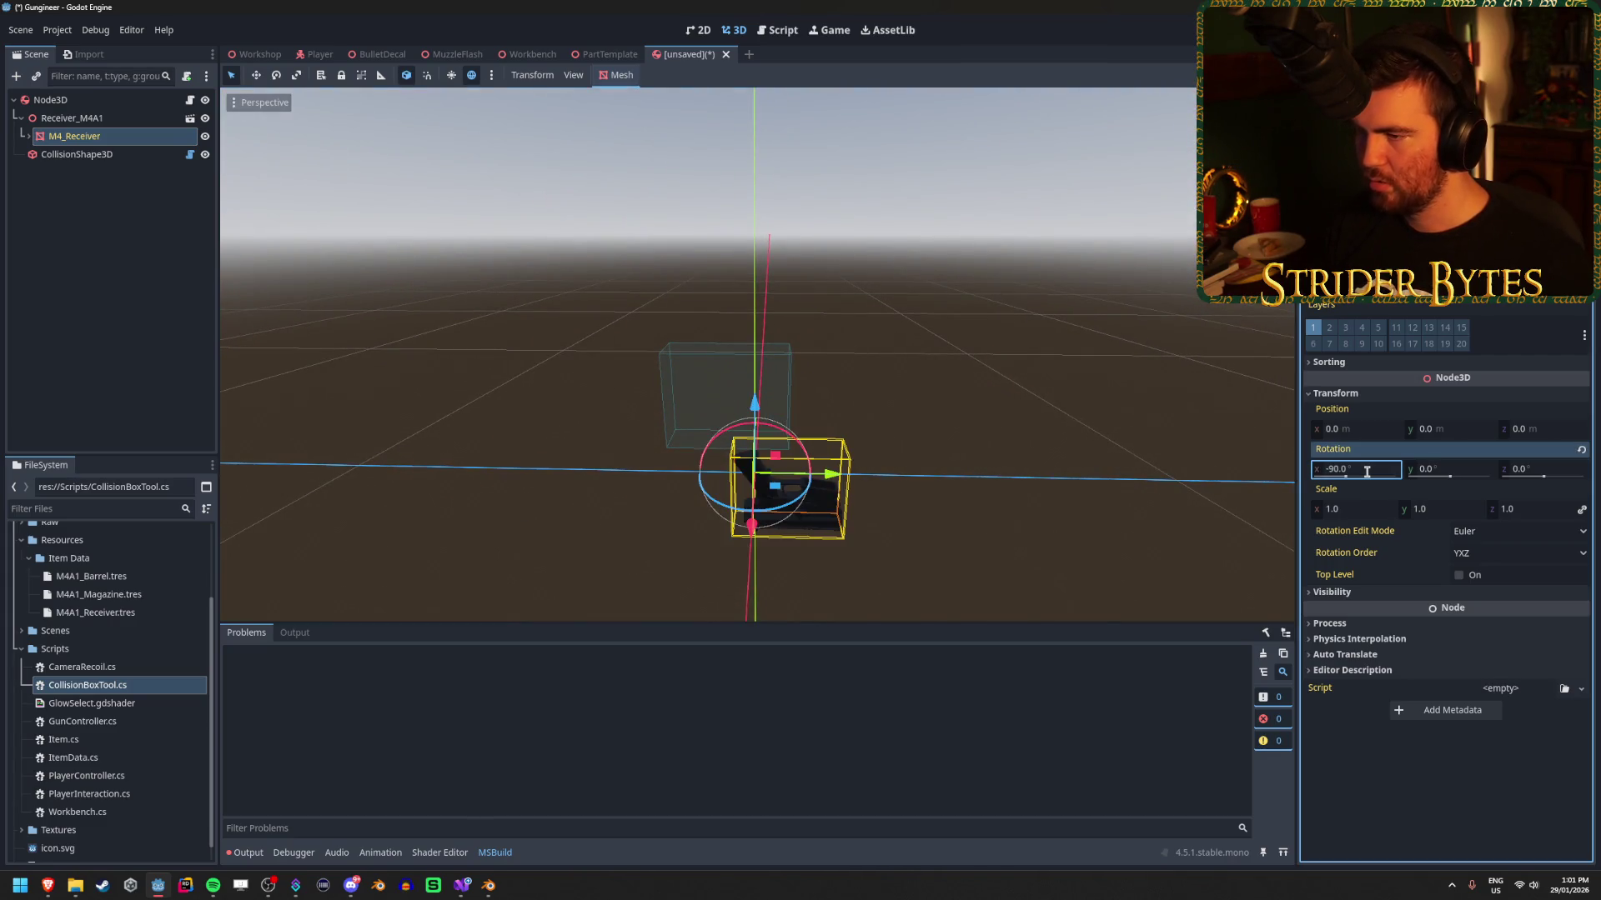
key(ctrl+z)
click(1366, 472)
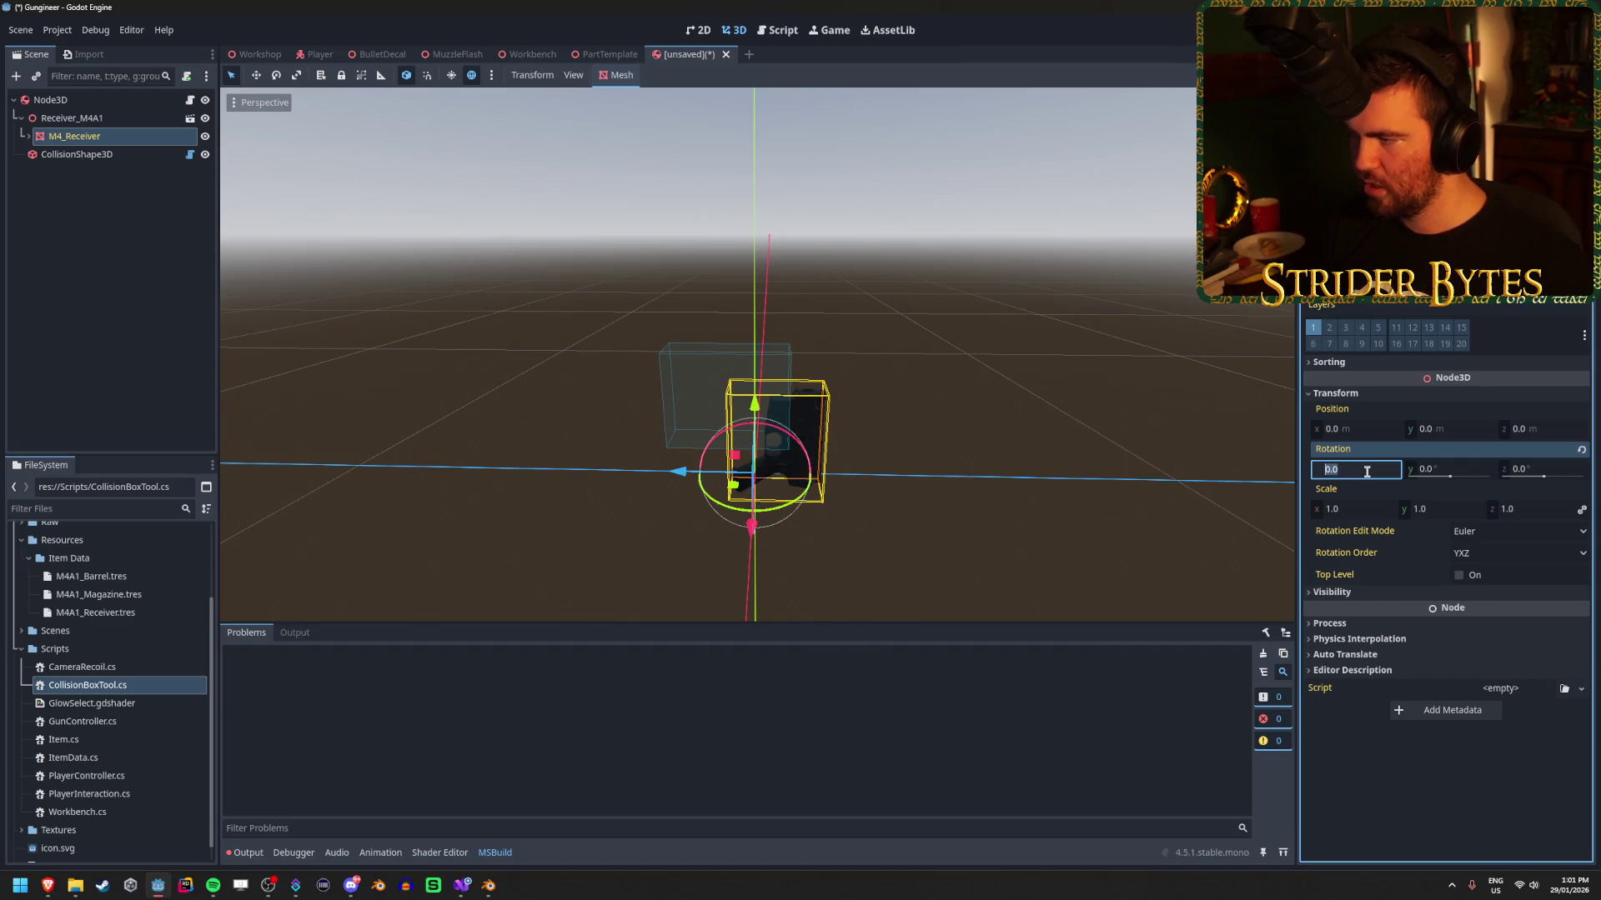
text(90)
key(Return)
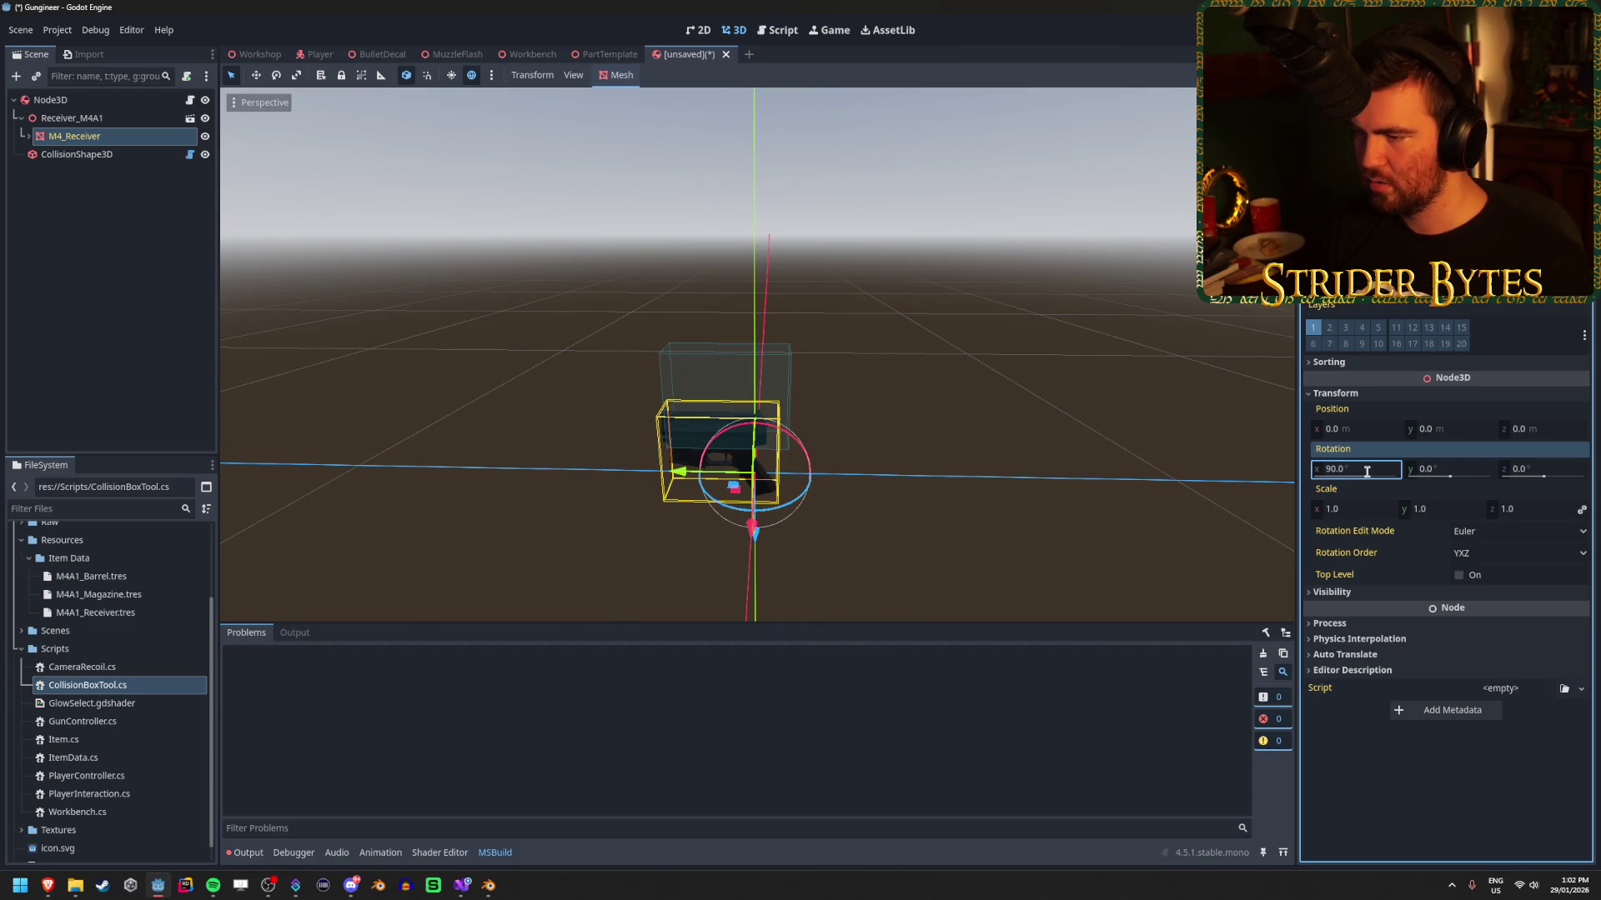
click(1366, 472)
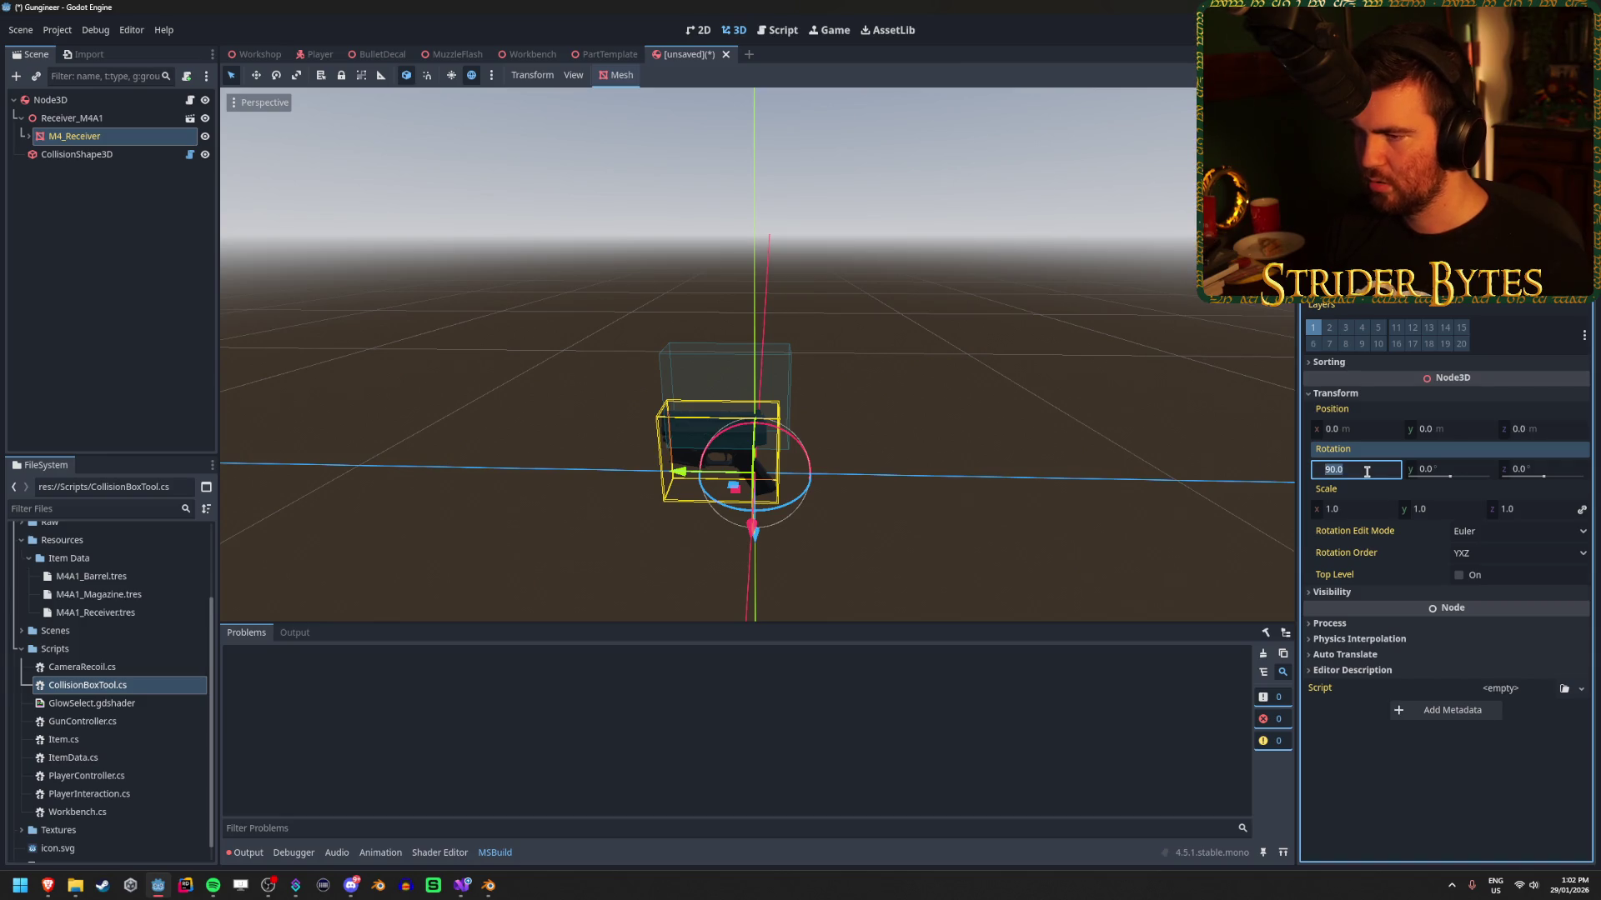
text(0)
key(Return)
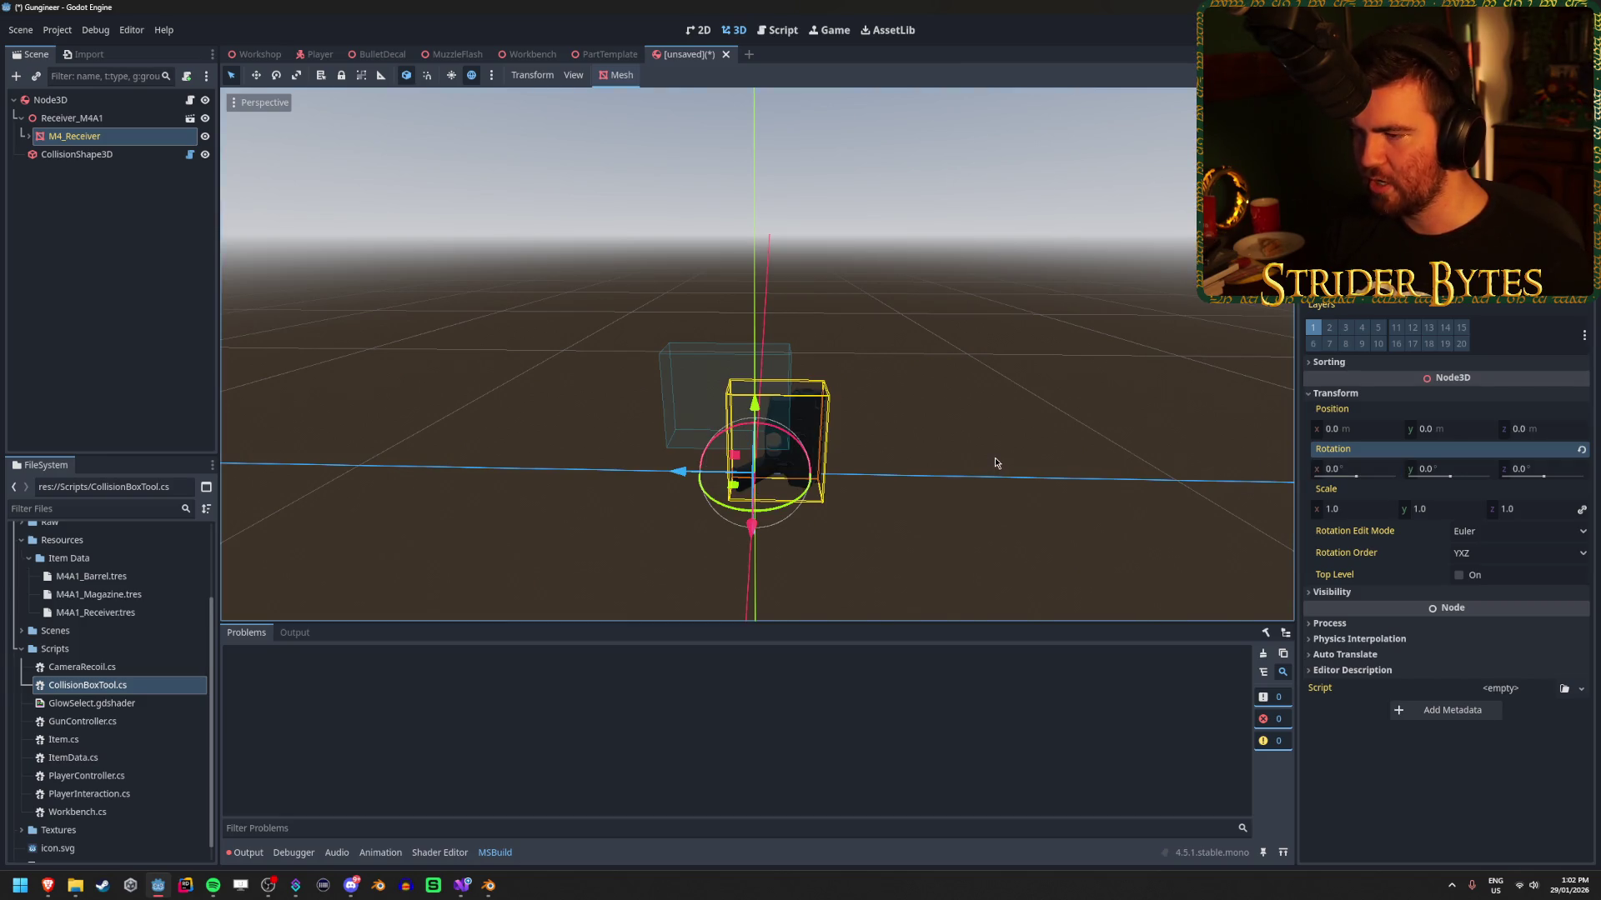
click(488, 885)
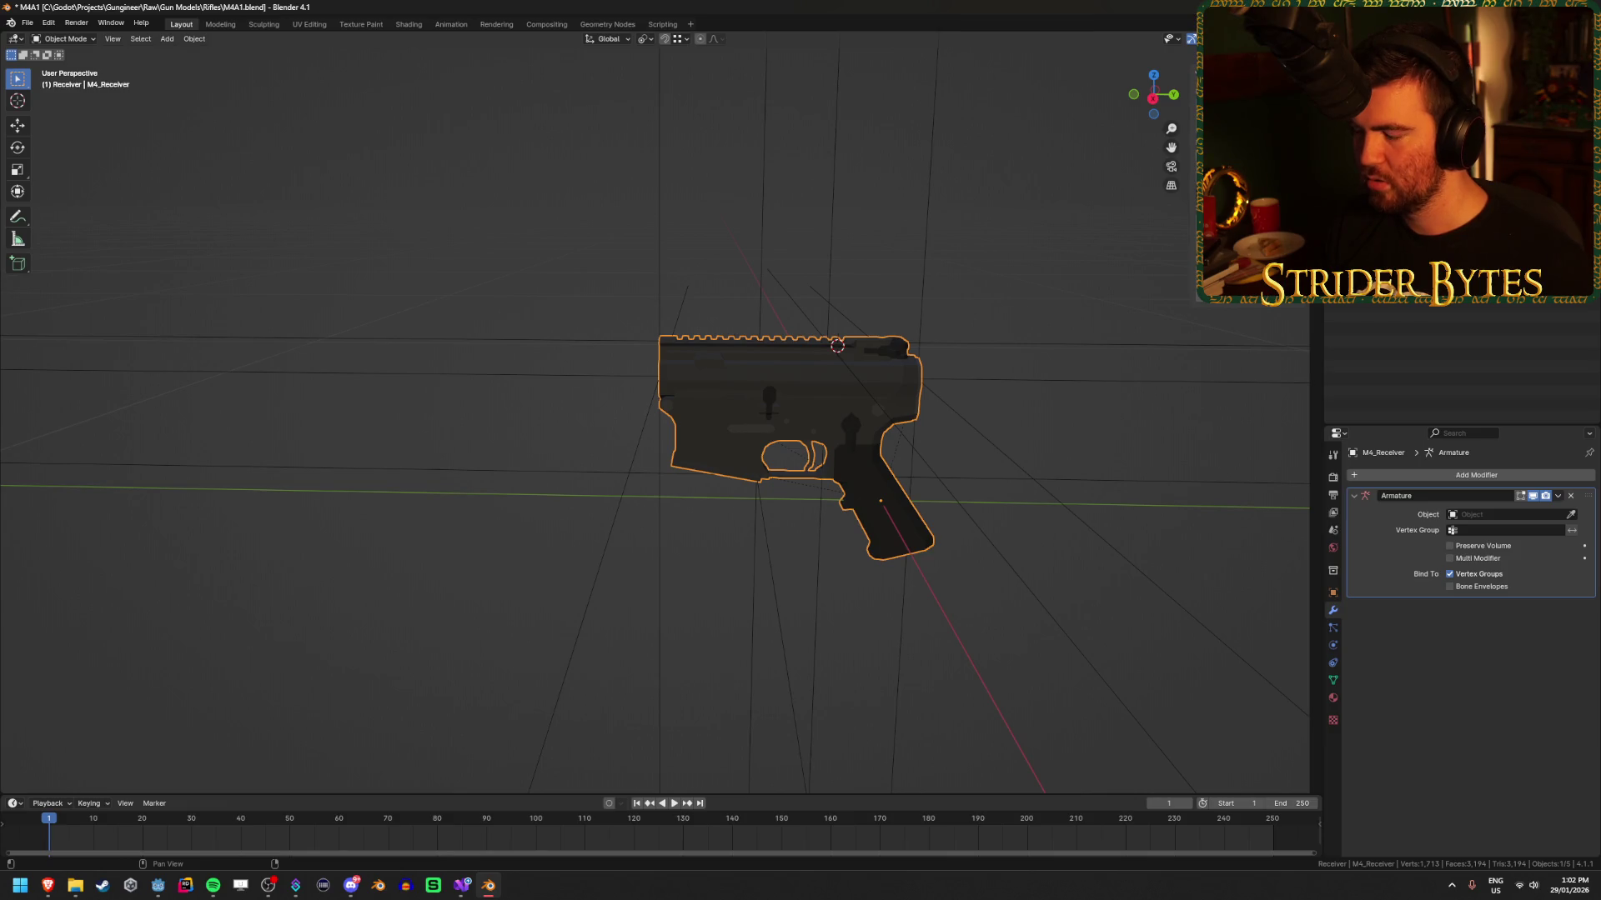
Apply the receiver object's transform with Ctrl+A, save M4A1.blend, and return to Godot.
key(shift+a)
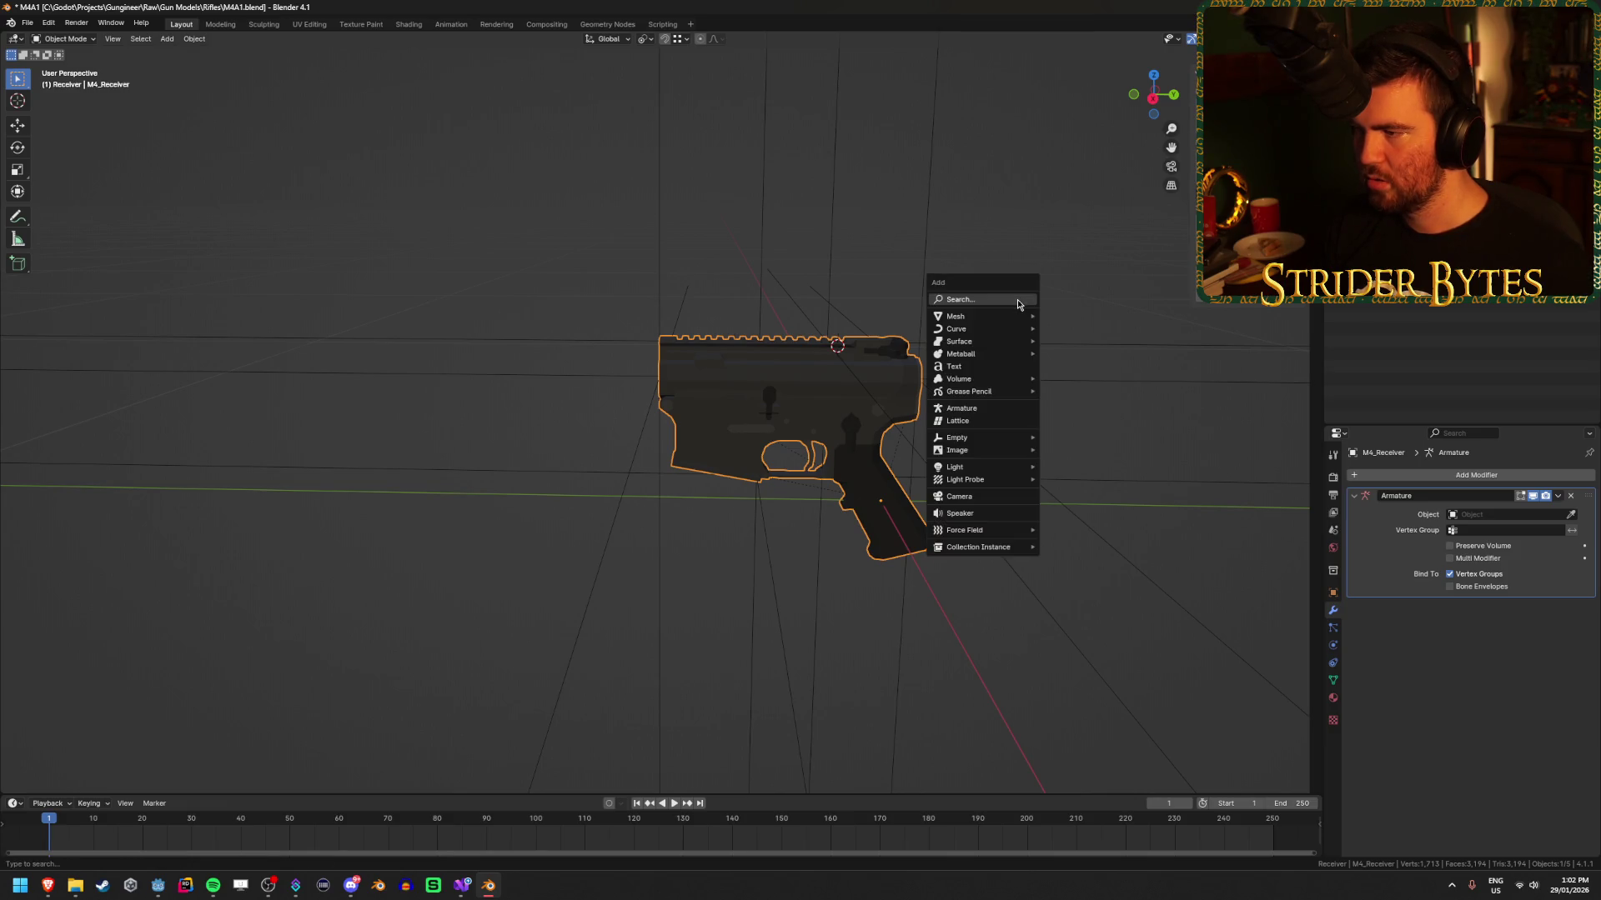
key(Escape)
key(ctrl+a)
click(1004, 268)
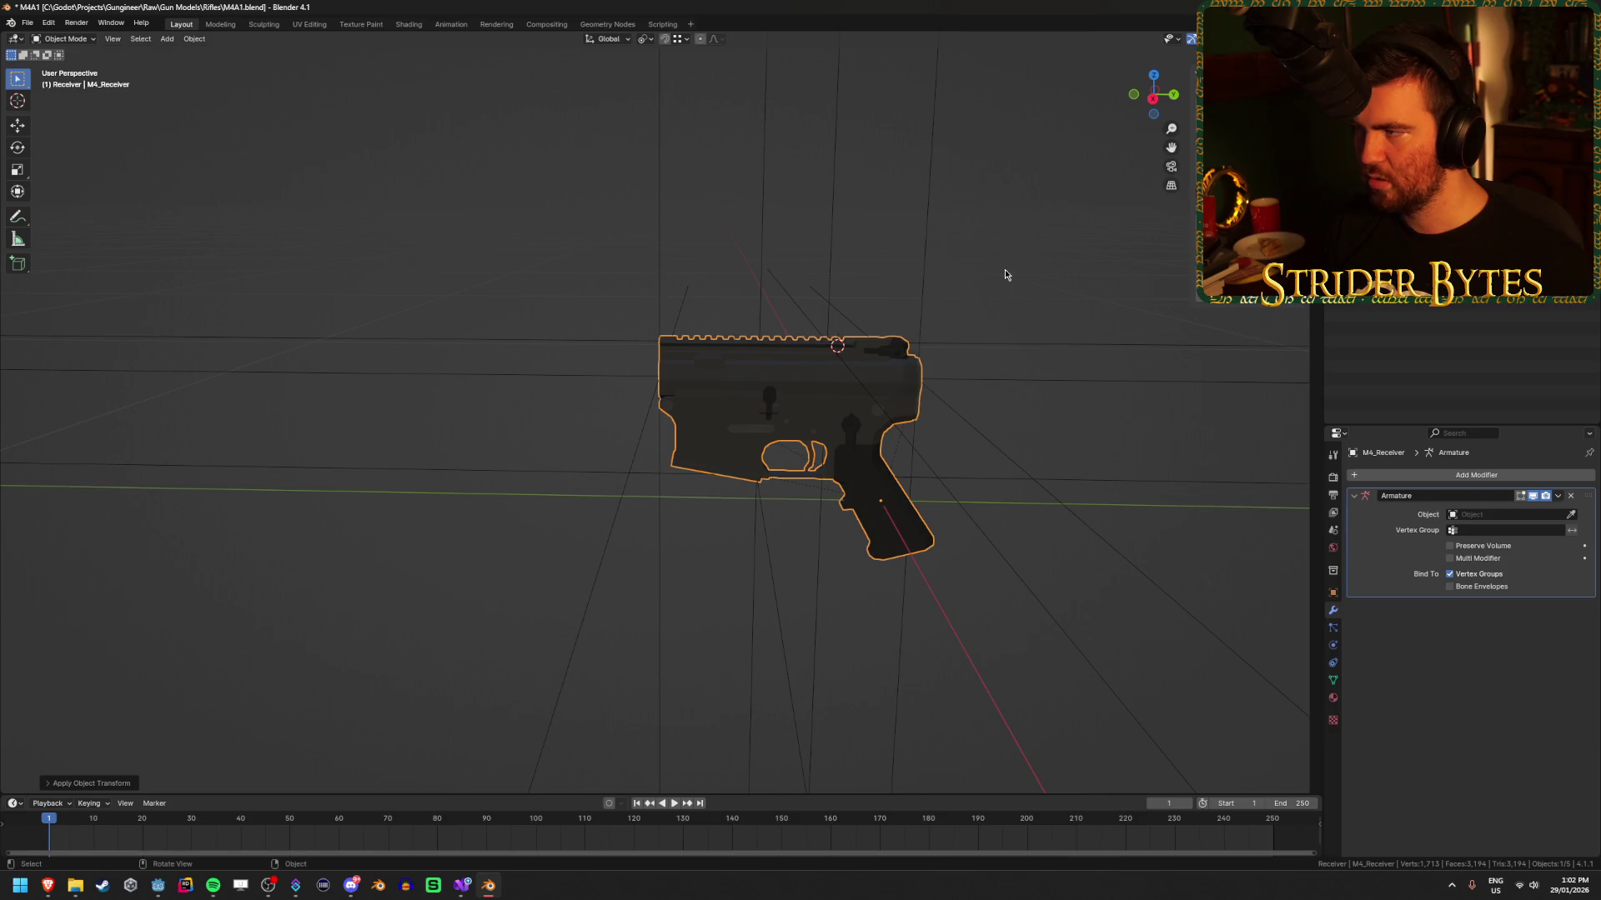
key(ctrl+s)
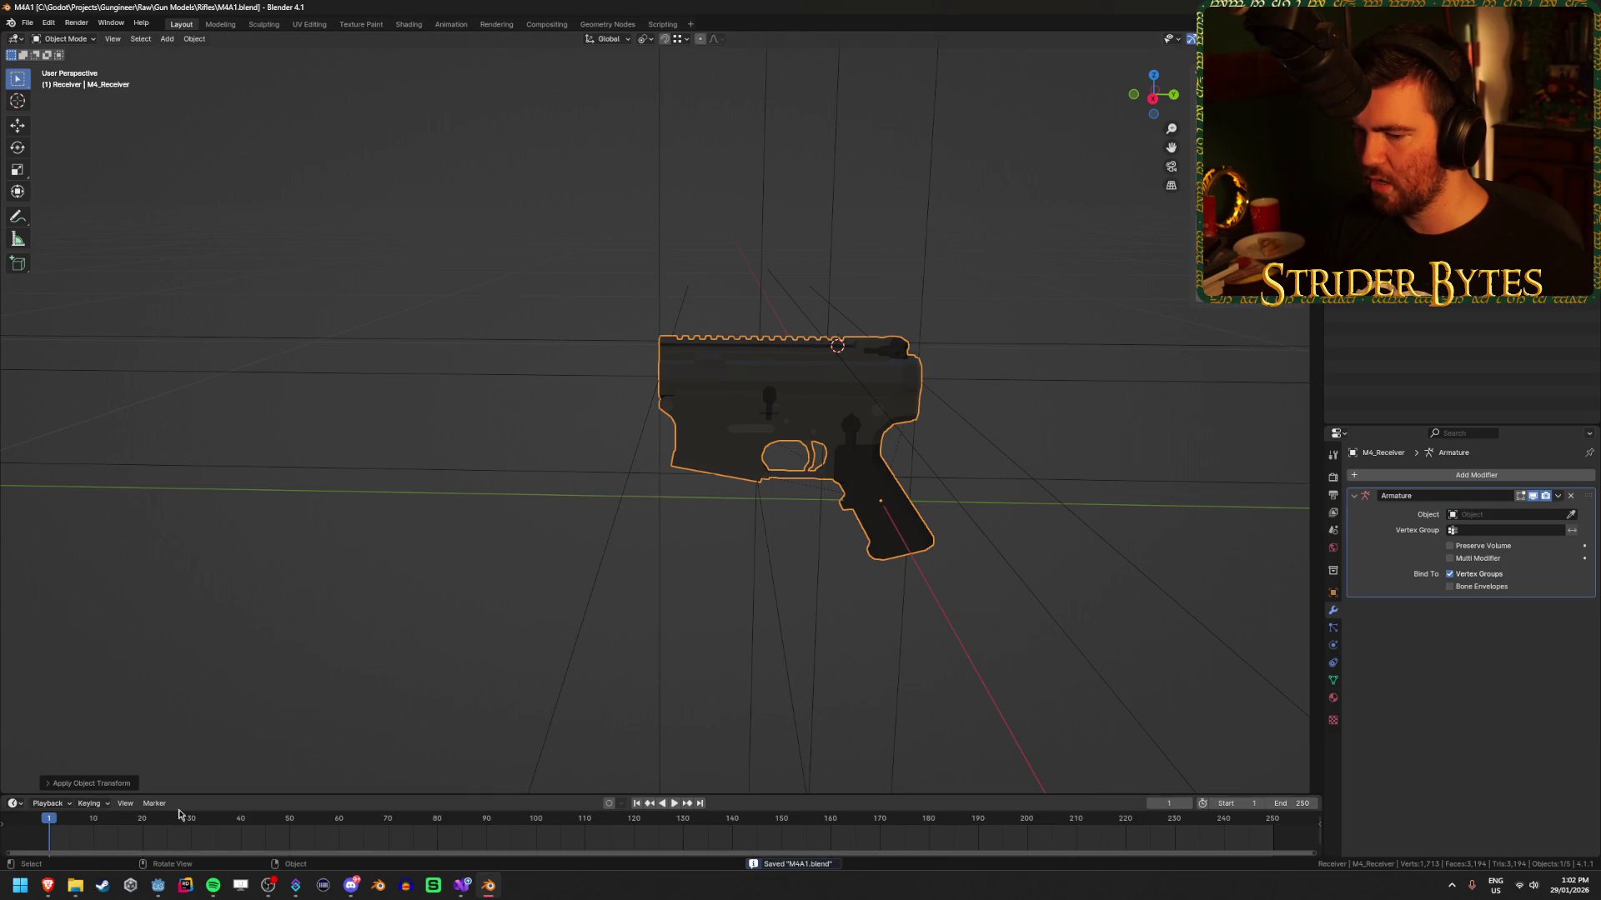
click(156, 887)
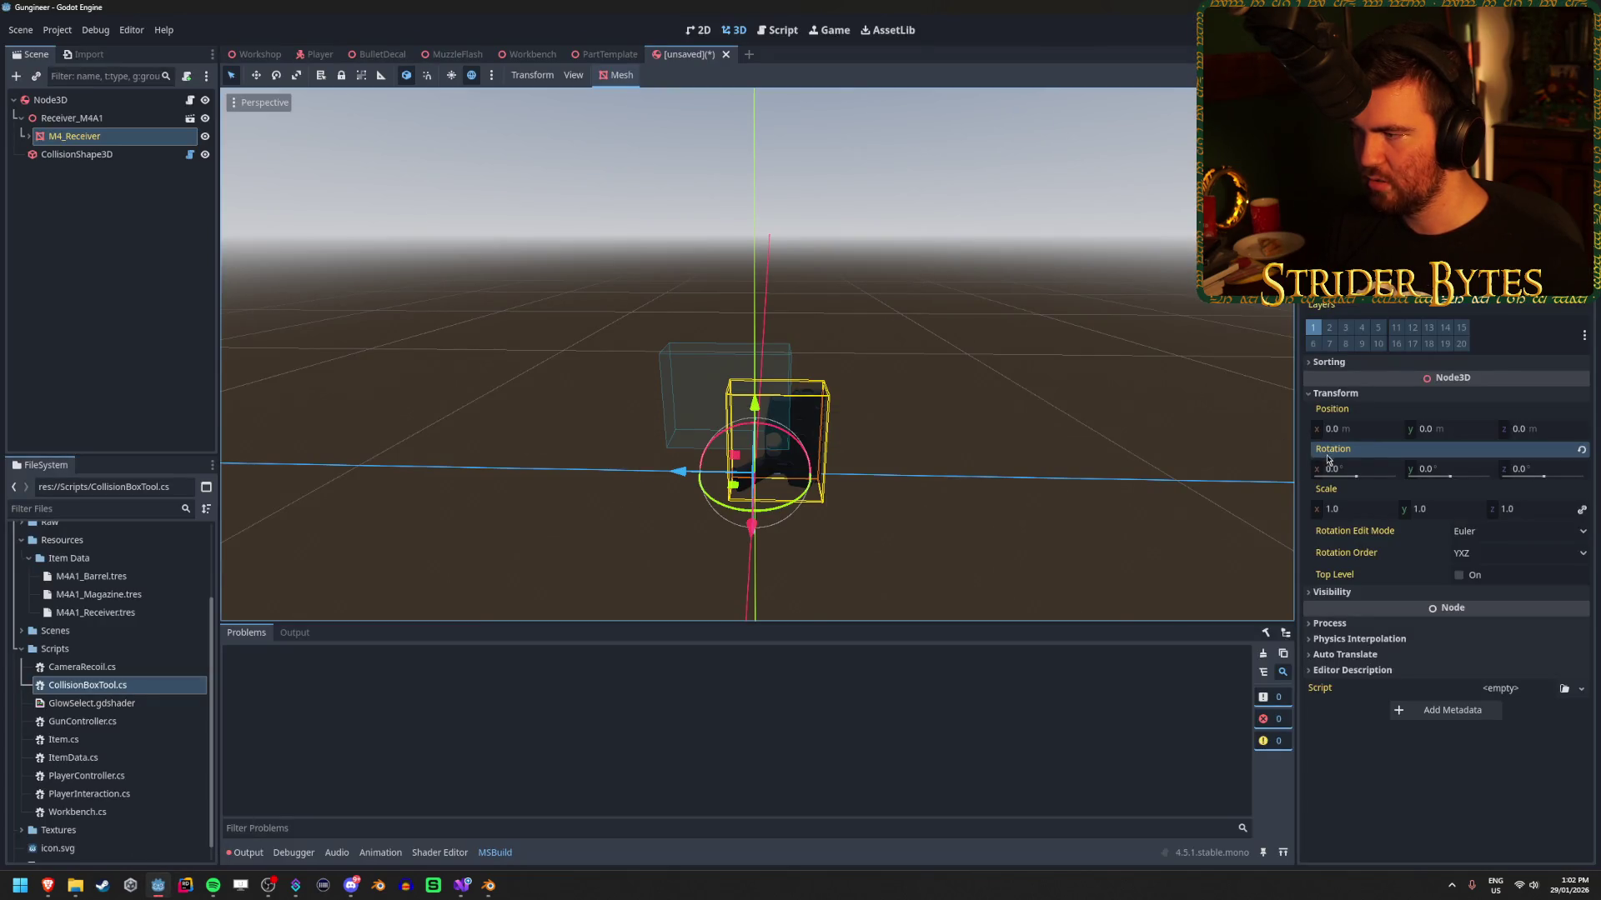
Select the Receiver_M4A1 scene node after checking CollisionShape3D and M4_Receiver.
click(83, 154)
click(79, 136)
click(113, 120)
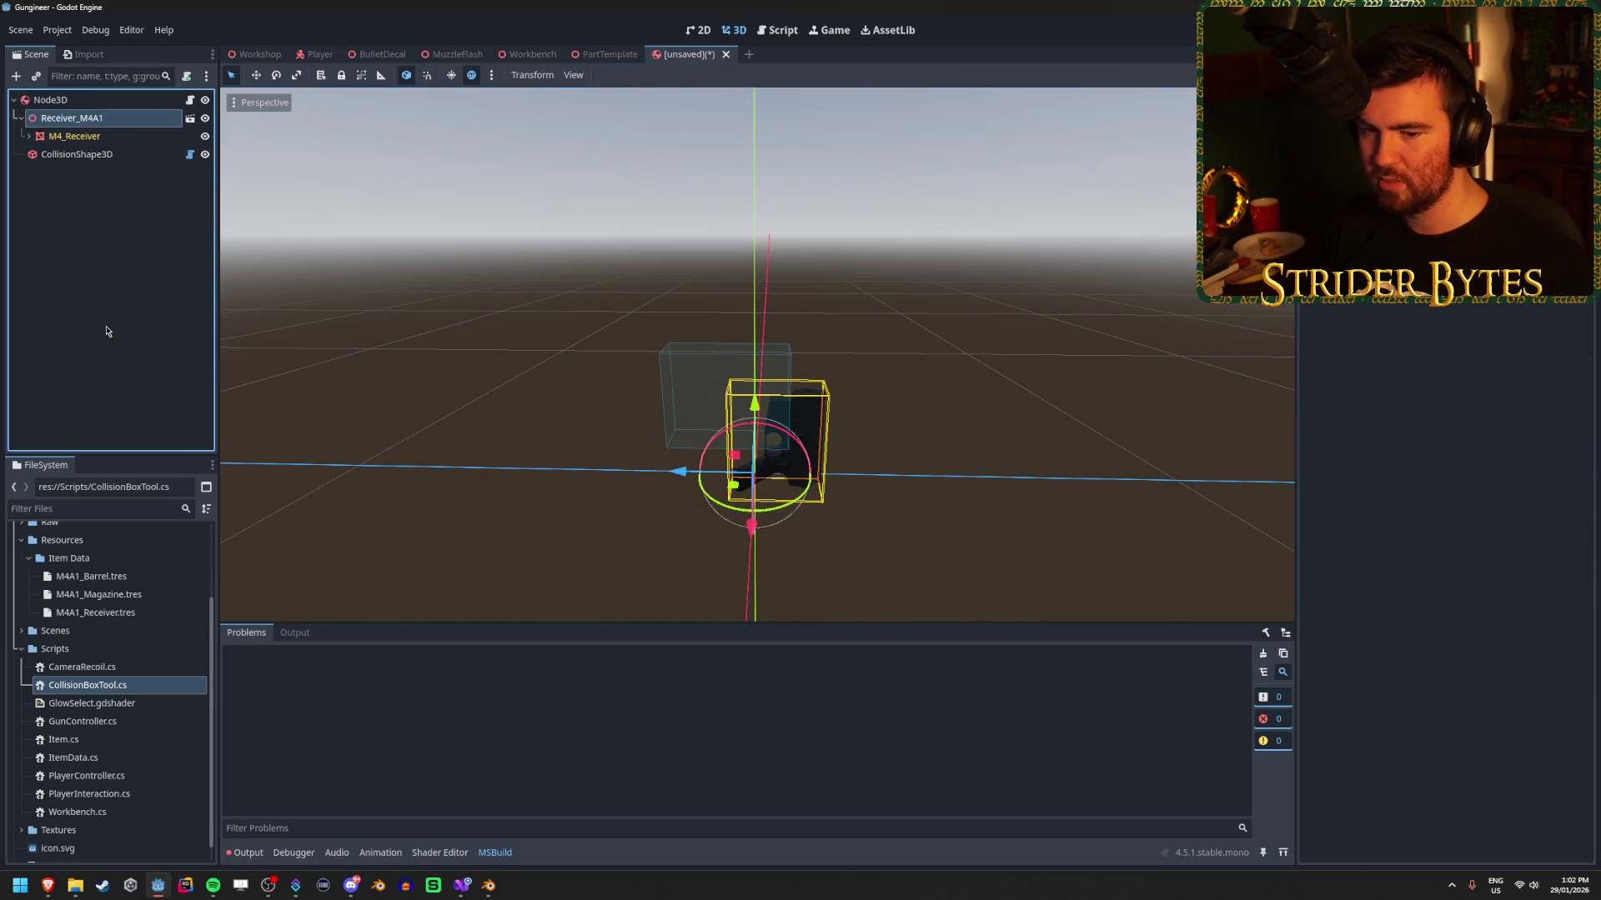
Expand Meshes > Gun Parts in FileSystem, select Receiver_M4A1.glb, and return to Blender.
scroll(139, 715, up, 3)
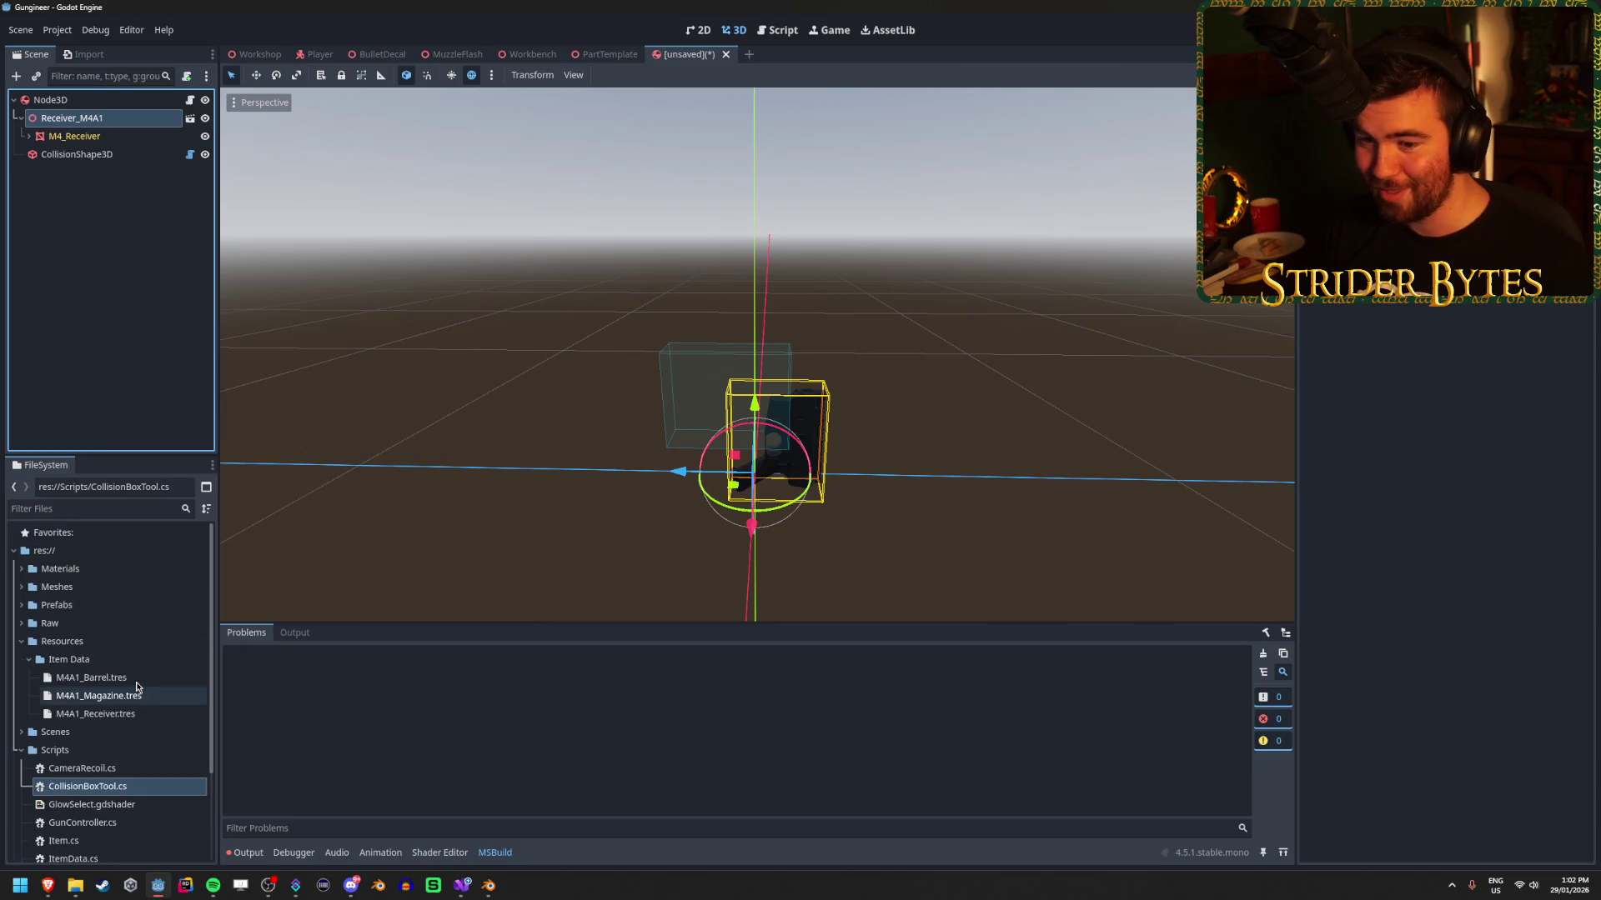
click(139, 715)
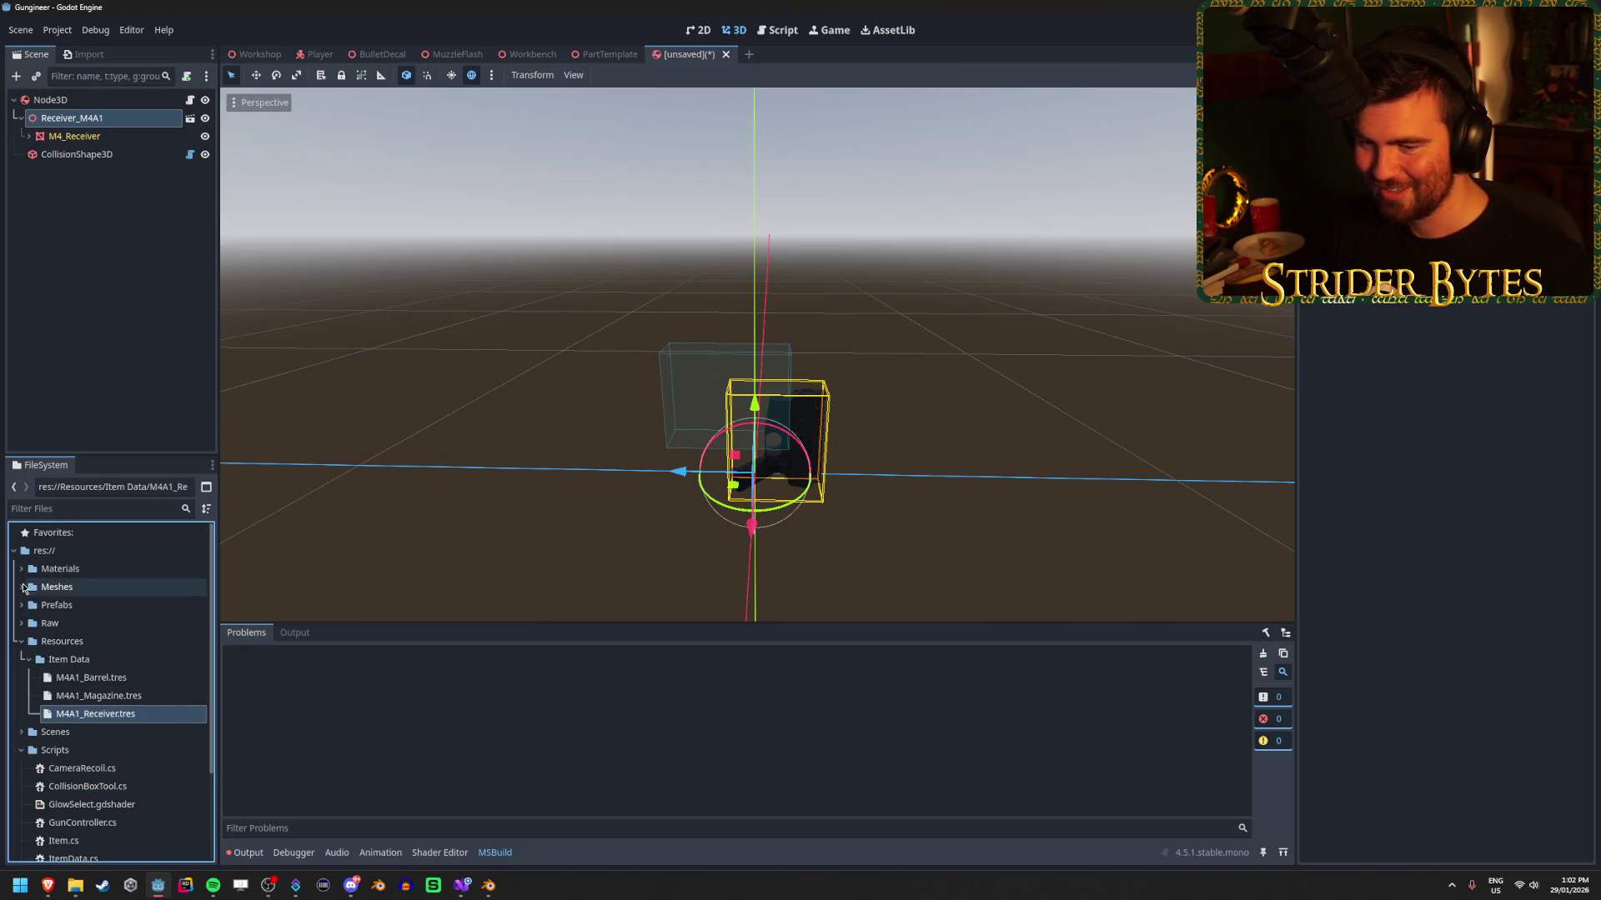
click(119, 587)
click(118, 605)
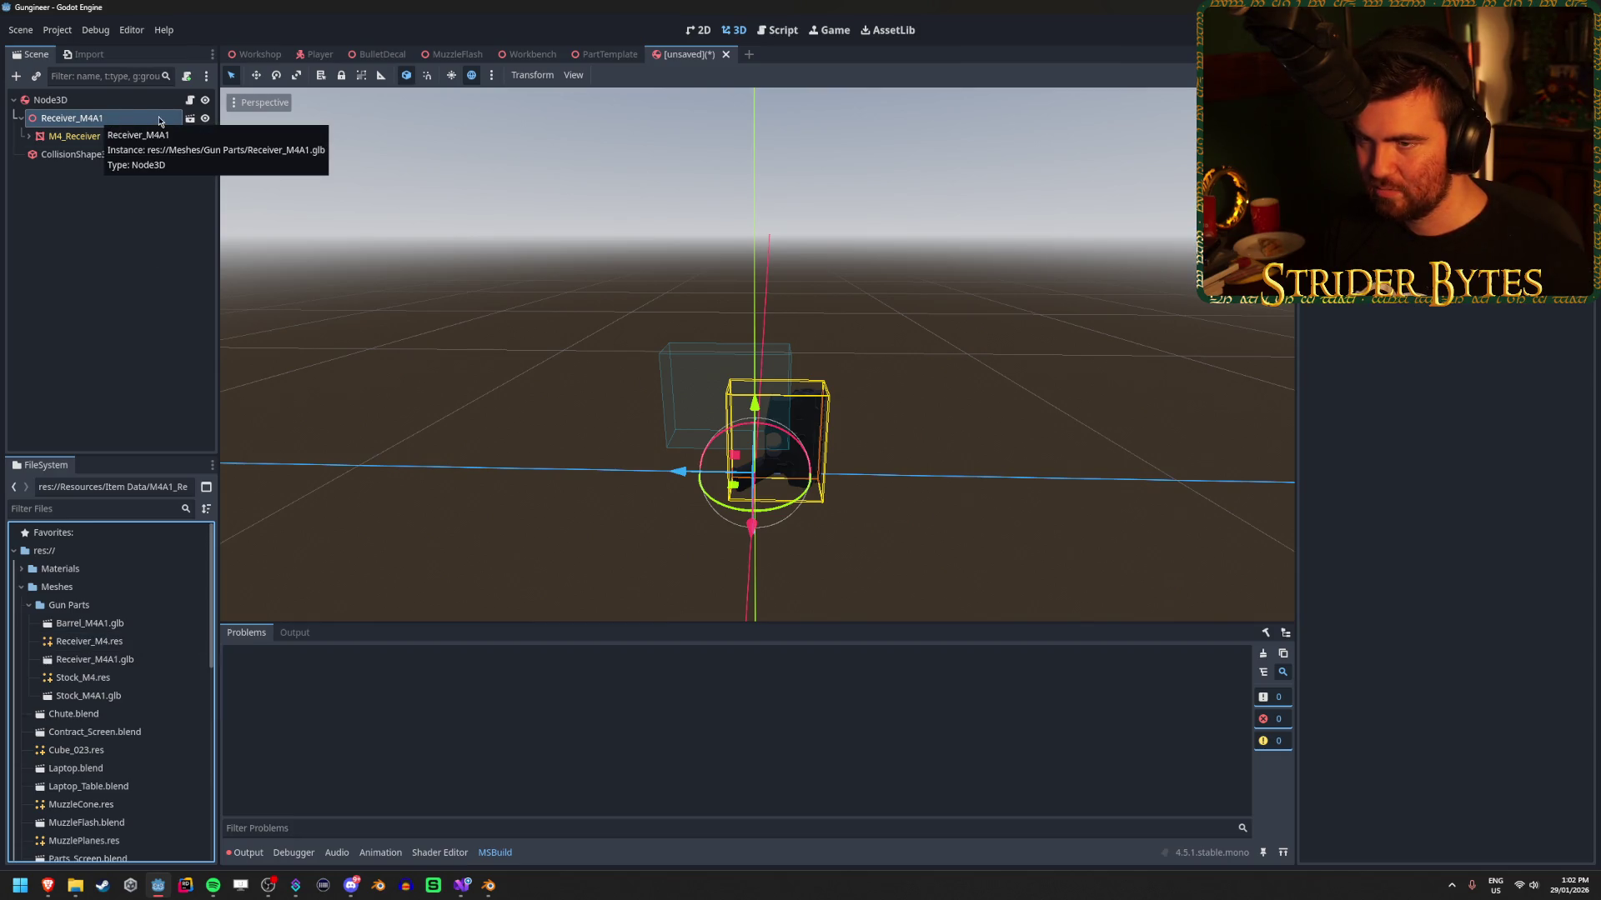
click(119, 661)
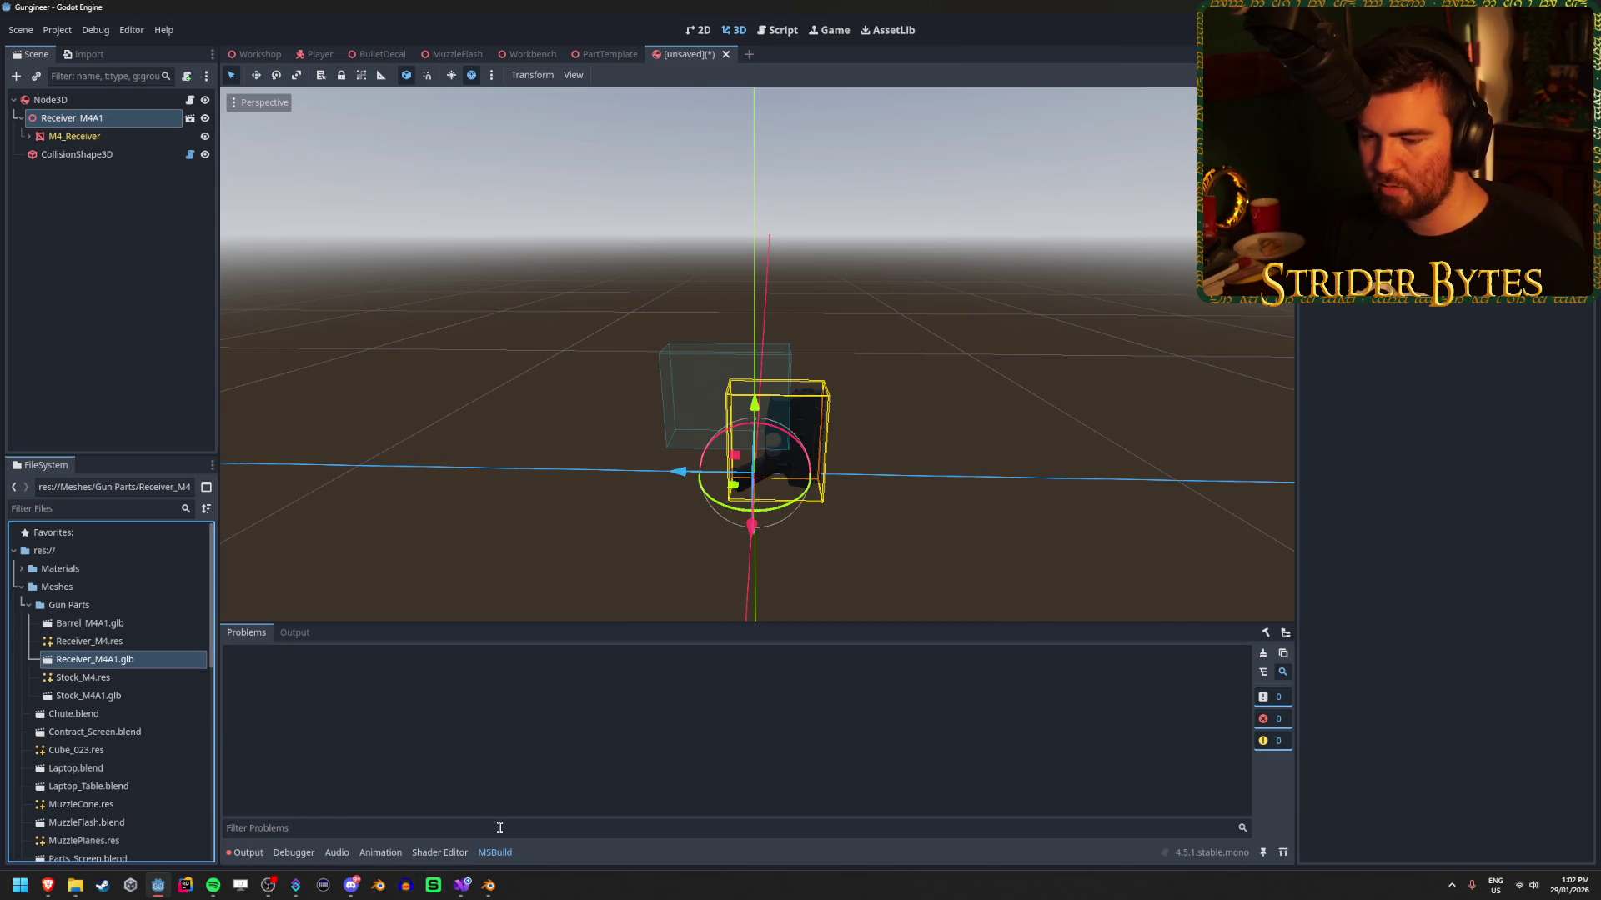
click(491, 889)
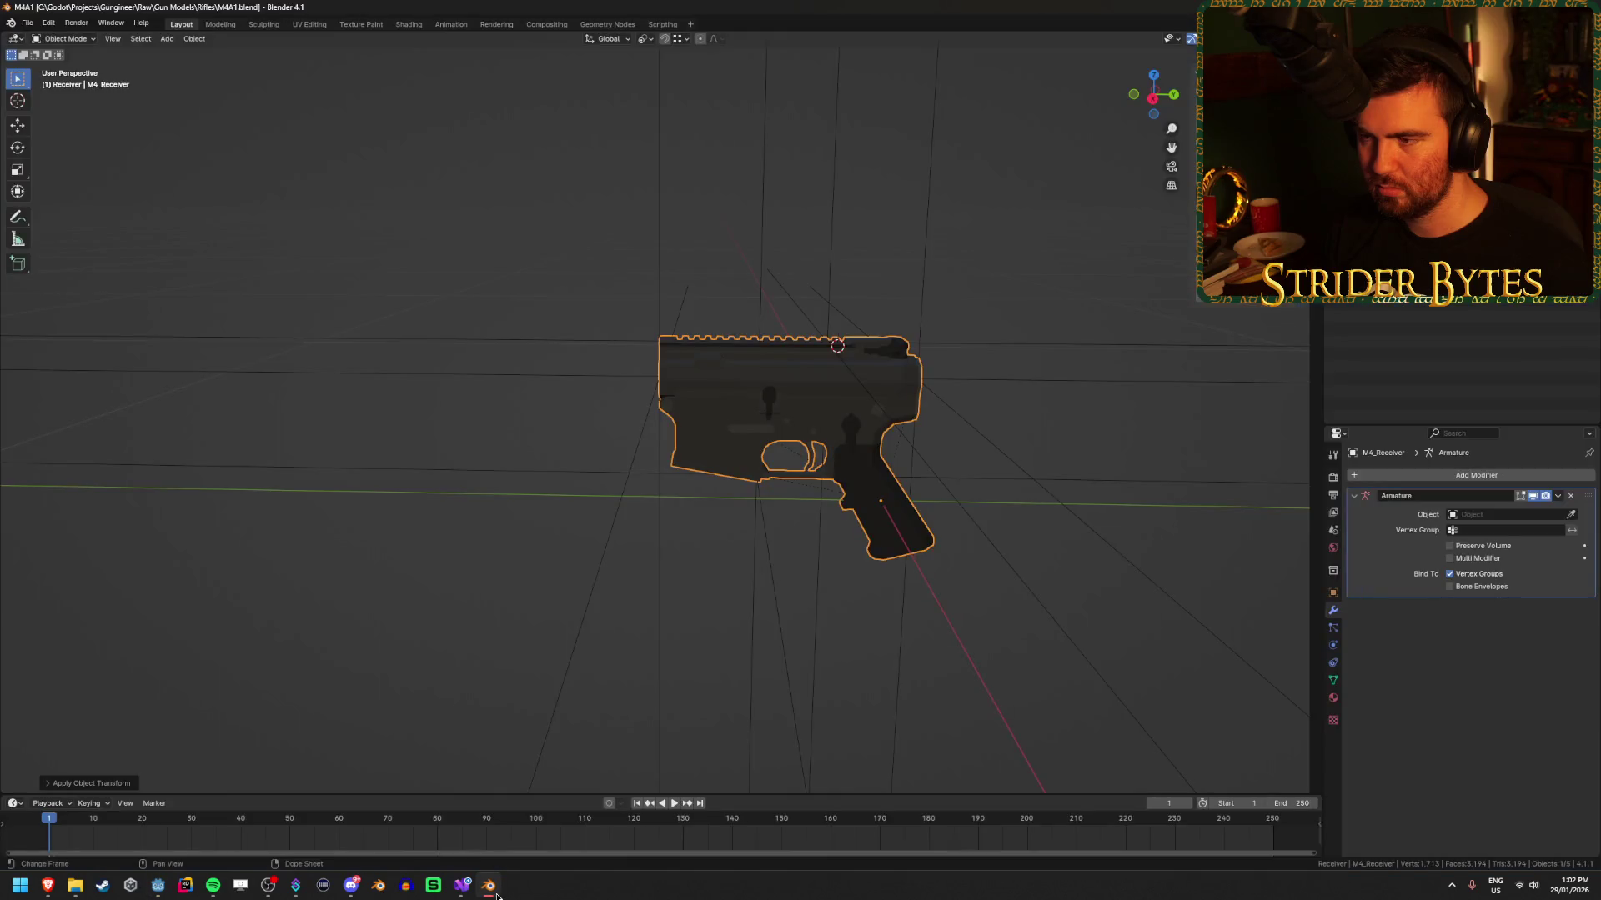
Export the receiver as glTF 2.0 over Gun Parts/Receiver_M4A1.glb, save the .blend, and return to Godot.
click(27, 22)
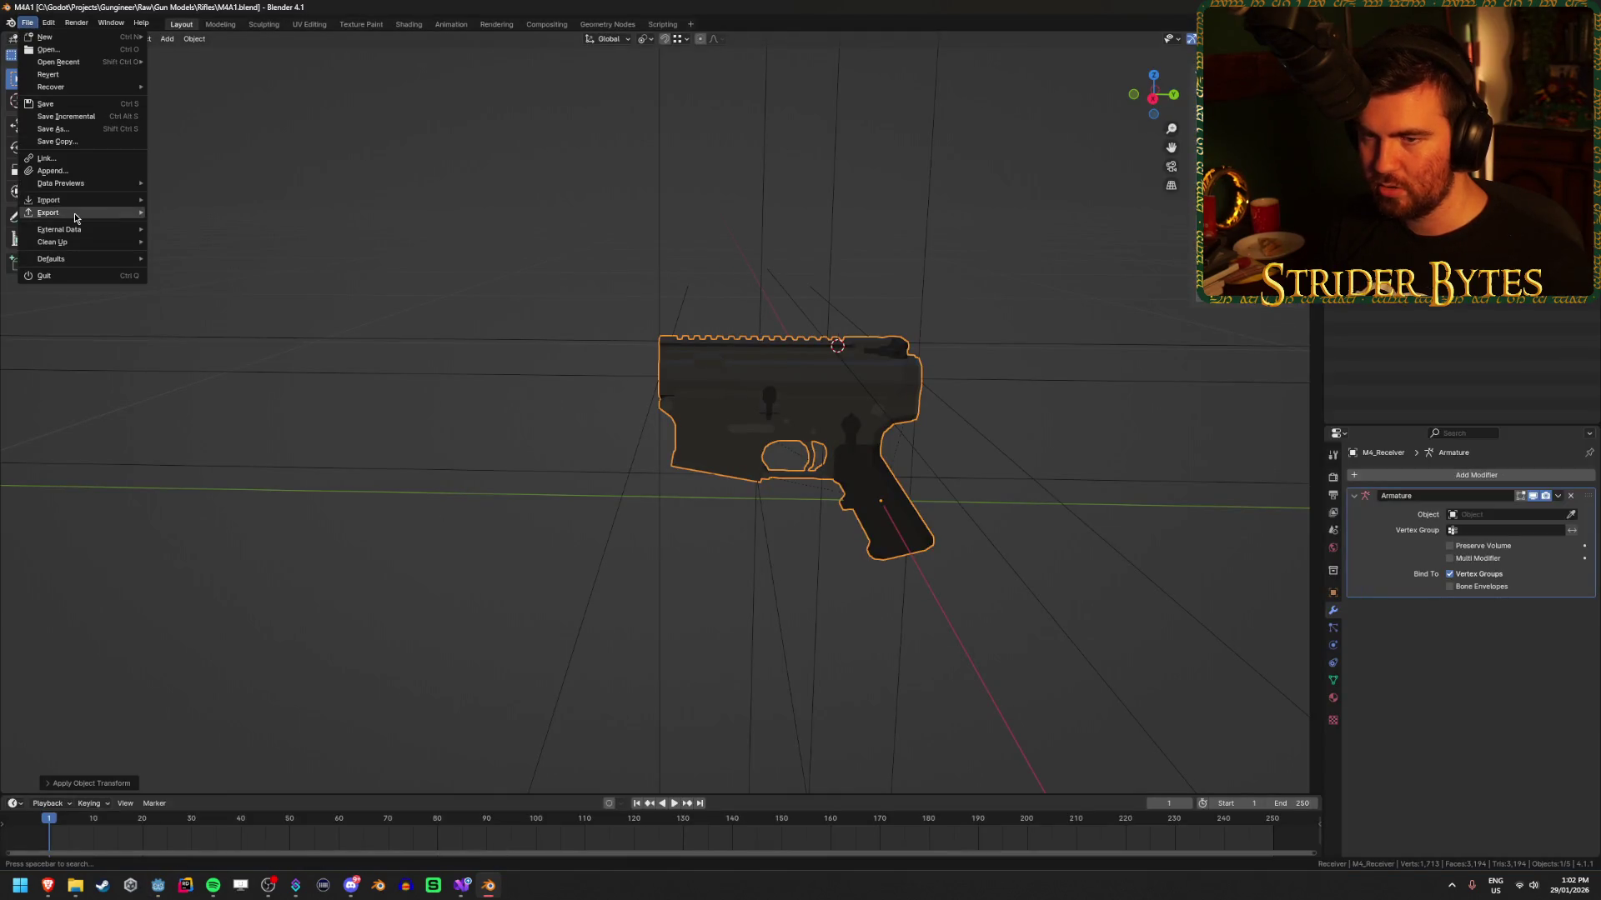
mouse_move(91, 212)
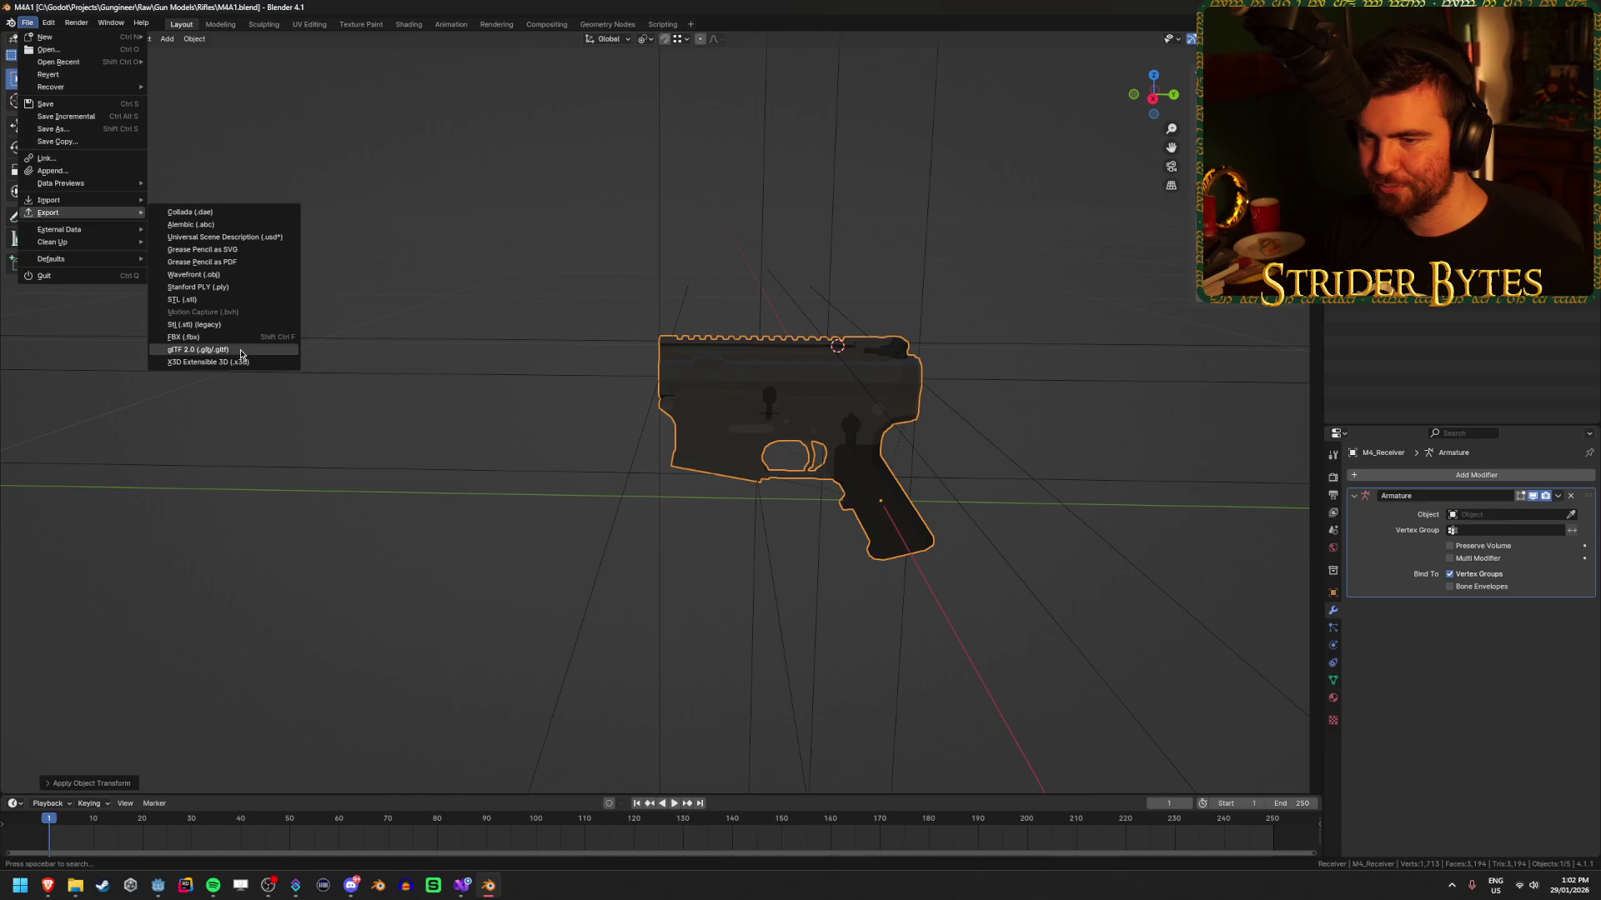
click(197, 349)
click(758, 328)
click(1032, 333)
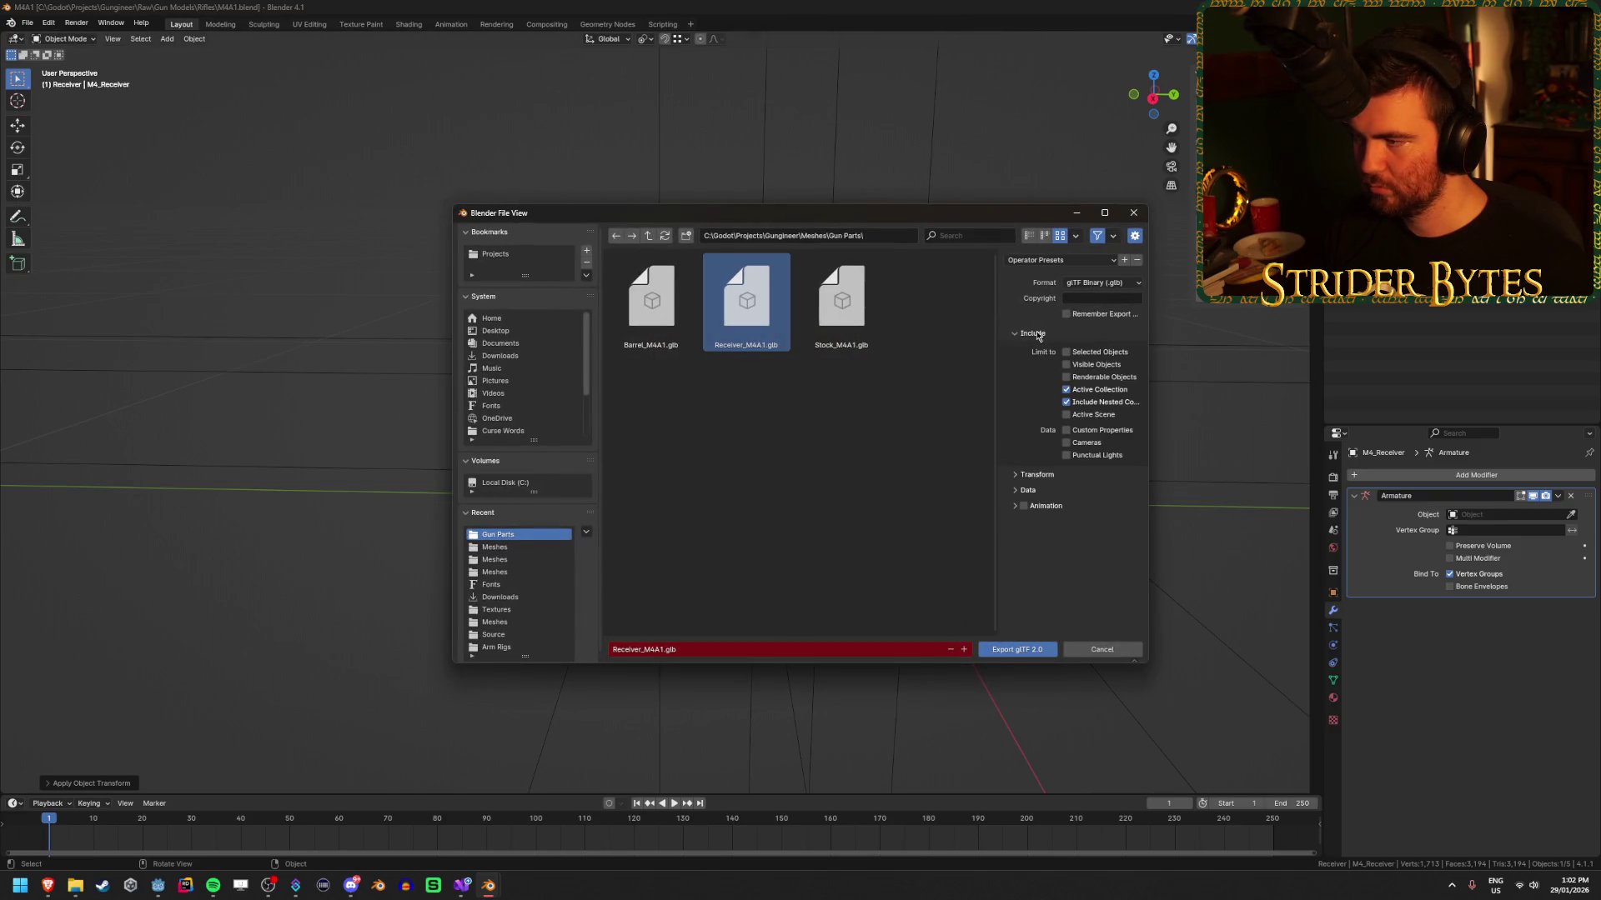
click(1012, 654)
key(ctrl+s)
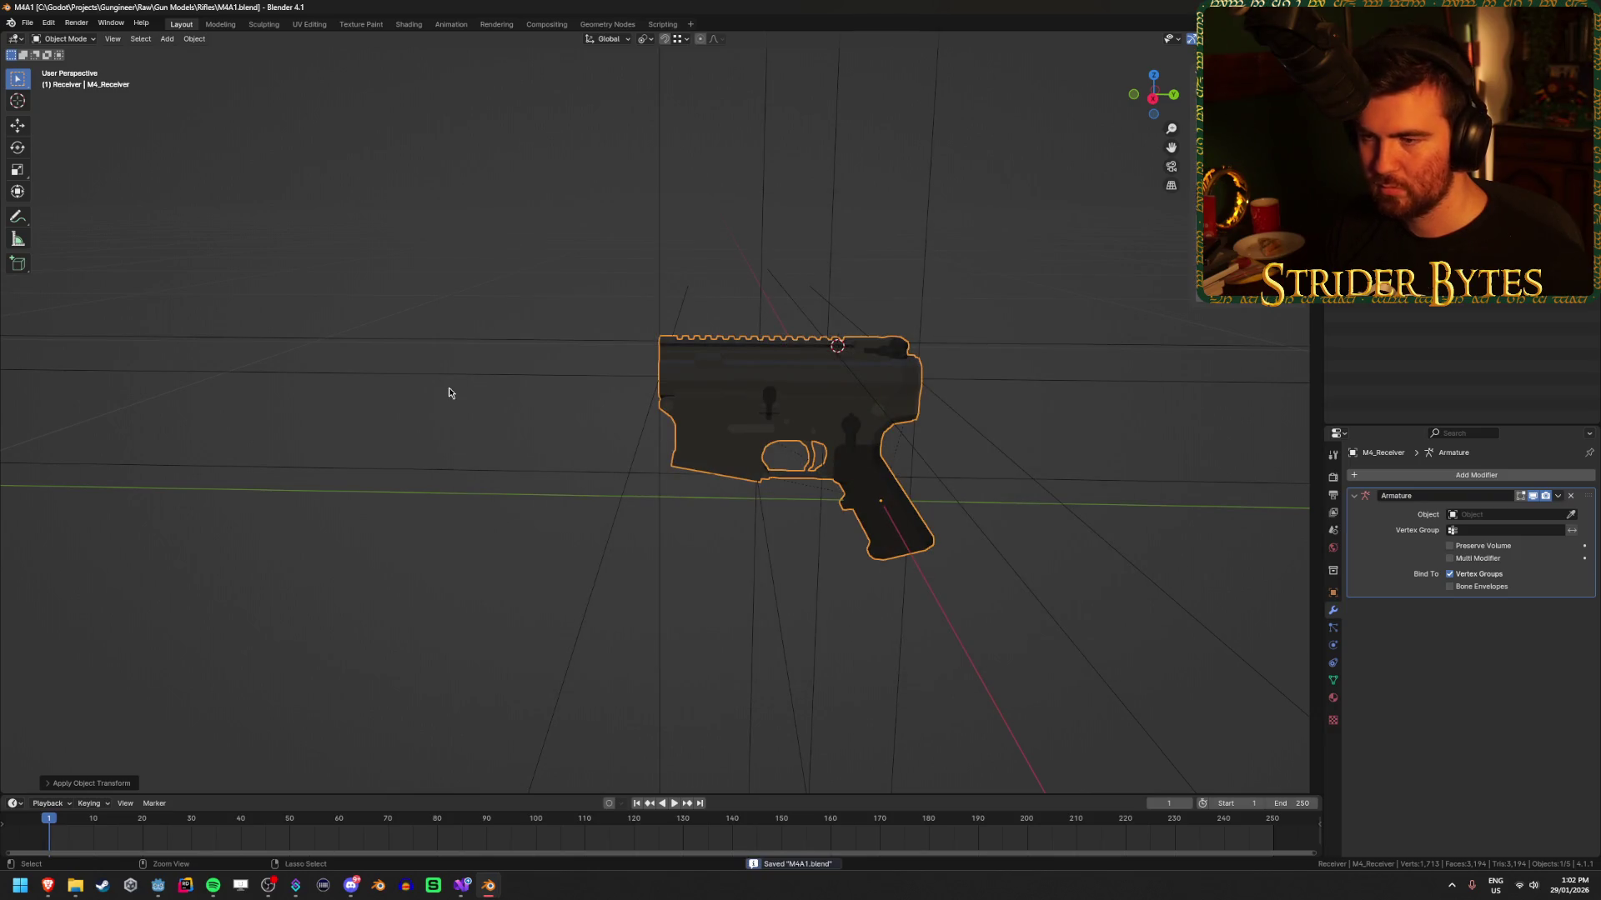
key(alt+Tab)
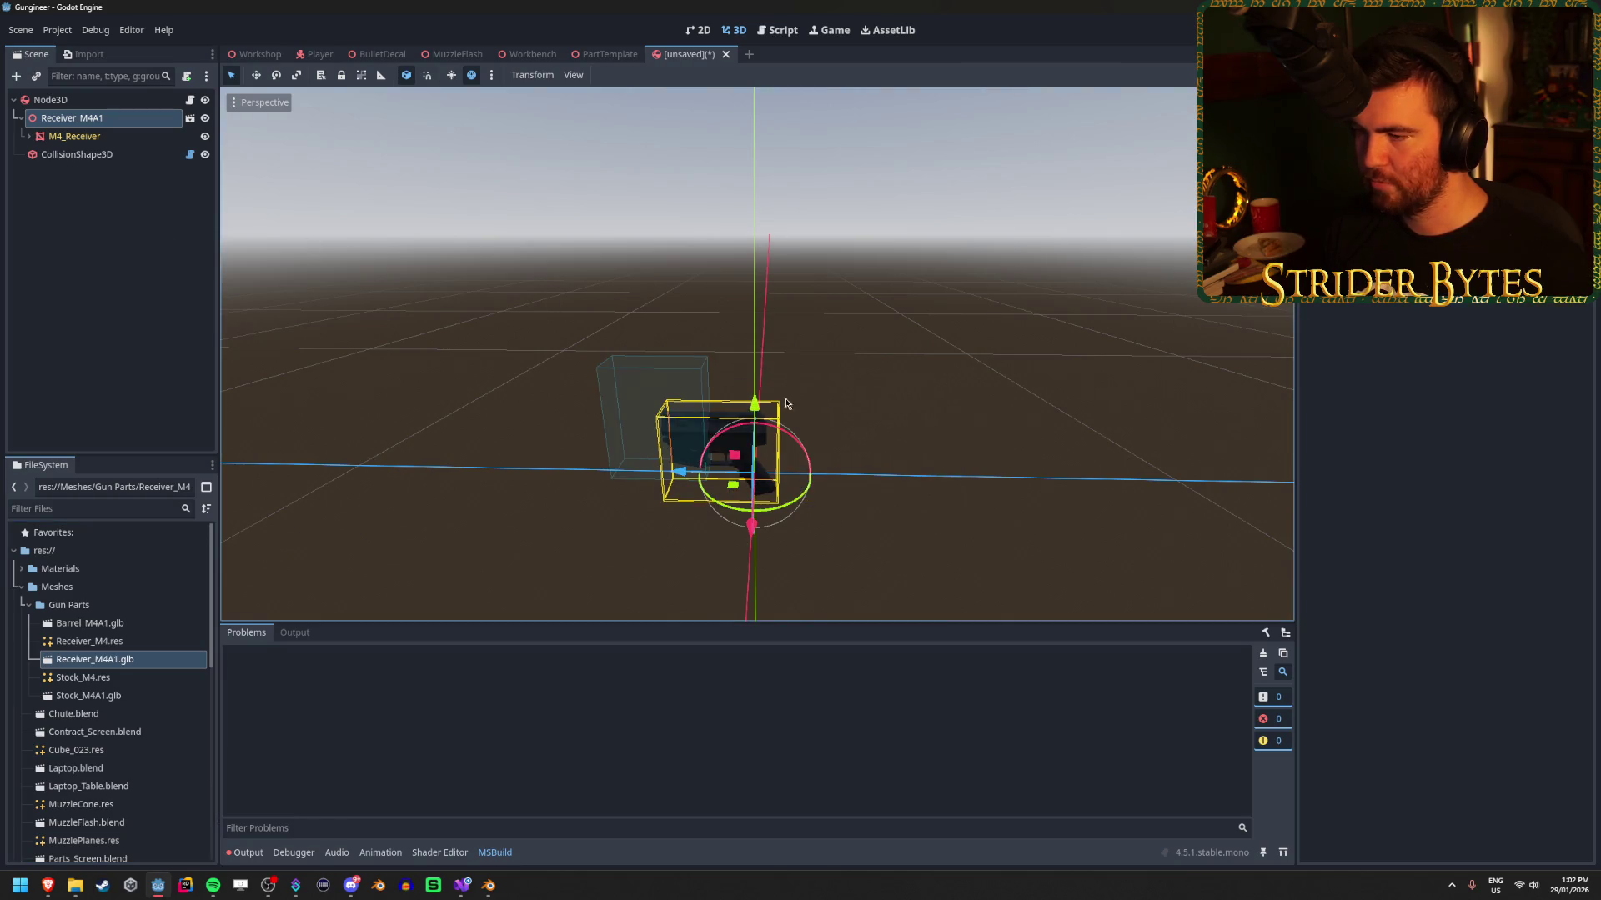
Select the Receiver_M4A1 and M4_Receiver nodes to check the receiver's transform.
click(124, 142)
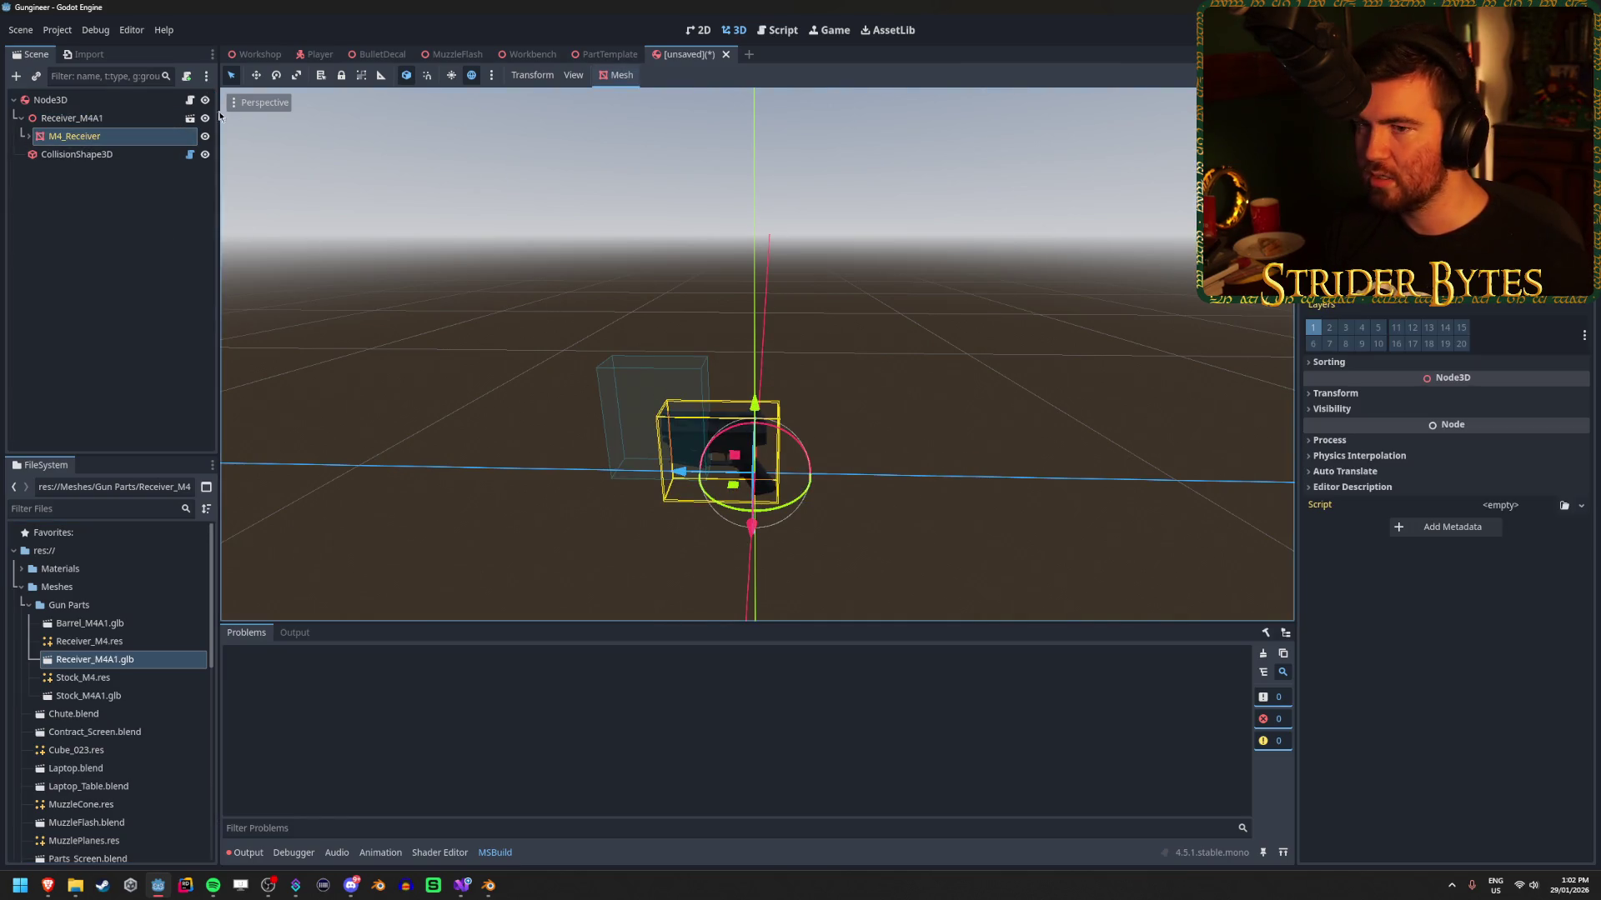
click(100, 117)
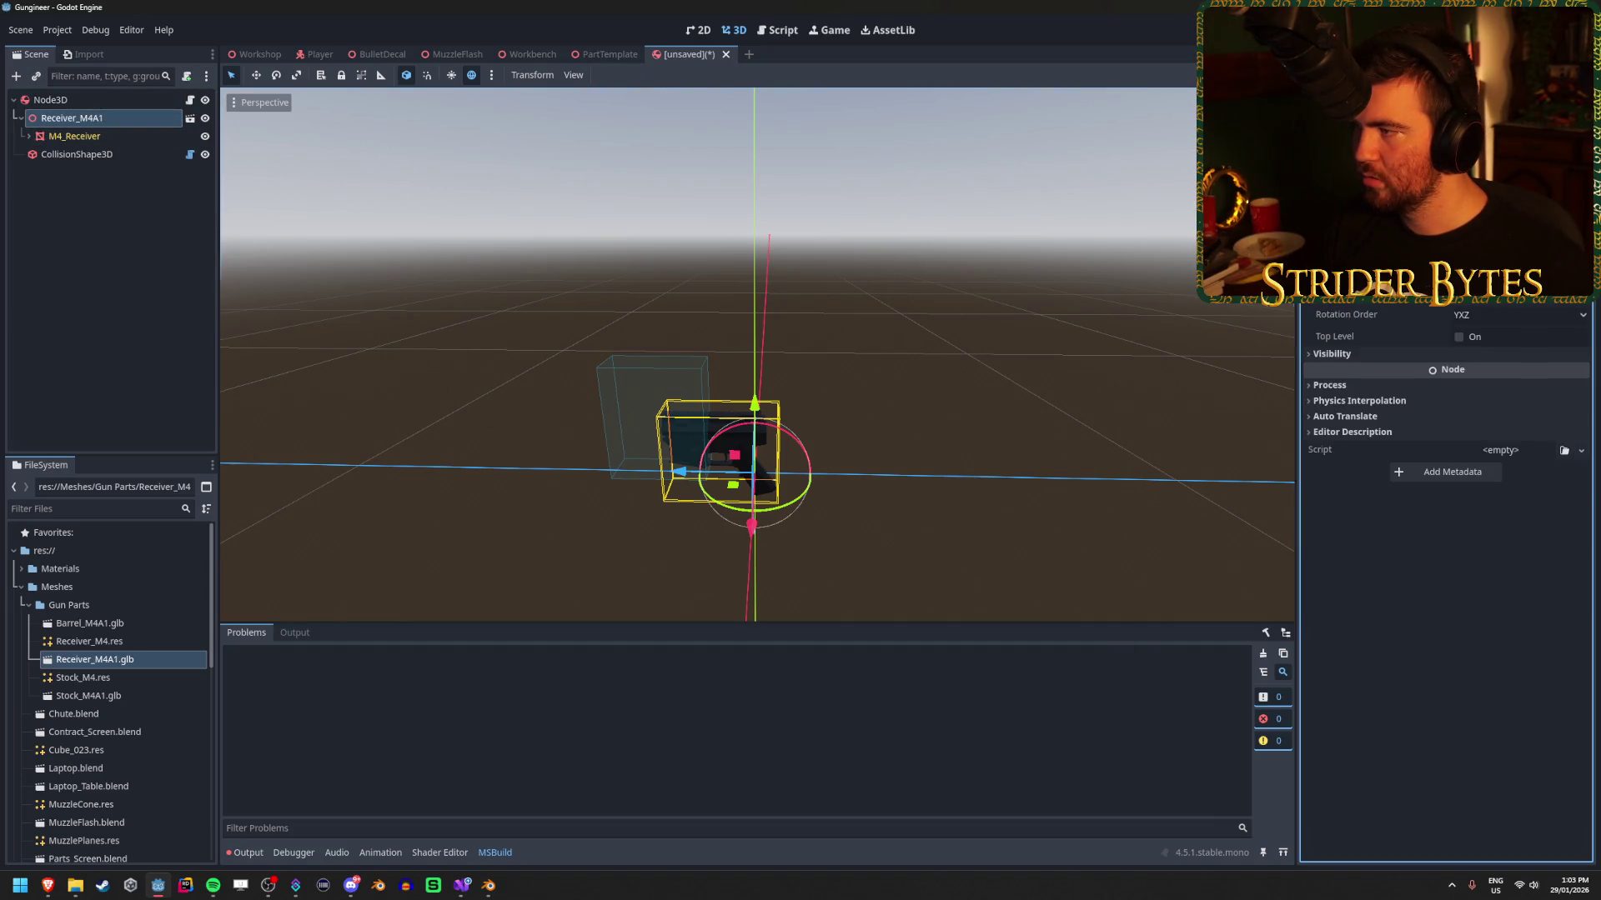
click(125, 136)
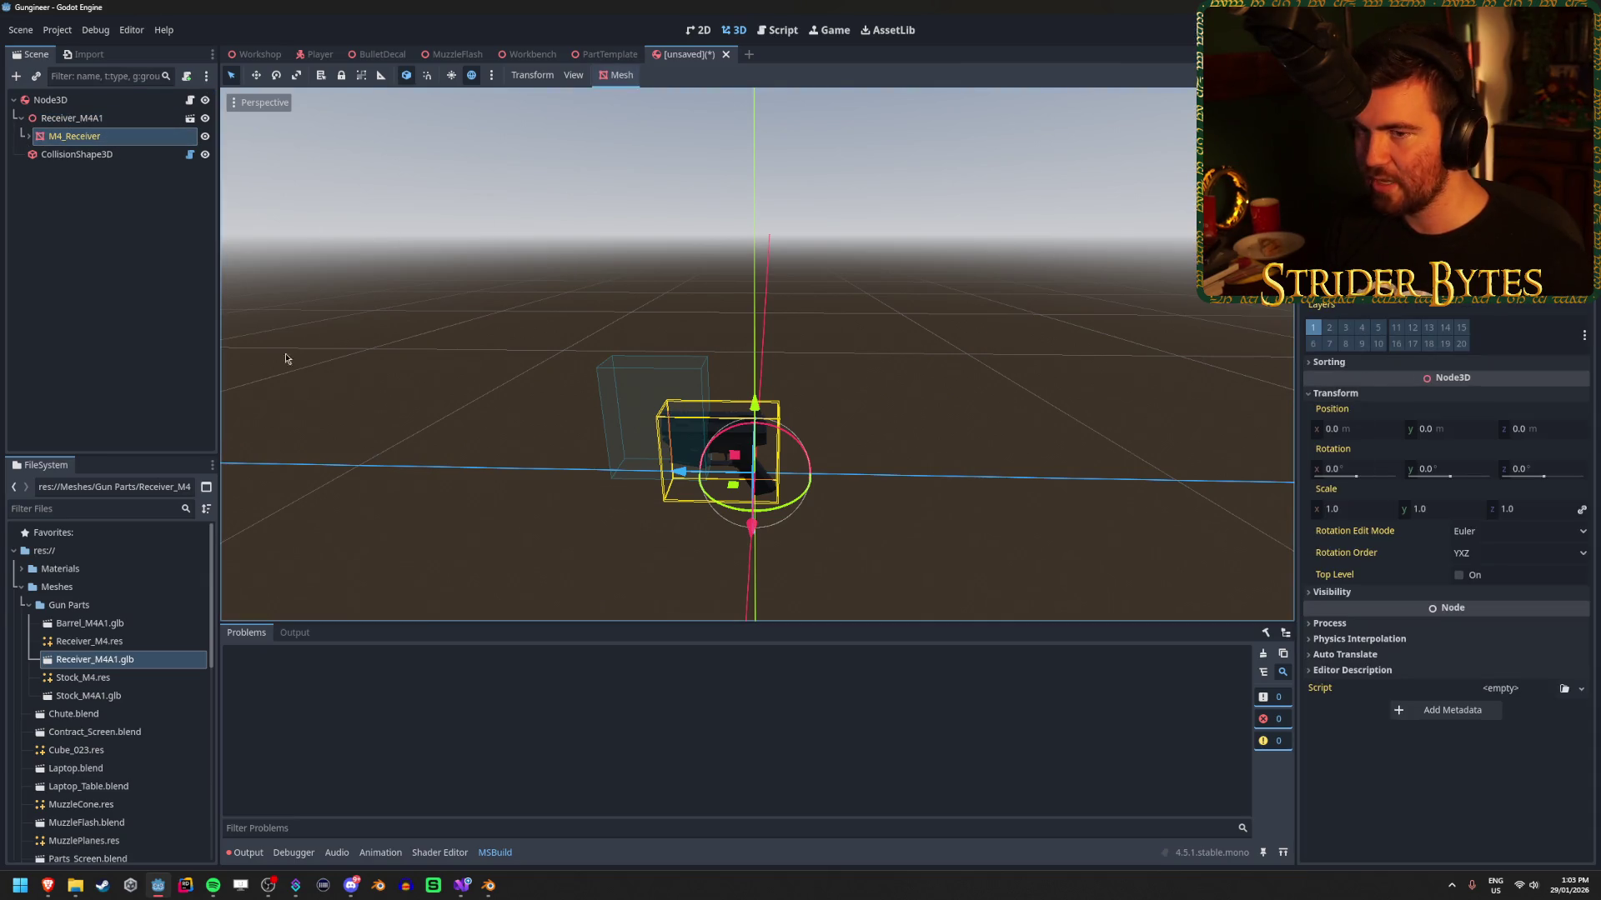
Set the CollisionShape3D's X rotation to 0° and its position to 0, 0, 0.
click(76, 154)
click(1334, 455)
key(Return)
scroll(758, 354, up, 3)
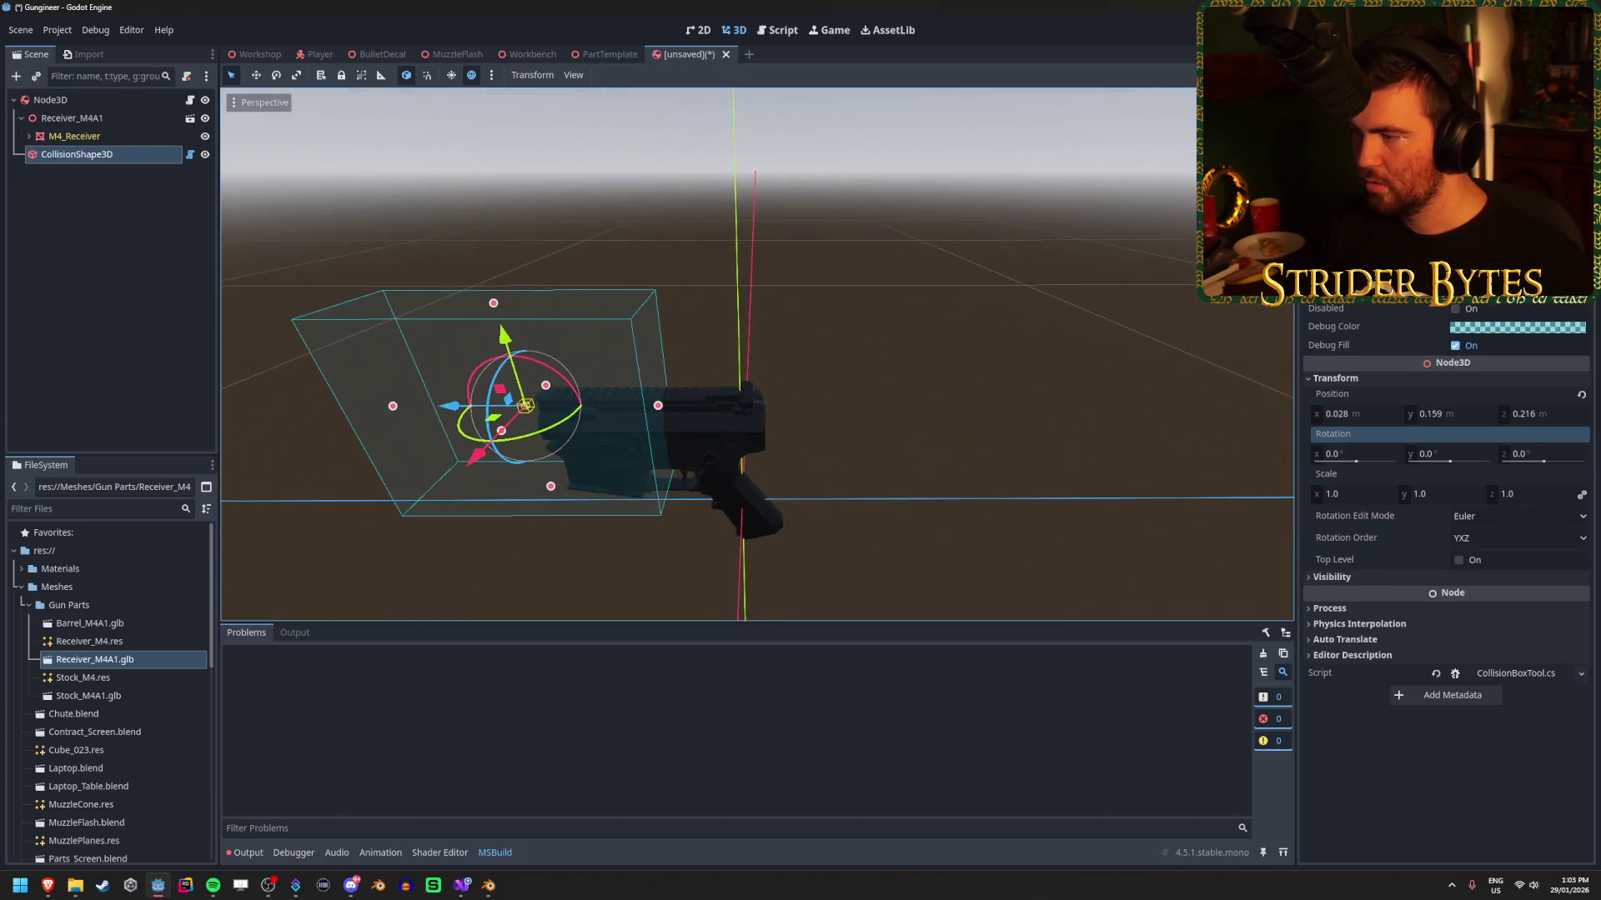
mouse_move(758, 354)
mouse_down()
mouse_move(755, 275)
mouse_move(759, 292)
mouse_move(825, 288)
mouse_up()
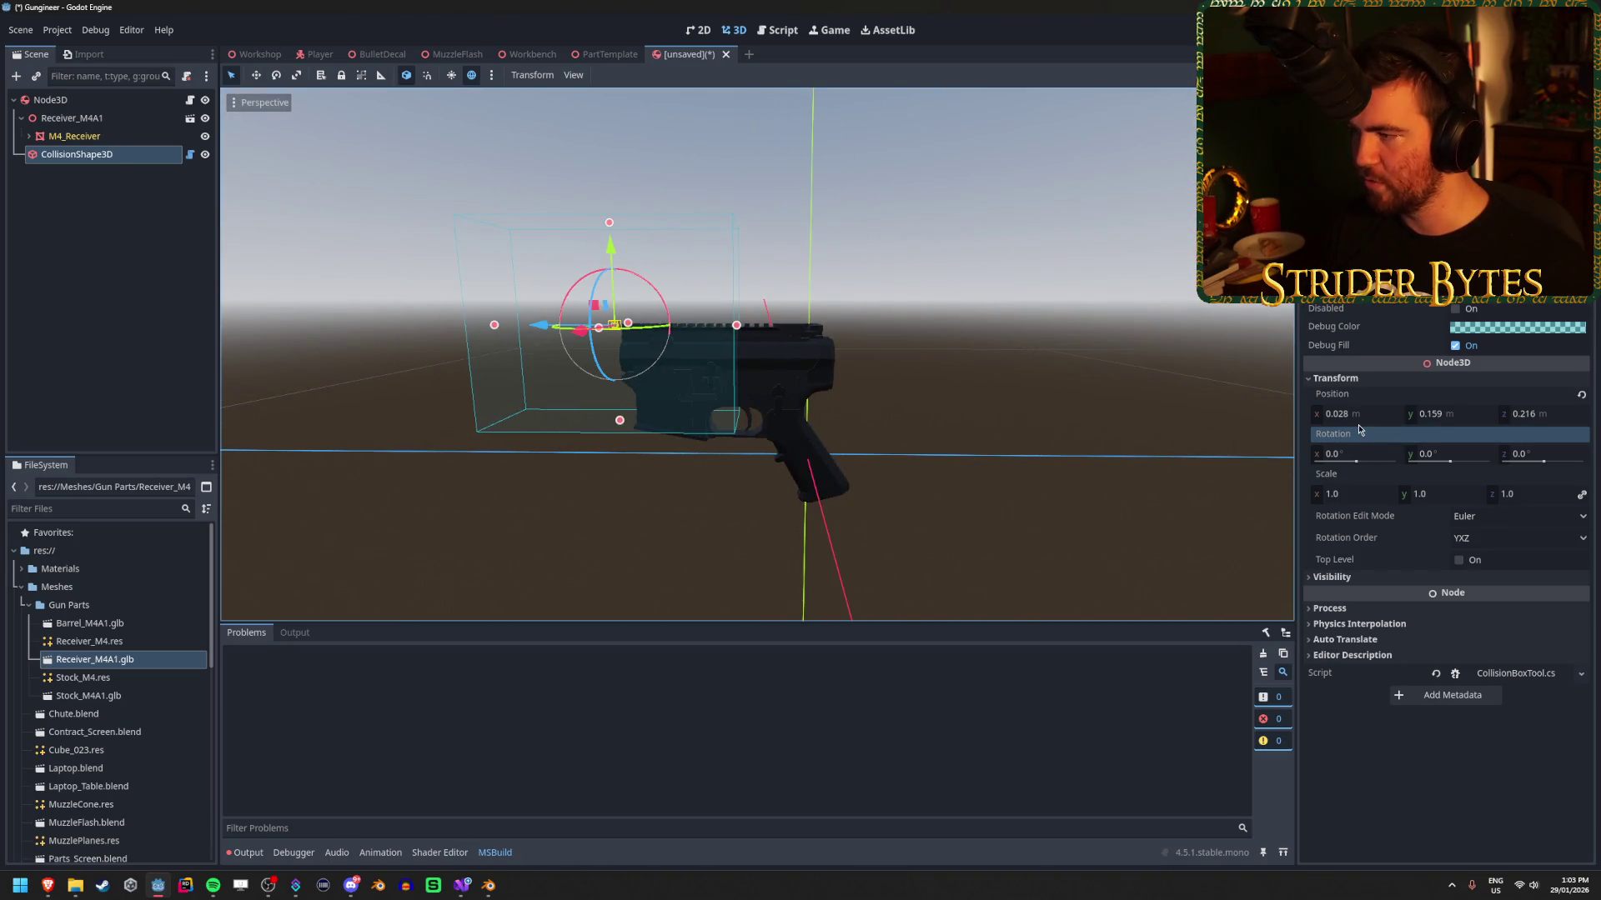
click(1354, 415)
text(0)
key(Tab)
text(0)
key(Tab)
text(0)
key(Return)
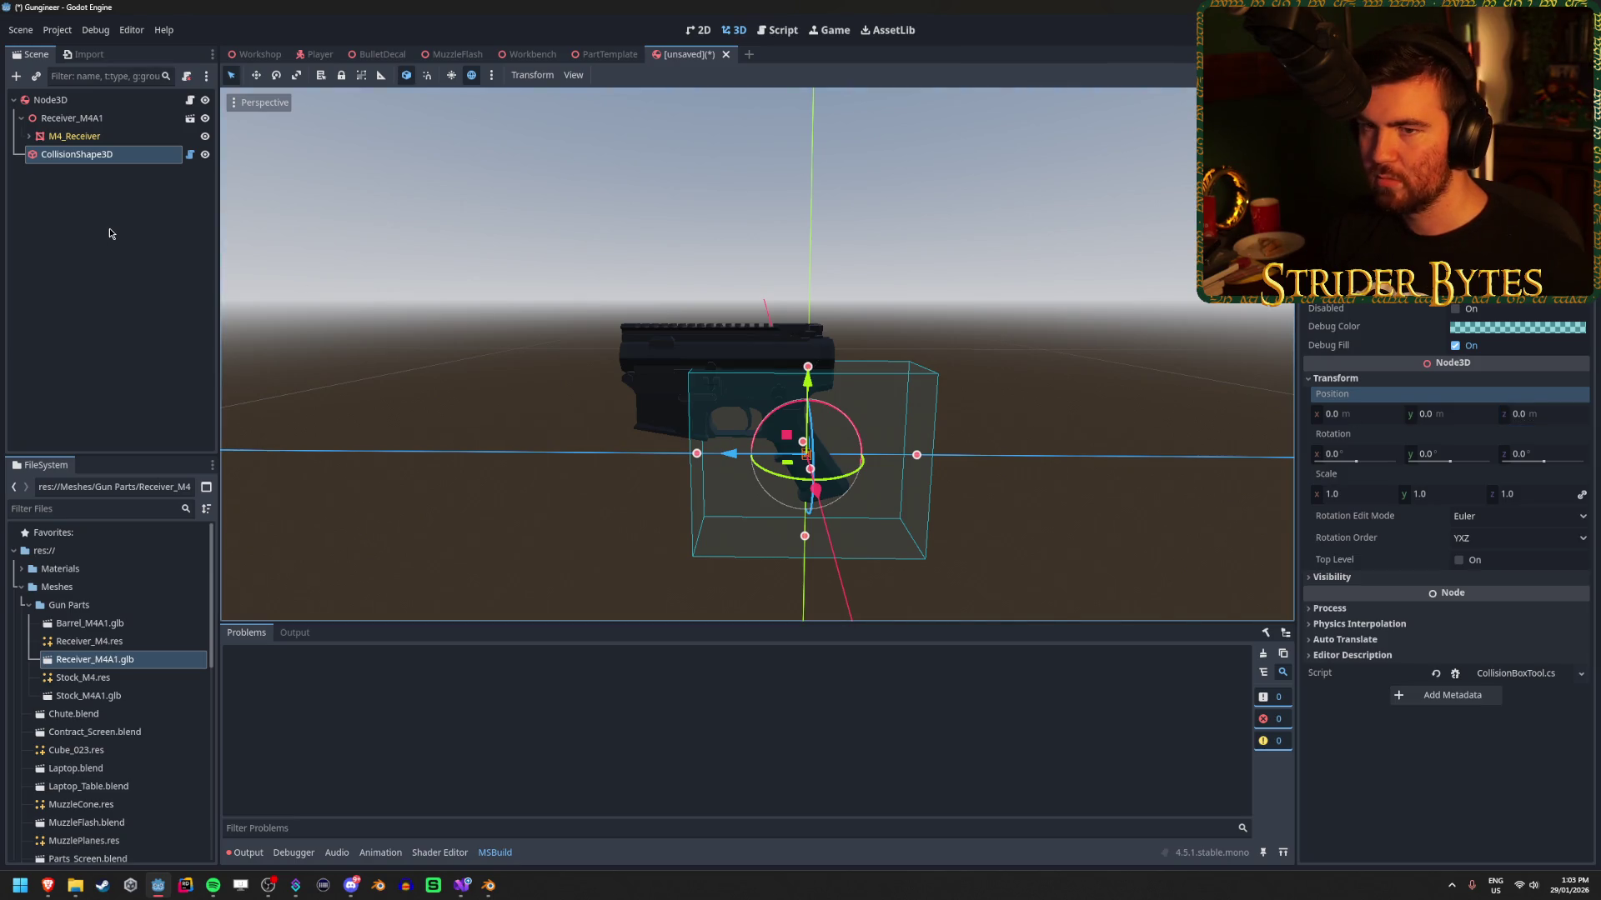
Reselect CollisionShape3D, then select 'End' on line 23 of CollisionBoxTool.cs in Visual Studio.
click(109, 229)
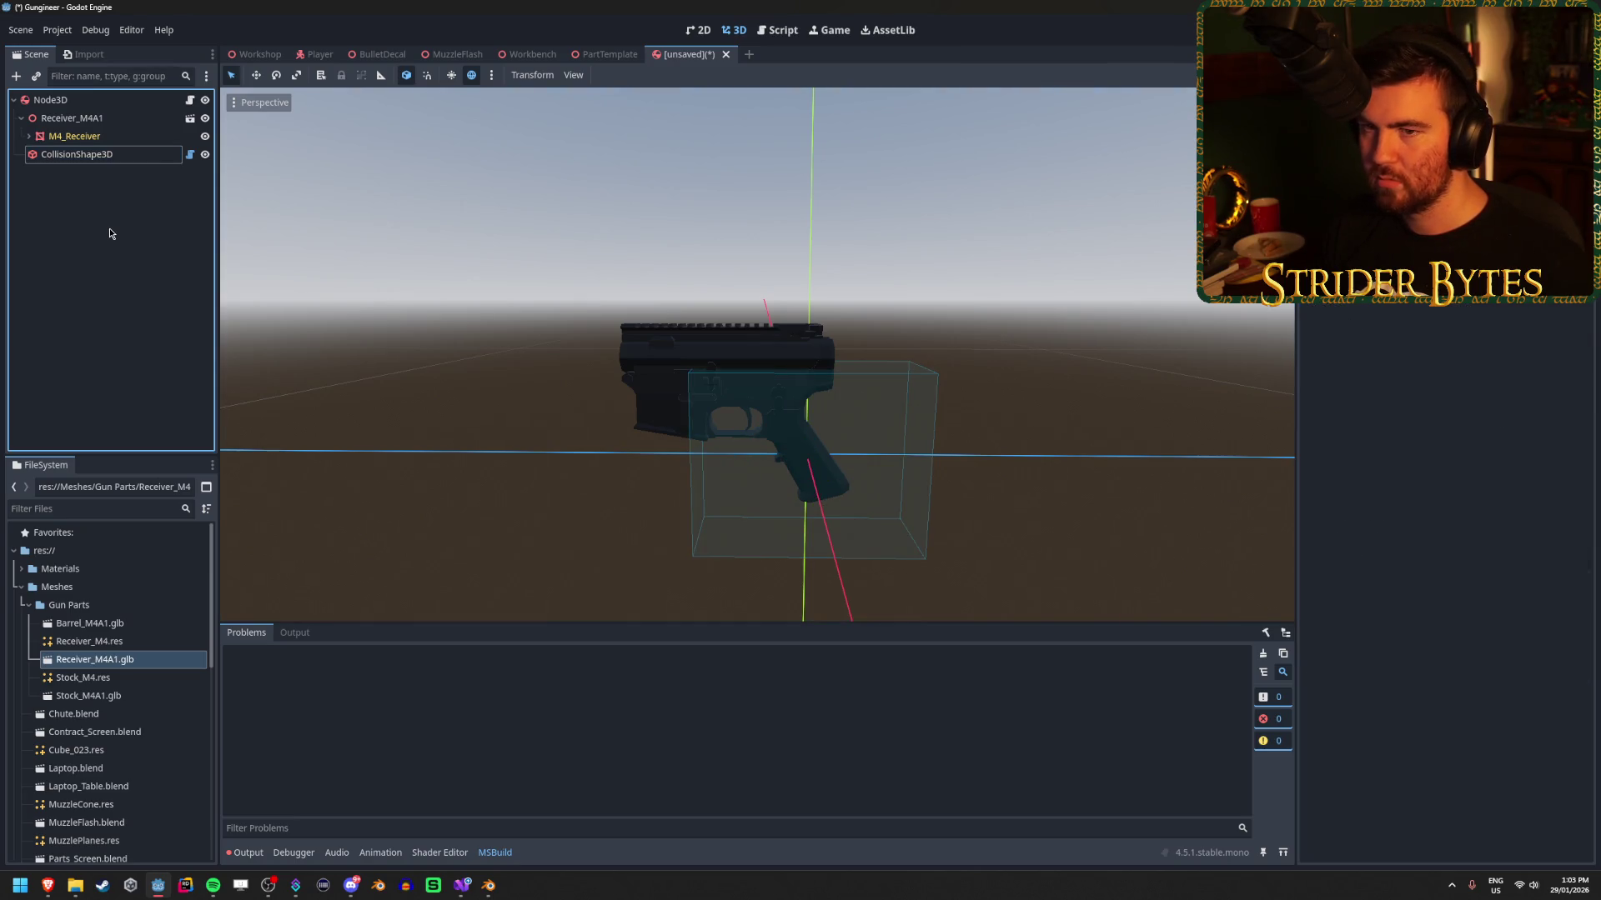
click(107, 155)
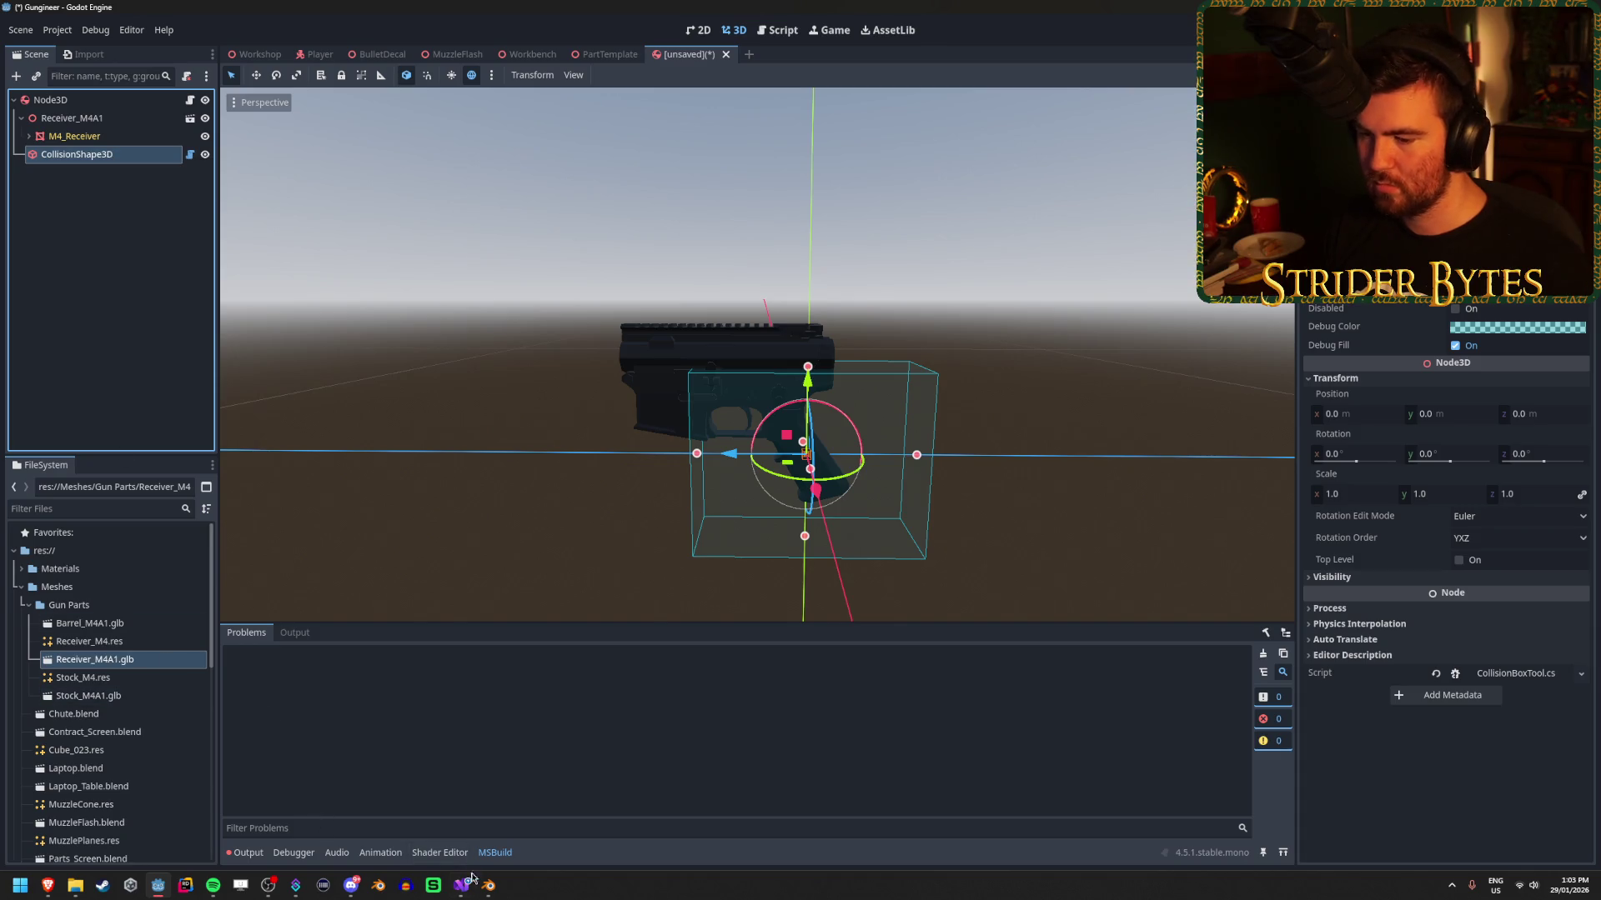
click(464, 890)
double_click(296, 379)
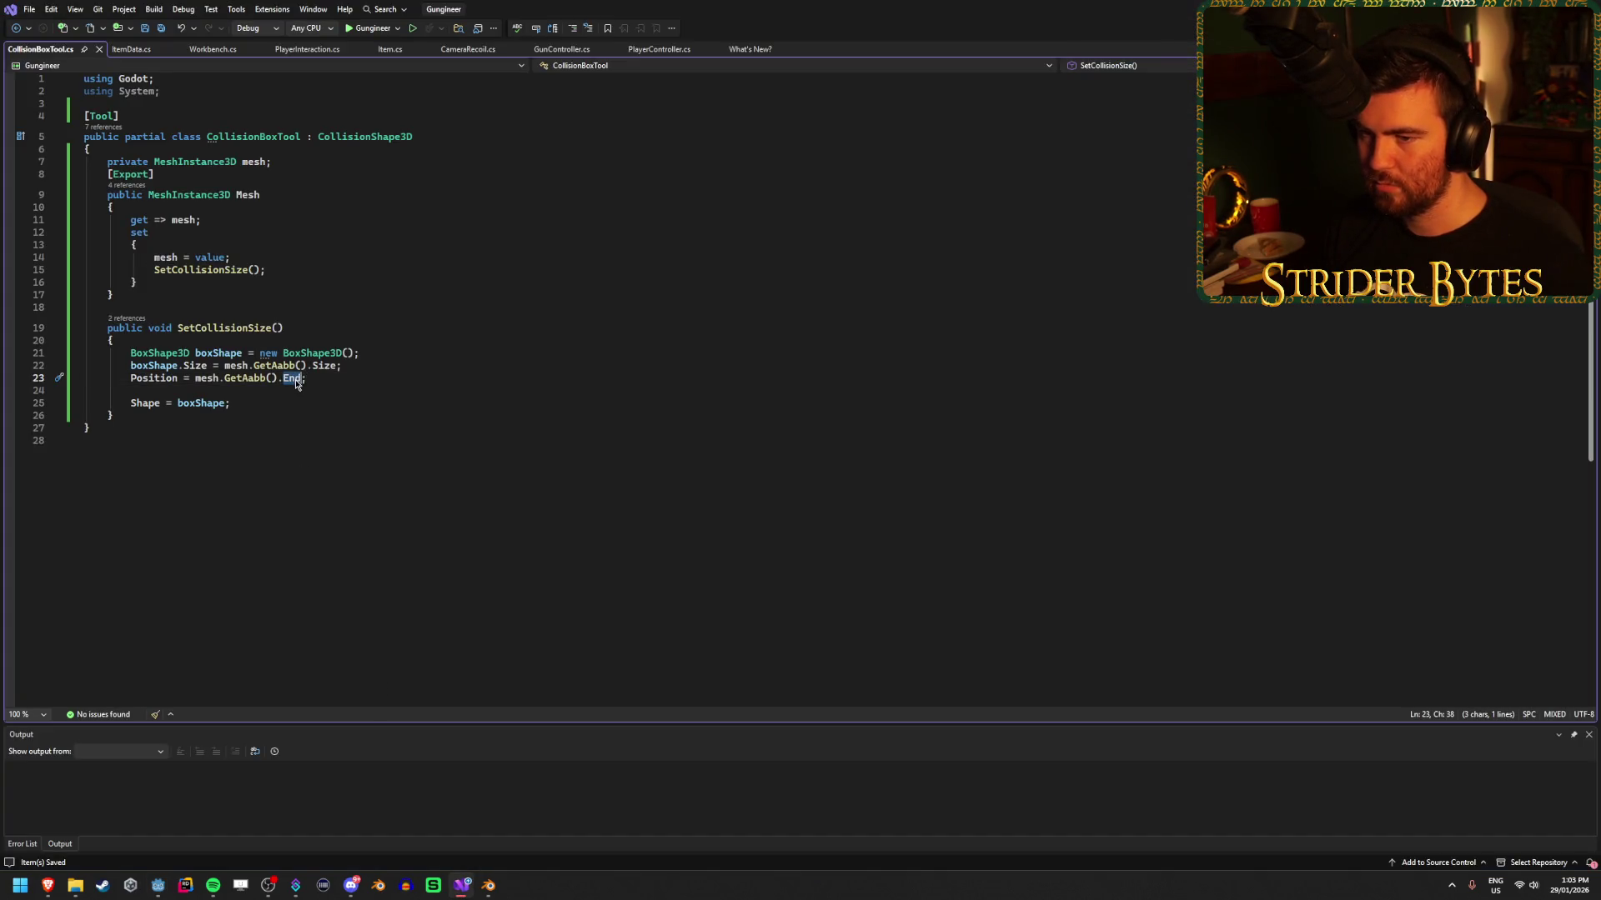
Change line 23 to mesh.GetAabb().Position and rebuild the C# project in Godot.
text(Posi)
key(Tab)
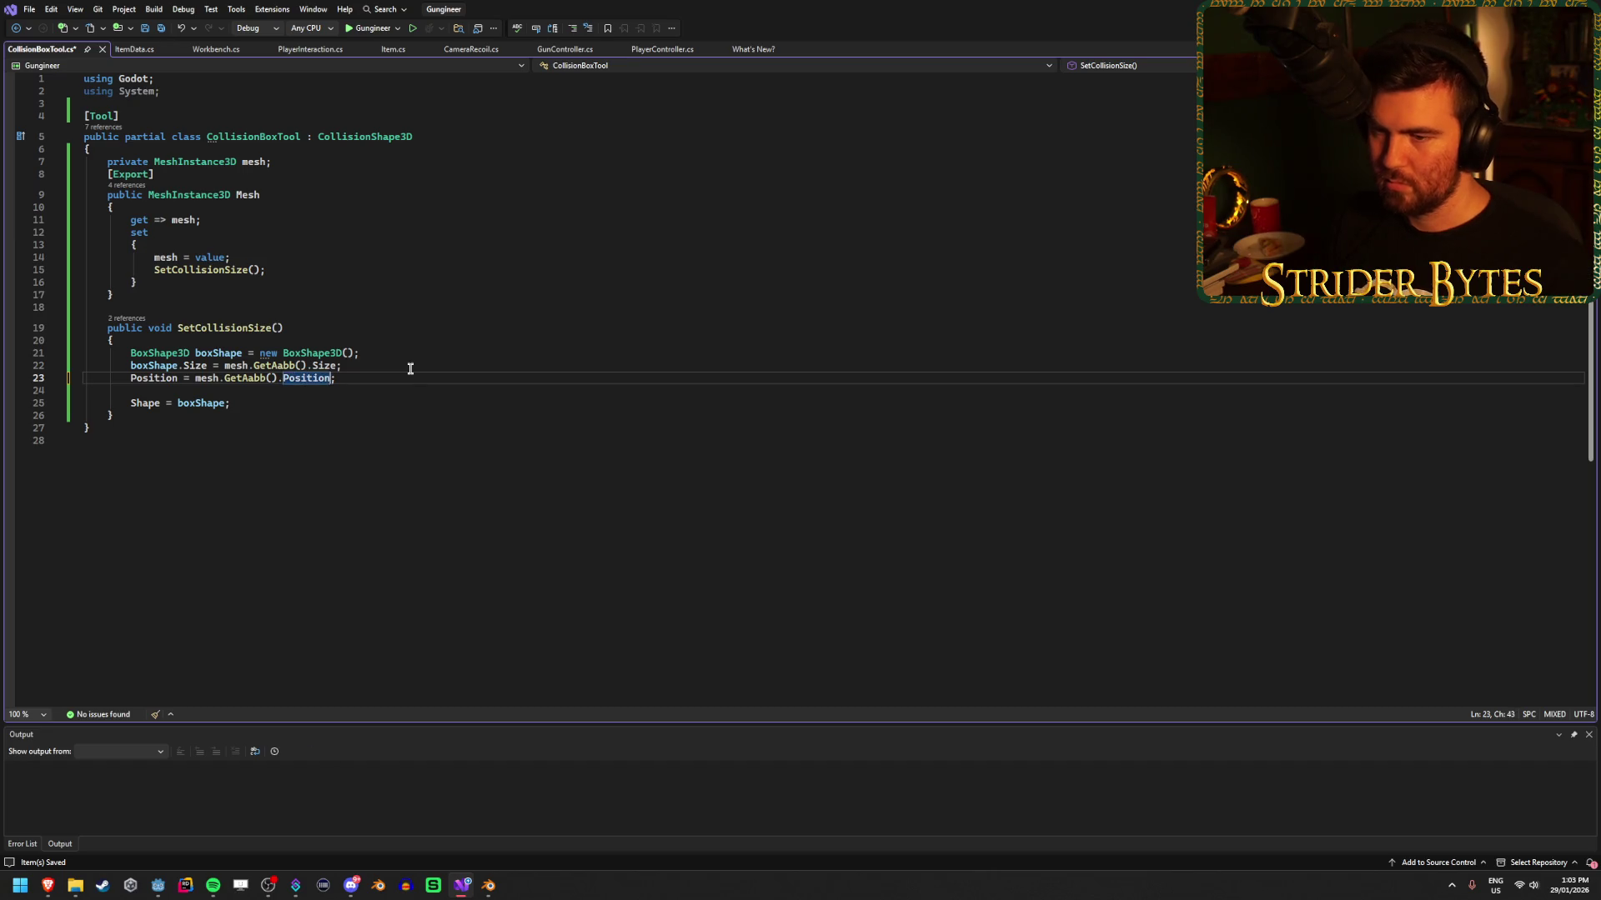
click(170, 885)
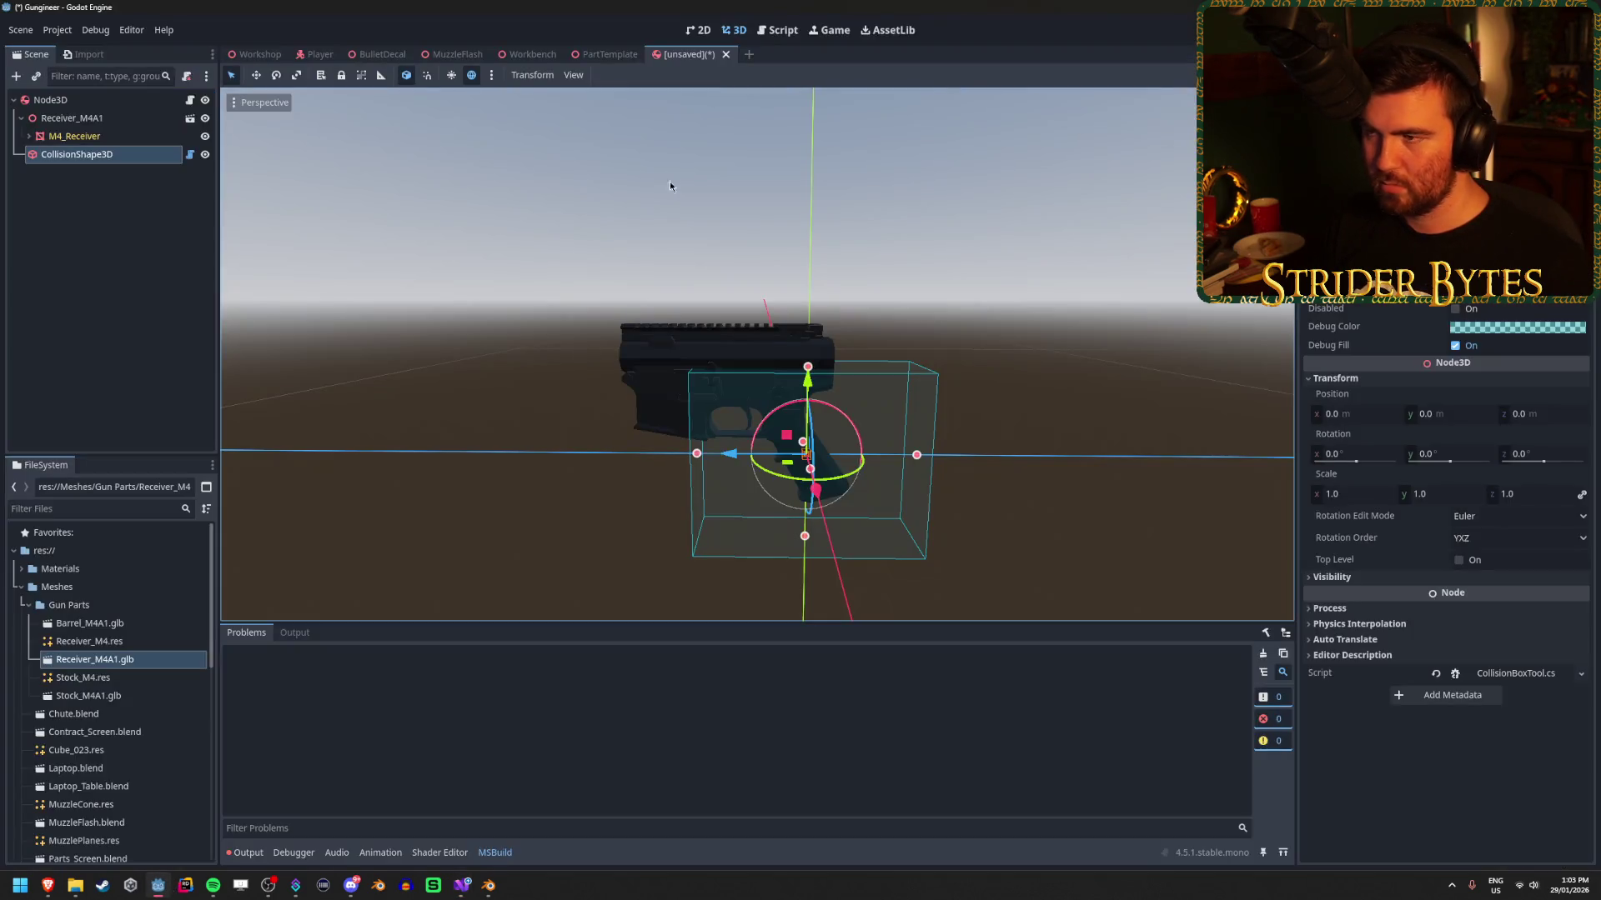
key(alt+b)
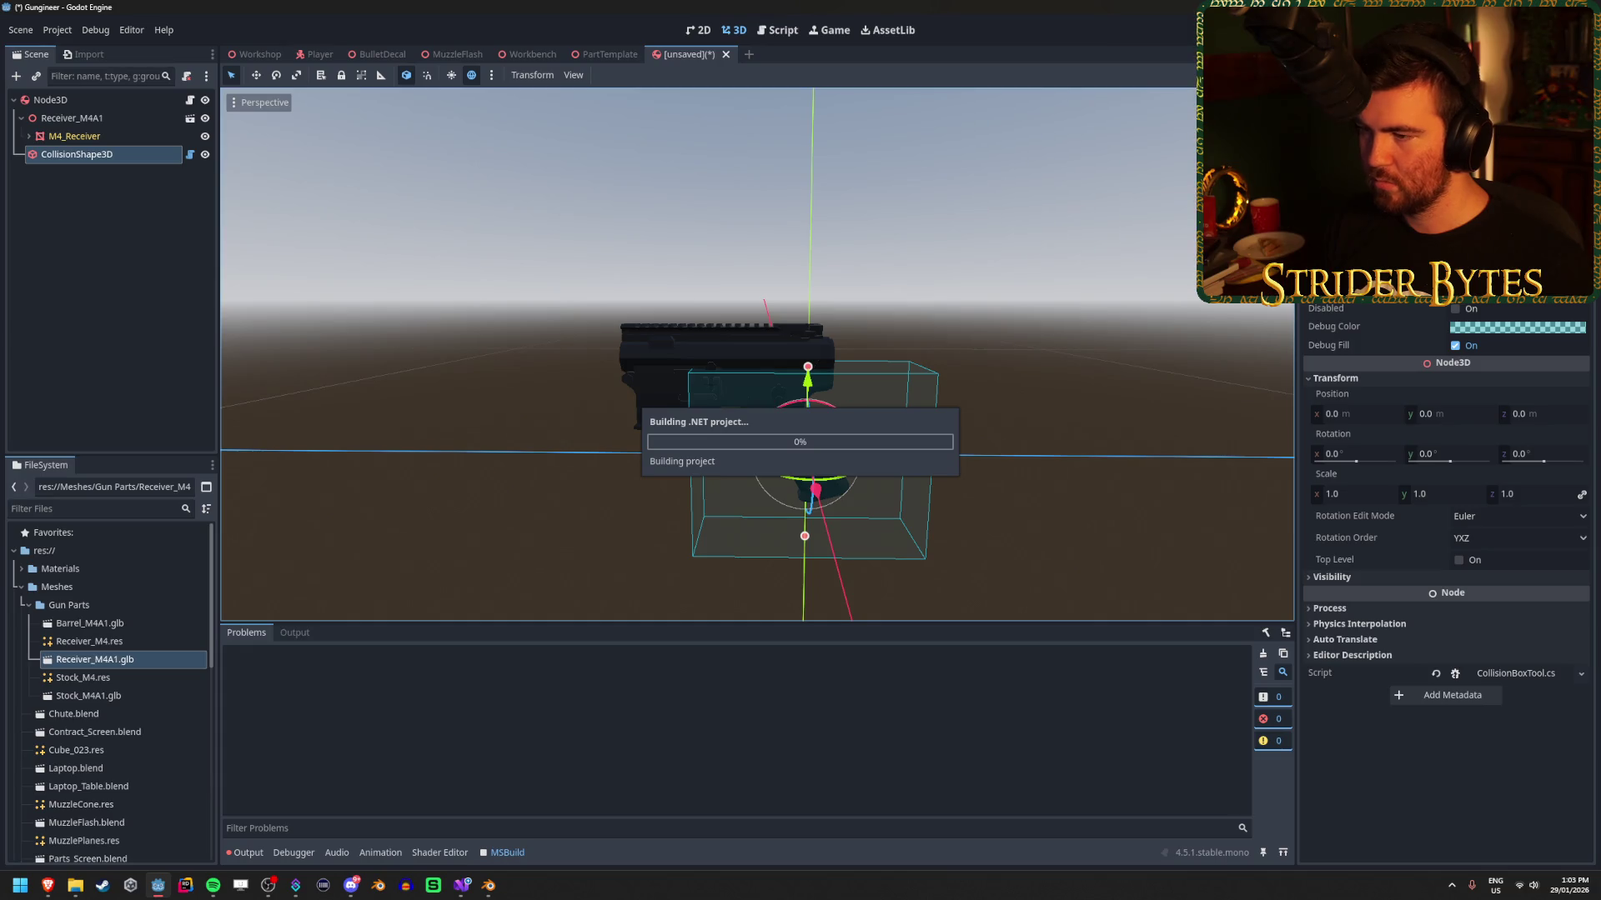
drag(839, 478, 984, 376)
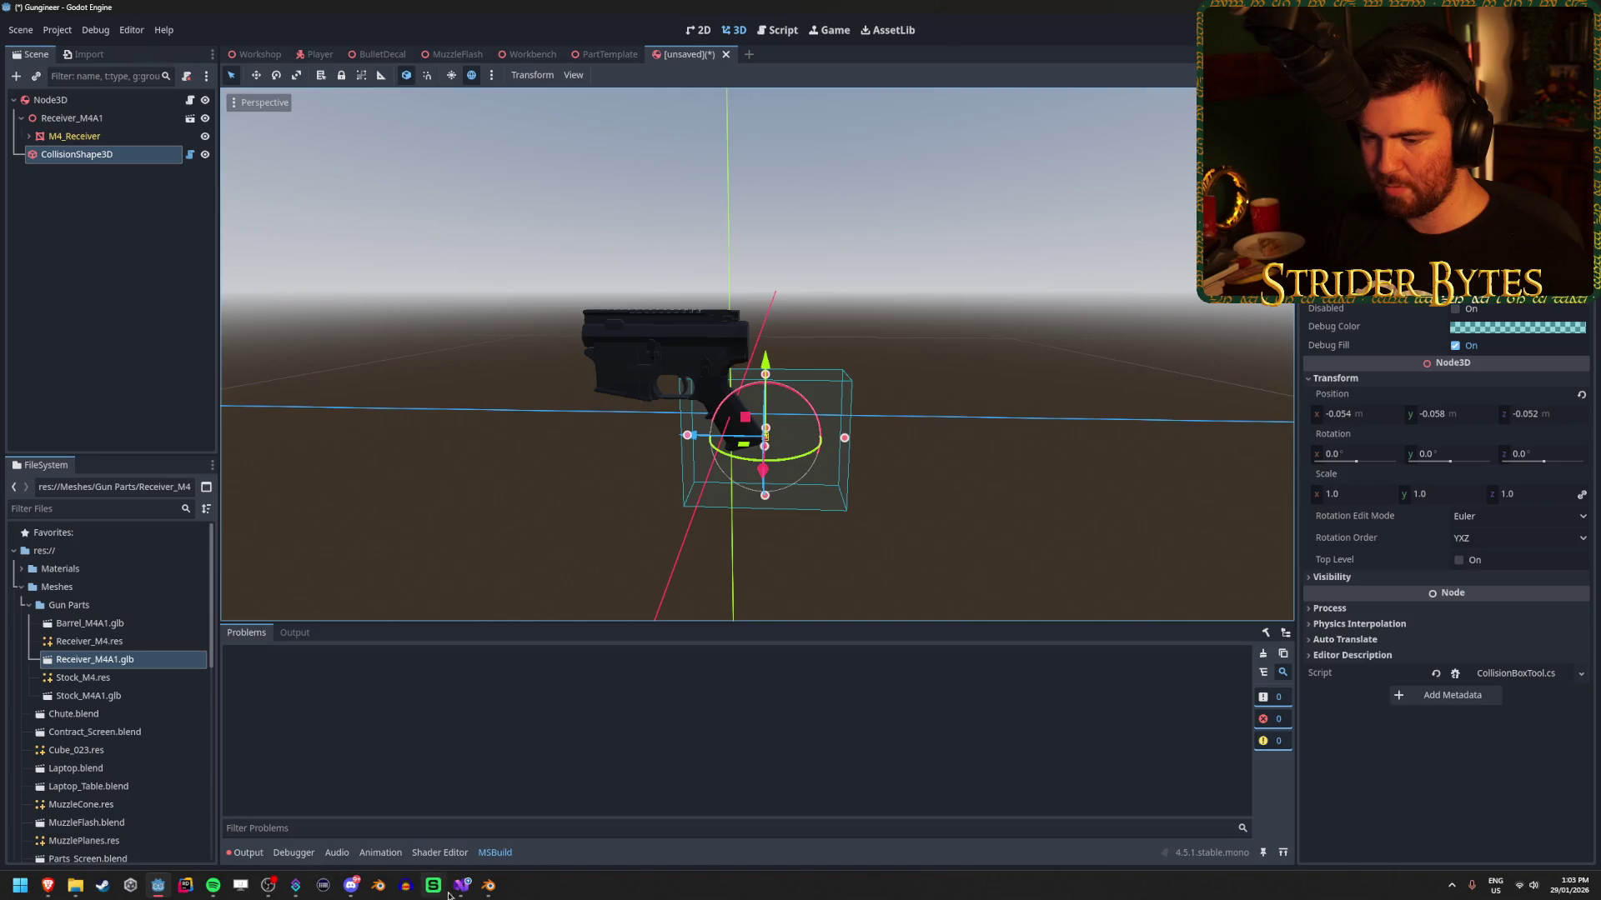
Append '+ mesh.GetAabb().Size / 2' to line 23, save, and rebuild in Godot.
click(462, 885)
text(+ mesh.Get;)
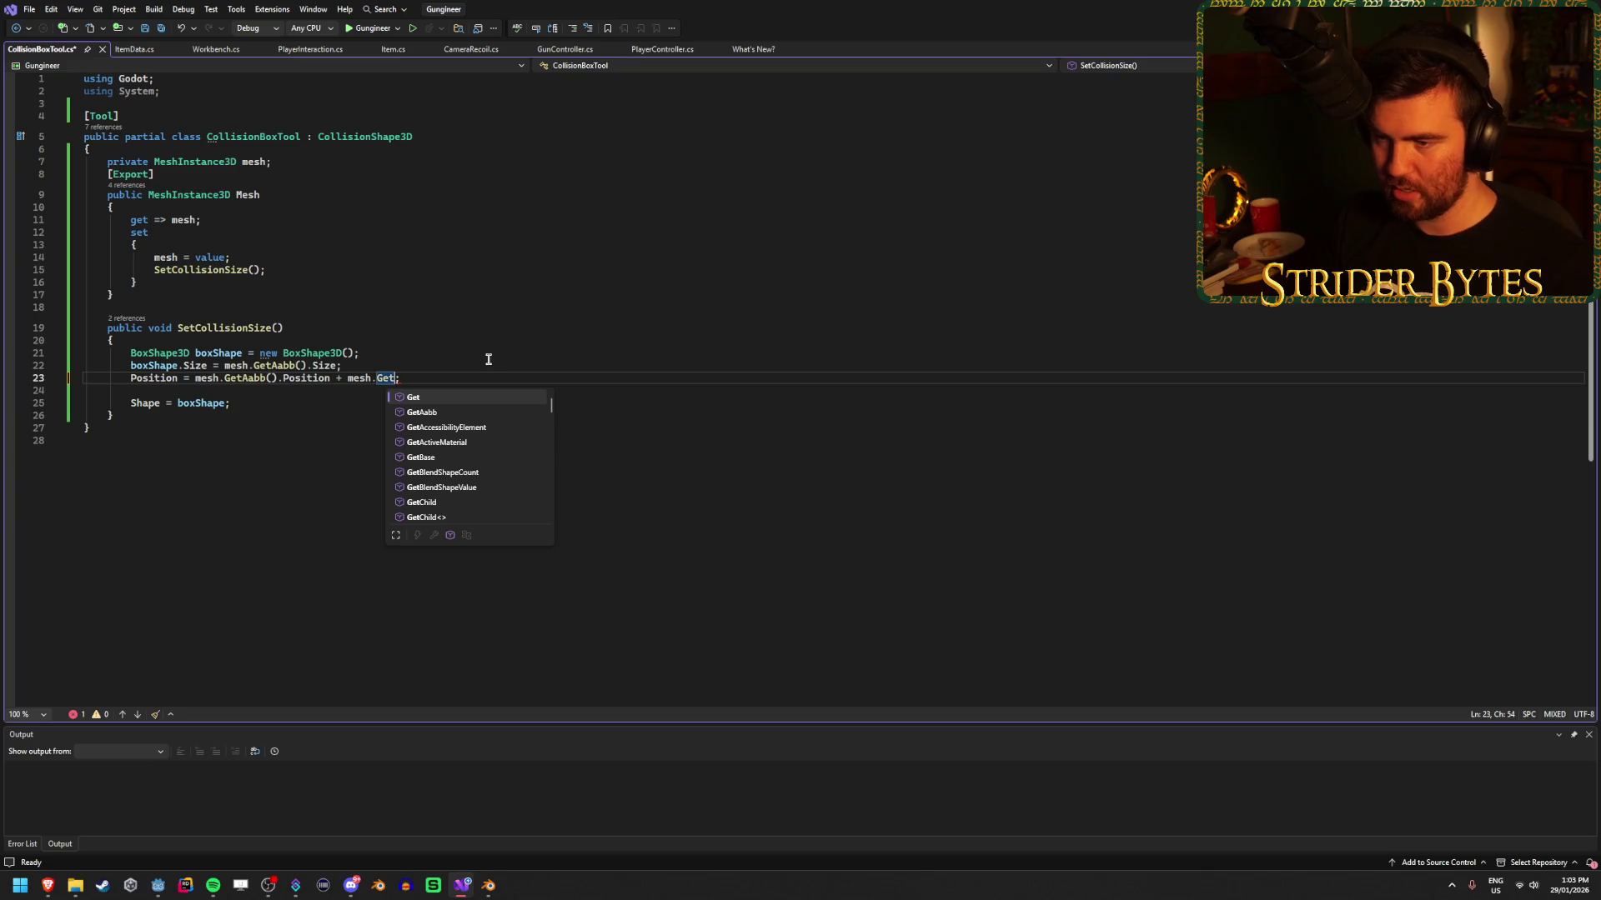
key(Down)
key(Tab)
text(().Are)
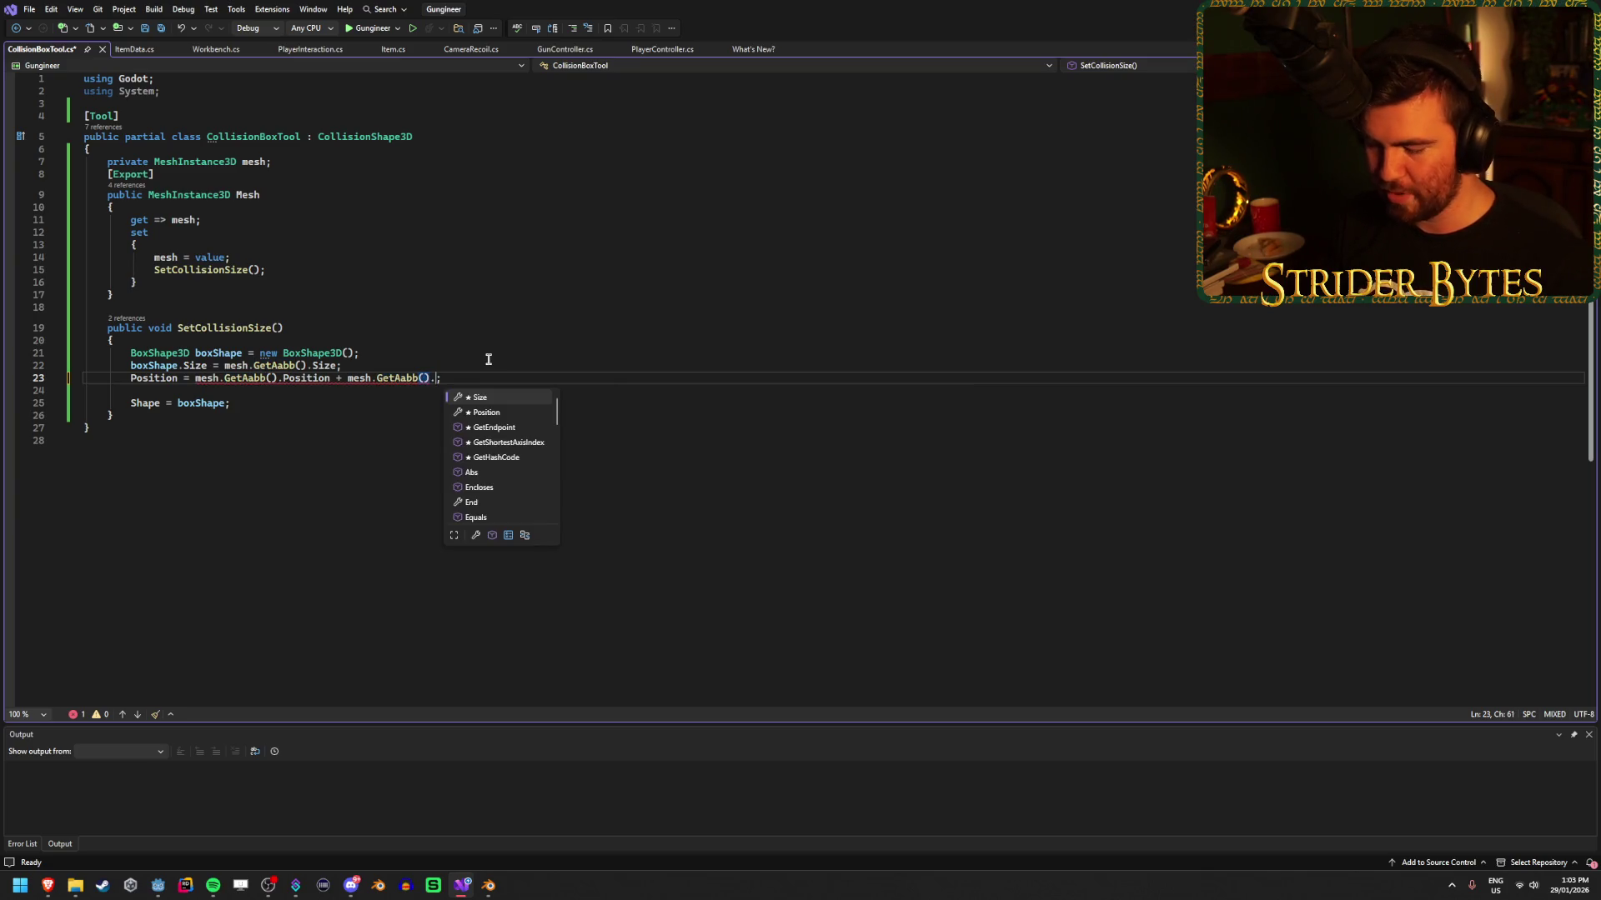
key(BackSpace)
key(BackSpace)
key(BackSpace)
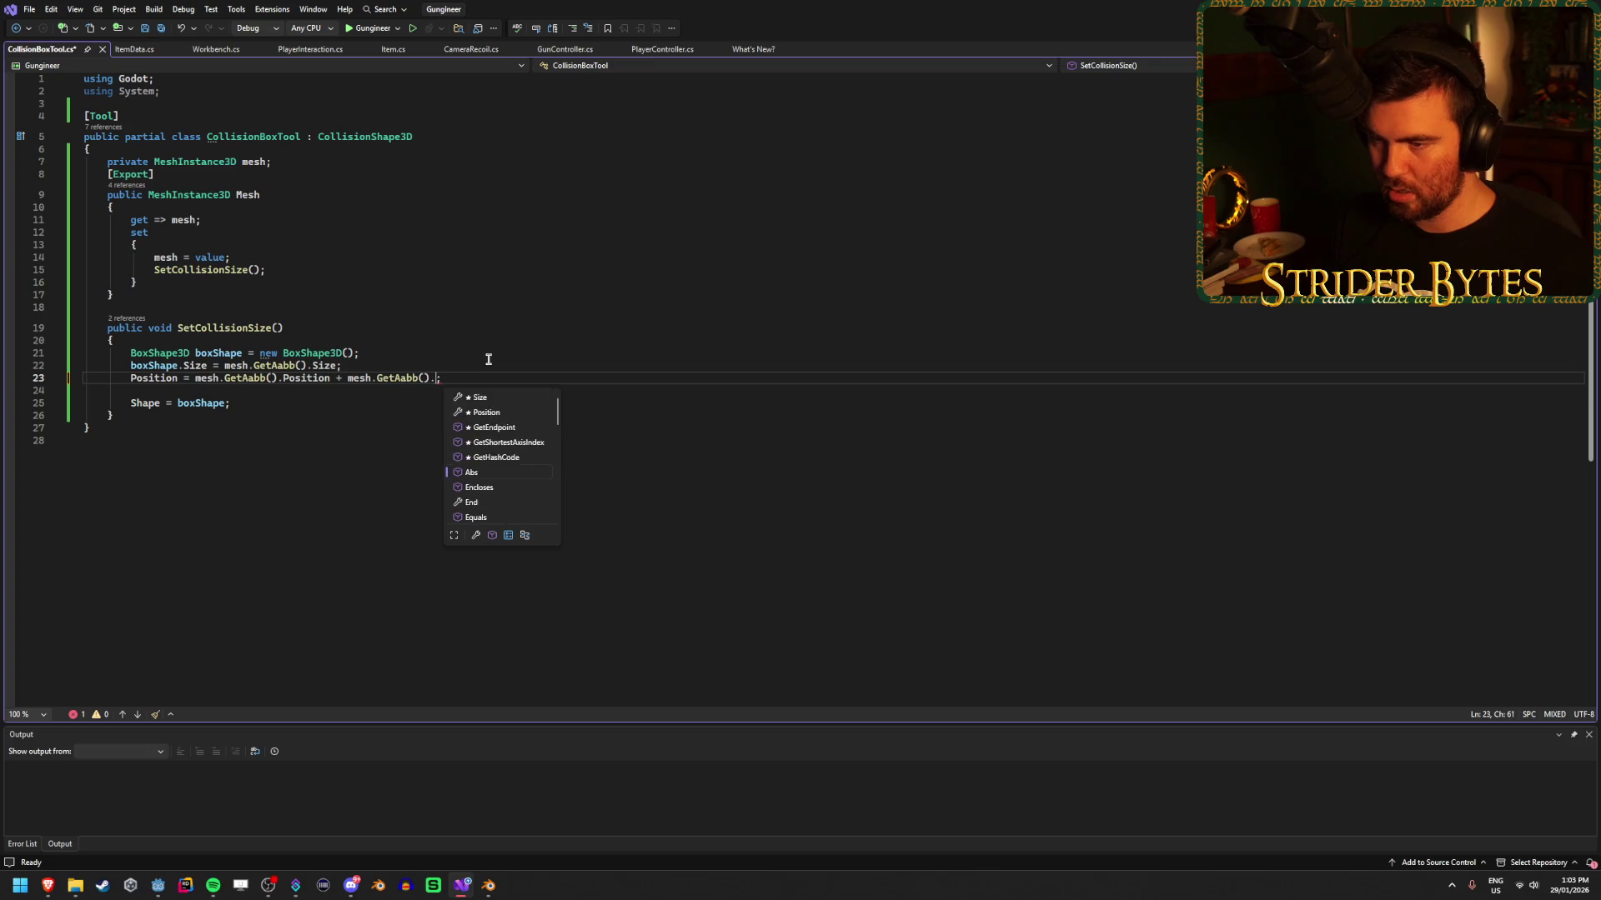
text(S)
key(Tab)
text(/ 2)
key(ctrl+s)
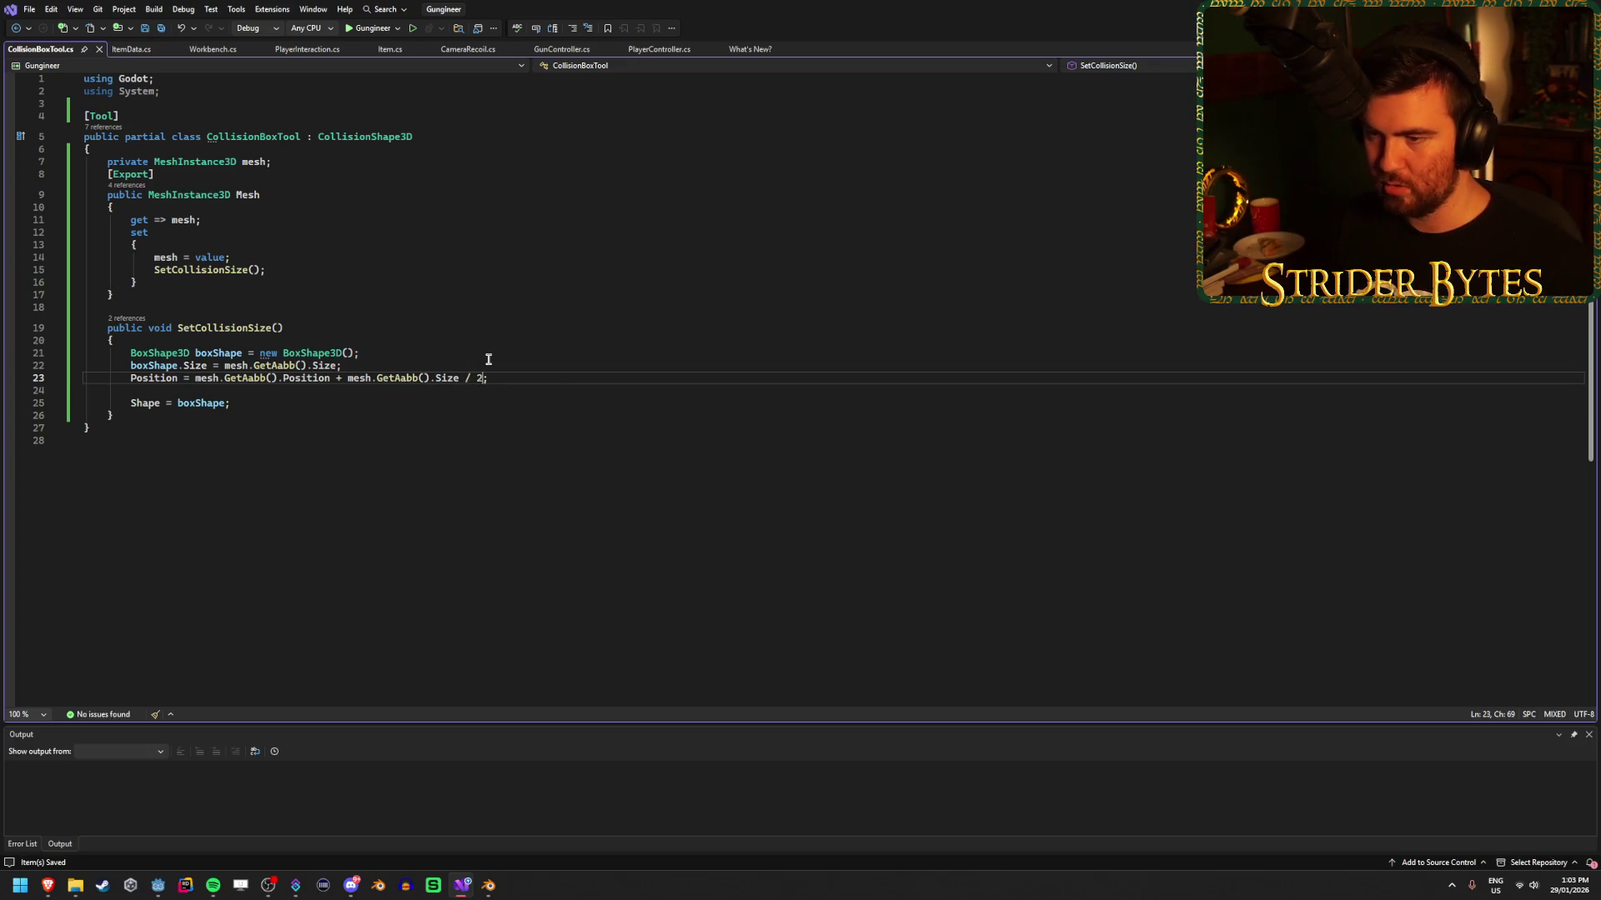
click(159, 887)
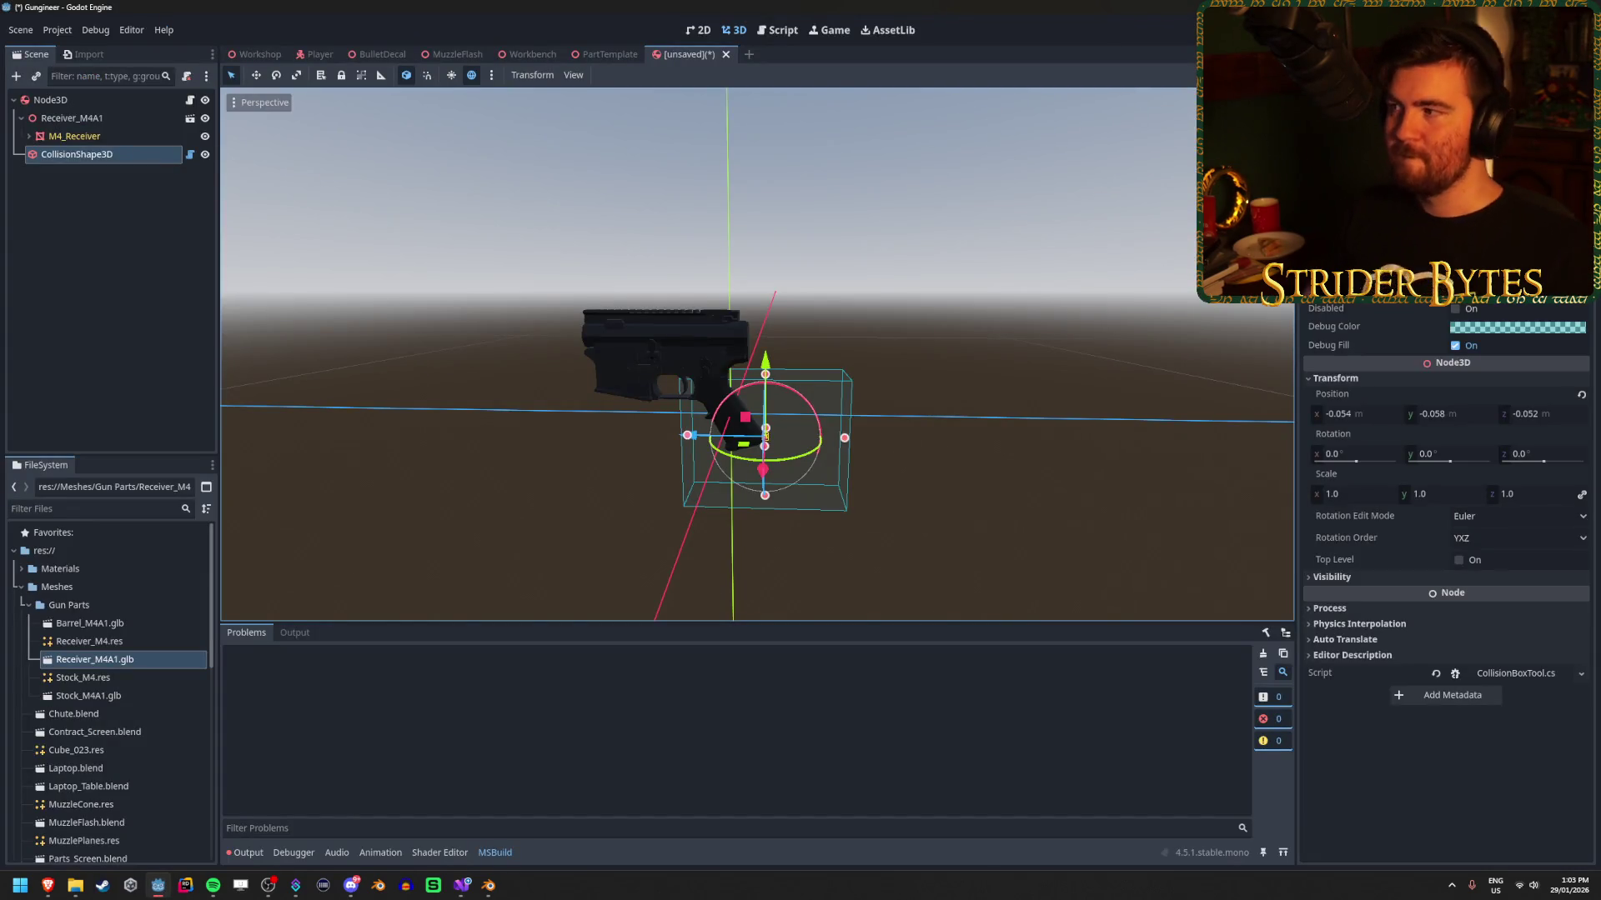
key(alt+b)
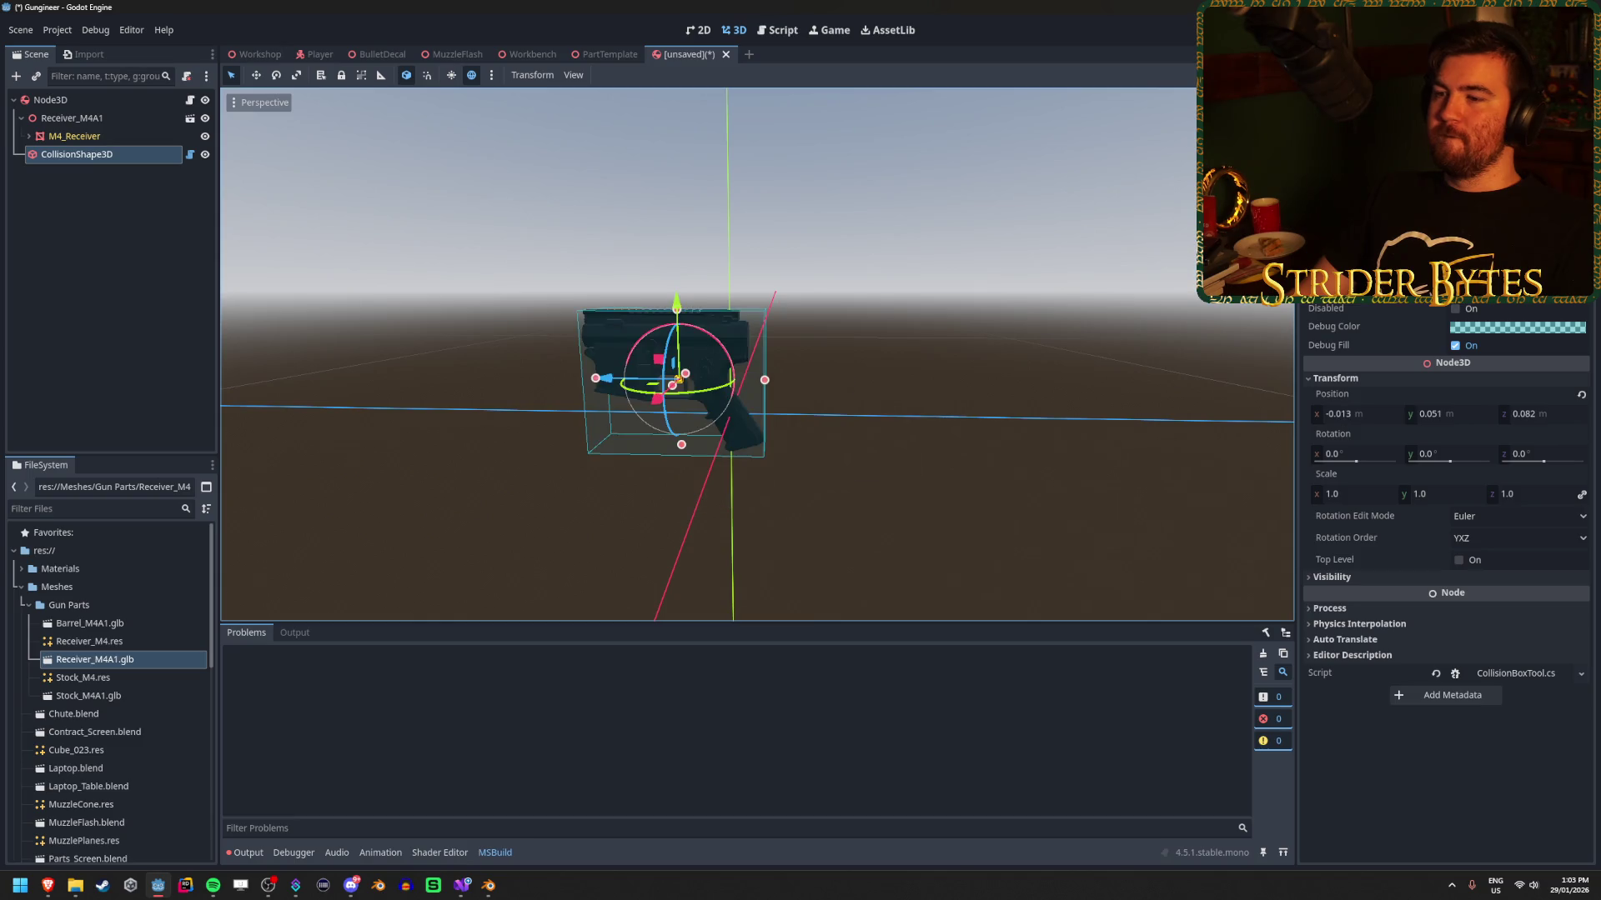
scroll(793, 399, up, 5)
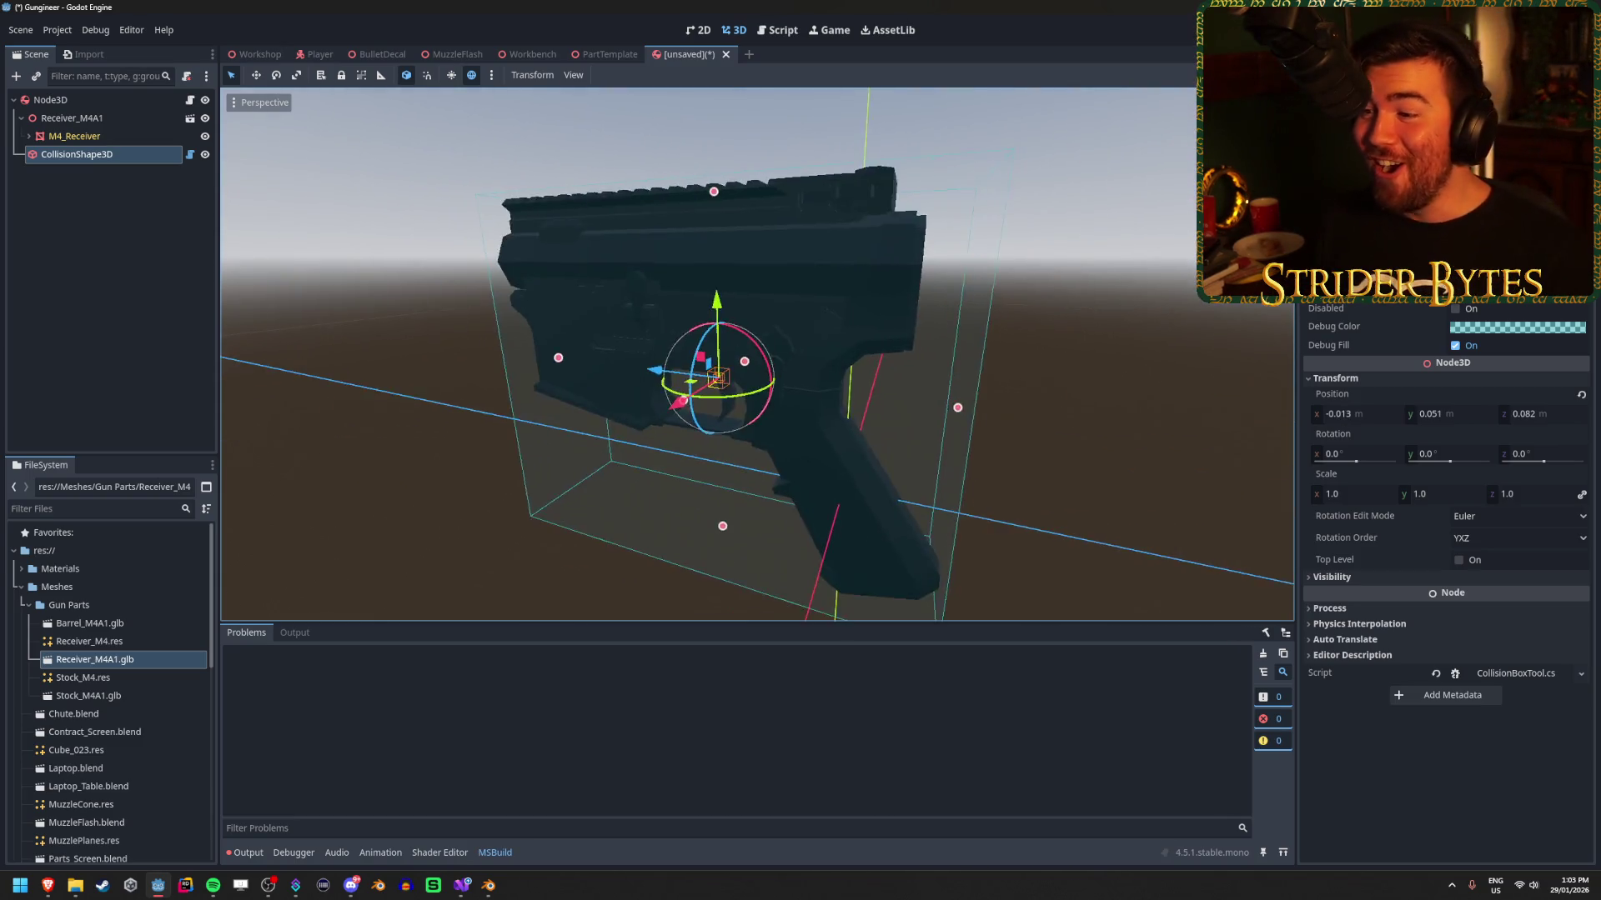
click(297, 409)
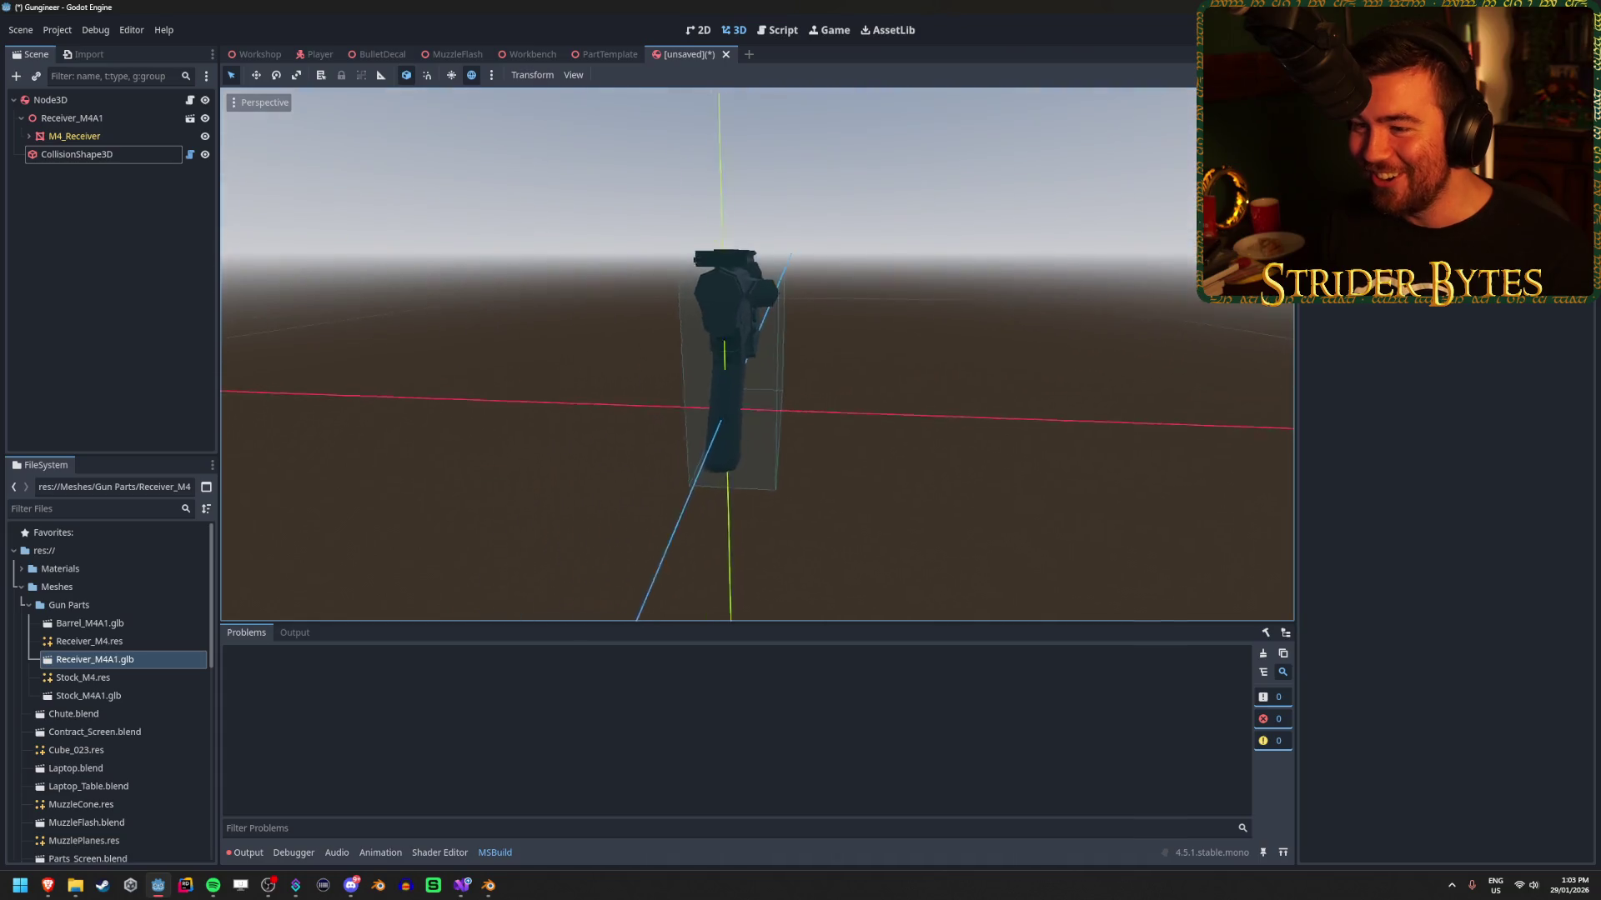
mouse_move(756, 354)
mouse_down()
mouse_move(942, 354)
mouse_move(543, 378)
mouse_up()
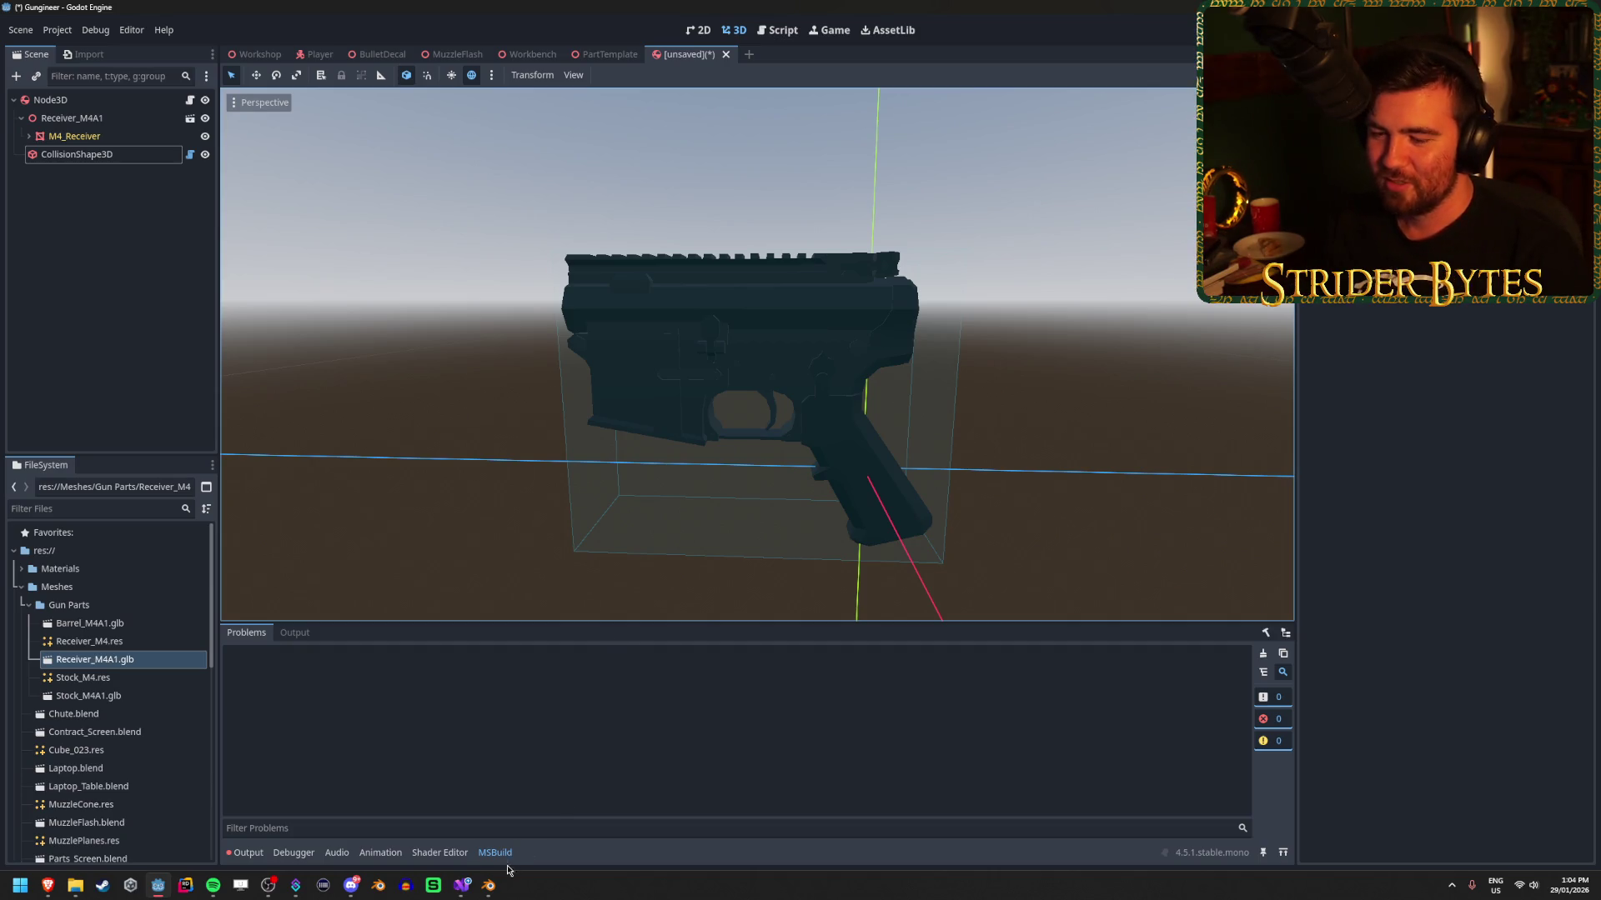
click(489, 886)
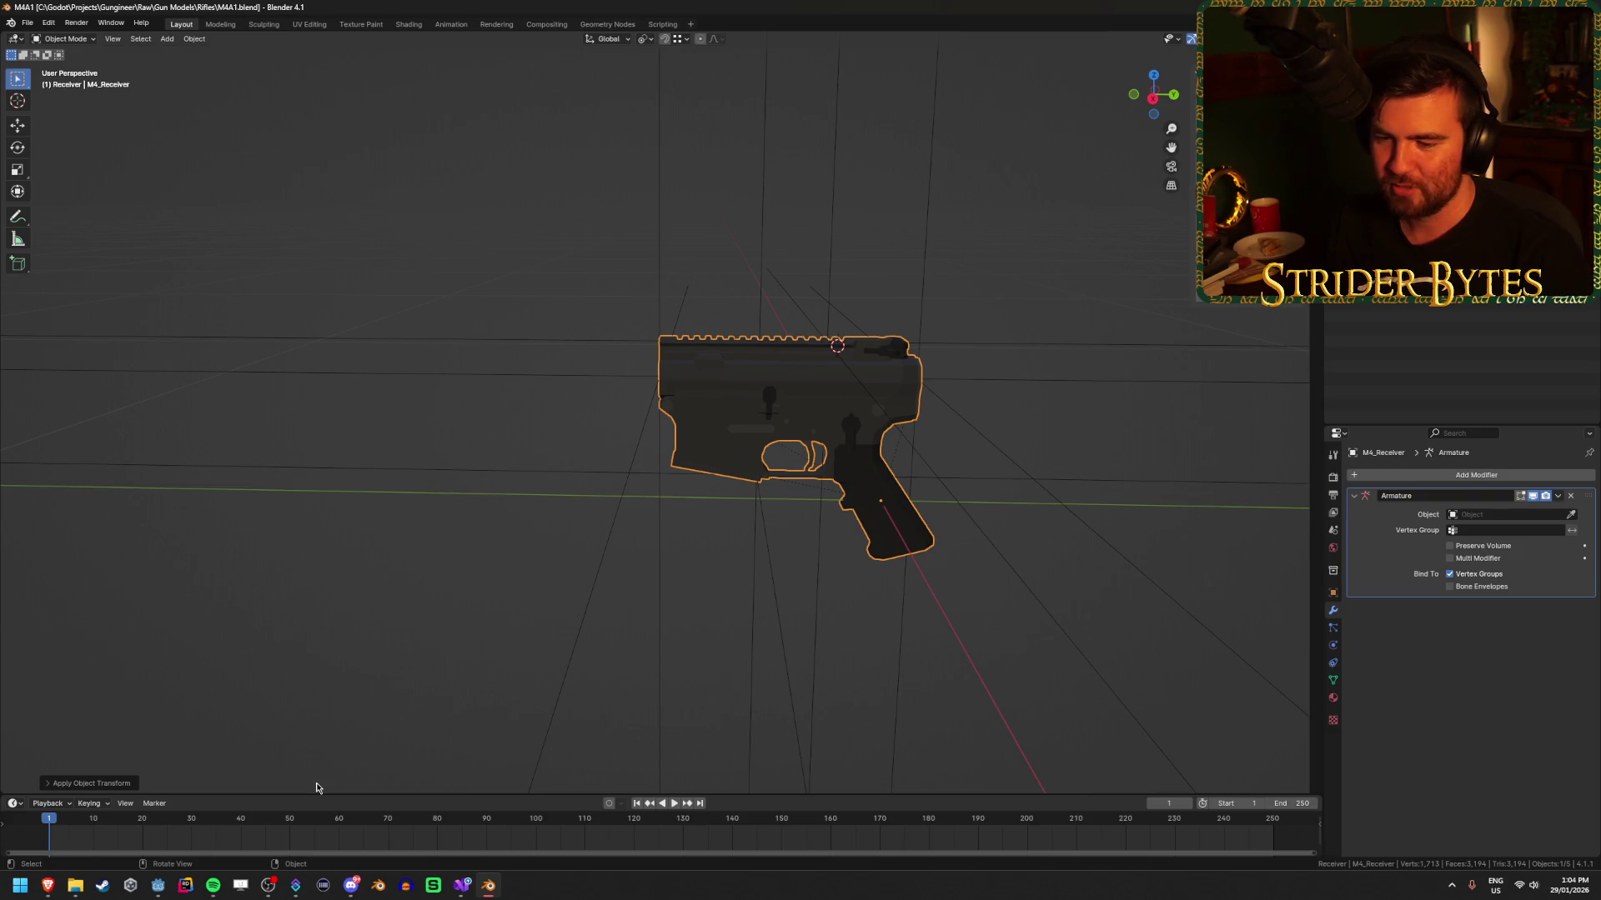
click(156, 881)
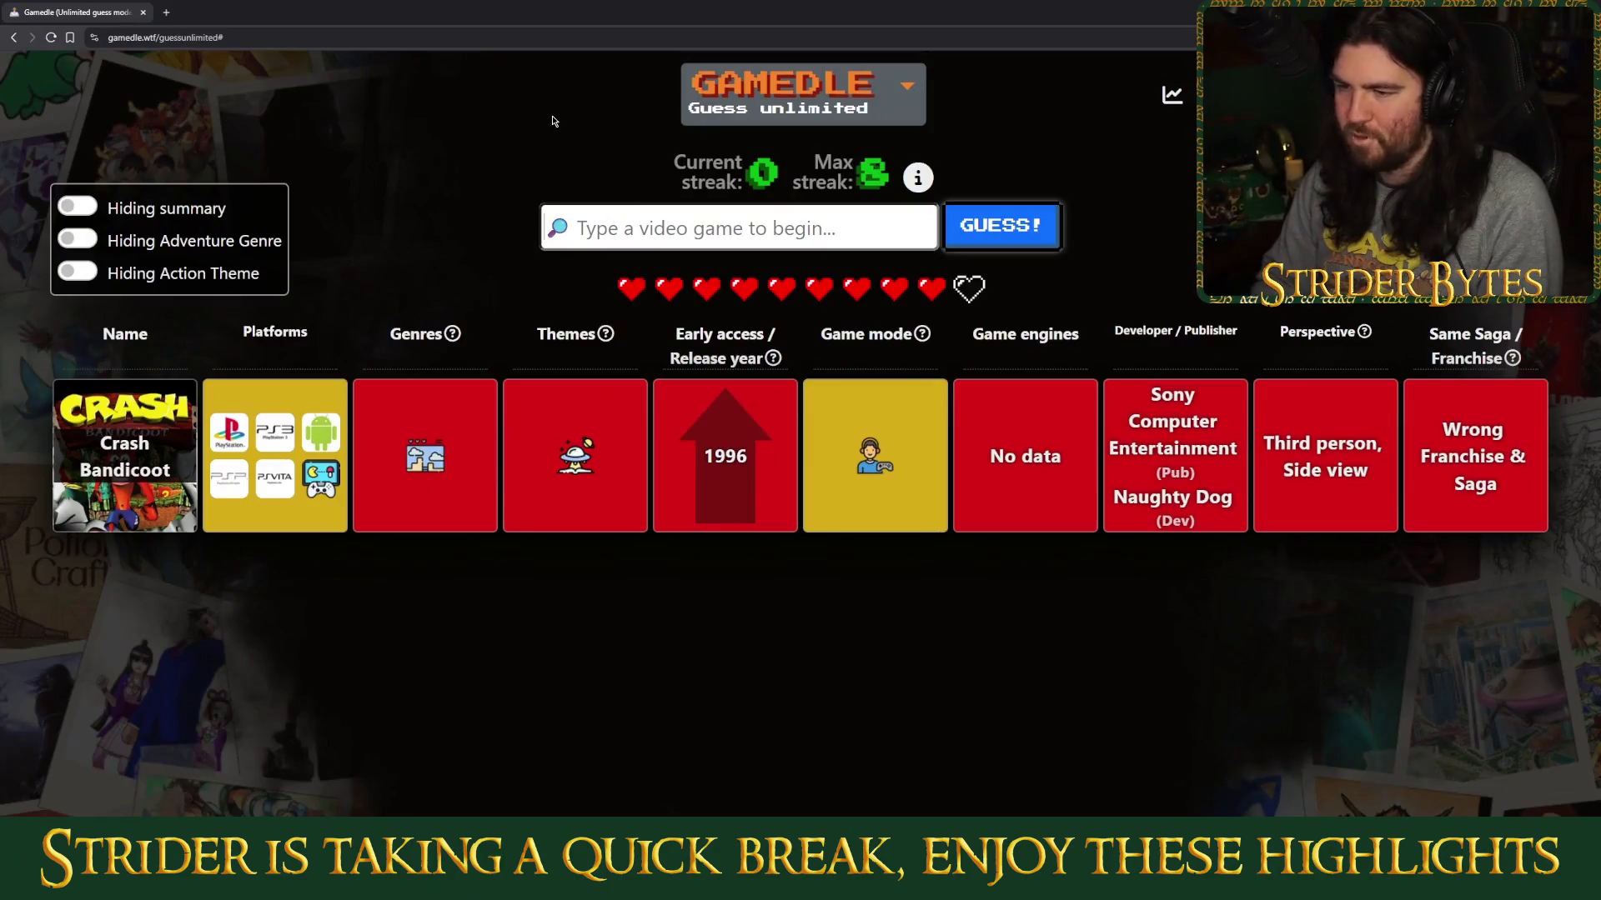
Search 'diablo iii', pick Diablo III from the suggestions, and submit it as the guess.
text(diablo 3)
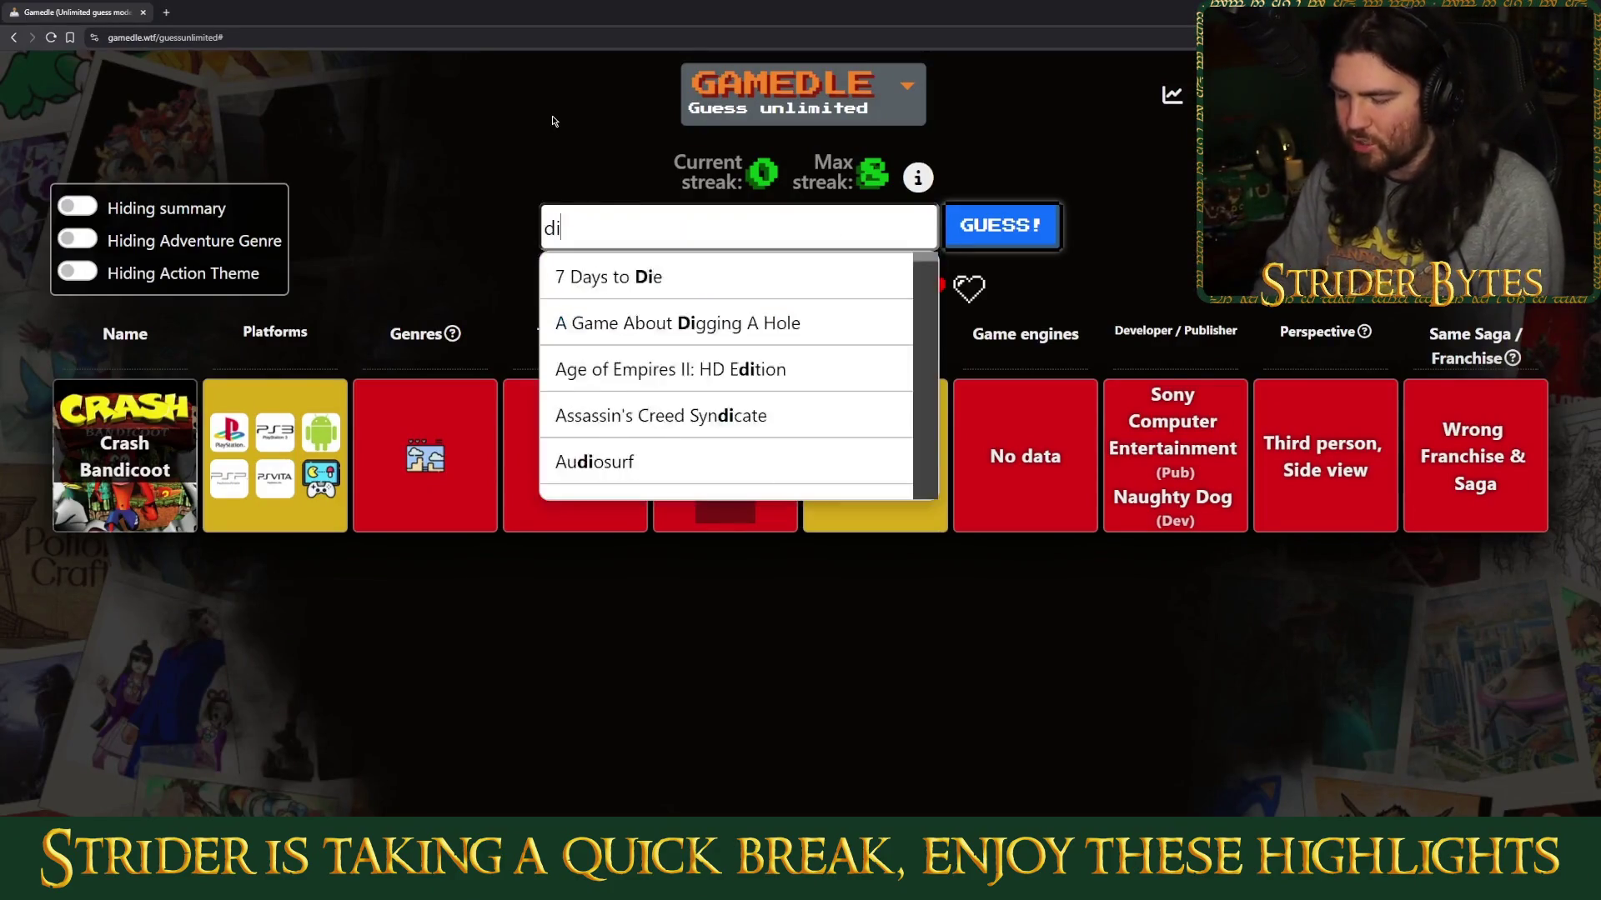
key(BackSpace)
text(iii)
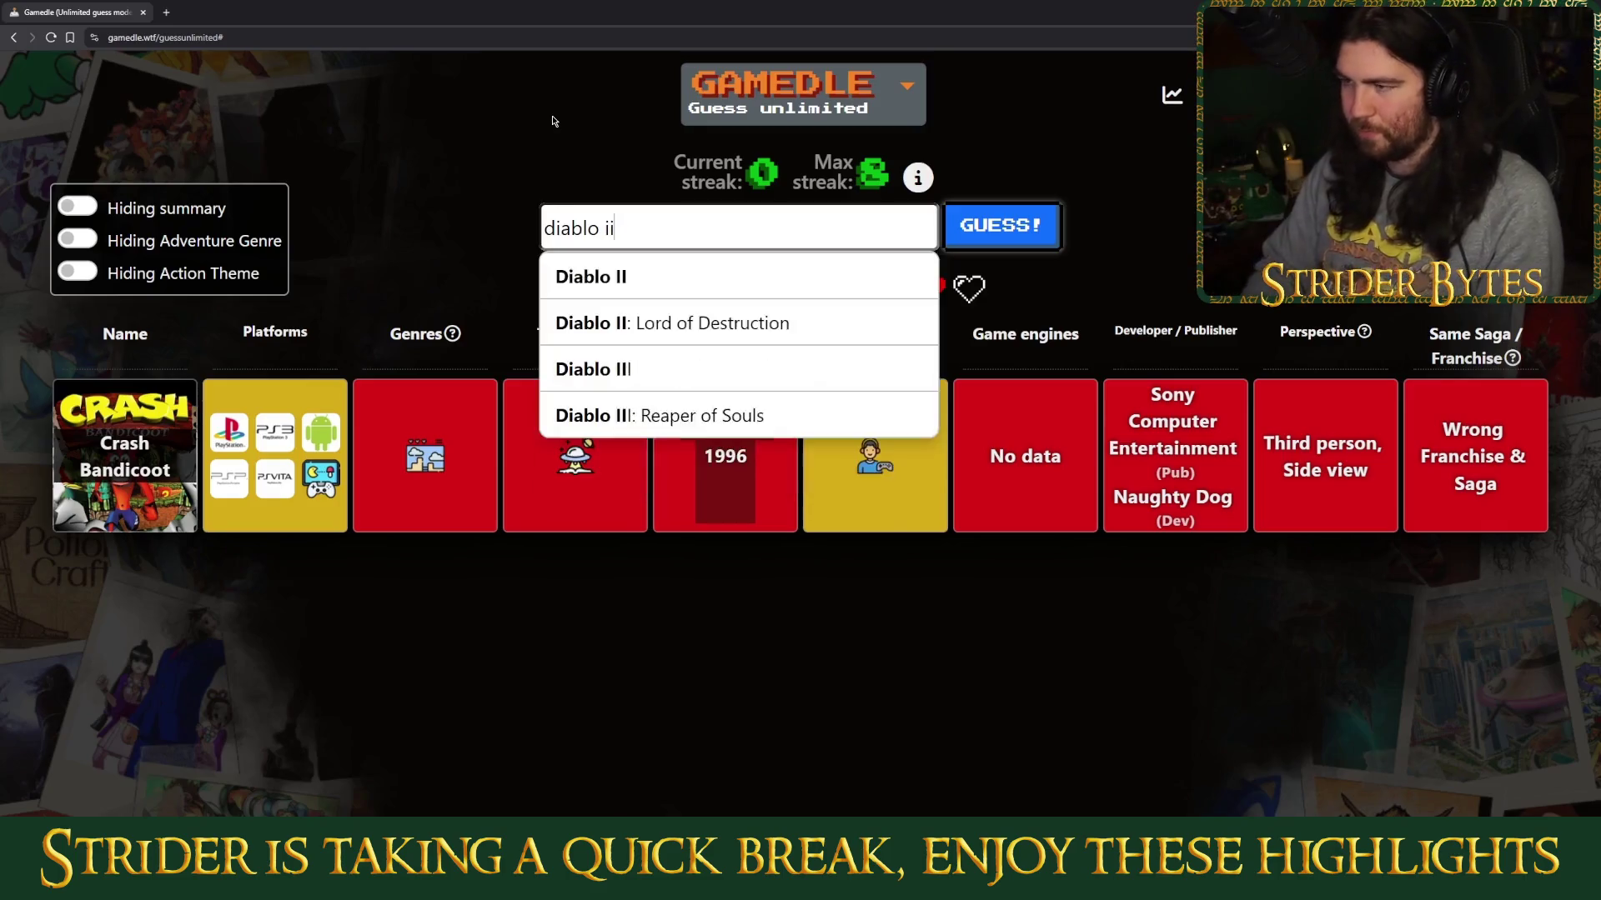
click(592, 267)
key(Return)
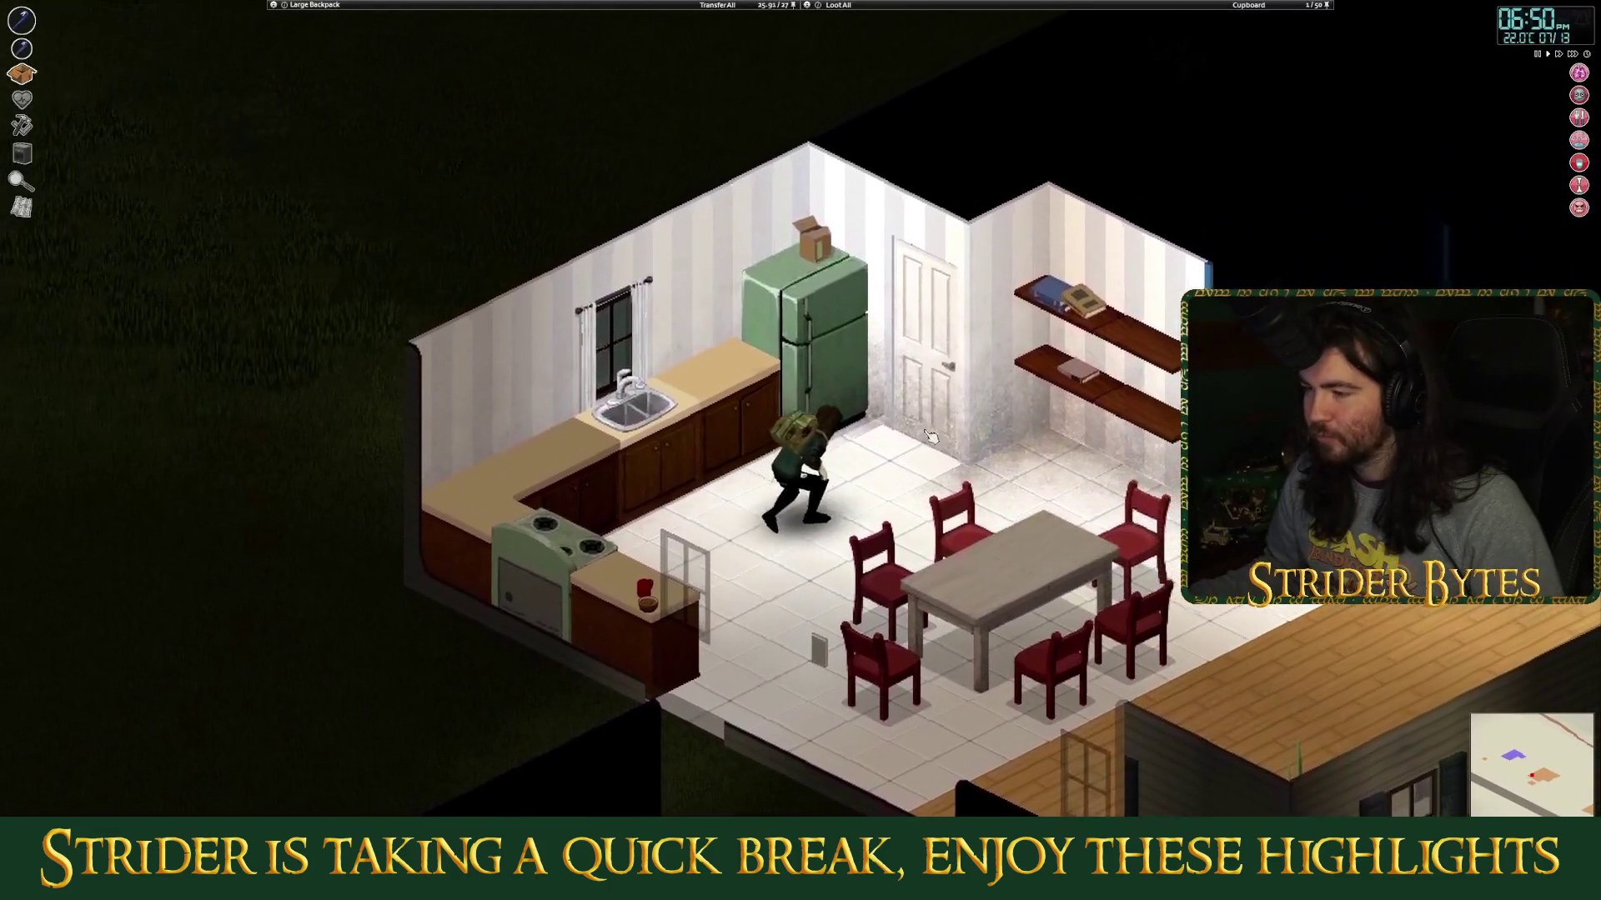
Walk into the laundry room to the washer, then back through the kitchen toward the right doorway.
key(w)
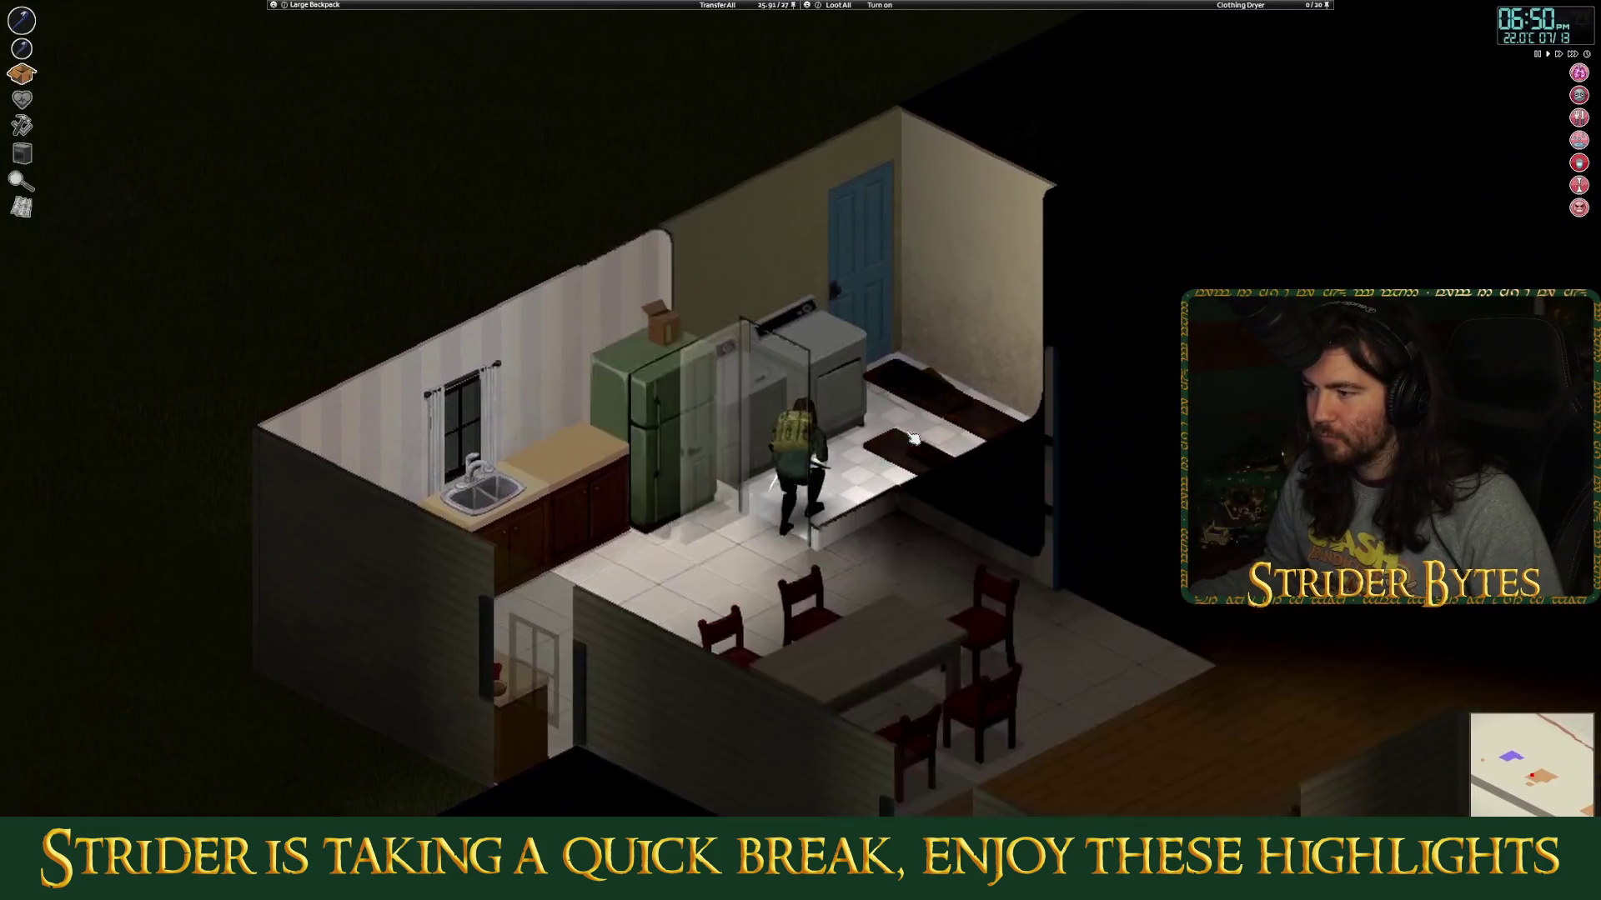
key(w)
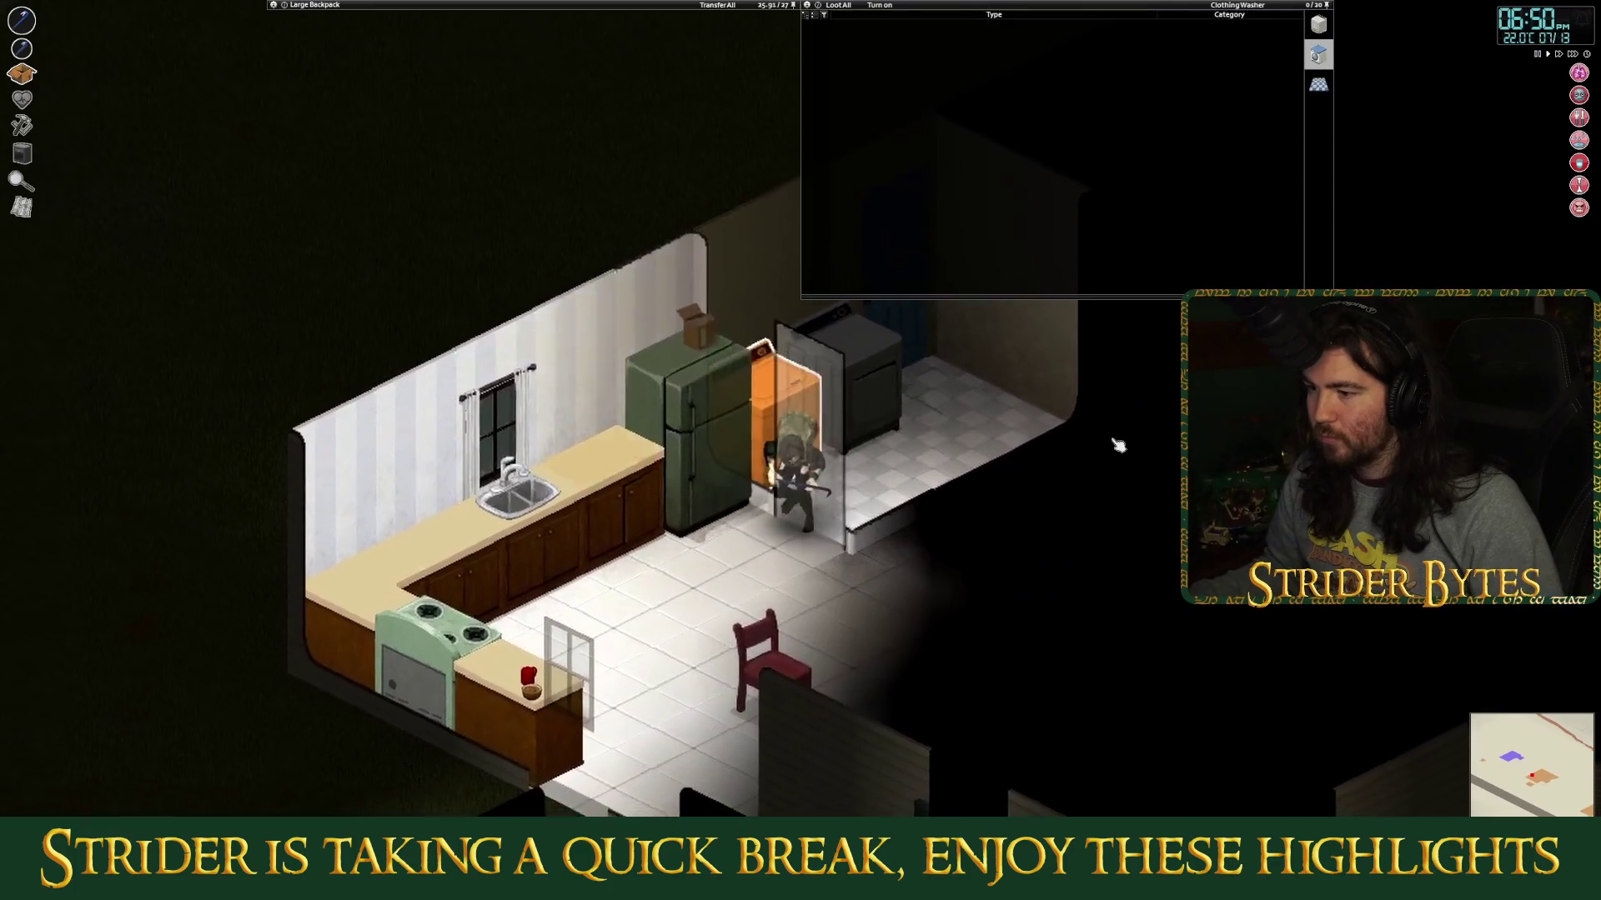
key(s)
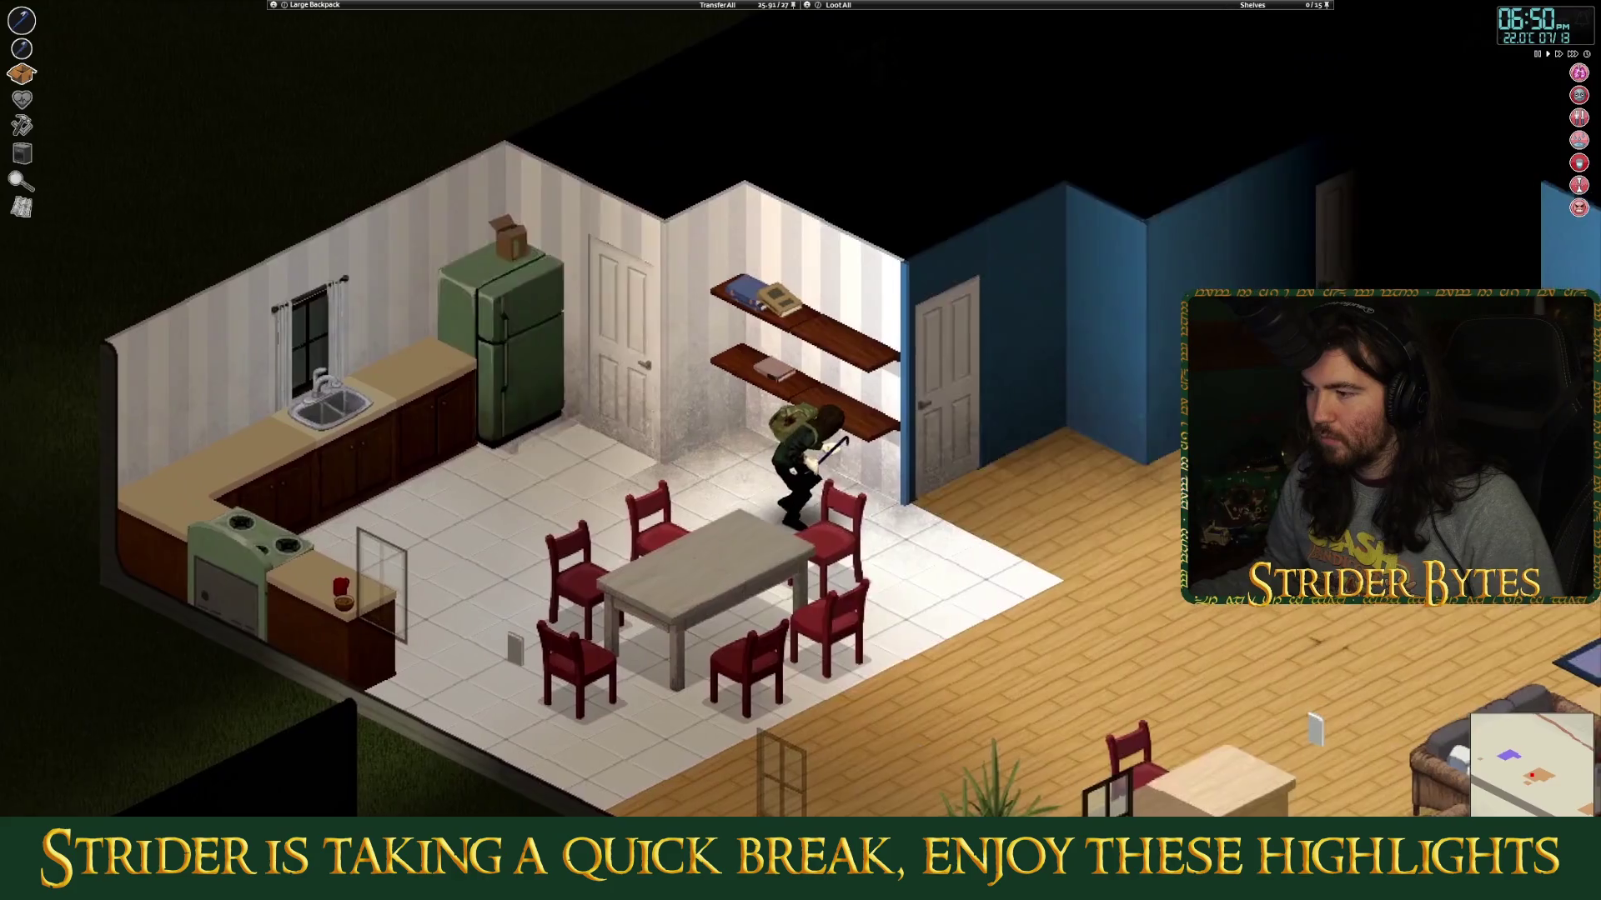
key(d)
mouse_move(411, 203)
scroll(500, 209, down, 3)
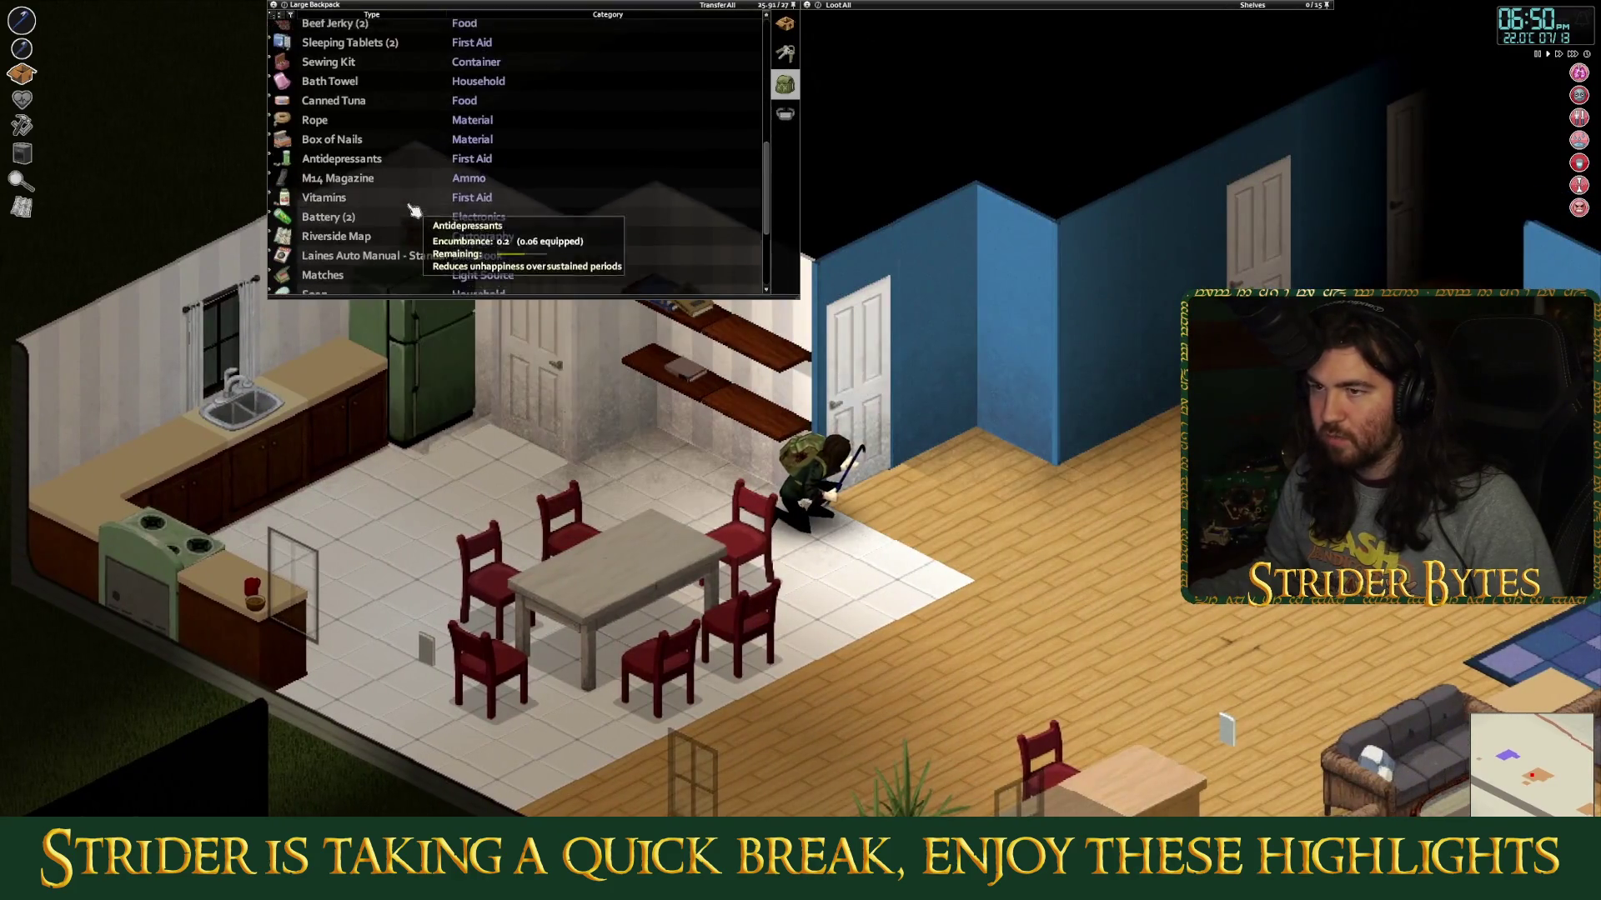
scroll(417, 154, up, 5)
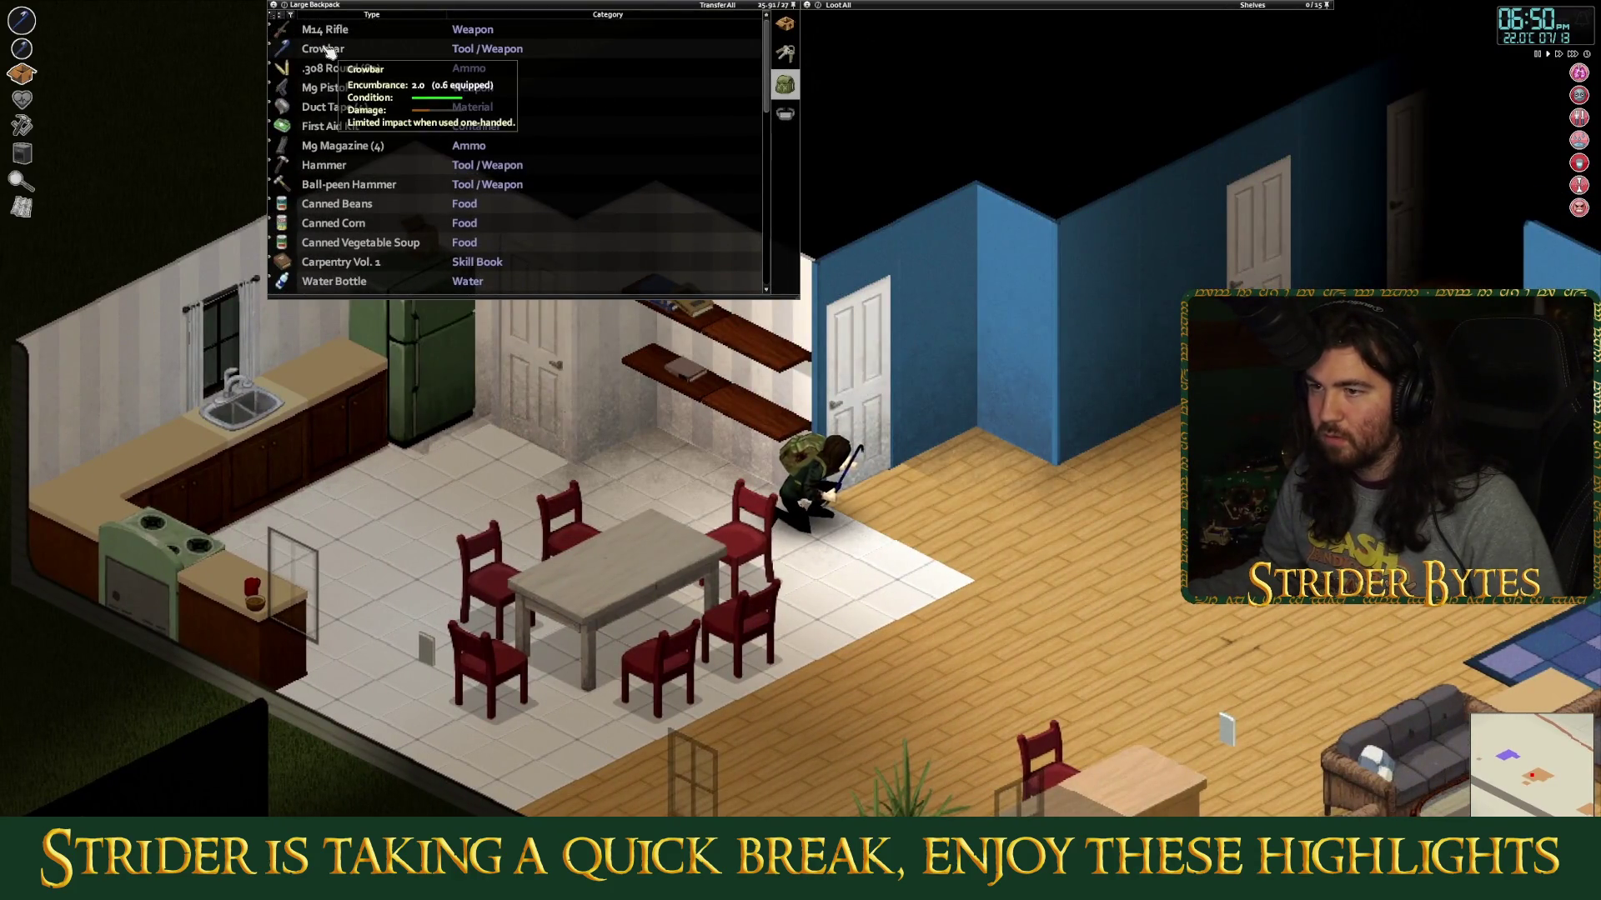
Switch to the character's inventory, open the bathroom door, and attack the zombie inside.
click(785, 23)
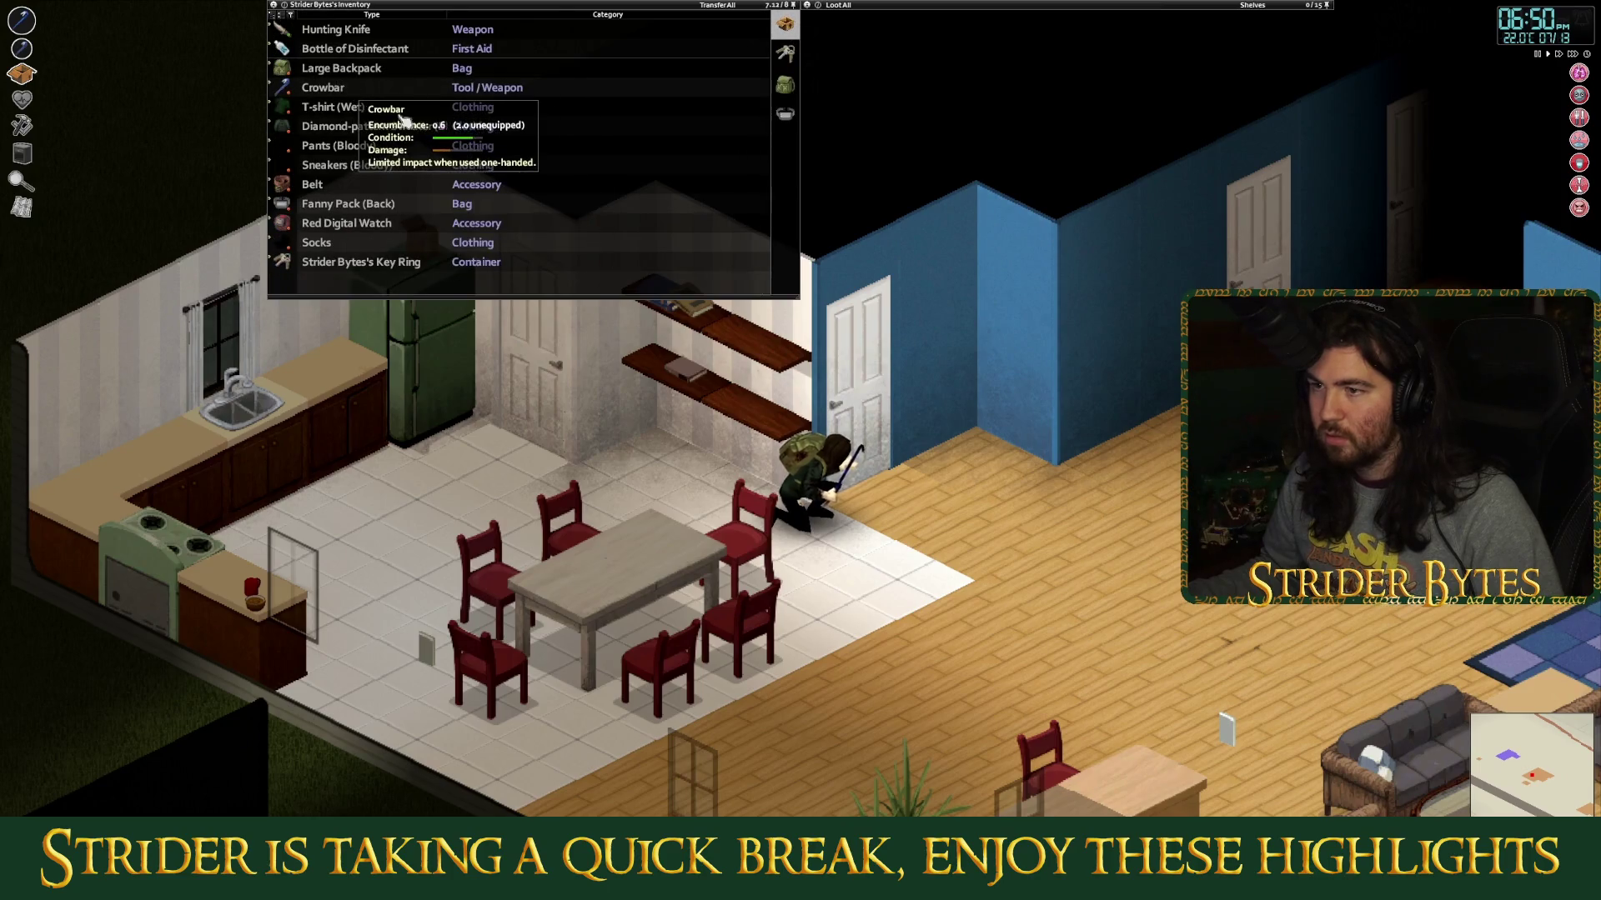
key(d)
key(e)
key(d)
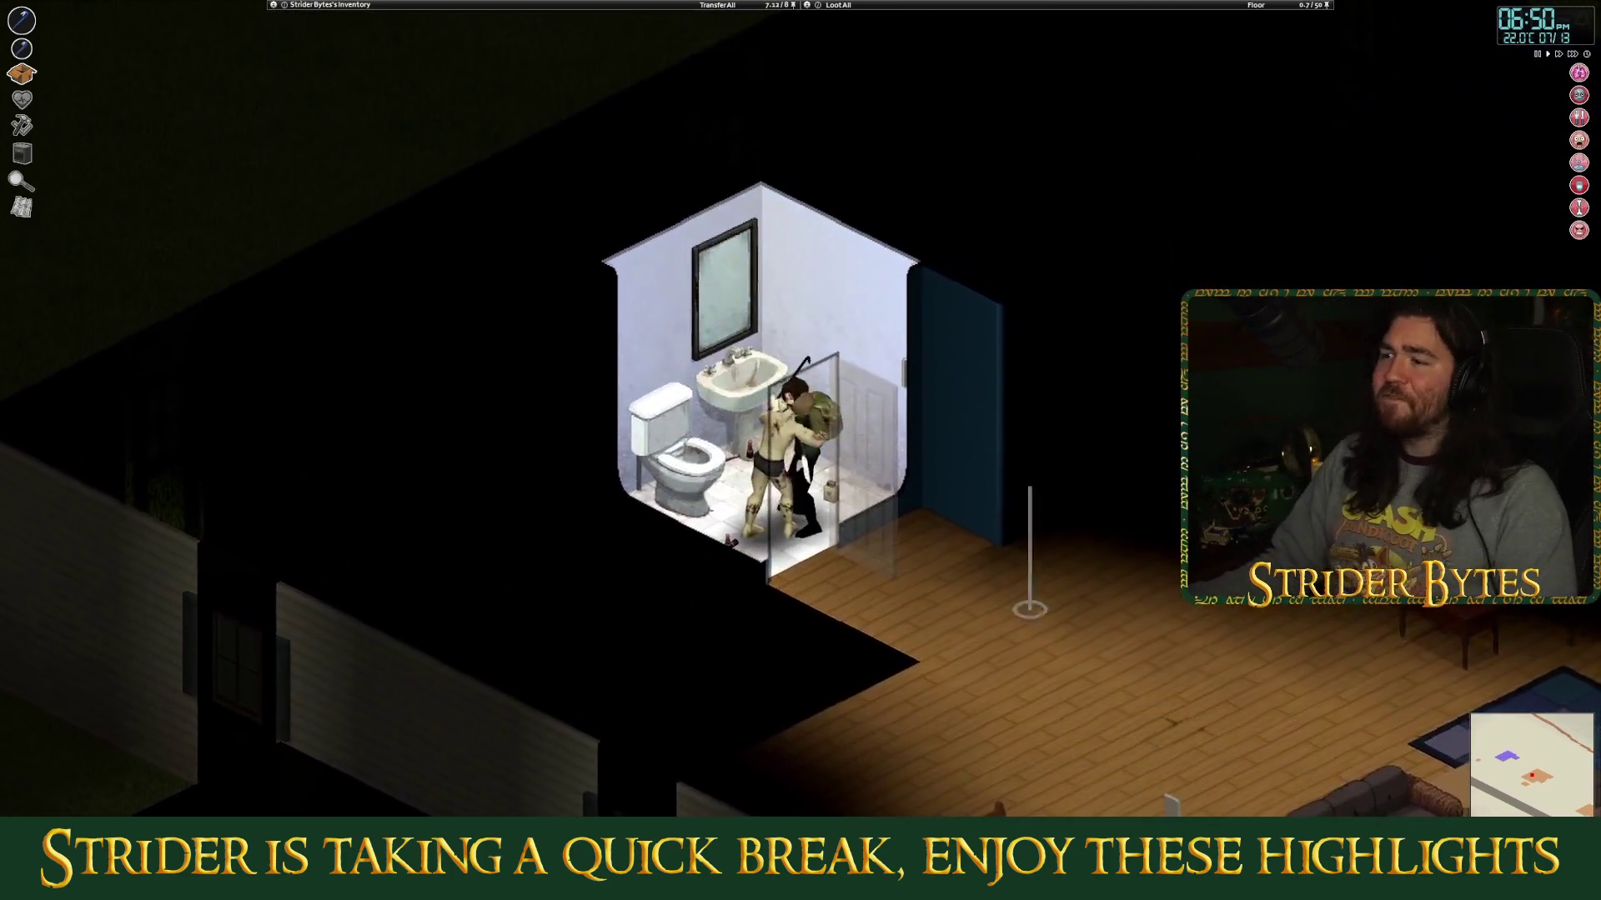
click(722, 493)
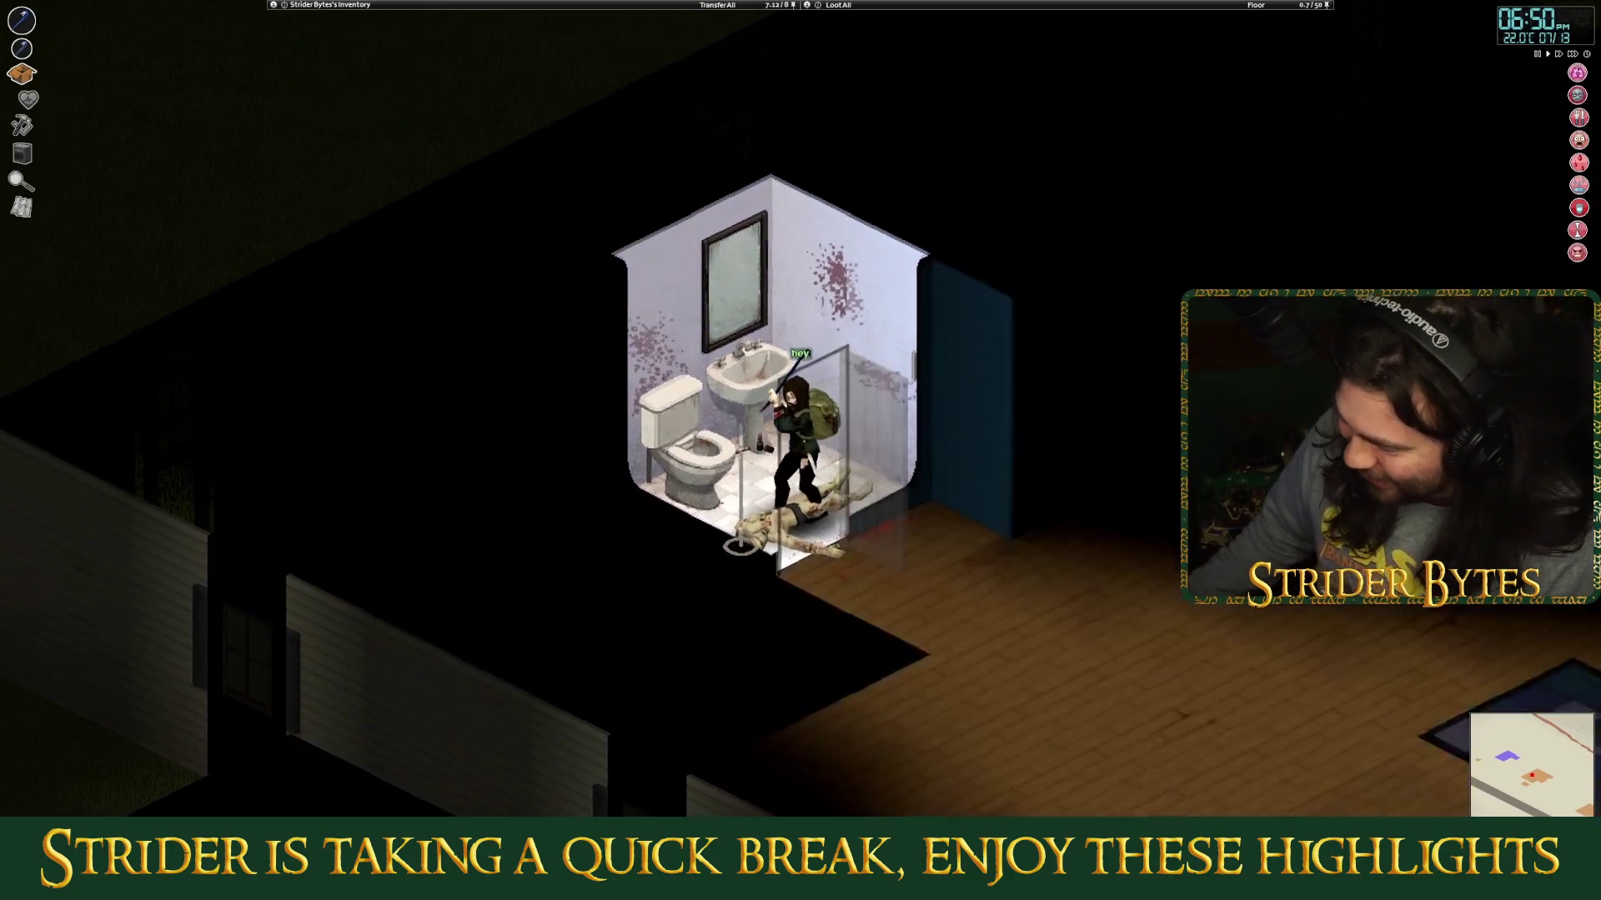
key(q)
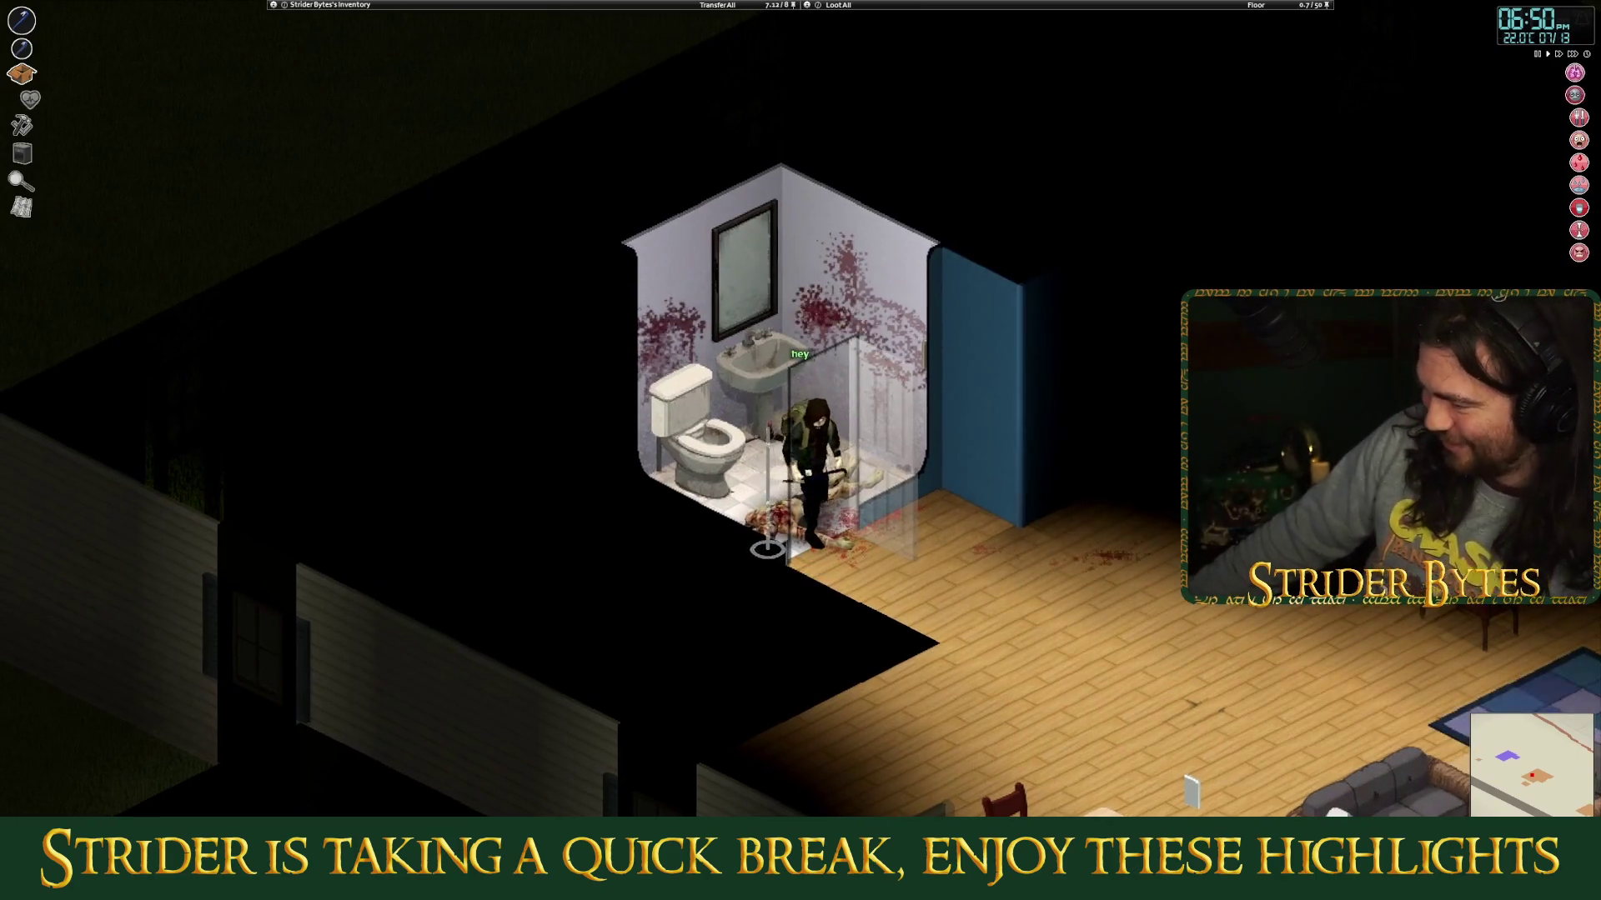
click(757, 539)
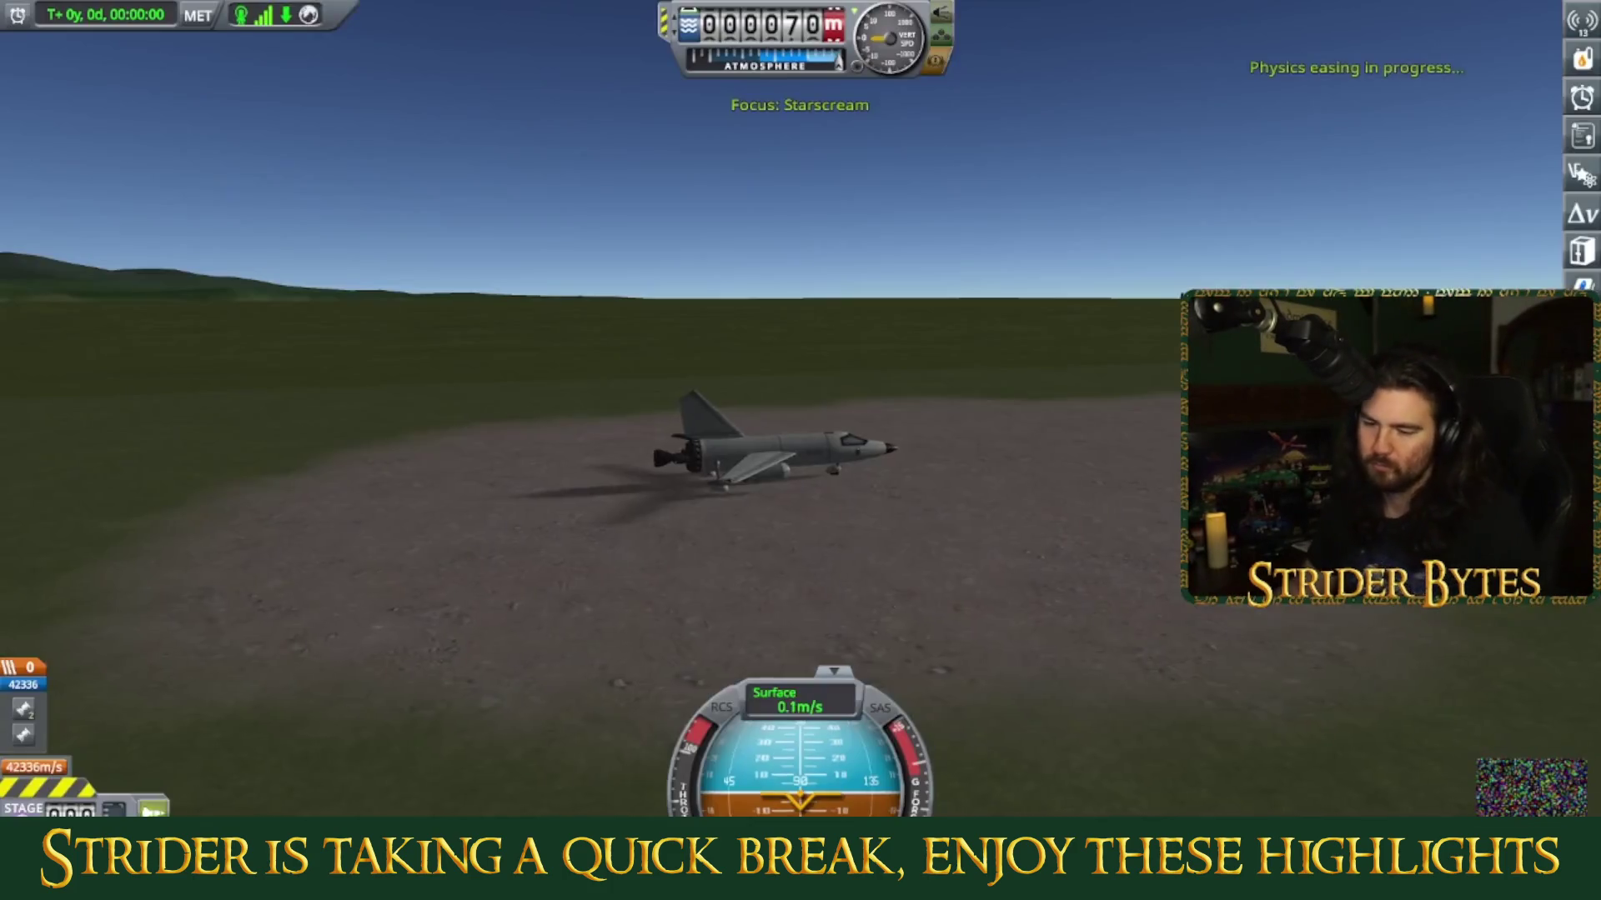
Ignite the Starscream's jet engine and follow it with the camera as it speeds down the runway.
drag(1053, 527, 988, 548)
key(space)
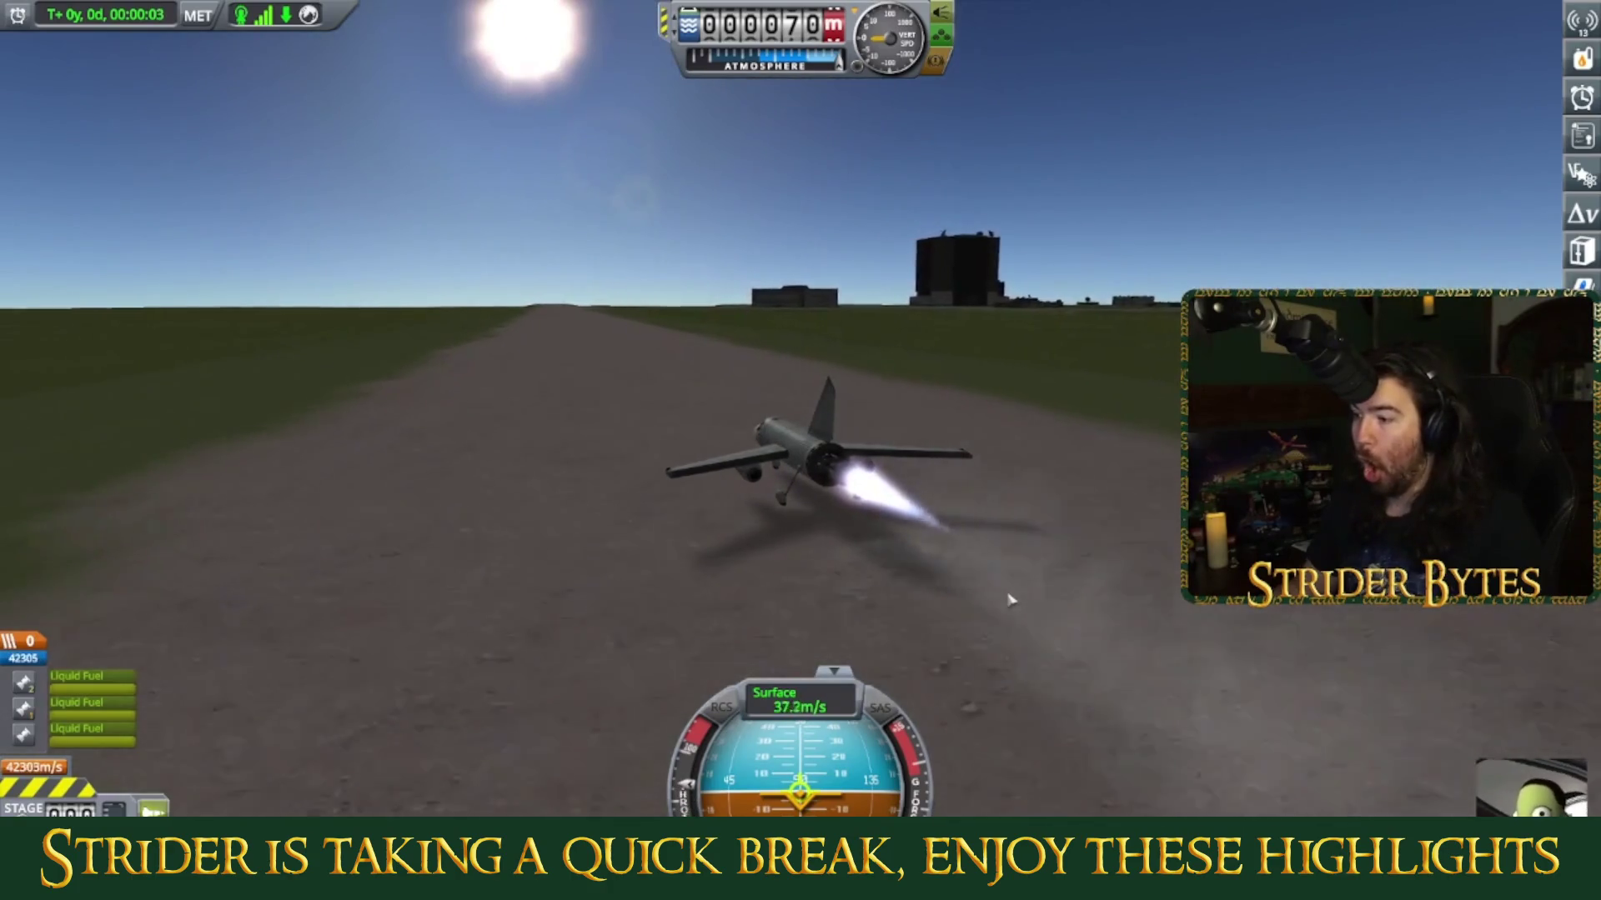
mouse_move(1009, 600)
mouse_down()
mouse_move(677, 598)
mouse_move(1076, 597)
mouse_up()
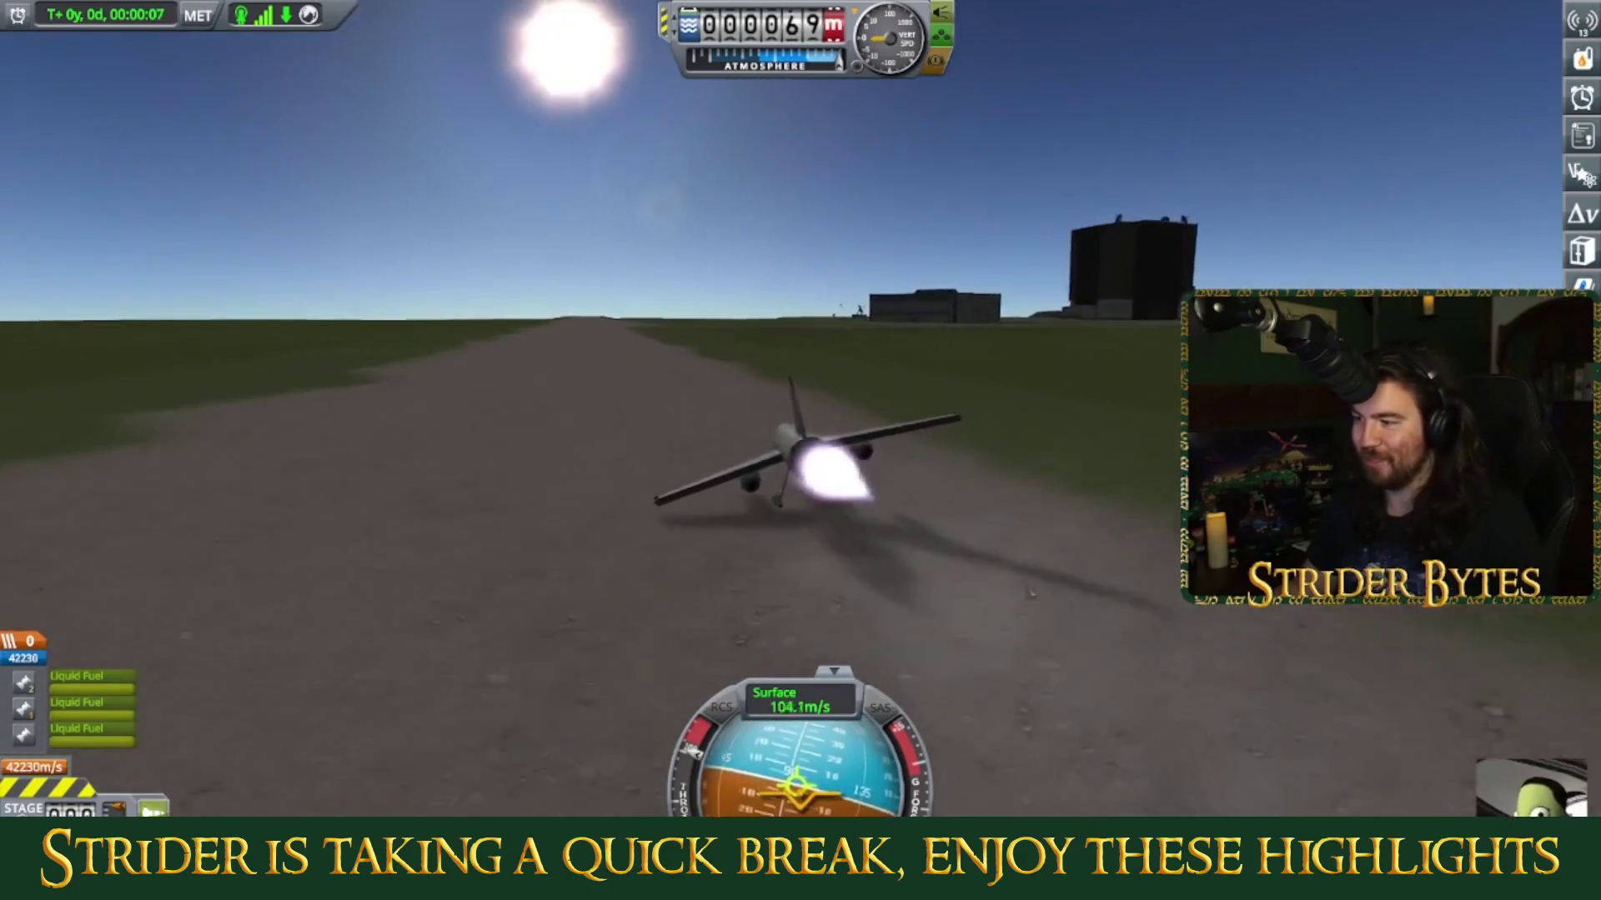
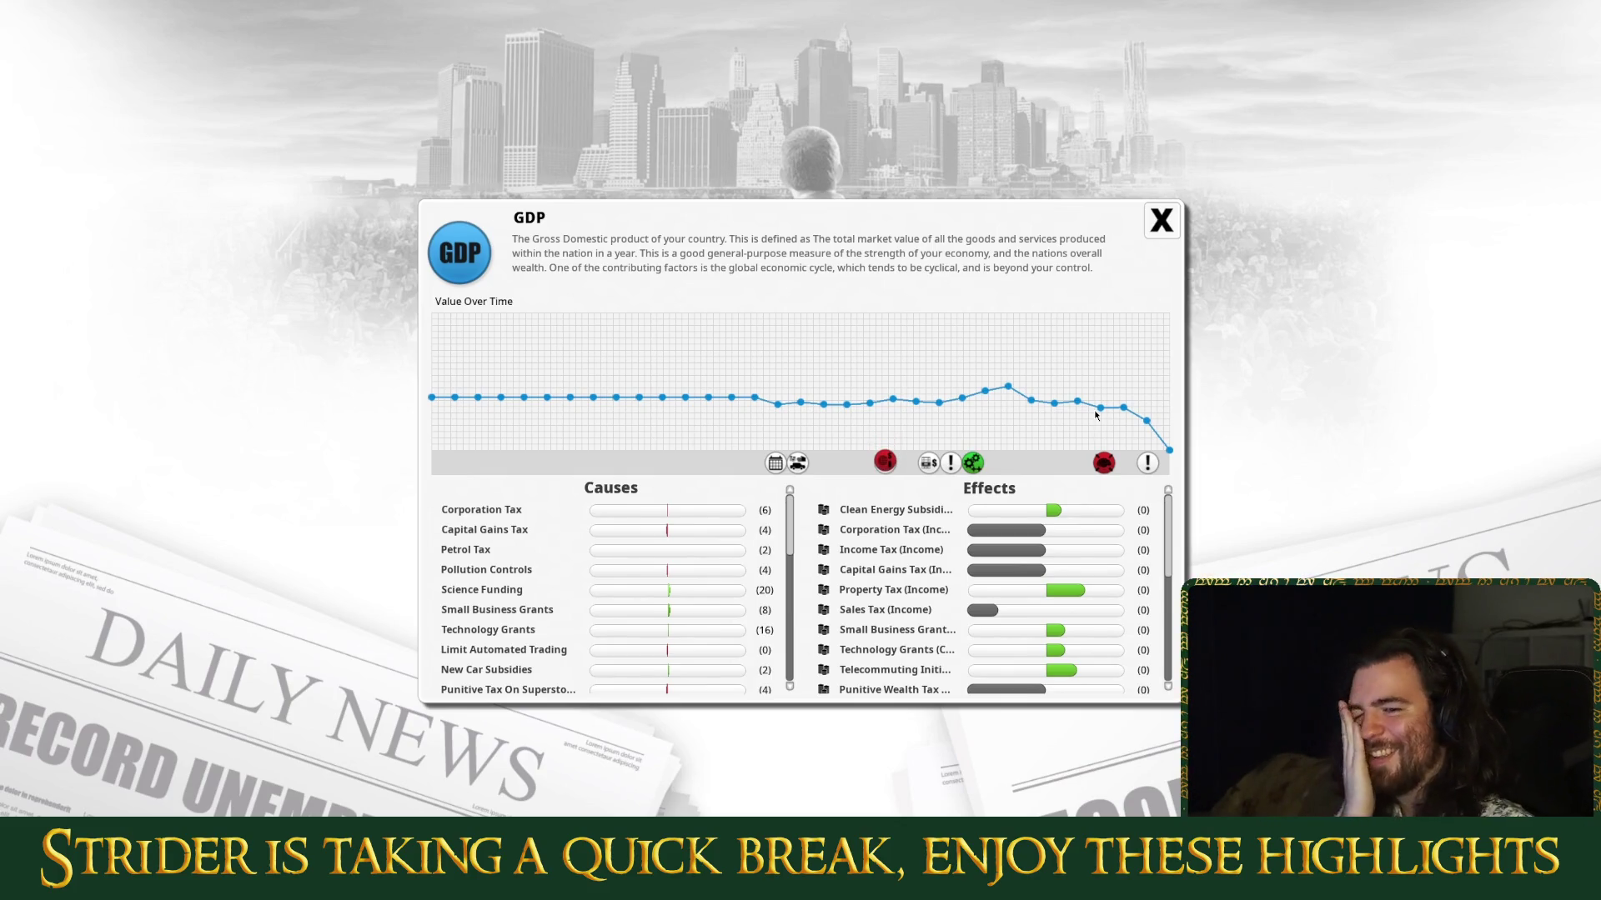
Scroll through the GDP causes and inspect the Skills Shortage cause details.
scroll(1097, 631, down, 3)
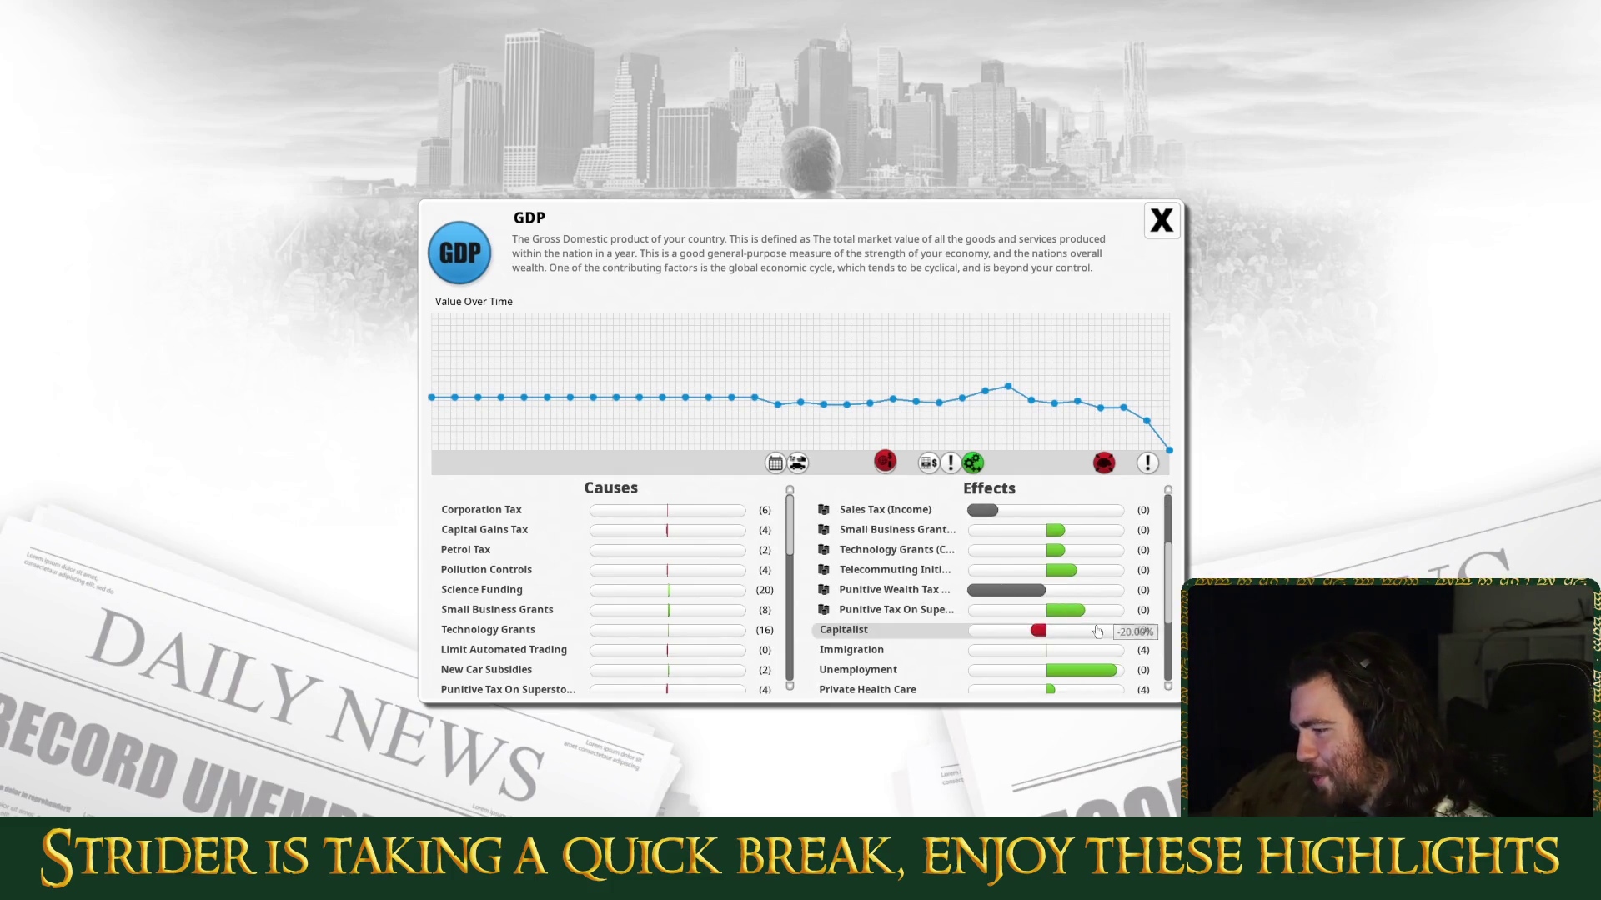
scroll(713, 658, down, 10)
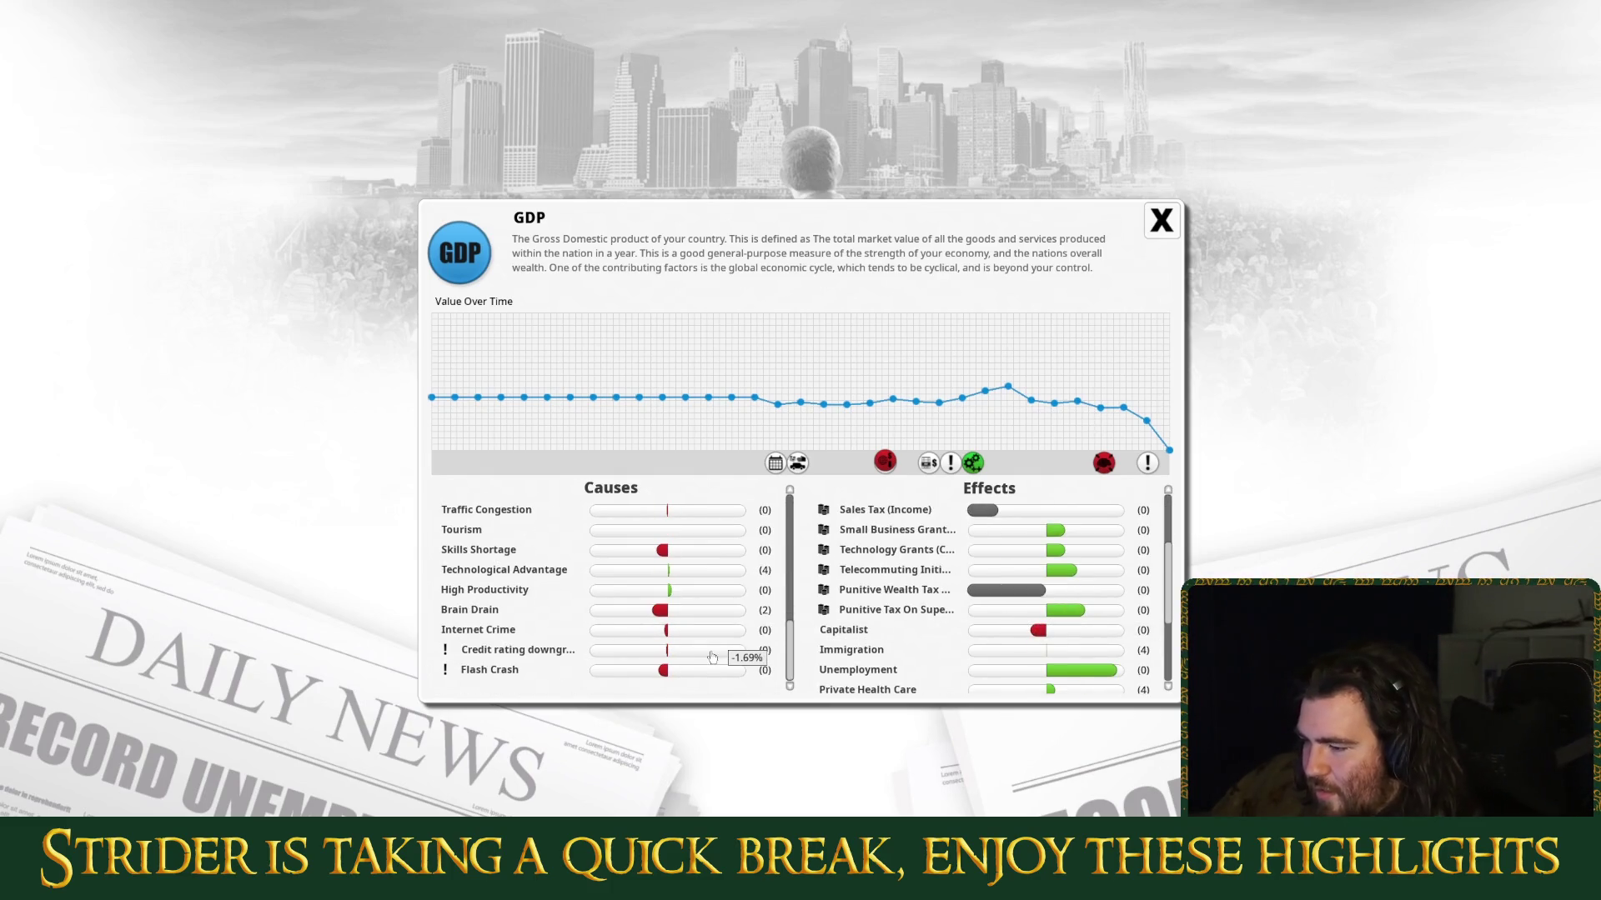
click(708, 550)
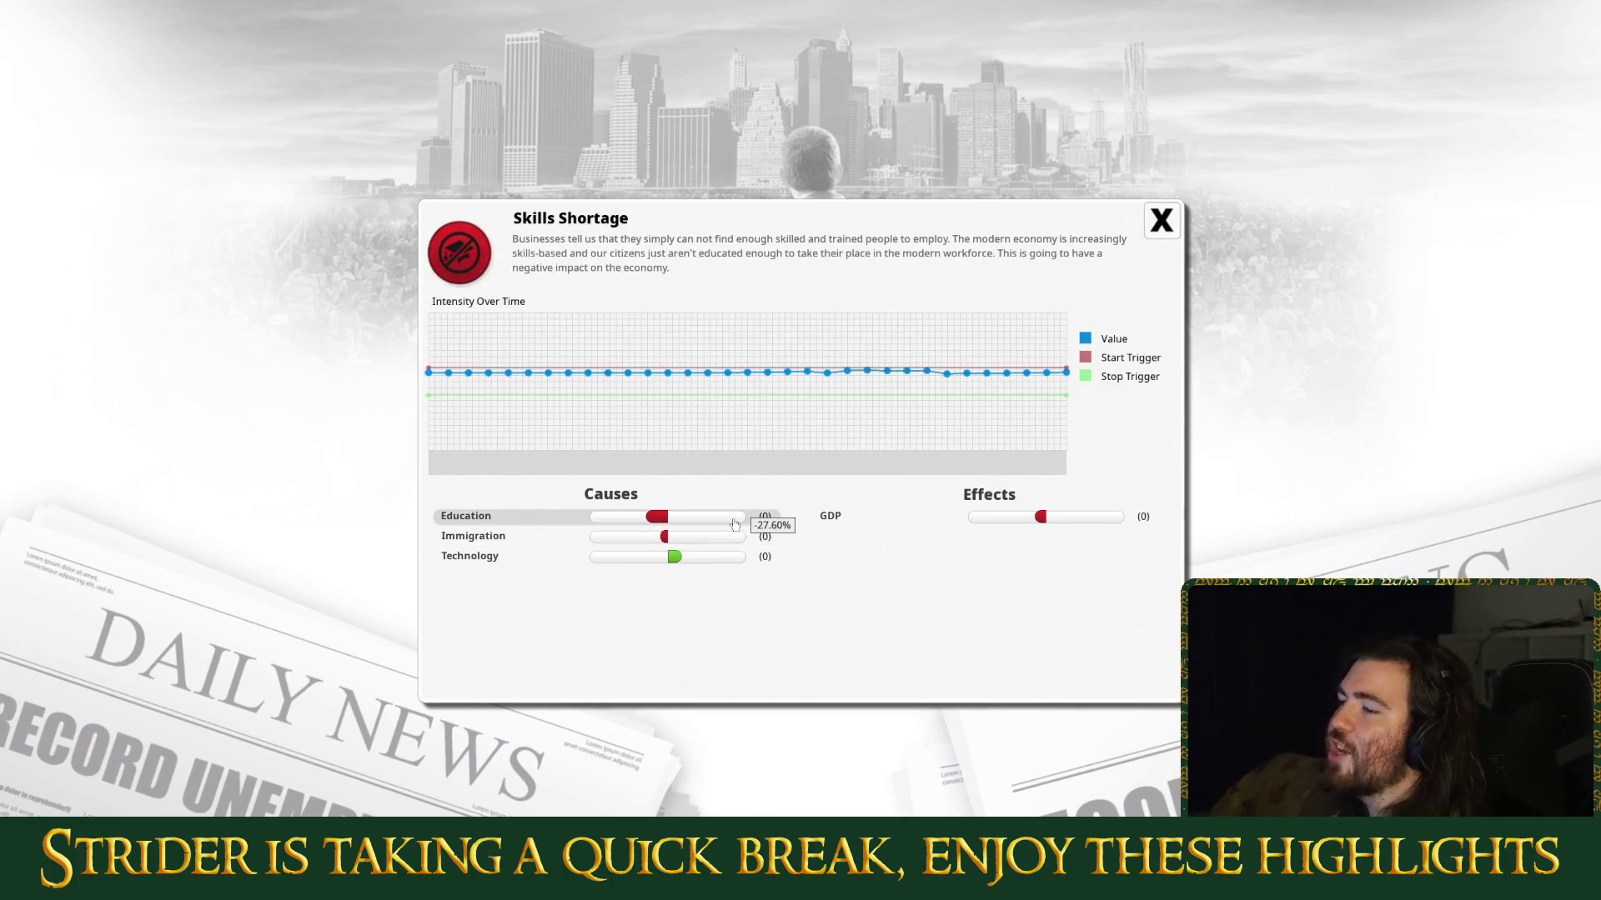
key(Escape)
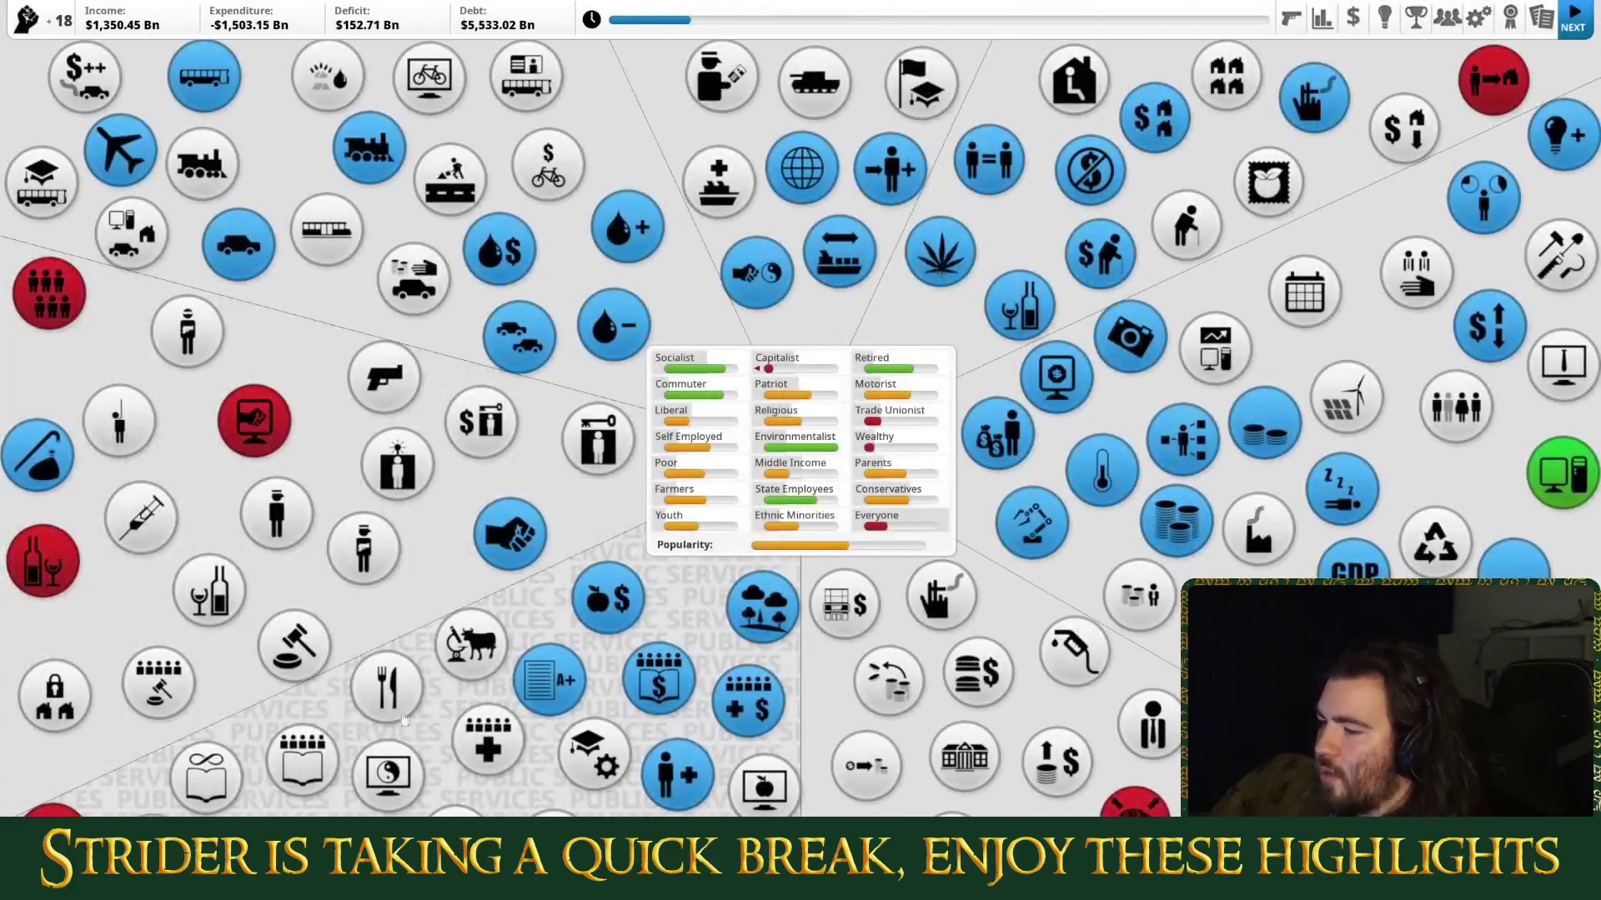
Raise State Schools to Student Laptops ($224.44 Bn per quarter), confirm it, and process the next turn.
click(302, 754)
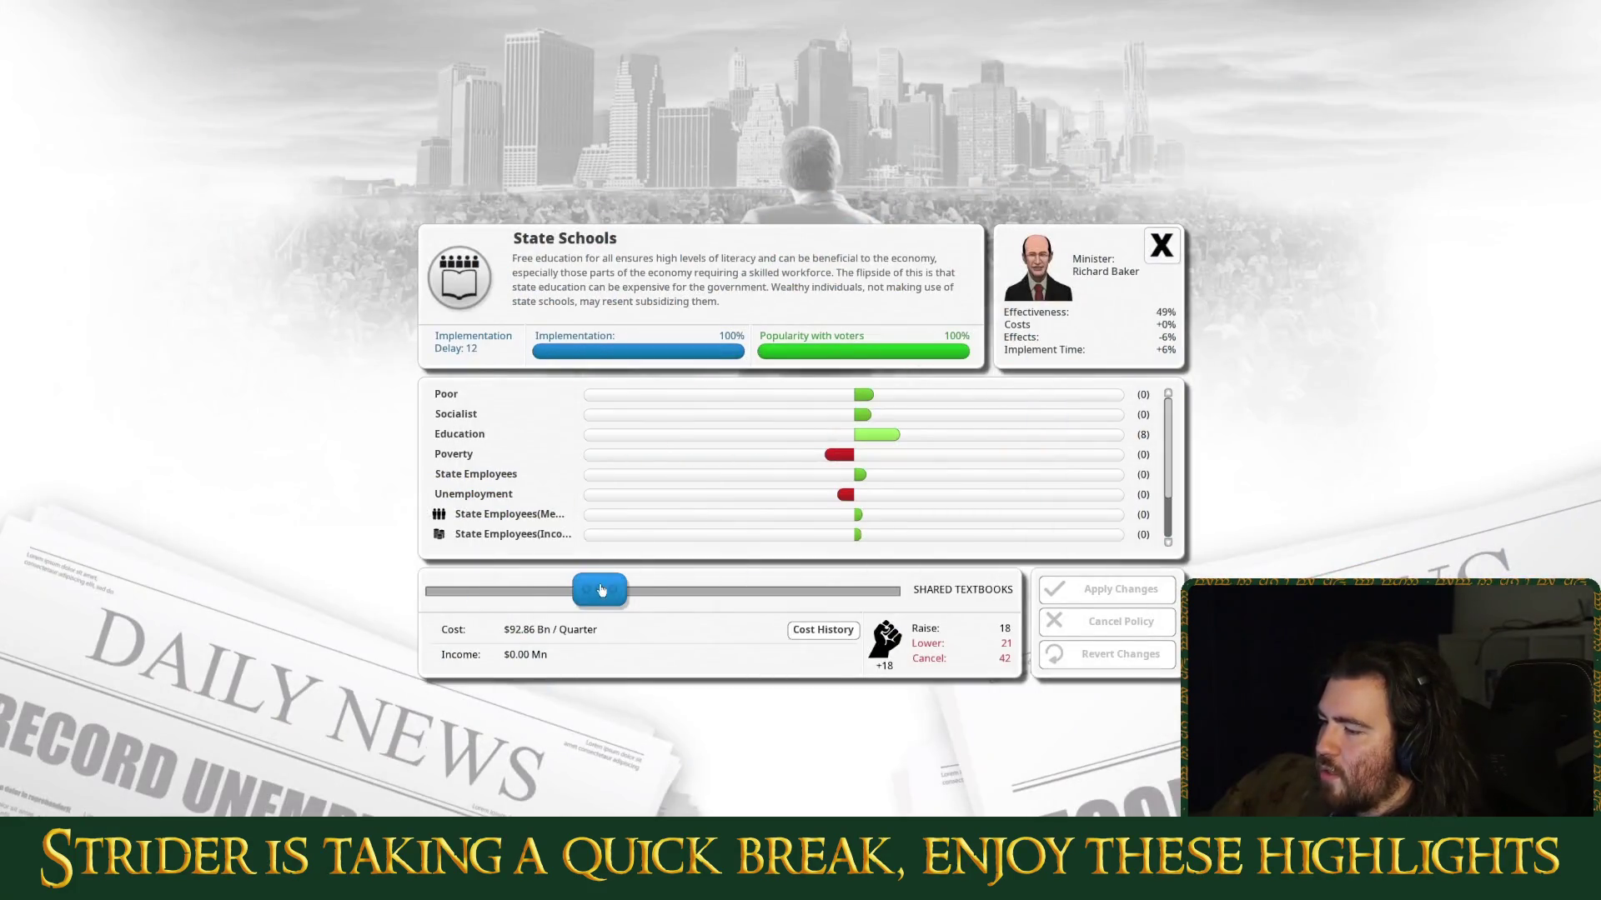
click(1055, 590)
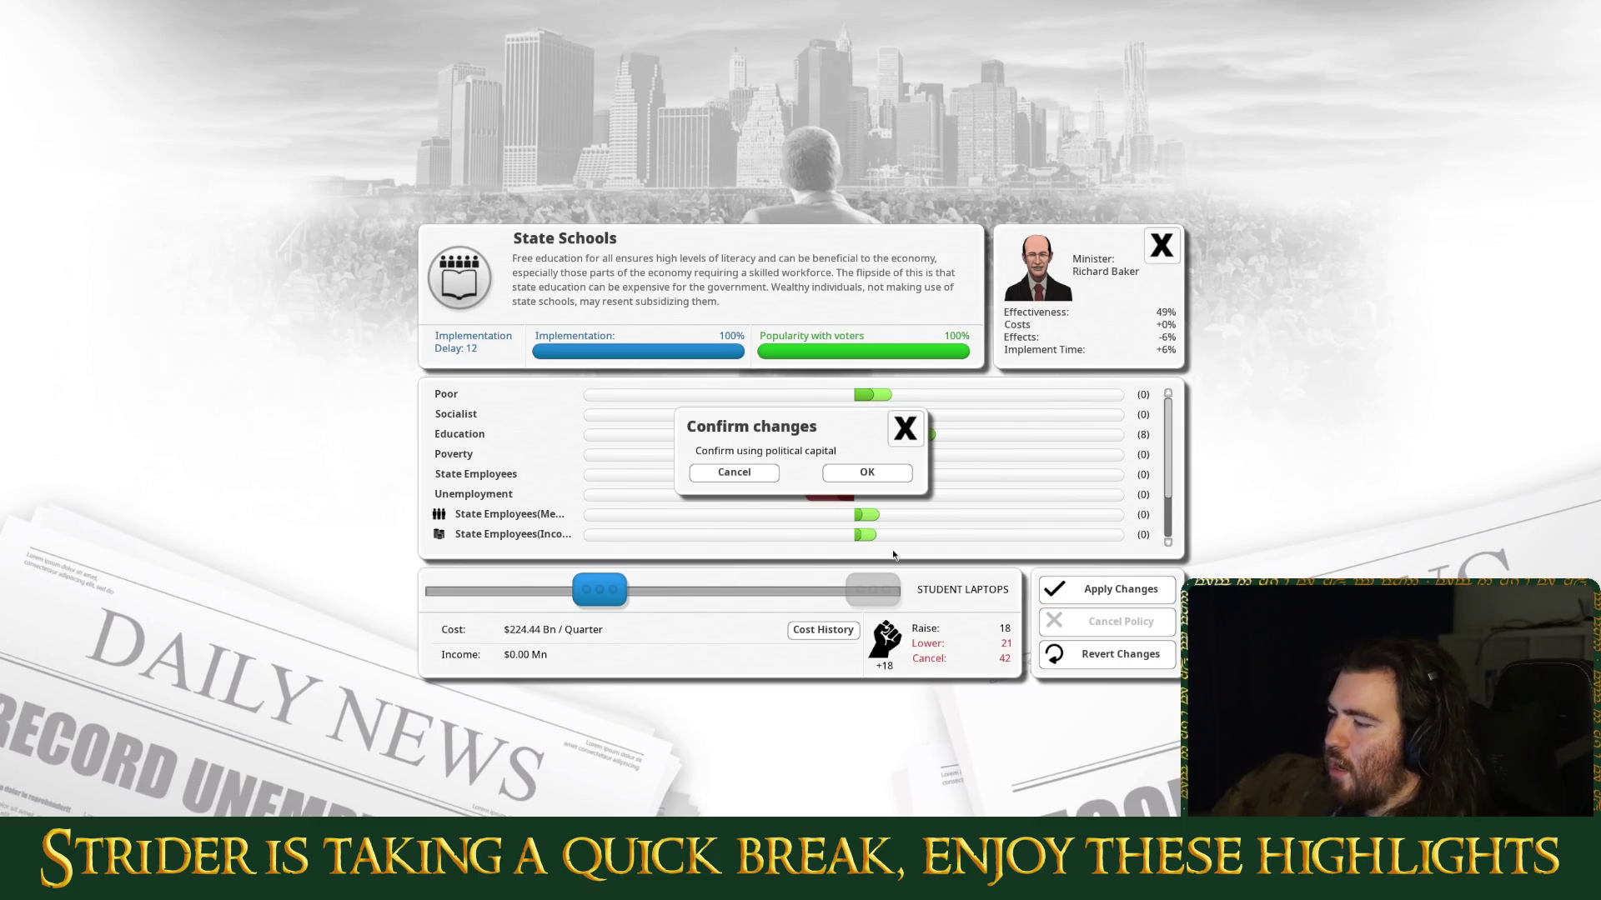
click(867, 472)
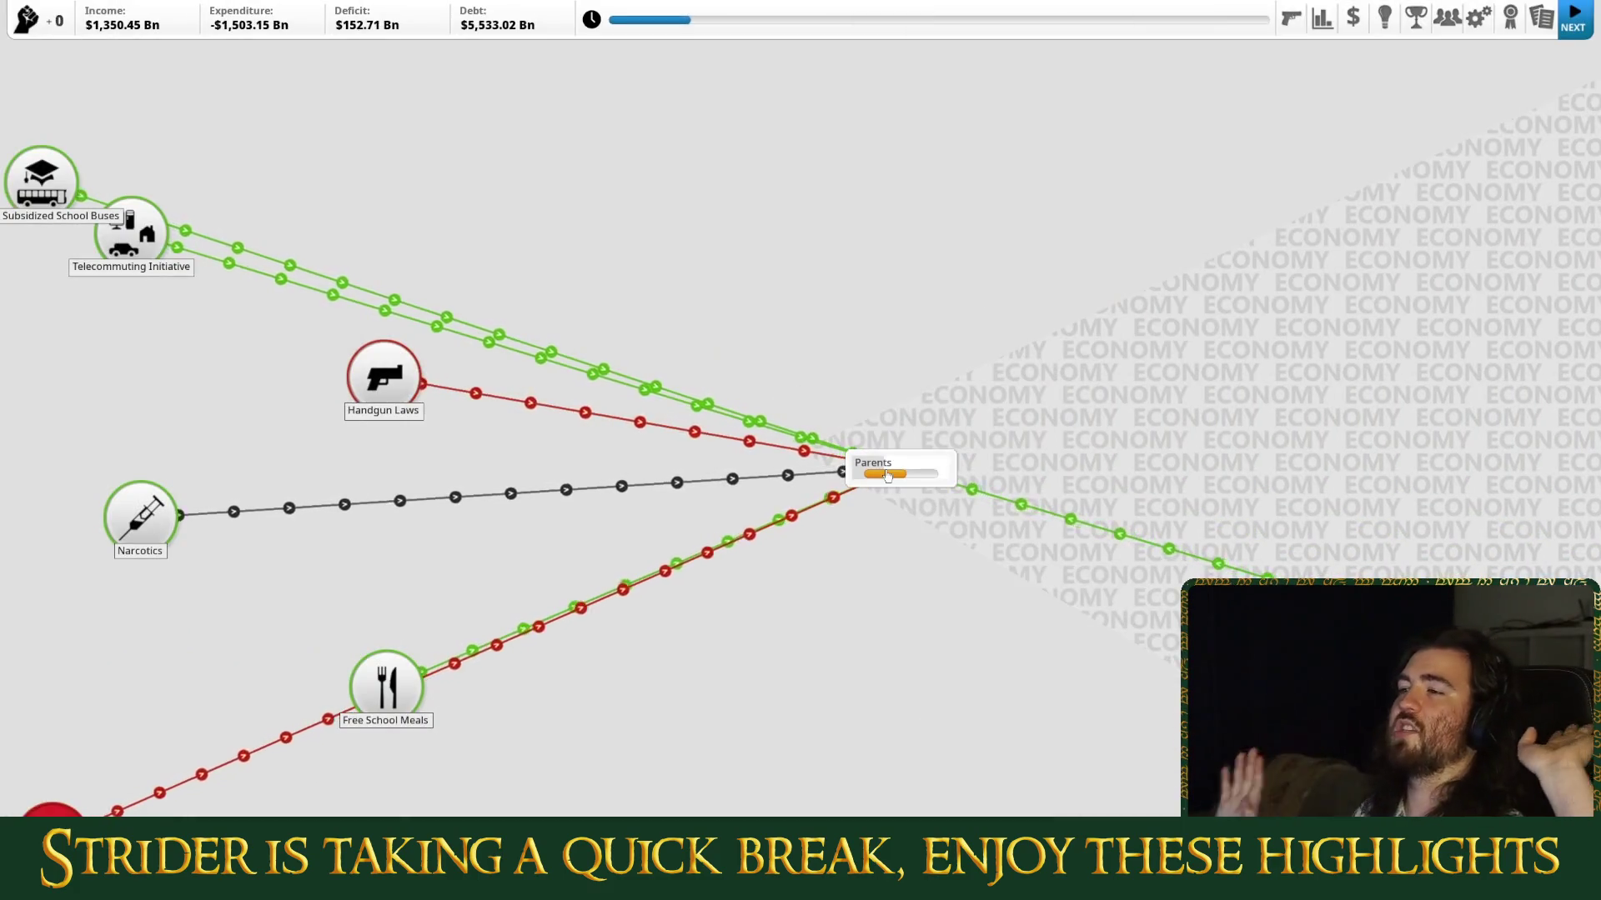
click(1572, 18)
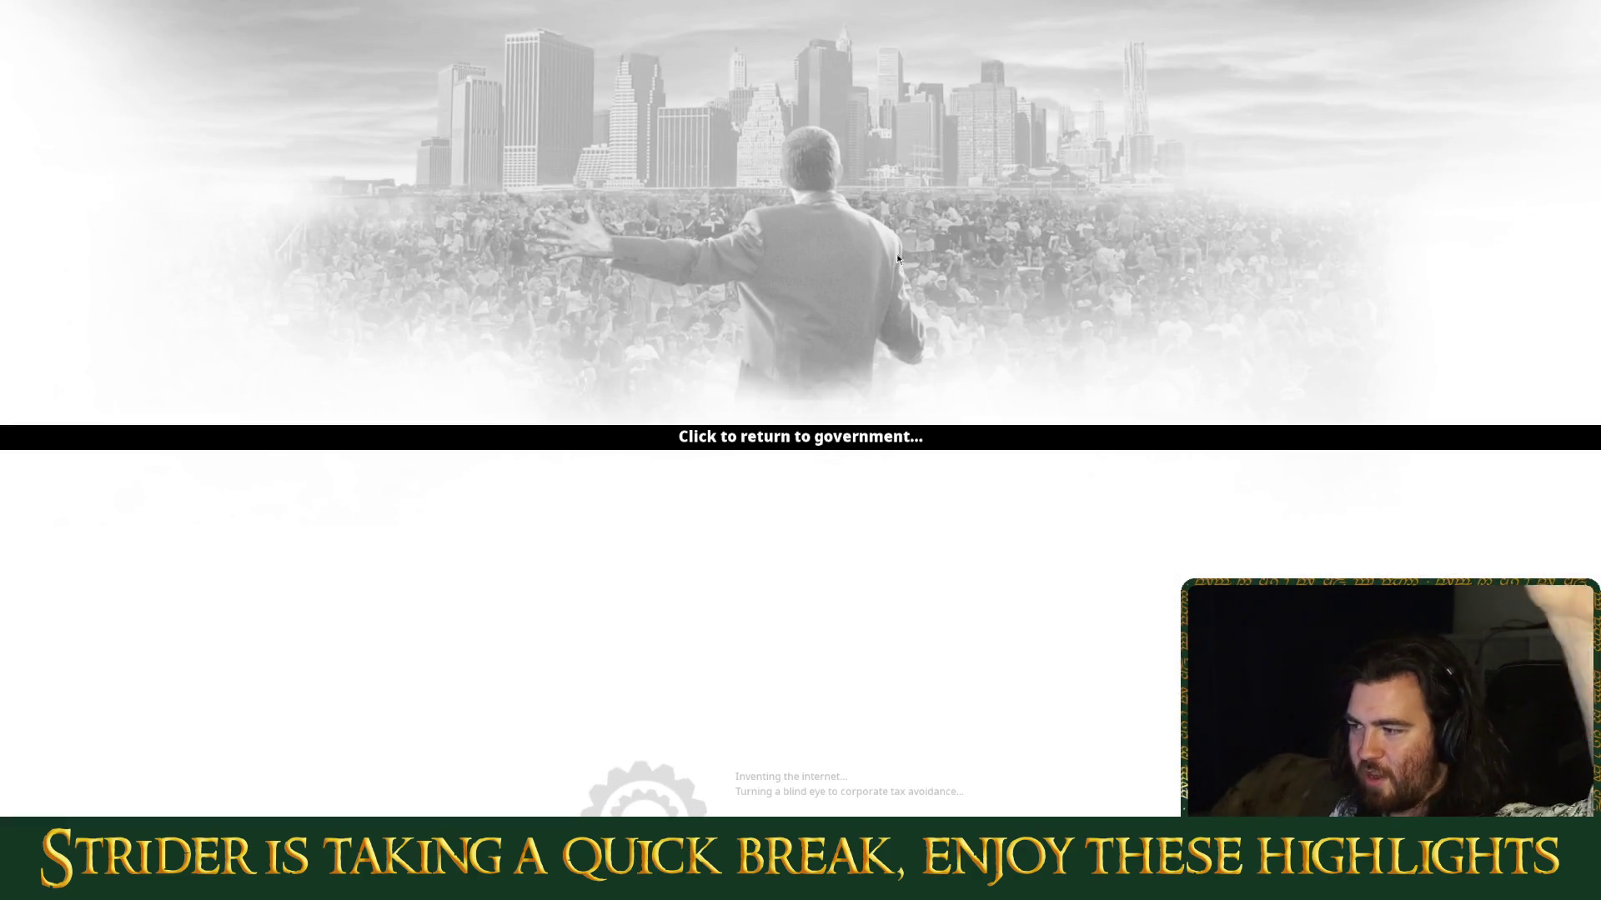
click(883, 344)
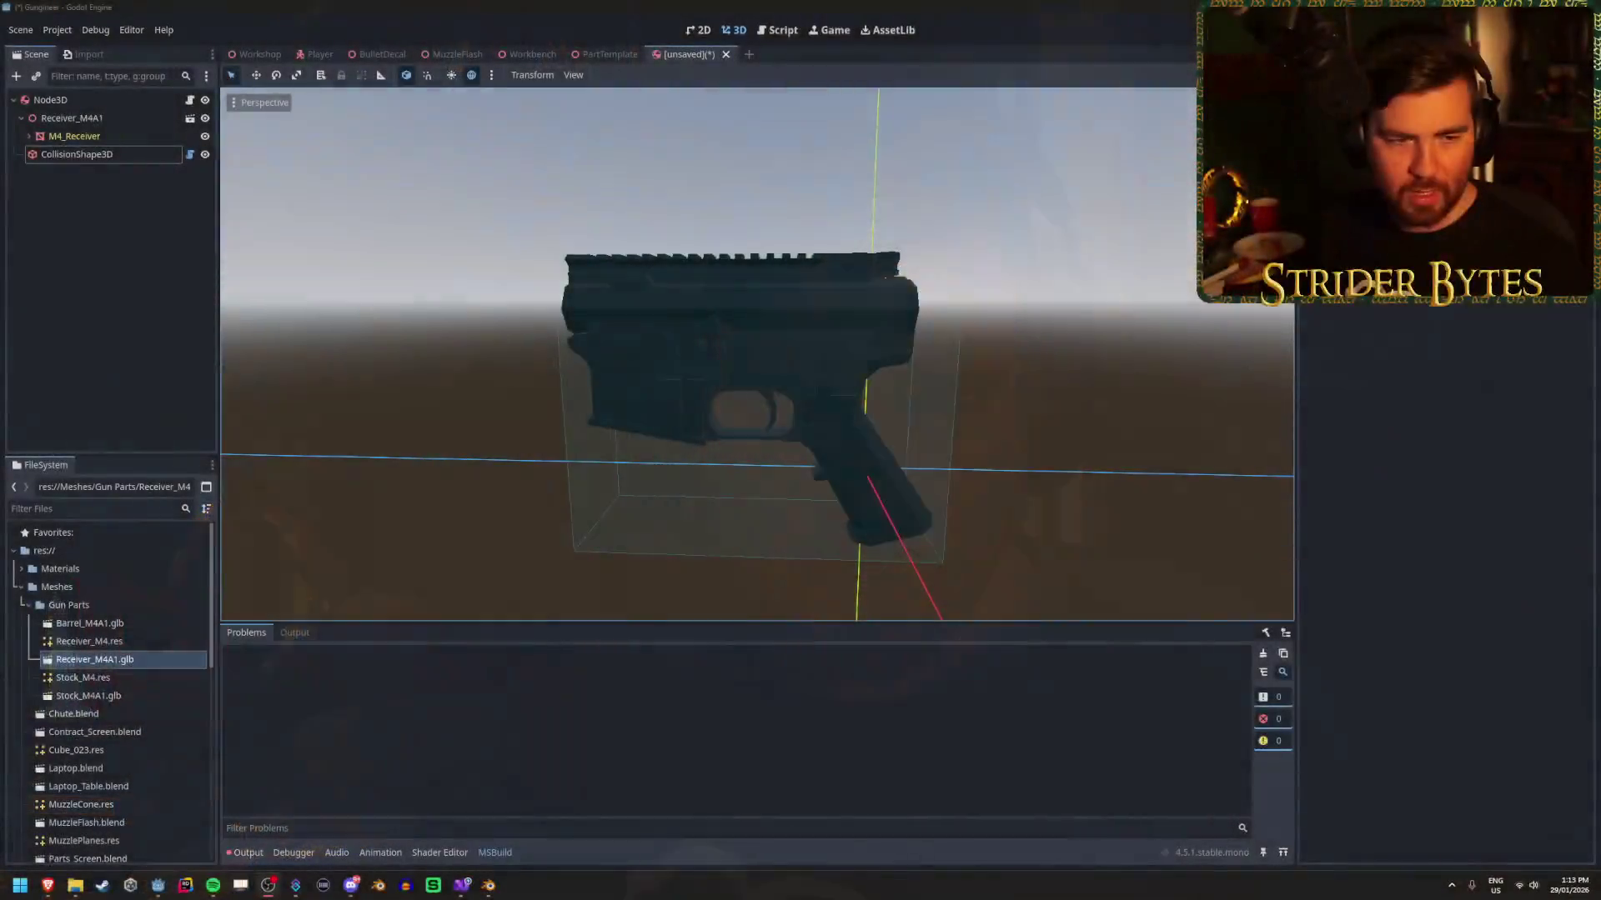
Expand M4_Receiver in the Scene dock to reveal its attach point nodes.
click(150, 244)
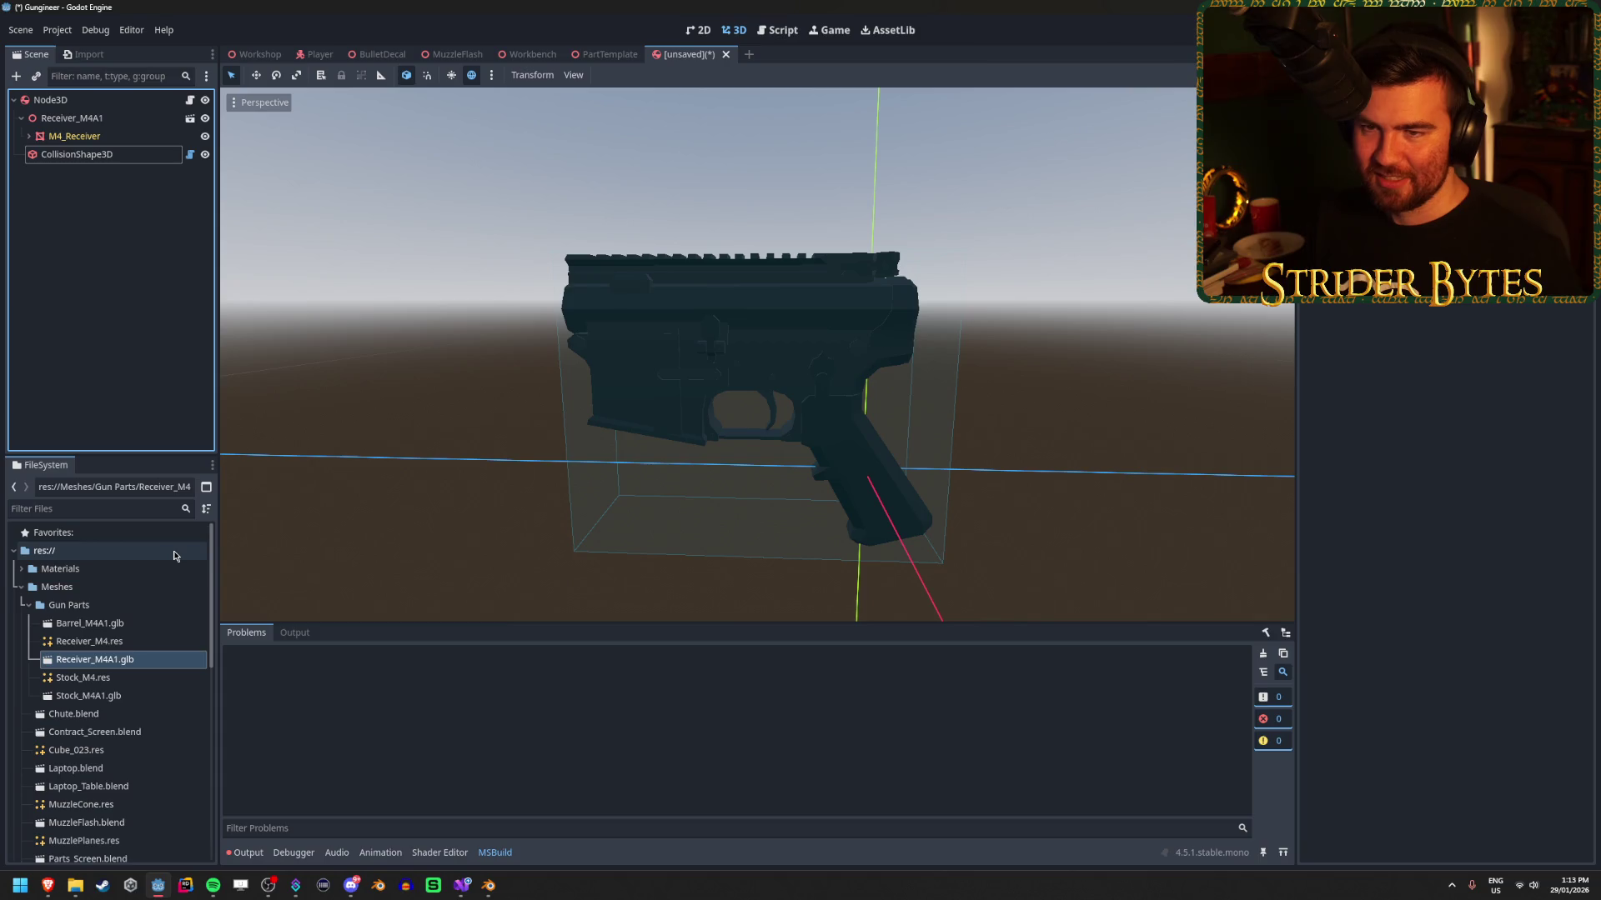
click(70, 138)
click(29, 136)
click(77, 105)
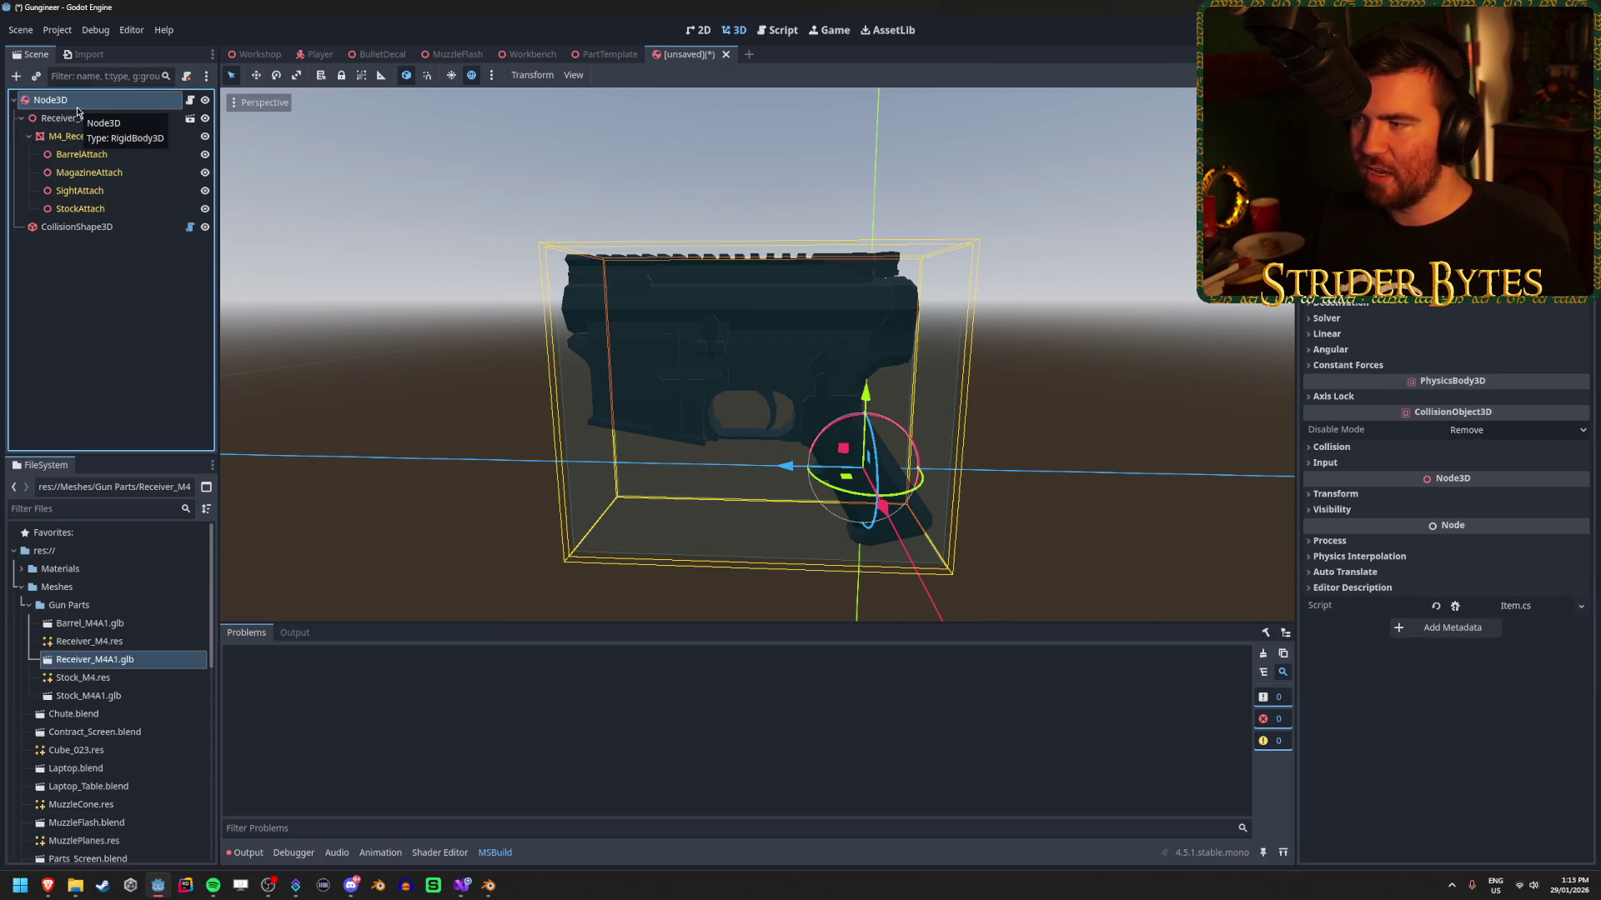
Compare the gizmos of BarrelAttach, MagazineAttach, SightAttach and StockAttach, then return to Visual Studio.
click(82, 155)
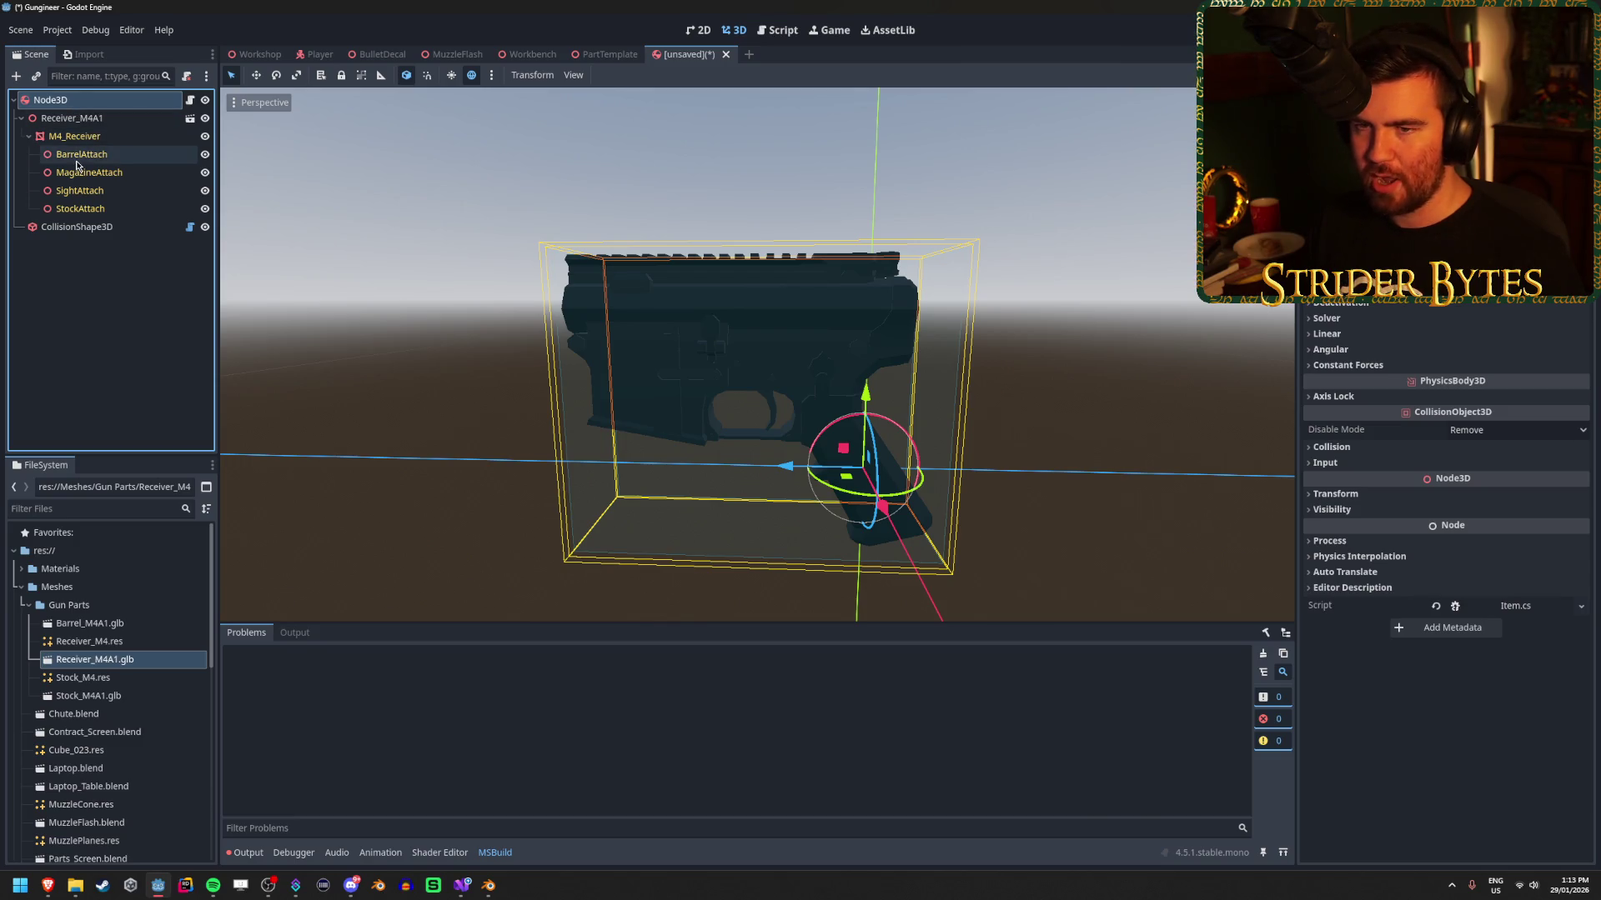
click(86, 174)
click(82, 191)
click(82, 209)
click(82, 191)
click(89, 173)
click(95, 159)
click(89, 173)
click(82, 191)
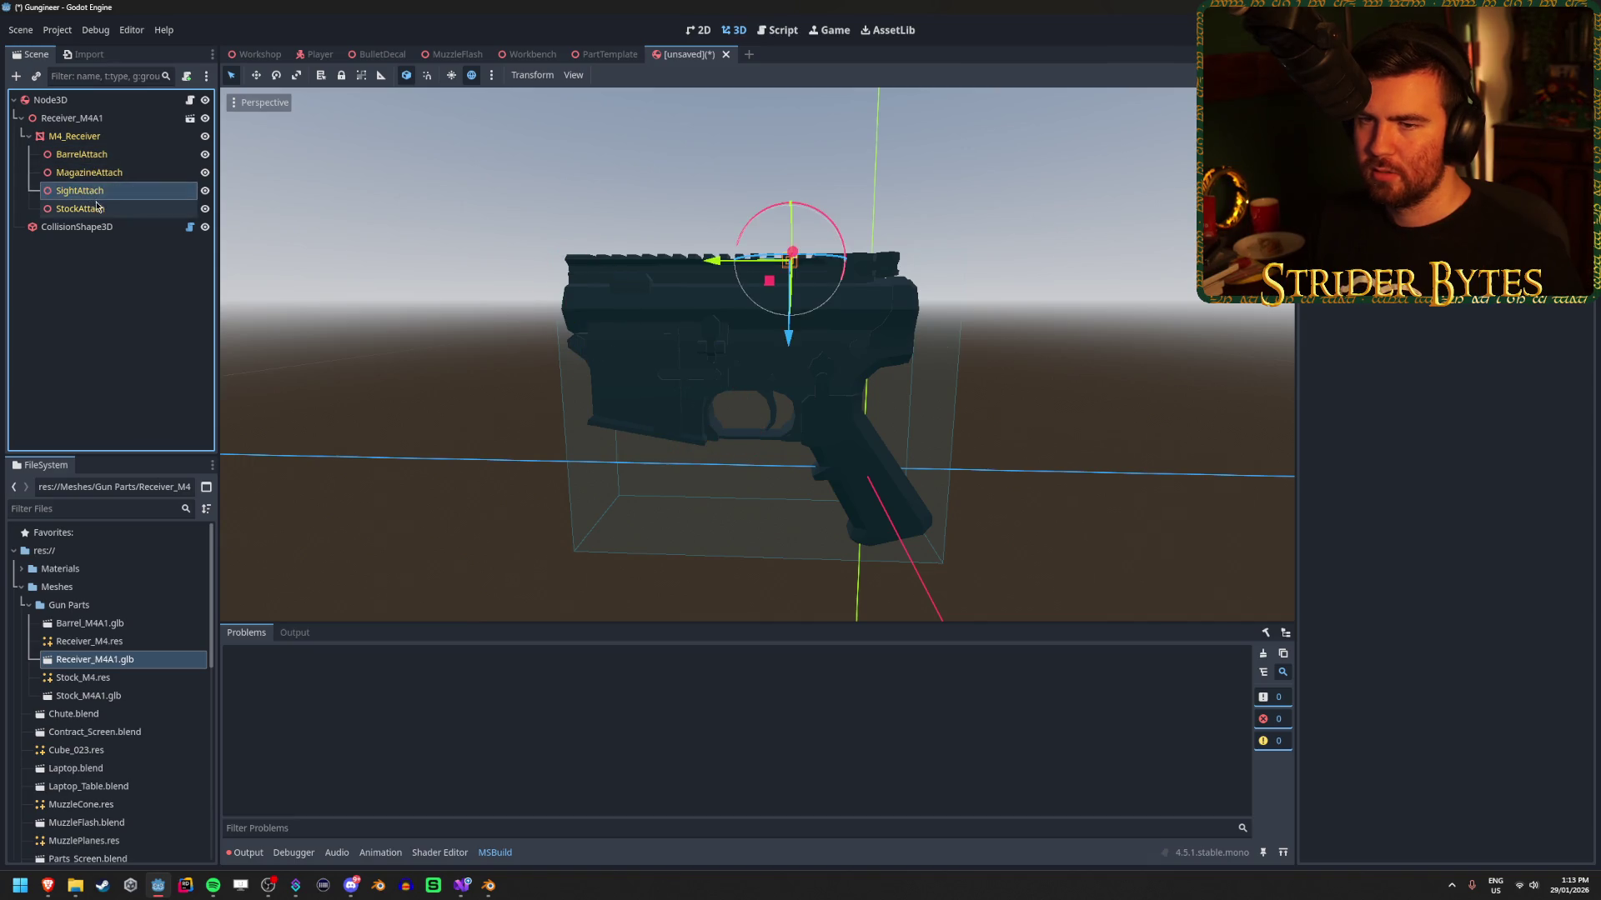
click(82, 209)
click(84, 158)
click(80, 103)
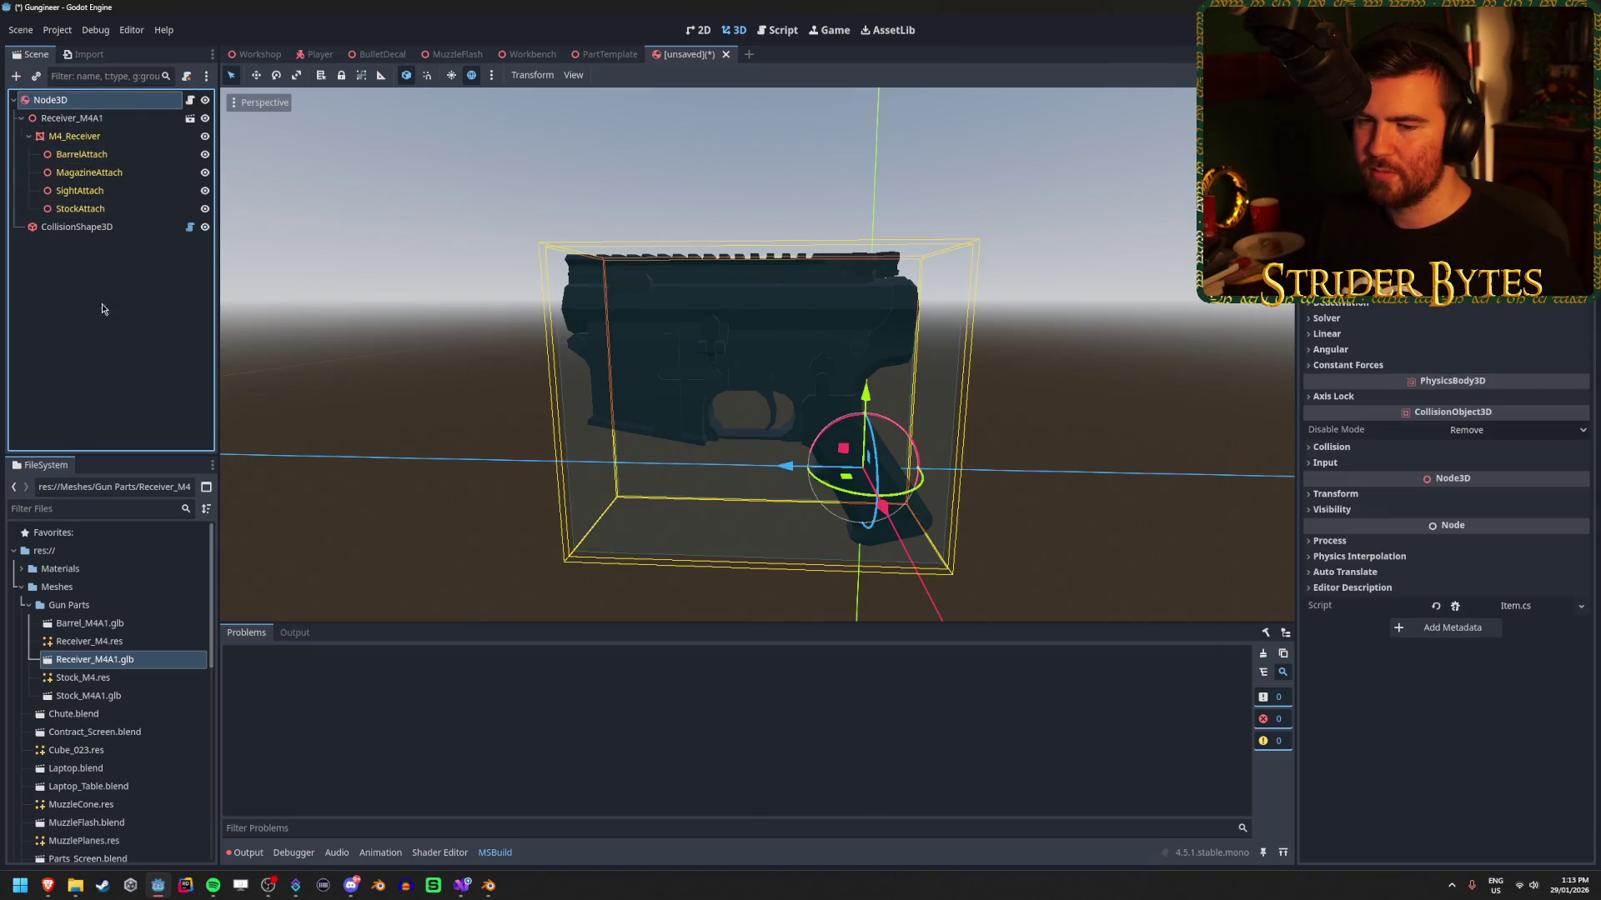
click(82, 154)
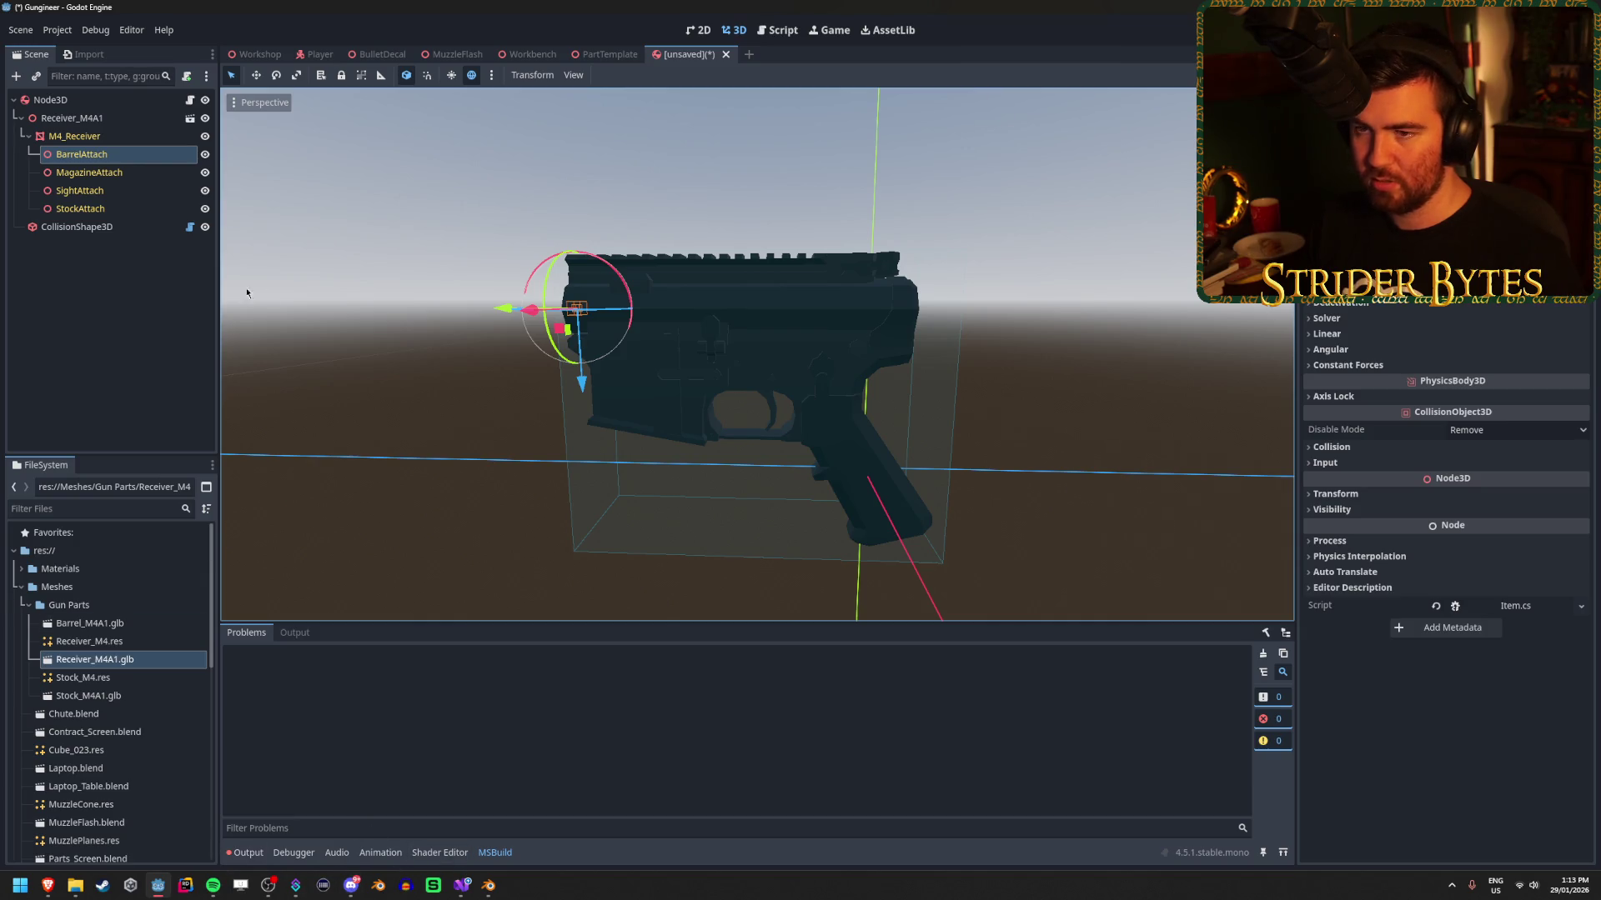
click(458, 888)
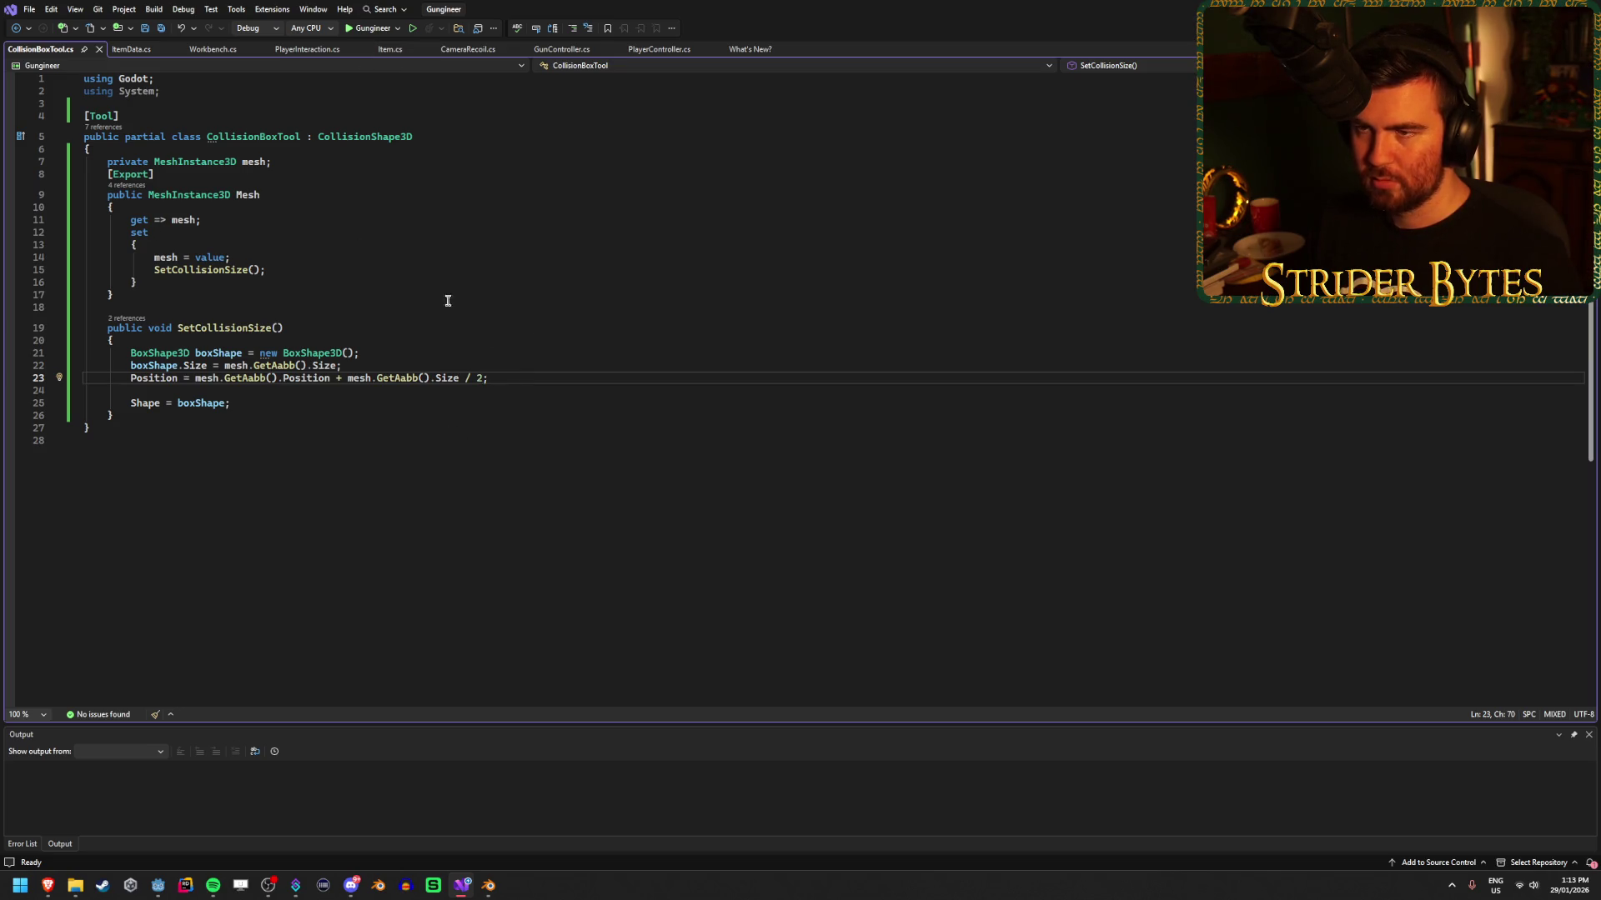
Open Item.cs and locate the Dictionary attachPoints declaration.
click(391, 50)
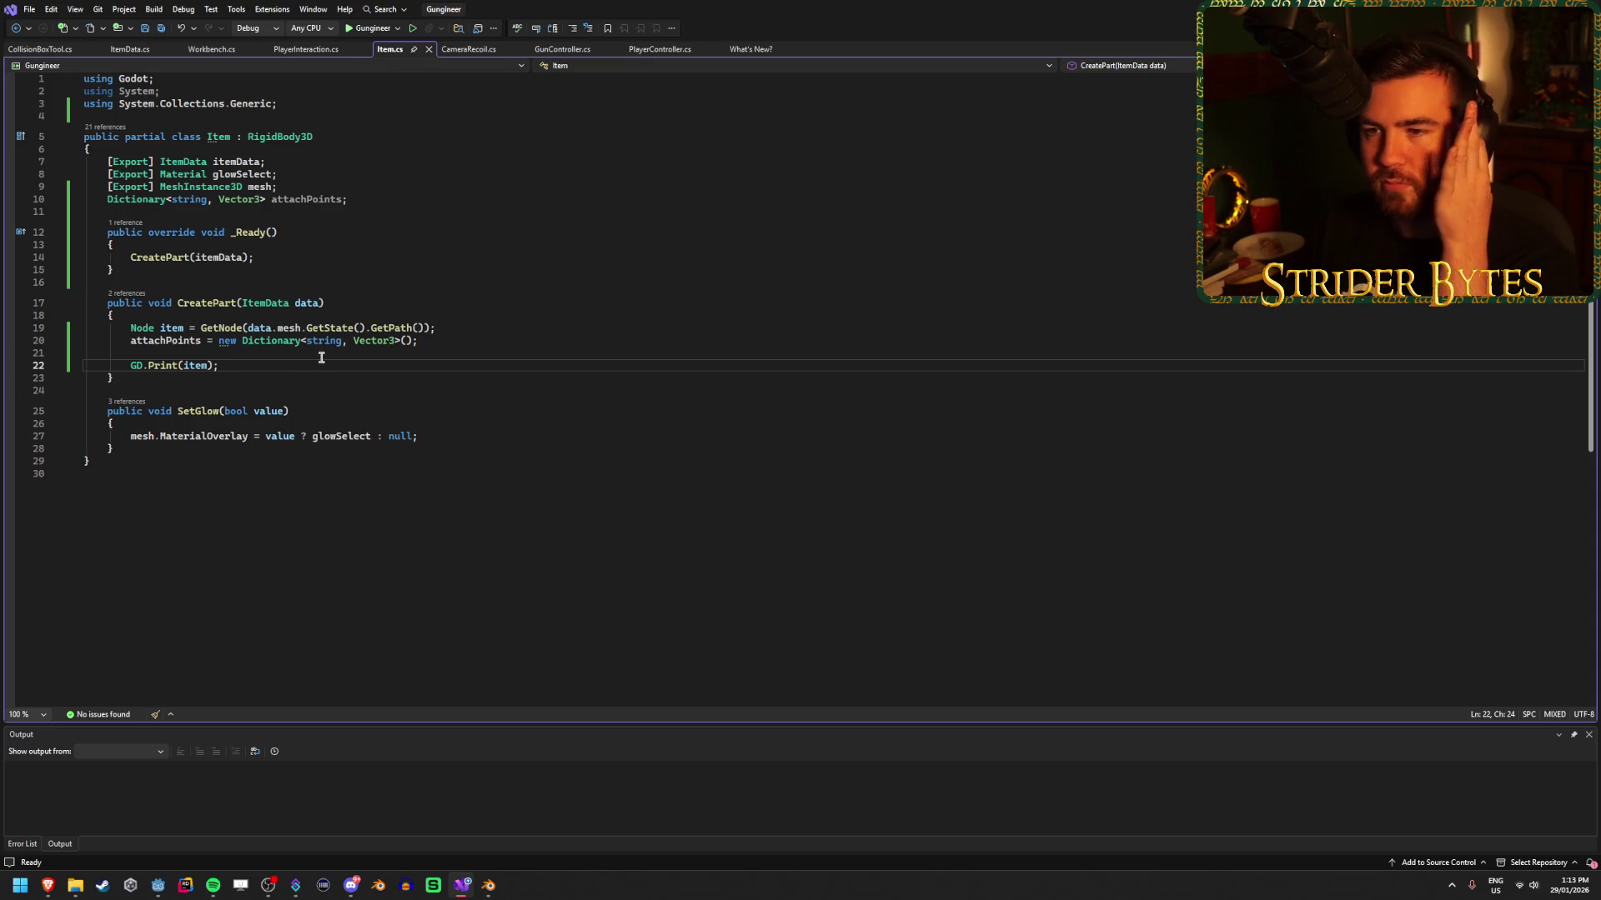
click(369, 202)
drag(370, 203, 105, 194)
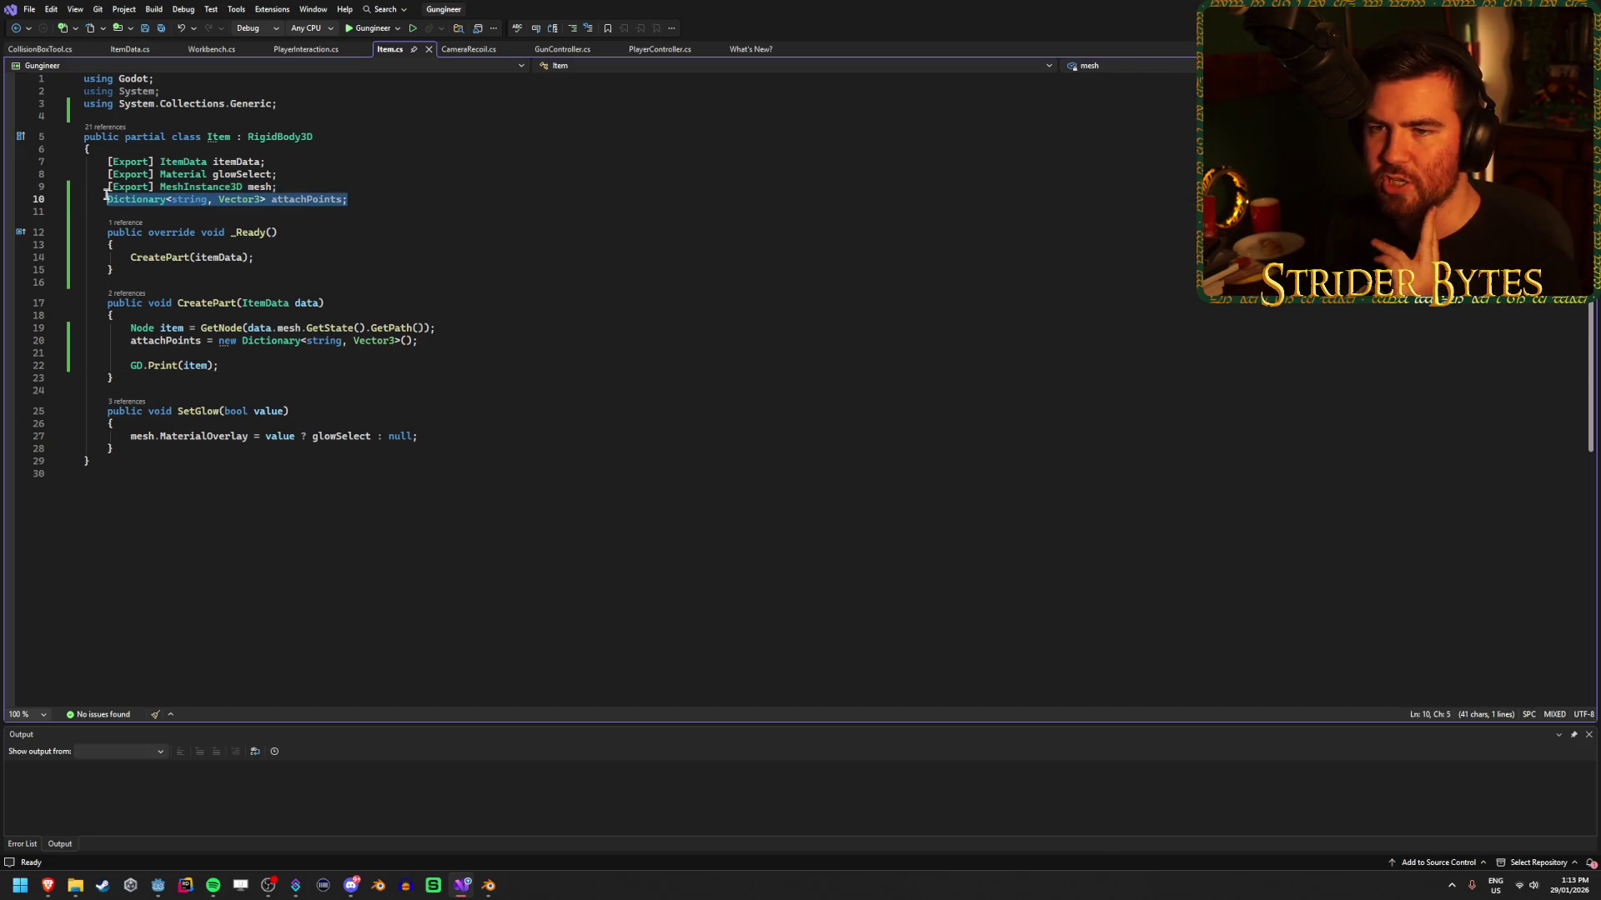
drag(369, 203, 219, 200)
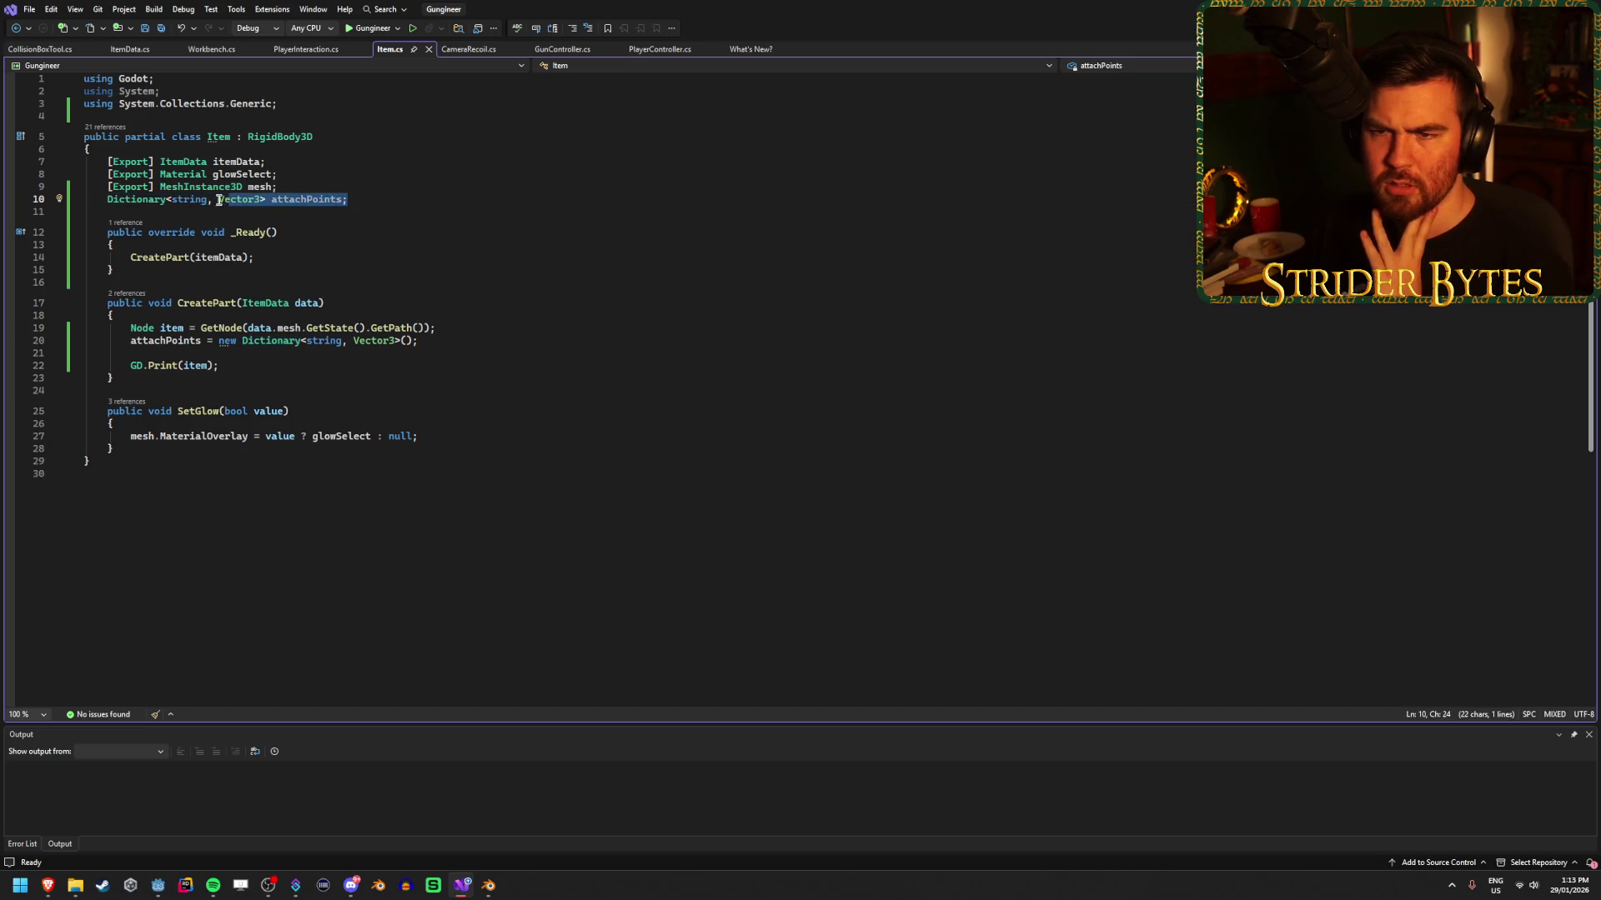
click(379, 200)
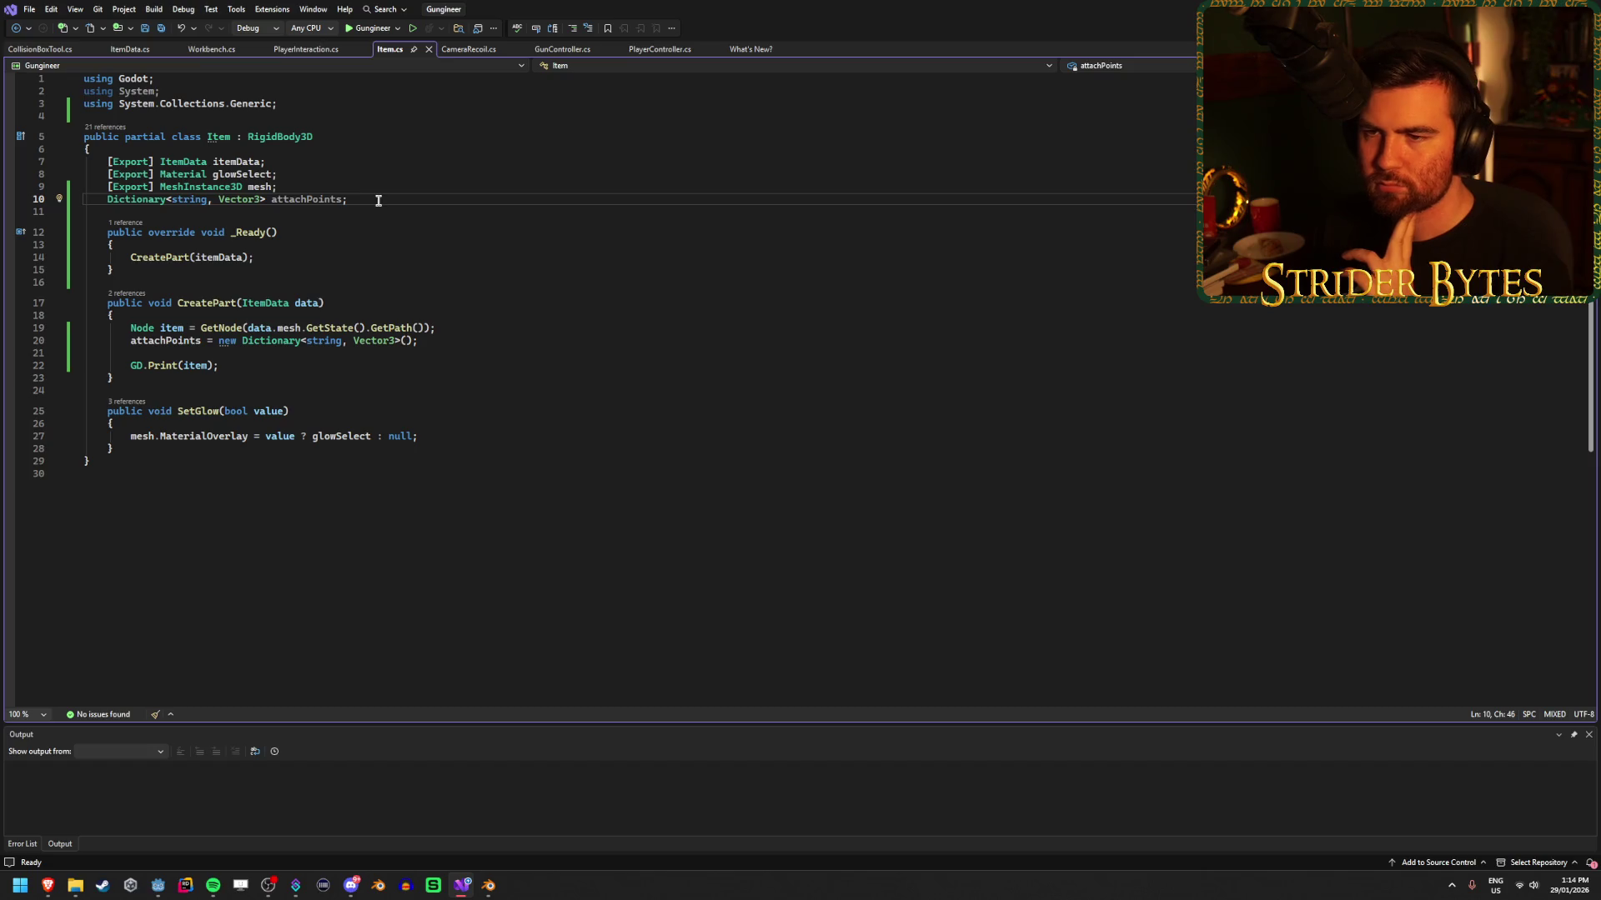
Add an [Export] Node3D field line below the mesh field.
key(Up)
key(Return)
text(p)
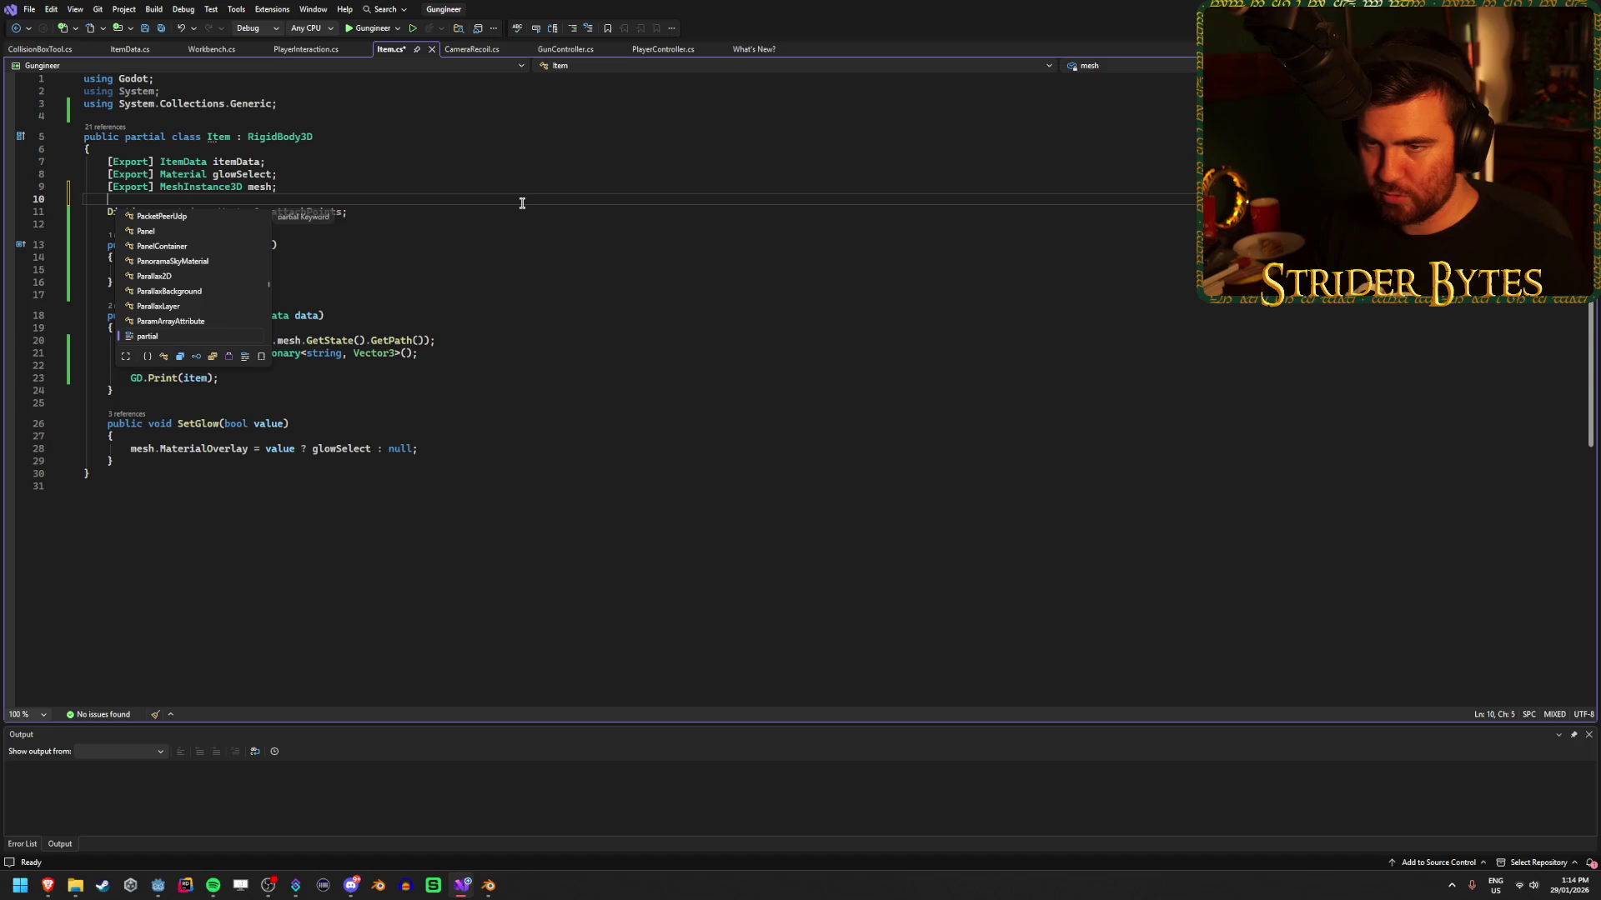
text([Export[)
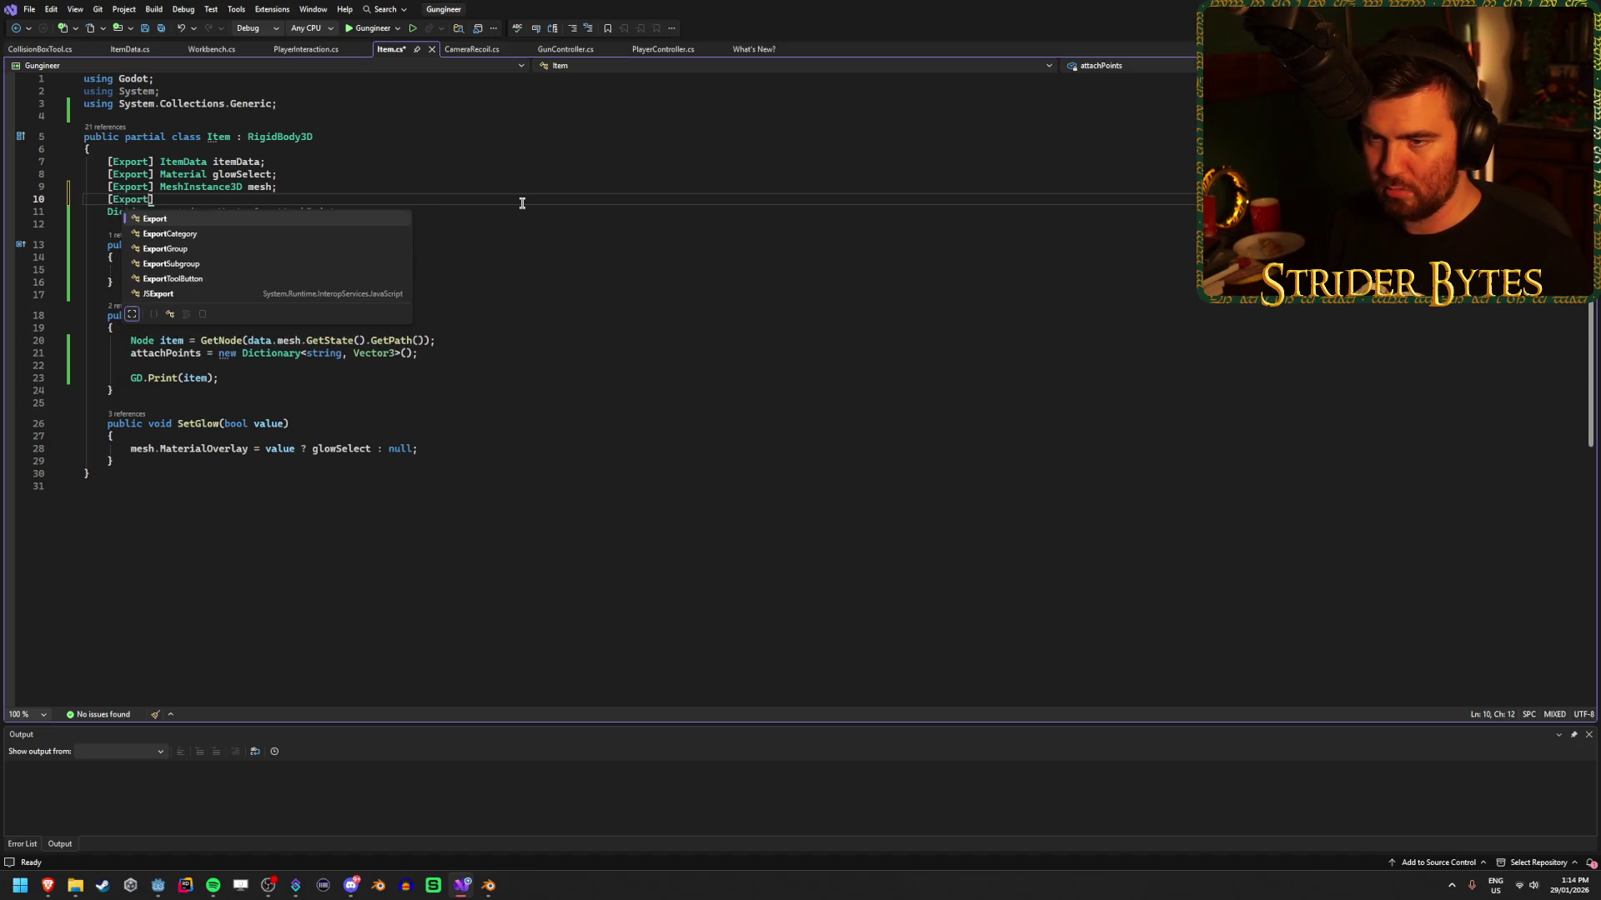
text(])
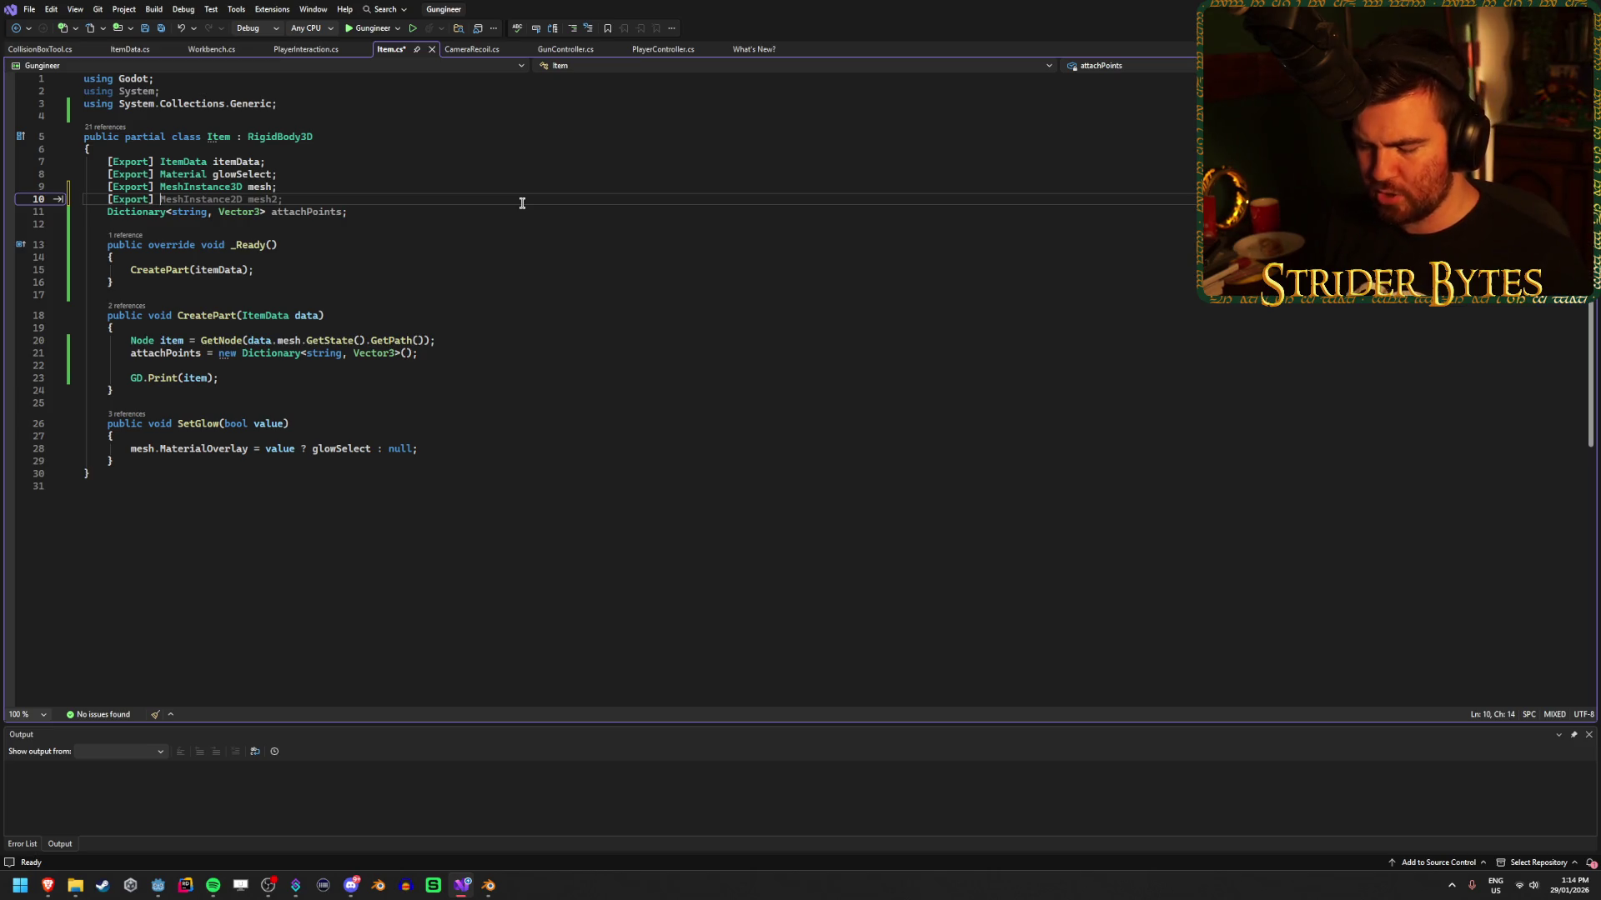
text(Node3D attachPoint)
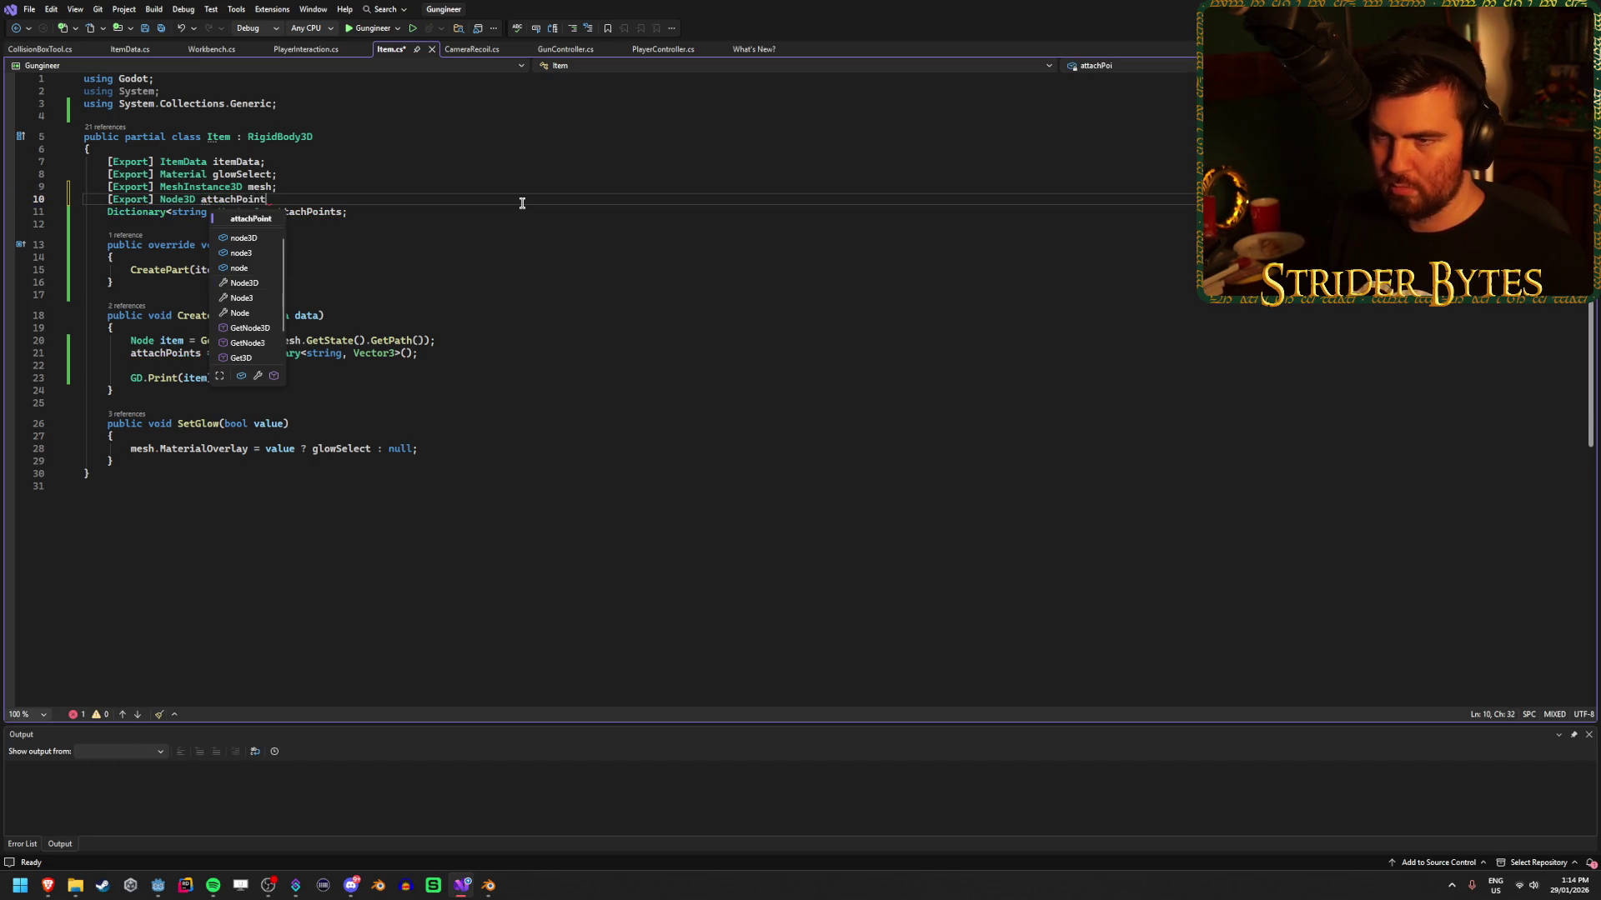
text( ;)
Delete the old Dictionary declaration so attachPoints becomes an exported Node3D array, and save.
click(195, 200)
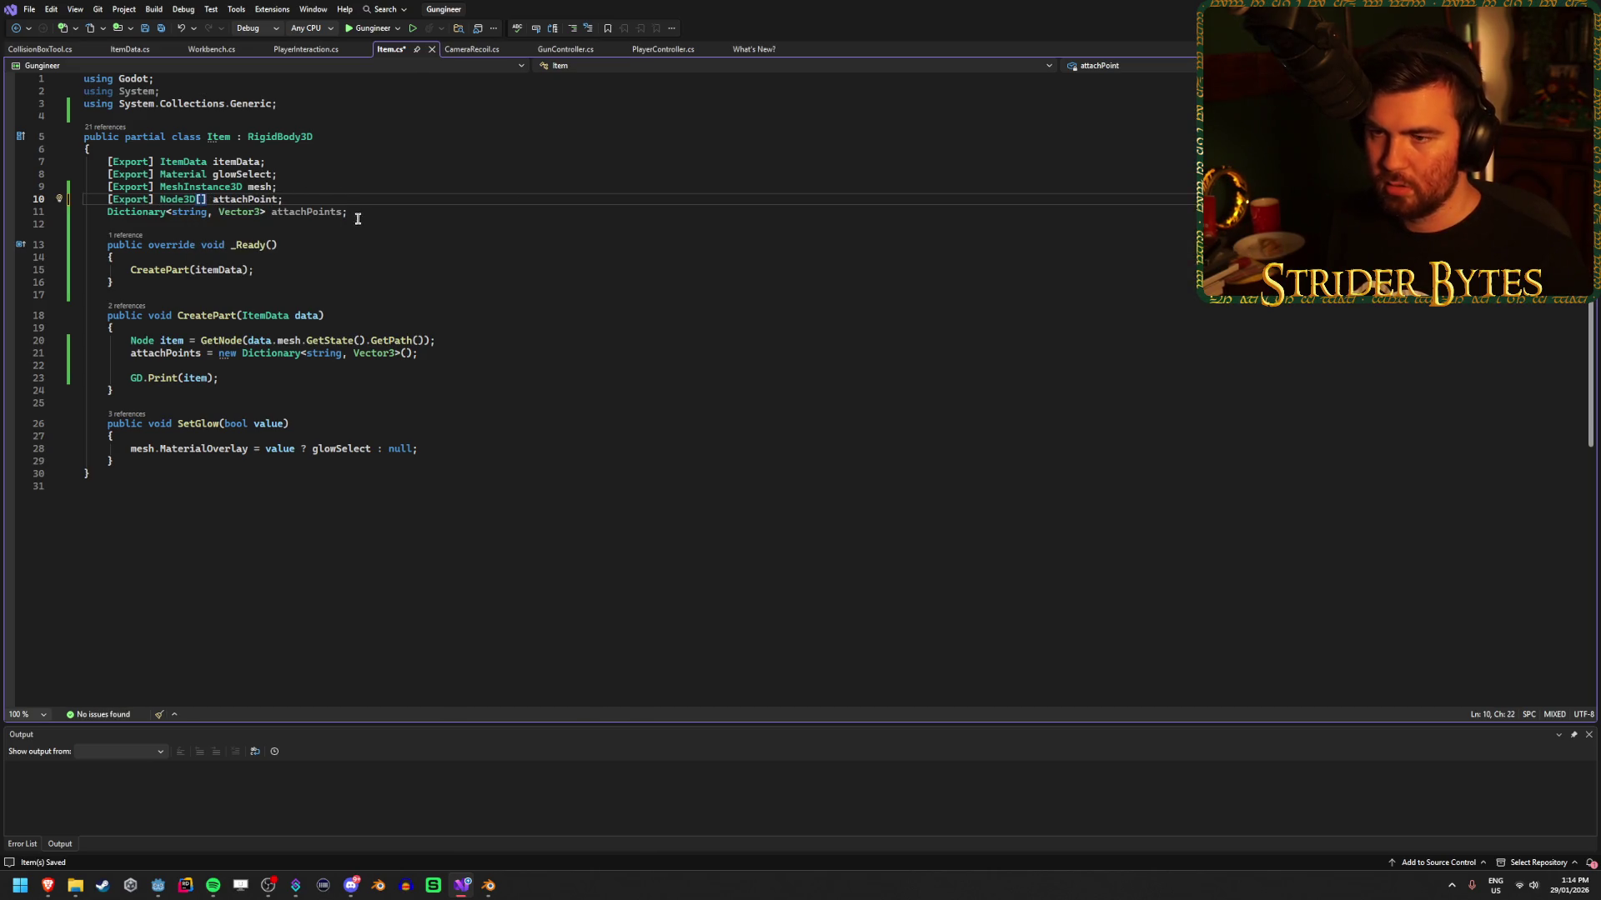
key(Down)
key(End)
key(shift+Home)
key(BackSpace)
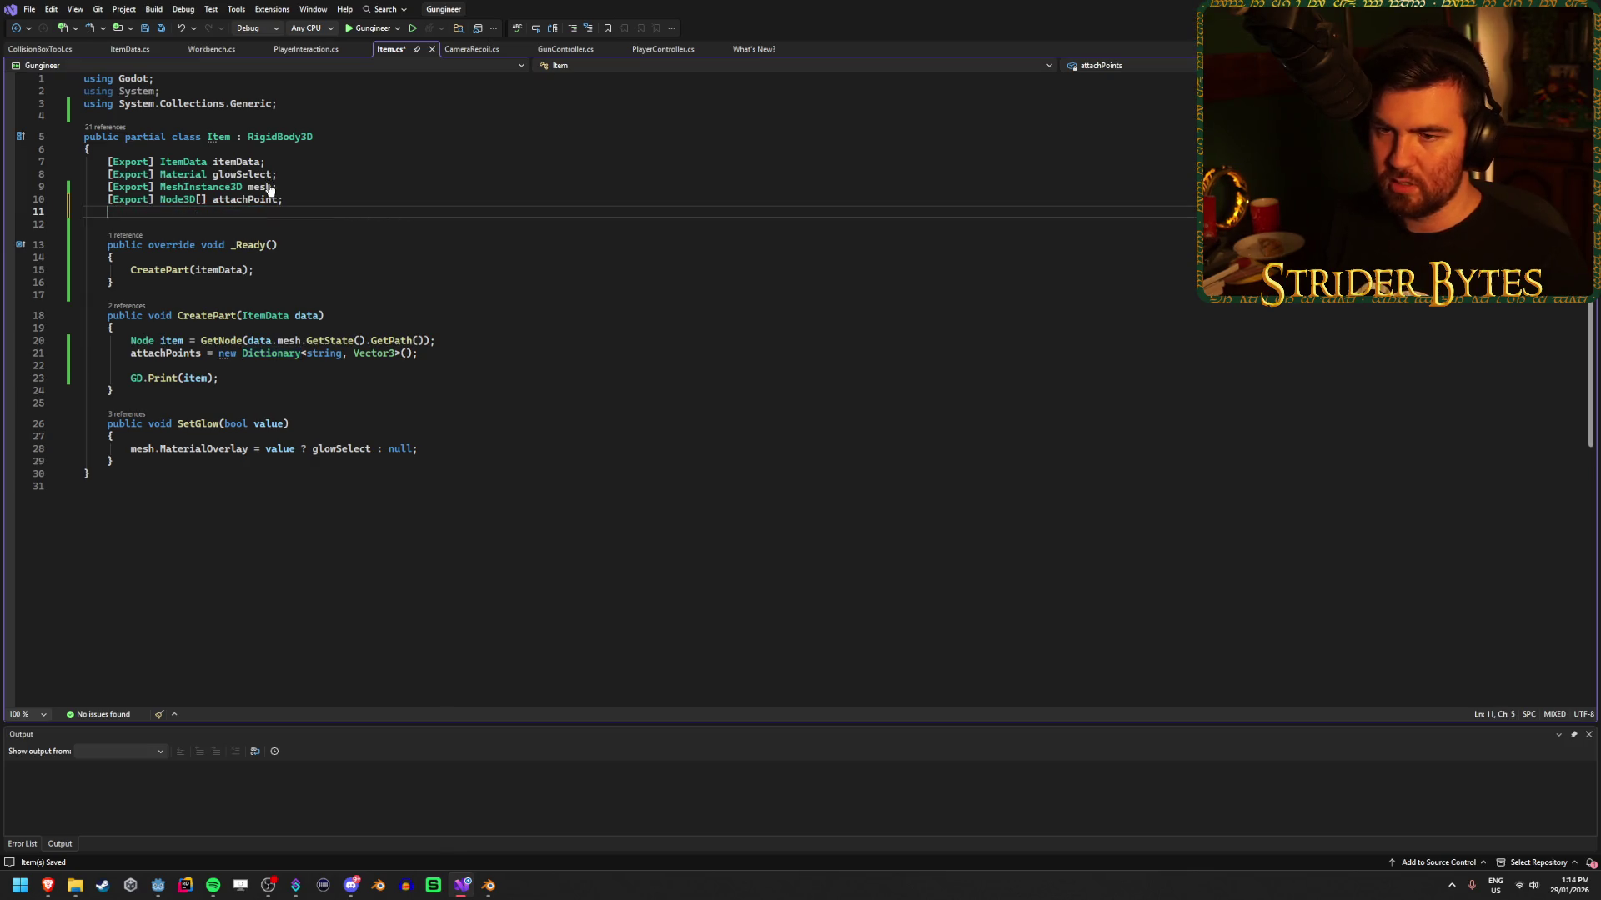
key(BackSpace)
key(Left)
key(BackSpace)
text(s)
key(ctrl+s)
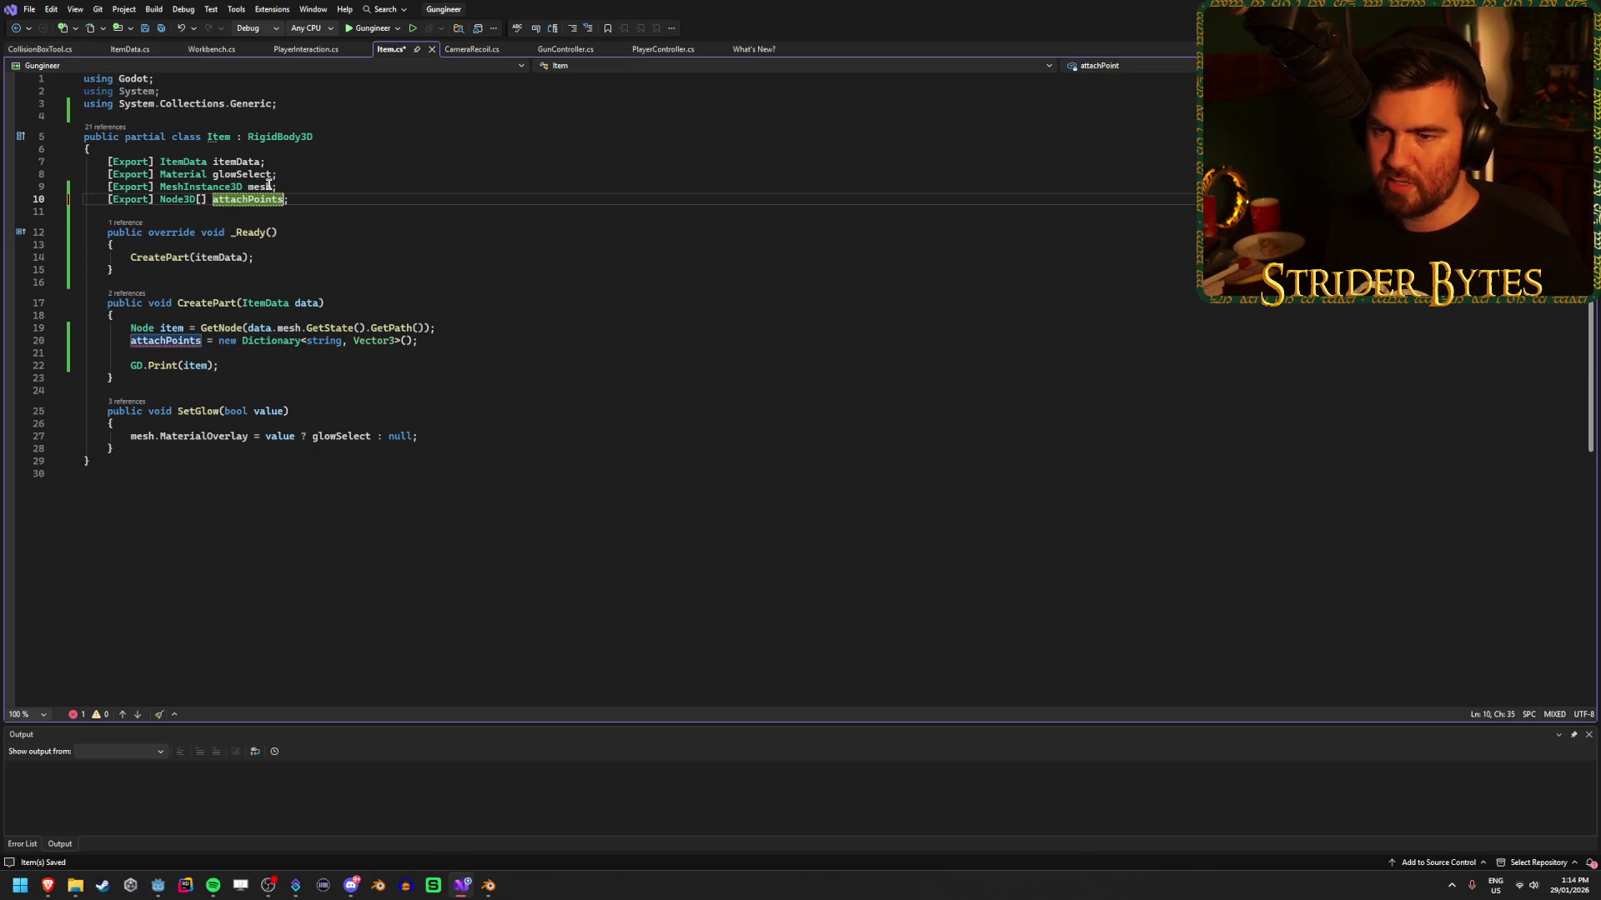
Cut the old attachPoints Dictionary assignment from CreatePart and switch back to Godot.
click(132, 341)
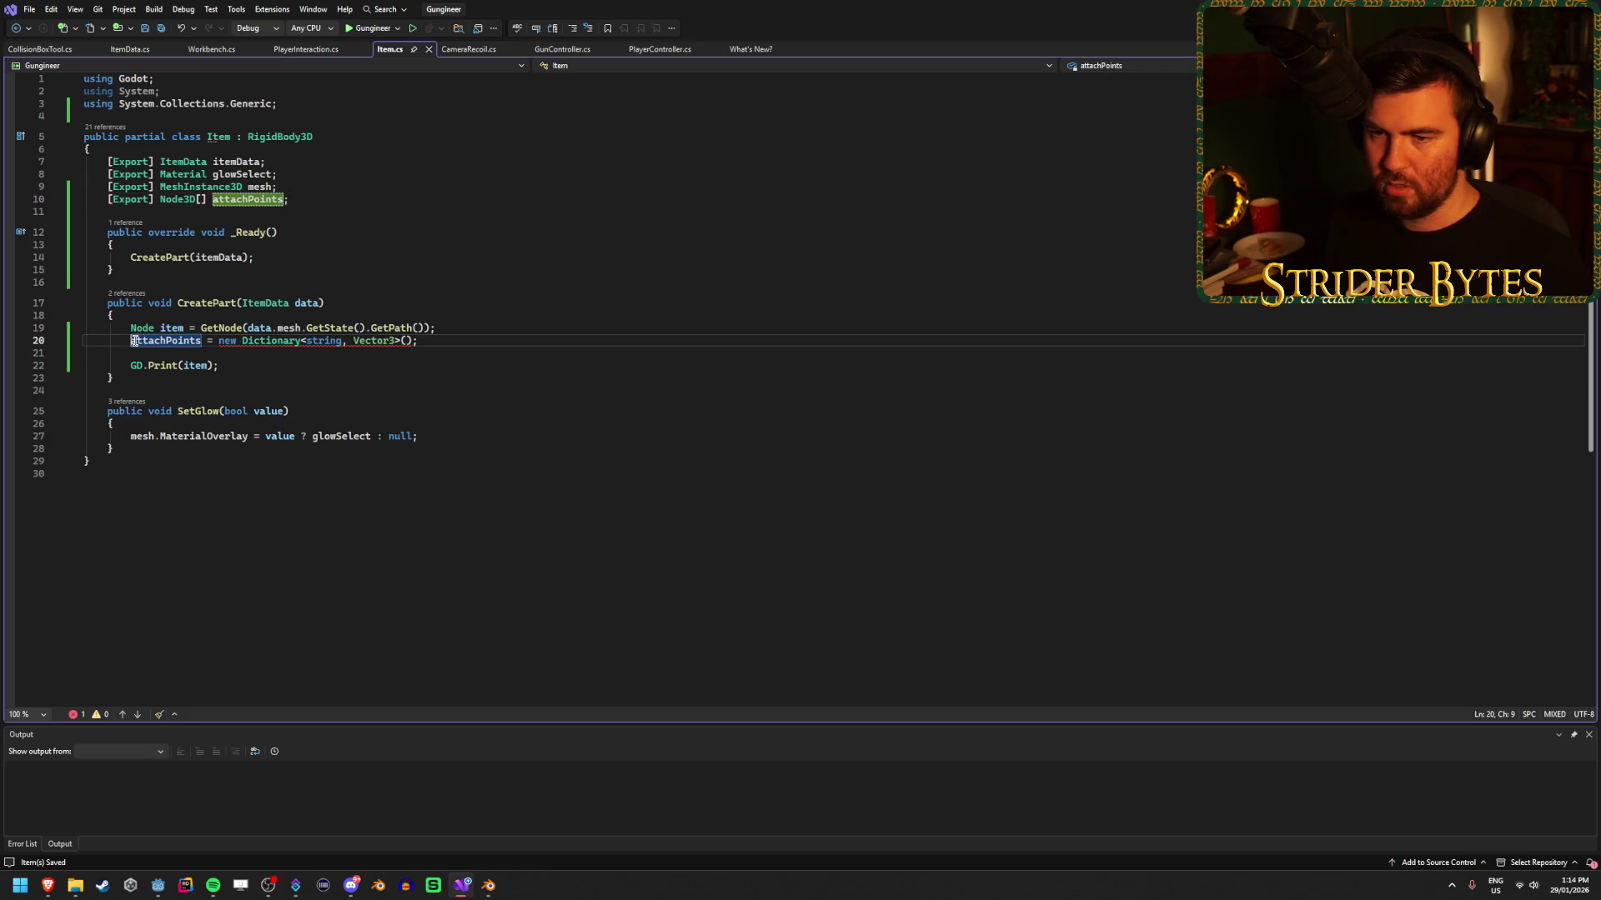
key(ctrl+x)
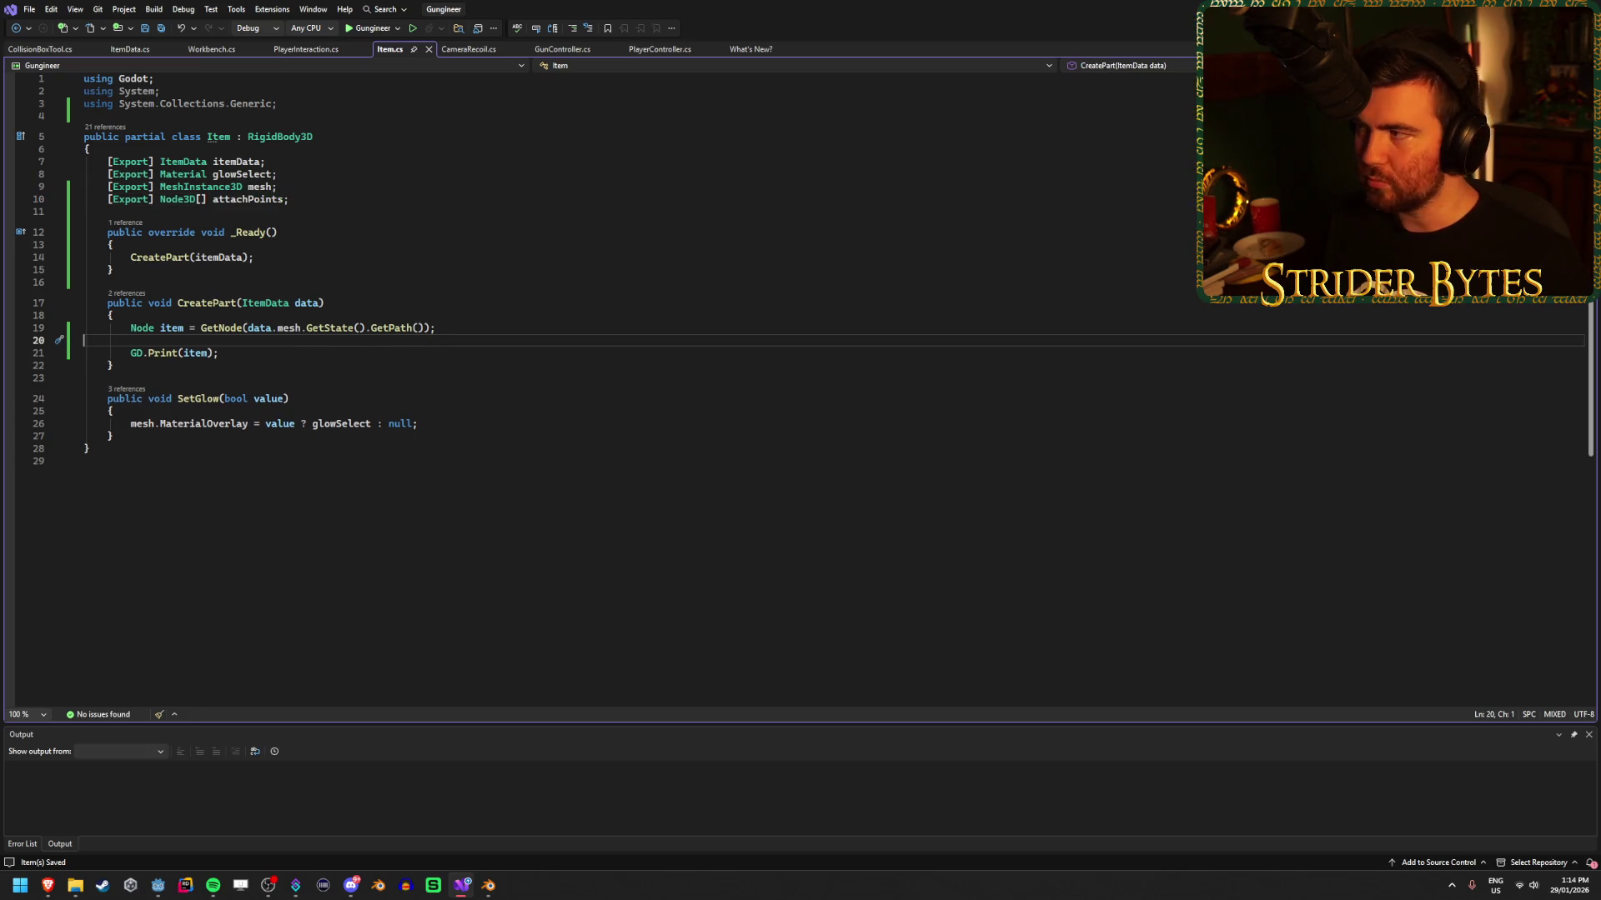
key(alt+Tab)
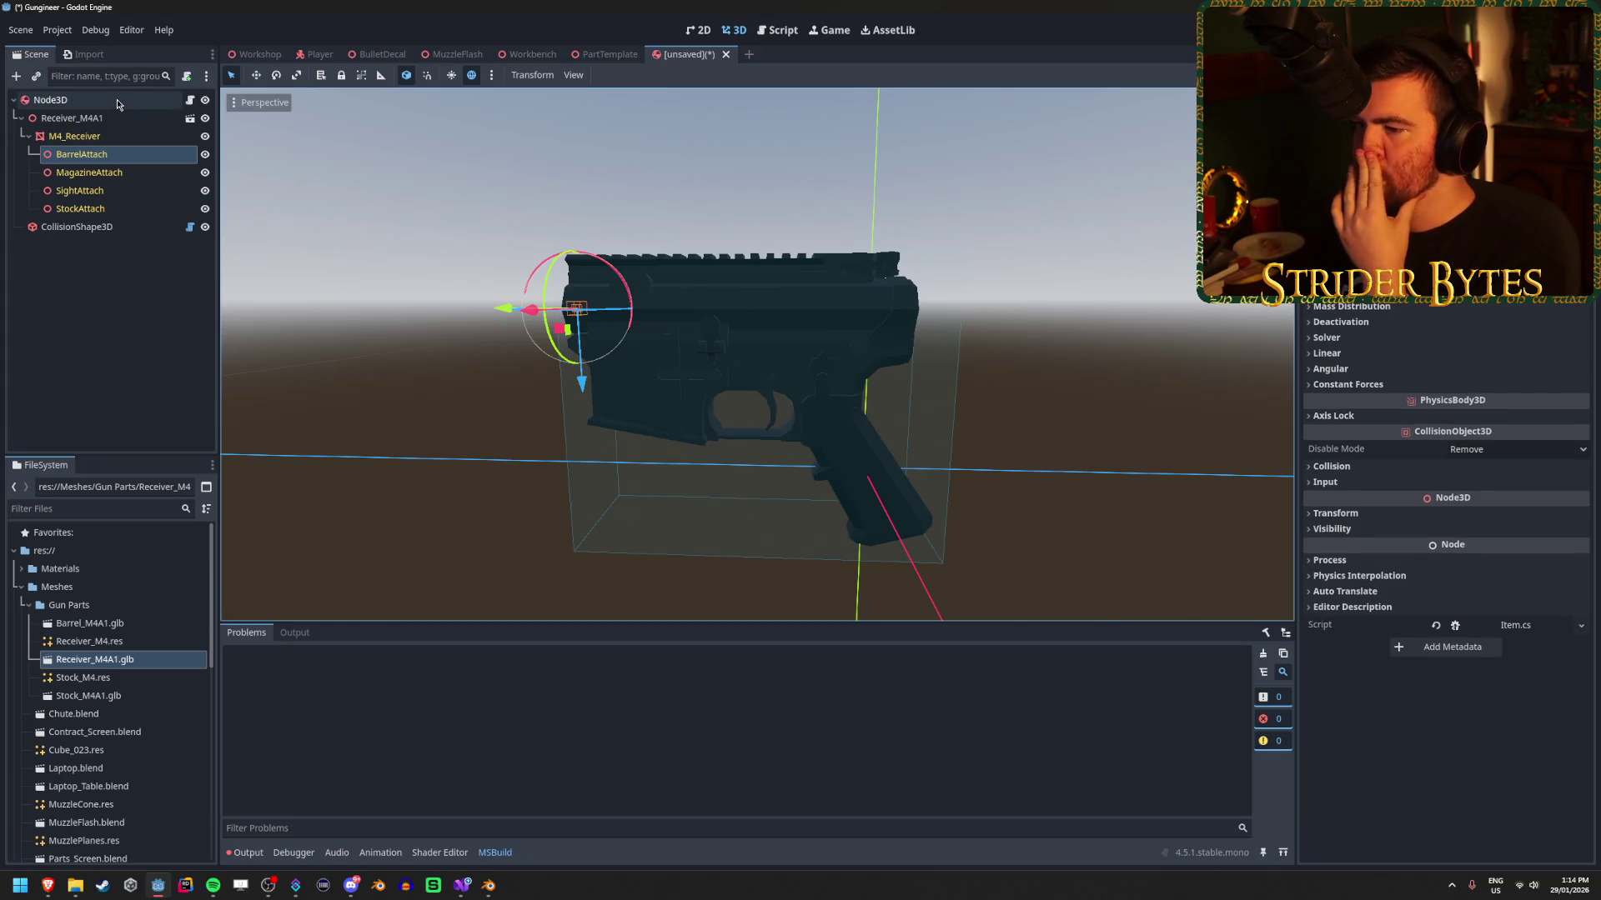
scroll(1446, 583, up, 1)
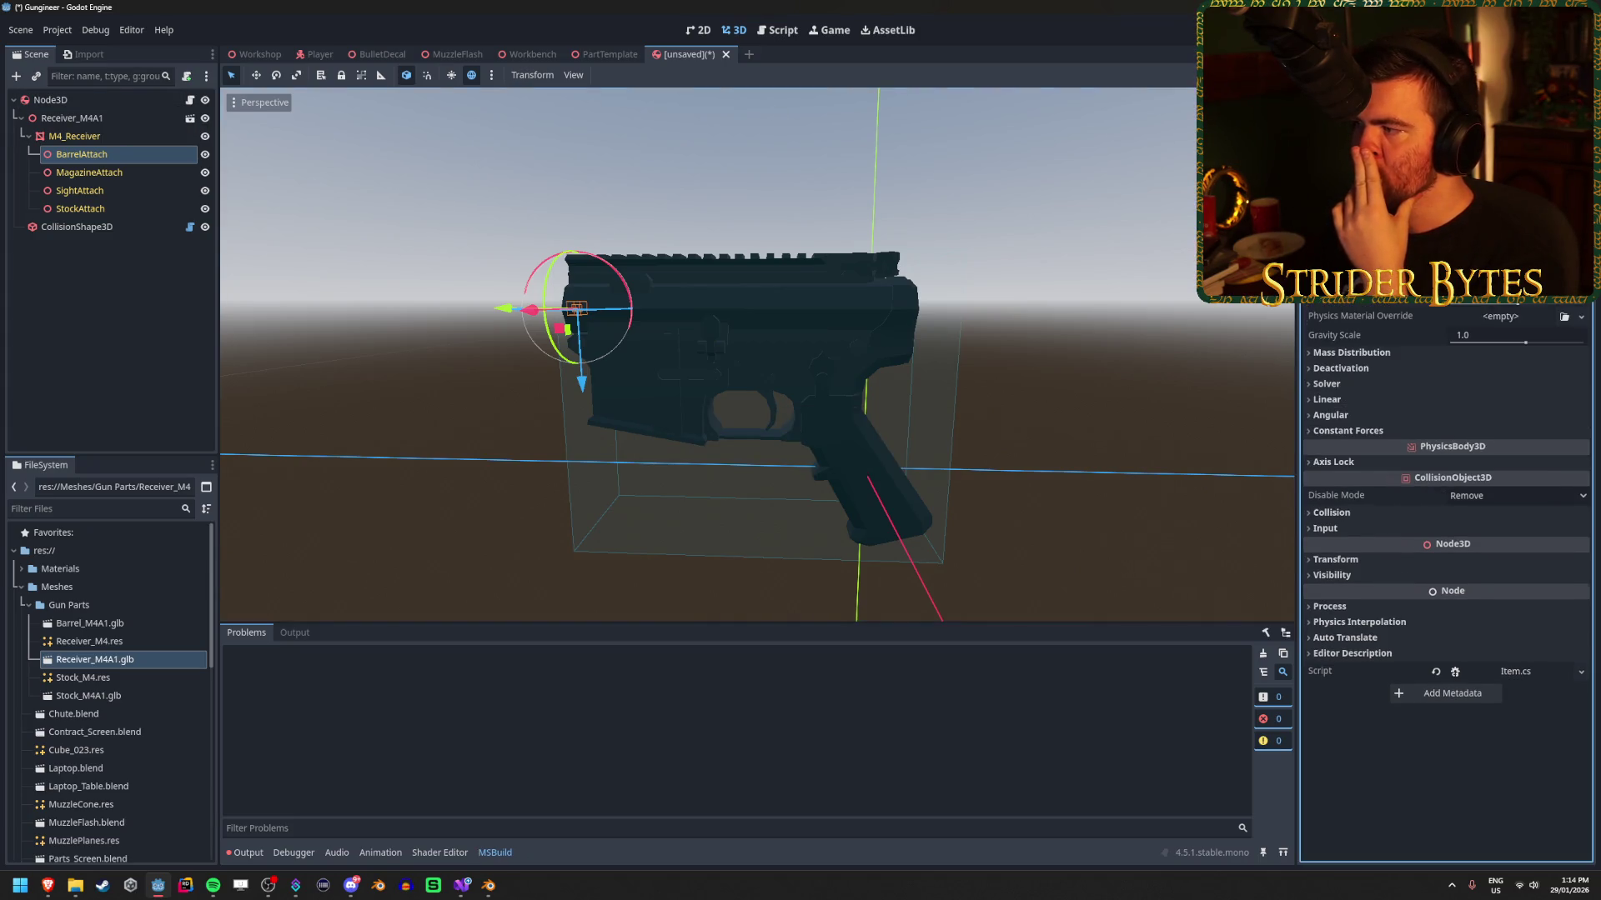
scroll(1447, 583, up, 1)
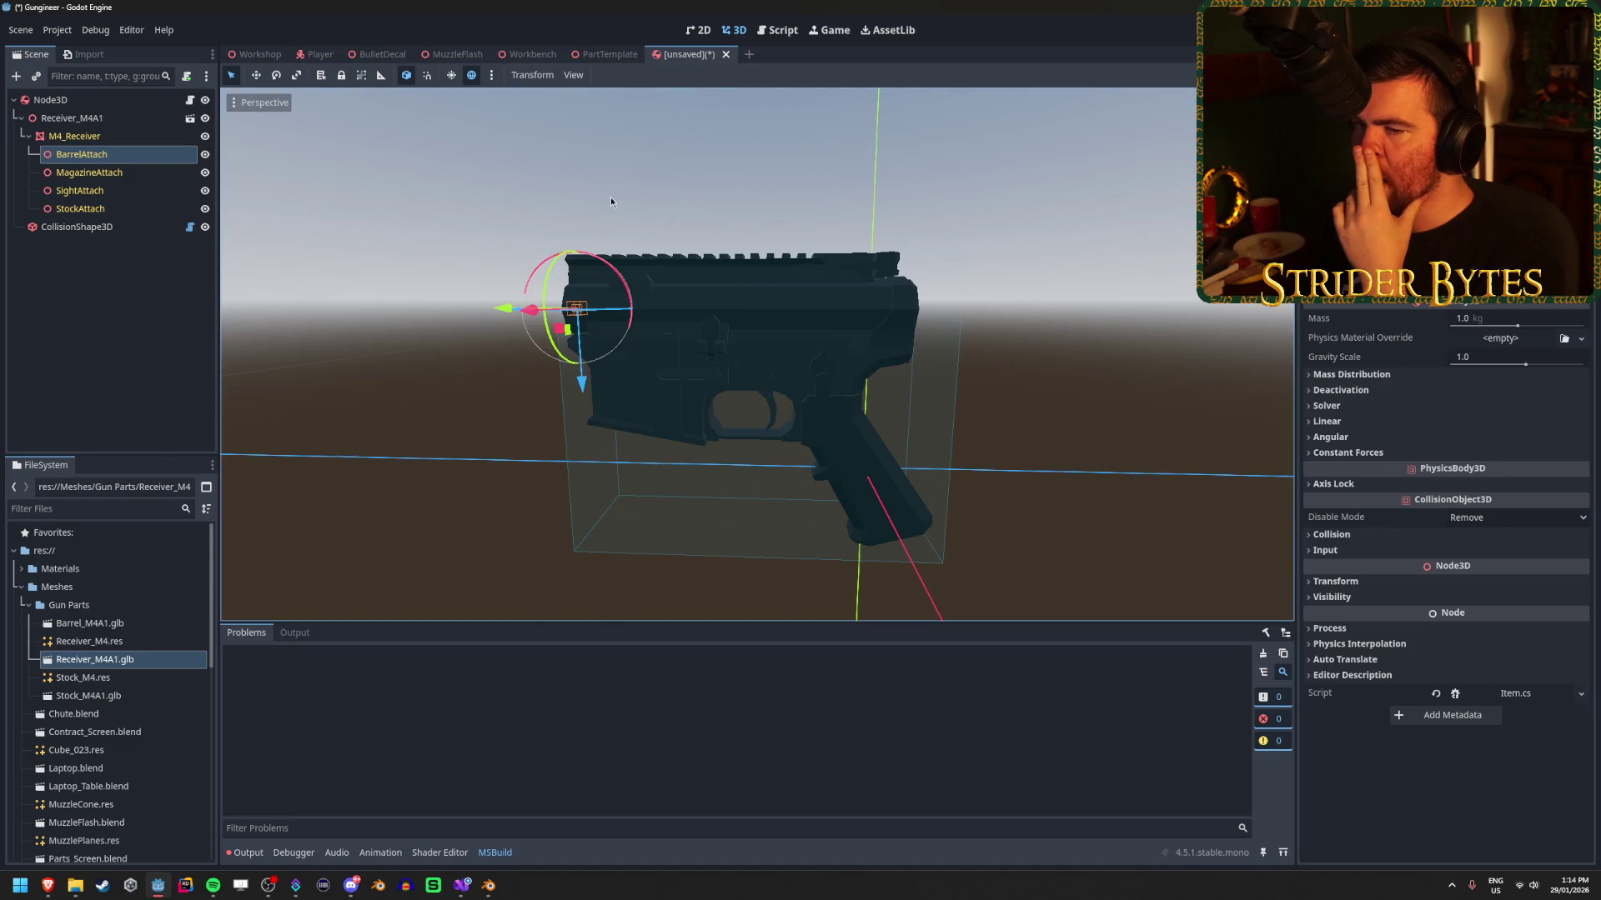
click(138, 155)
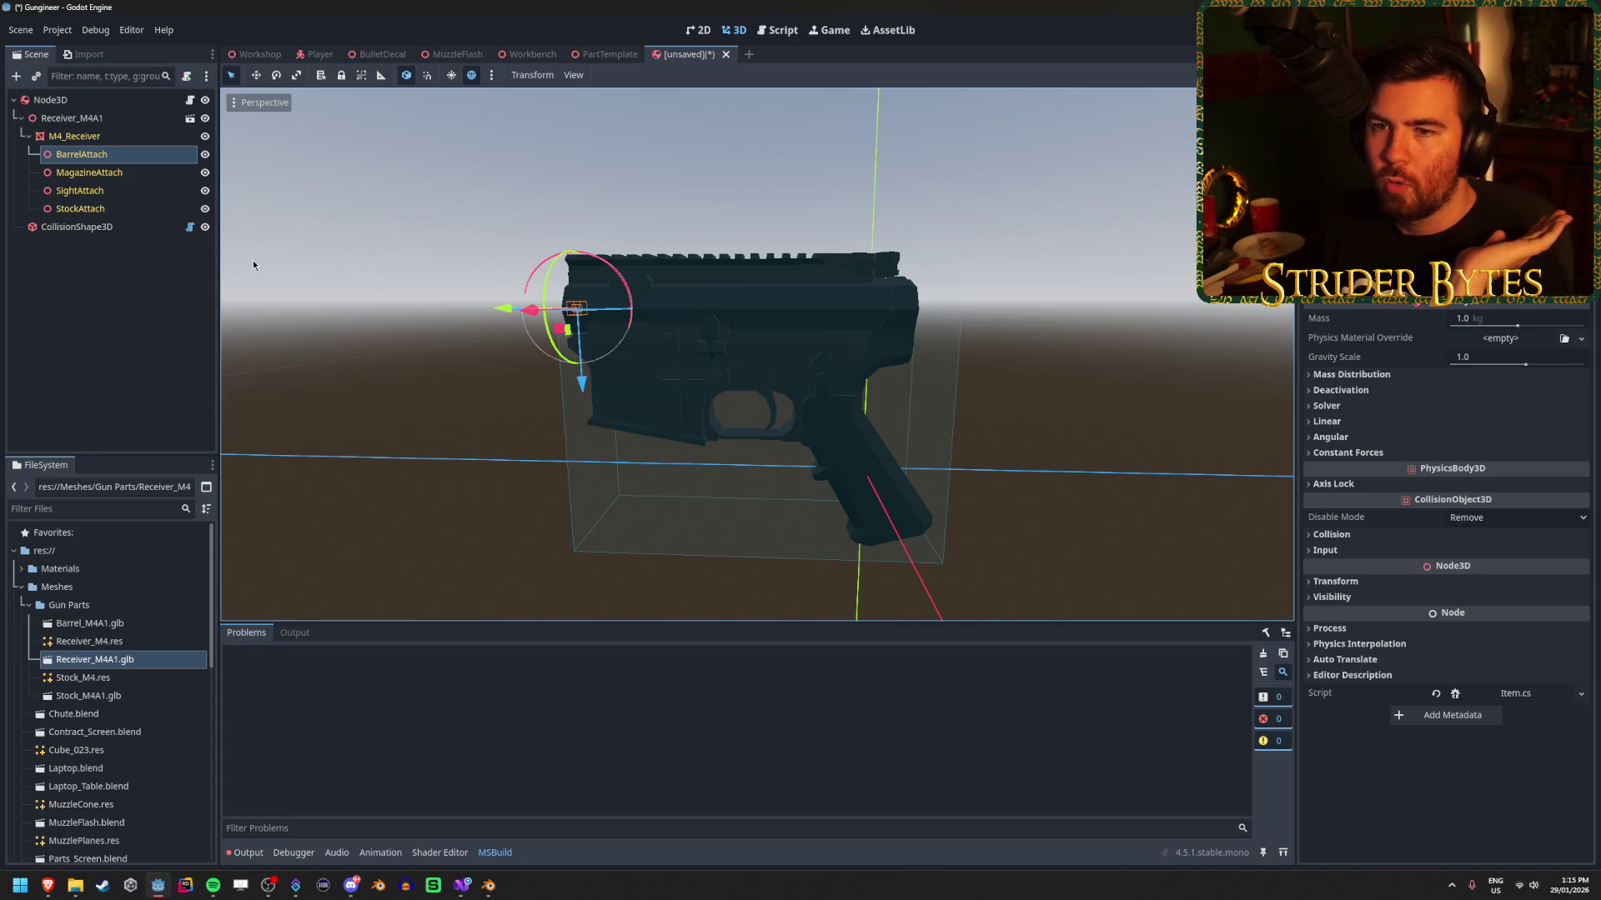
click(142, 292)
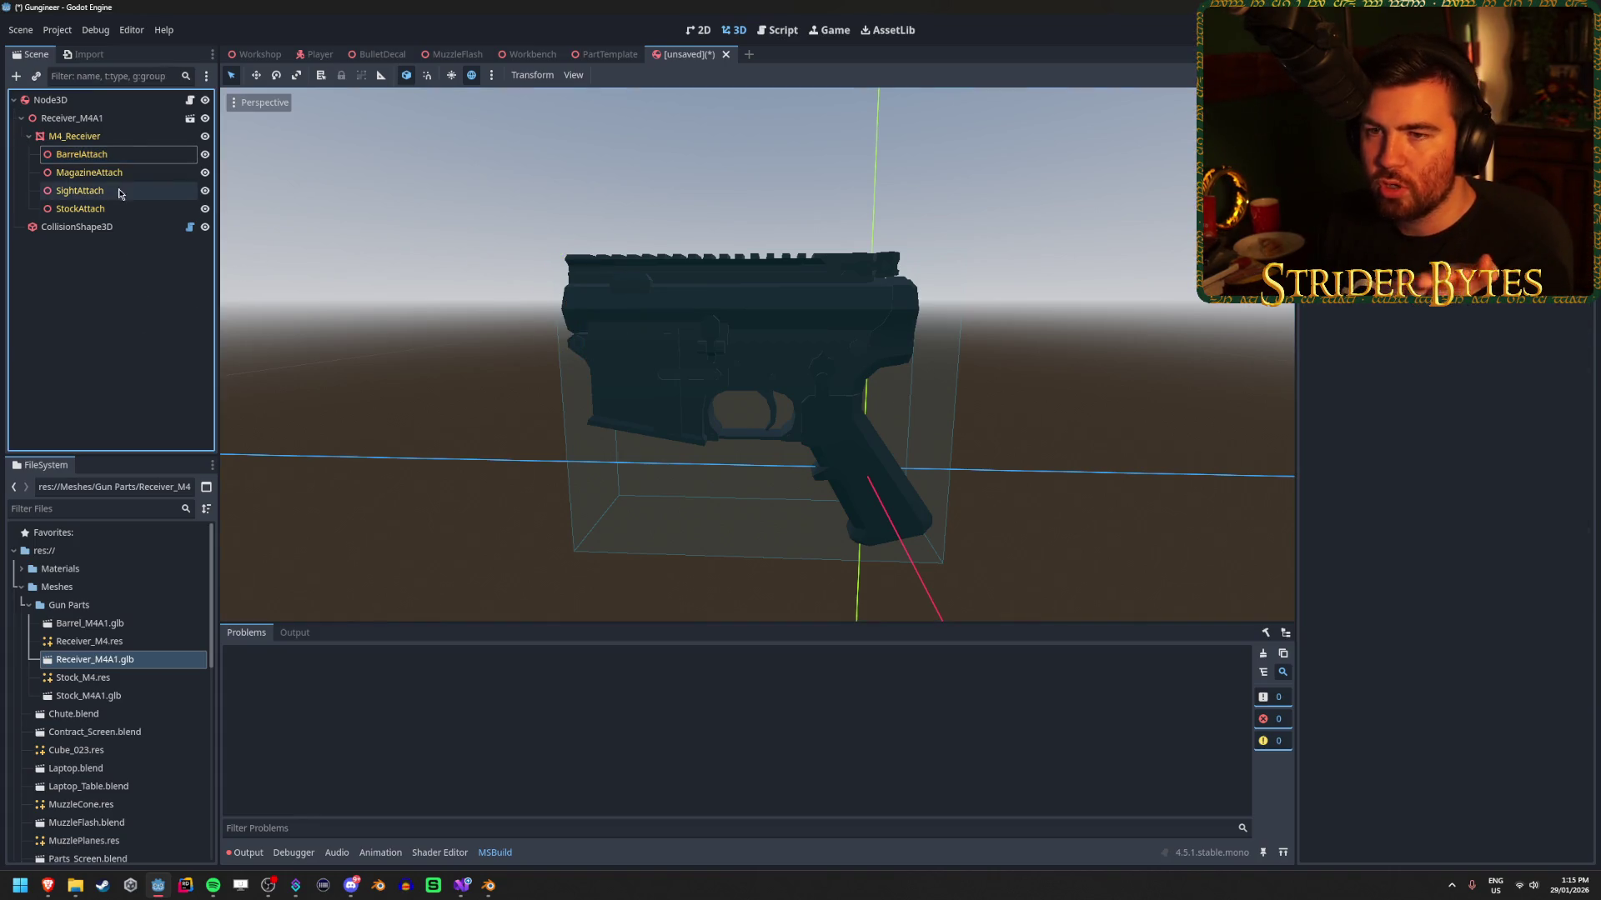
click(120, 157)
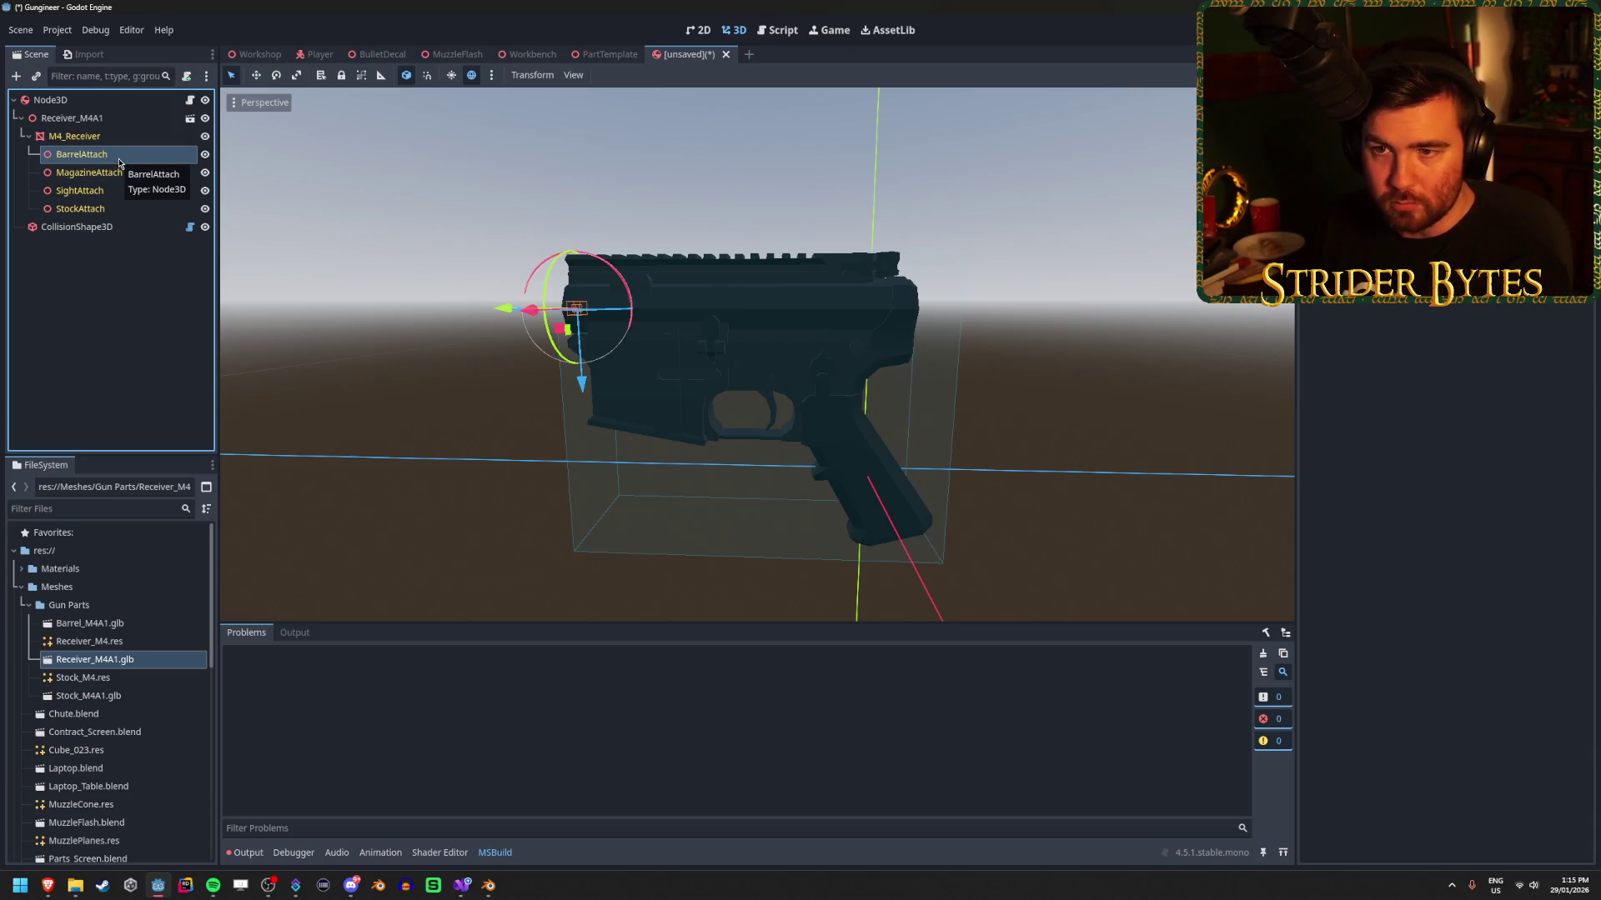
In Blender, unhide the barrel and handguard and pull them along Y away from the receiver.
click(489, 886)
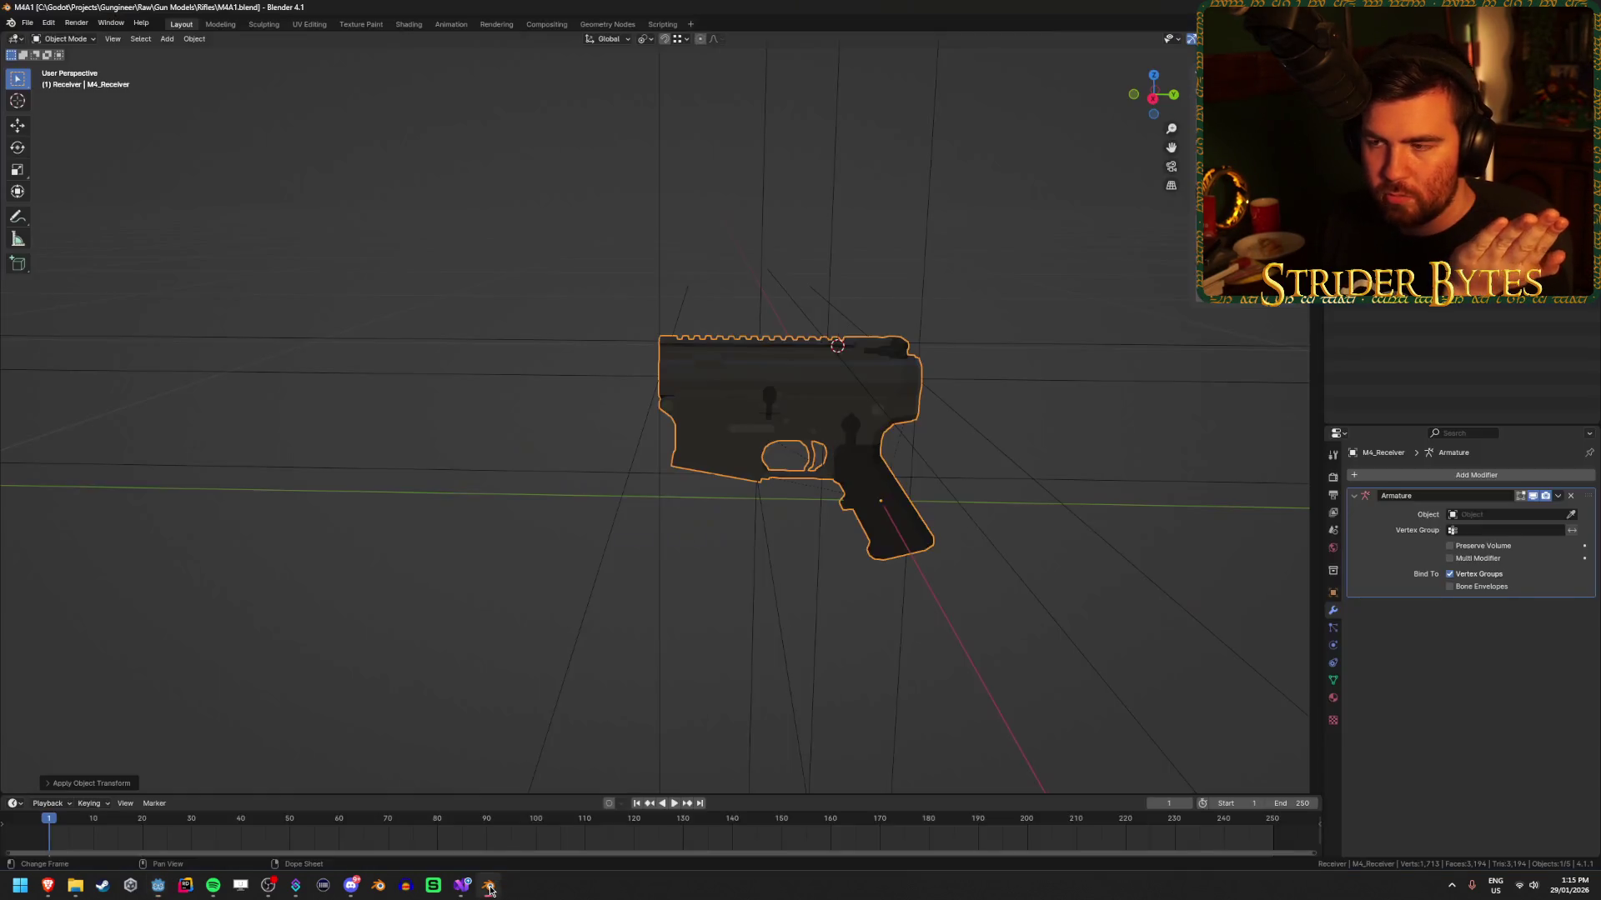
key(alt+h)
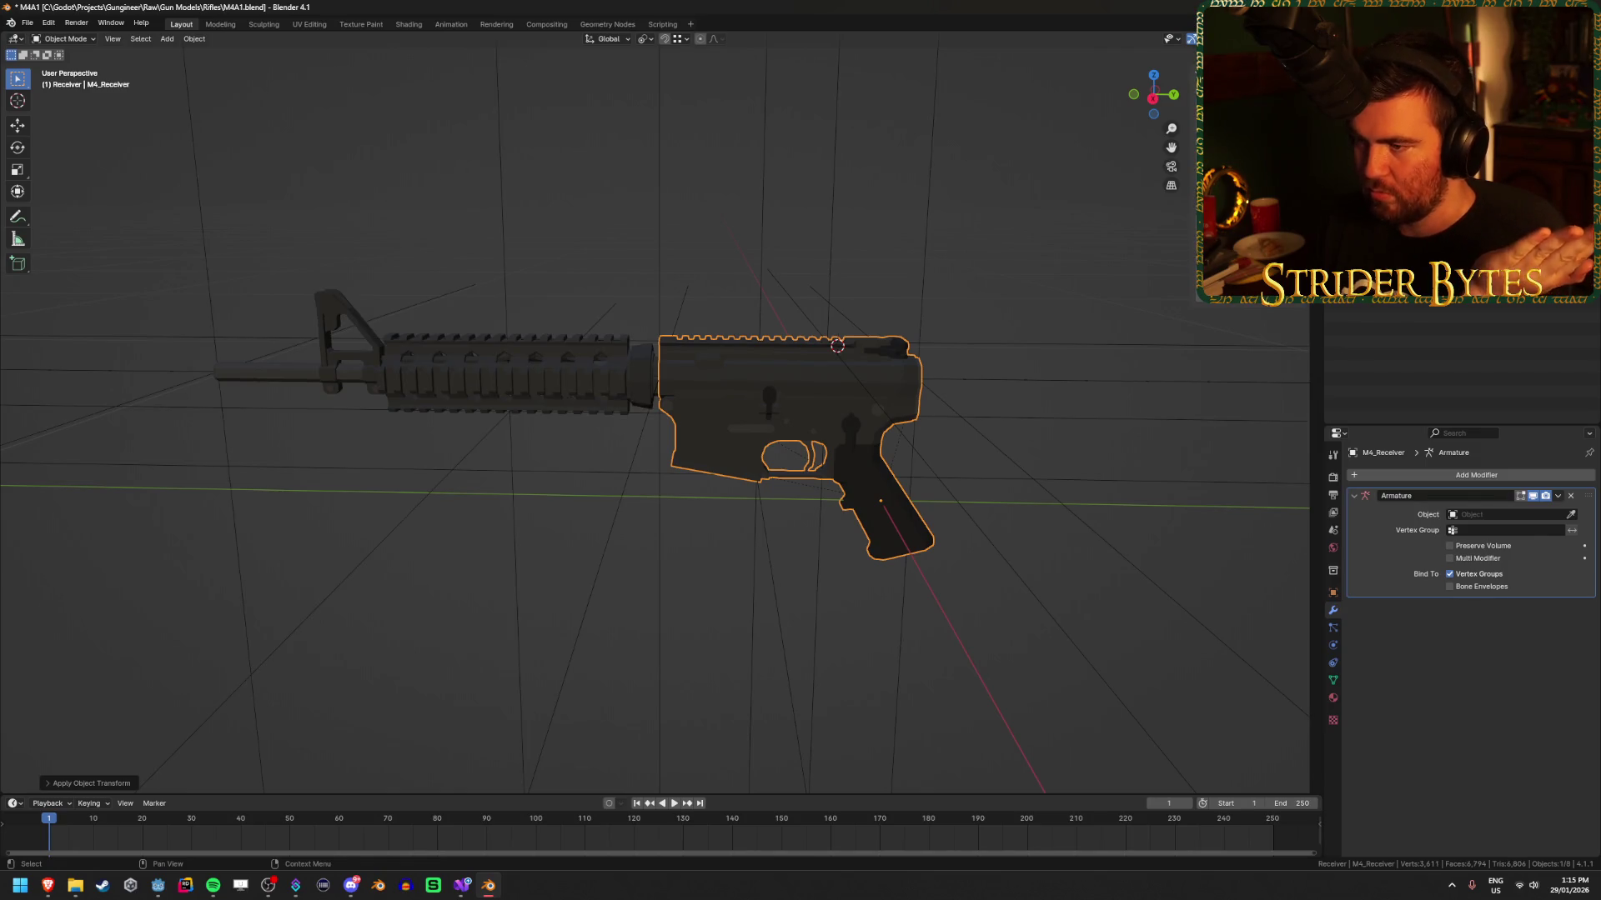
click(646, 367)
scroll(638, 283, up, 5)
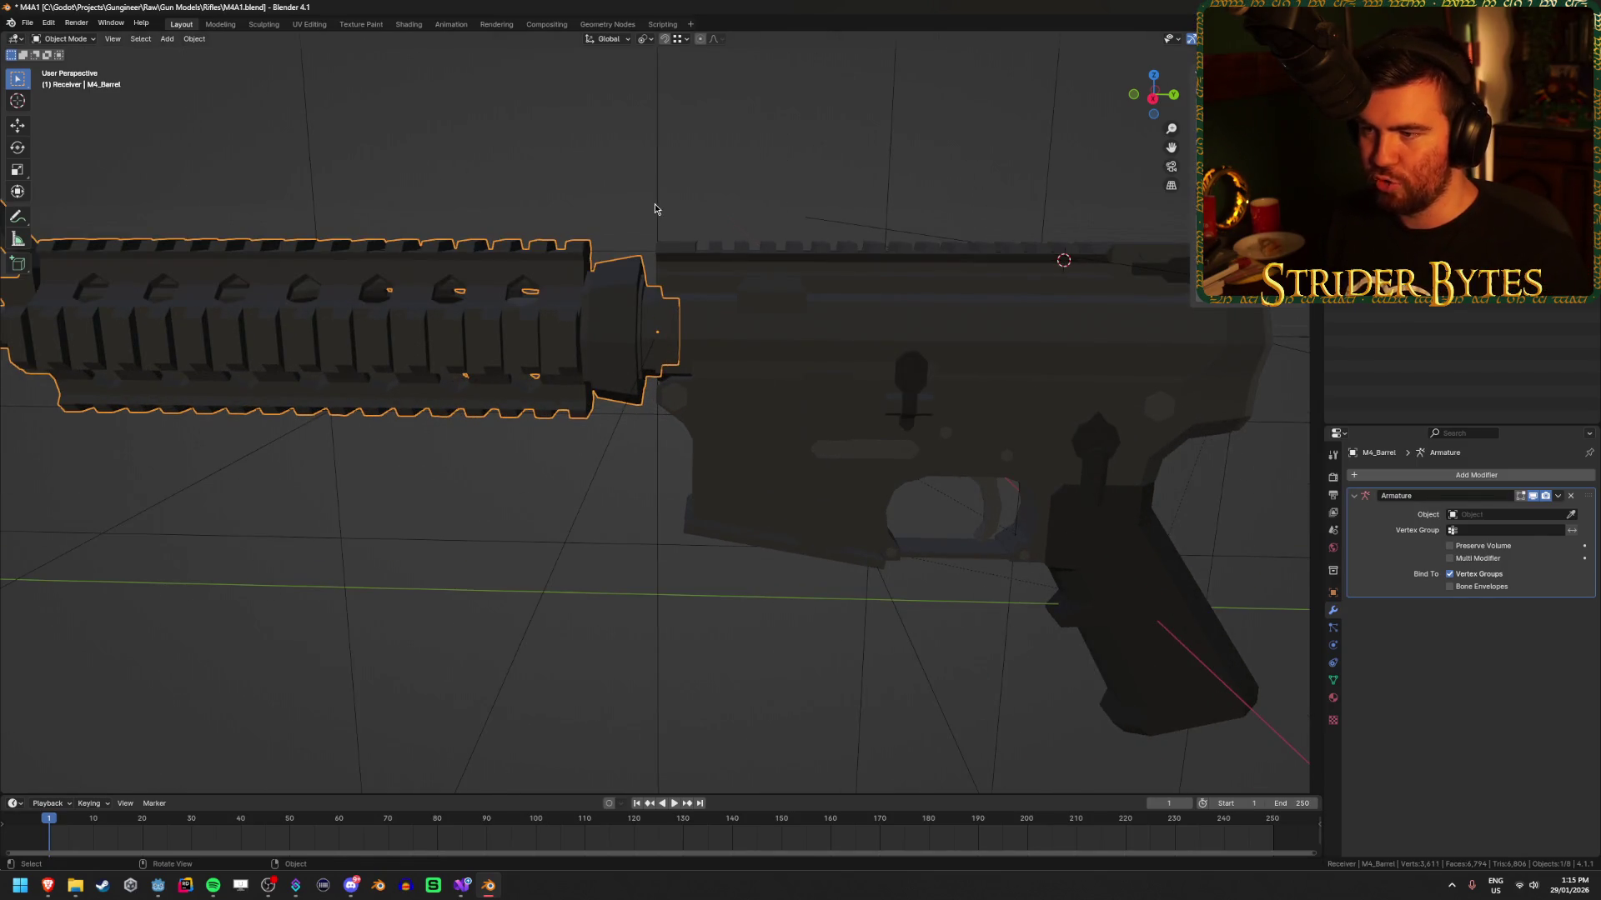
scroll(617, 348, up, 3)
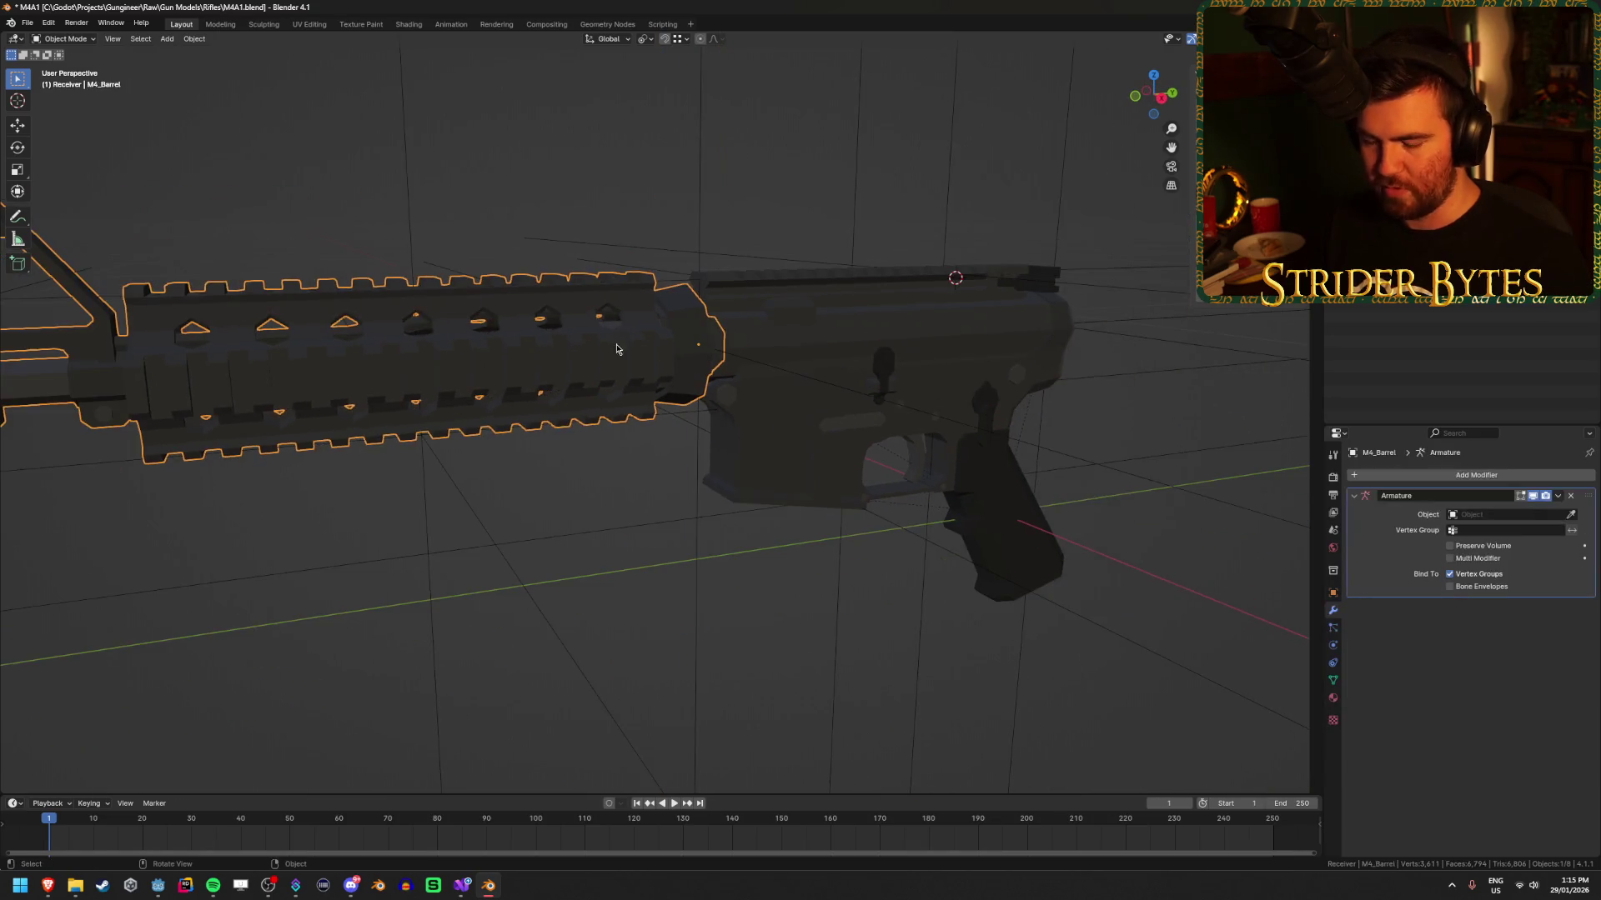
key(g)
key(y)
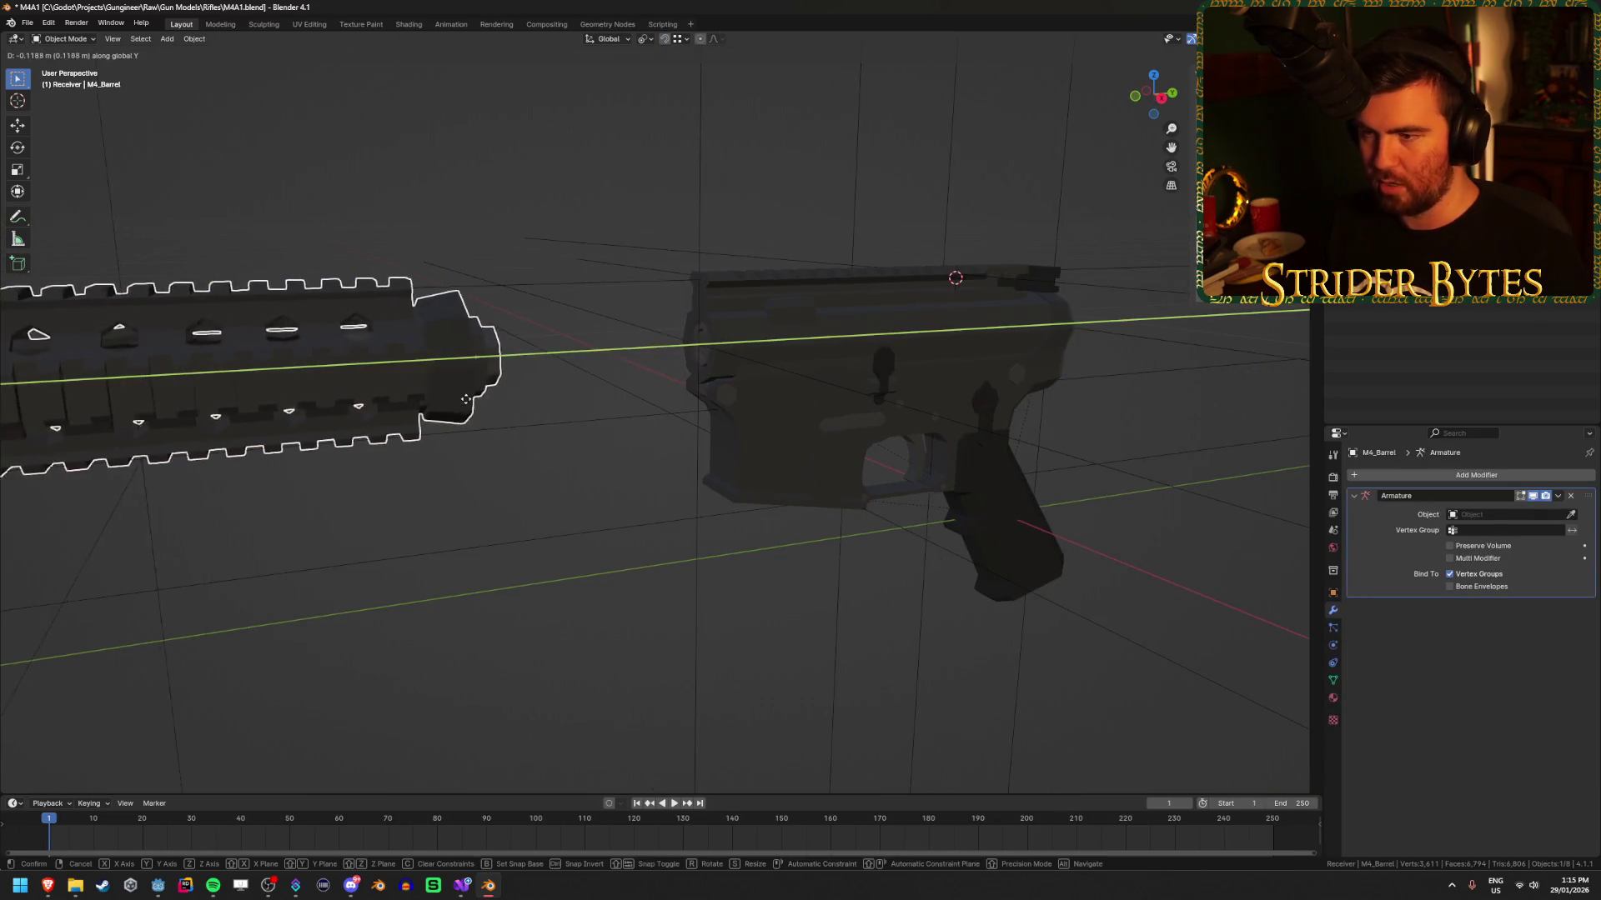
click(738, 215)
Check the BarrelAttach empty, undo the barrel move, and go back to Item.cs.
click(696, 217)
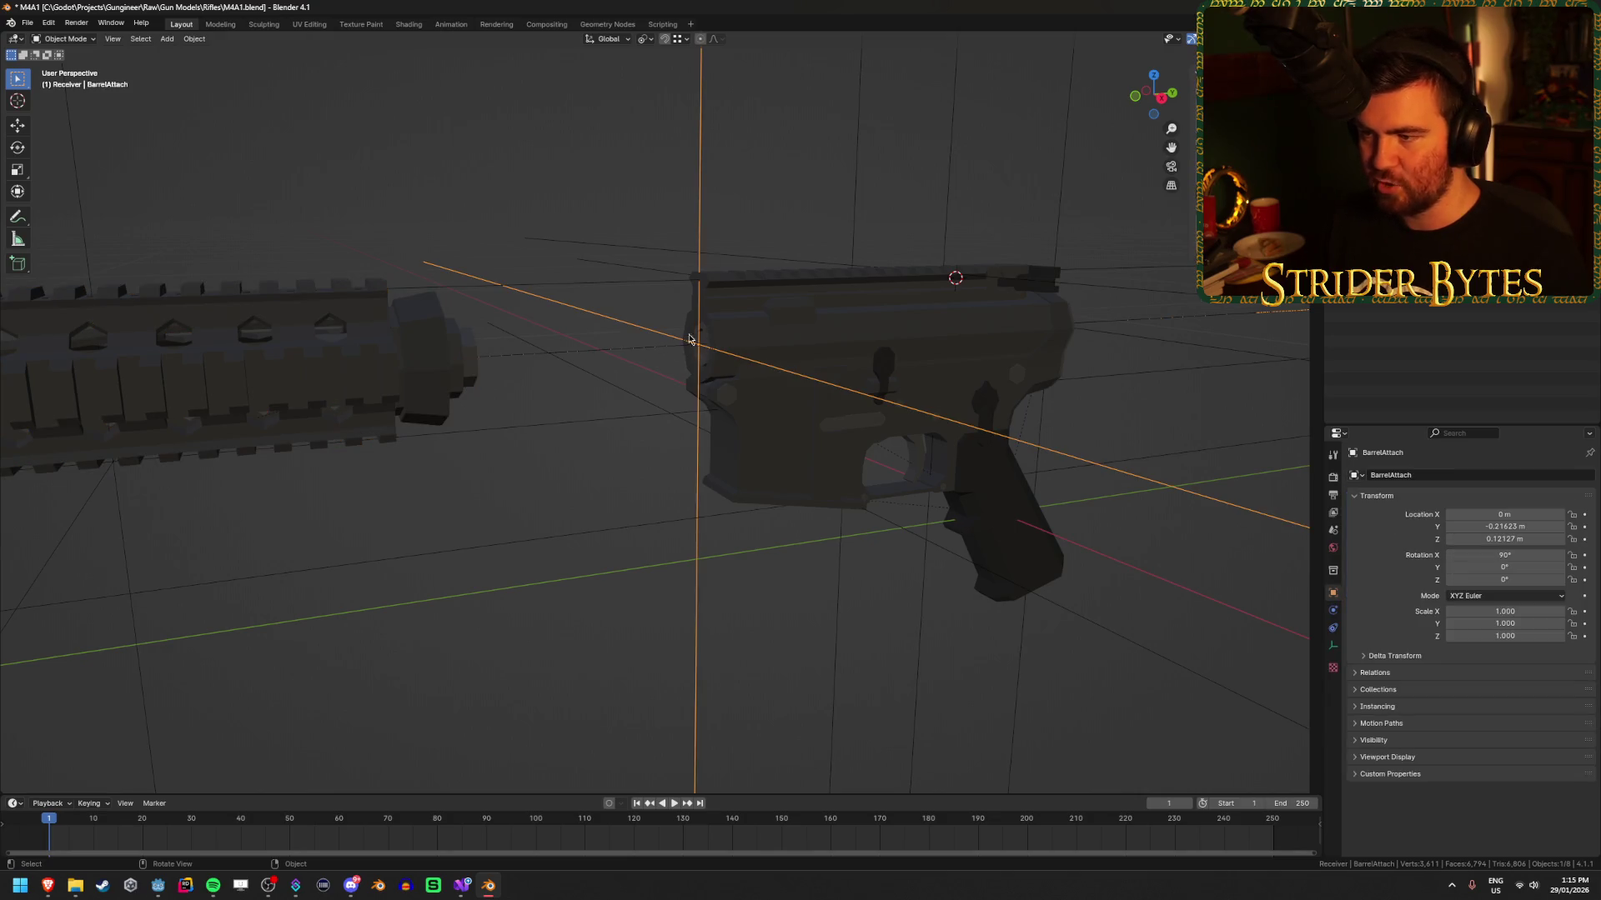
click(407, 348)
key(ctrl+z)
key(ctrl+z)
key(ctrl+z)
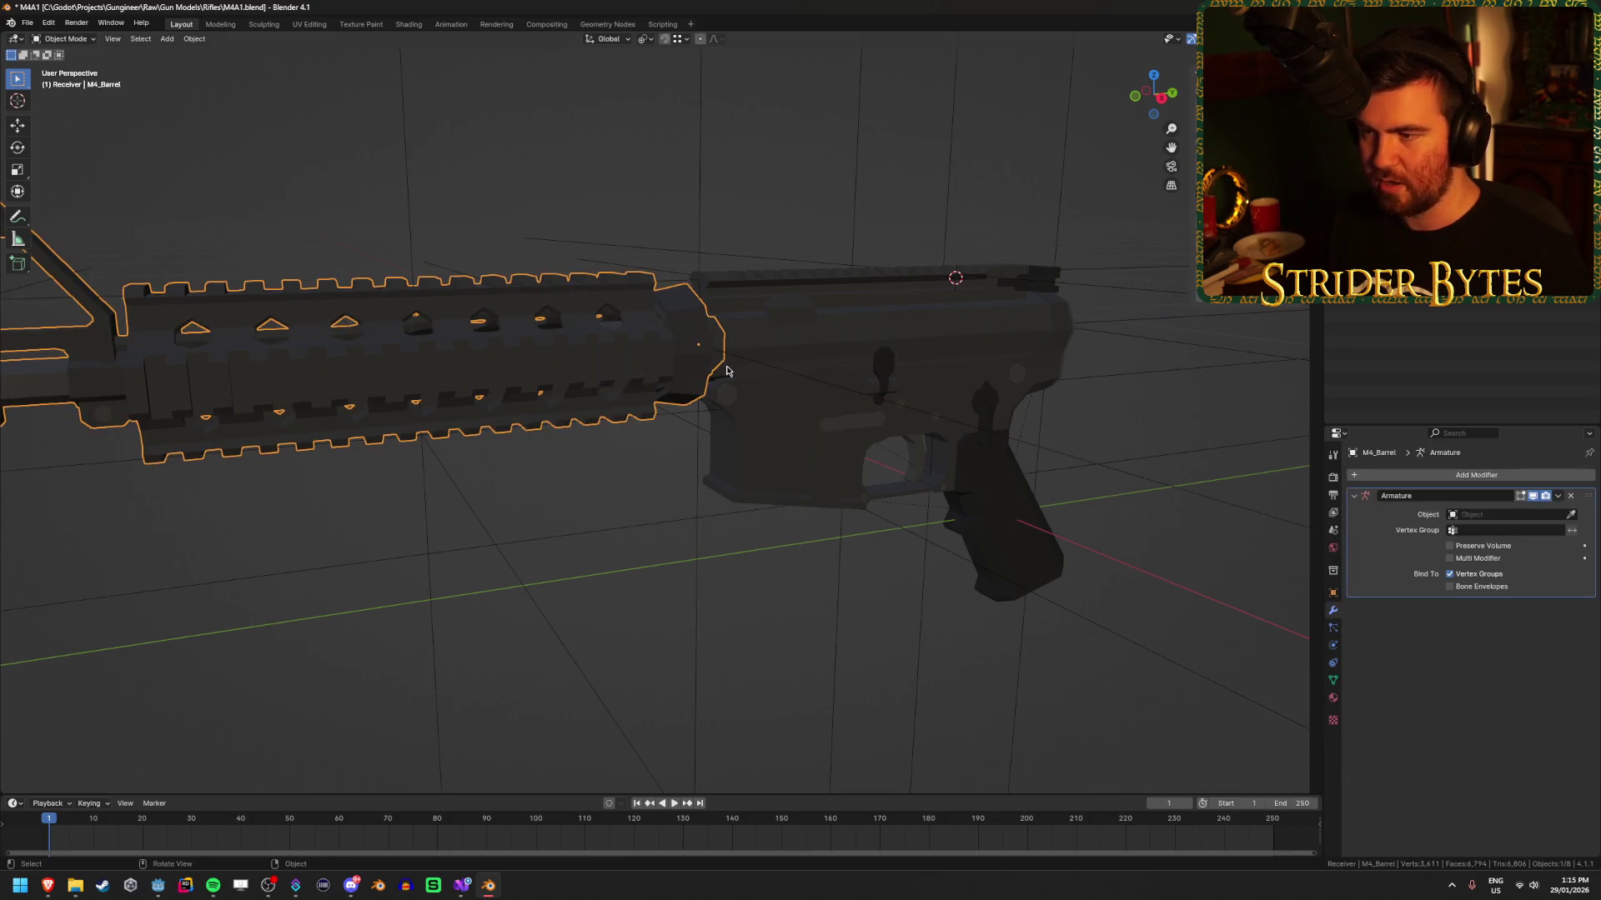
click(511, 208)
scroll(534, 241, down, 5)
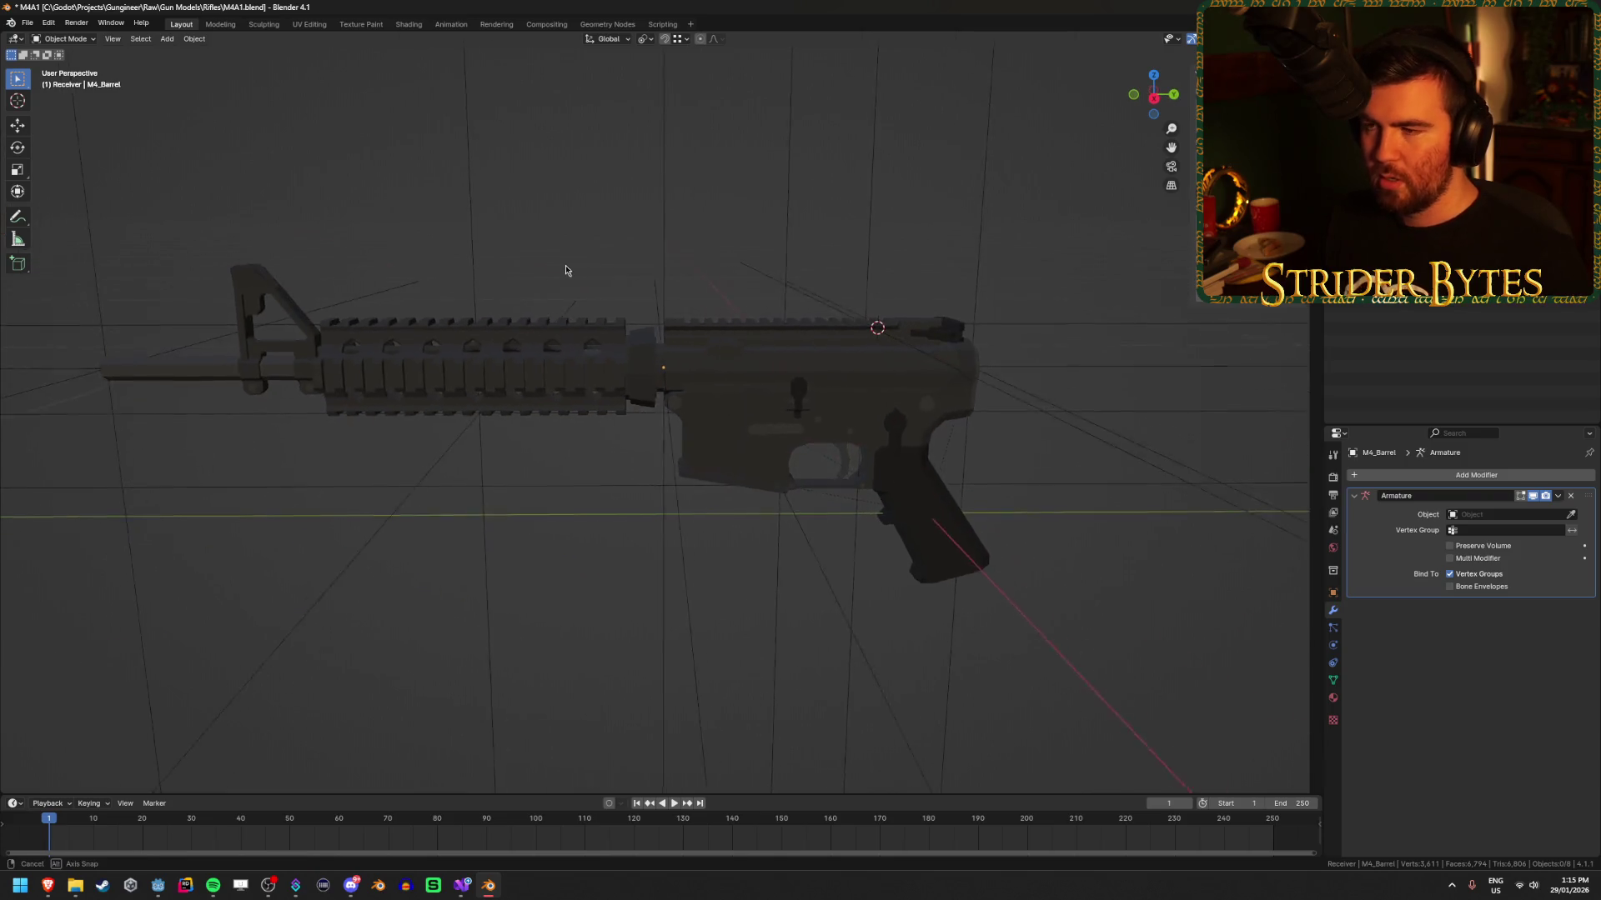
scroll(567, 275, up, 3)
drag(550, 275, 541, 328)
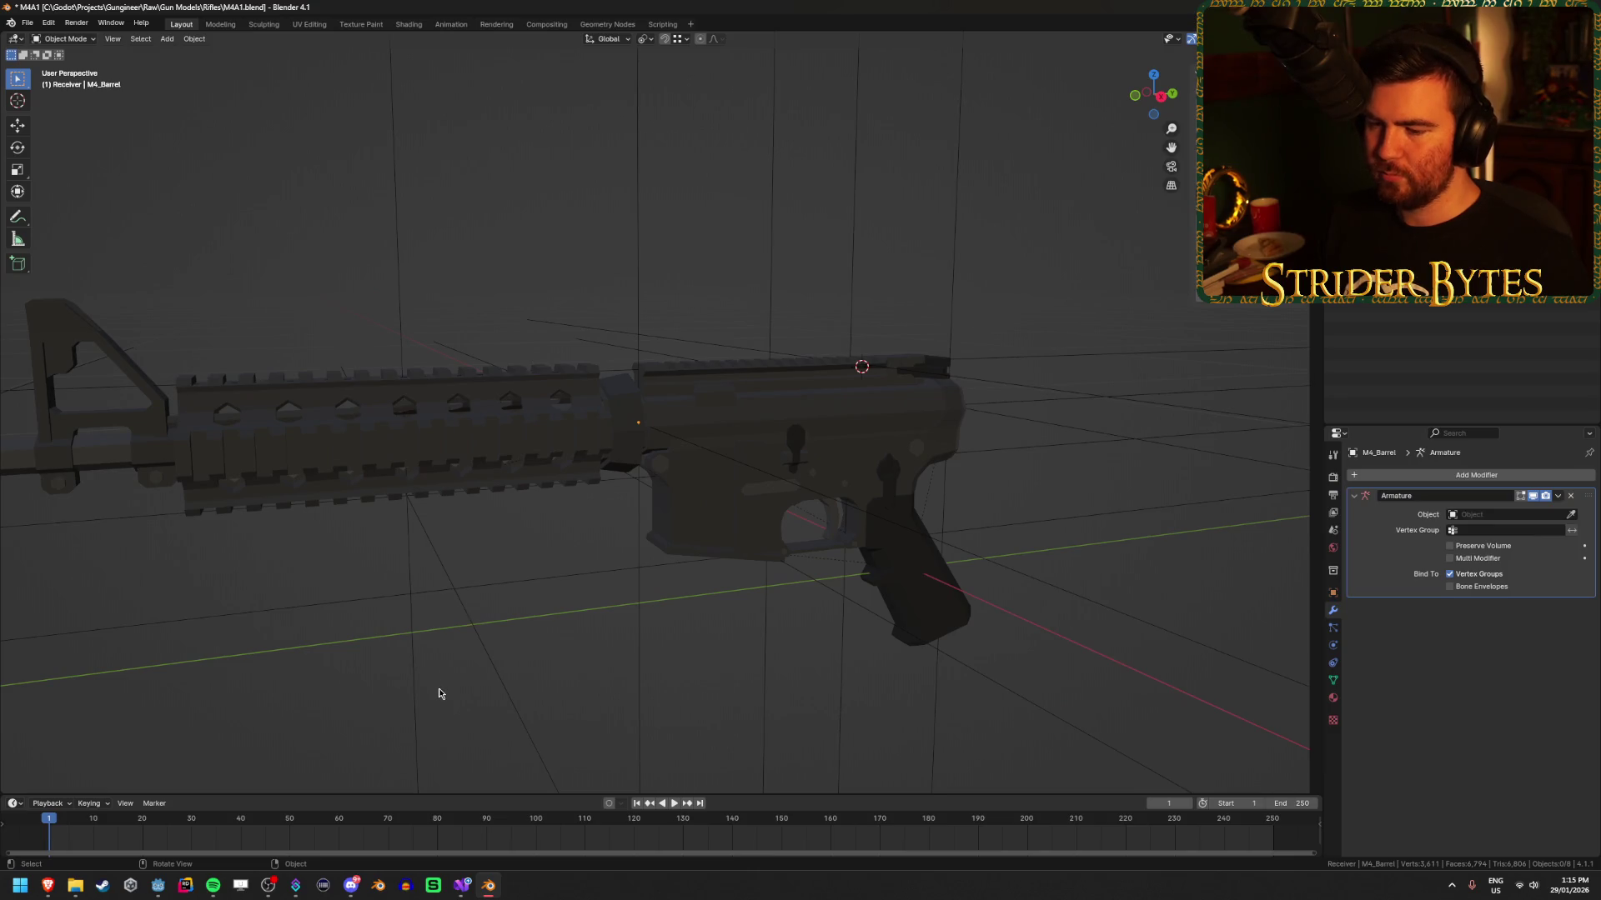
click(465, 887)
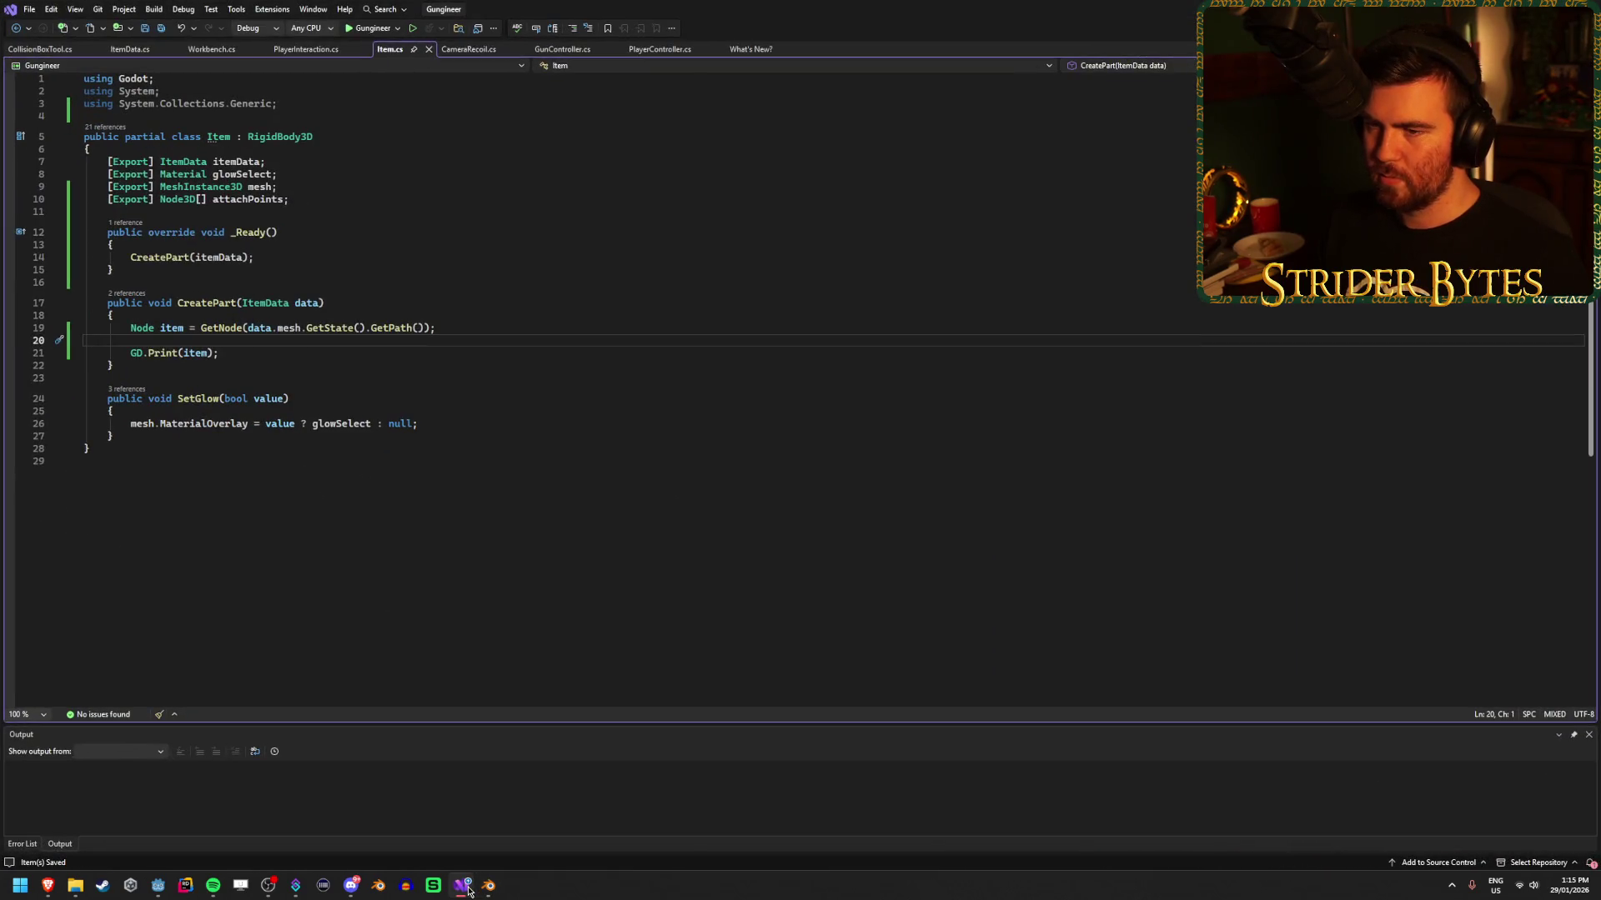
Review the Item : RigidBody3D declaration and attachPoints field, then close the What's New? tab.
click(326, 195)
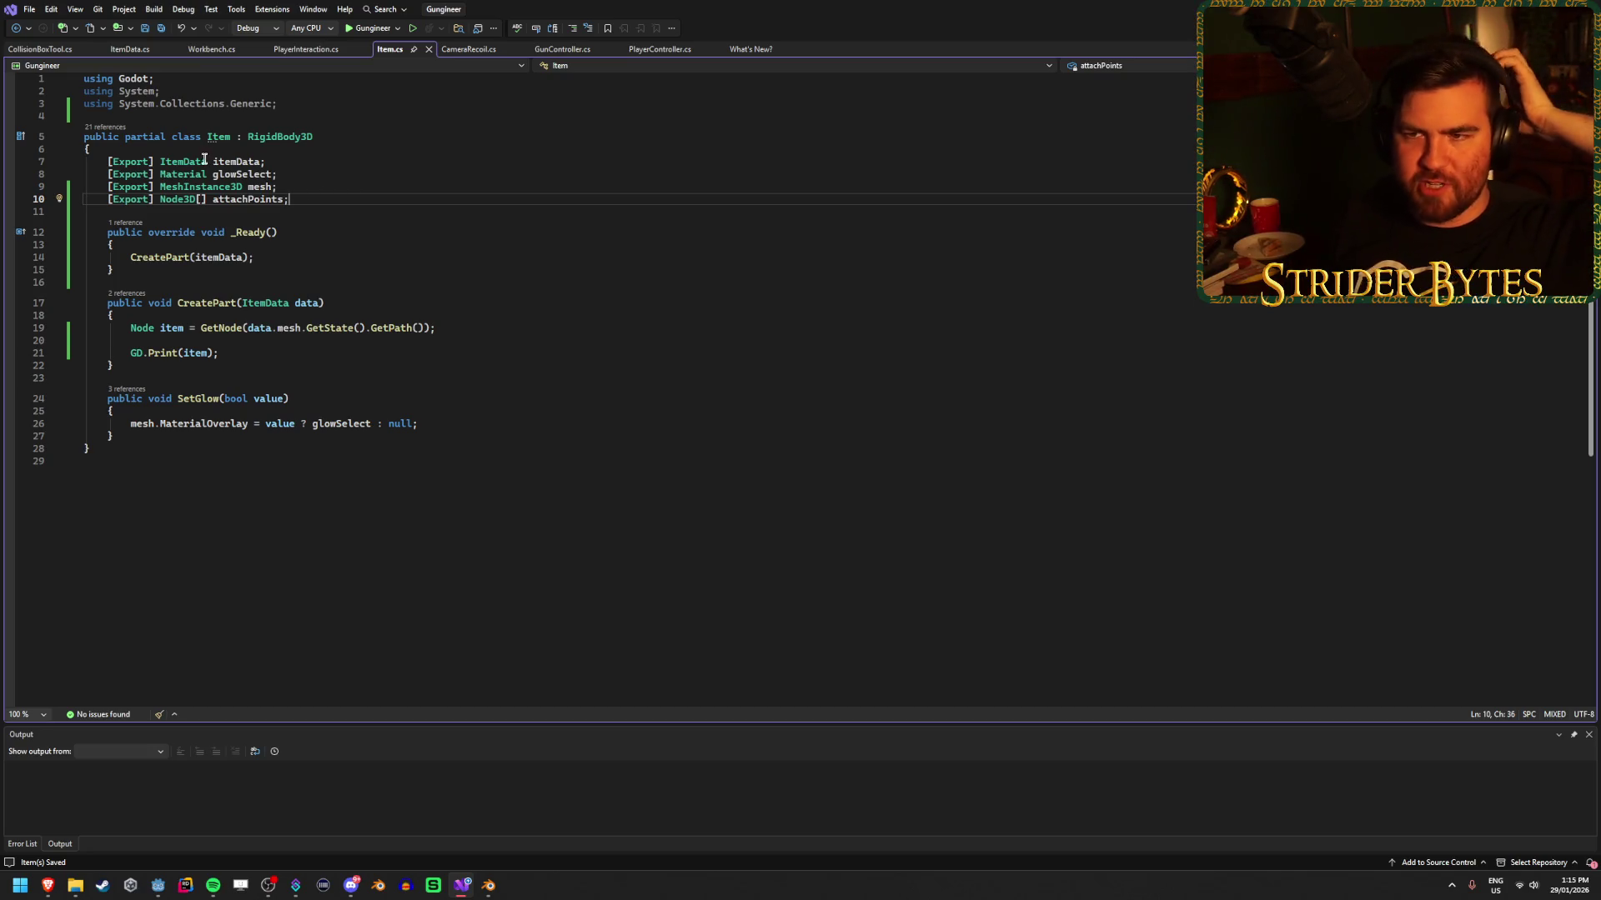
click(217, 136)
click(383, 135)
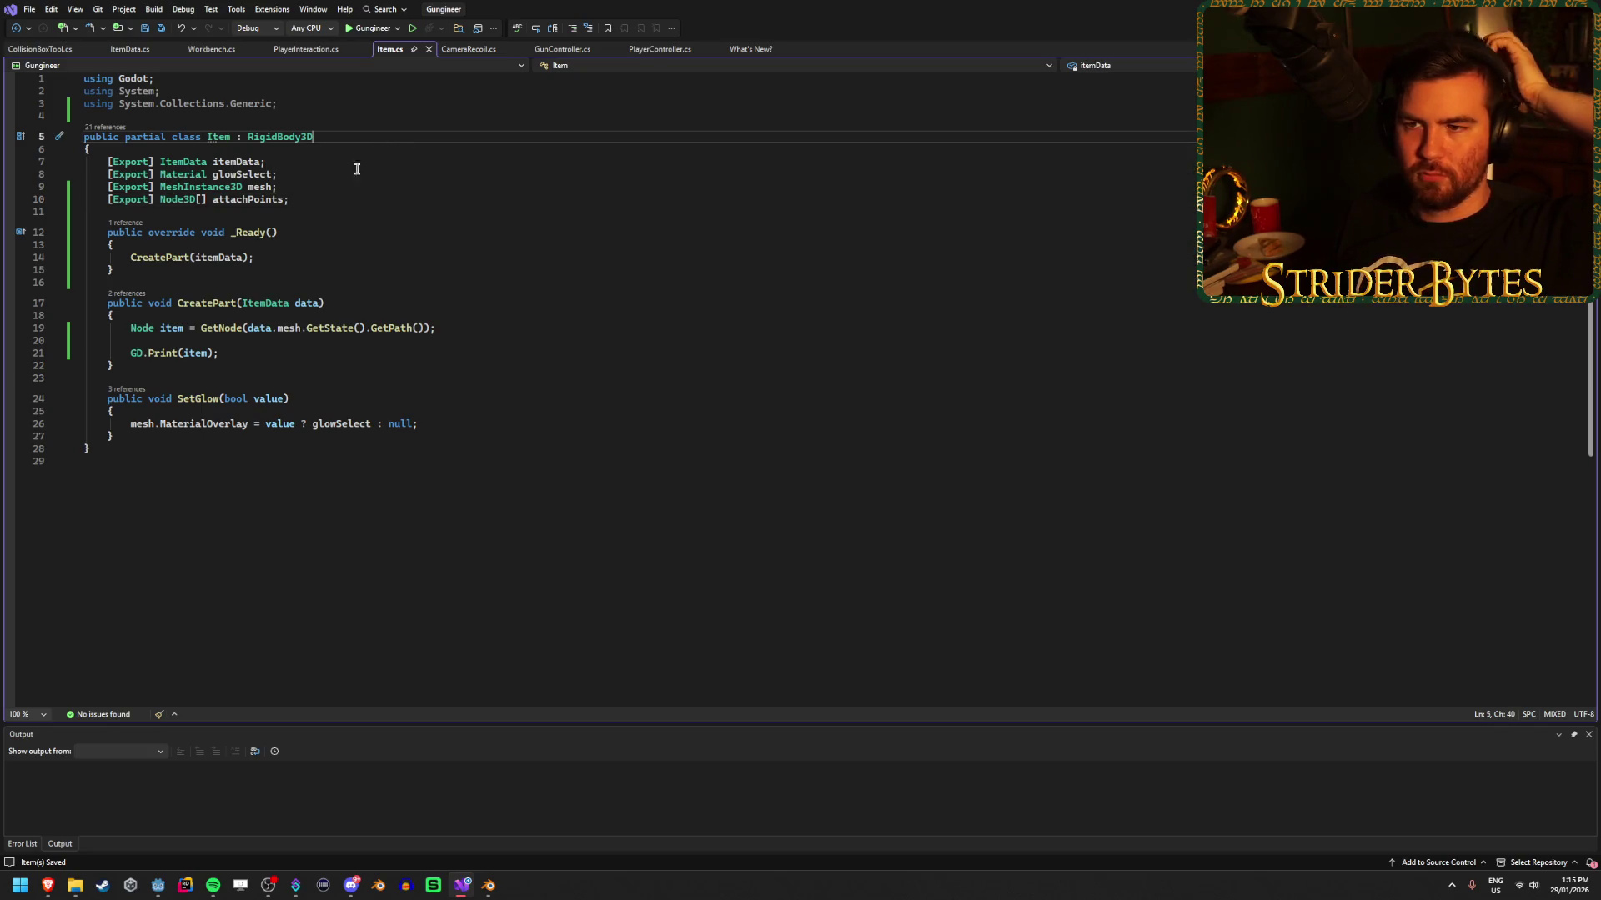
click(224, 136)
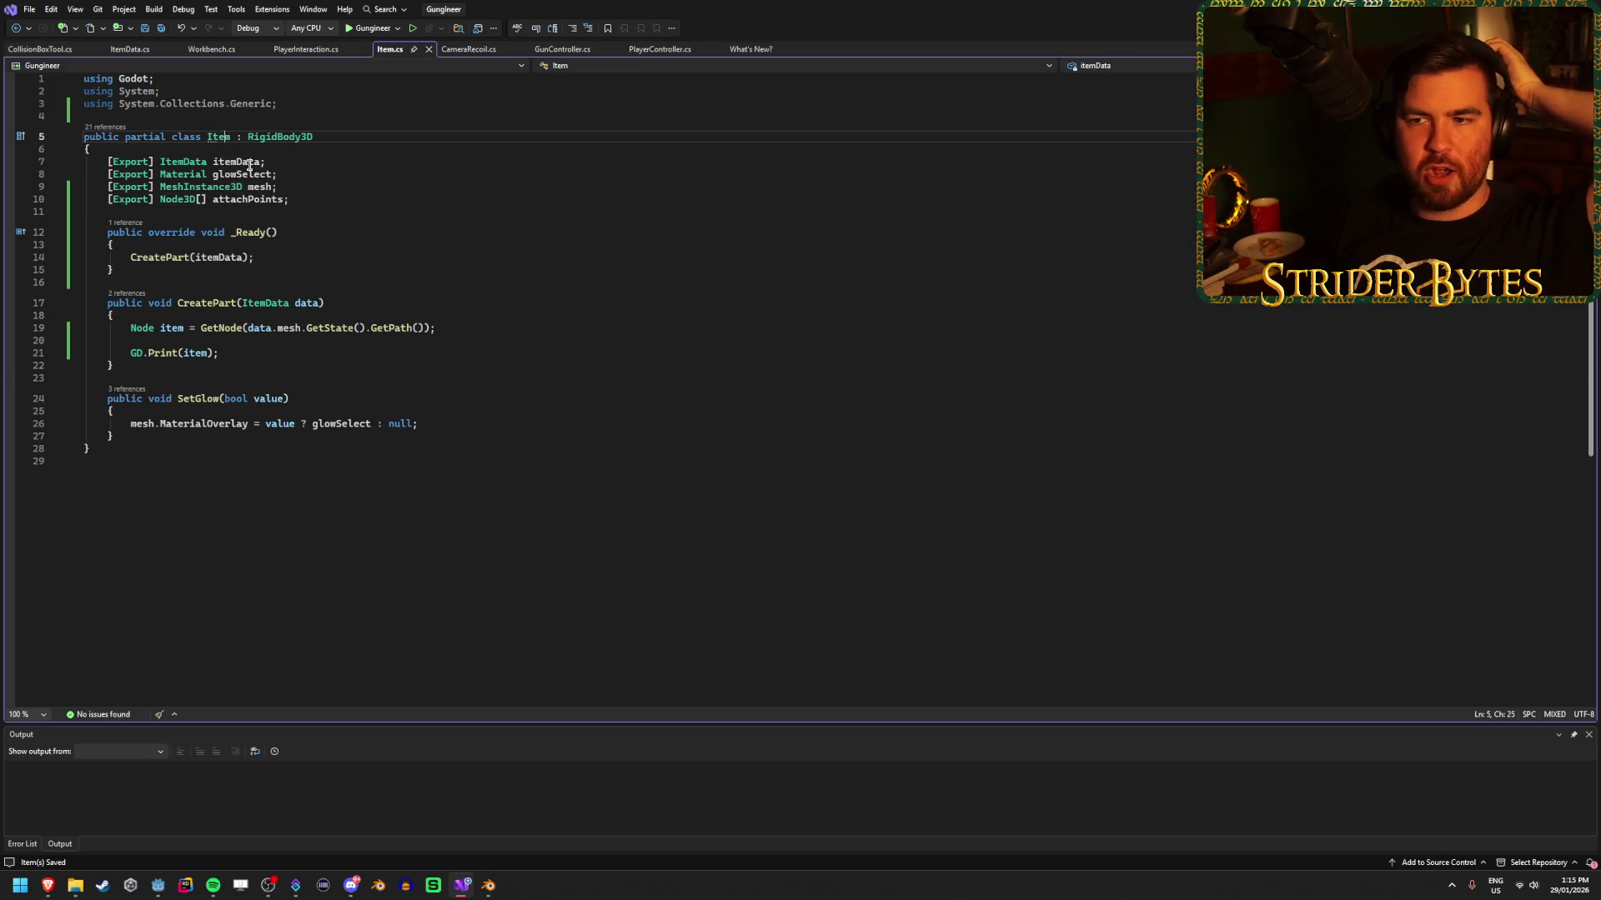
click(295, 198)
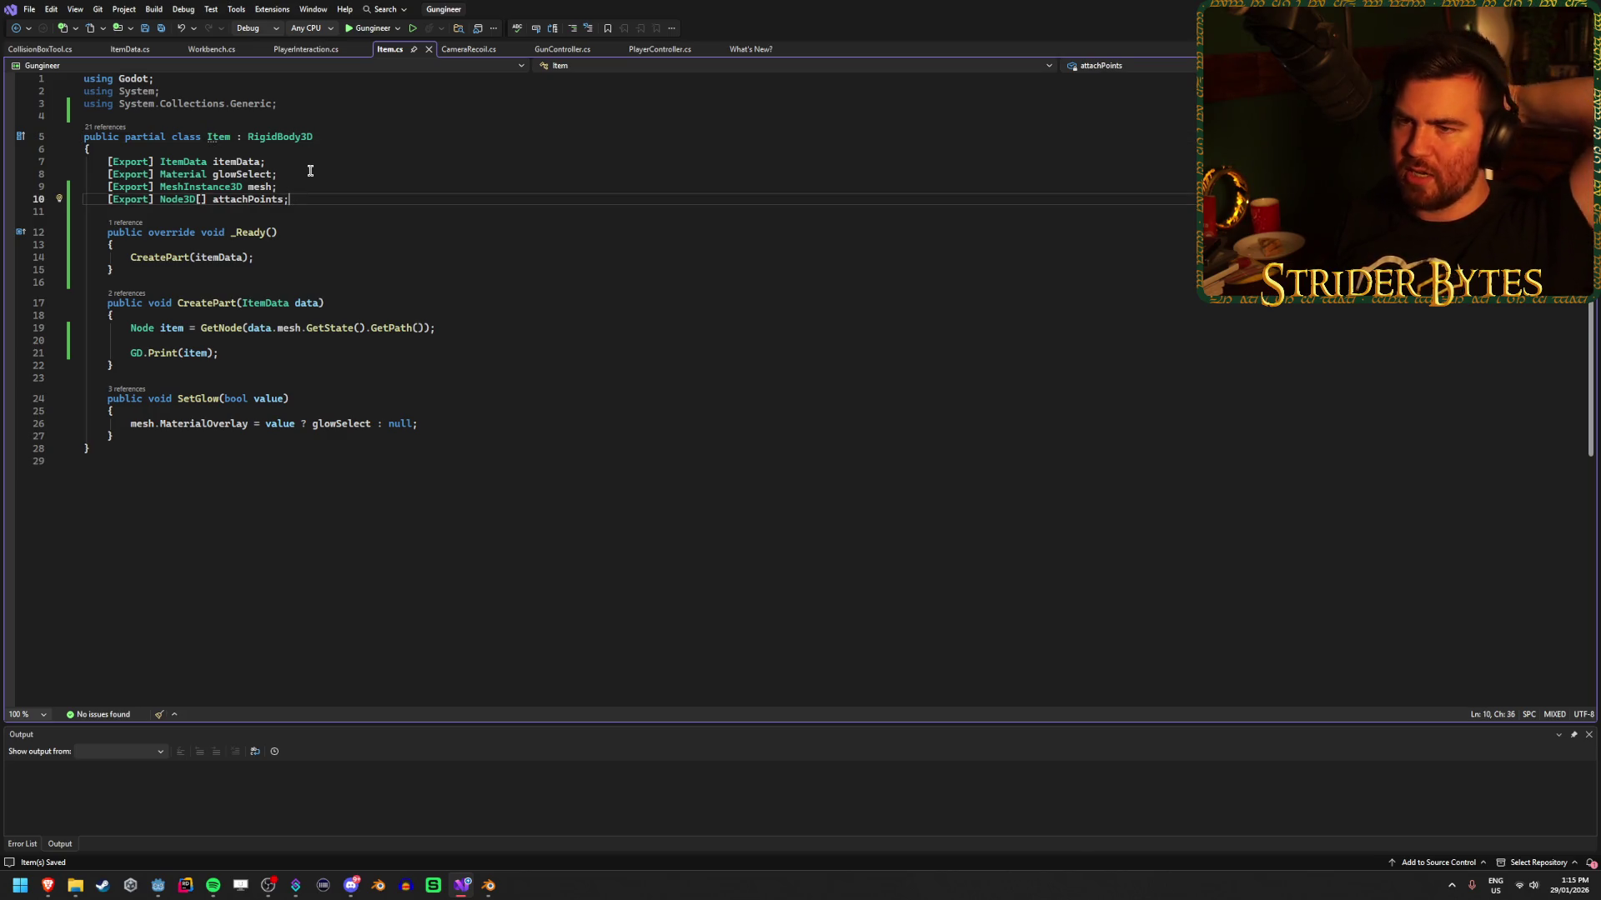
click(328, 150)
click(335, 142)
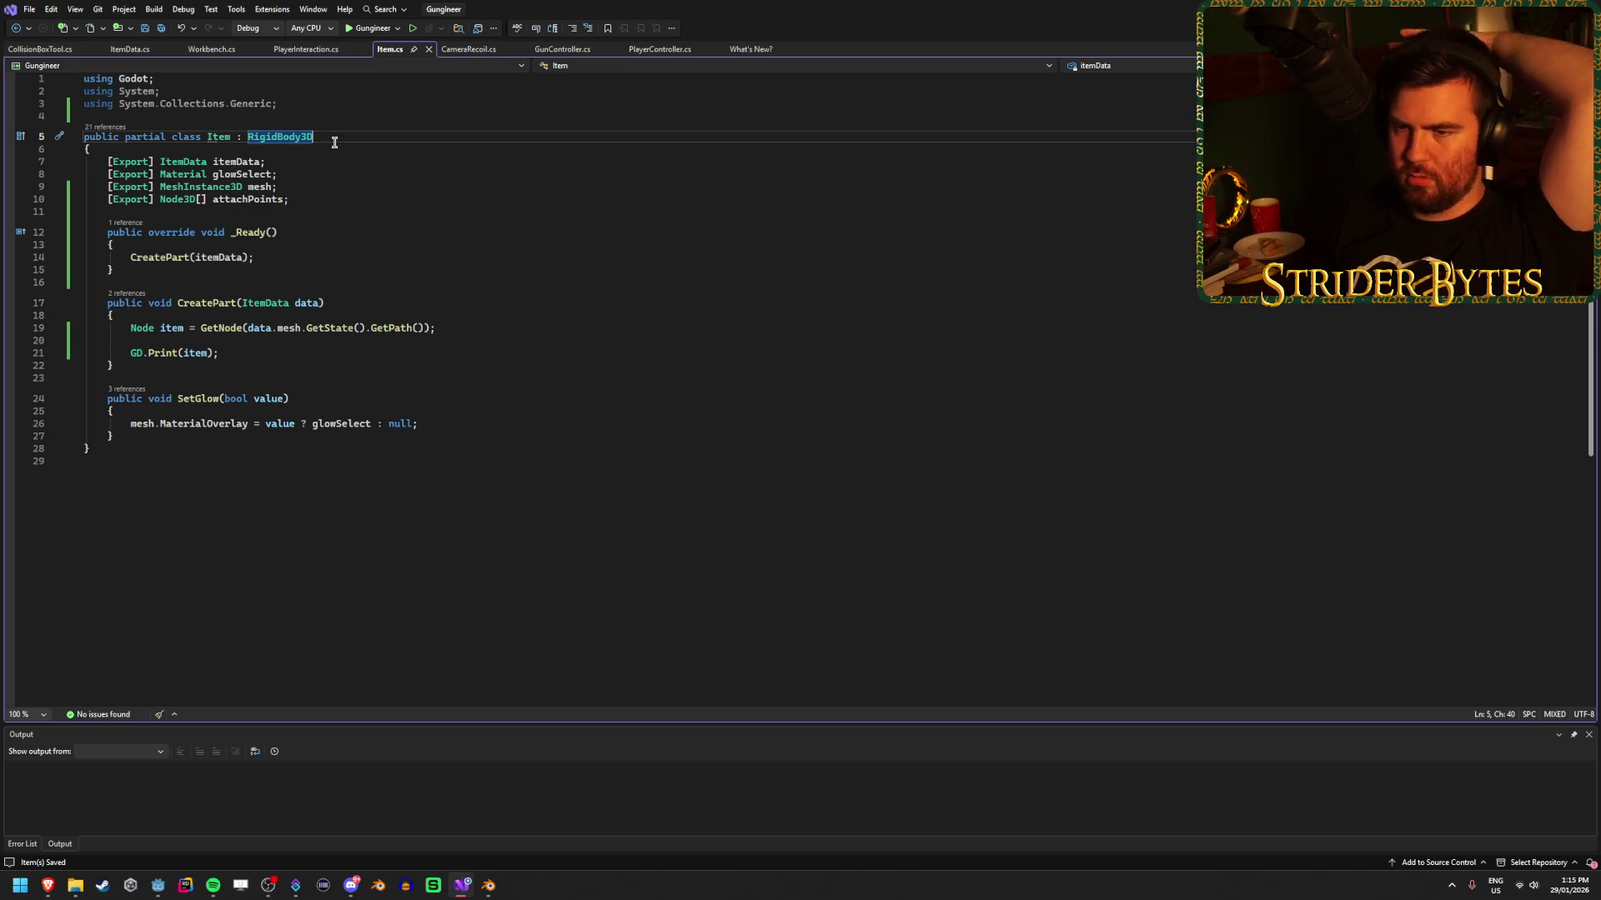
click(309, 200)
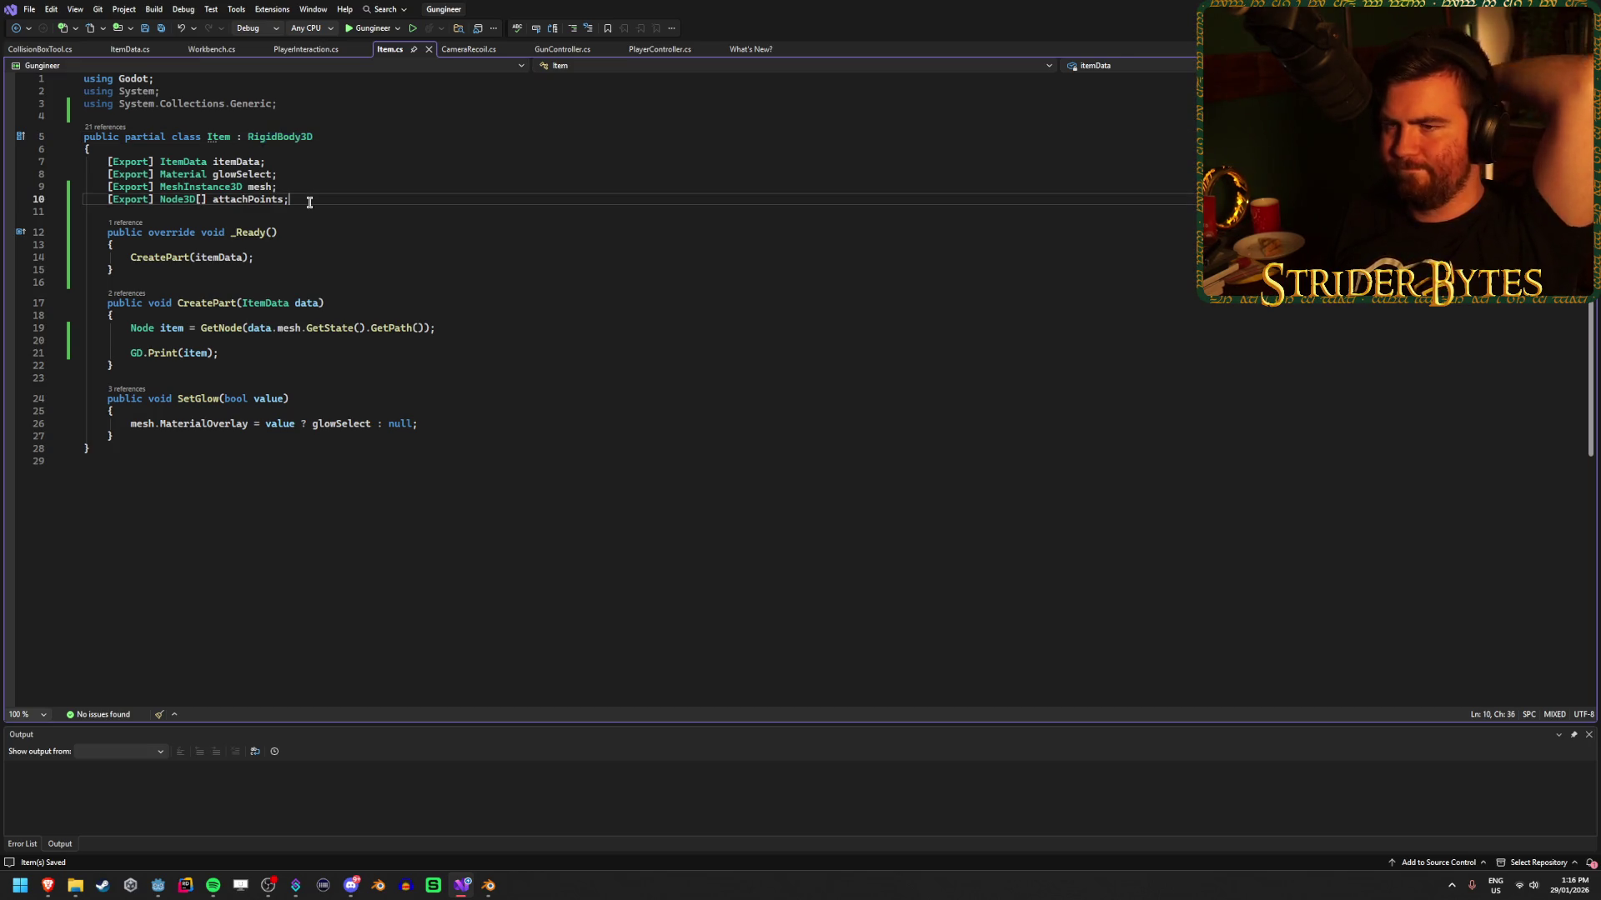
click(798, 49)
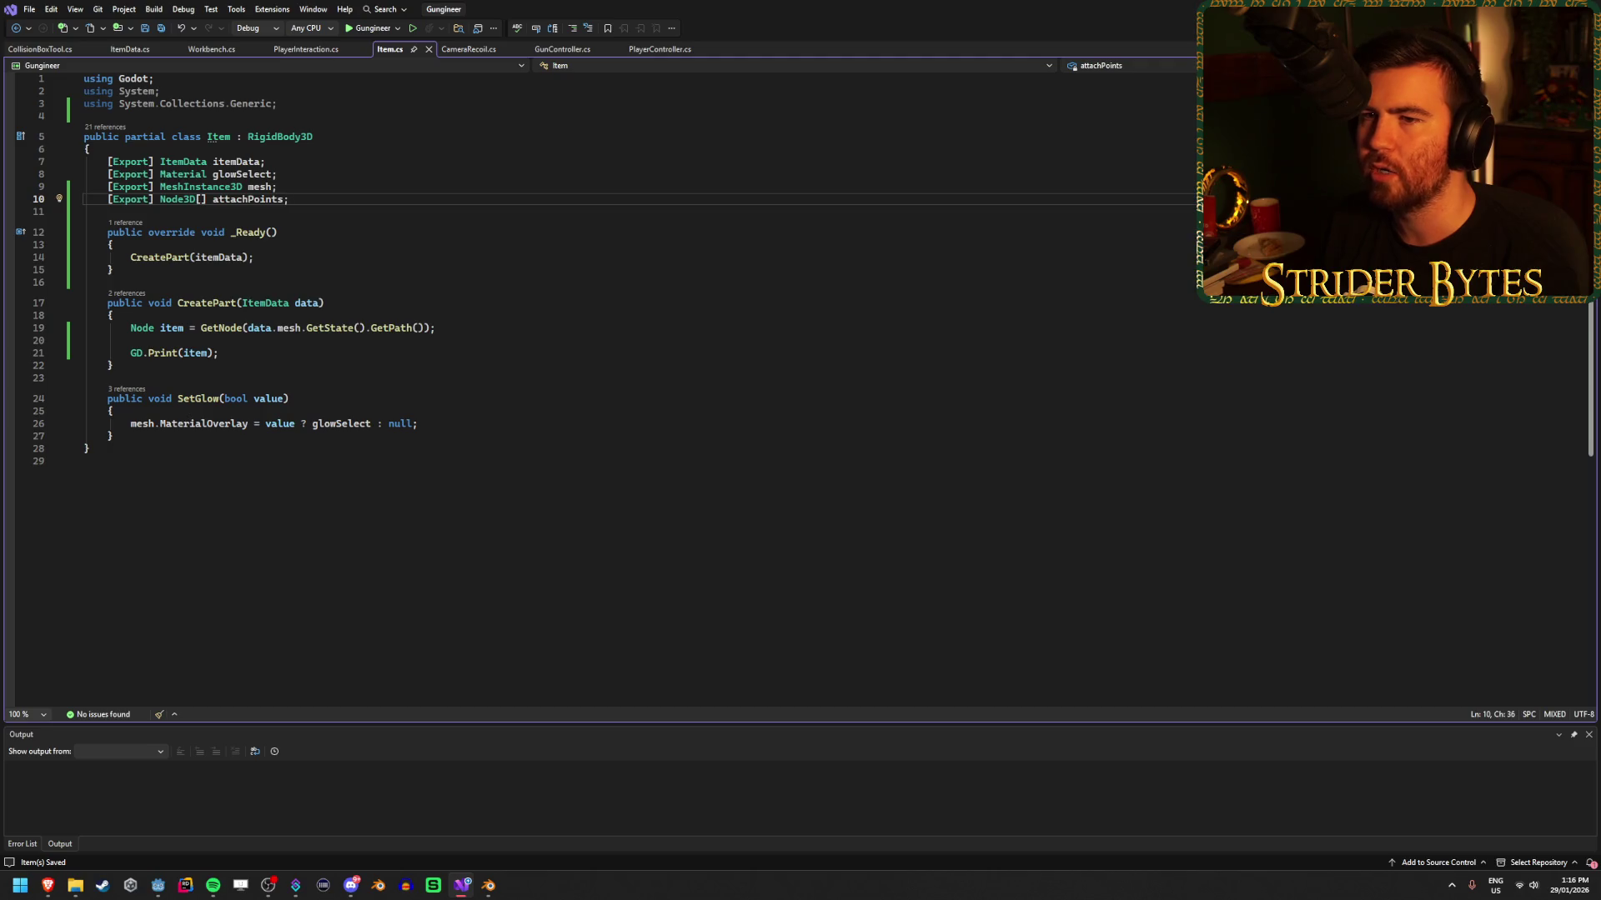
click(231, 115)
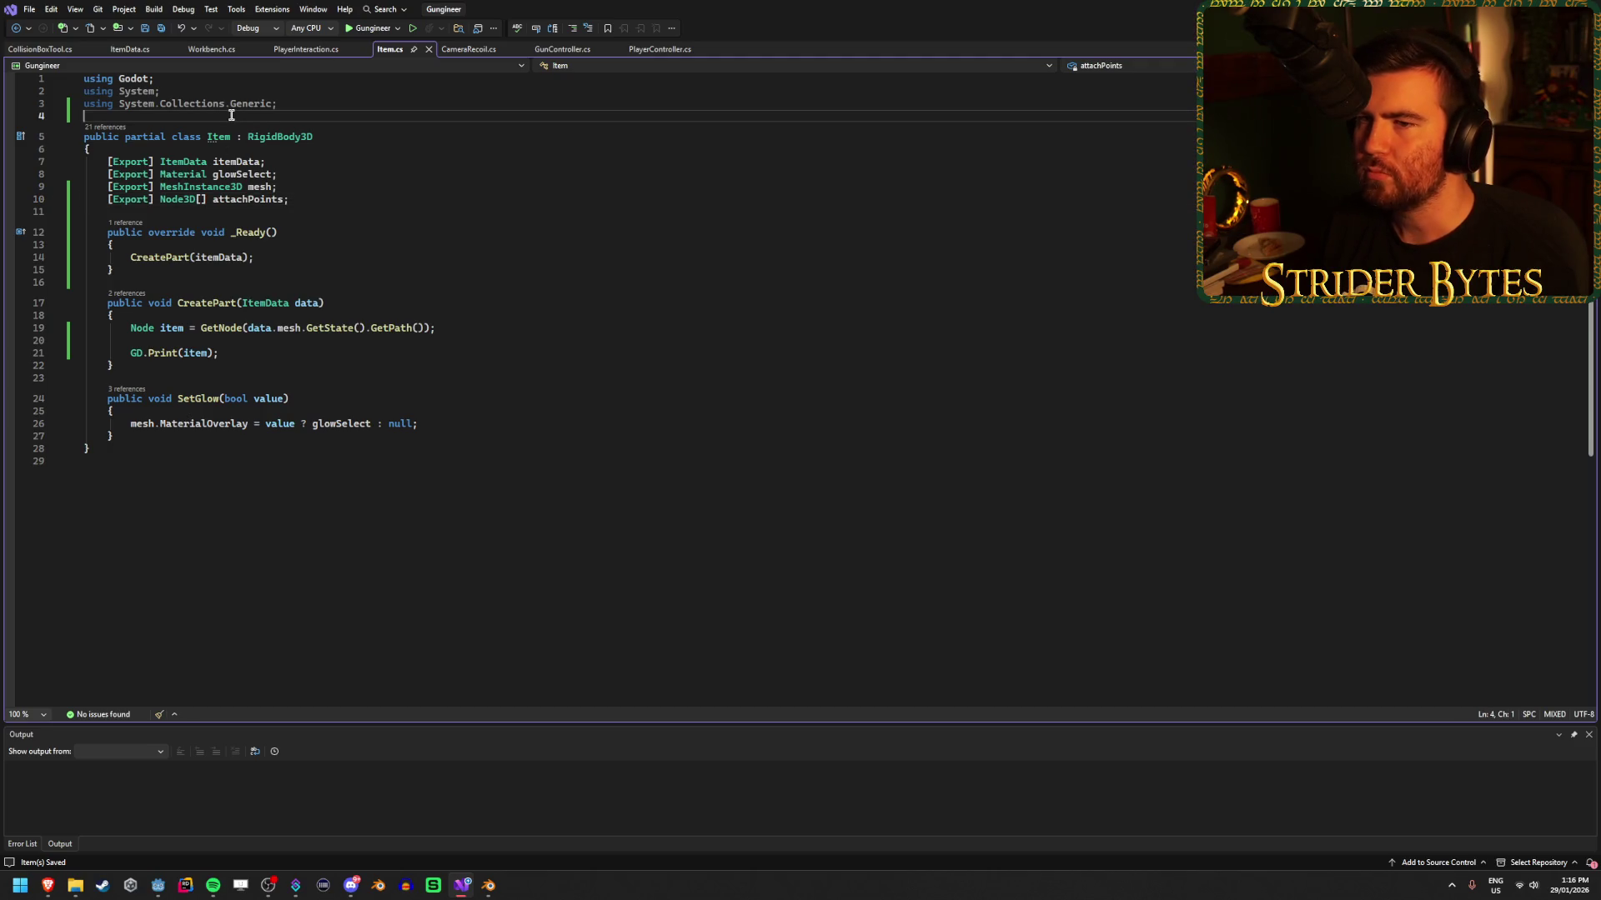
Declare a public PartType enum with Receiver, Barrel and Magazine entries.
key(Return)
key(Return)
key(Up)
text(pub)
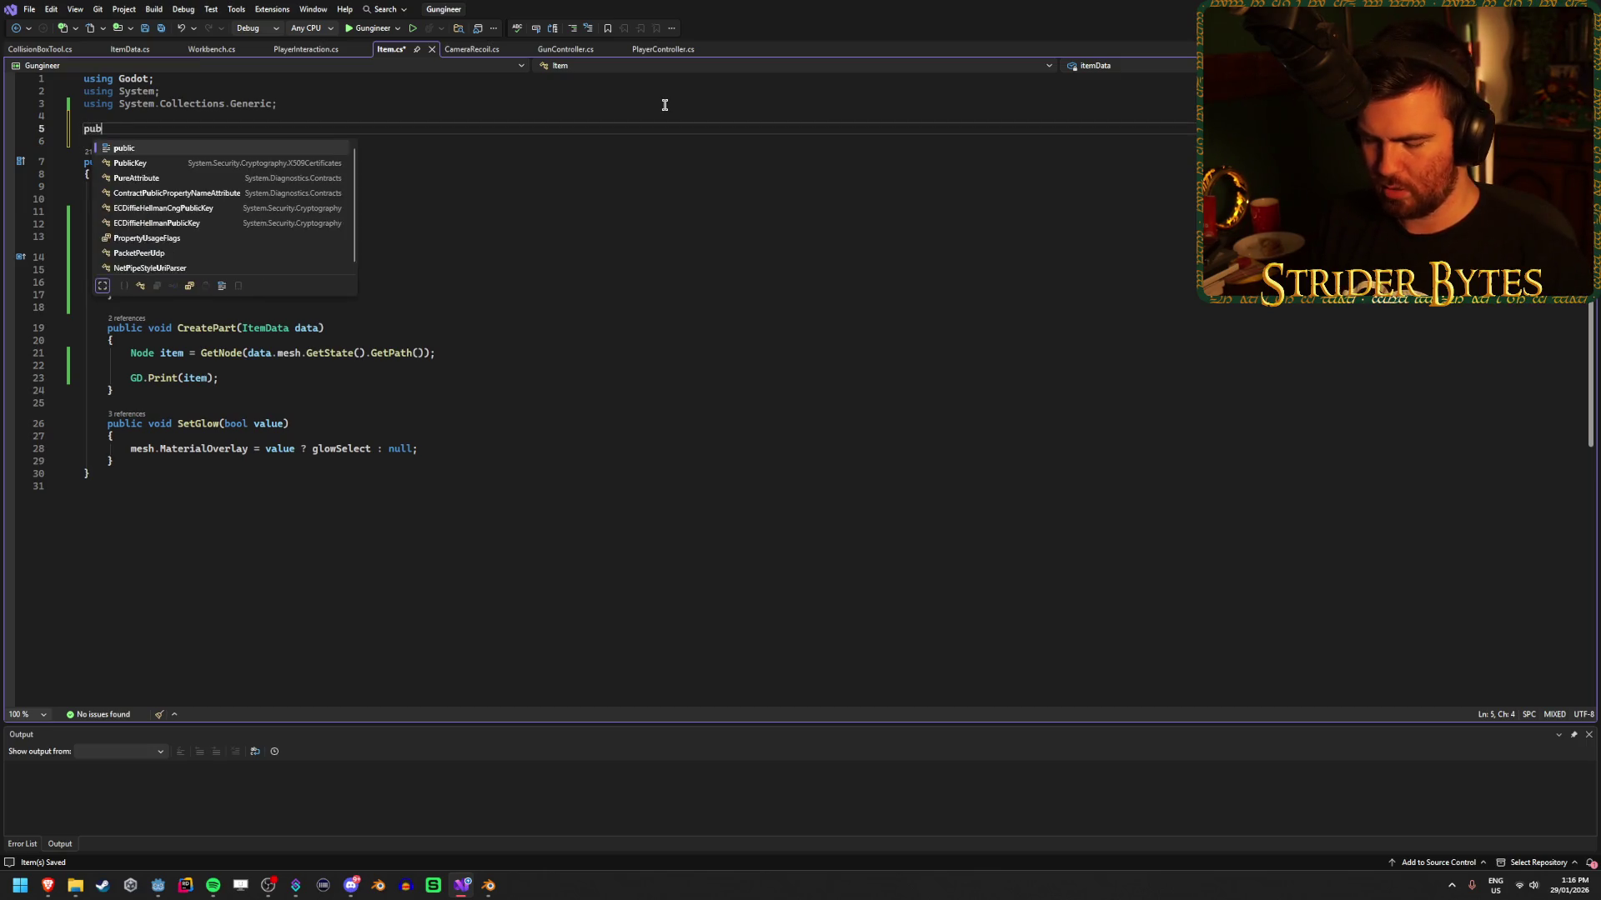
text(lic enum Part)
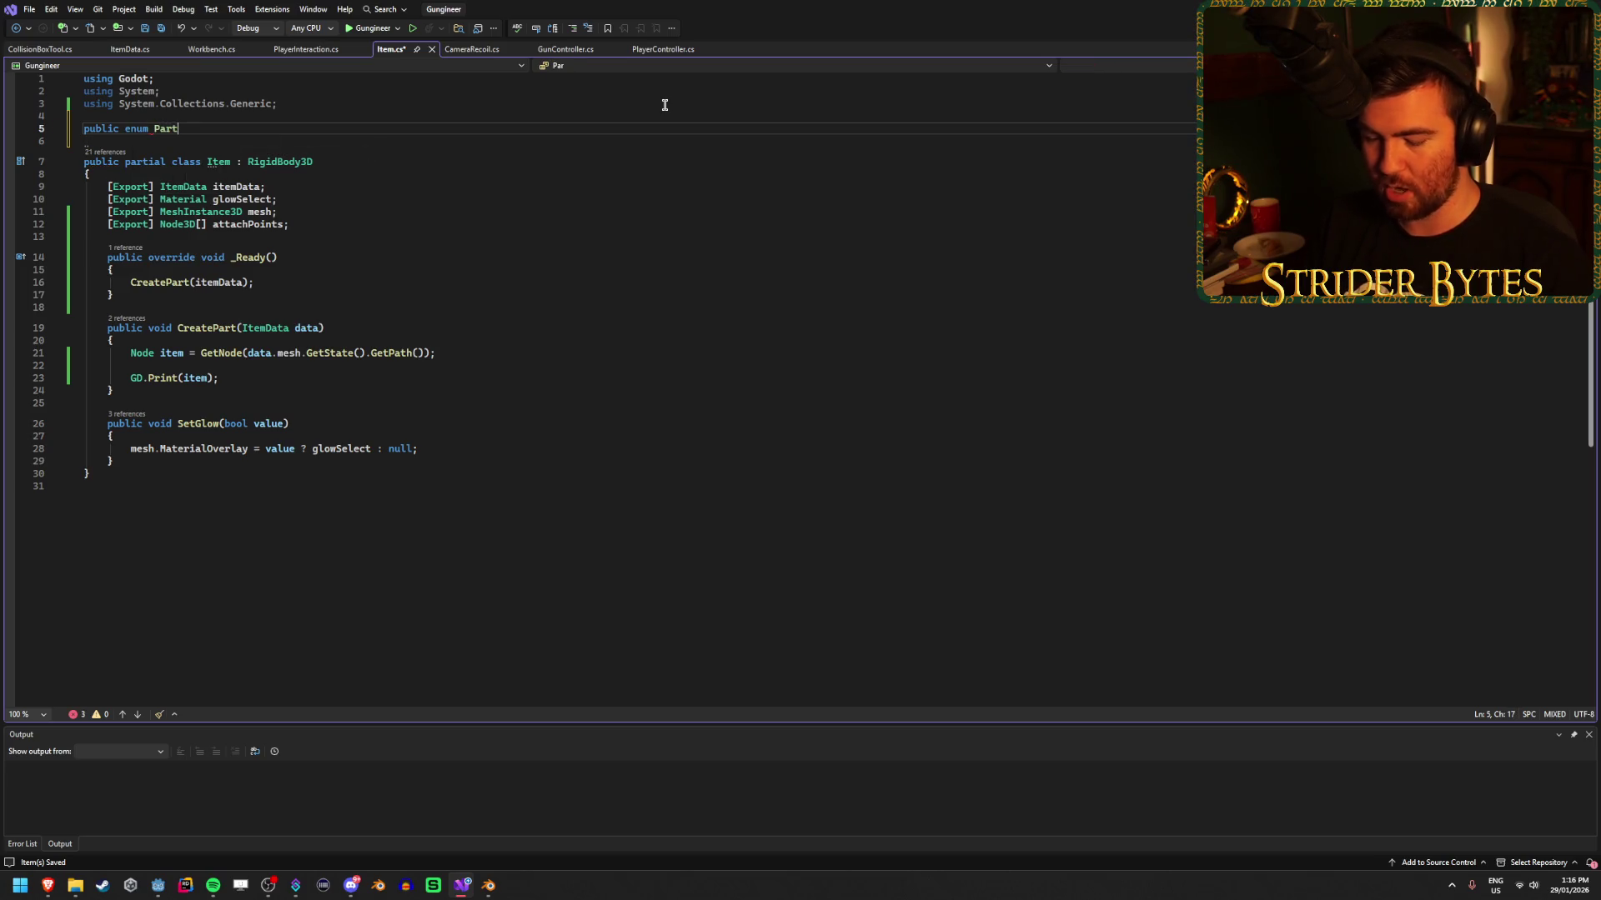
text(Type {)
key(Return)
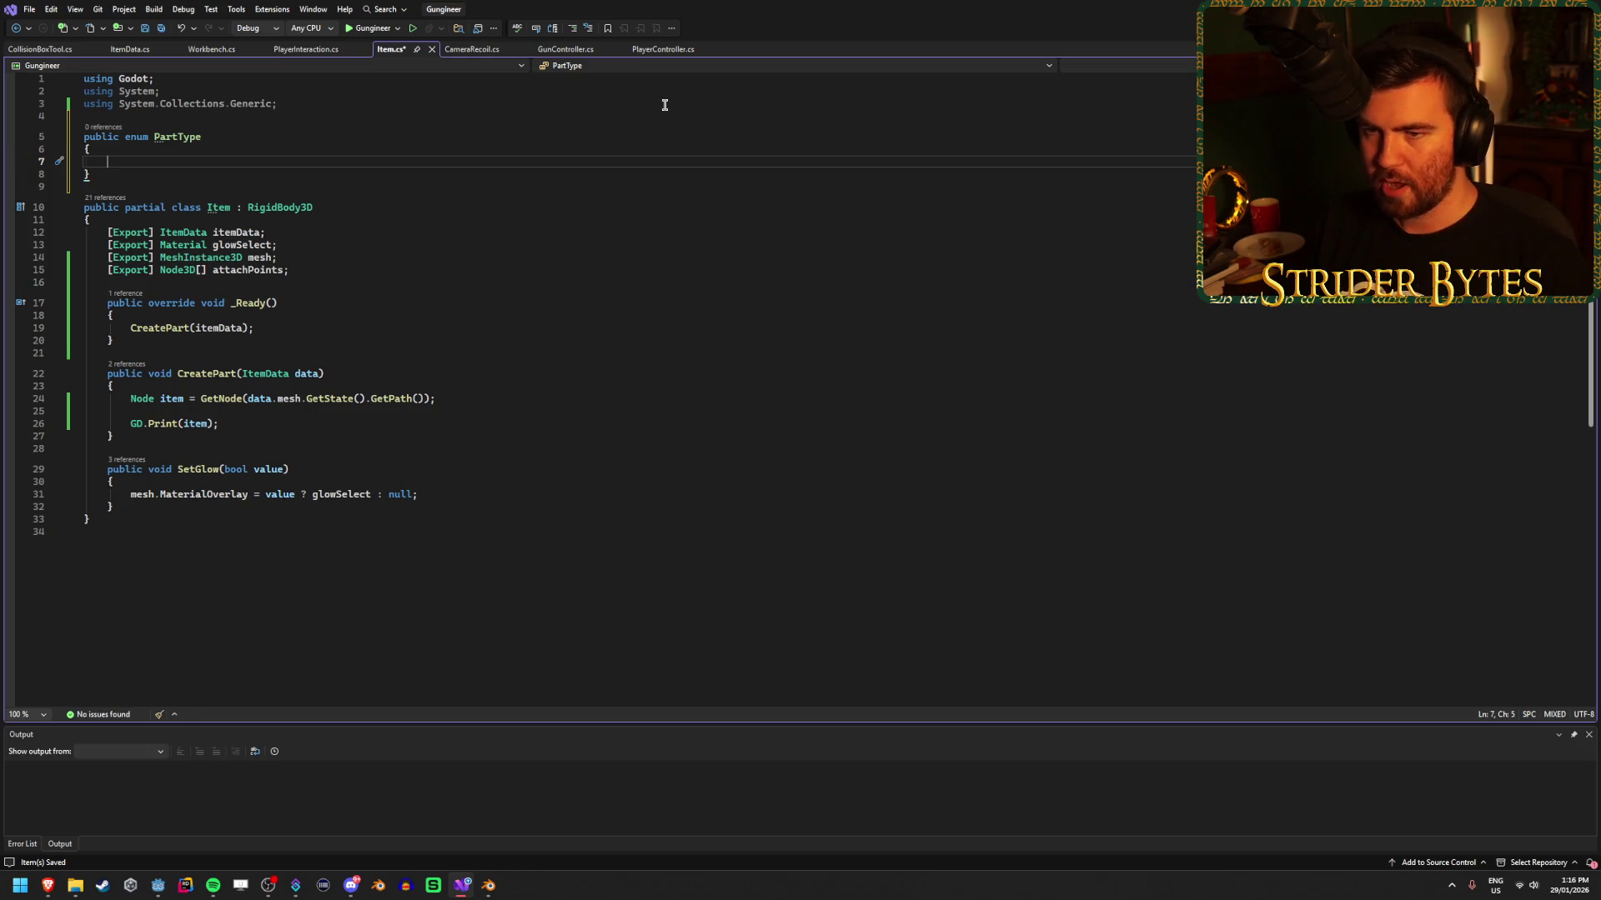
text(Receiver,)
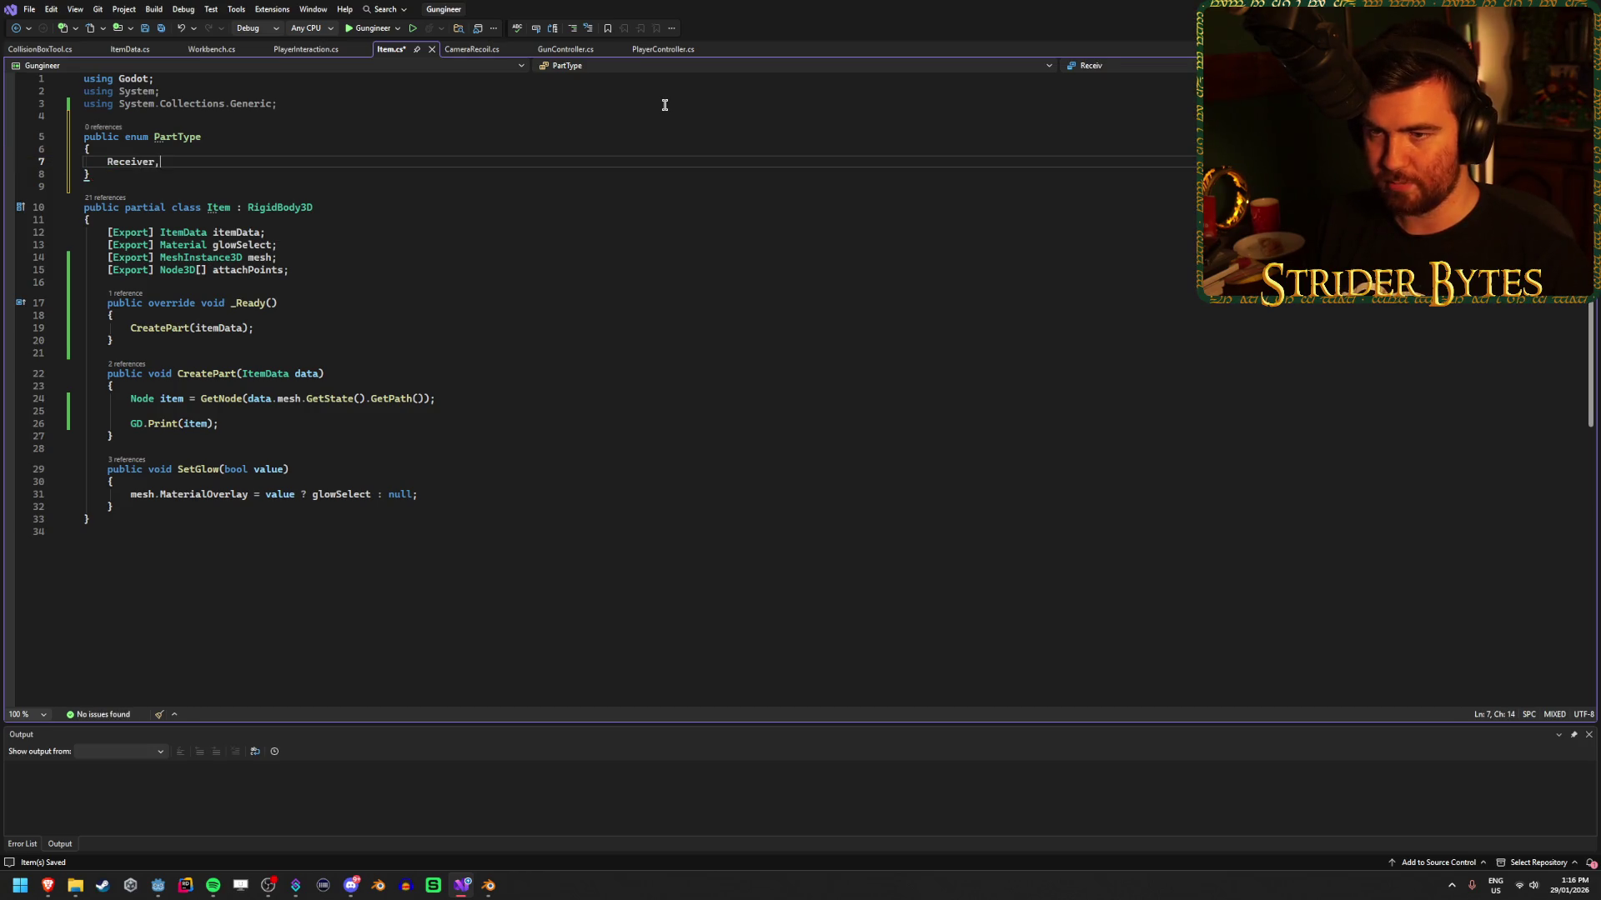
key(Return)
text(rrel,)
key(Return)
text(zine,)
key(Return)
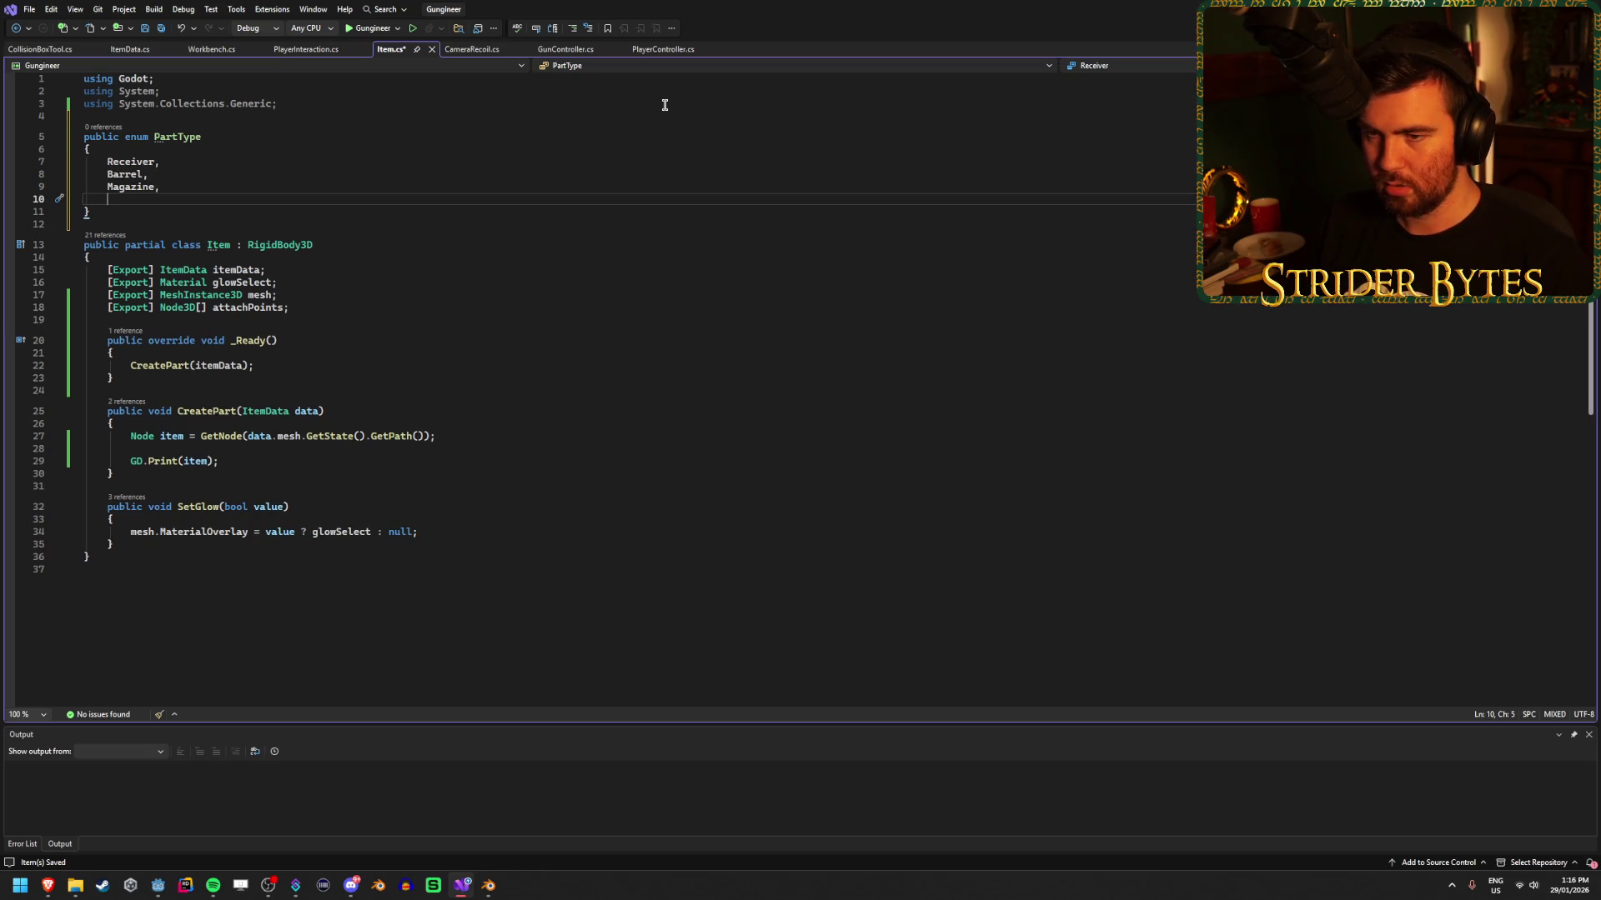
Add Stock, Sight, Muzzle and Foregrip to PartType and save Item.cs.
text(Stock,)
key(Return)
text(Sight,)
key(Return)
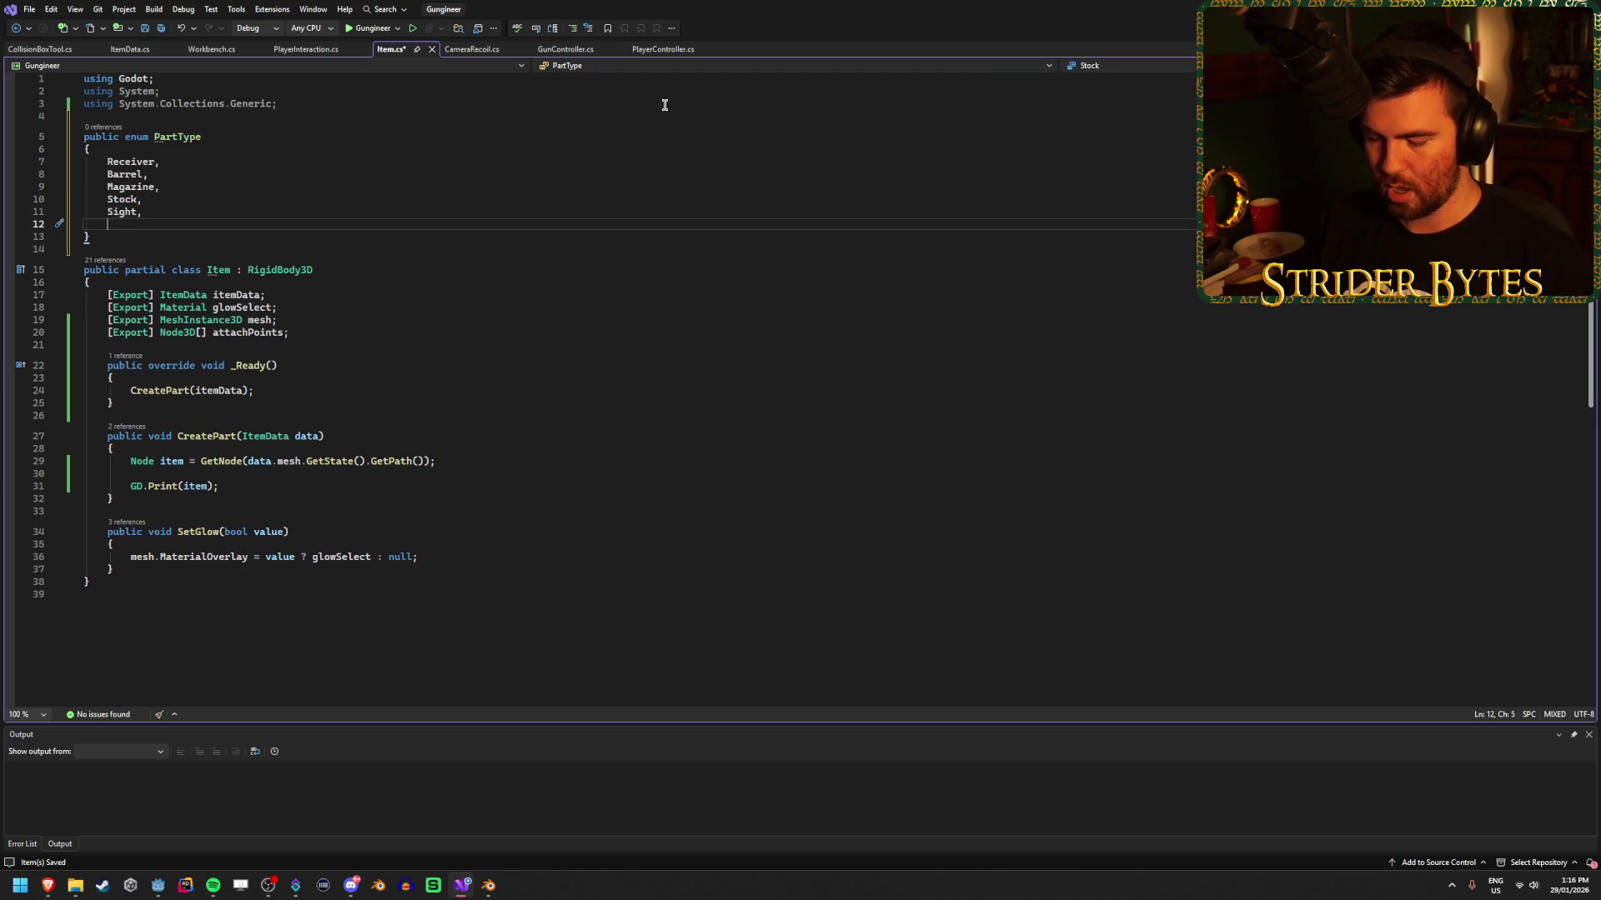
text(Muzle,)
key(Return)
text(Foregrip)
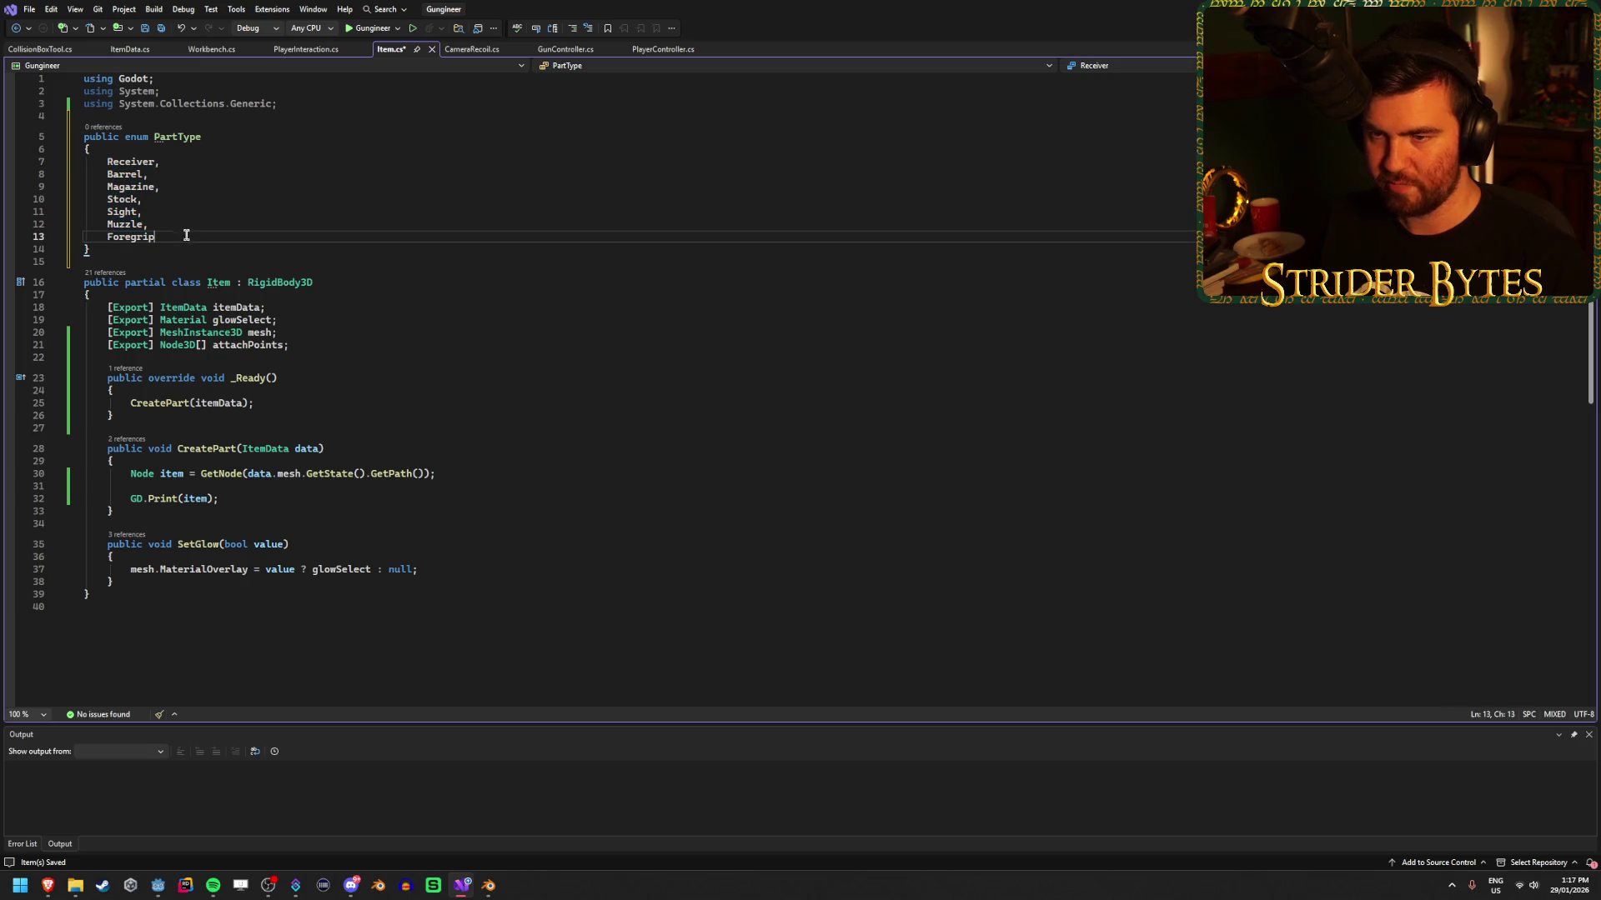
key(ctrl+s)
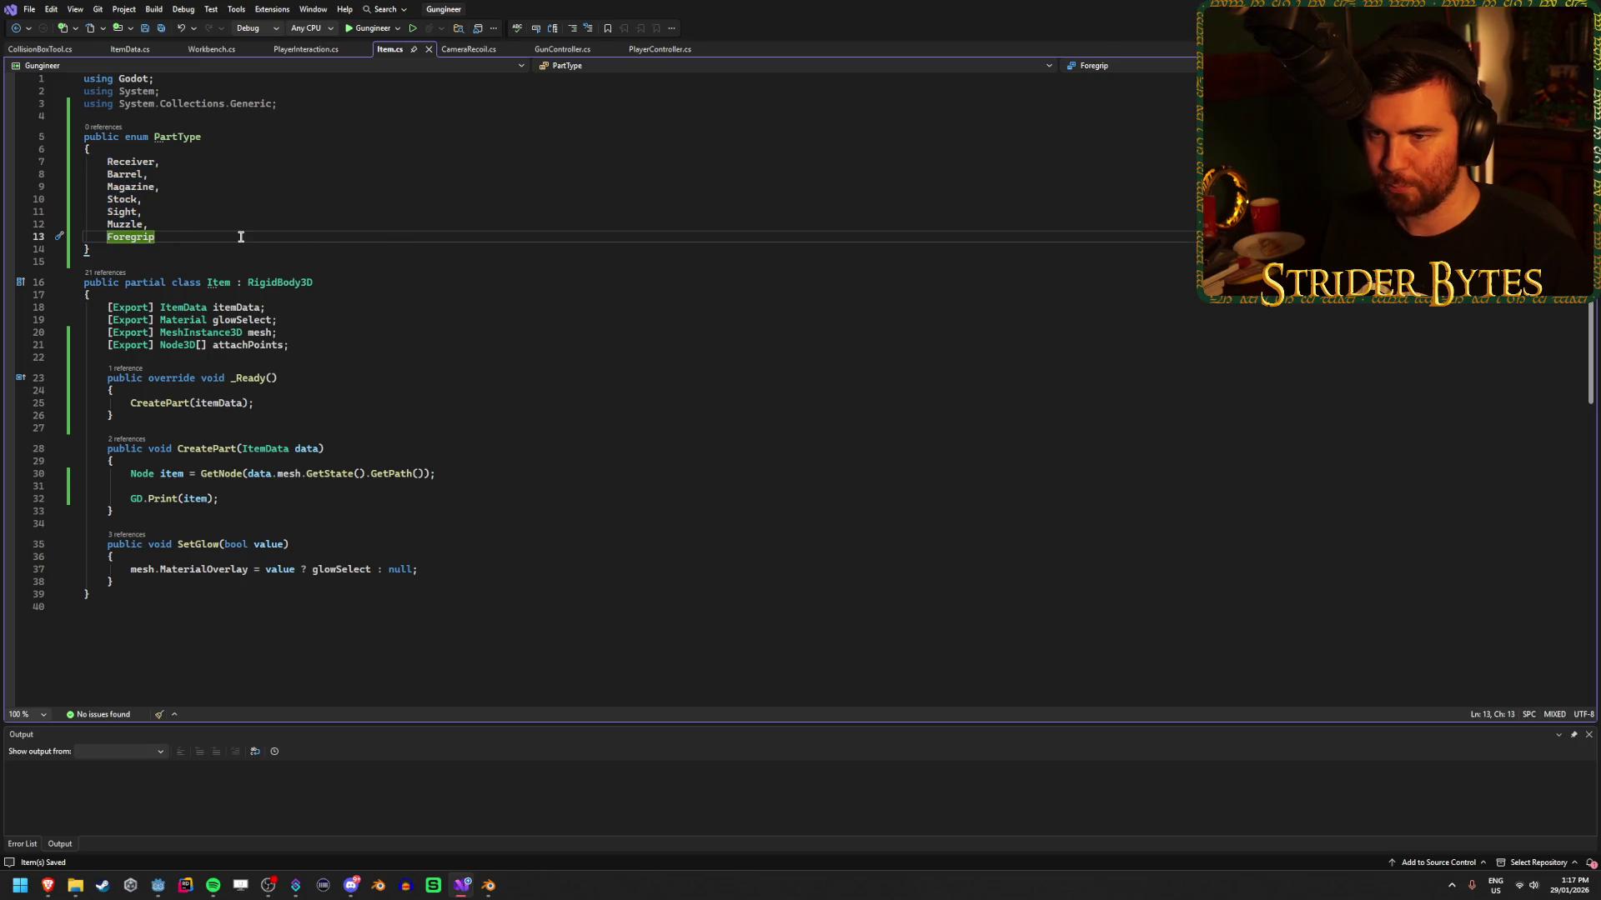
click(310, 345)
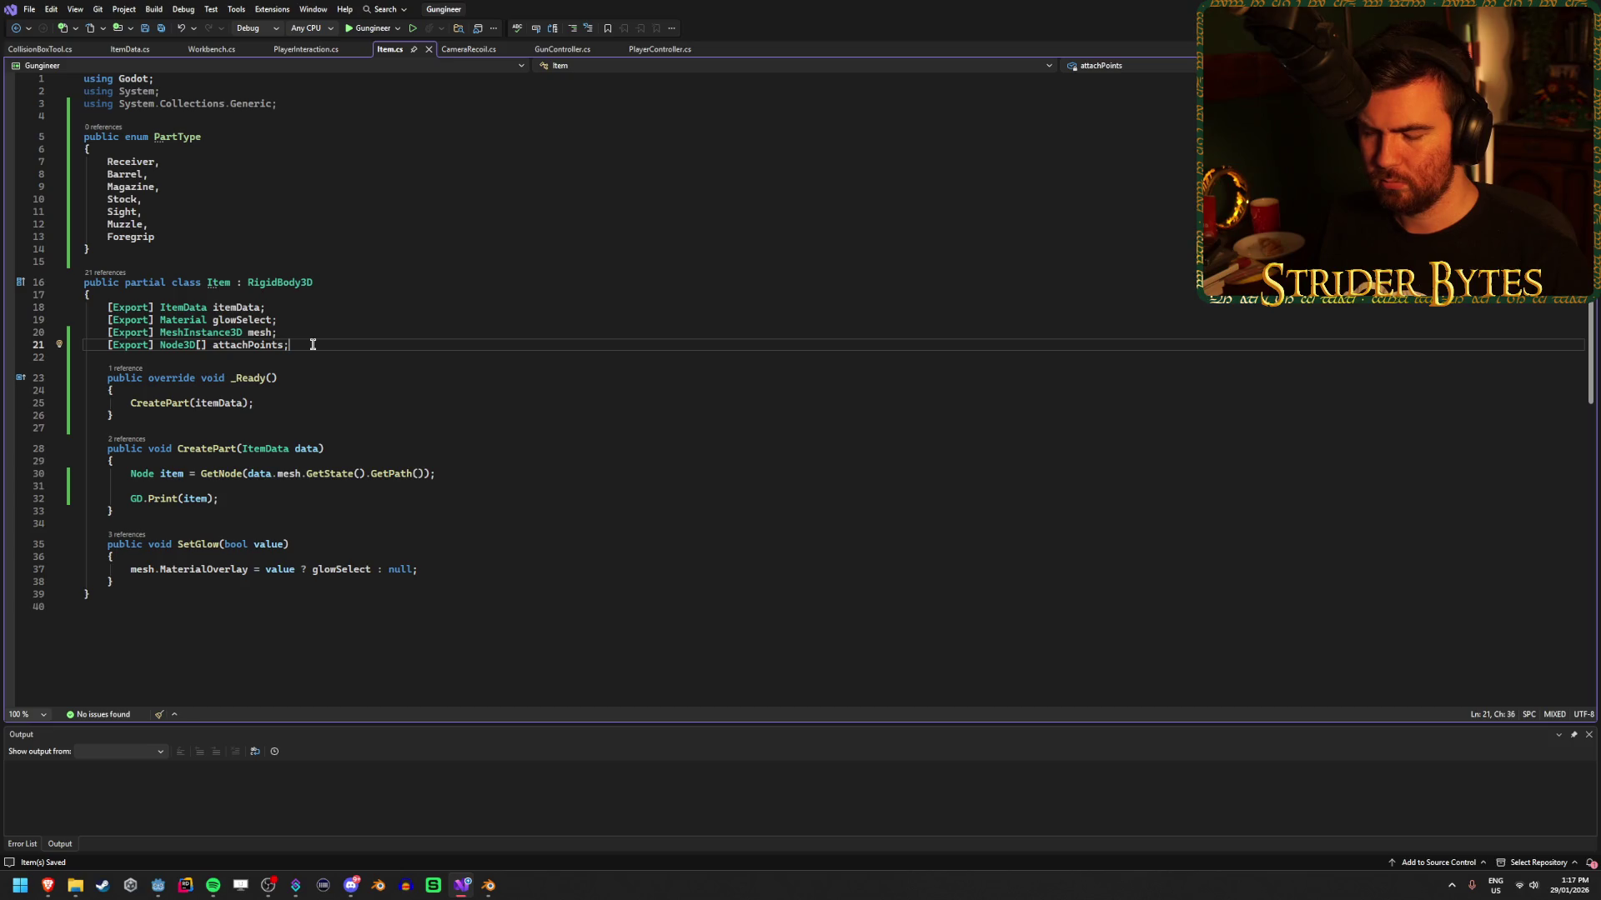
Rewrite line 21 as an exported Dictionary<int, Material> materials, drop the '= new' initializer, and save.
mouse_move(313, 345)
mouse_down()
mouse_move(89, 357)
mouse_move(163, 349)
mouse_up()
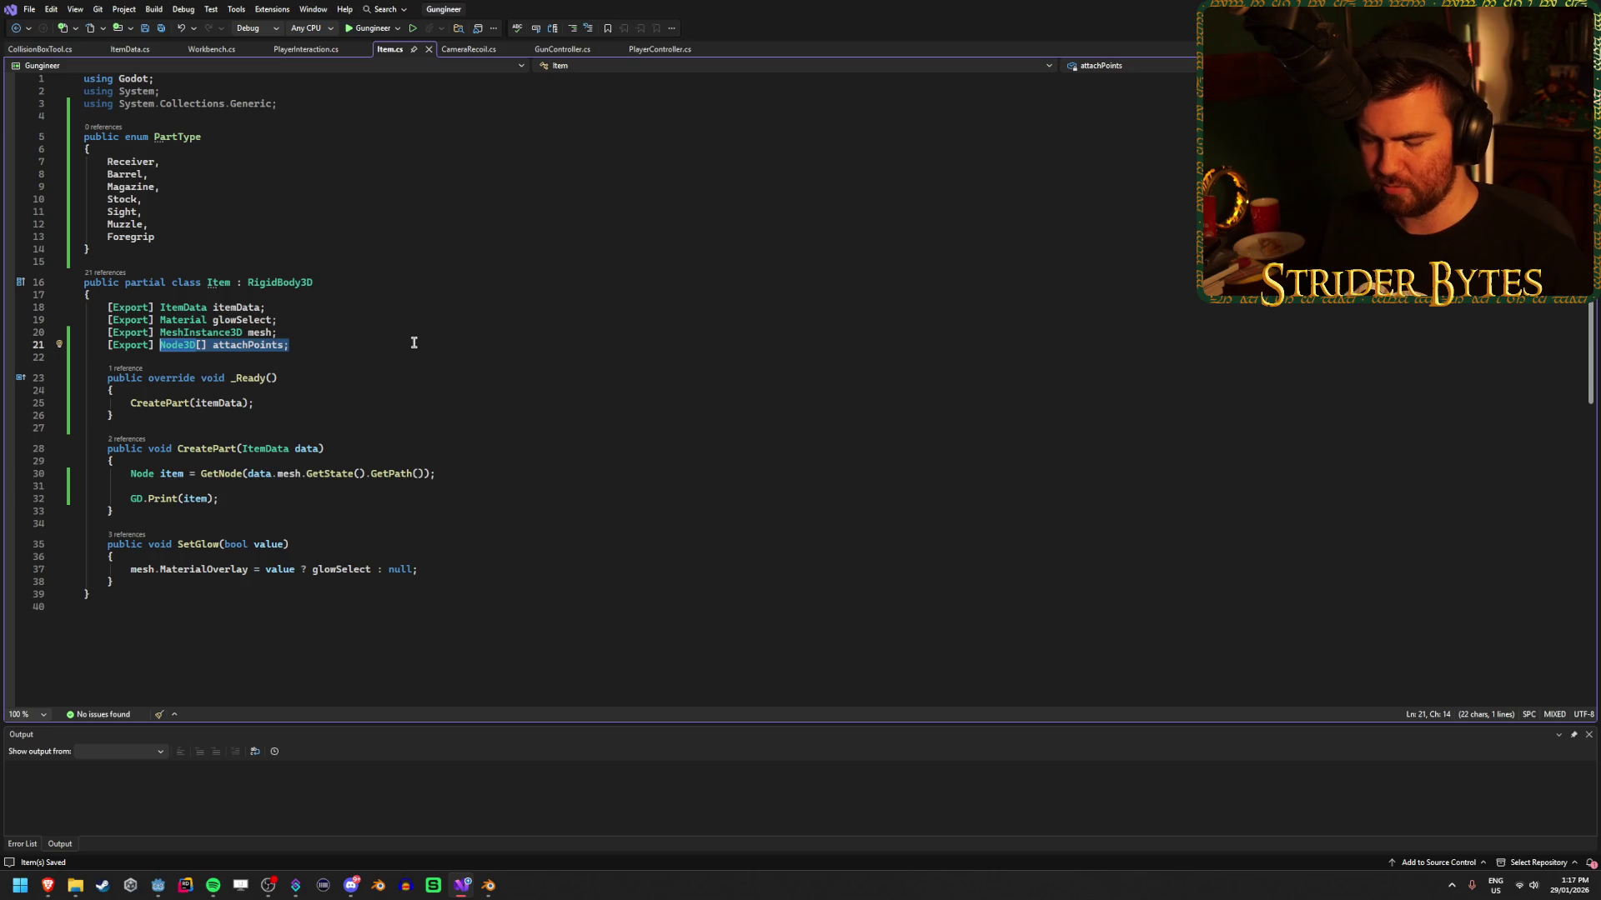
text(Dicti)
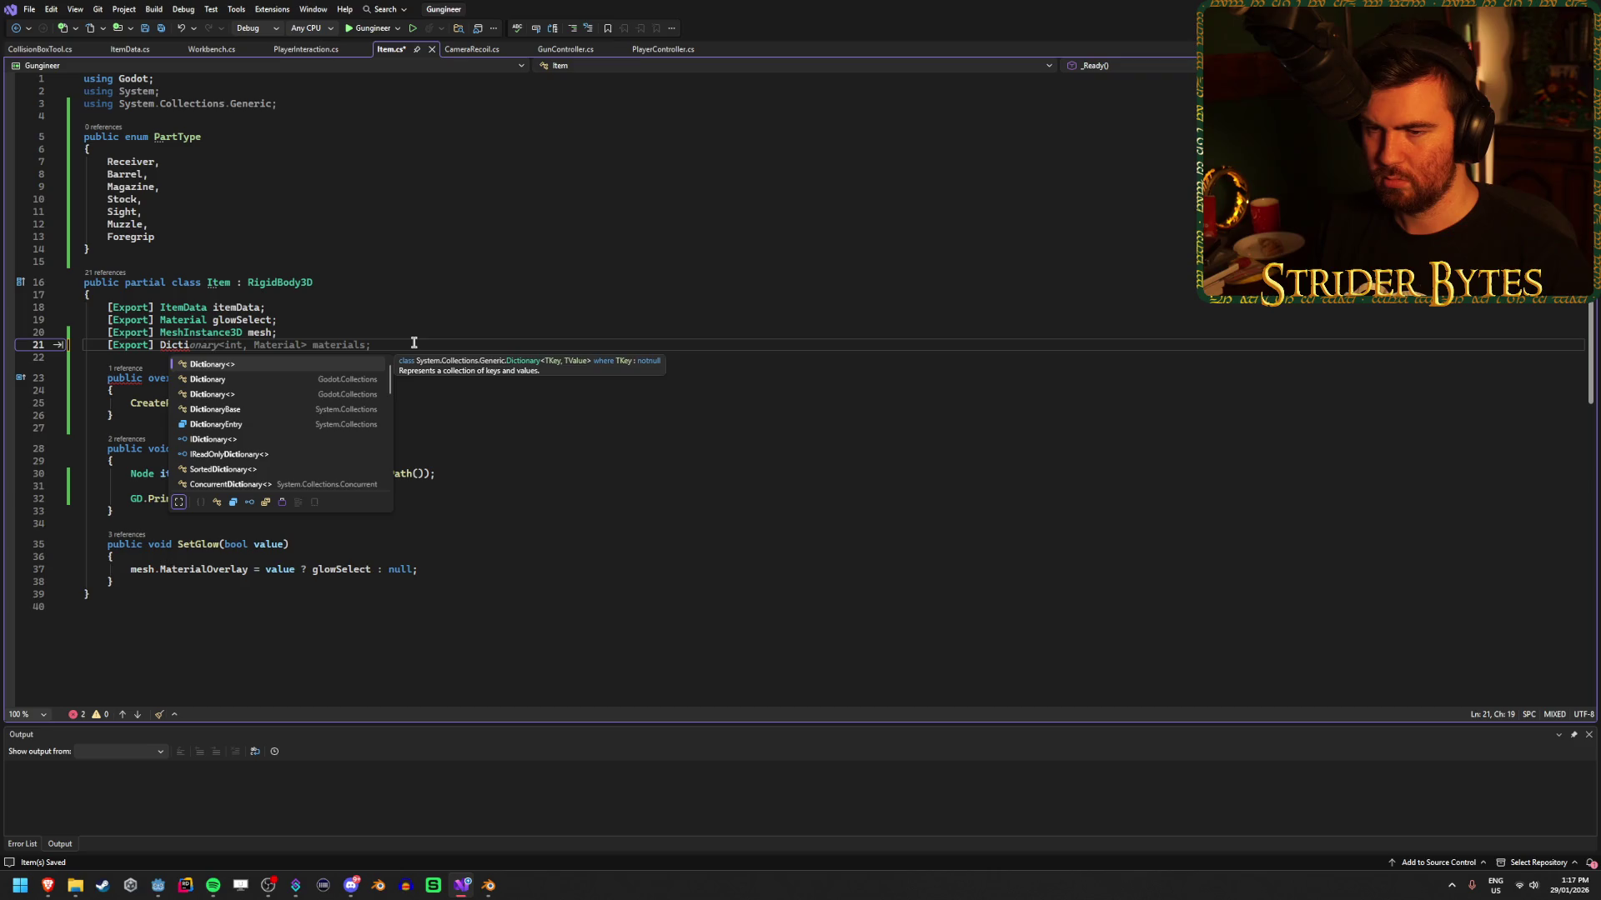
key(Tab)
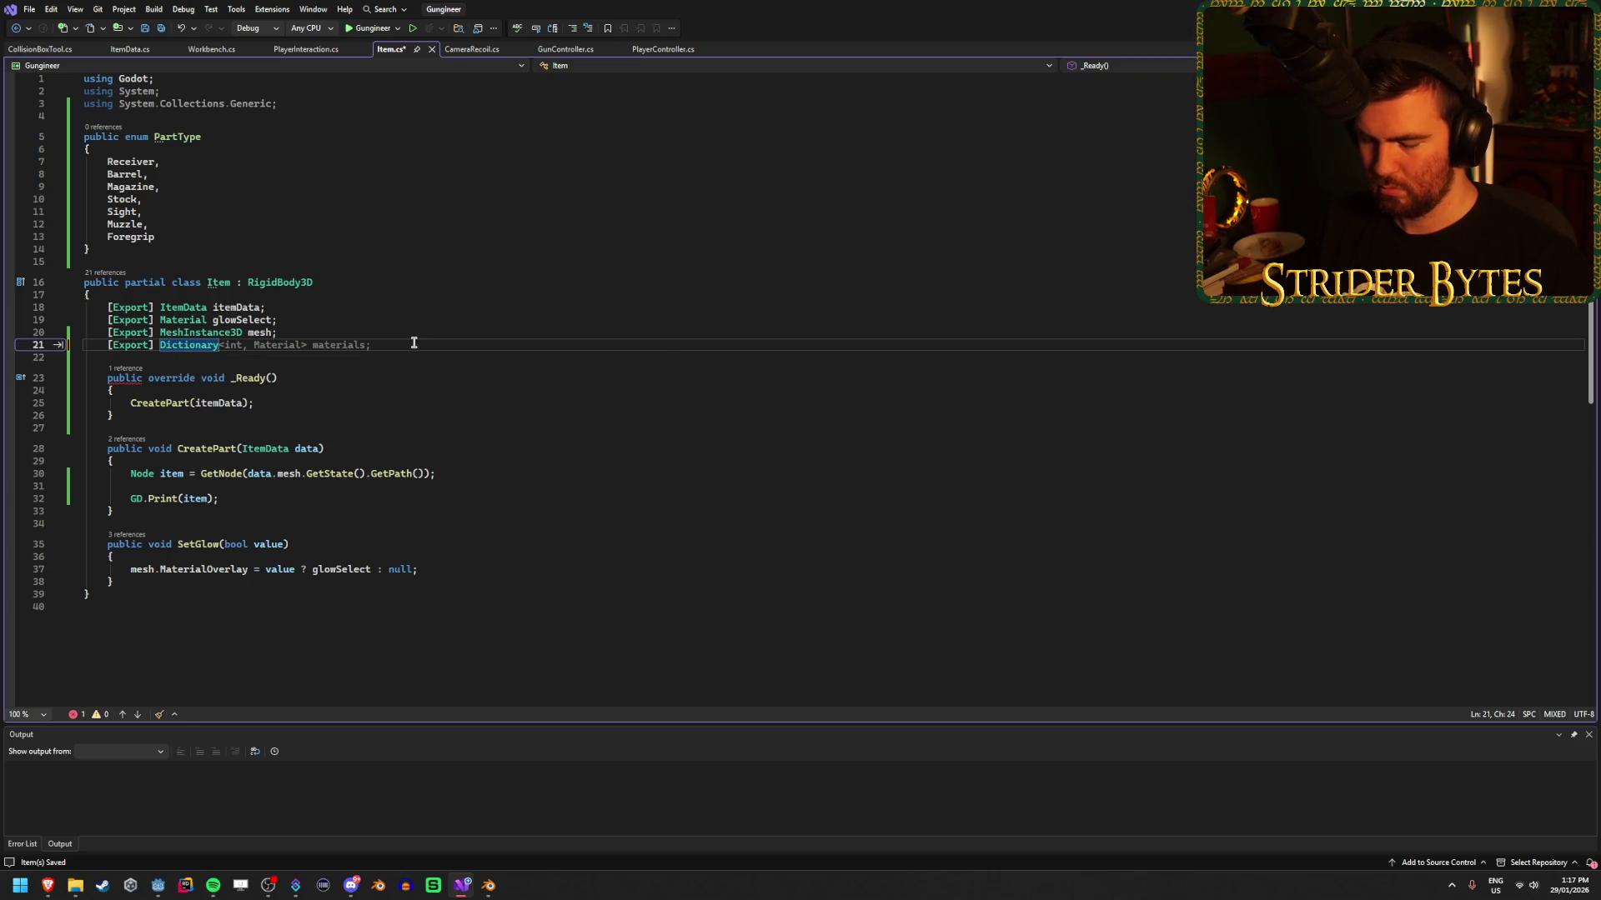
text(<)
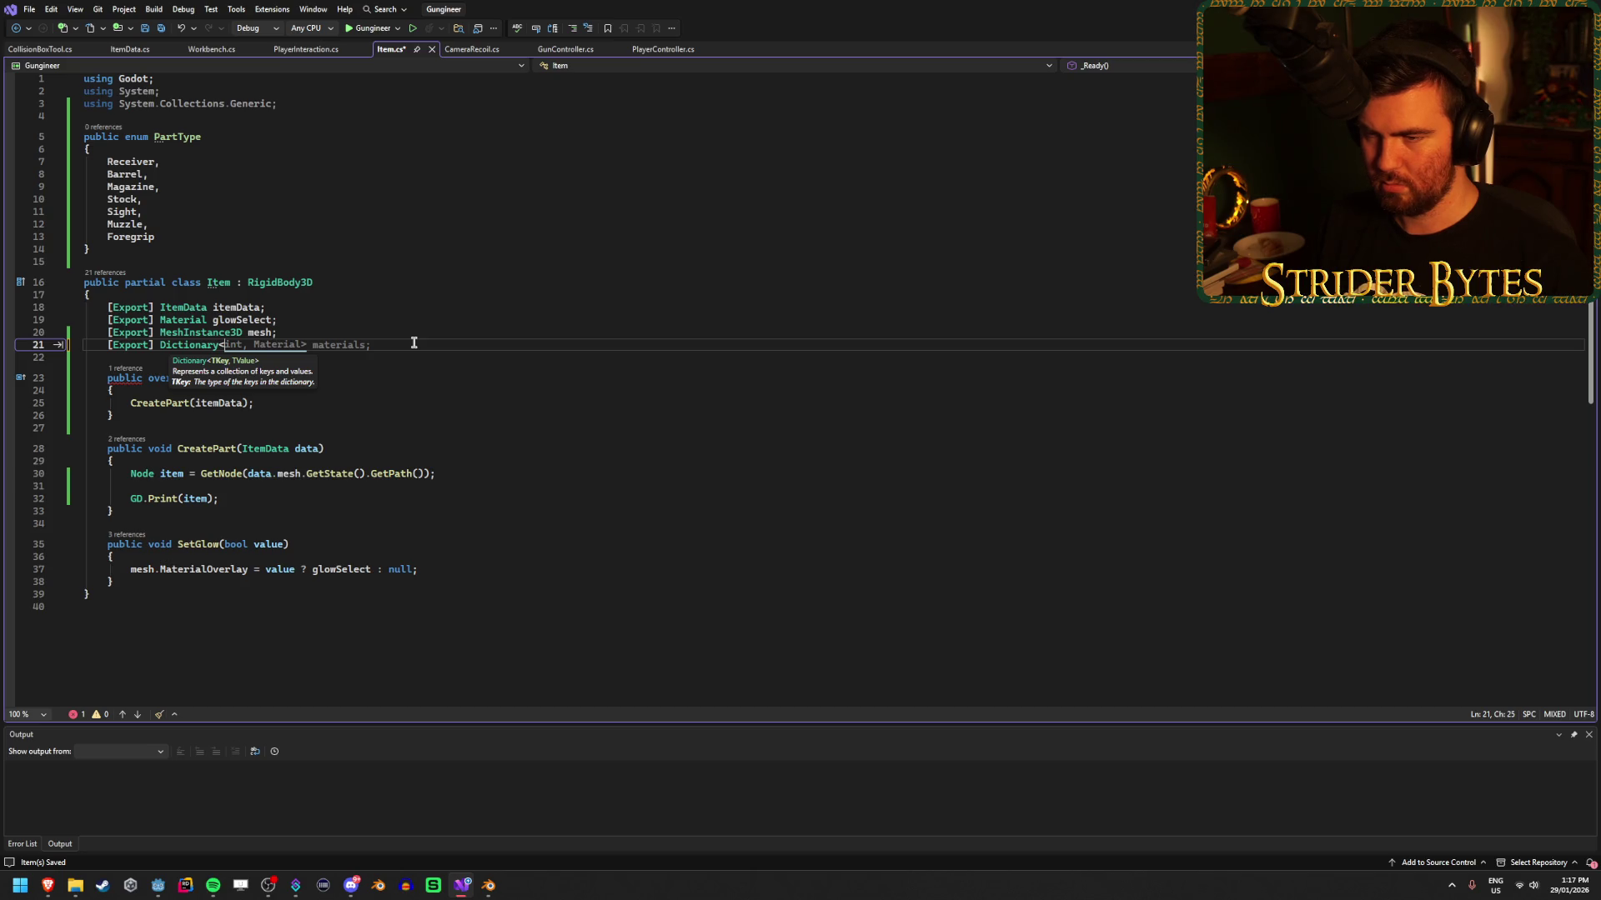
key(Tab)
key(ctrl+s)
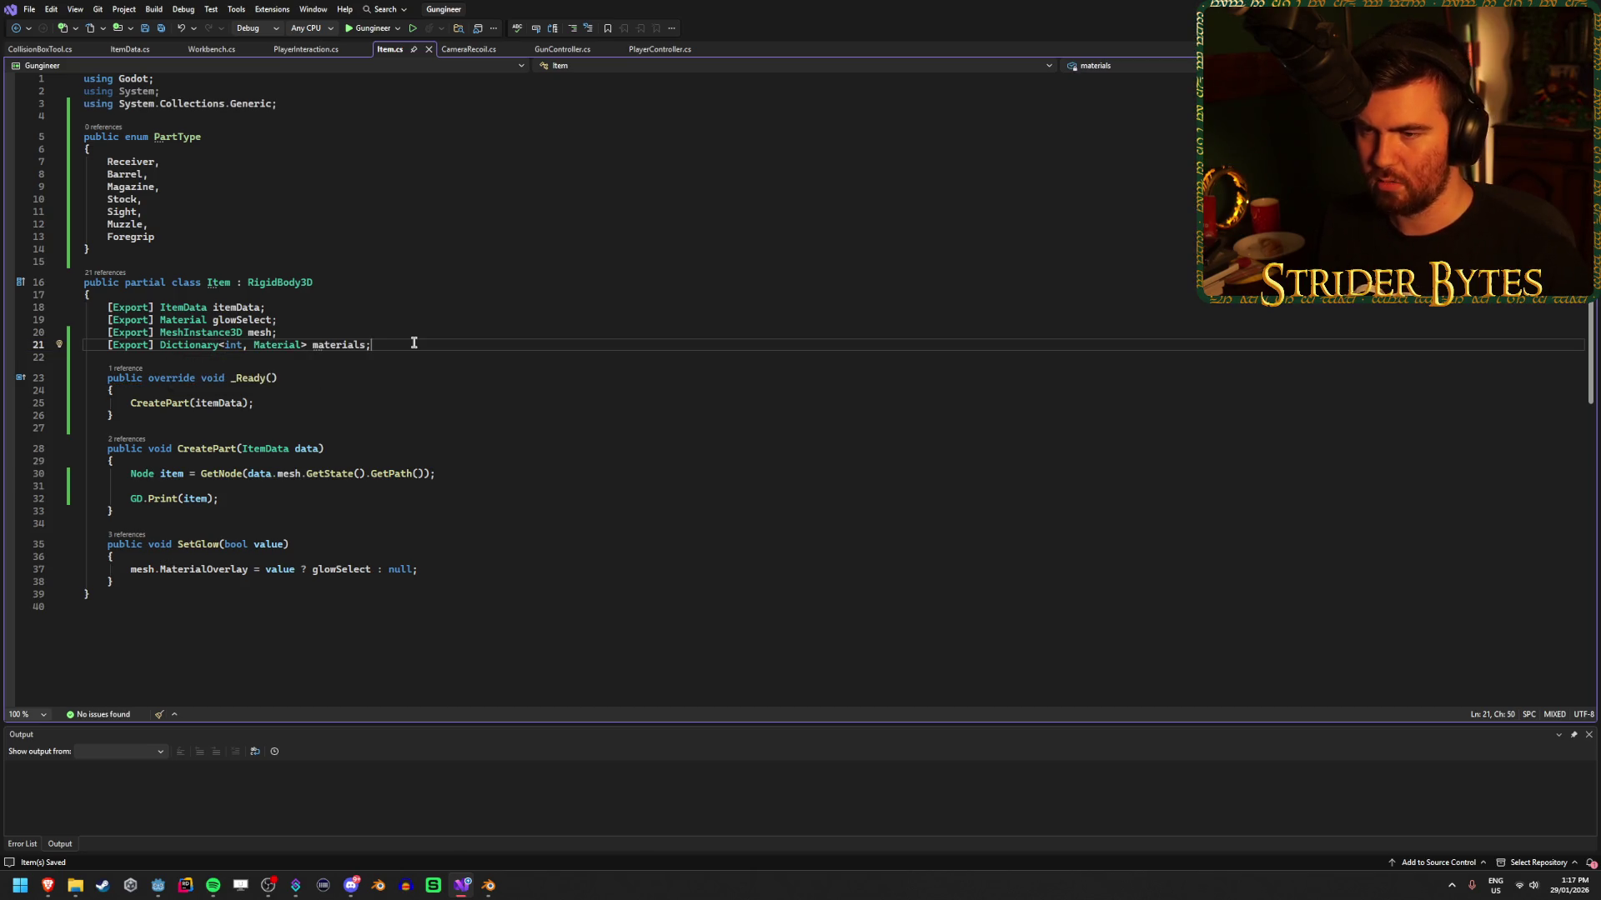
text(= new)
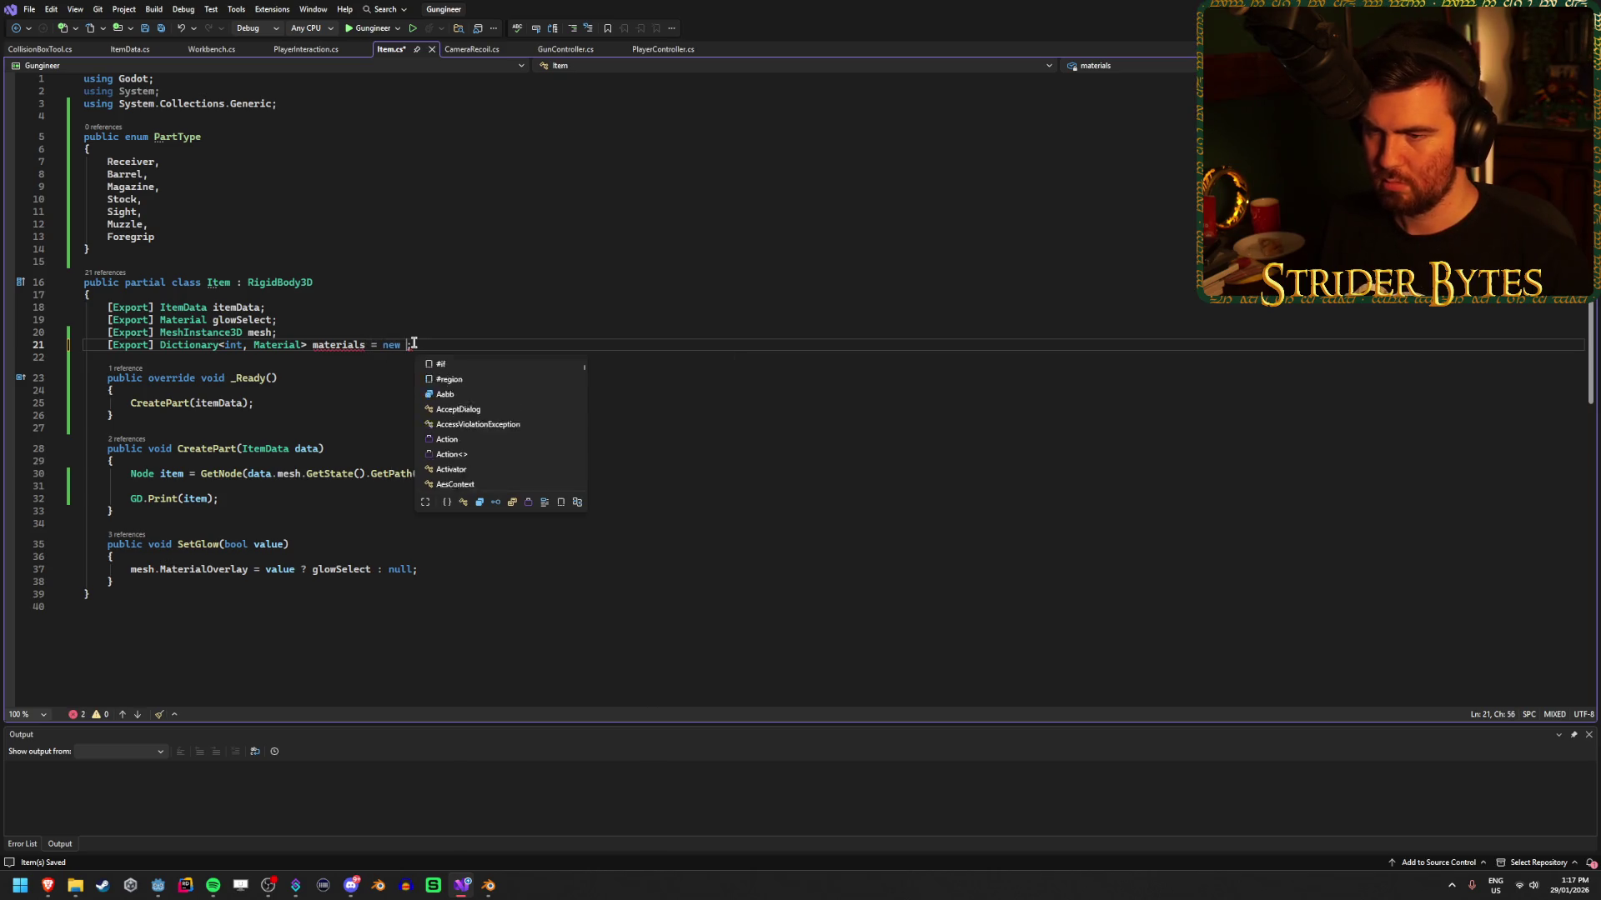
key(BackSpace)
key(BackSpace)
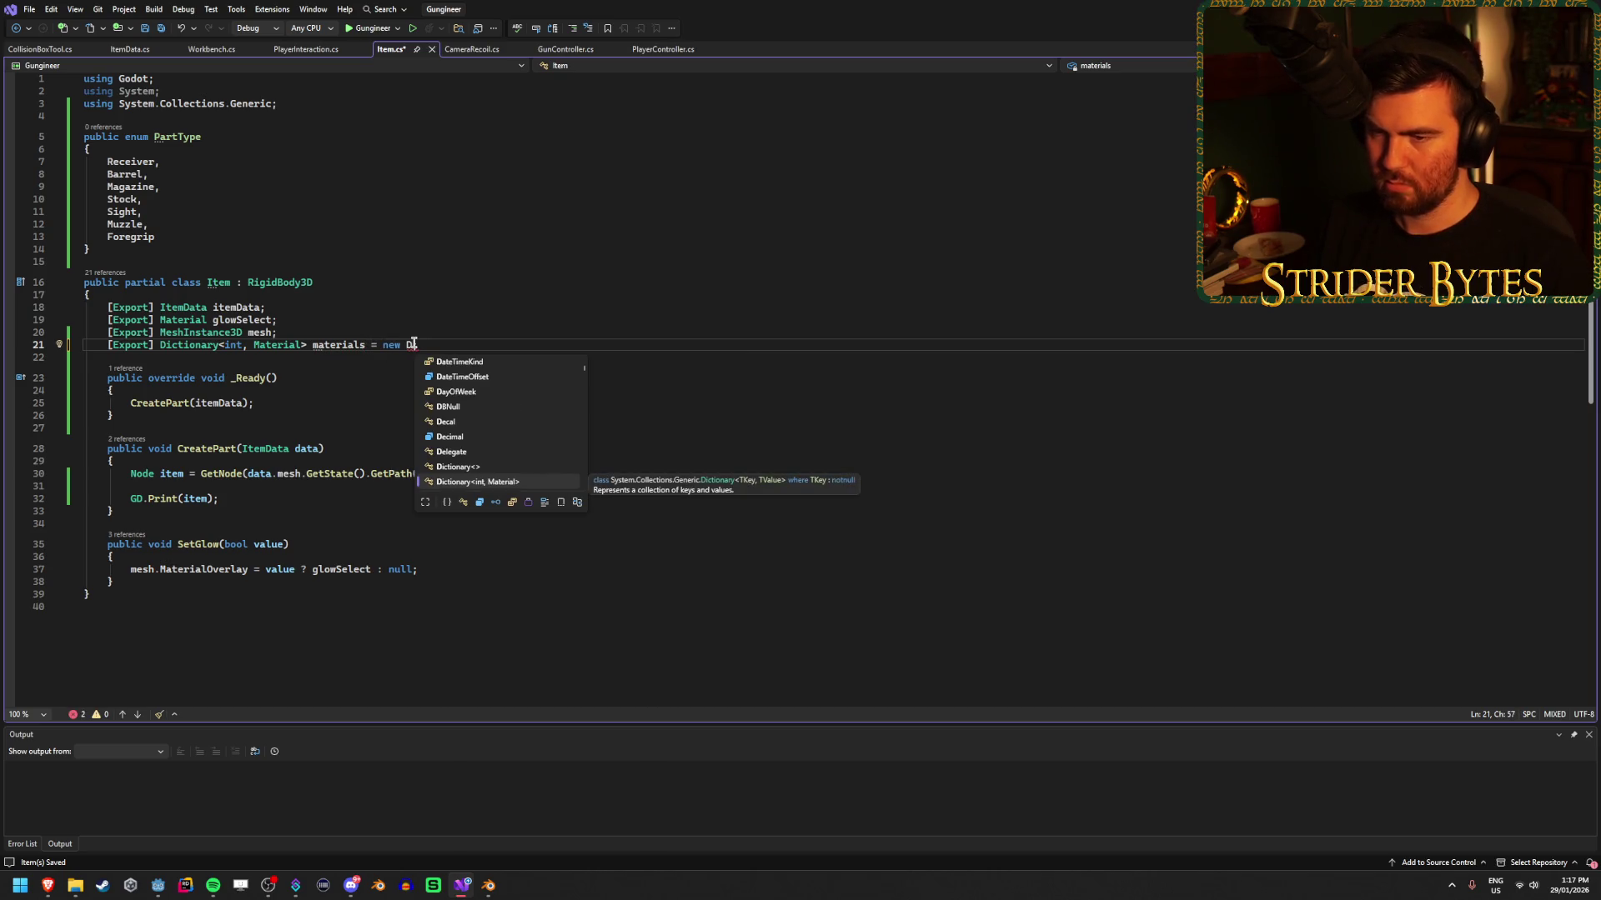
key(Down)
key(Down)
key(Down)
click(365, 345)
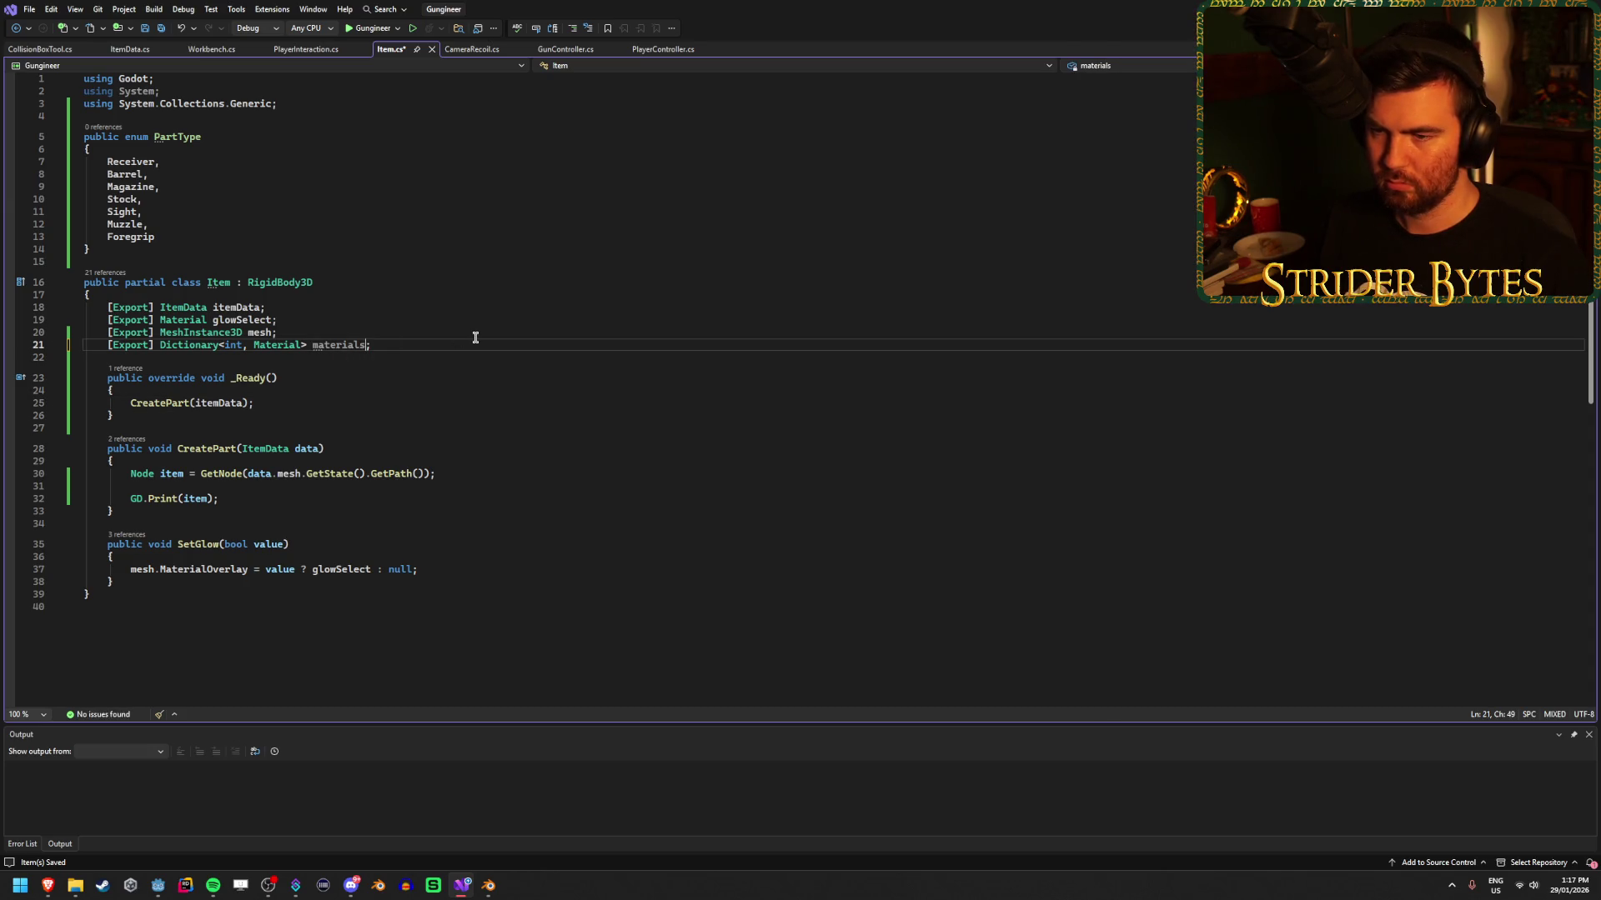
key(ctrl+s)
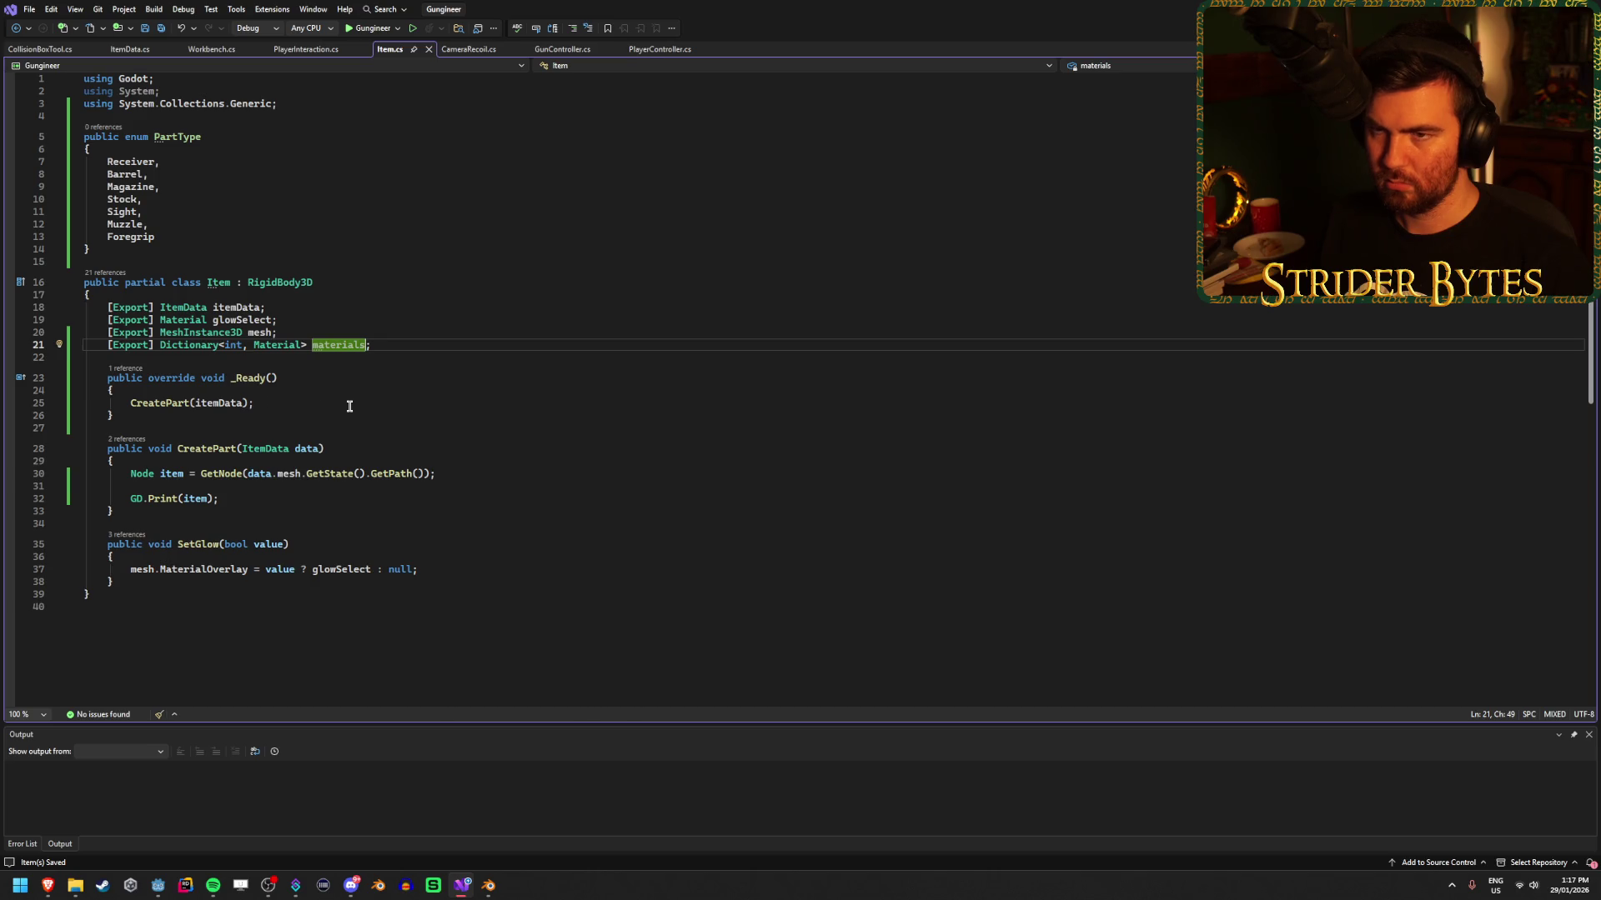
click(164, 888)
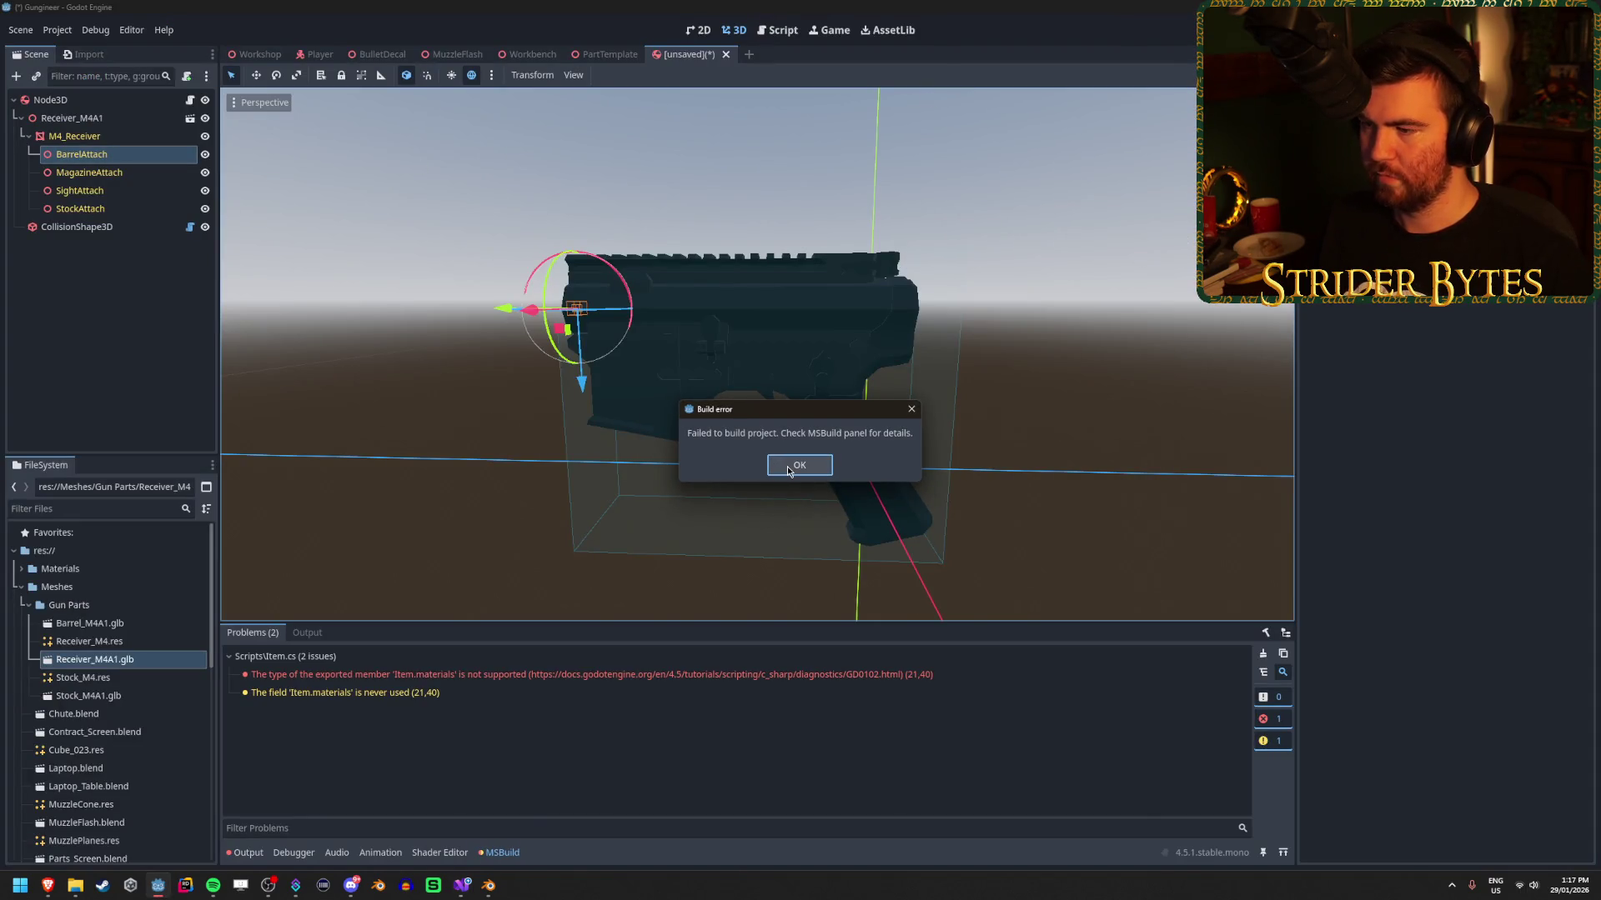
Dismiss Godot's build error flagging Item.materials as an unsupported export type, then return to Visual Studio.
click(796, 464)
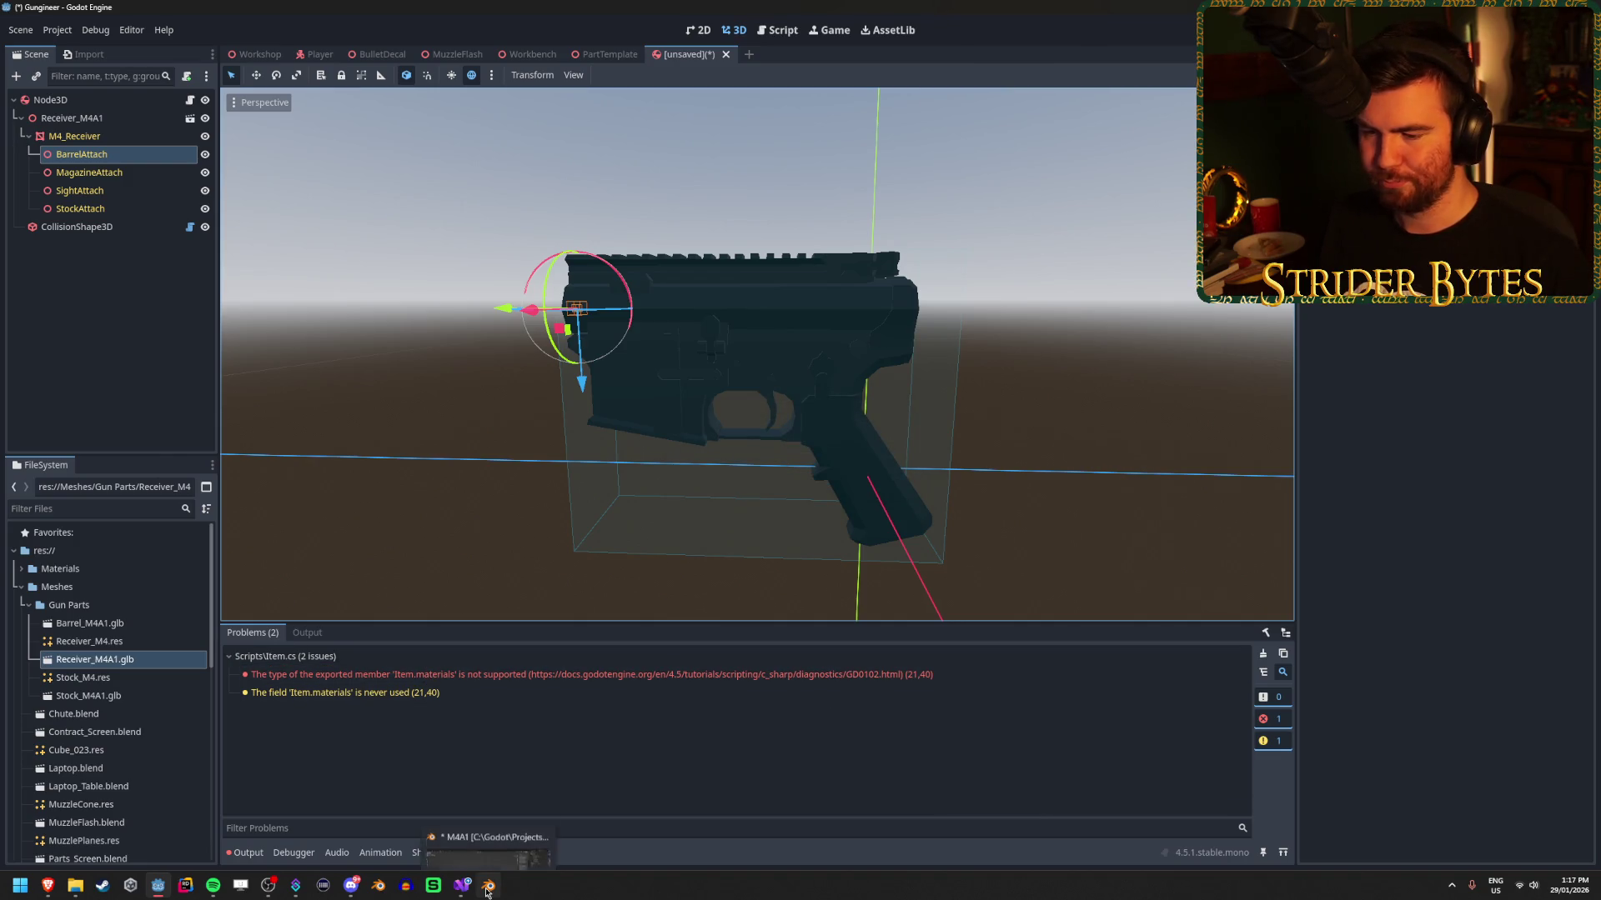
mouse_move(295, 889)
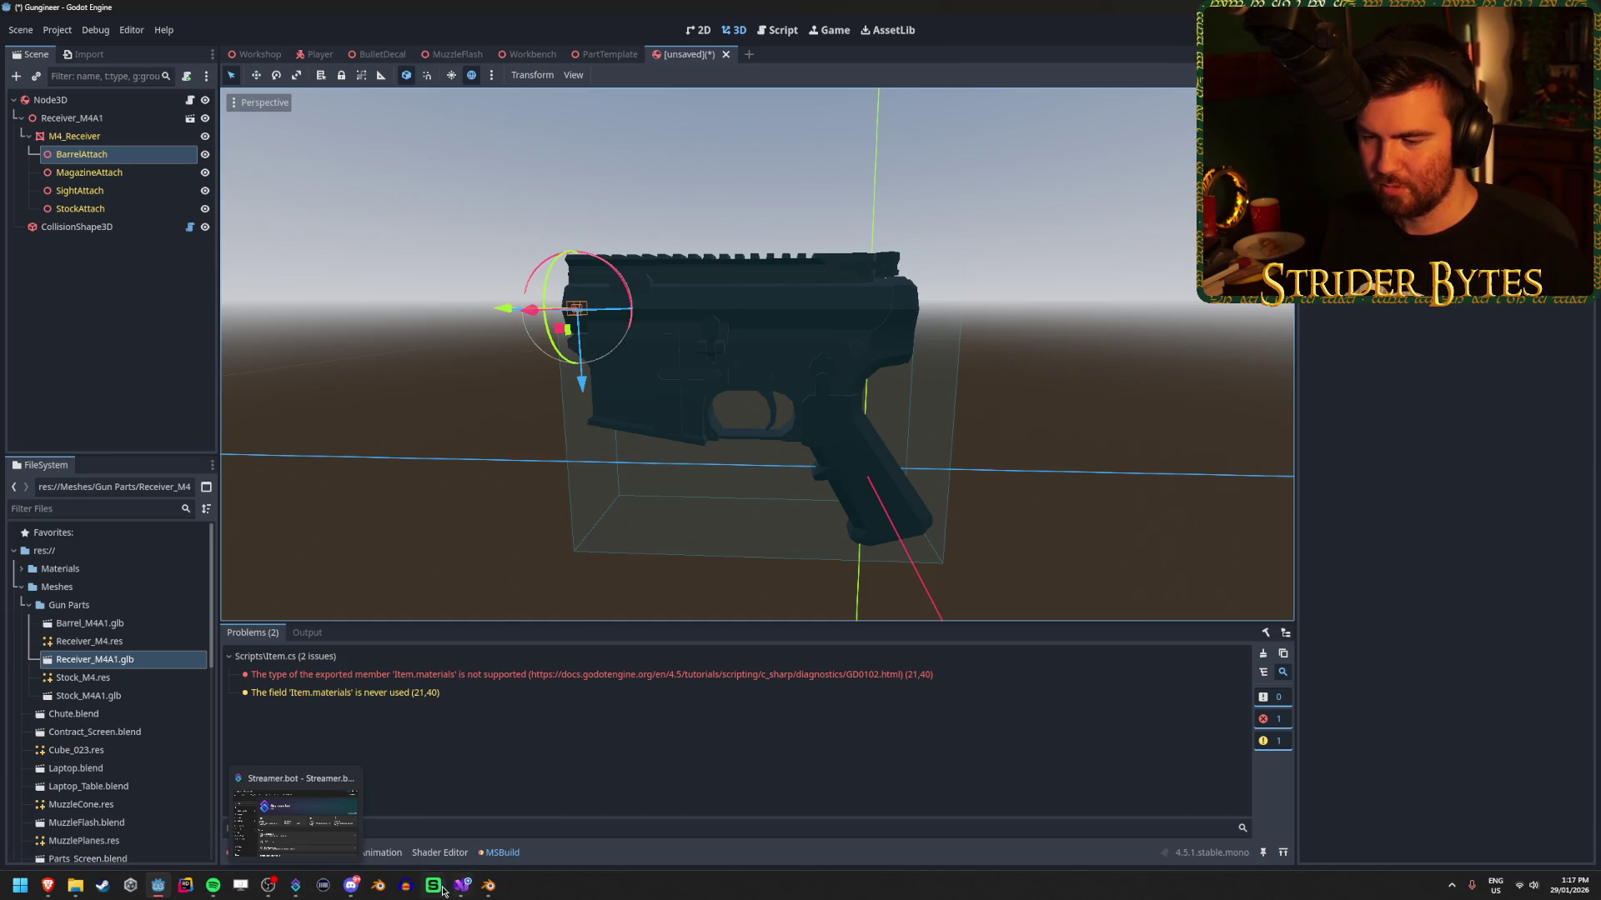
click(462, 885)
Change the dictionary's type arguments to string, Vector3, rename the field attachPoints, and save.
key(ctrl+shift+Left)
key(ctrl+shift+Left)
key(ctrl+shift+Left)
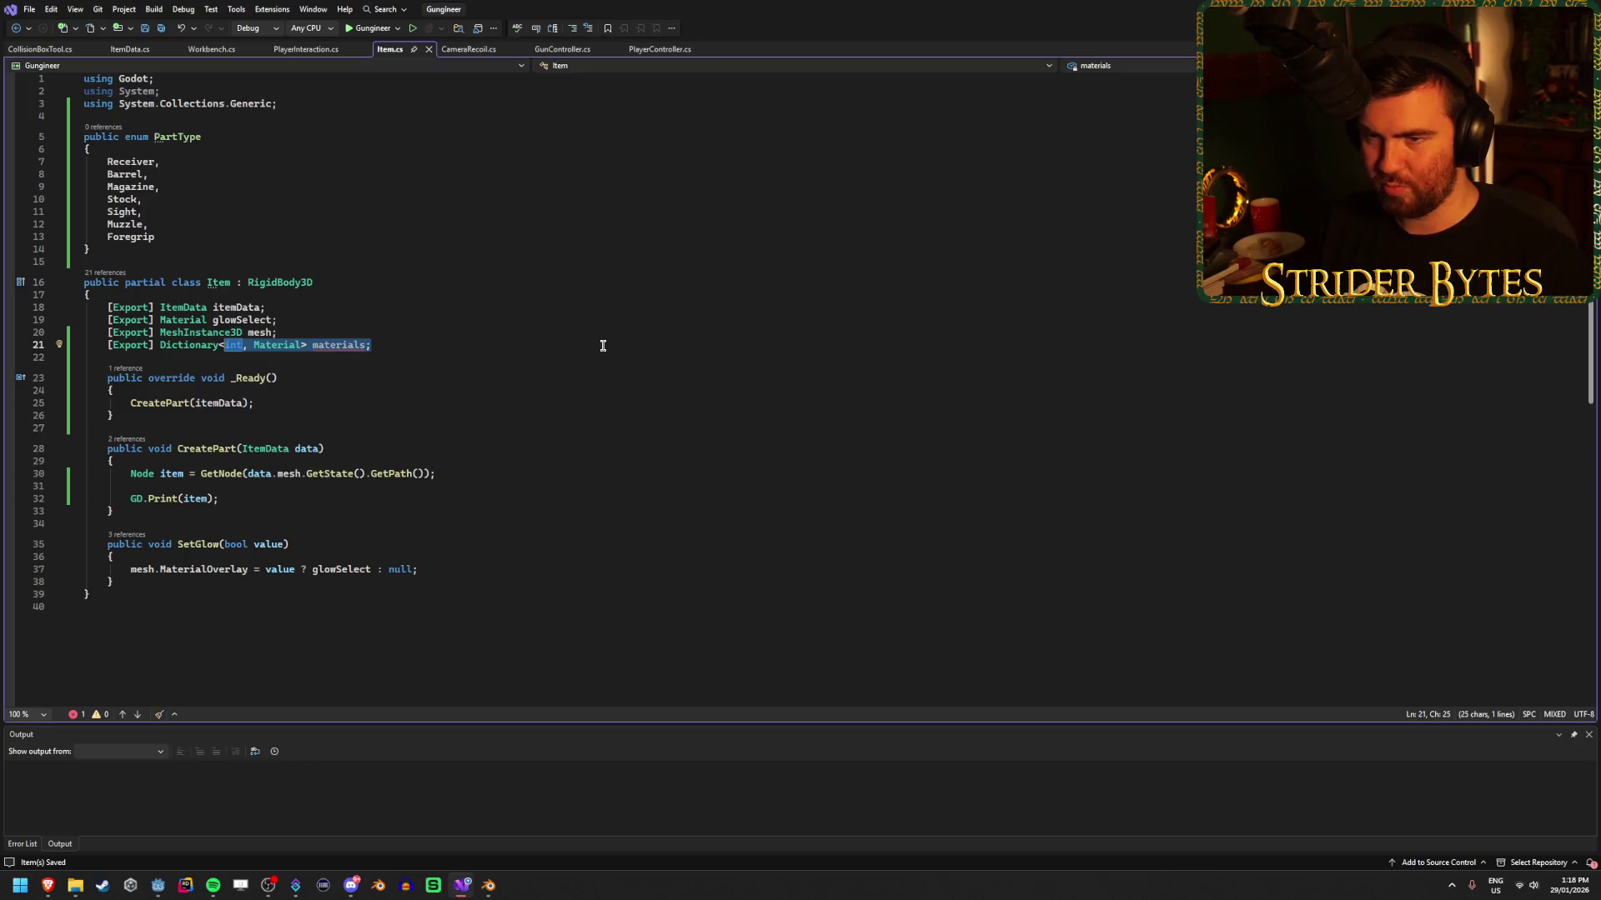
text(Party)
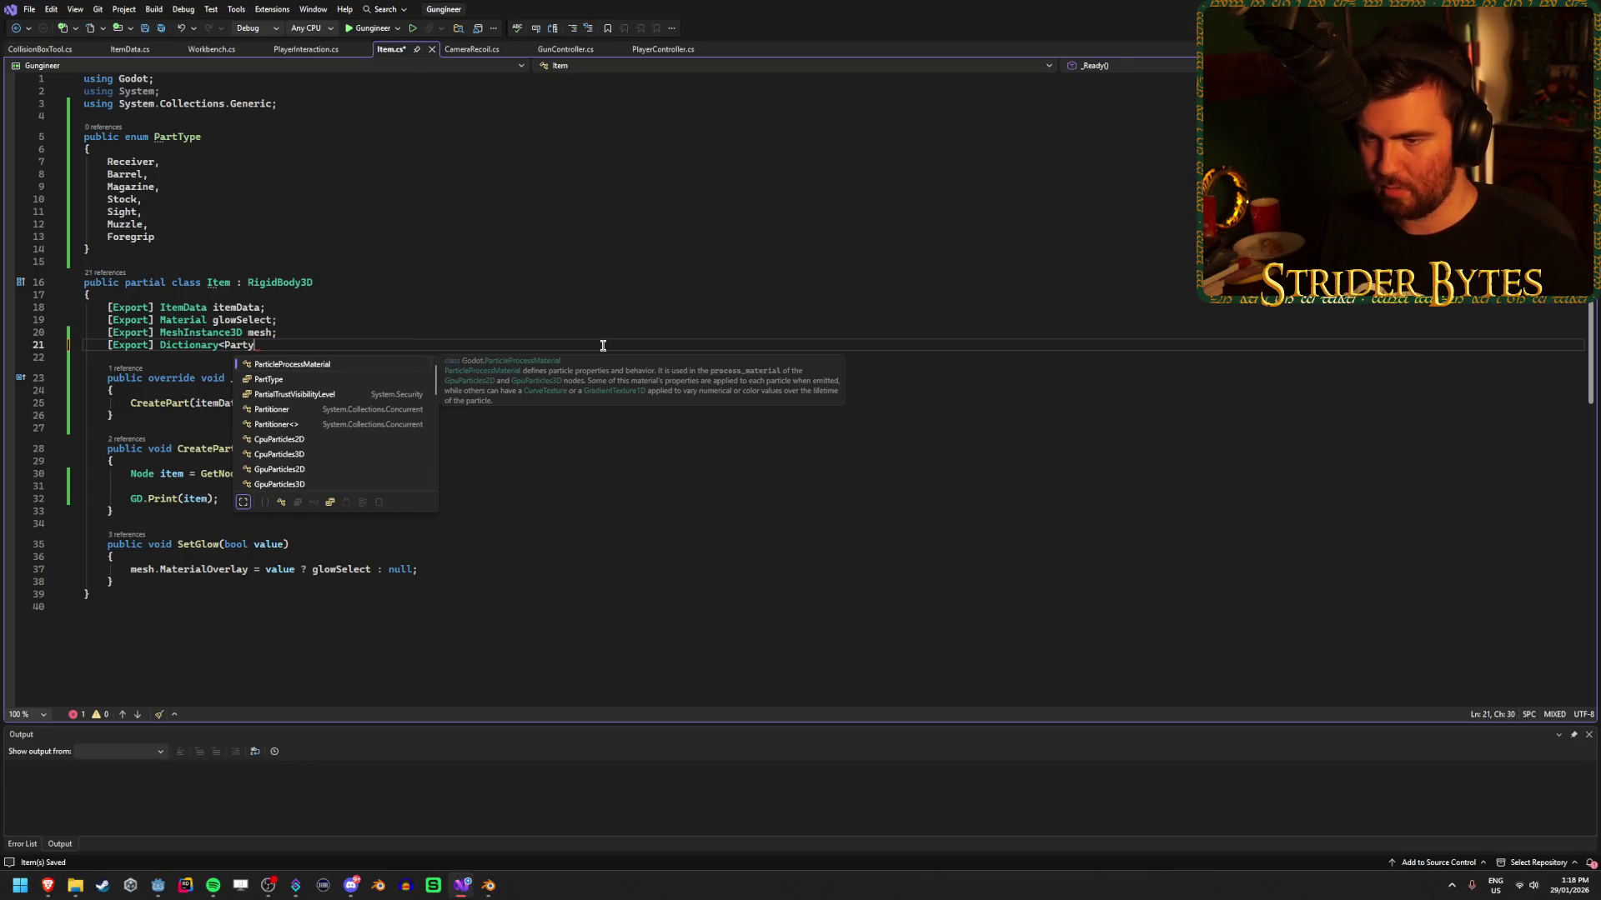
key(Tab)
key(BackSpace)
key(BackSpace)
key(BackSpace)
text(string,)
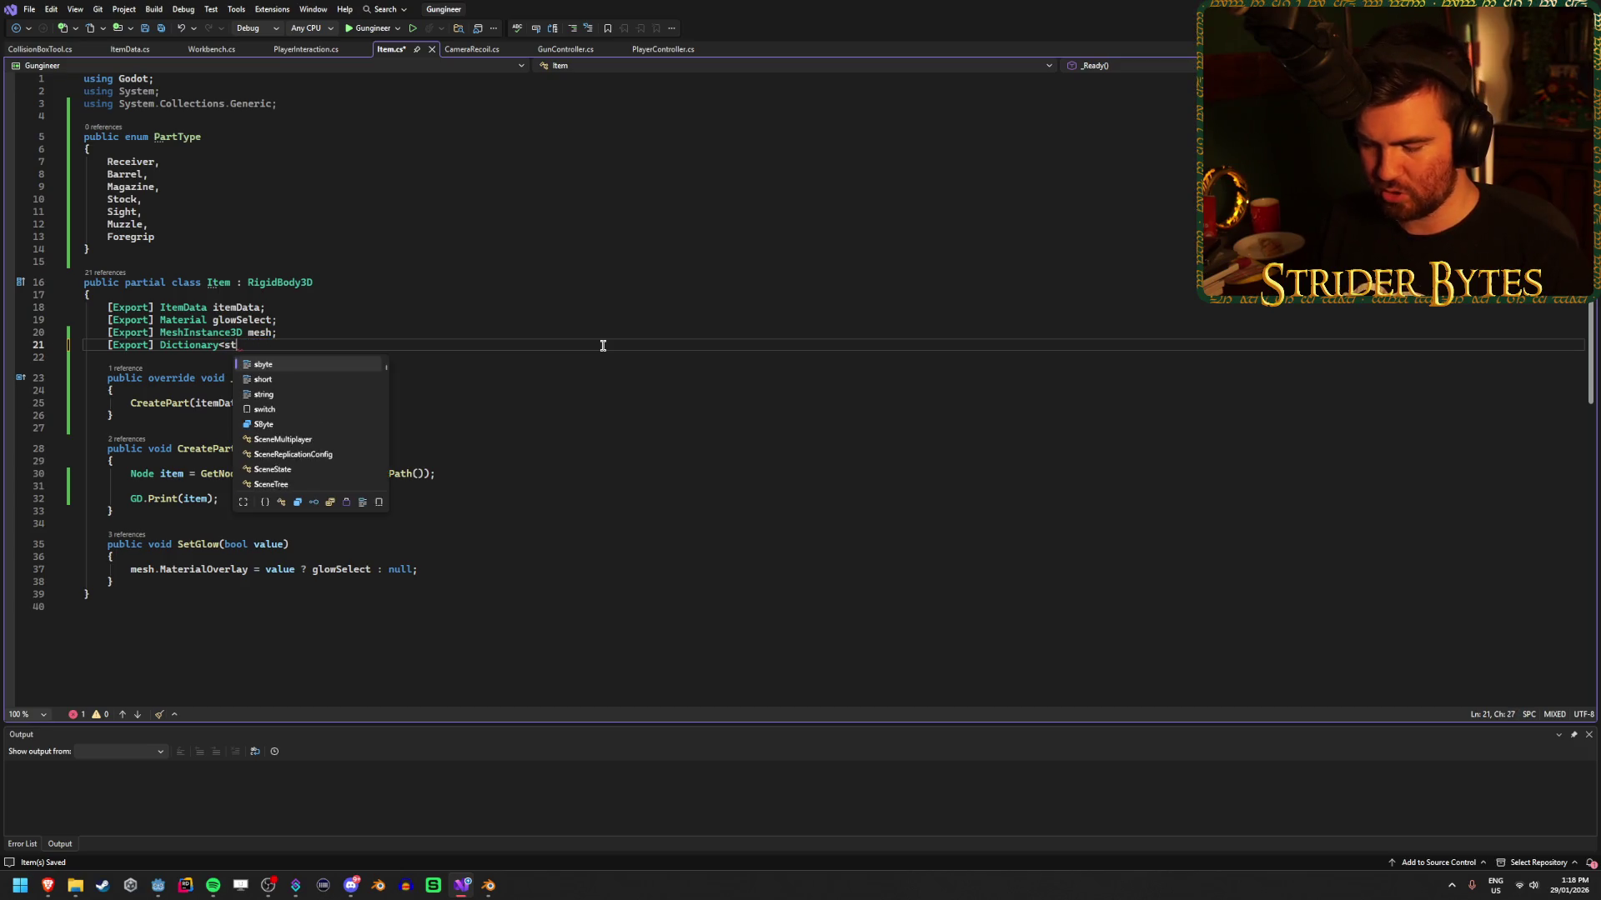
key(Escape)
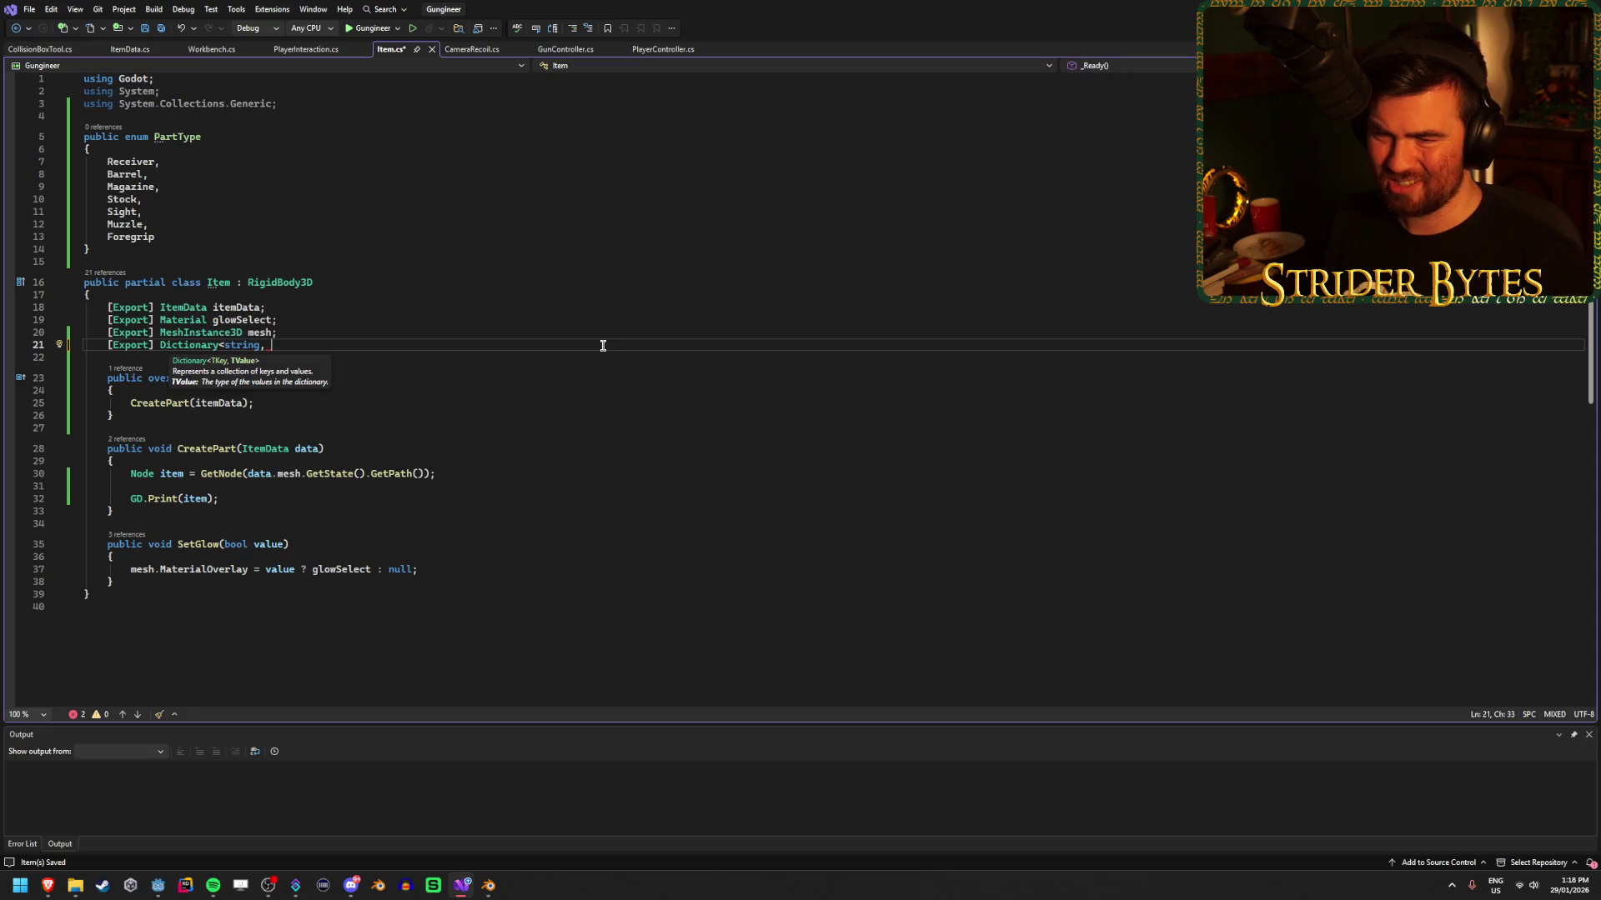
text(Vec)
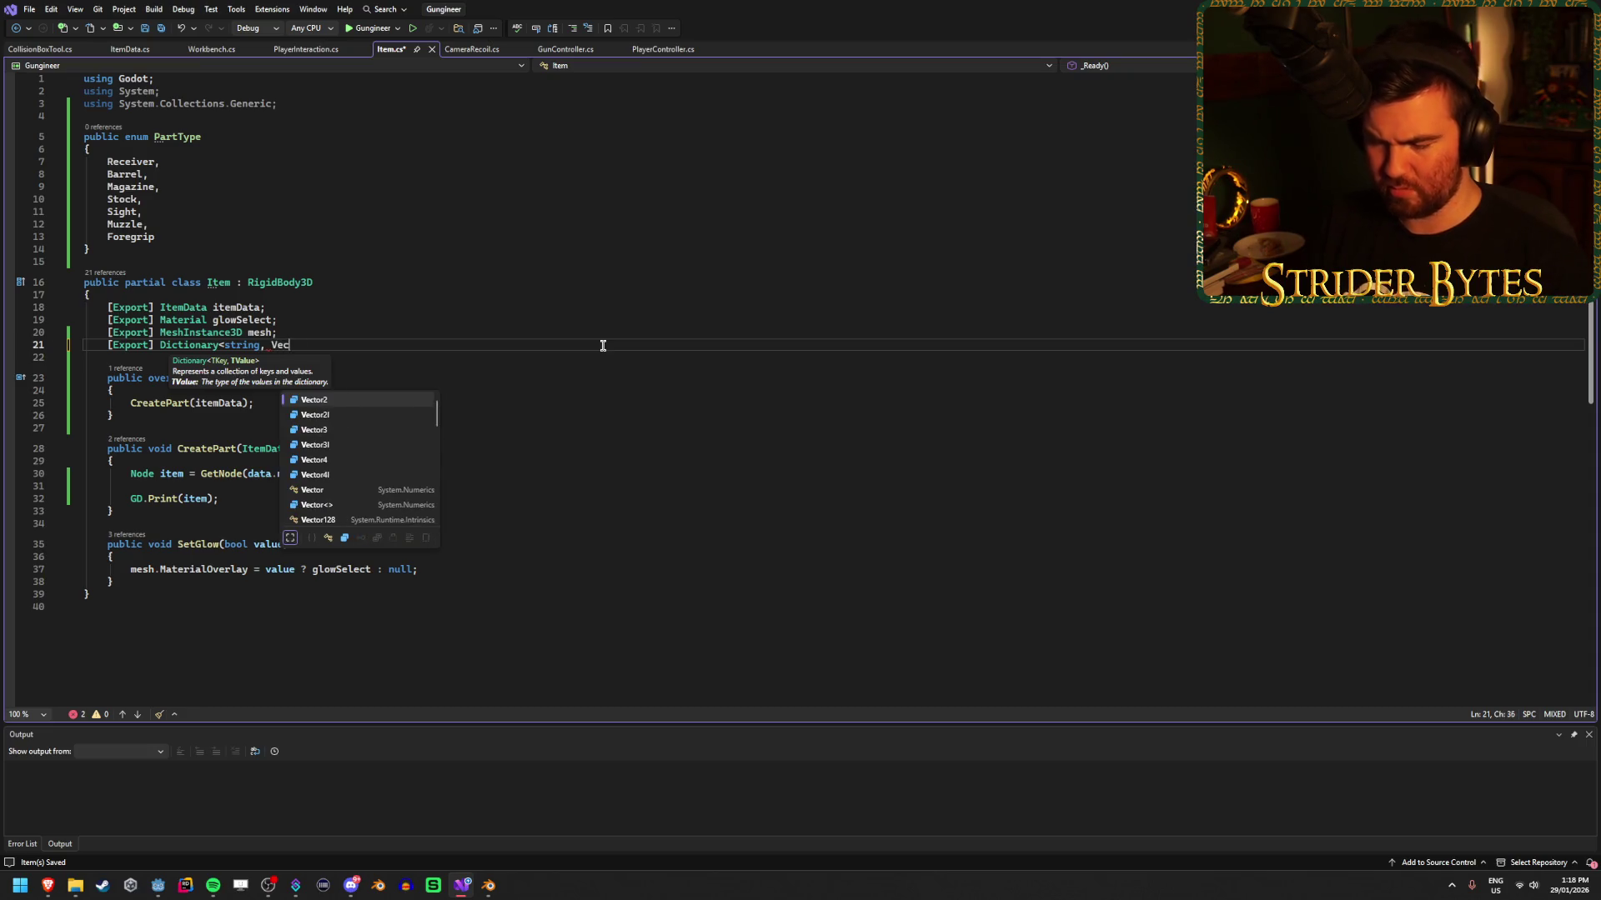
text(tor3)
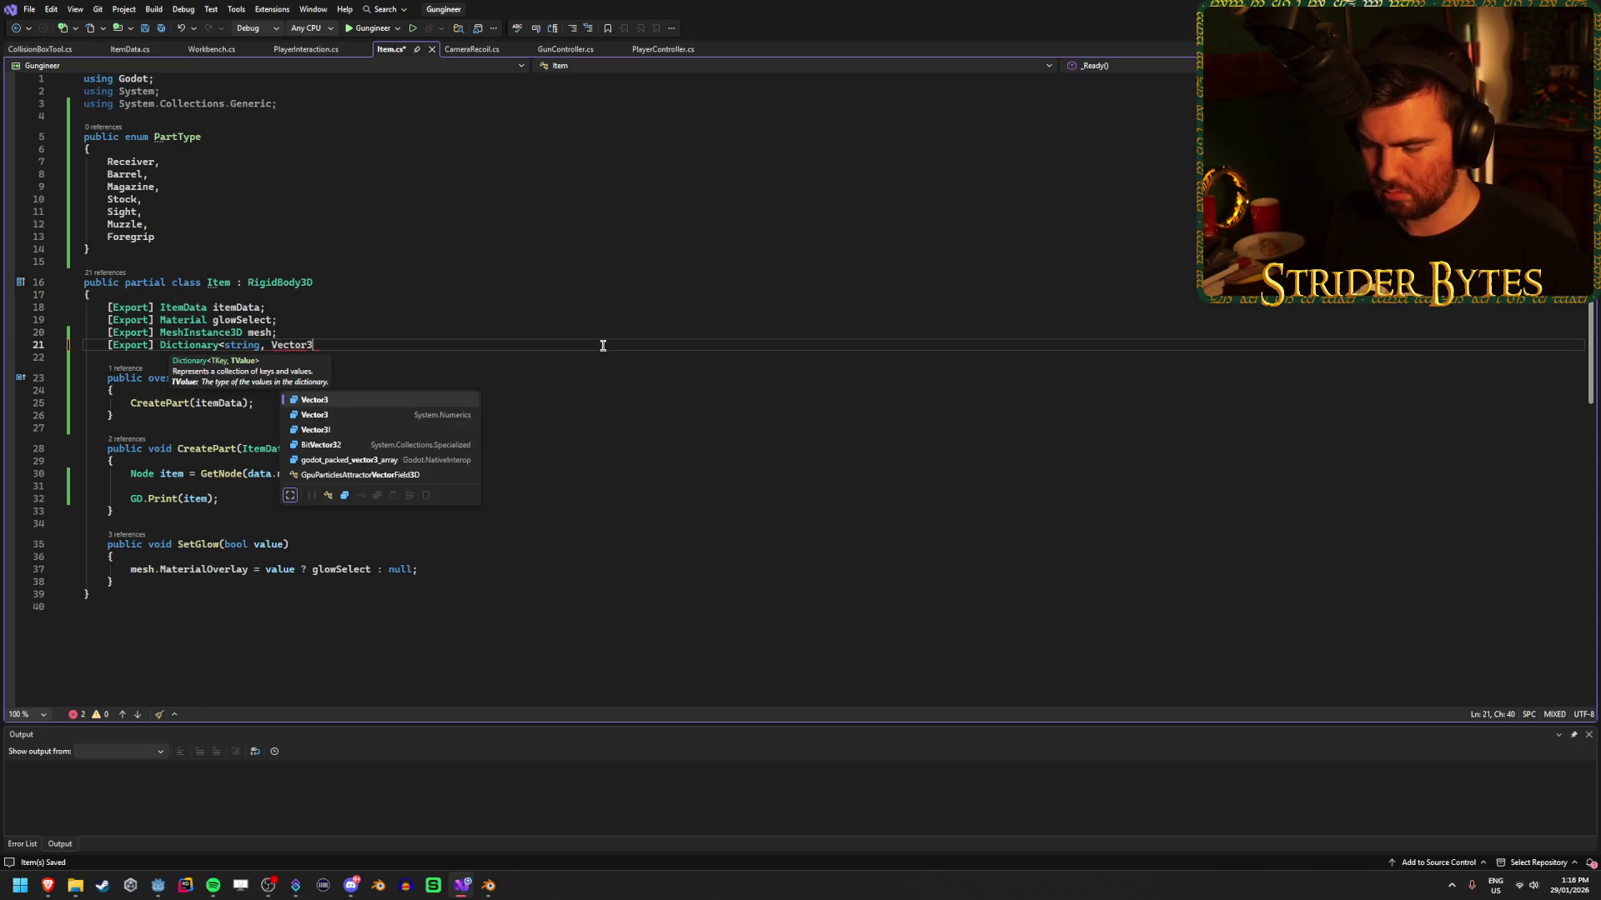
text(> attach)
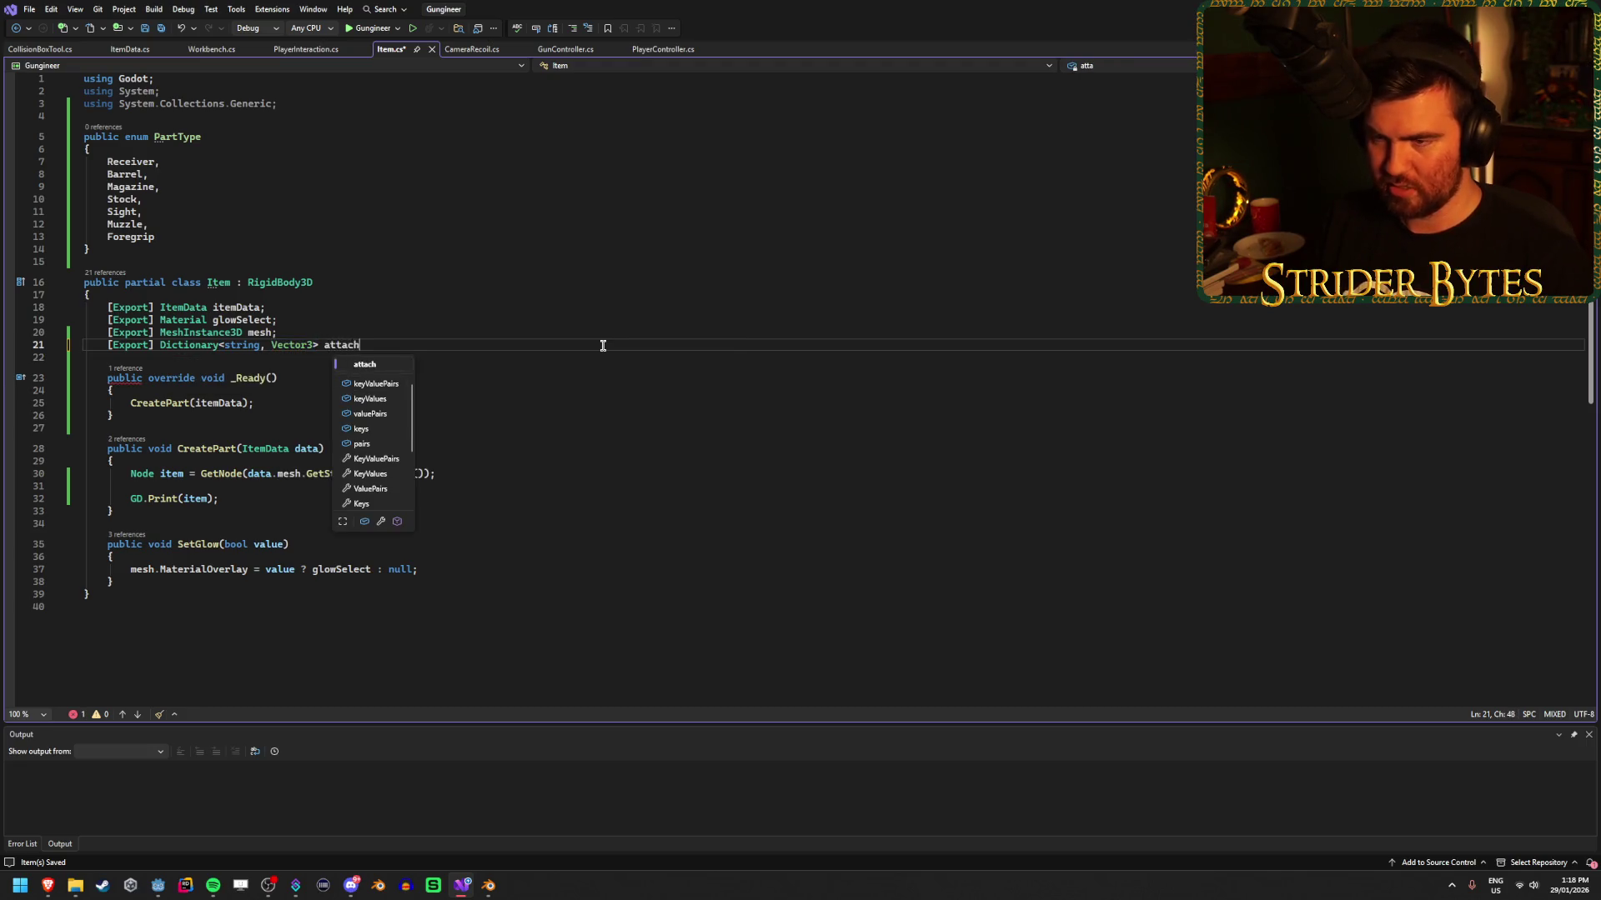
text(Points;)
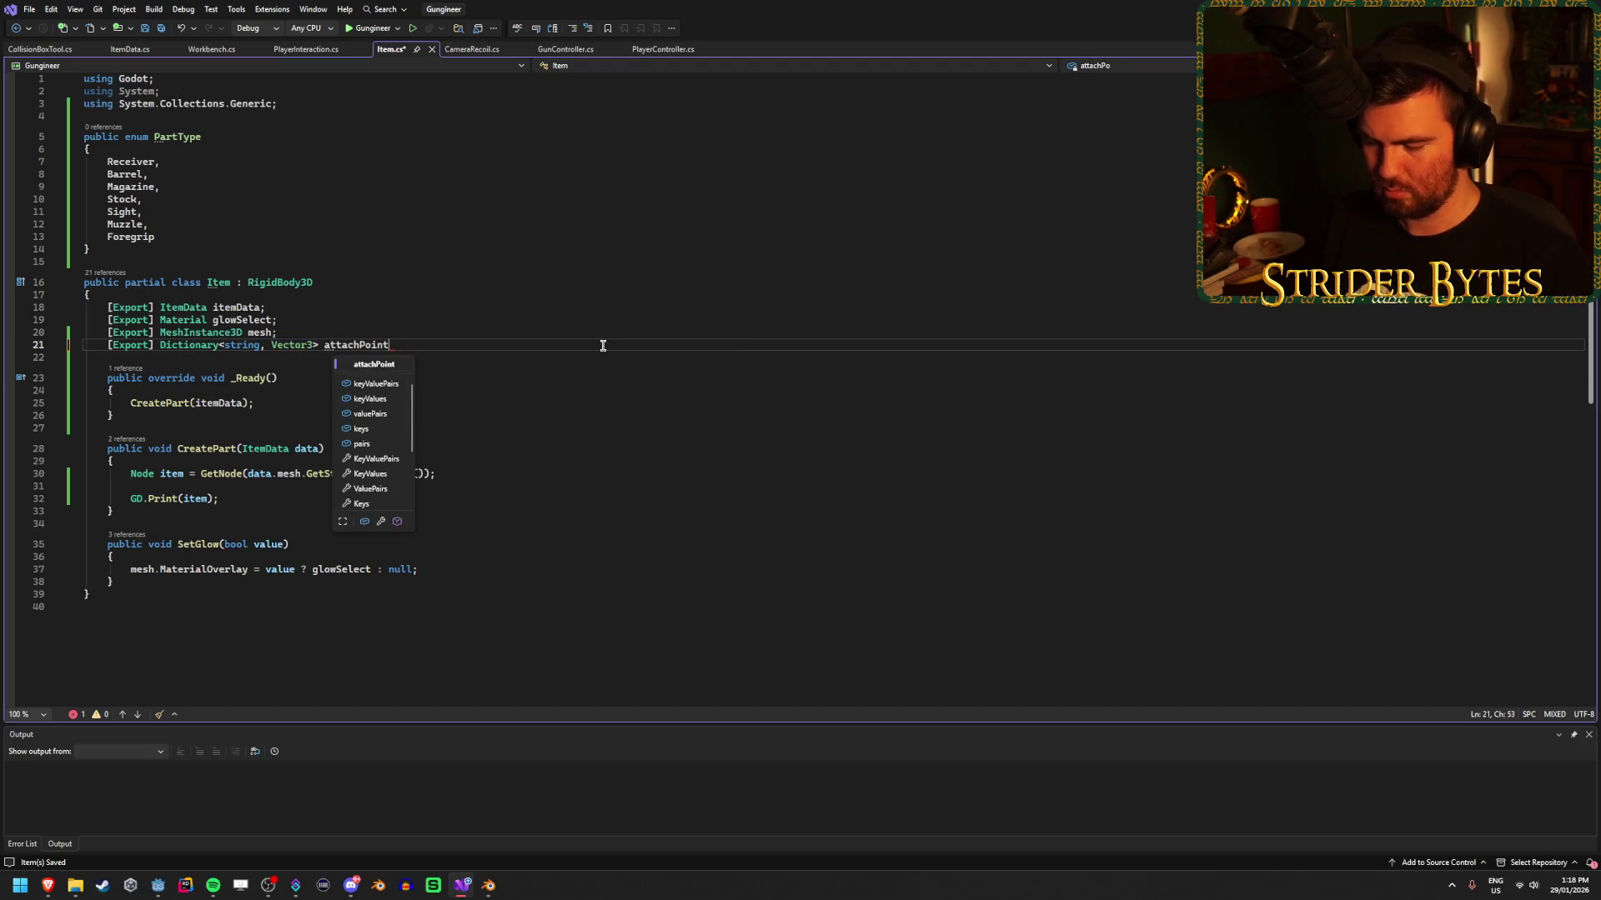
key(ctrl+s)
Rebuild in Godot, dismiss the error, and read the unsupported Item.attachPoints problem before switching to the browser.
click(157, 885)
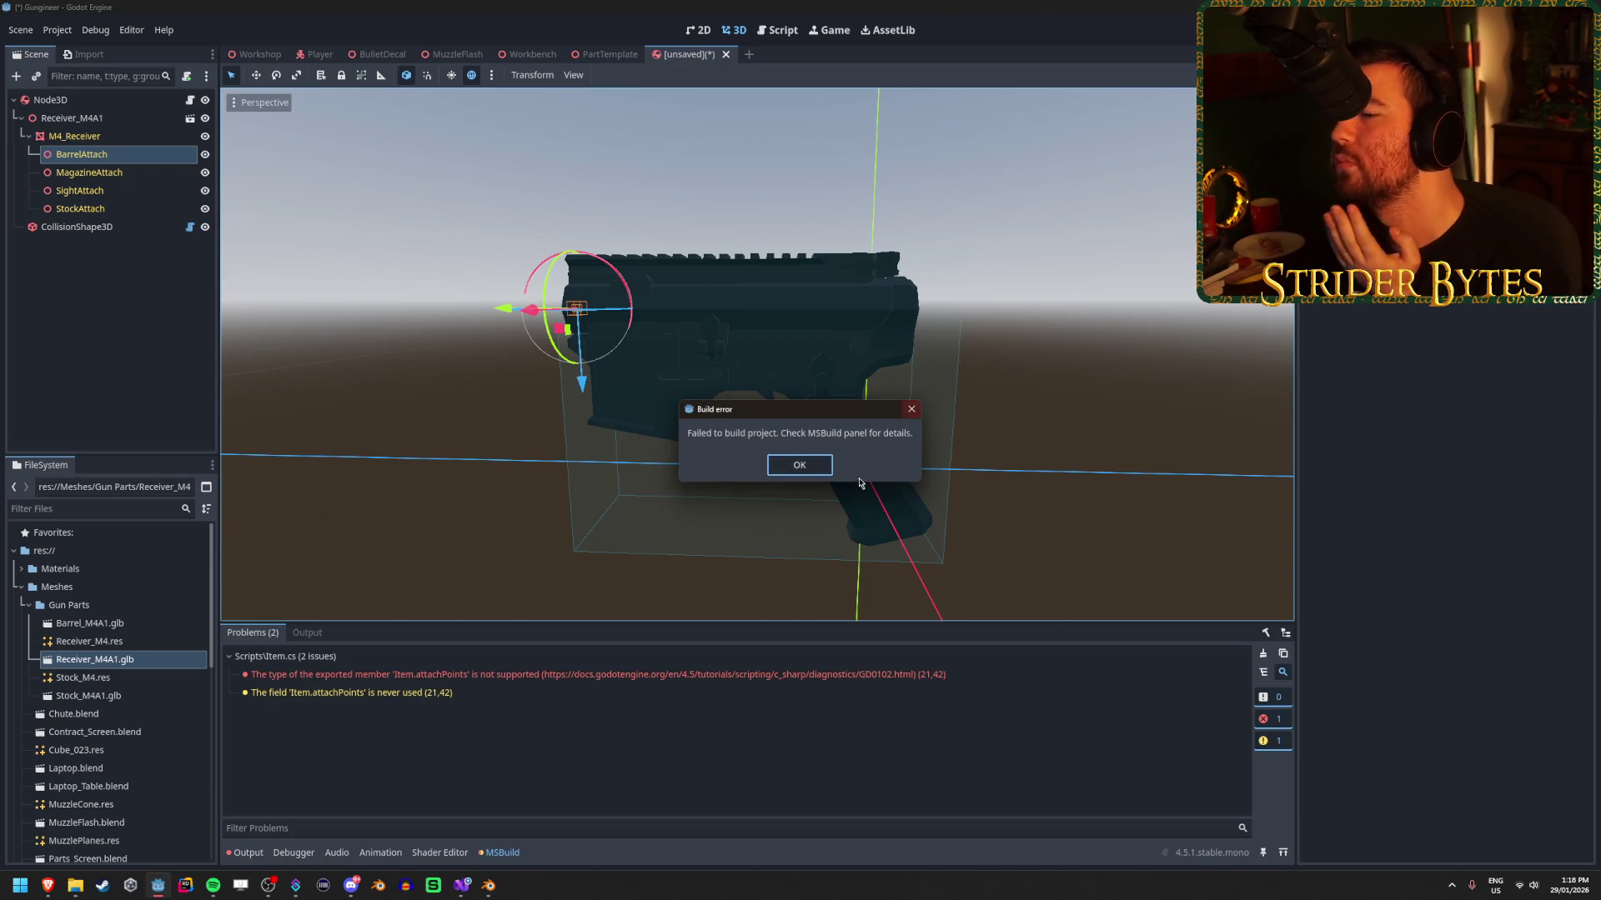
click(796, 467)
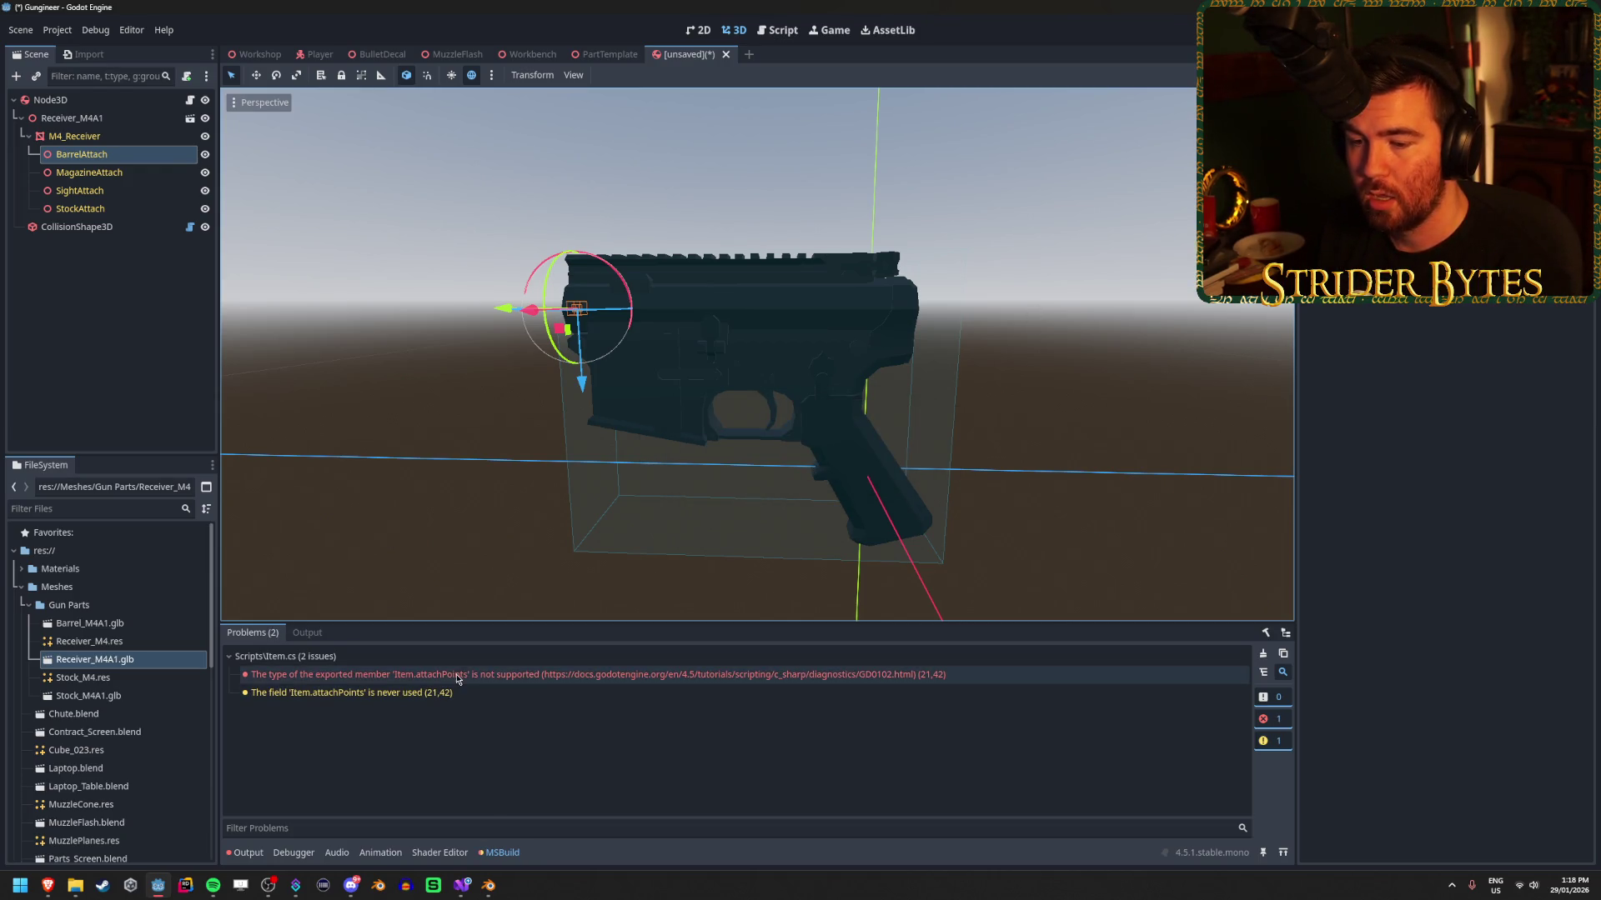
mouse_move(455, 681)
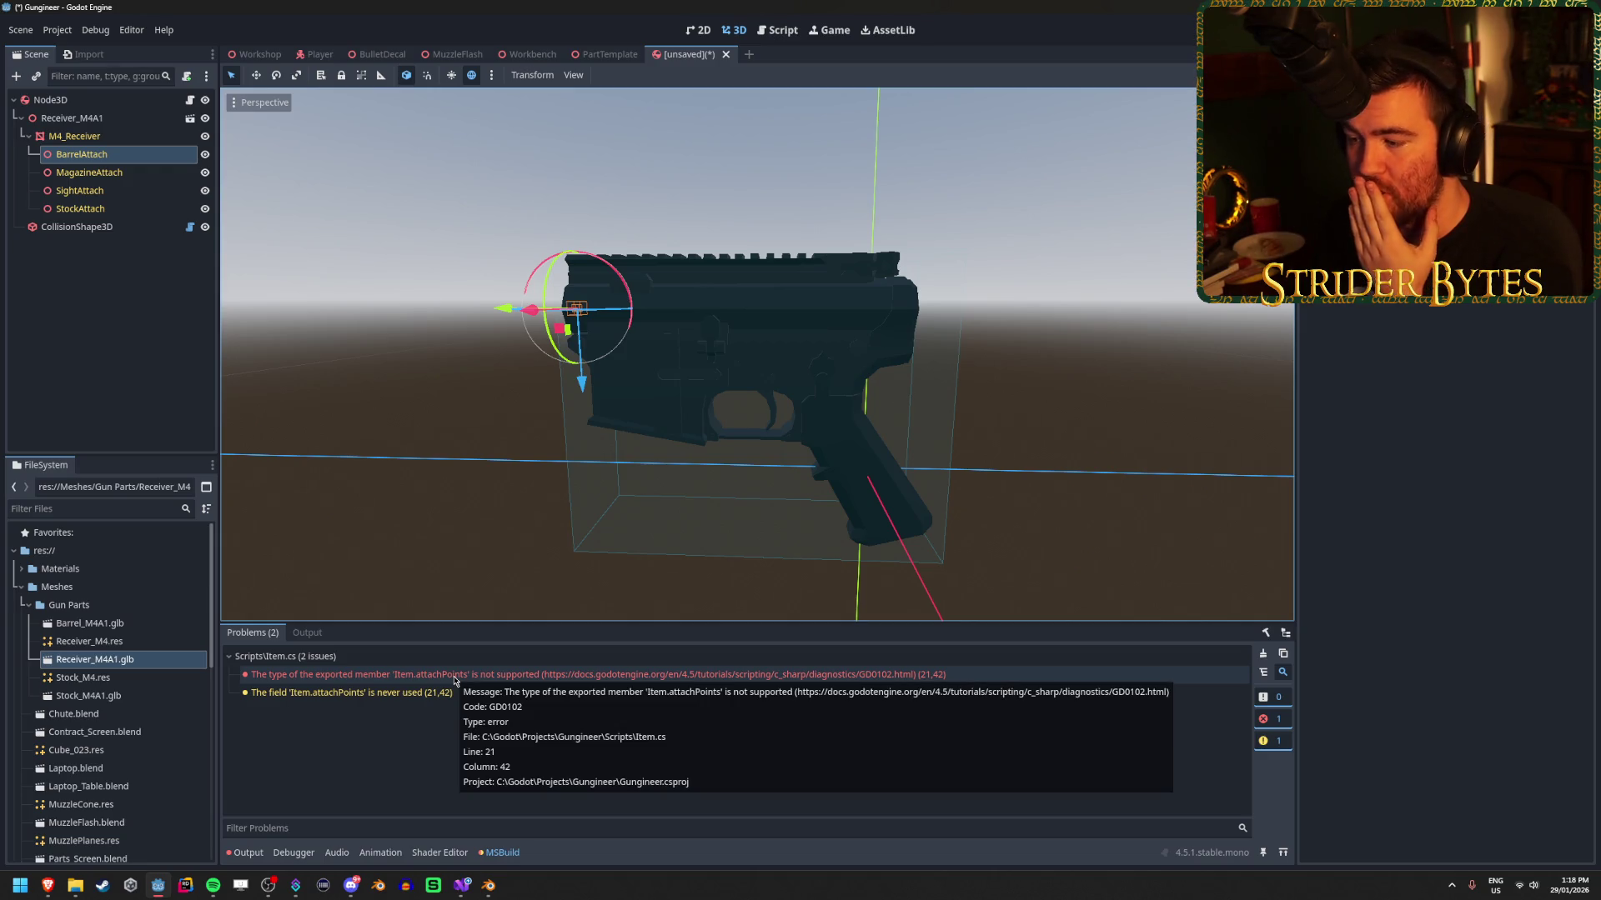
key(alt+Tab)
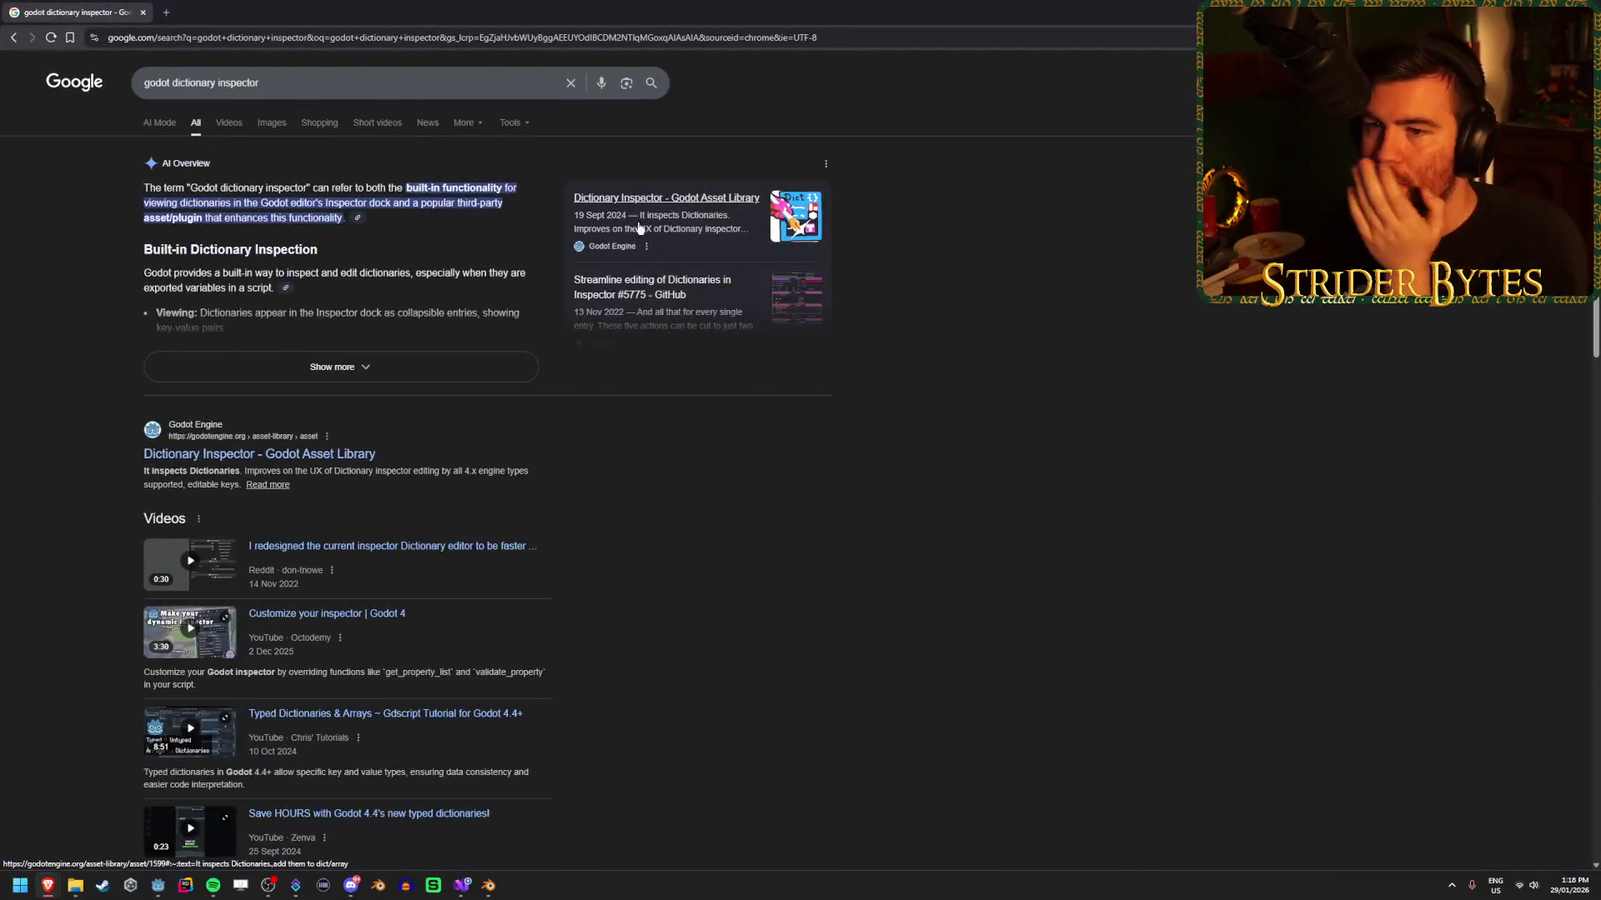
View the Dictionary Inspector add-on screenshot at full size, then close it.
scroll(77, 203, down, 2)
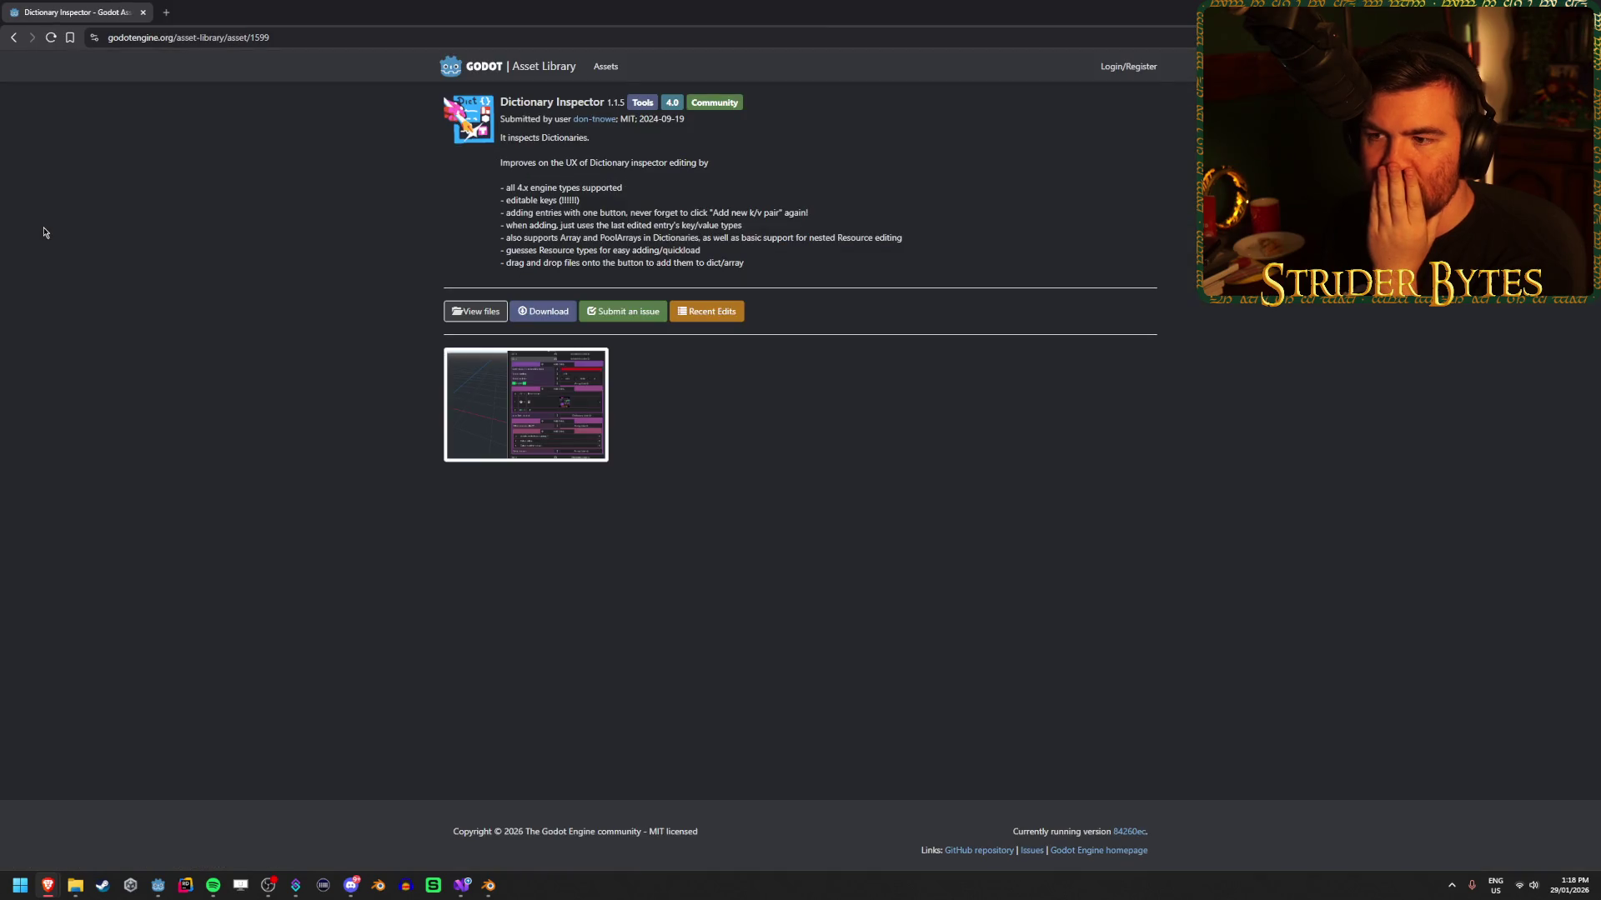
click(471, 386)
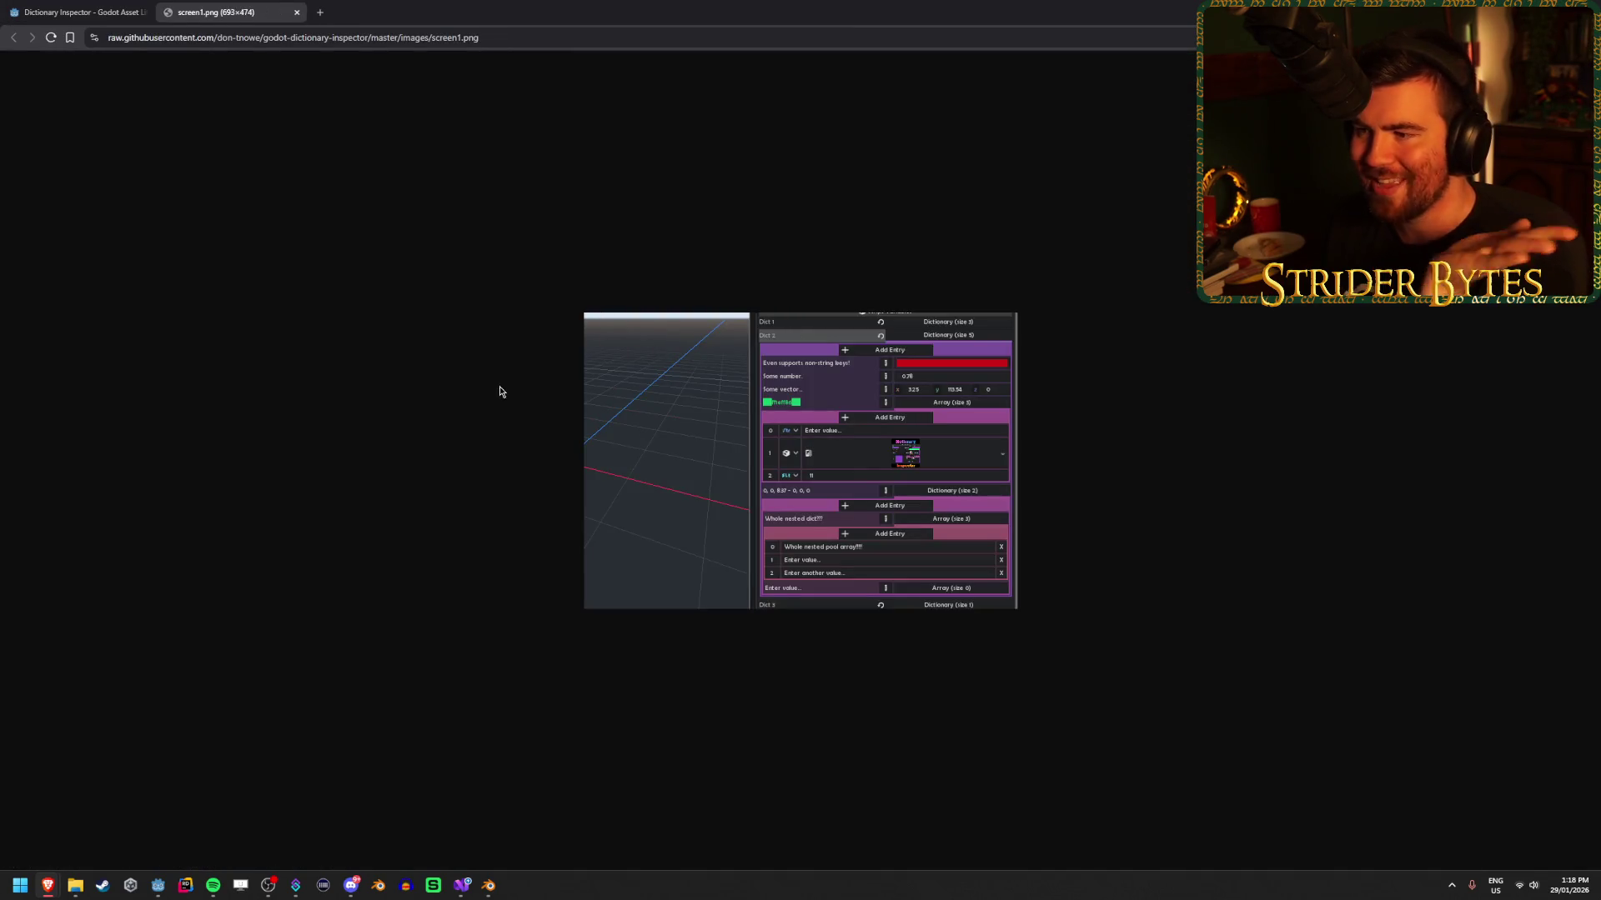
key(ctrl+w)
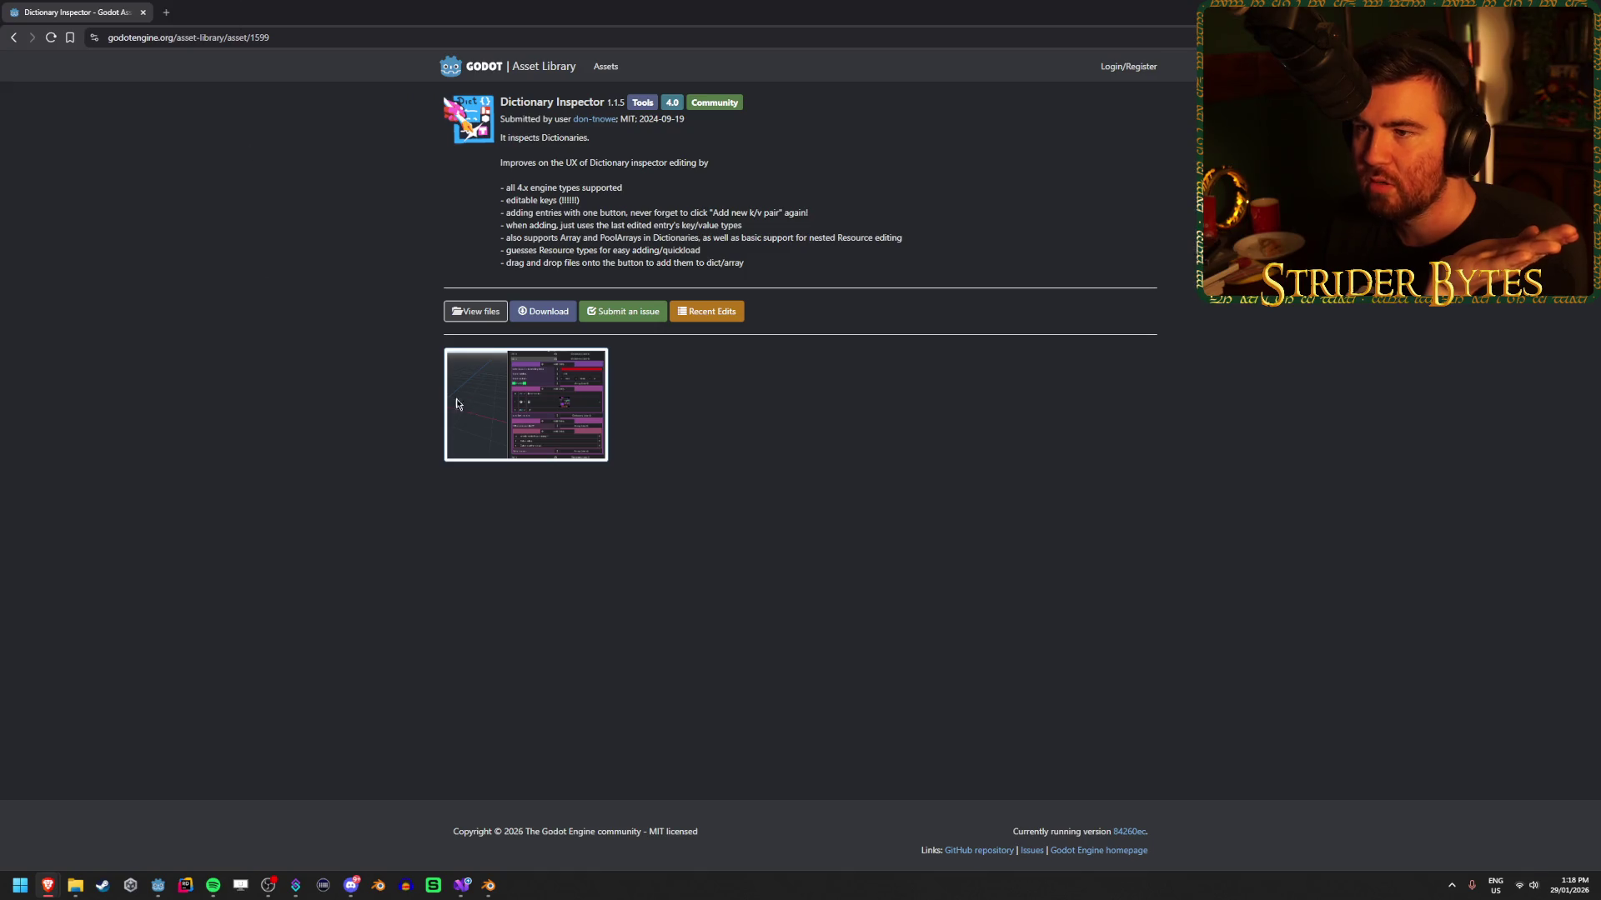
click(511, 414)
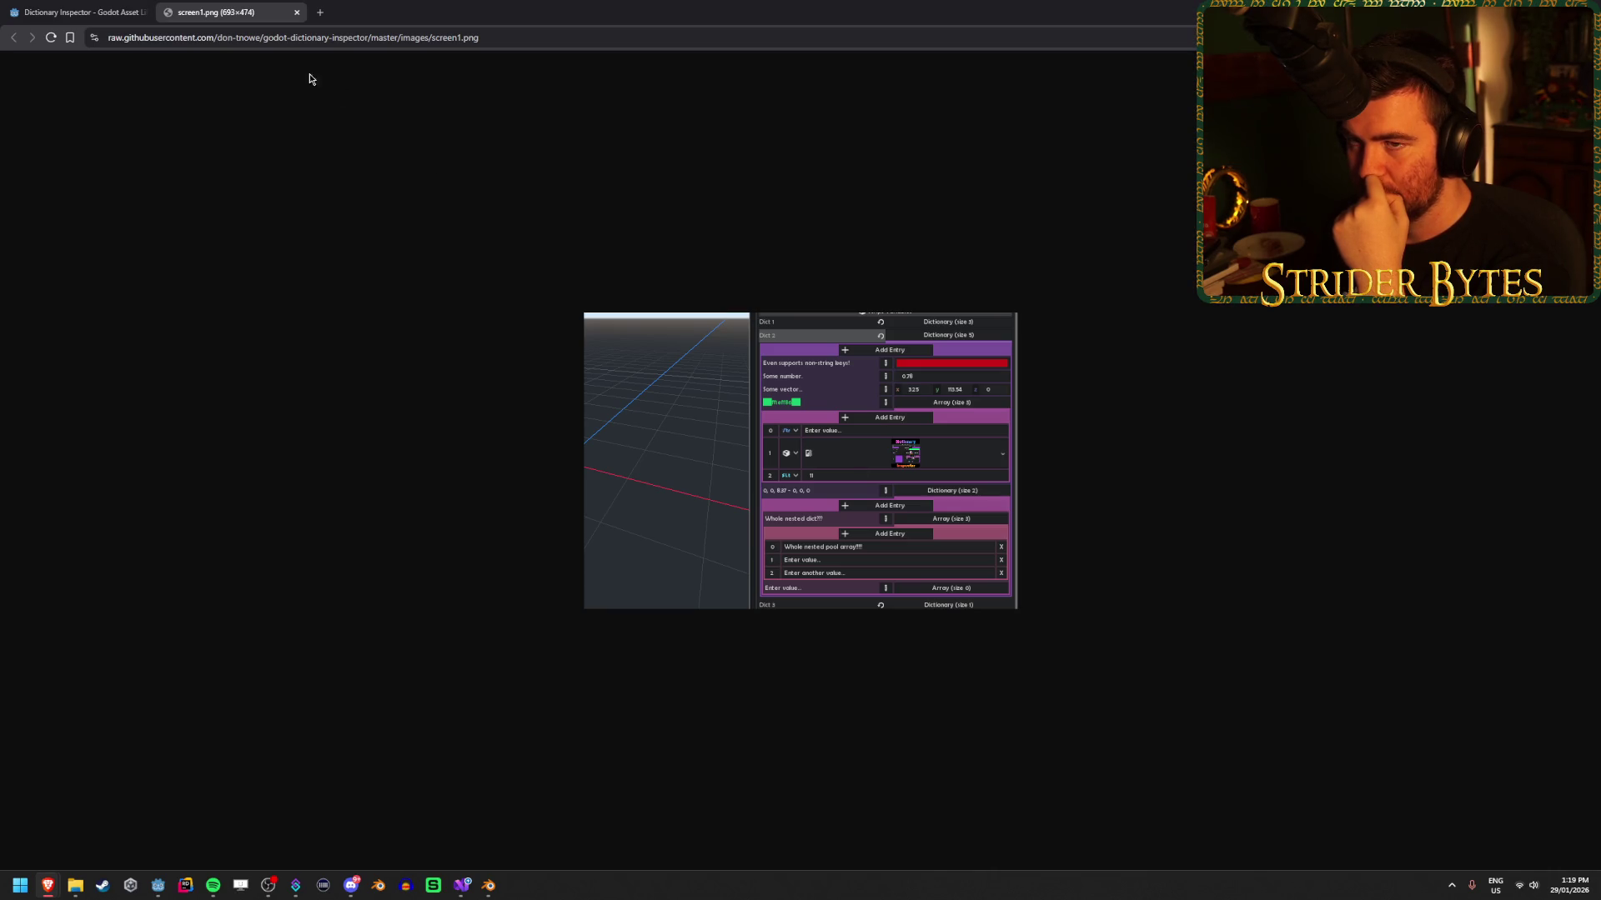
middle_click(253, 12)
Return to the Google results, skim them, and switch back to Godot.
click(12, 39)
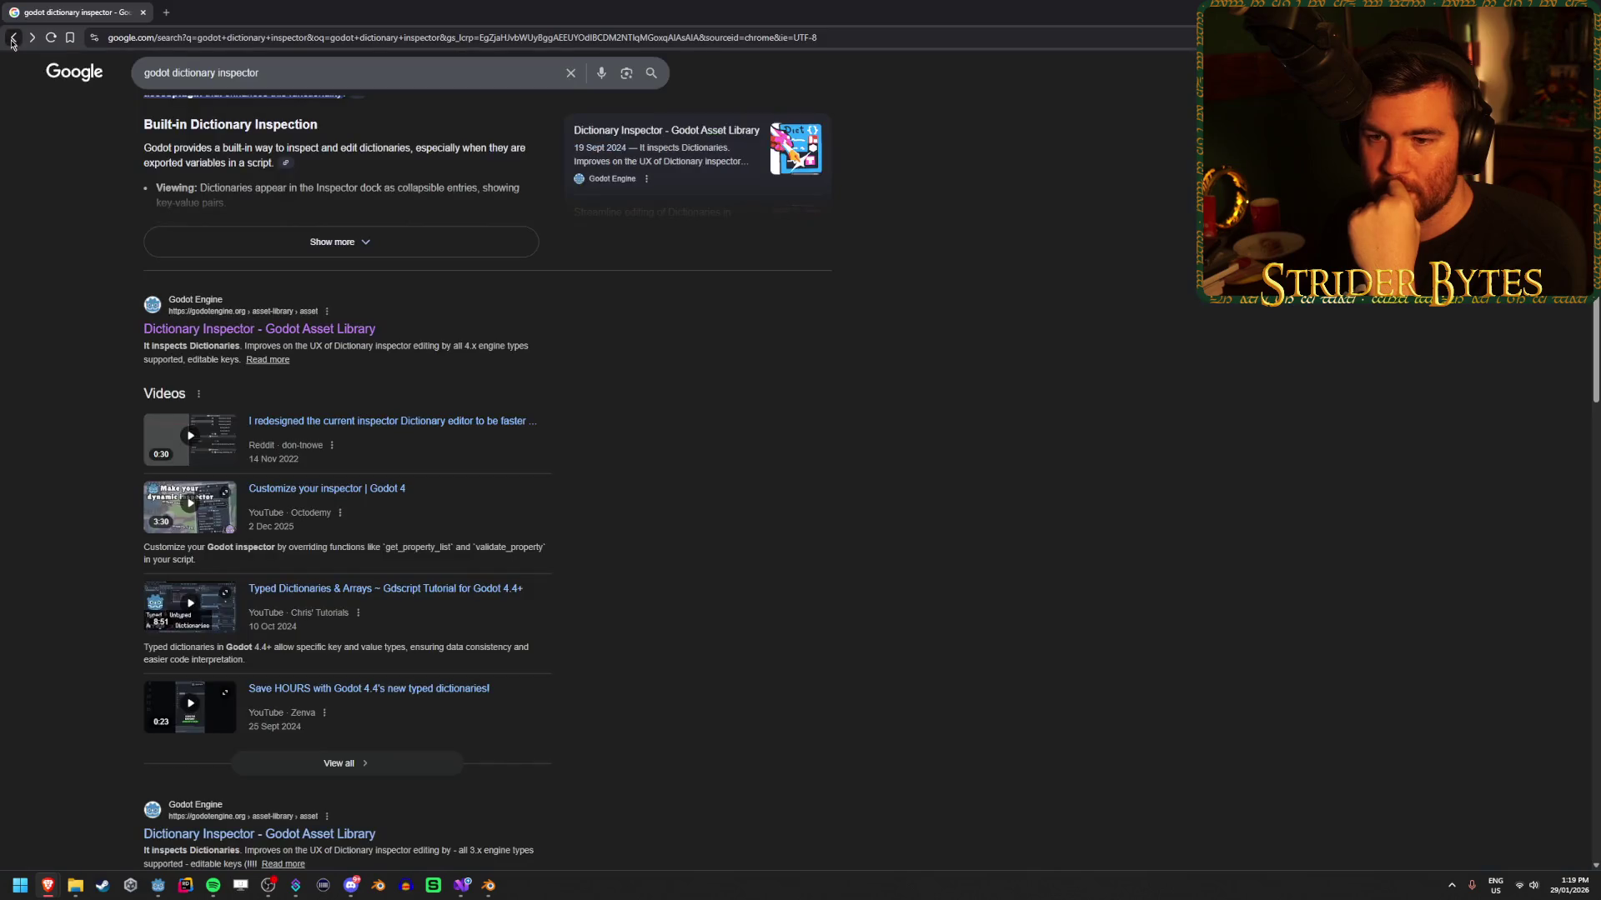
scroll(59, 310, down, 2)
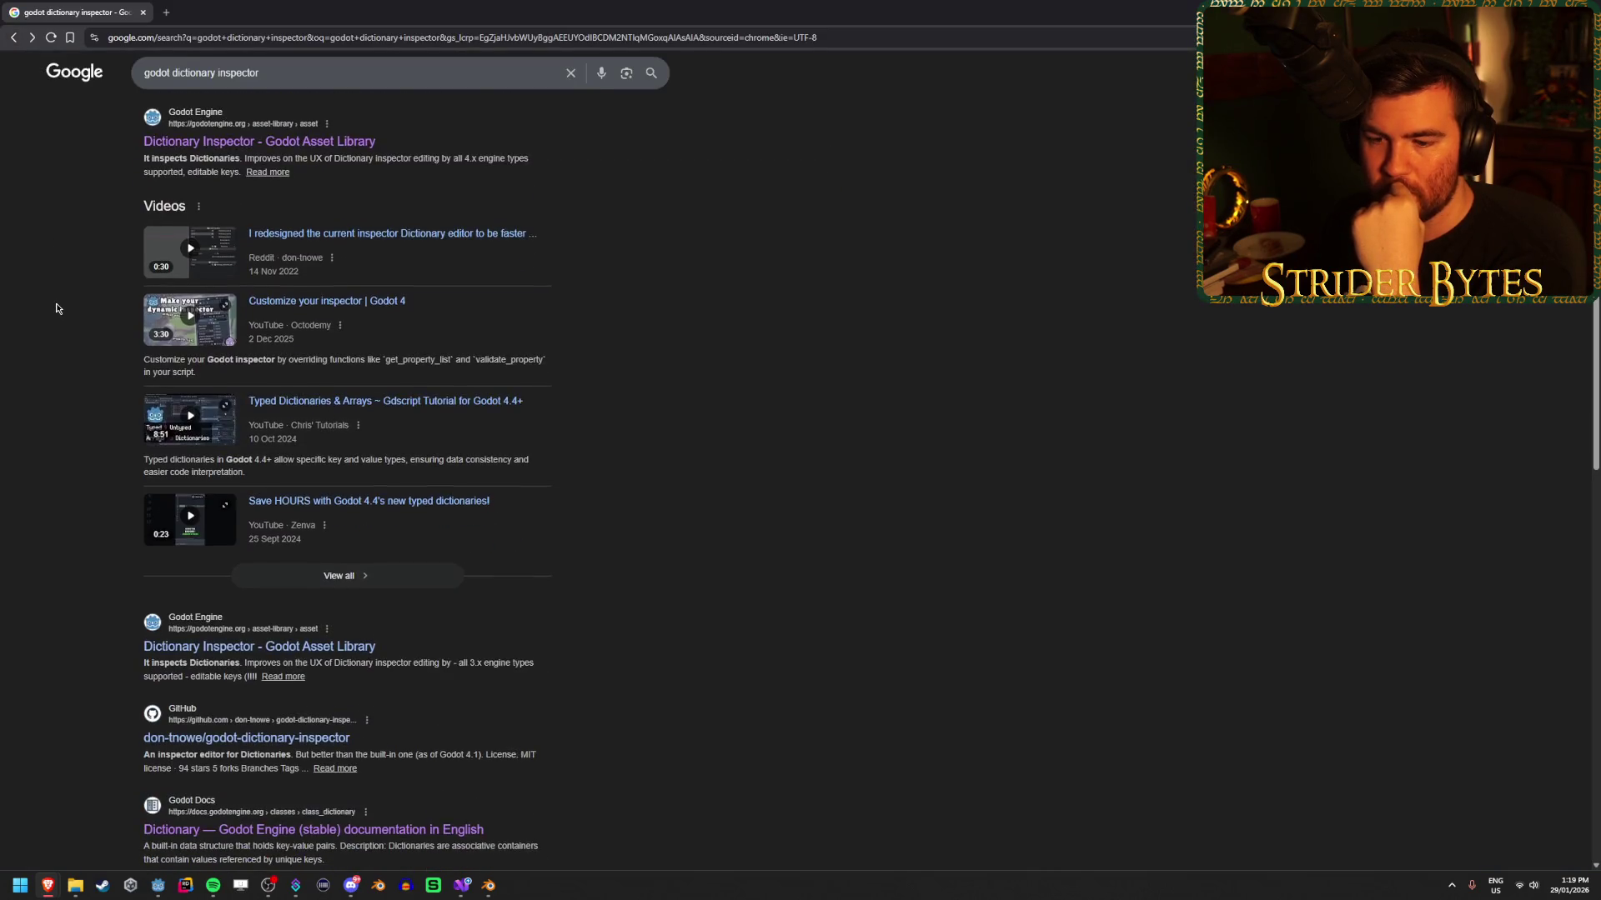
scroll(58, 308, up, 4)
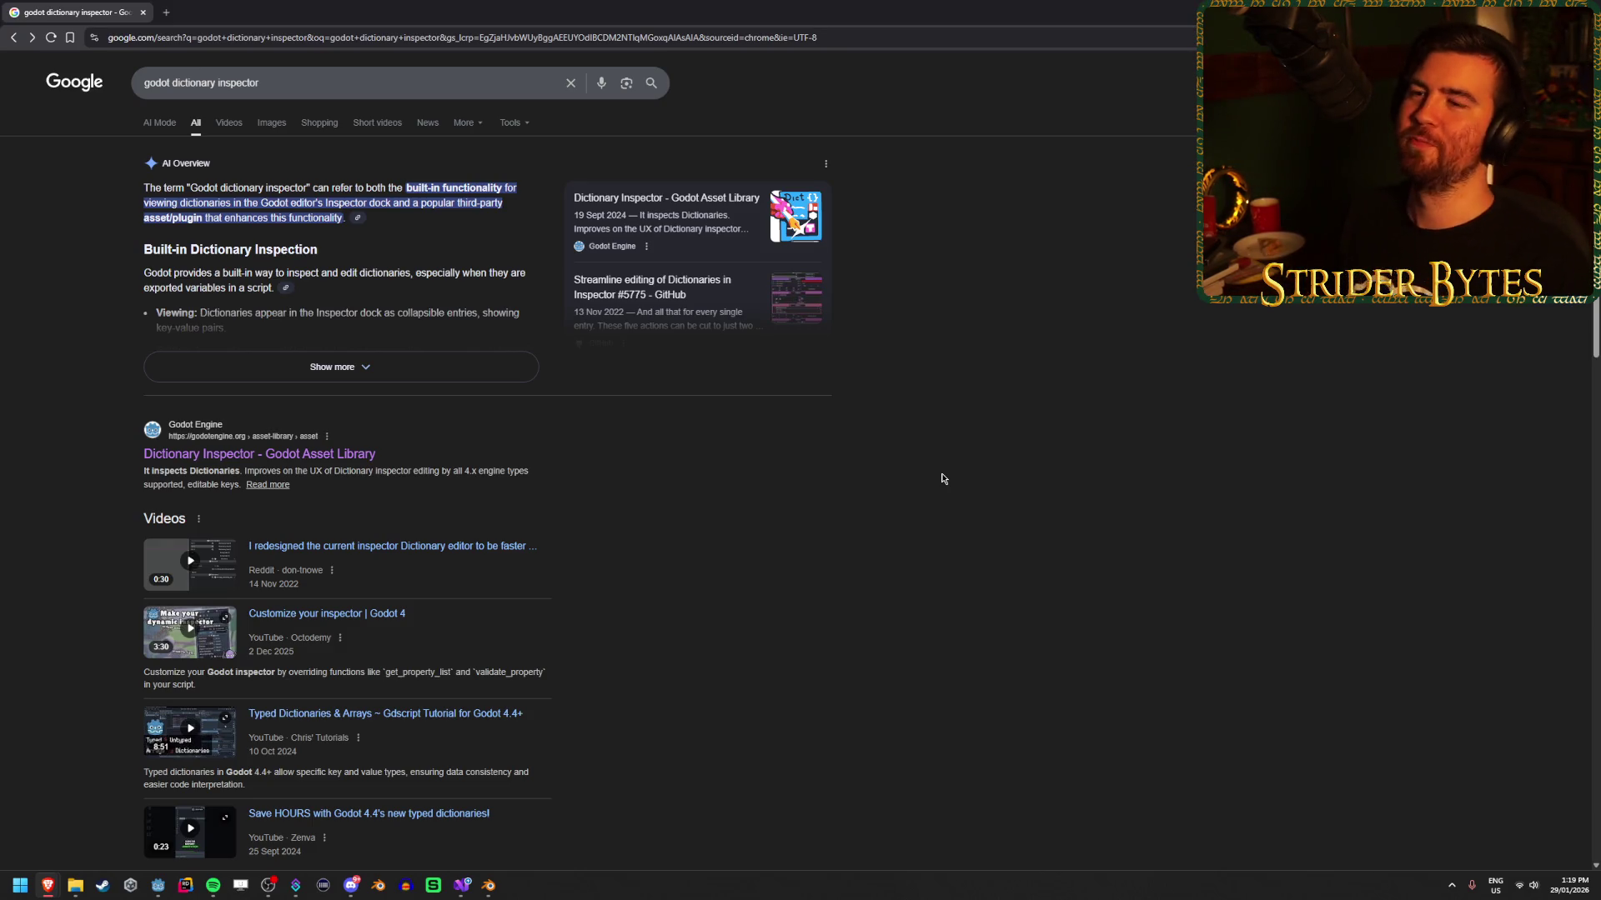
scroll(782, 413, down, 4)
scroll(782, 413, up, 4)
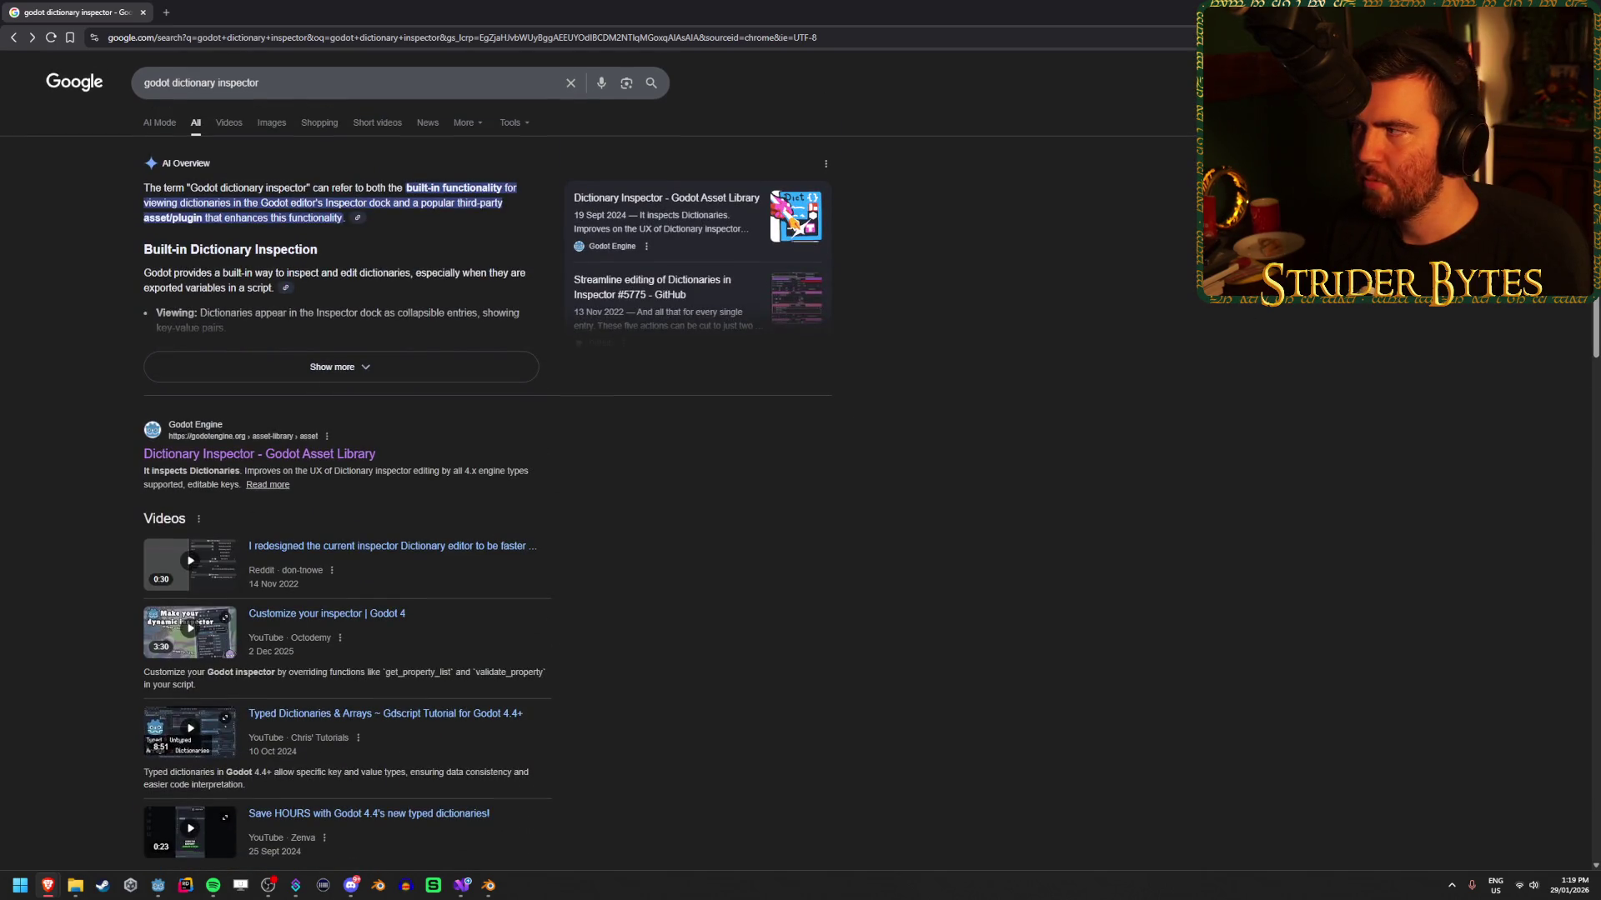
key(alt+Tab)
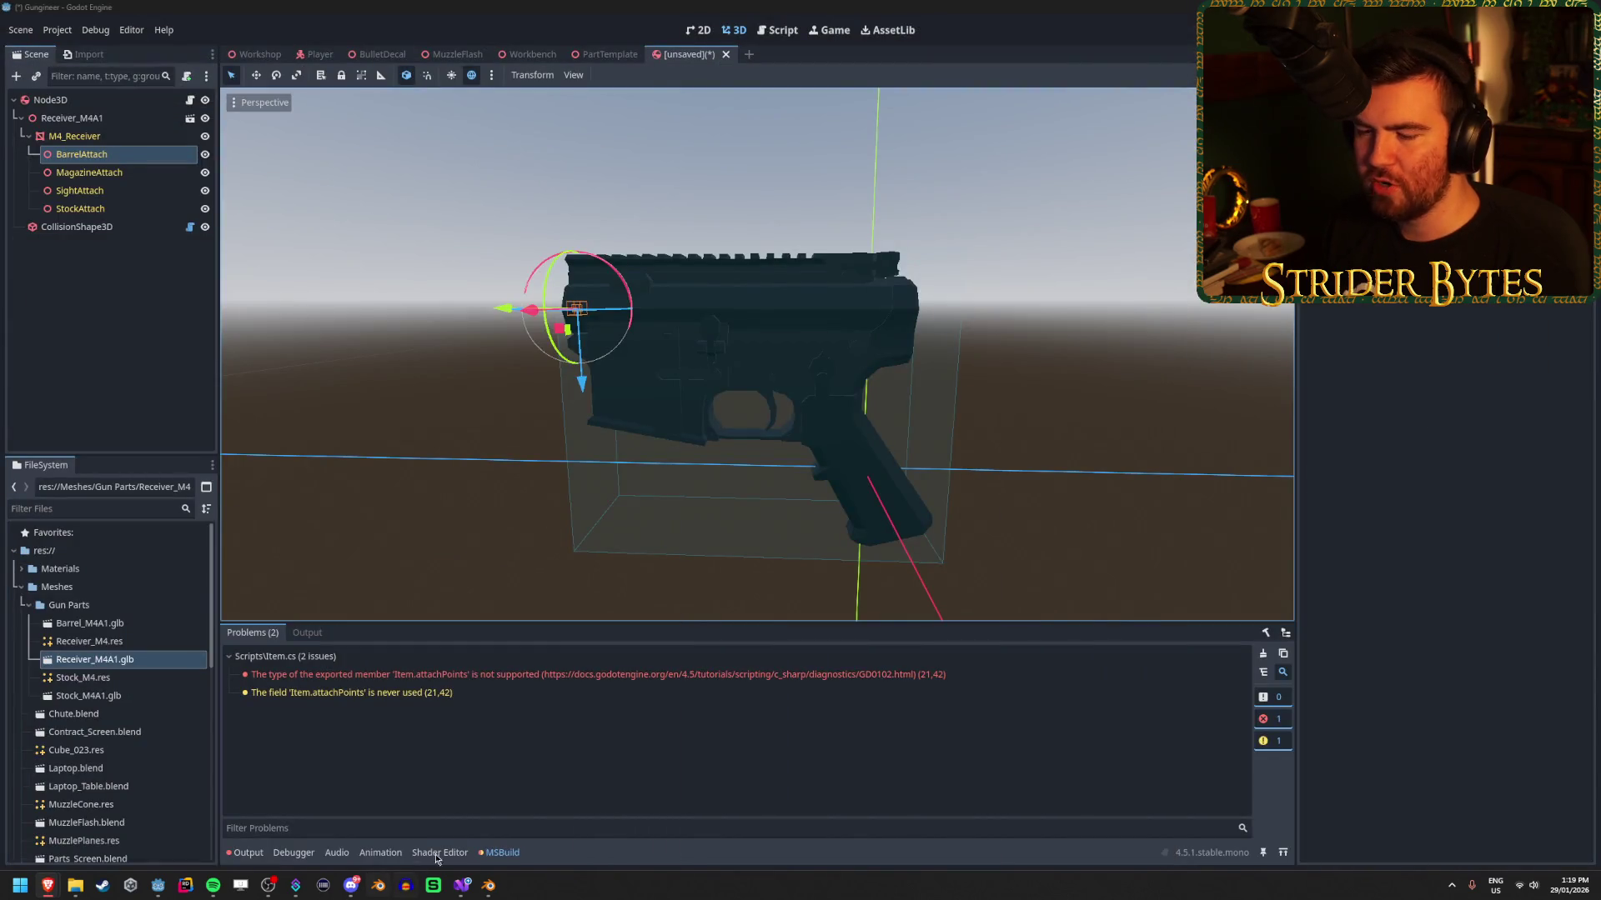
In Item.cs, add a line at the top of the Item class and type 'public class'.
click(457, 892)
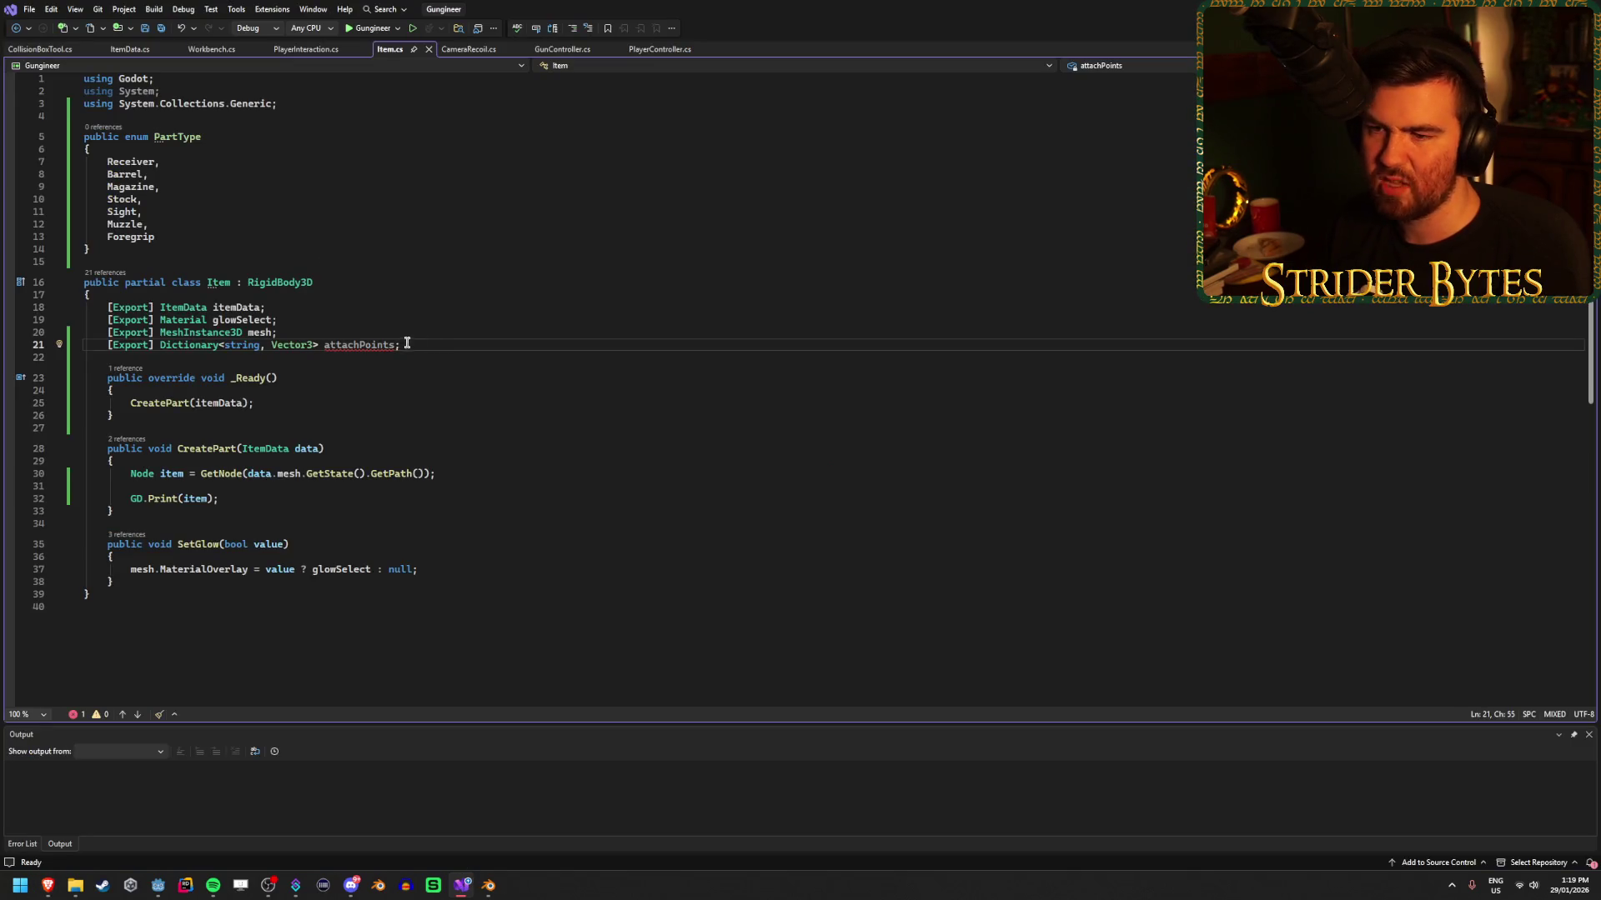
click(98, 247)
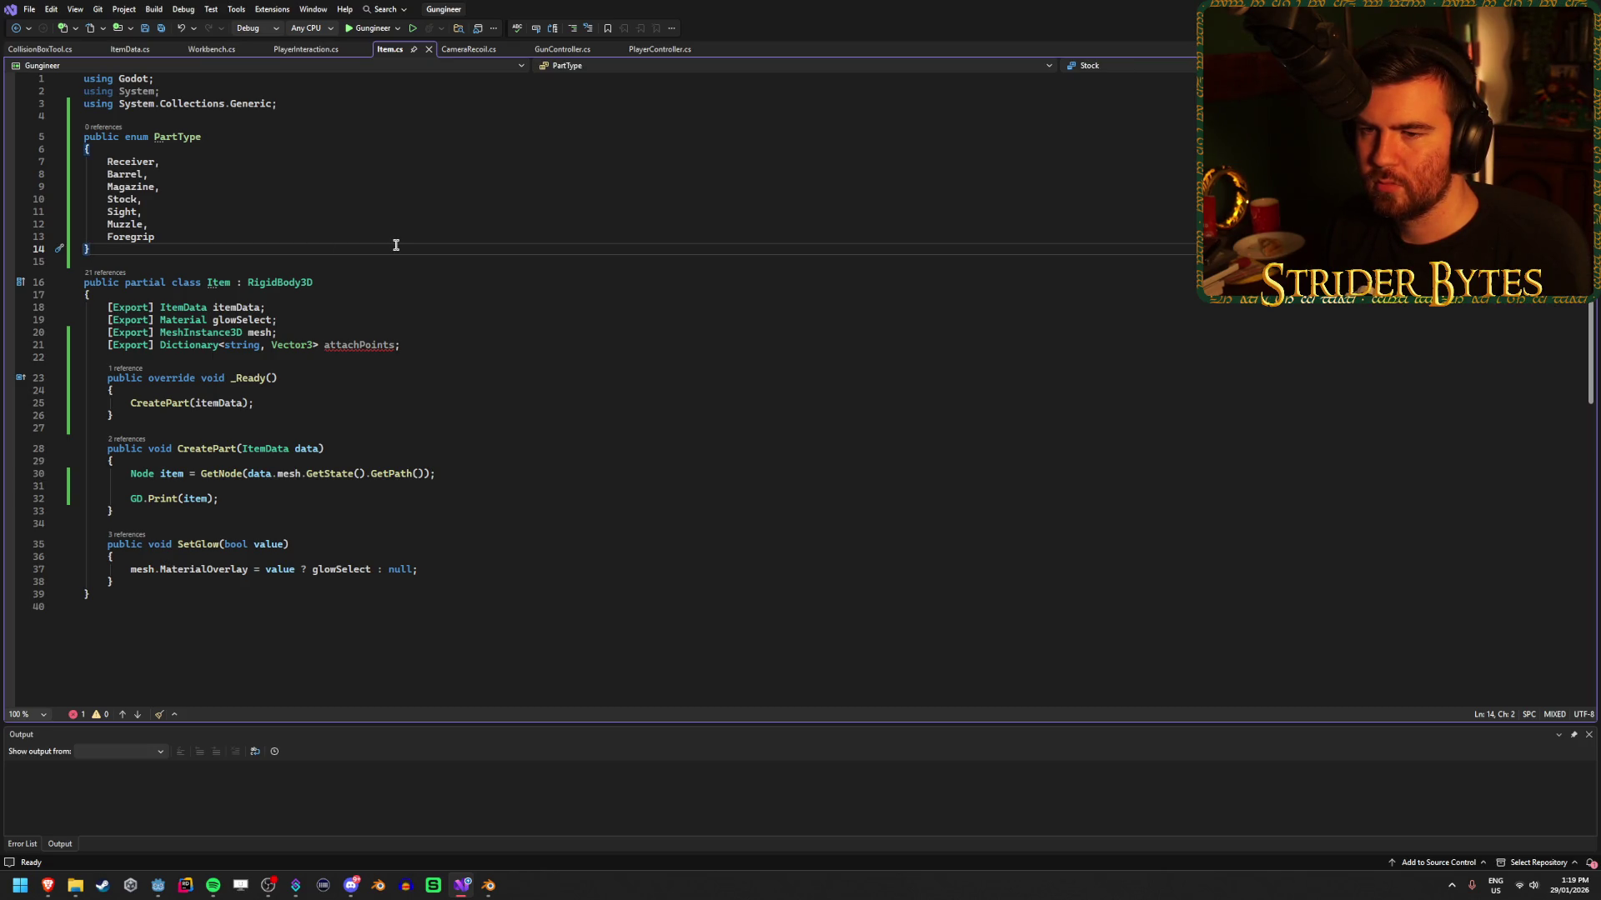
click(108, 299)
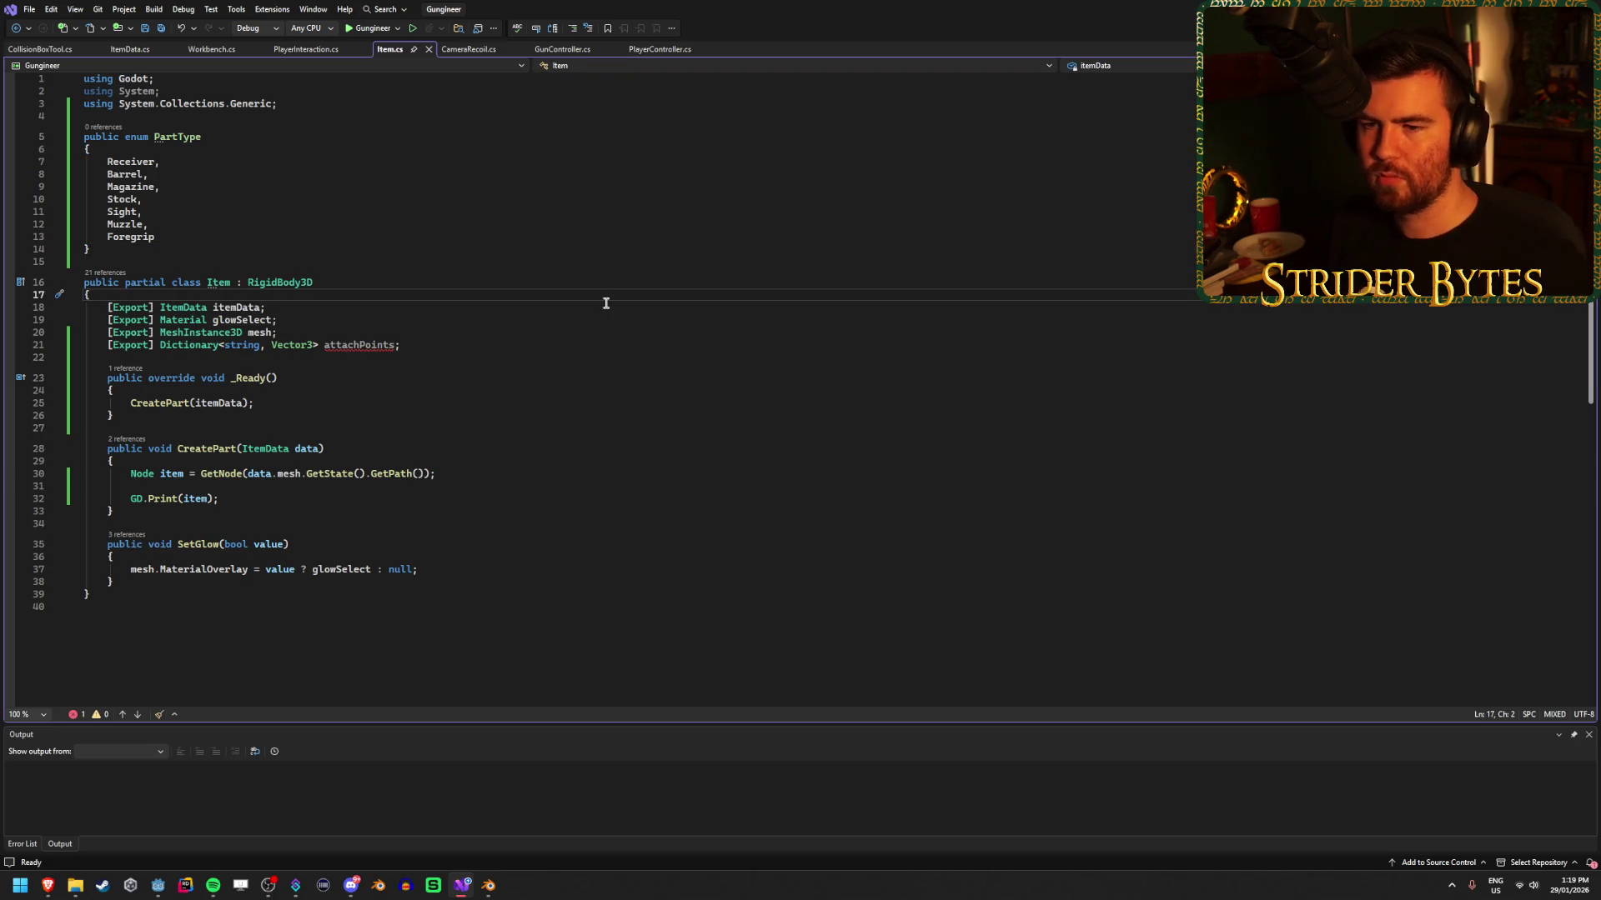
key(Return)
key(Return)
text(public )
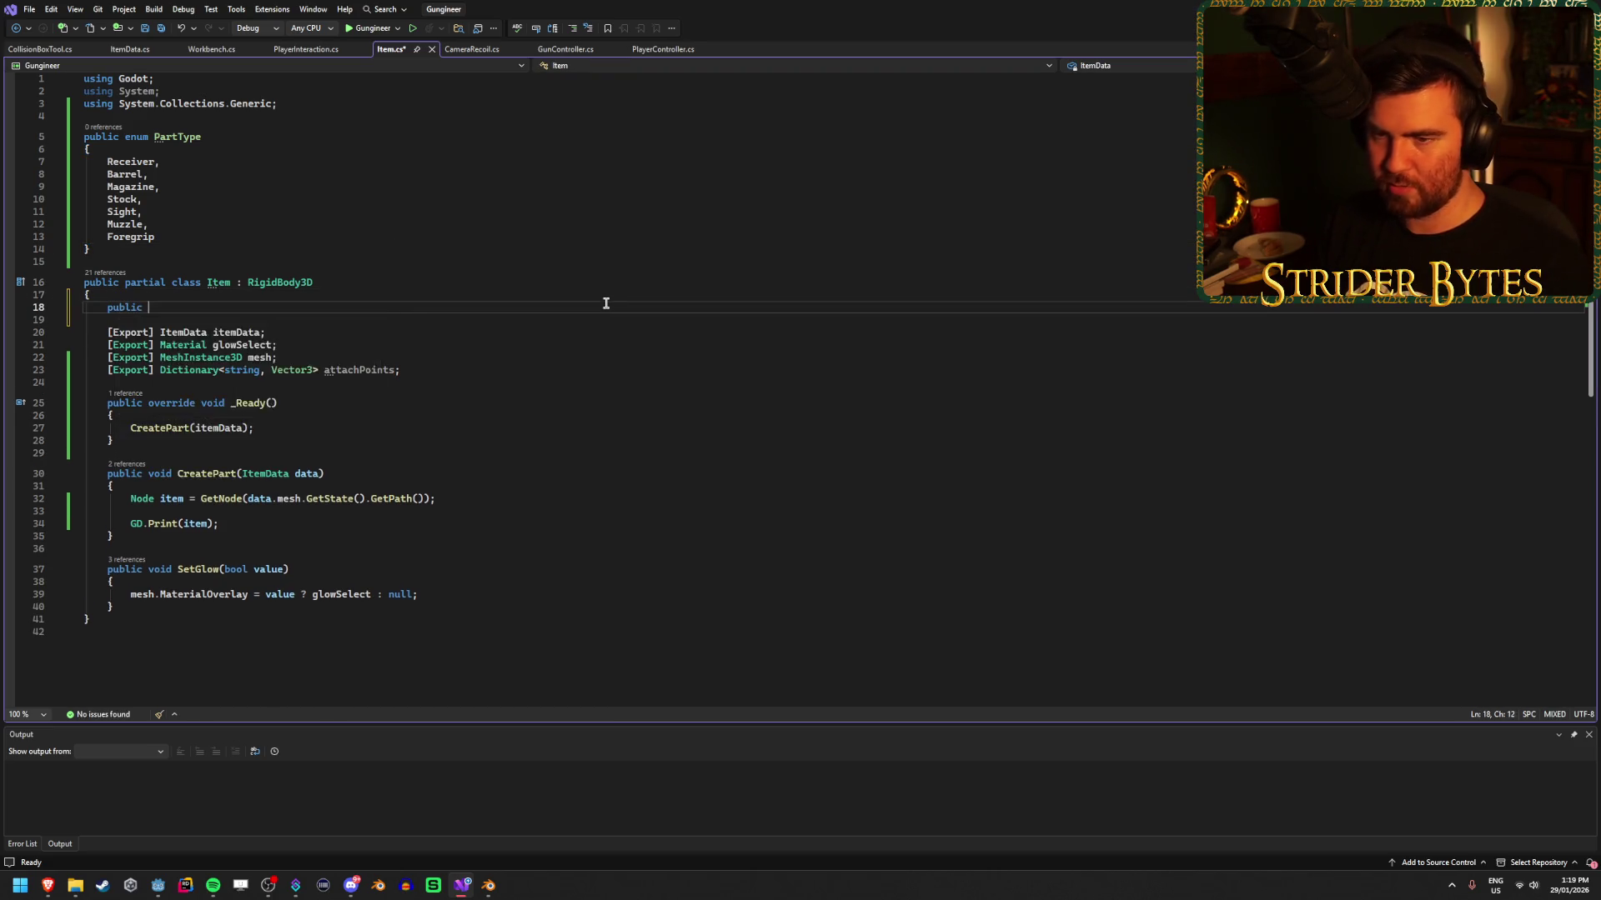
text(class)
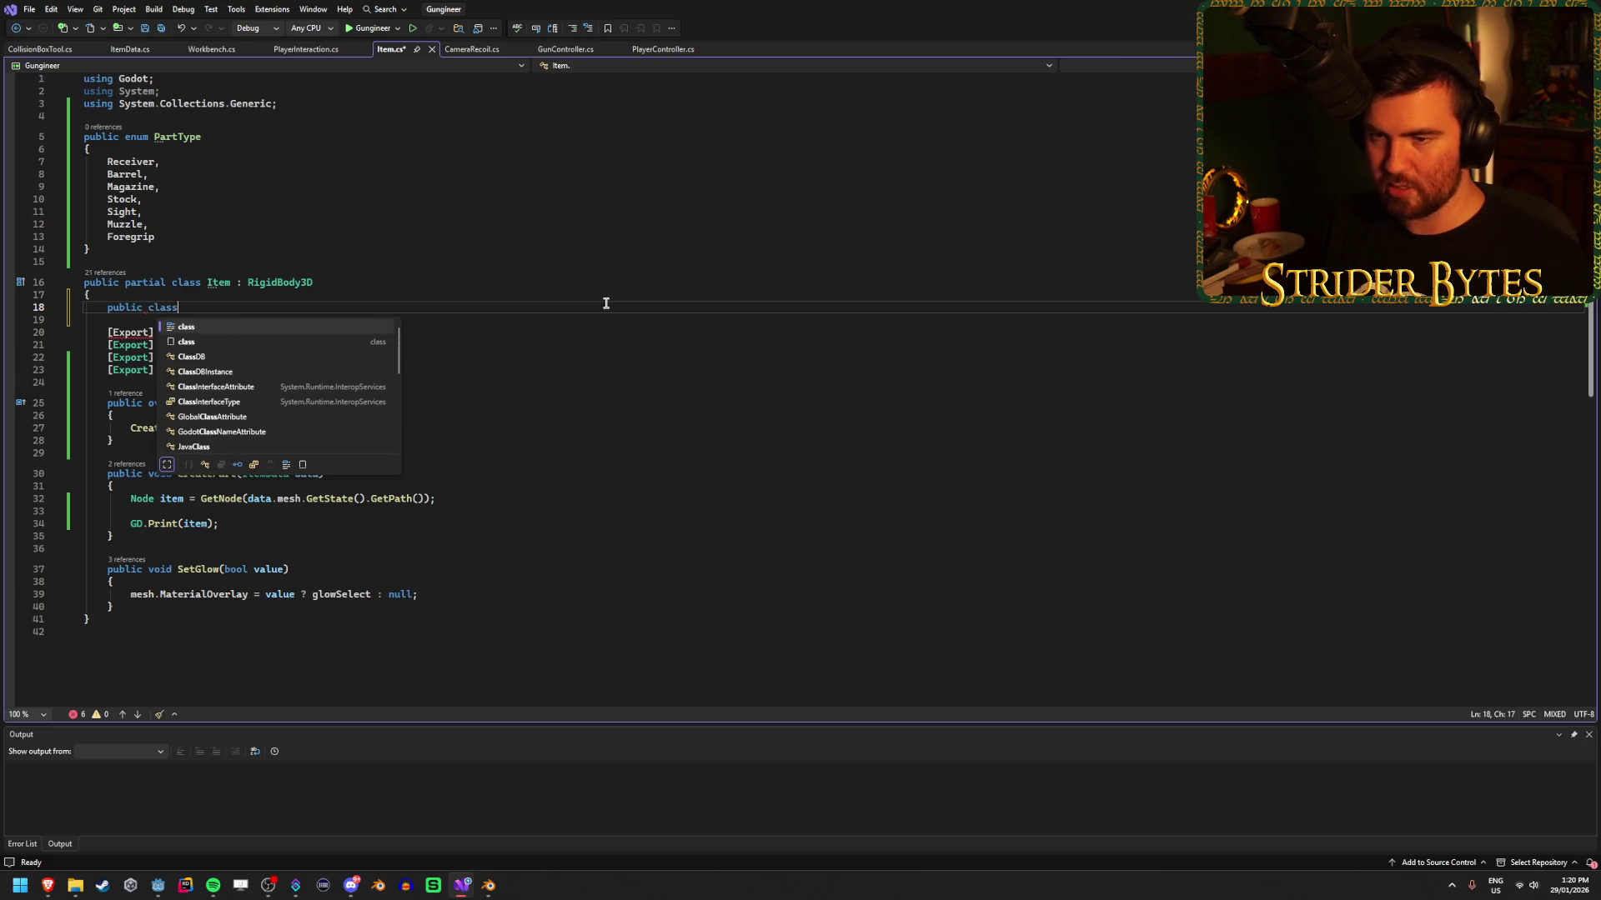
Try a [Serializable] attribute above the new class, then remove it.
key(Escape)
key(ctrl+Return)
text([Serial)
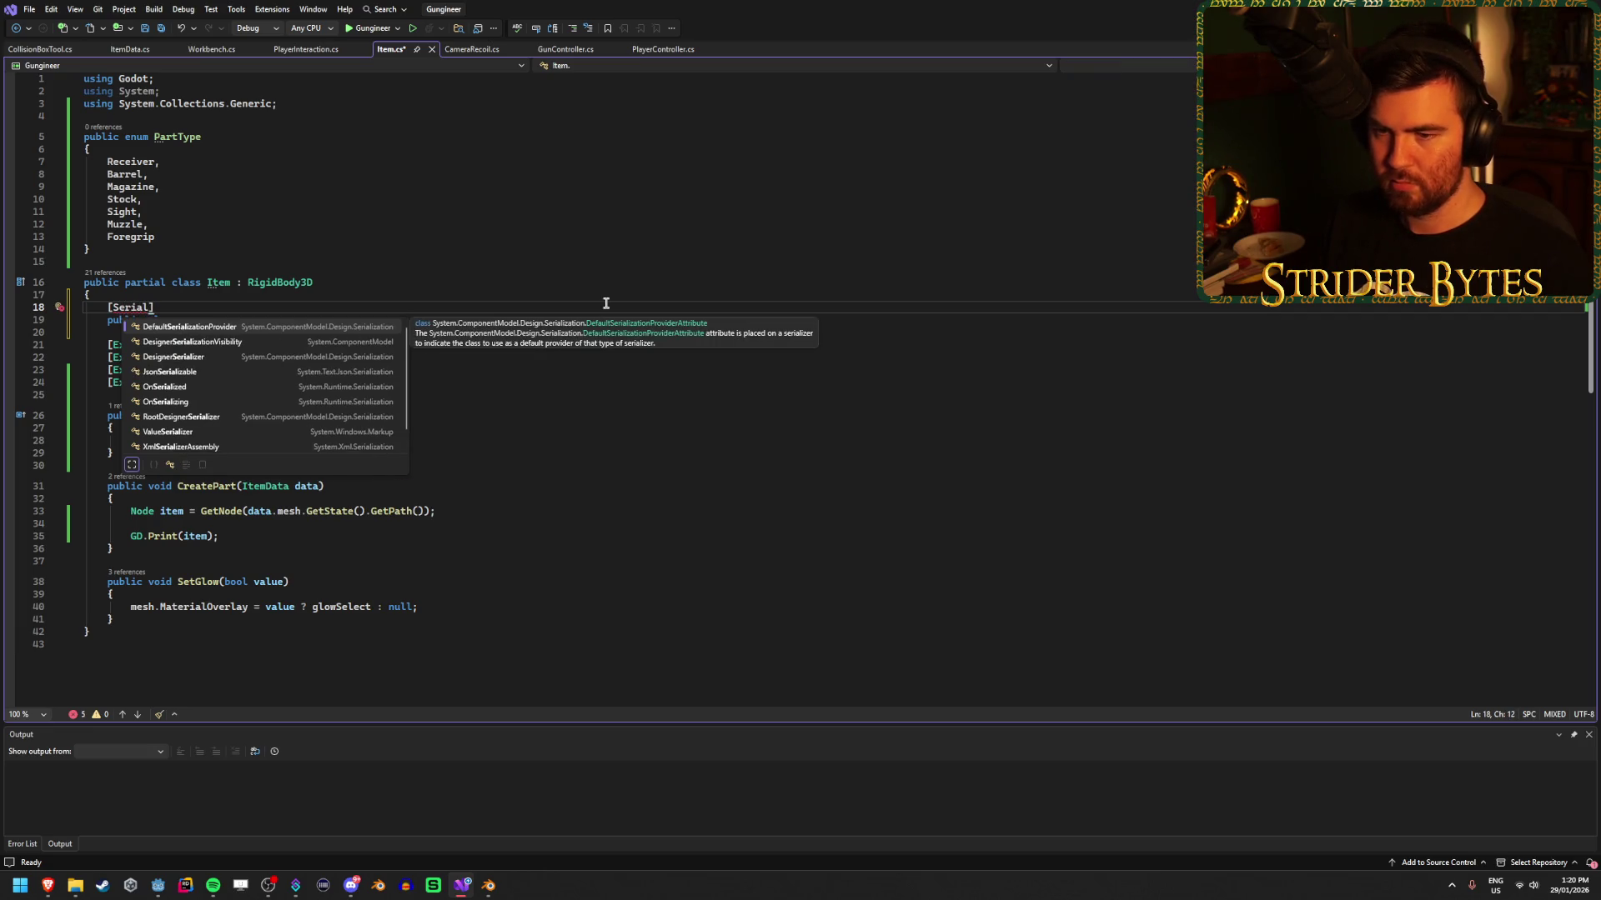
key(BackSpace)
key(BackSpace)
key(BackSpace)
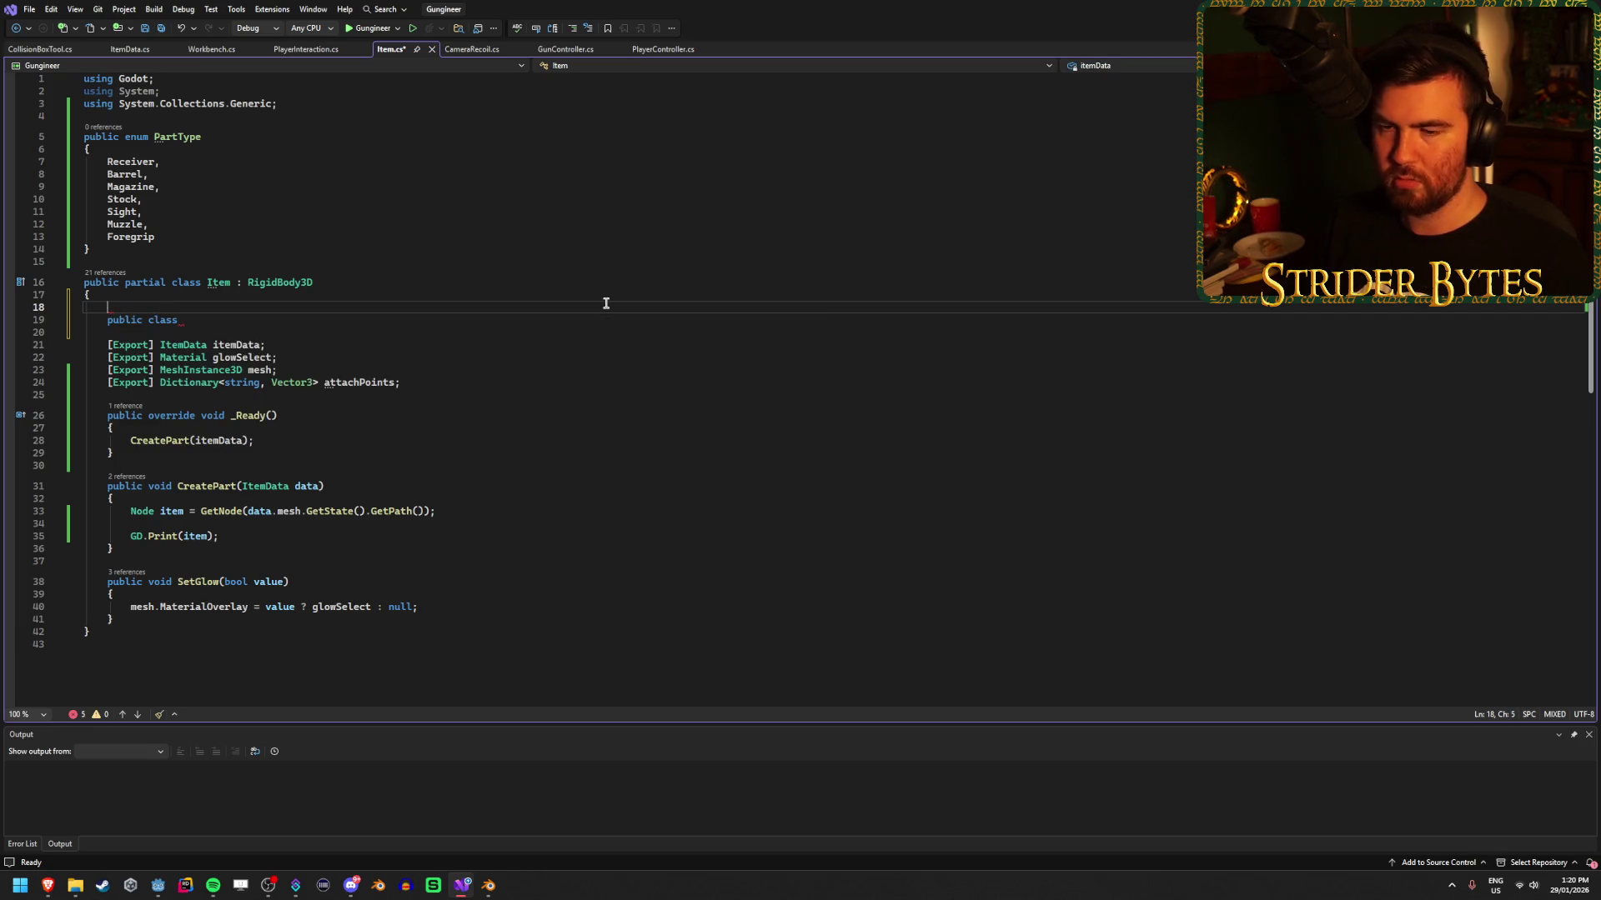
key(BackSpace)
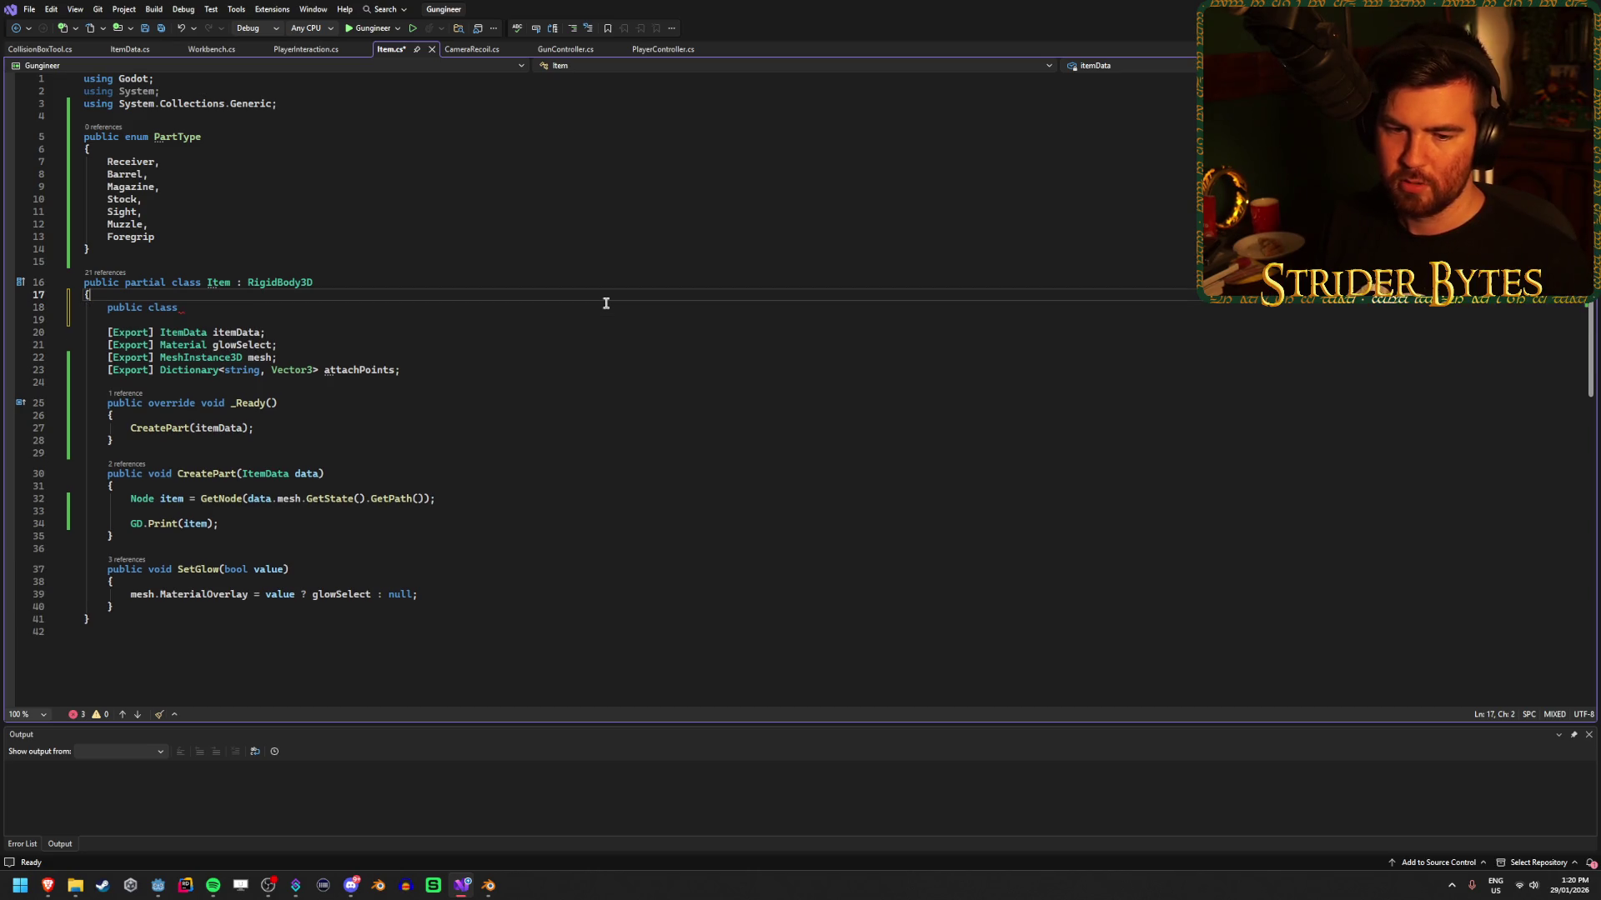
key(Down)
key(End)
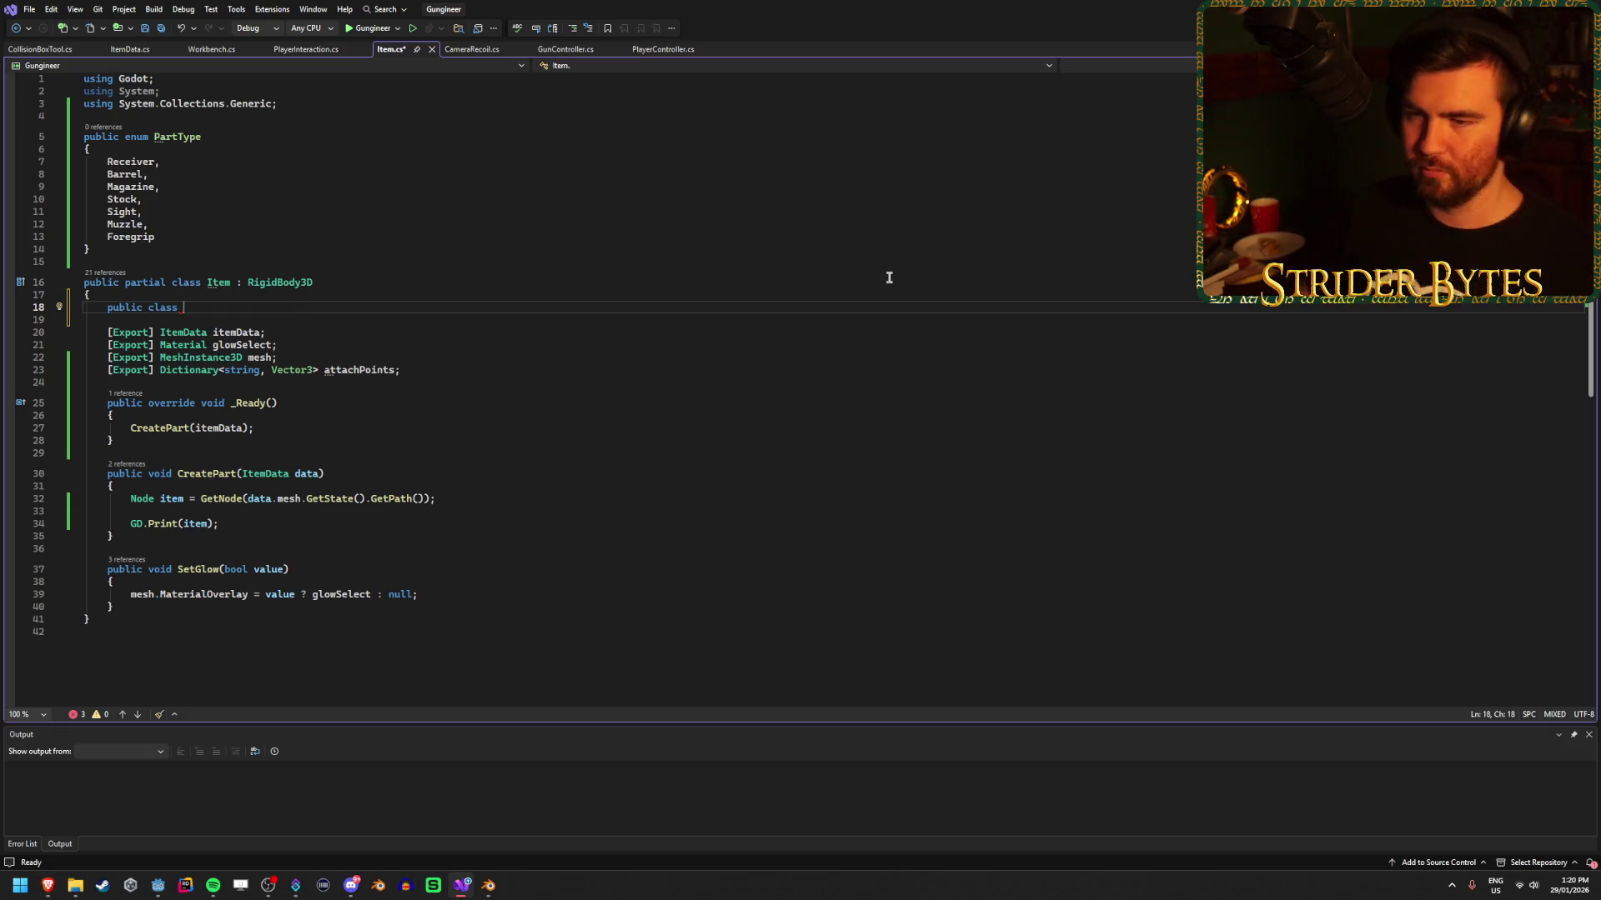
Define the AttachPoint class with a PartType partType field and a Node3D node field, and save.
text(AttachPoint {)
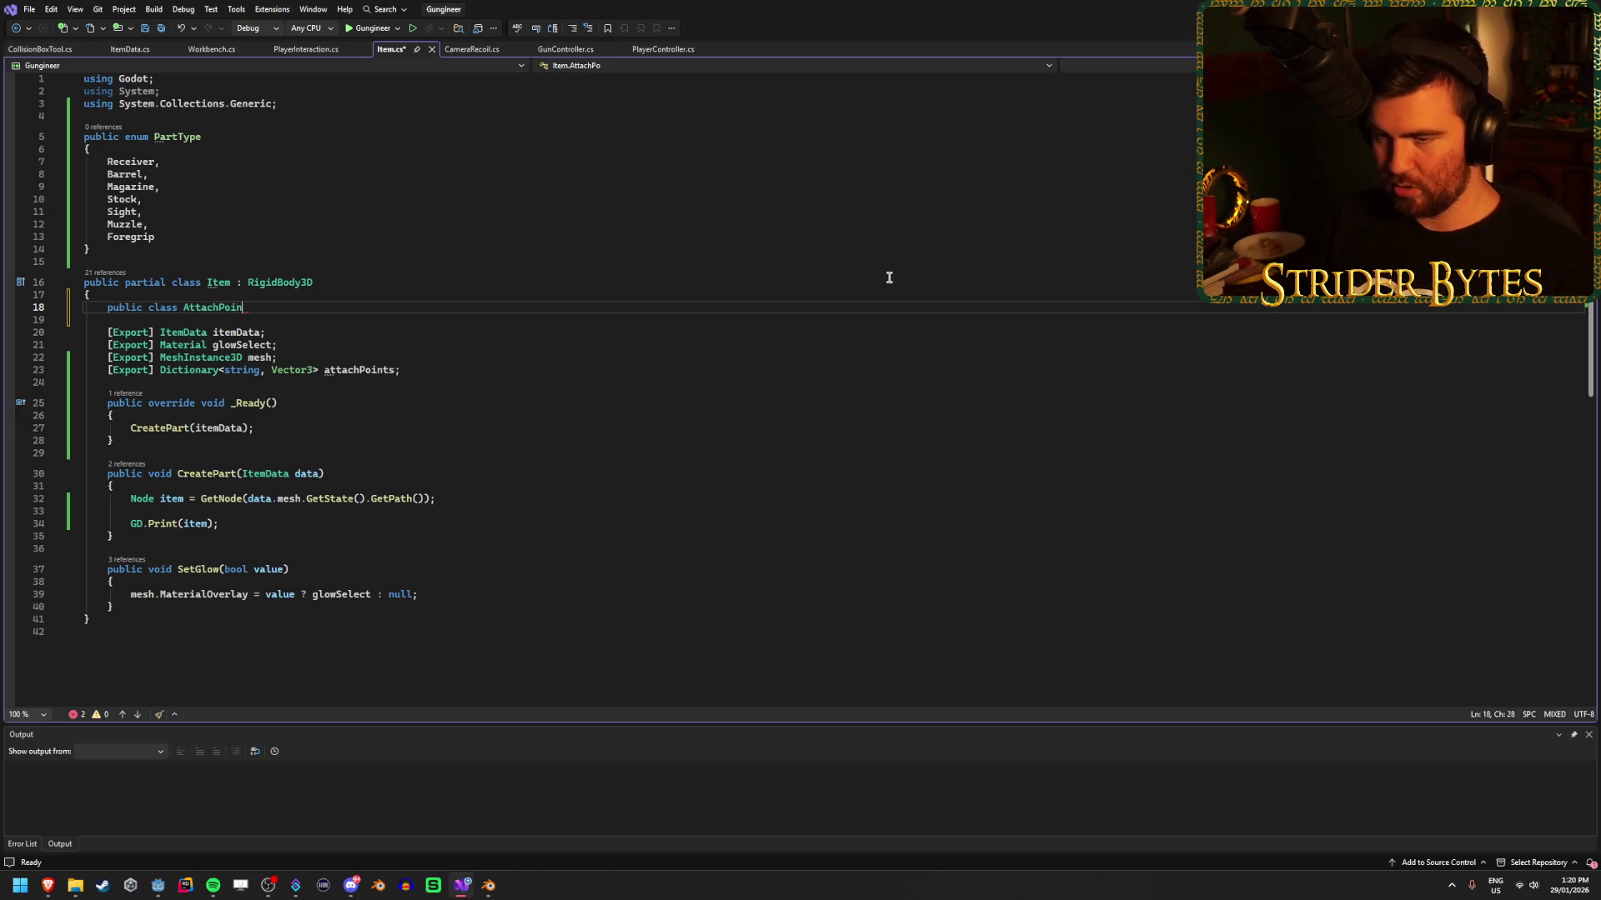
key(Return)
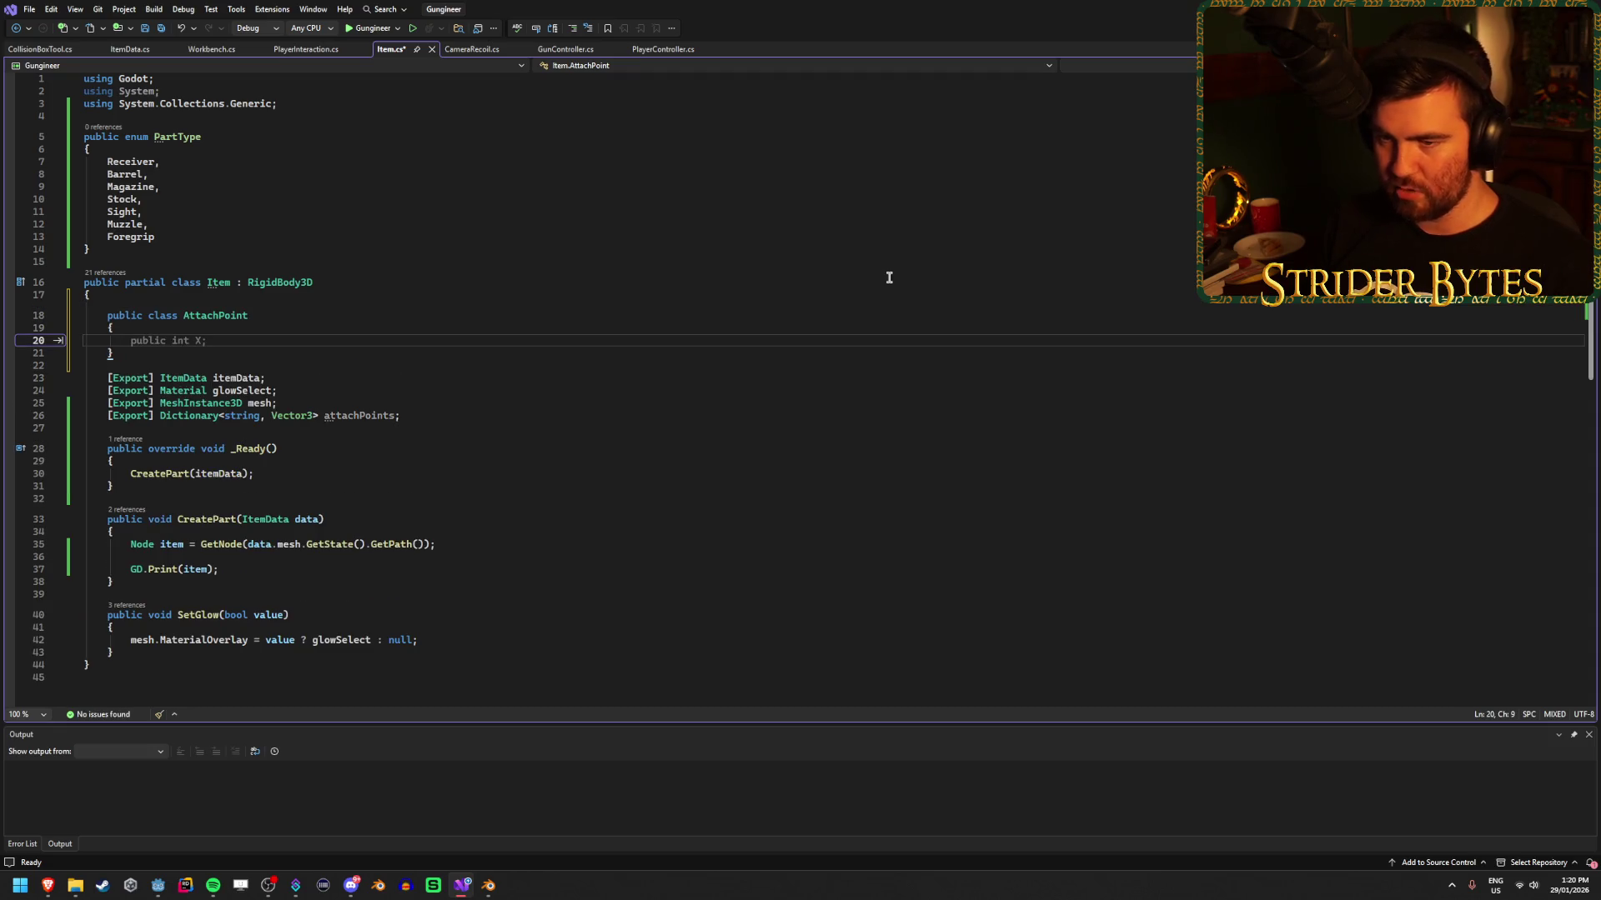
text(pu)
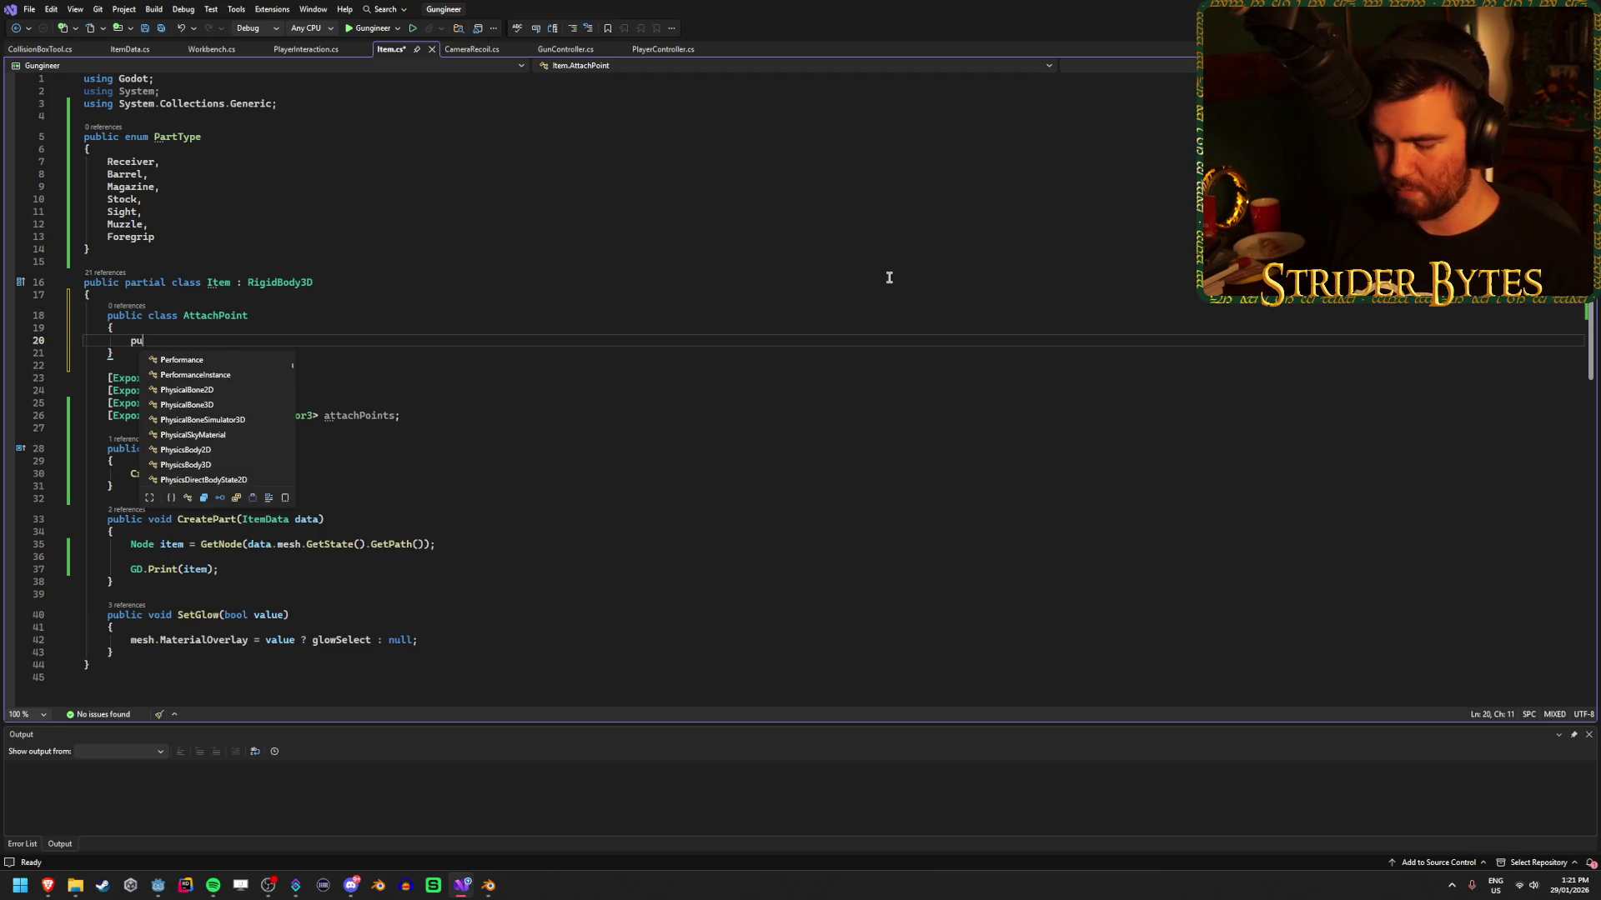
text(blic Part)
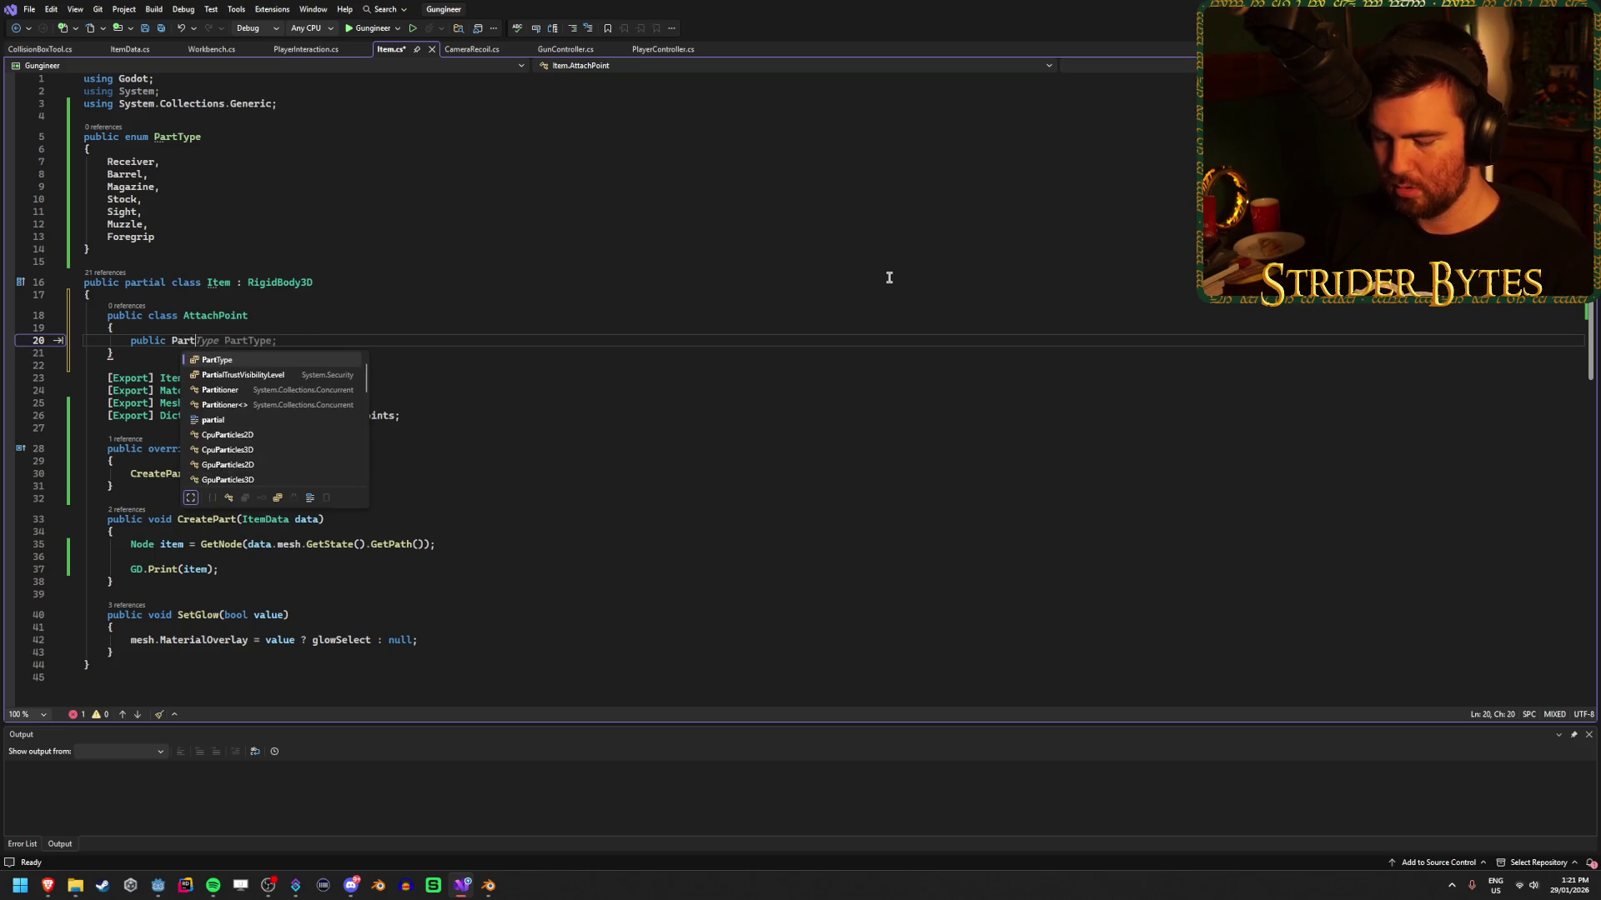
text(Type ty)
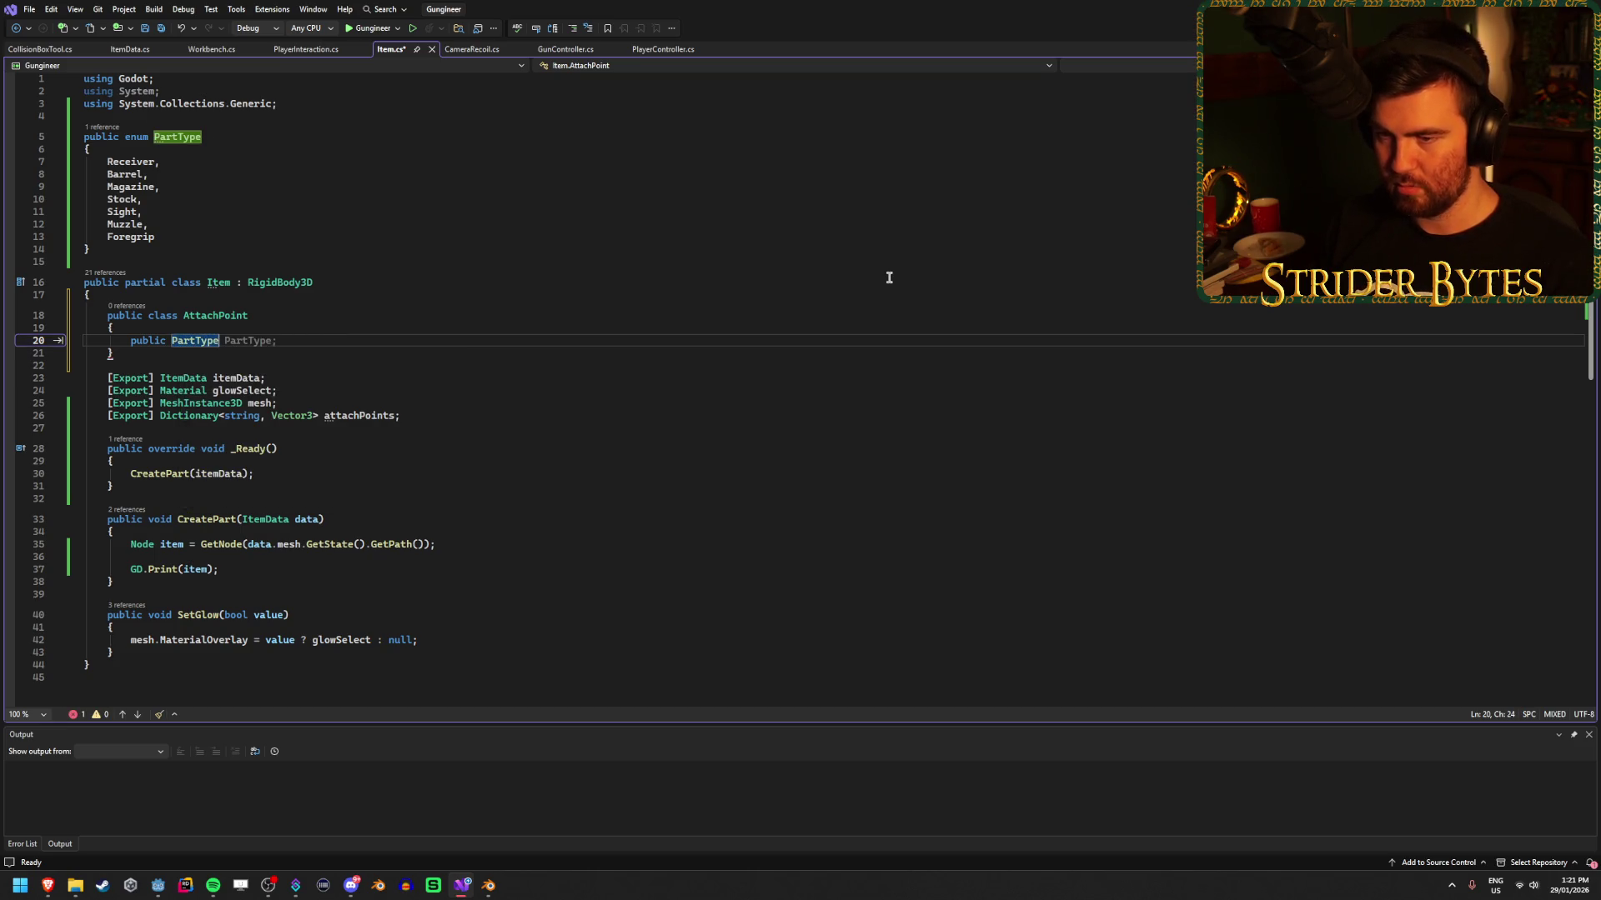
key(BackSpace)
key(BackSpace)
text(partT)
key(Tab)
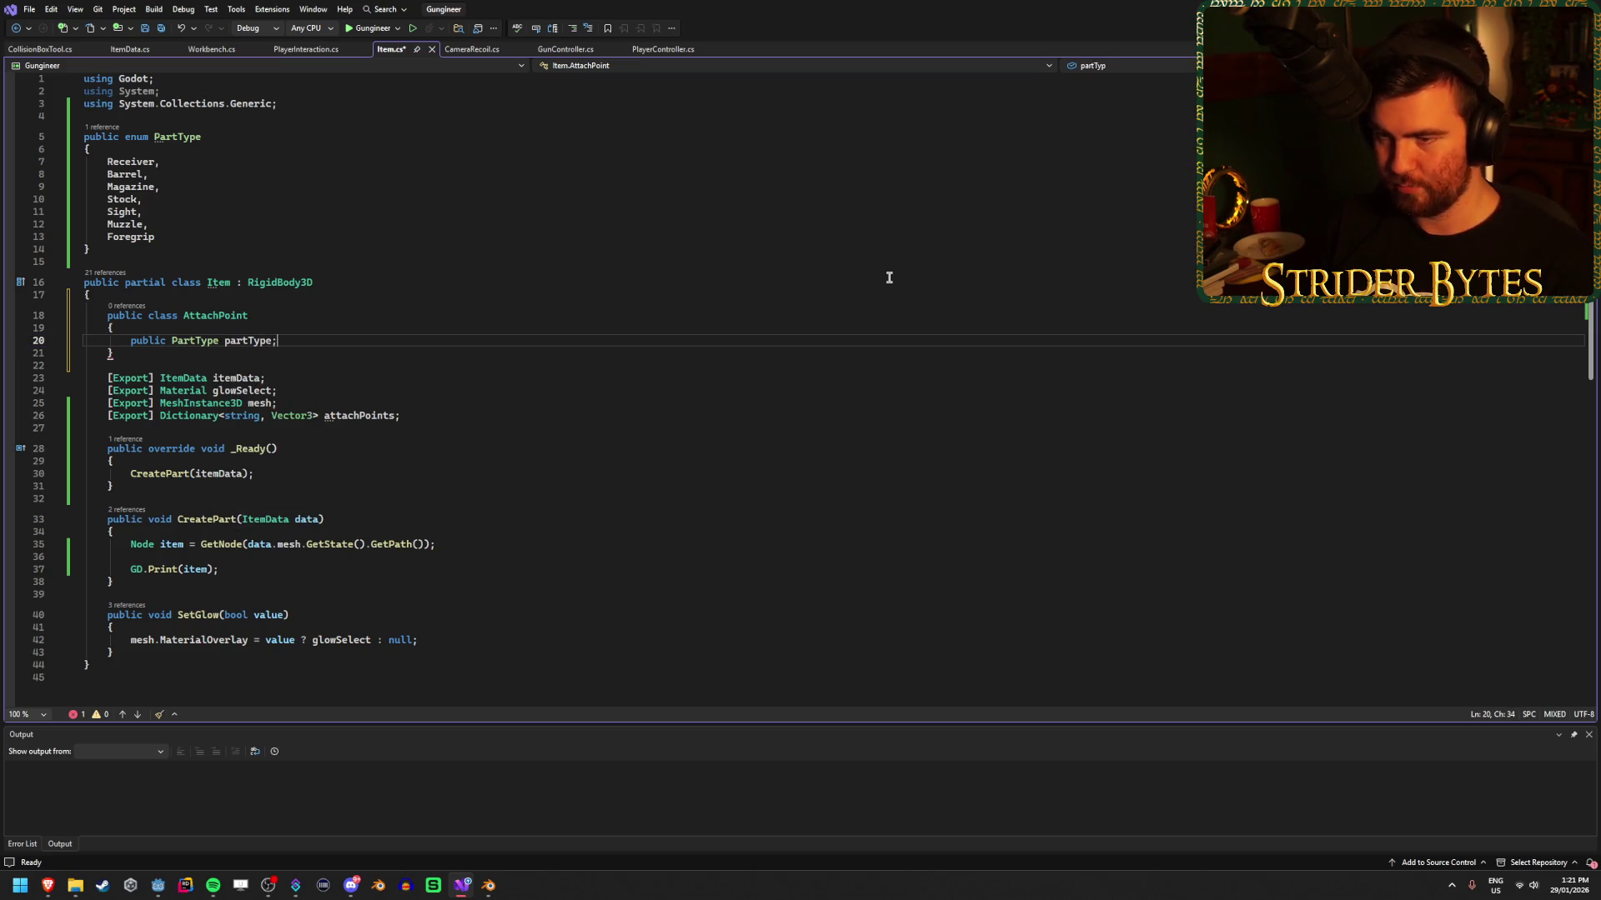
key(Return)
text(public)
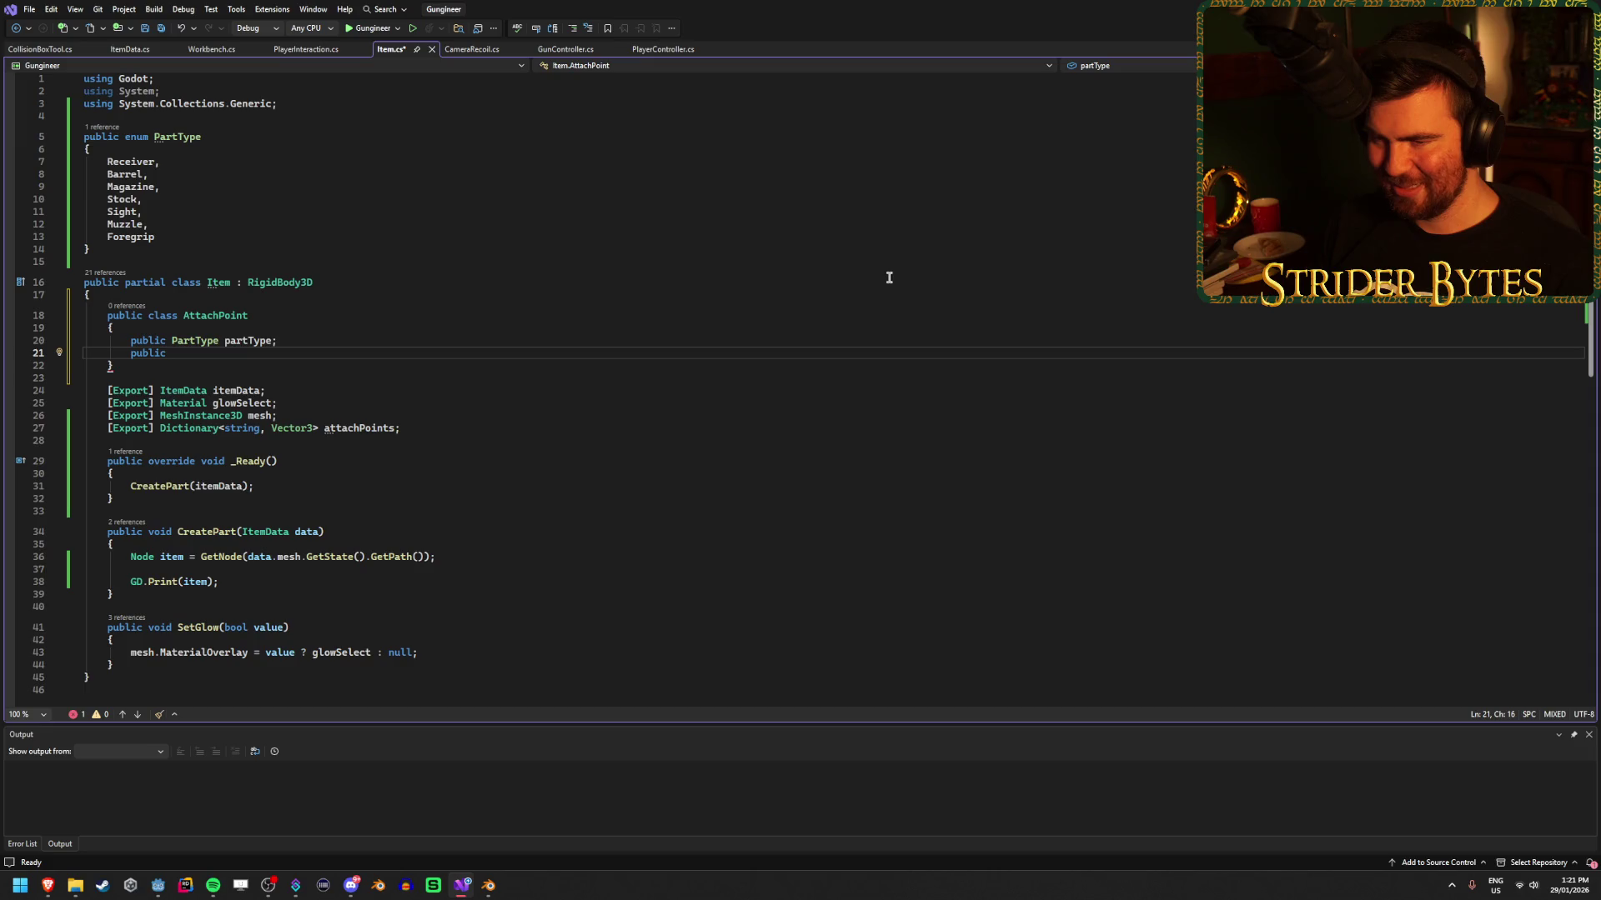
text(Node)
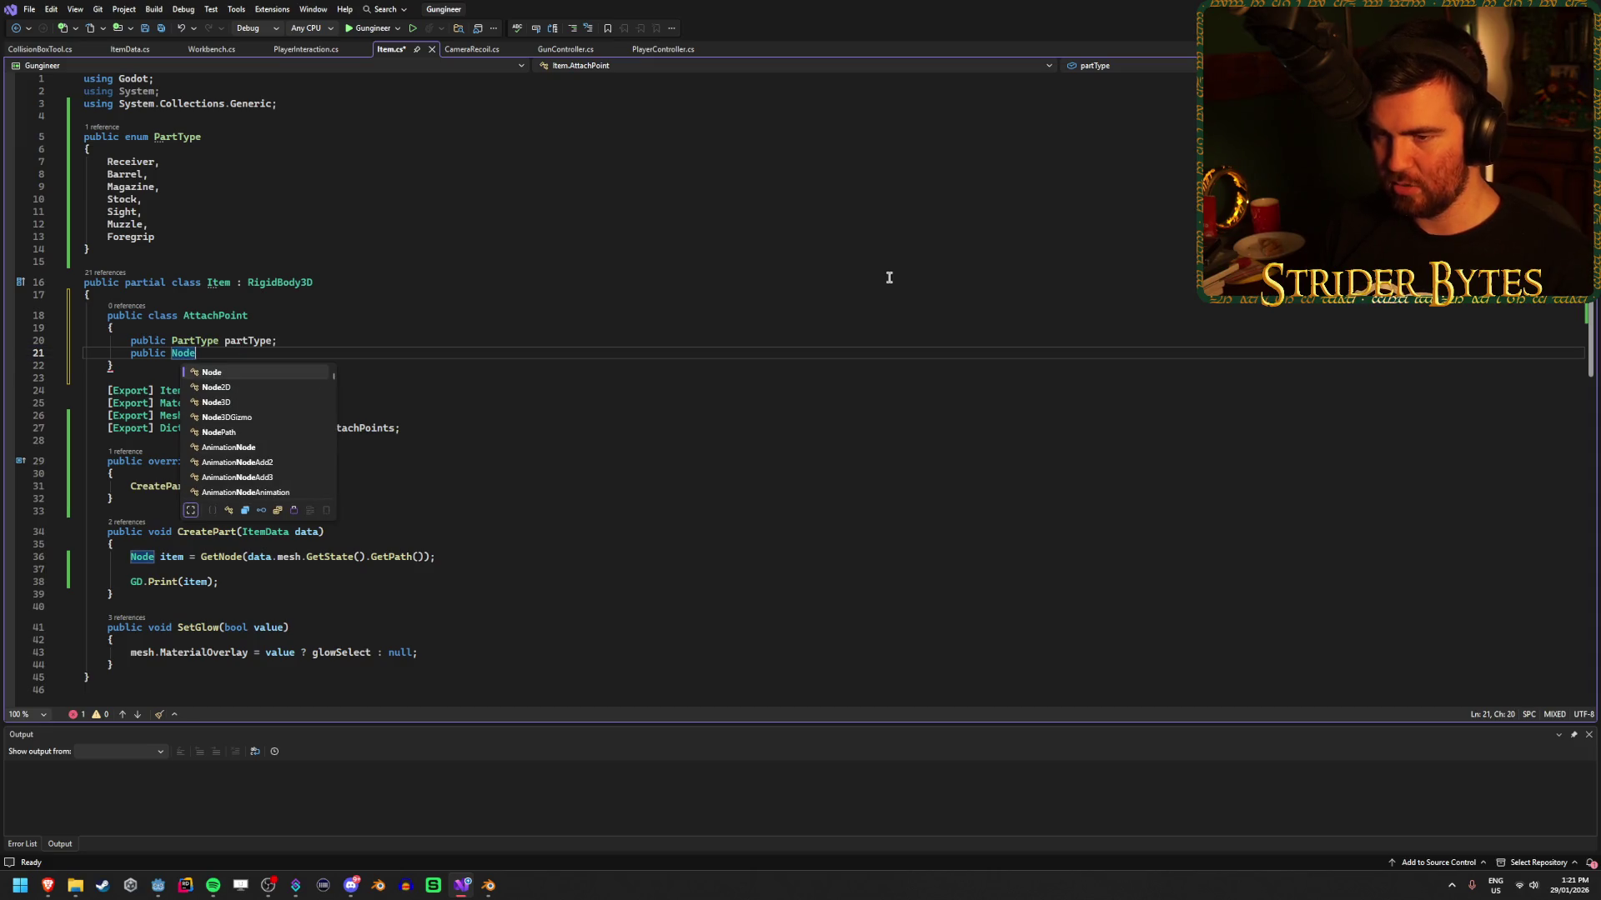
text(3D node)
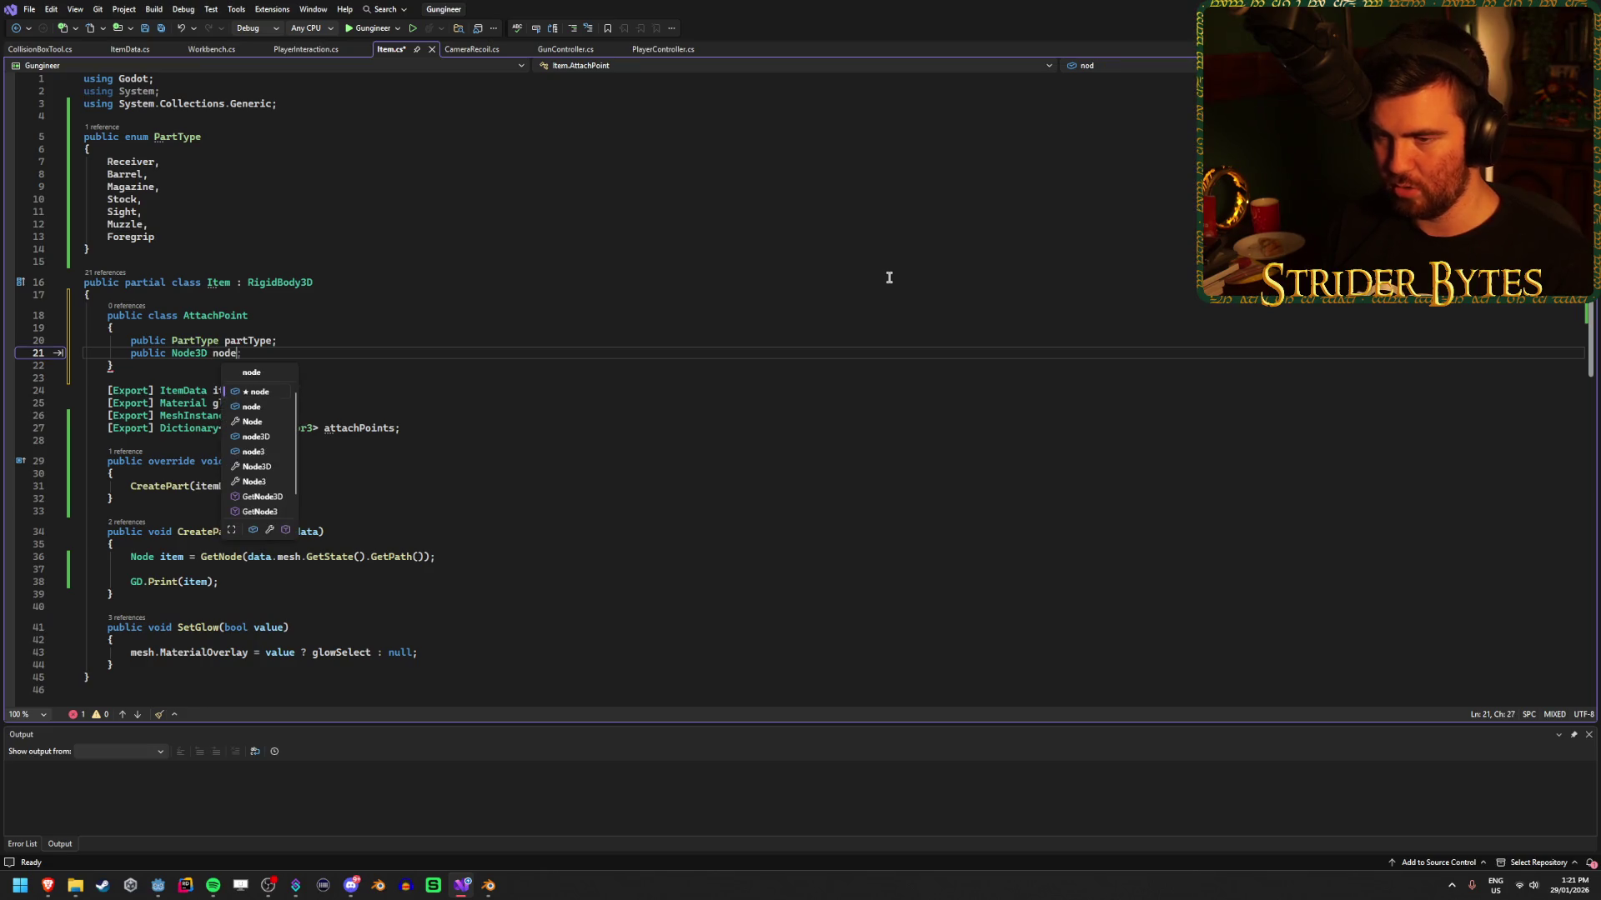
key(End)
key(ctrl+s)
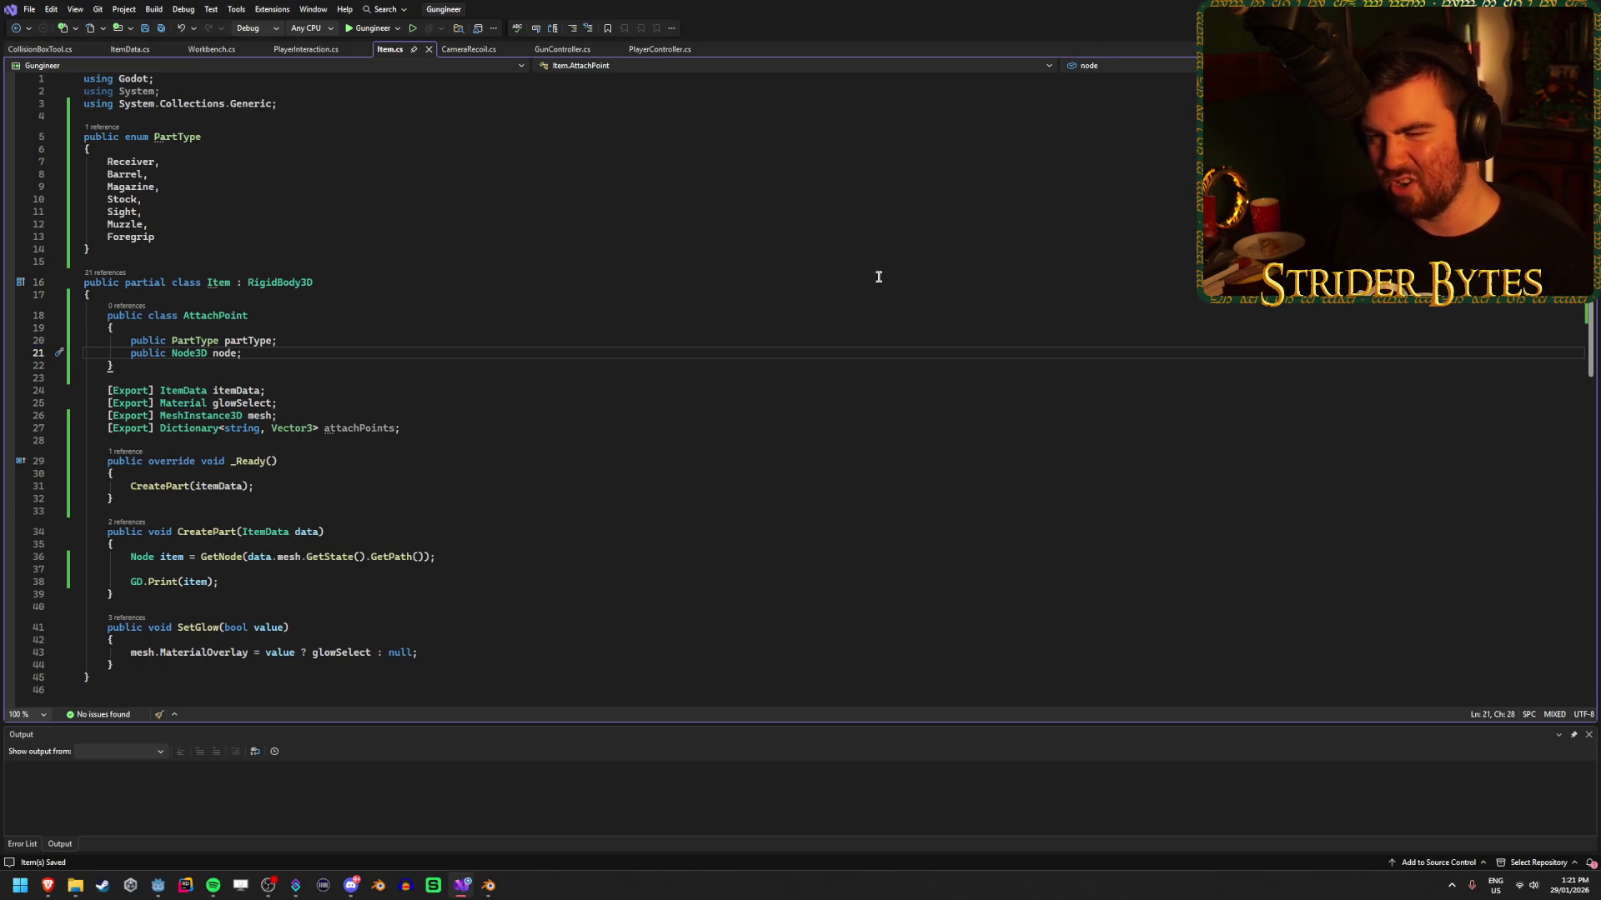
Replace the Dictionary<string, Vector3> attachPoints declaration with AttachPoint[] attachPoints.
click(174, 375)
click(423, 430)
drag(422, 430, 93, 425)
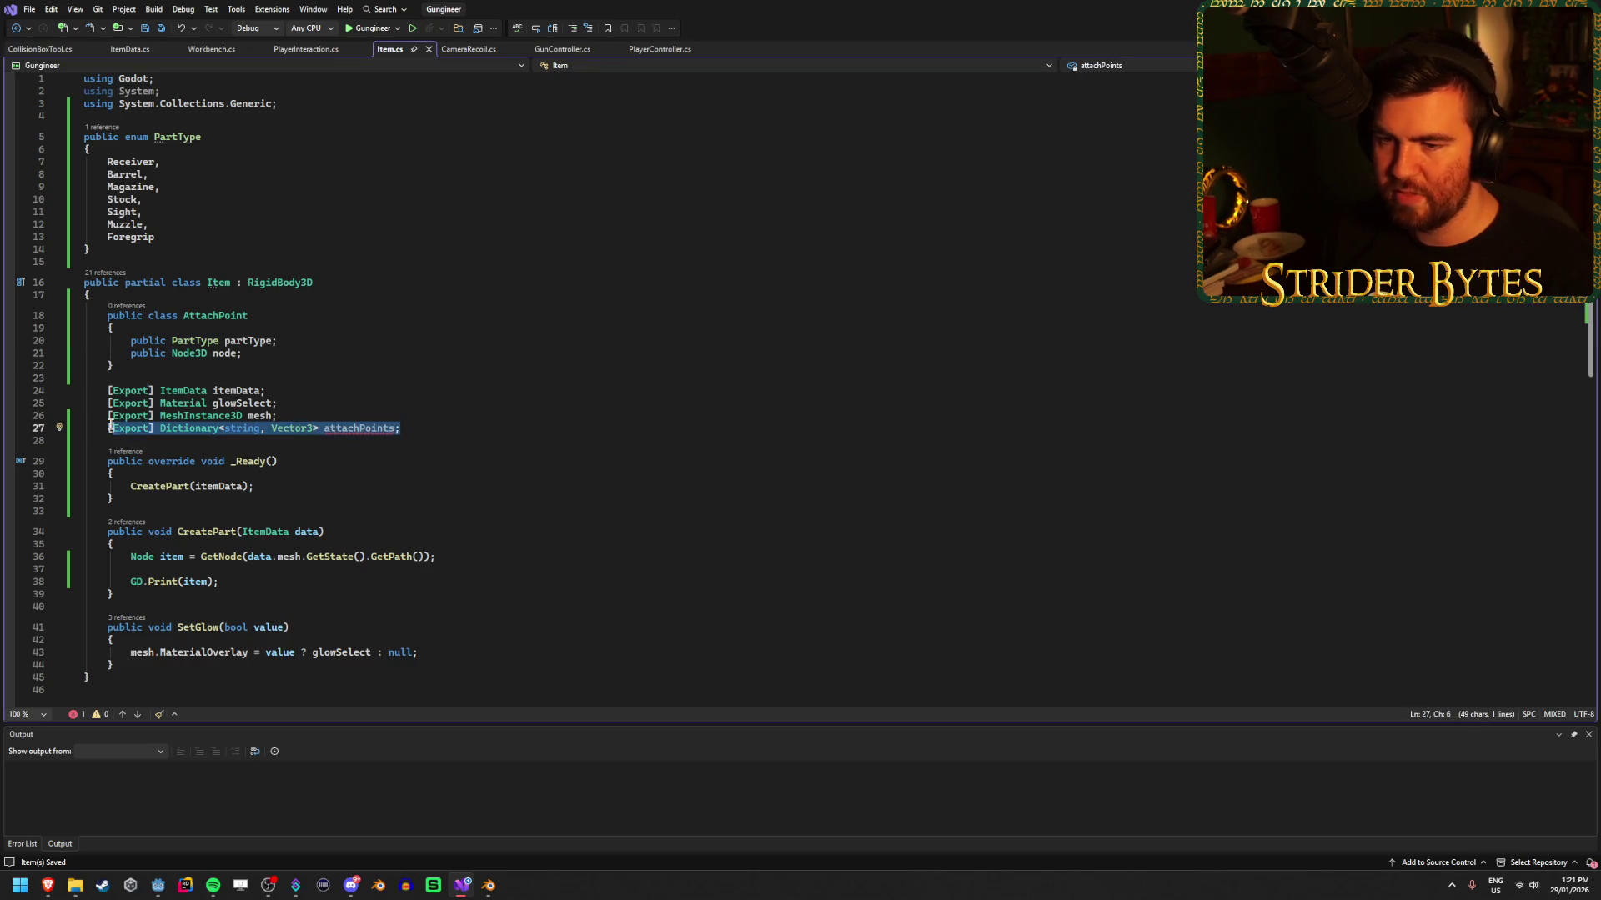
click(178, 428)
drag(423, 427, 164, 430)
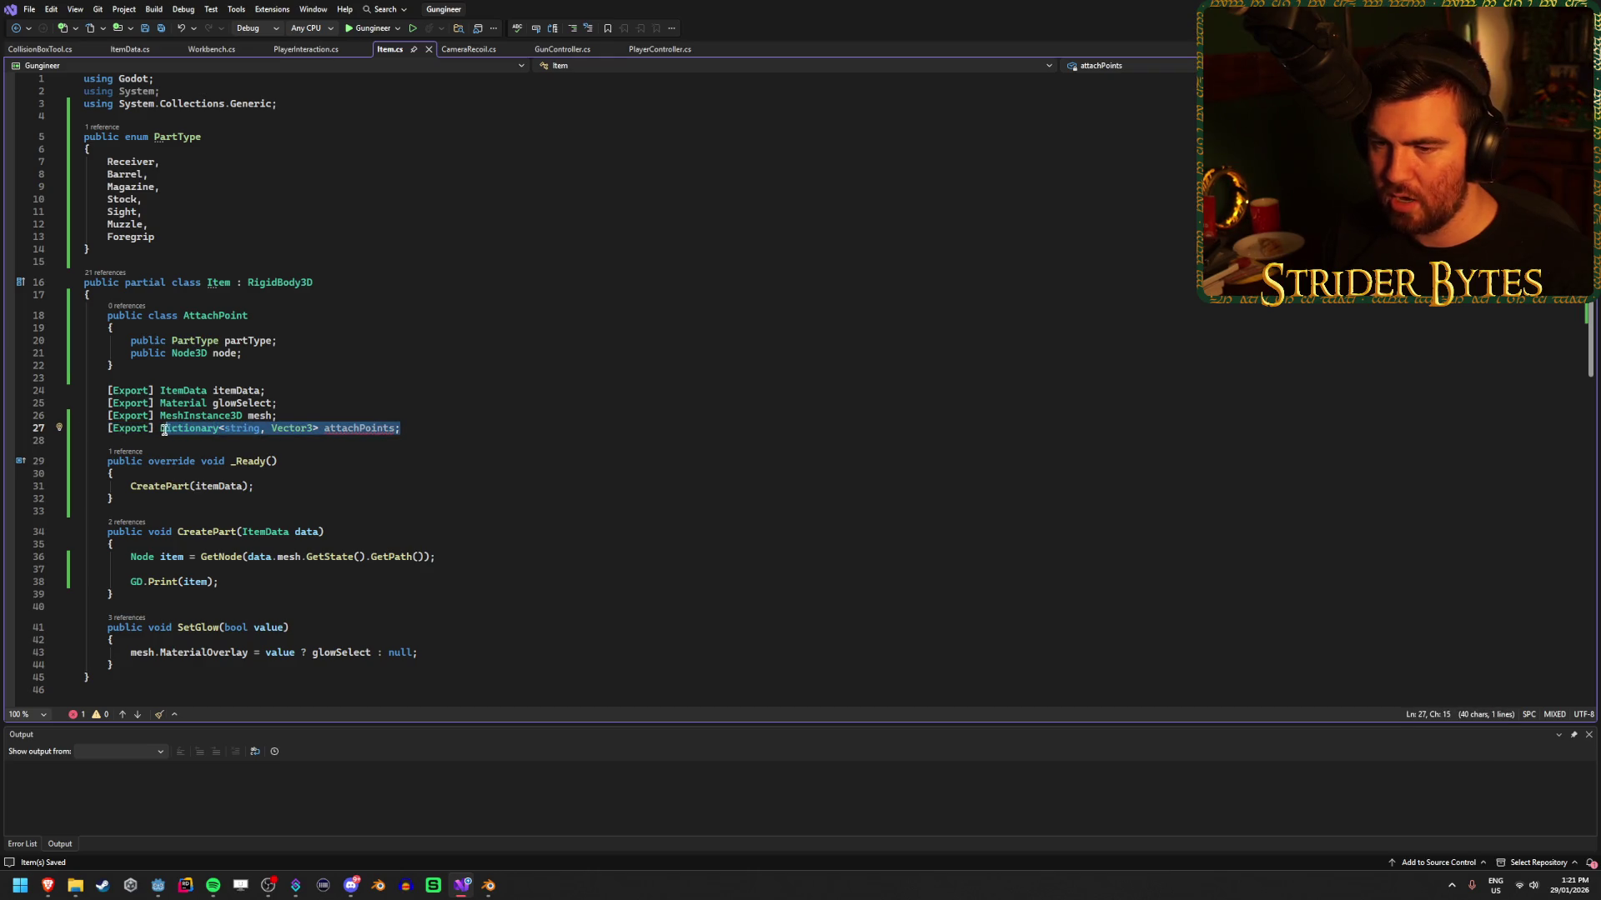
text(AttachPoint)
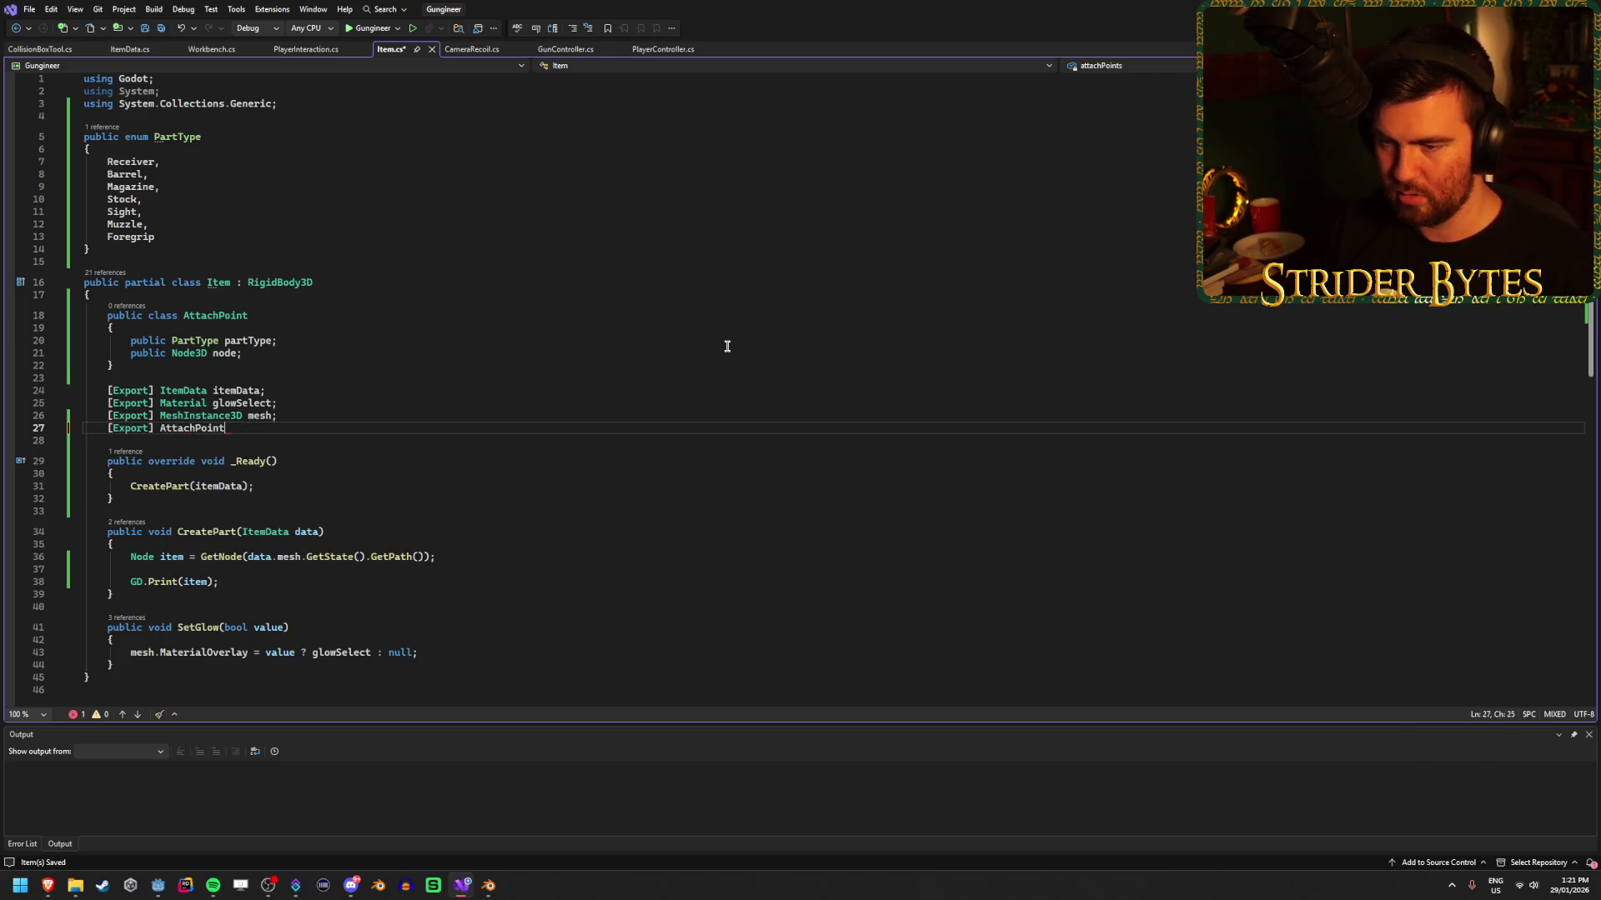
text([] attachPoints;)
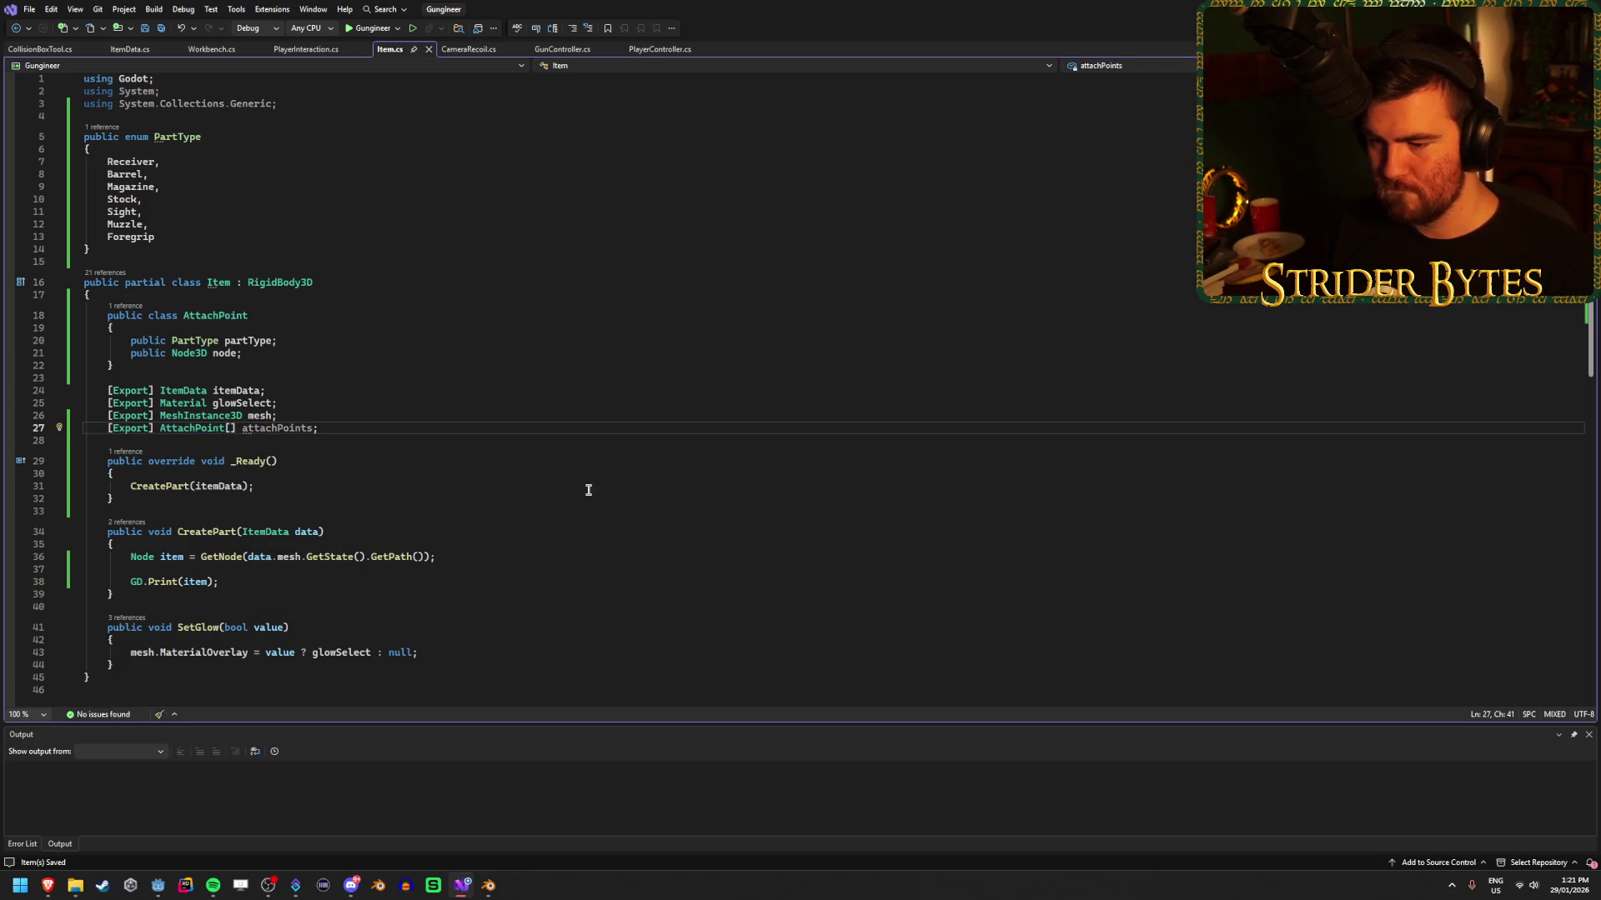
click(160, 885)
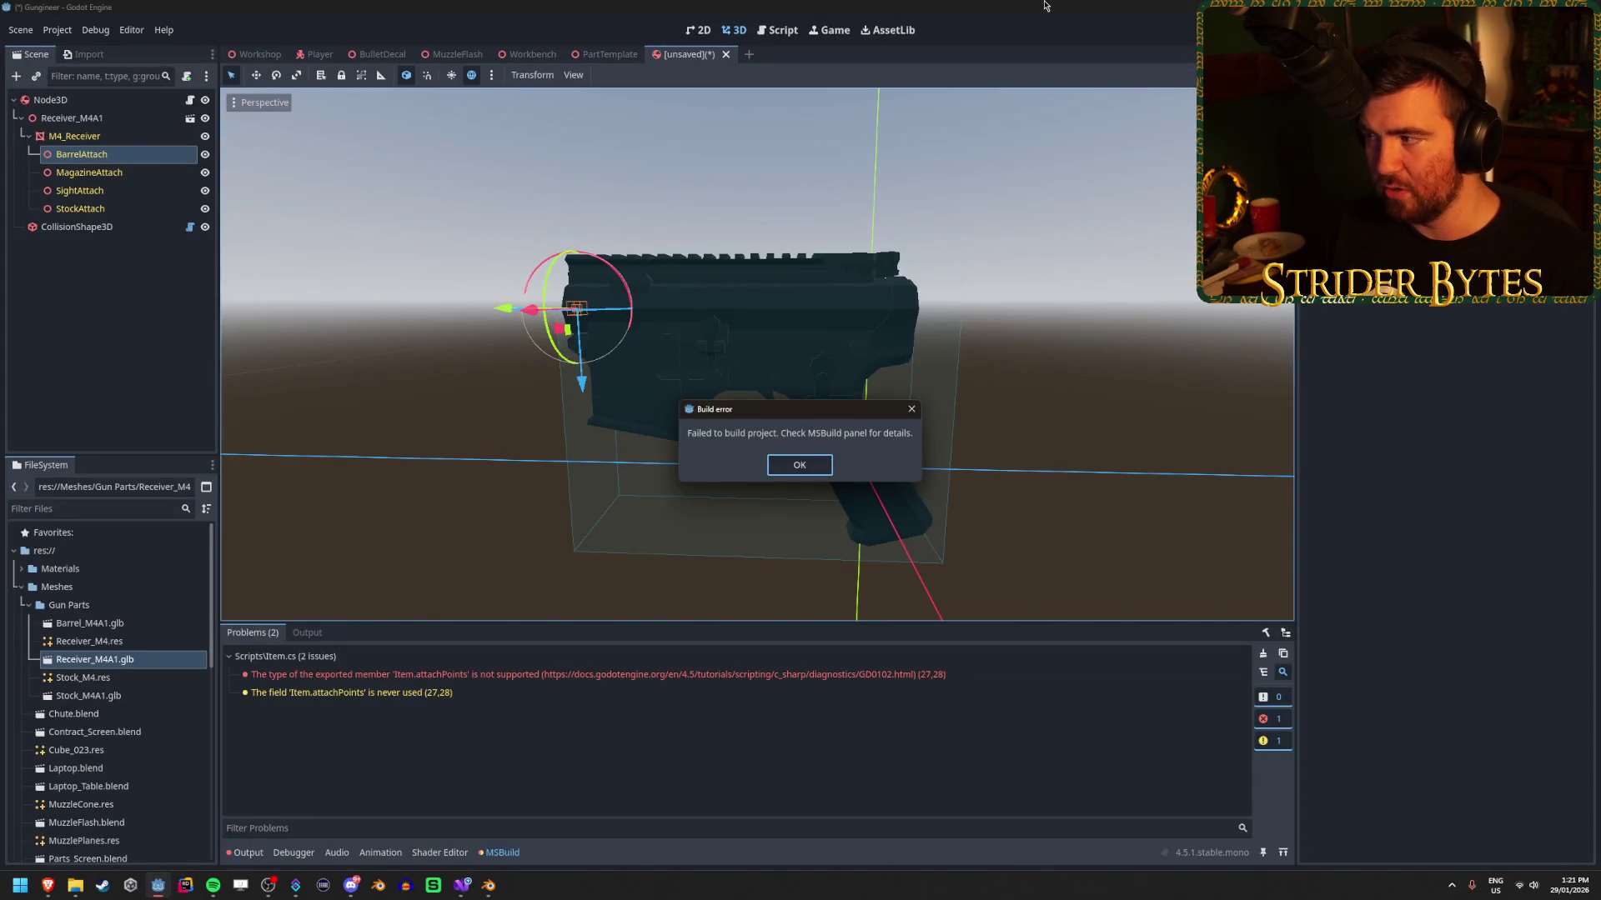
Dismiss Godot's build error, then go through Visual Studio to the browser's search results.
click(798, 464)
click(463, 886)
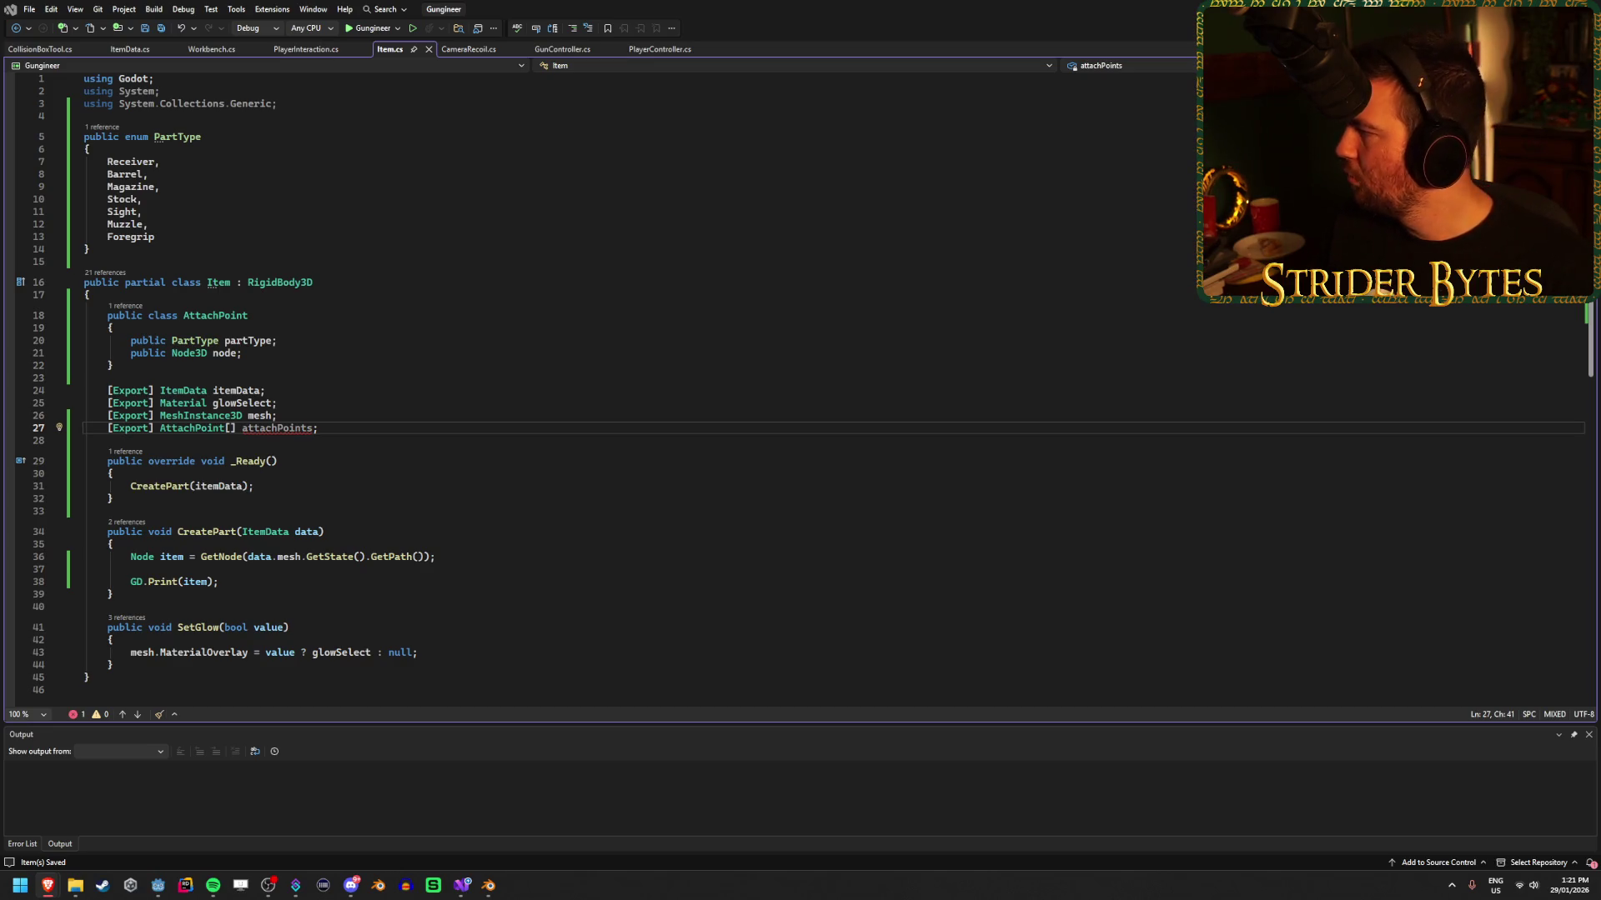
key(alt+Tab)
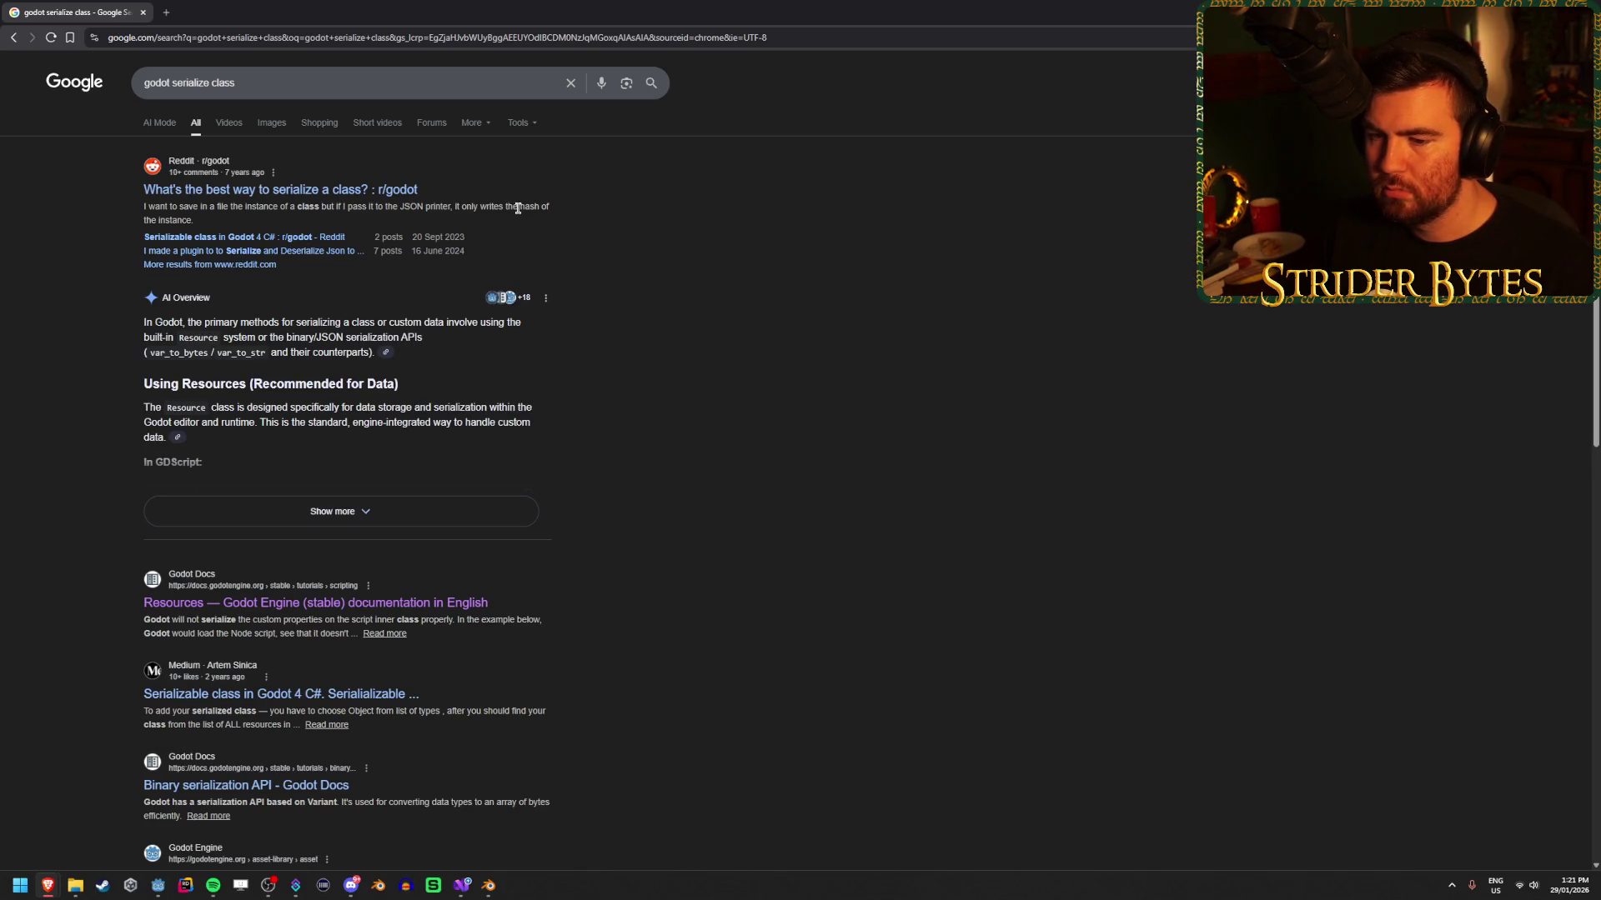
Search 'godot serialize custom class' and open the Reddit r/godot result.
click(209, 83)
text(custom)
key(Return)
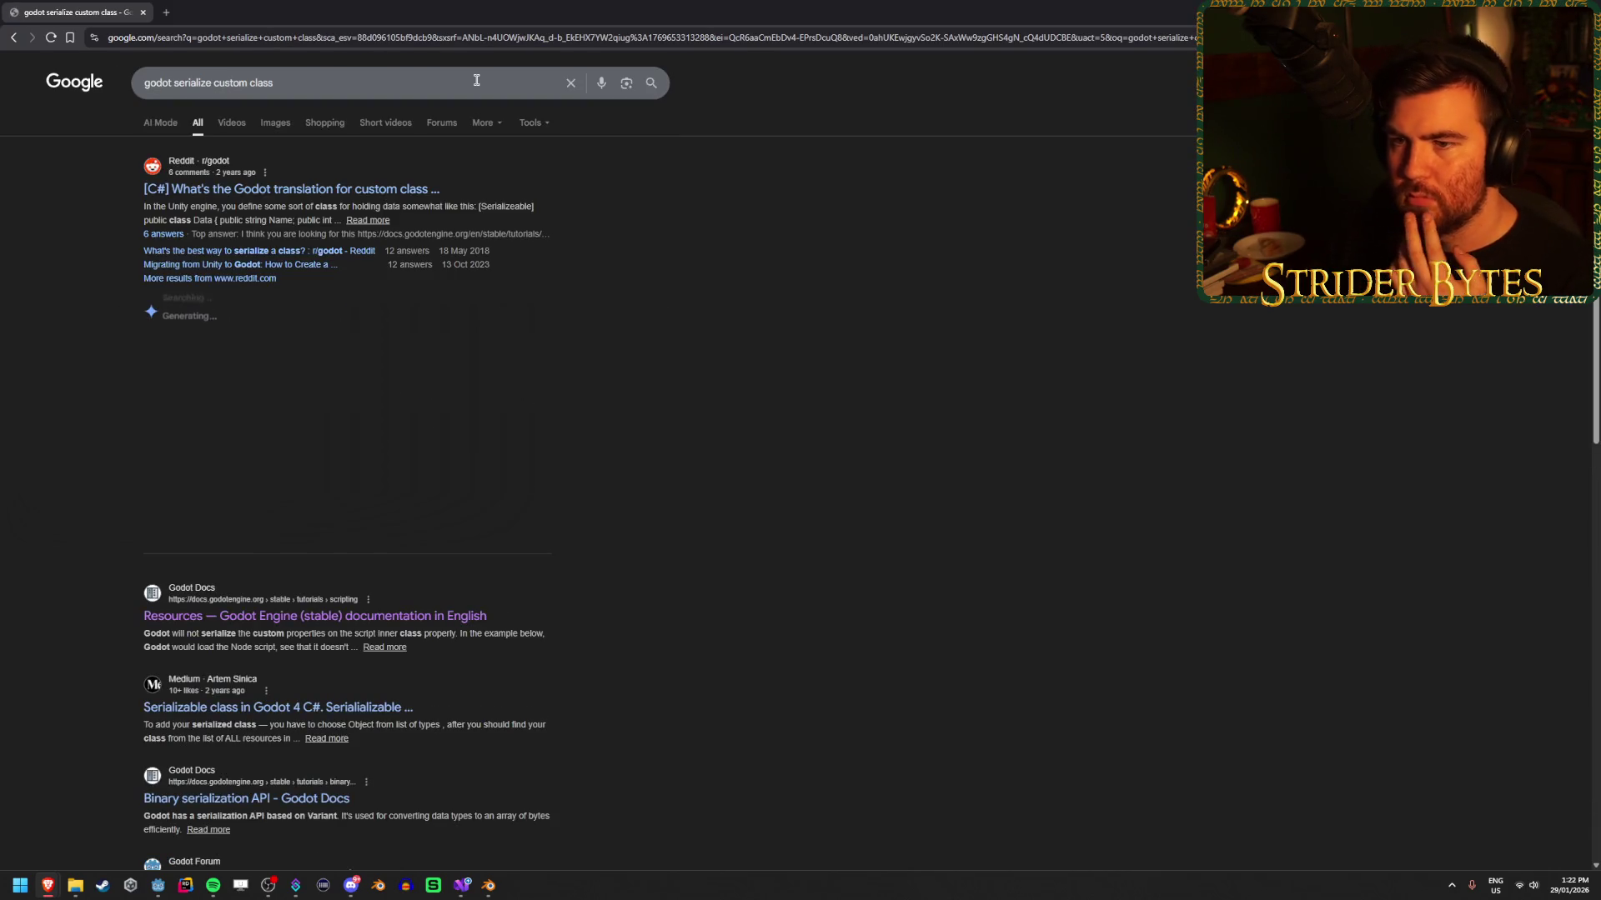
click(250, 189)
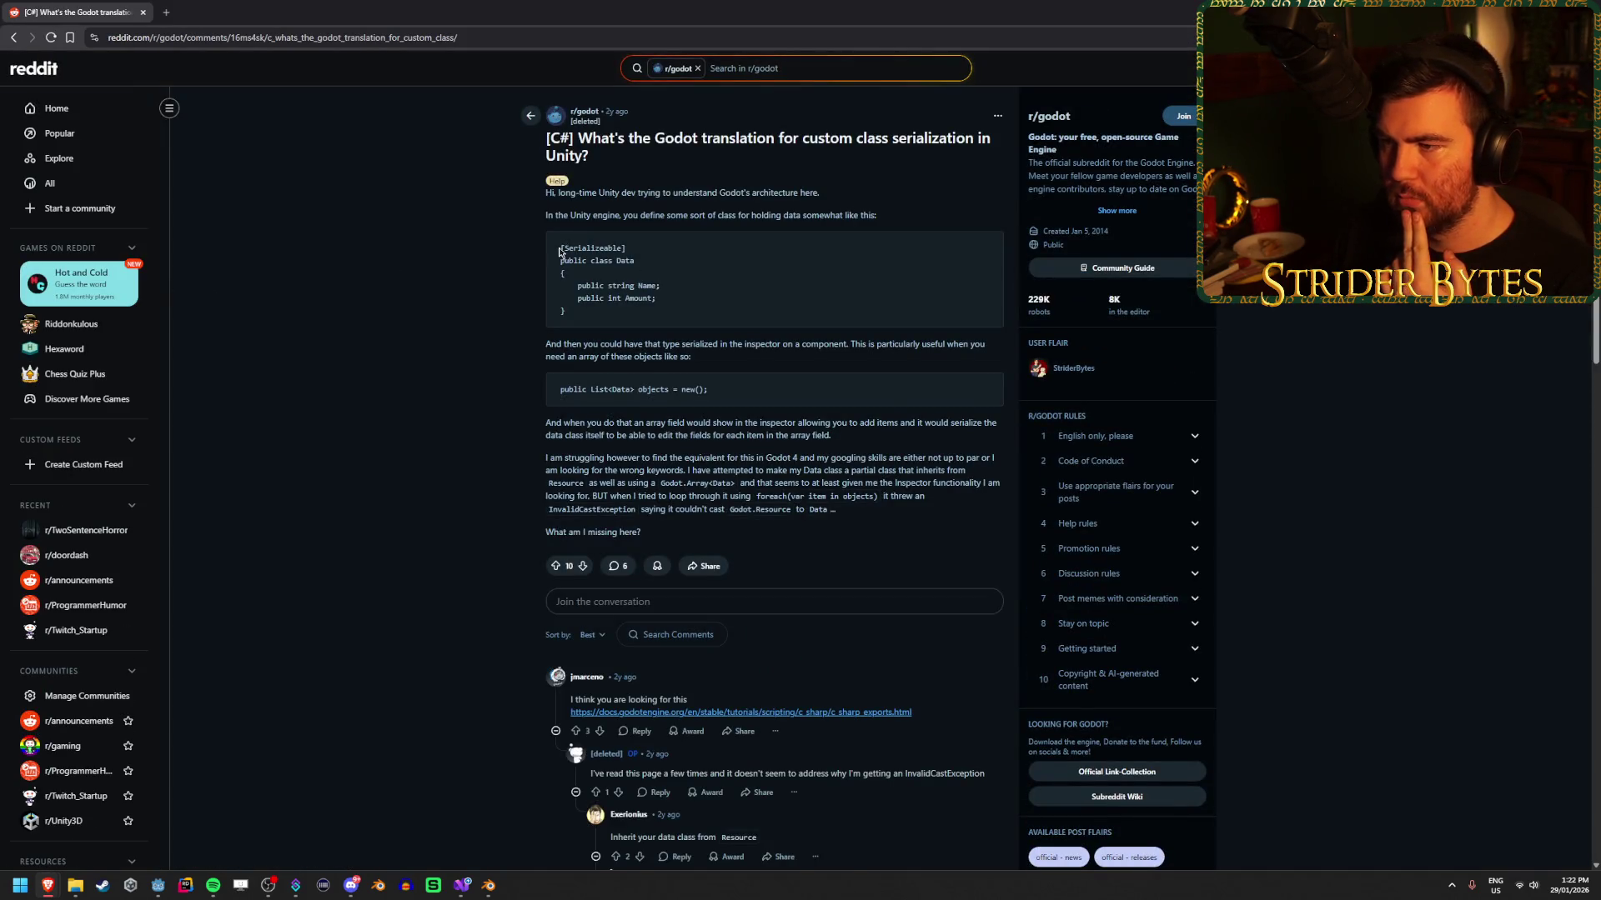
Read the thread's example Data class and follow its link to the C# exported properties docs.
drag(692, 301, 563, 248)
click(734, 274)
drag(610, 435, 683, 422)
click(814, 429)
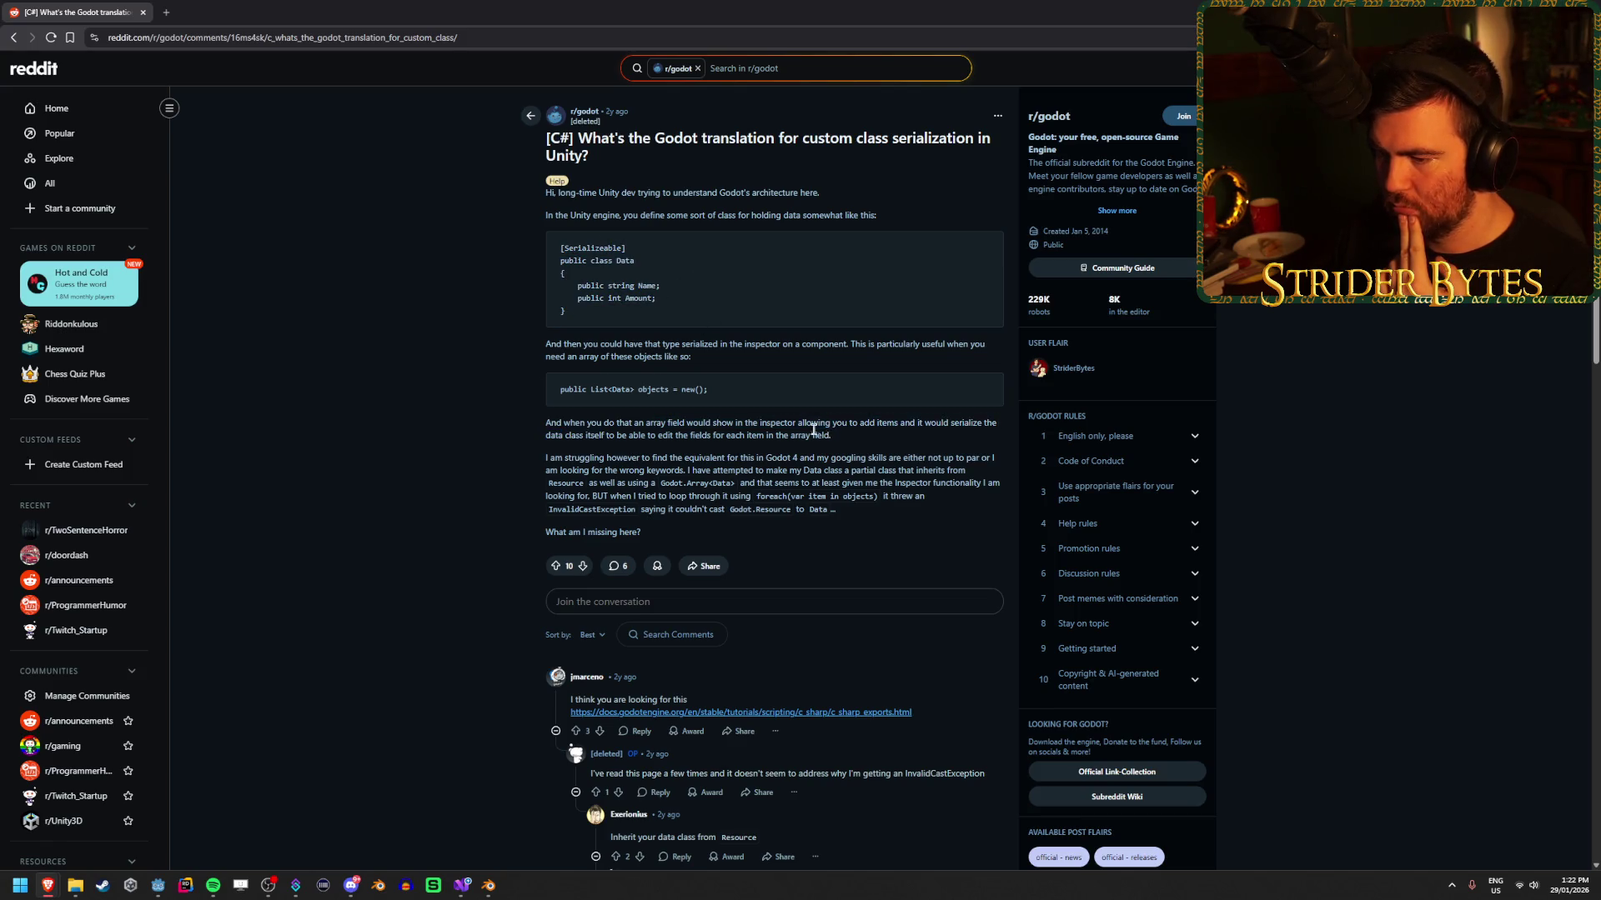
scroll(796, 430, down, 3)
click(807, 462)
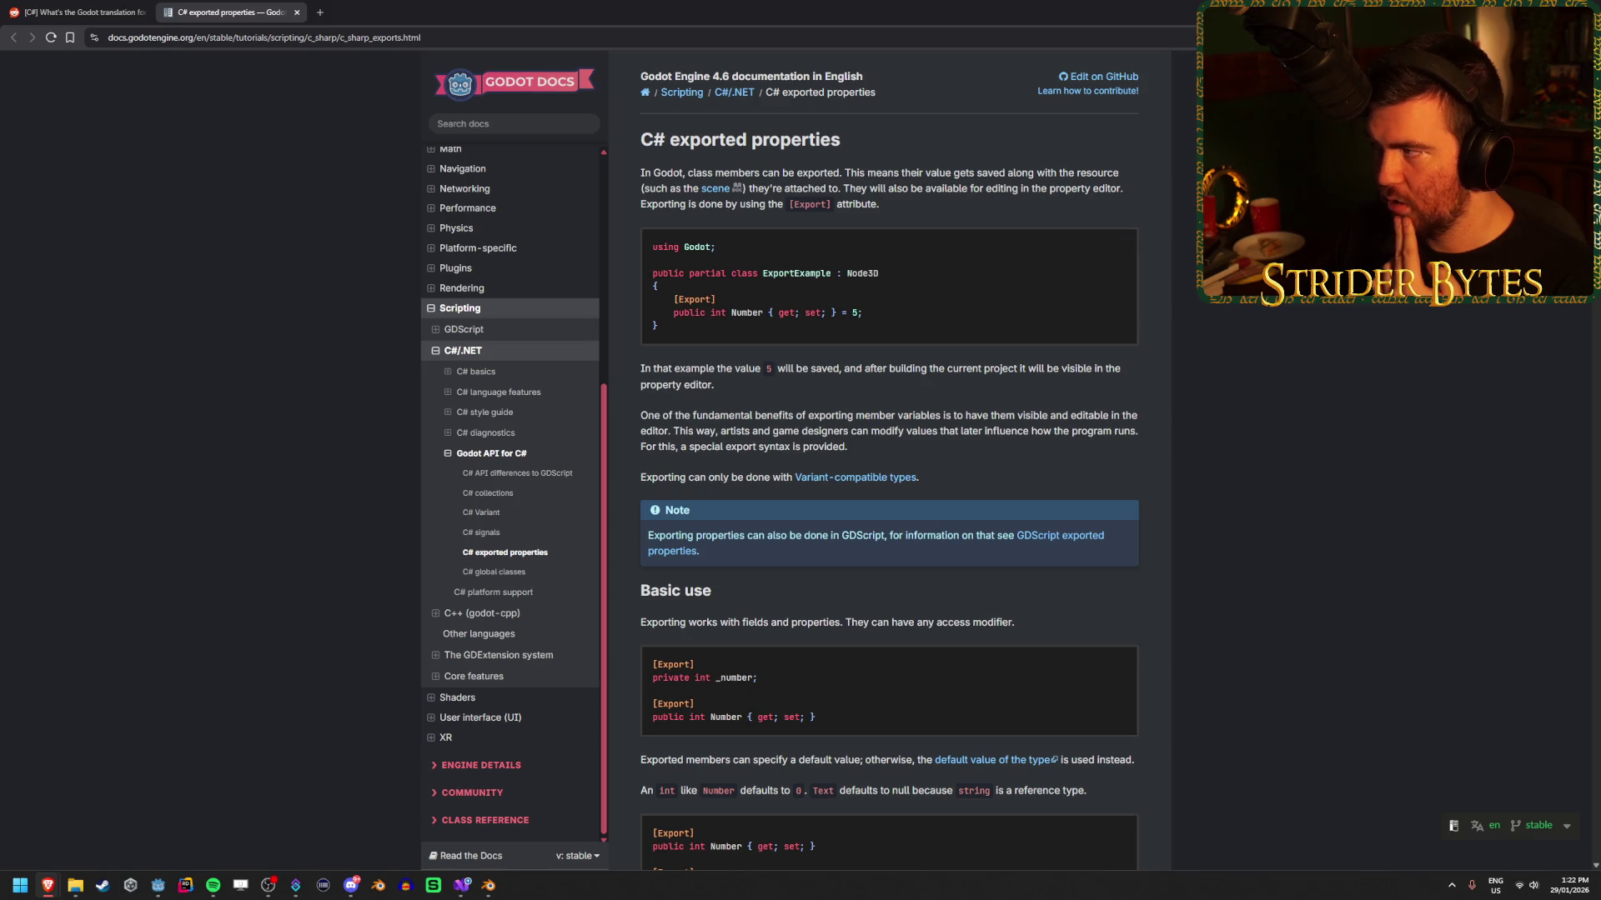
key(alt+Tab)
Add an [Export] attribute above class AttachPoint and move to its partType and node fields.
click(156, 302)
key(Return)
text([Expor)
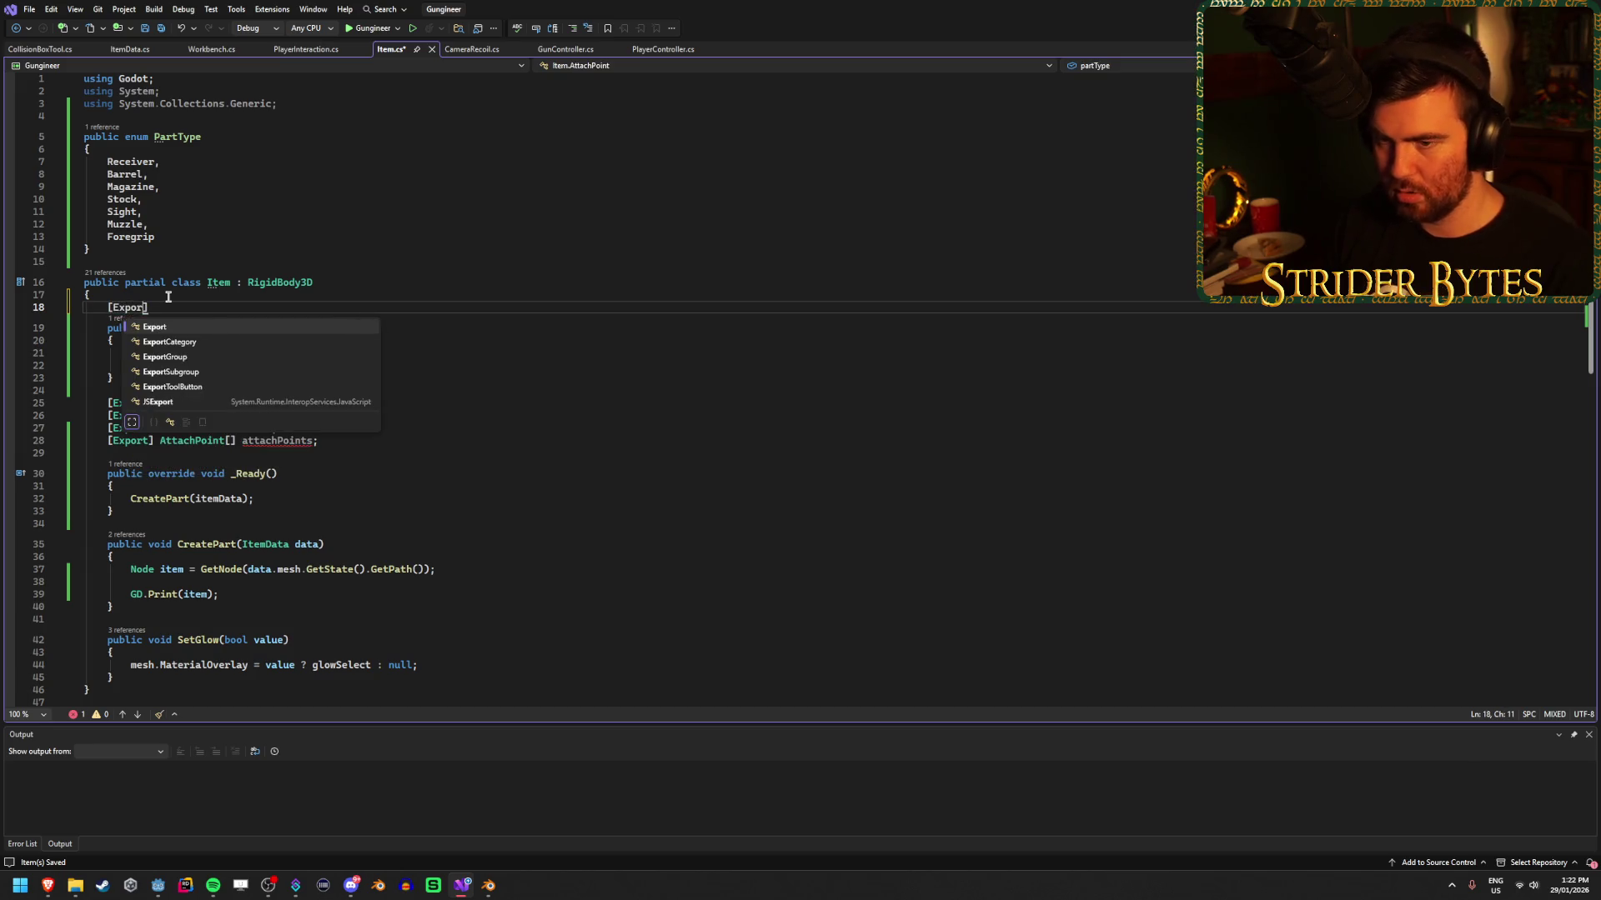
key(Tab)
click(341, 342)
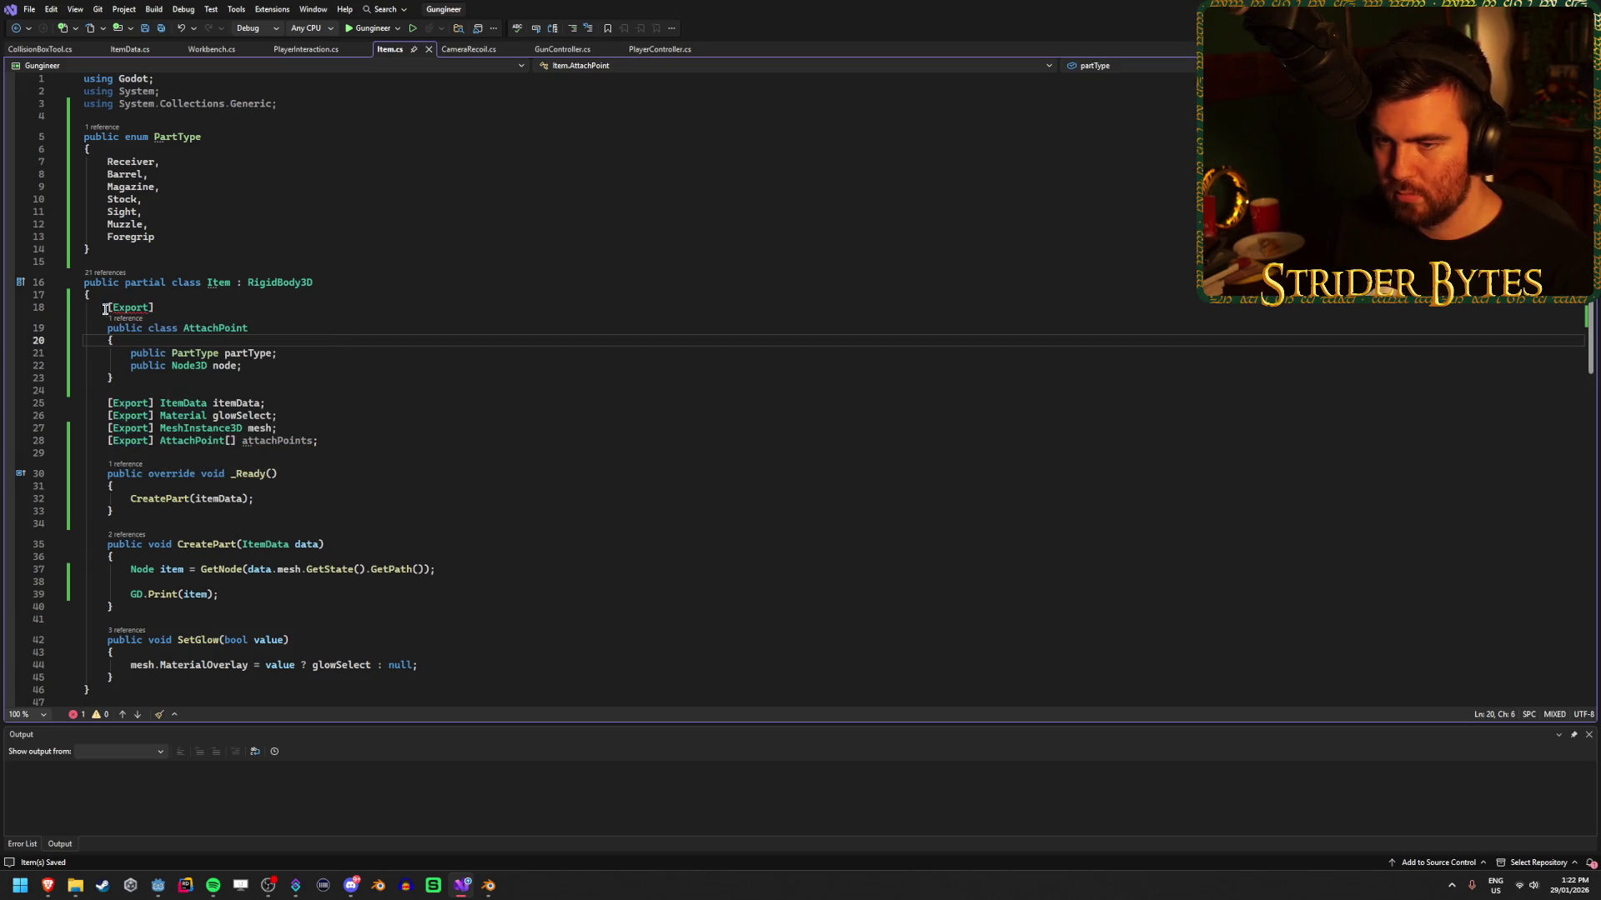
mouse_move(136, 309)
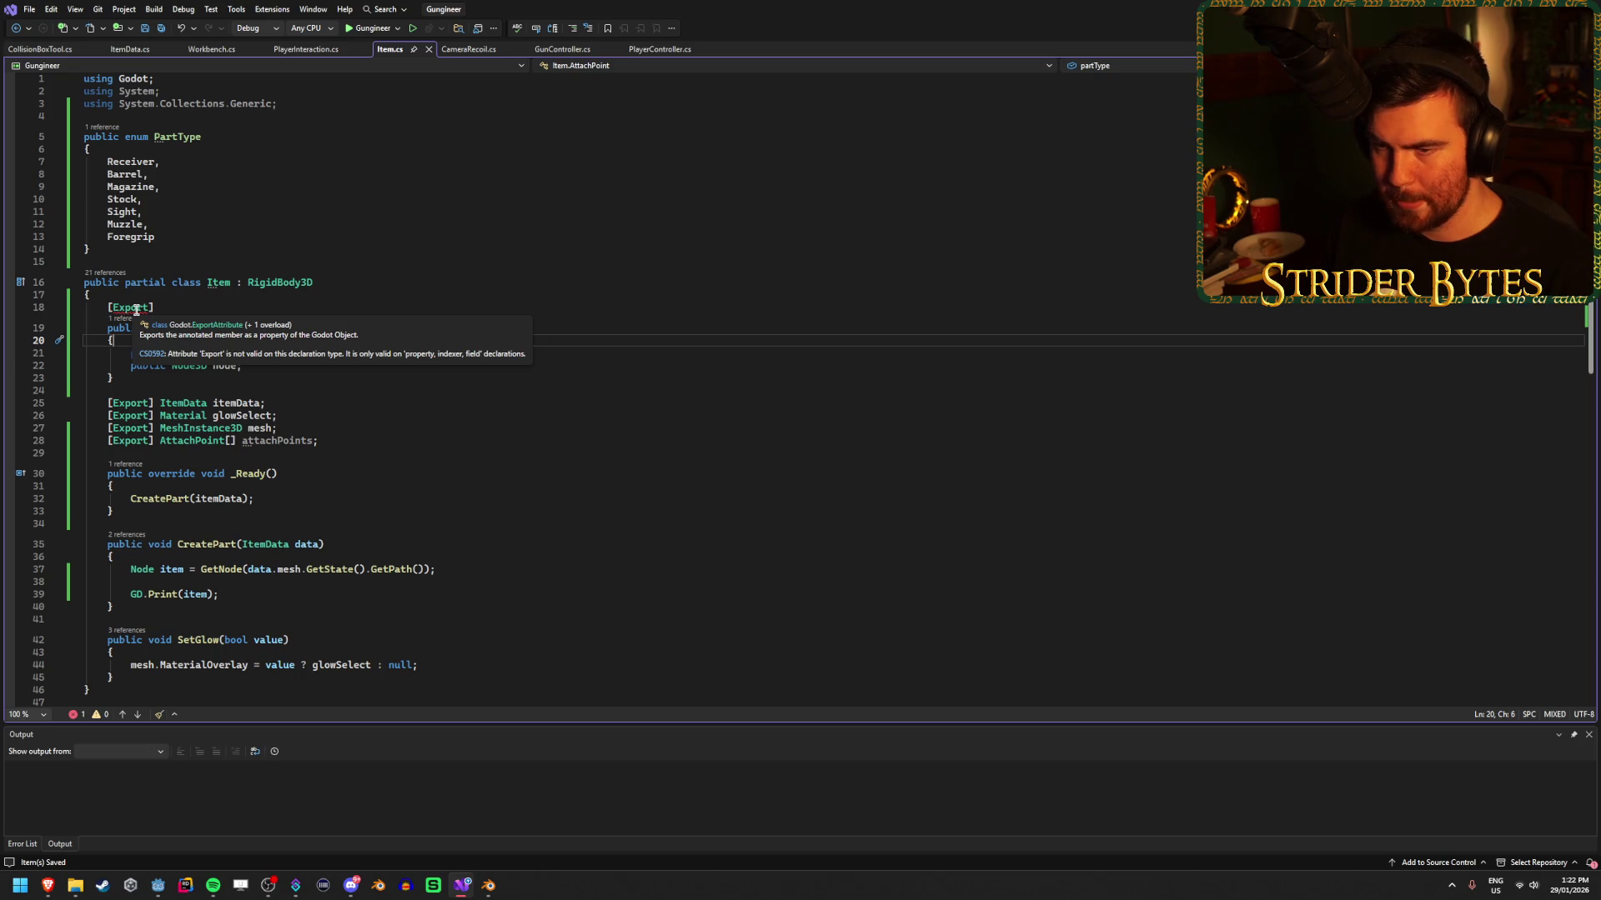
click(132, 353)
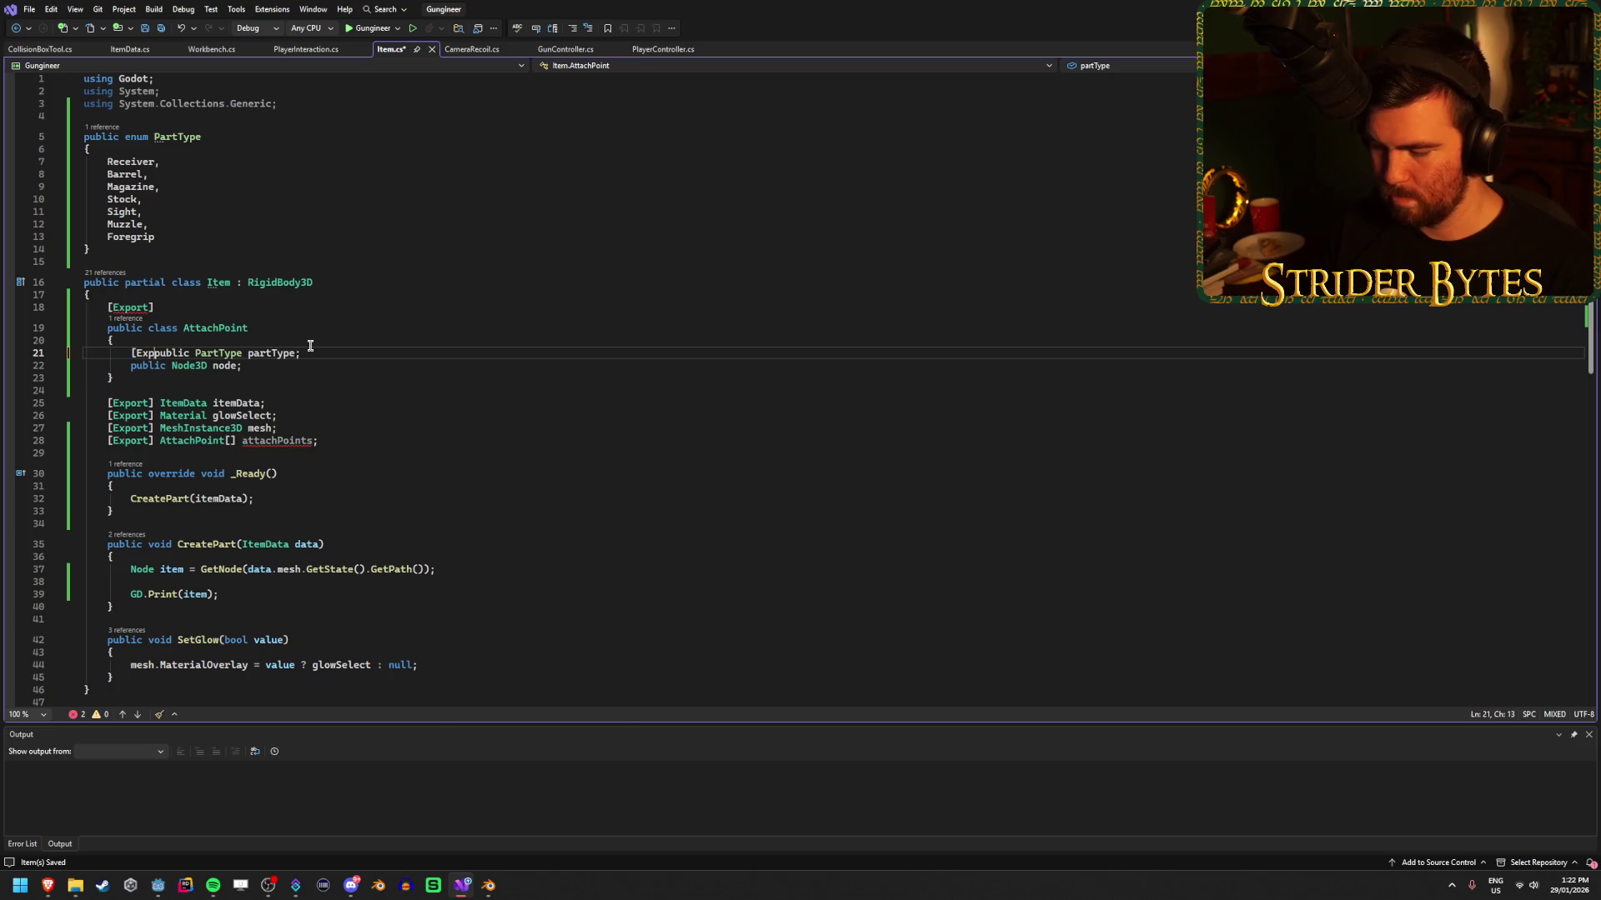
key(Down)
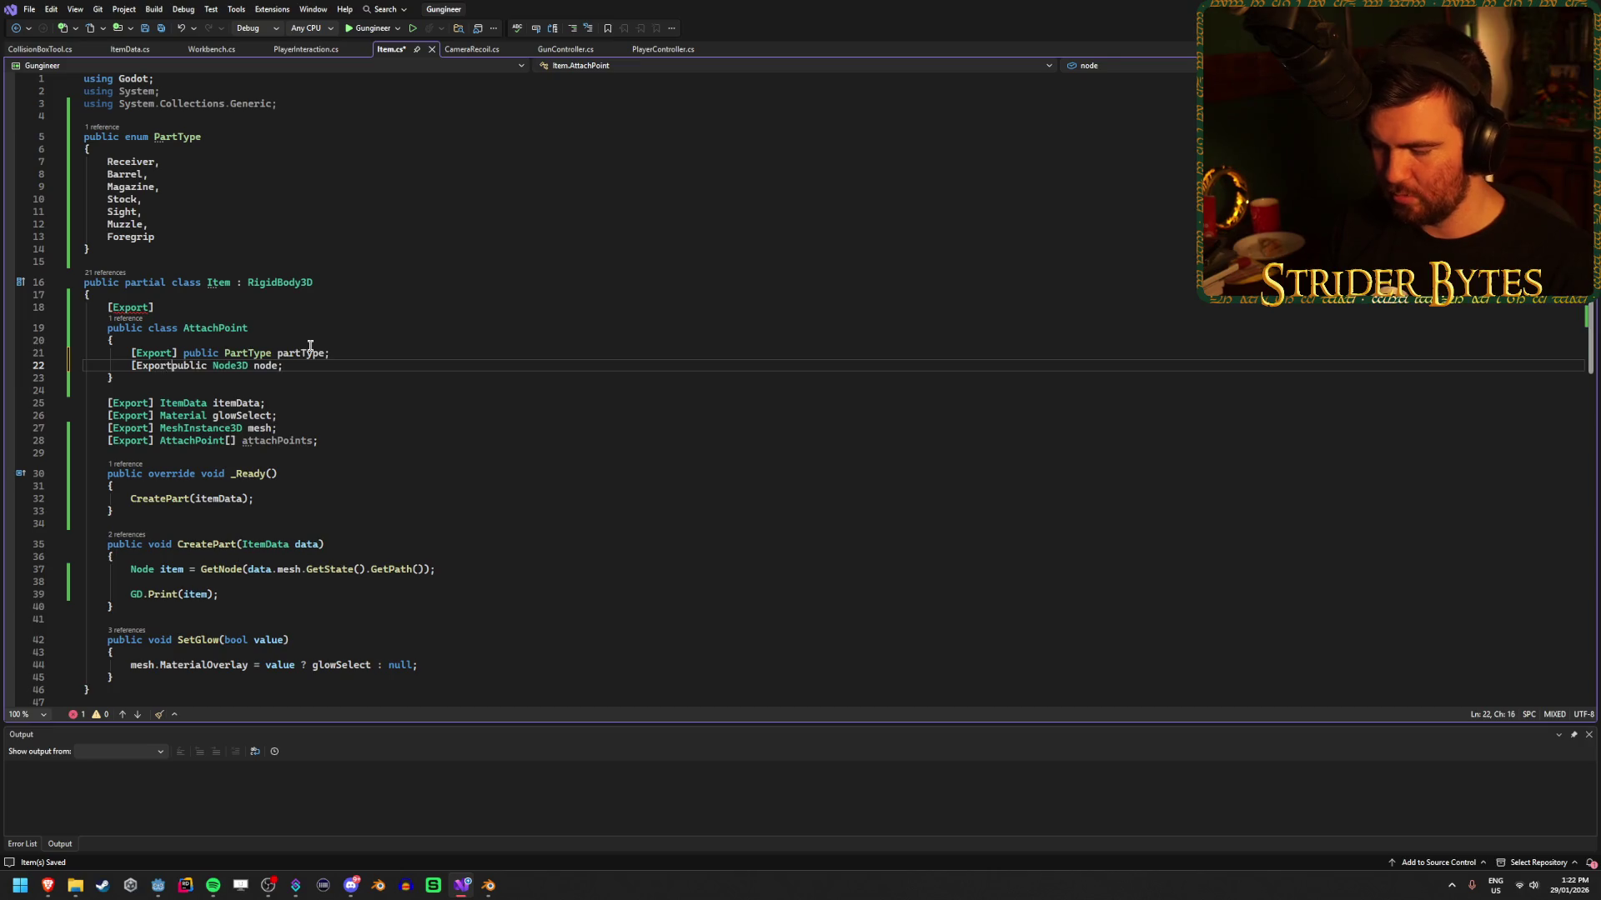
text(])
Try making AttachPoint partial, save, then undo the partial keyword.
click(330, 348)
mouse_move(121, 307)
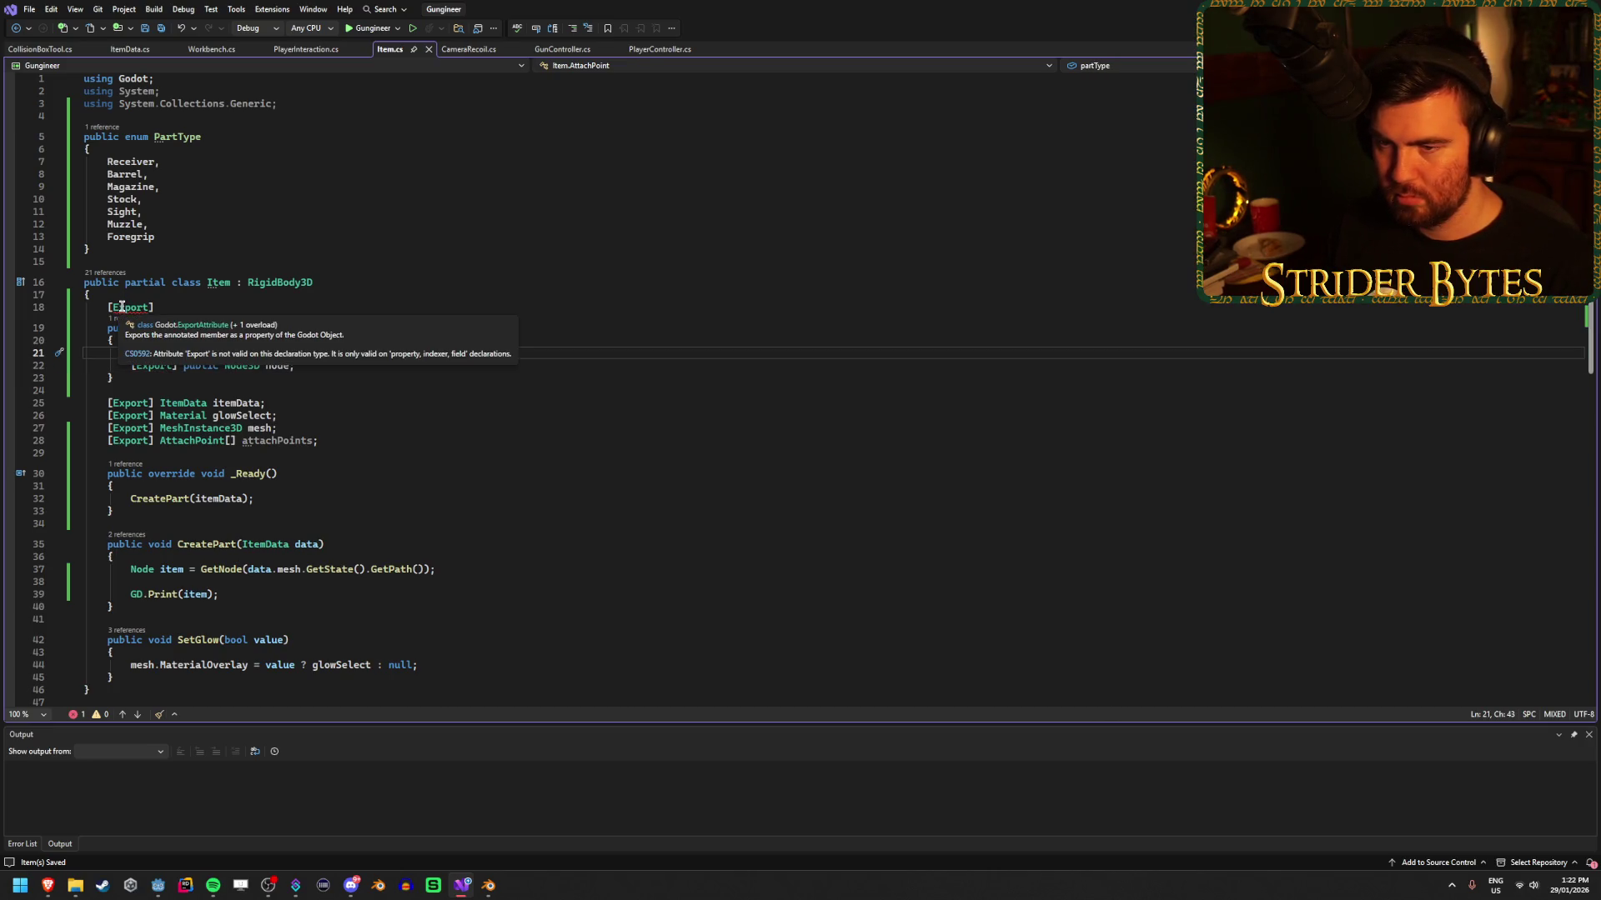
click(146, 328)
text(partial)
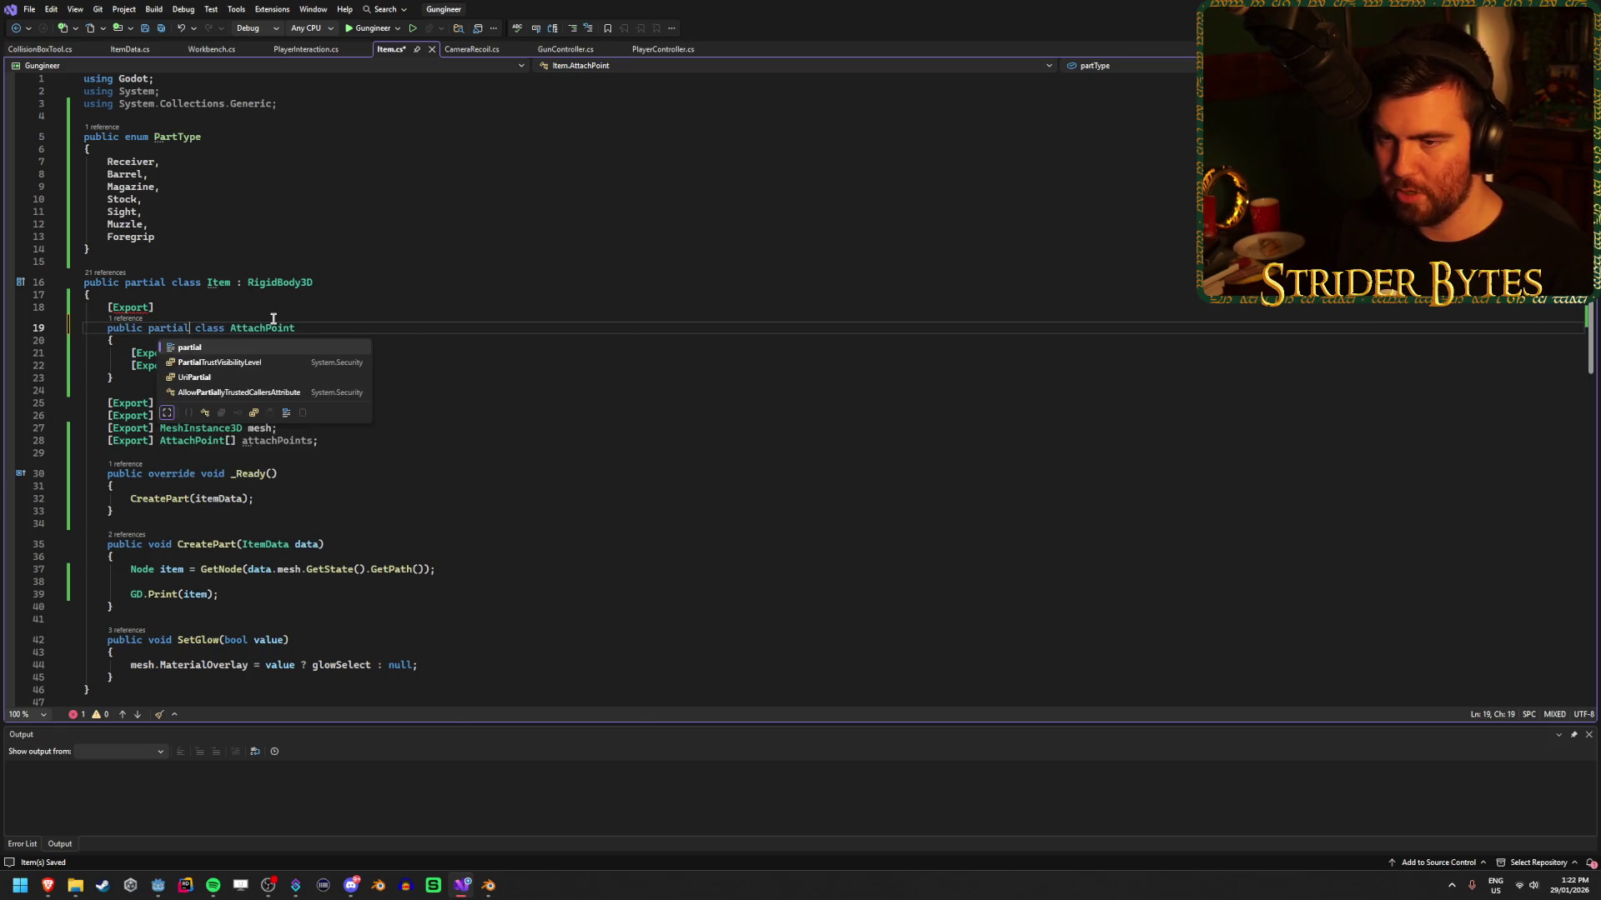
click(326, 334)
key(ctrl+s)
key(ctrl+z)
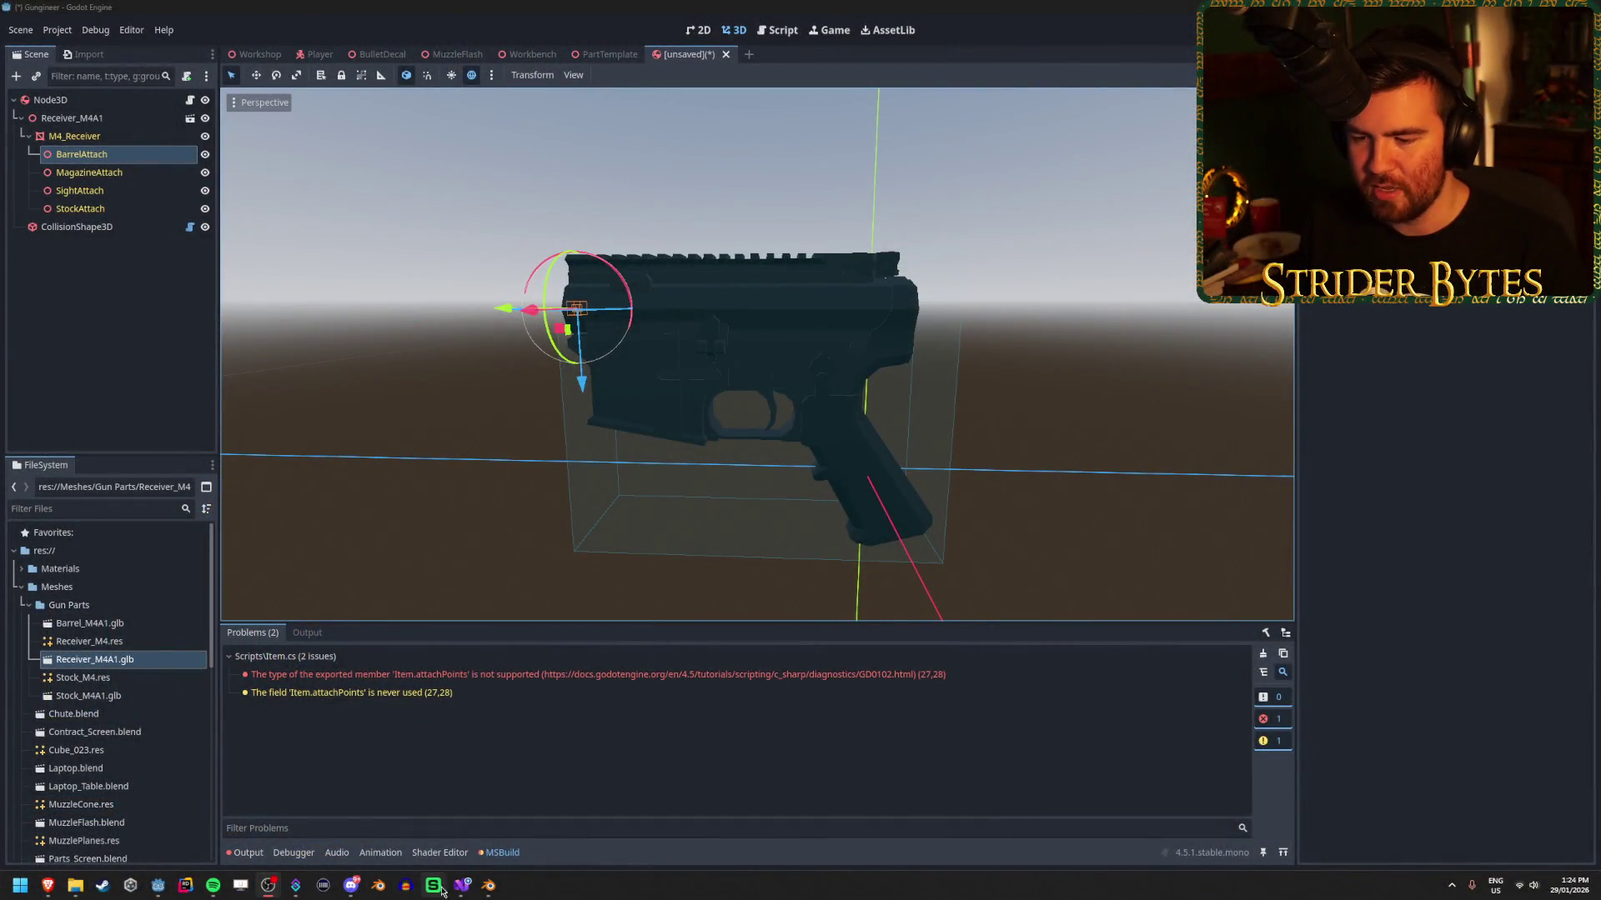
Return to the browser's Reddit thread, scroll it, and go back to the Google results.
click(458, 891)
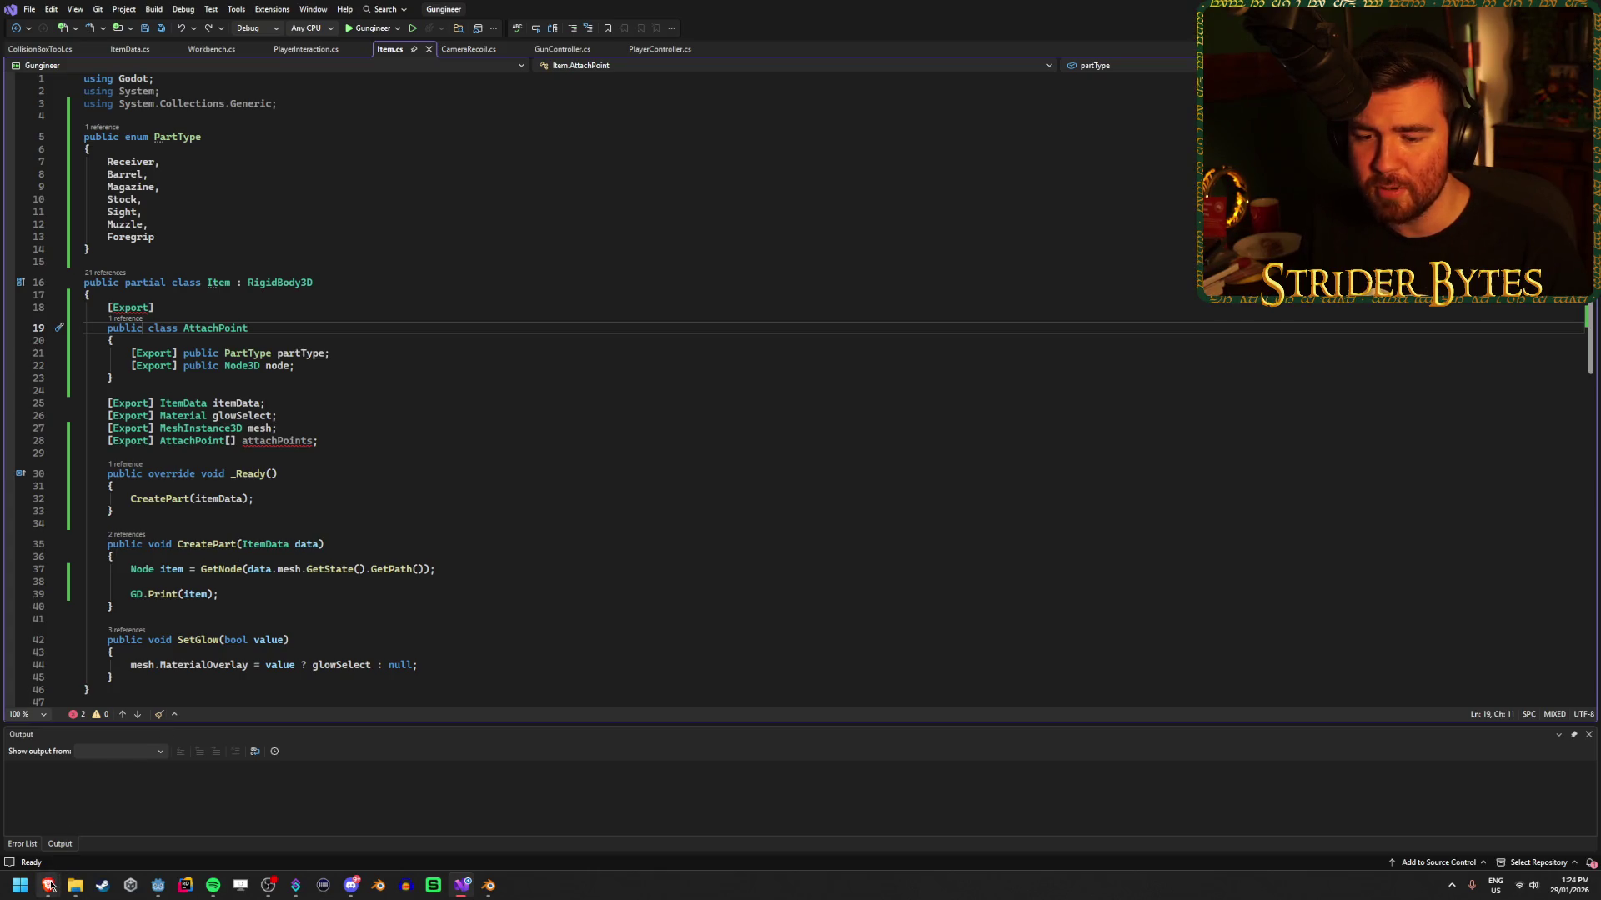
mouse_move(48, 885)
mouse_move(364, 805)
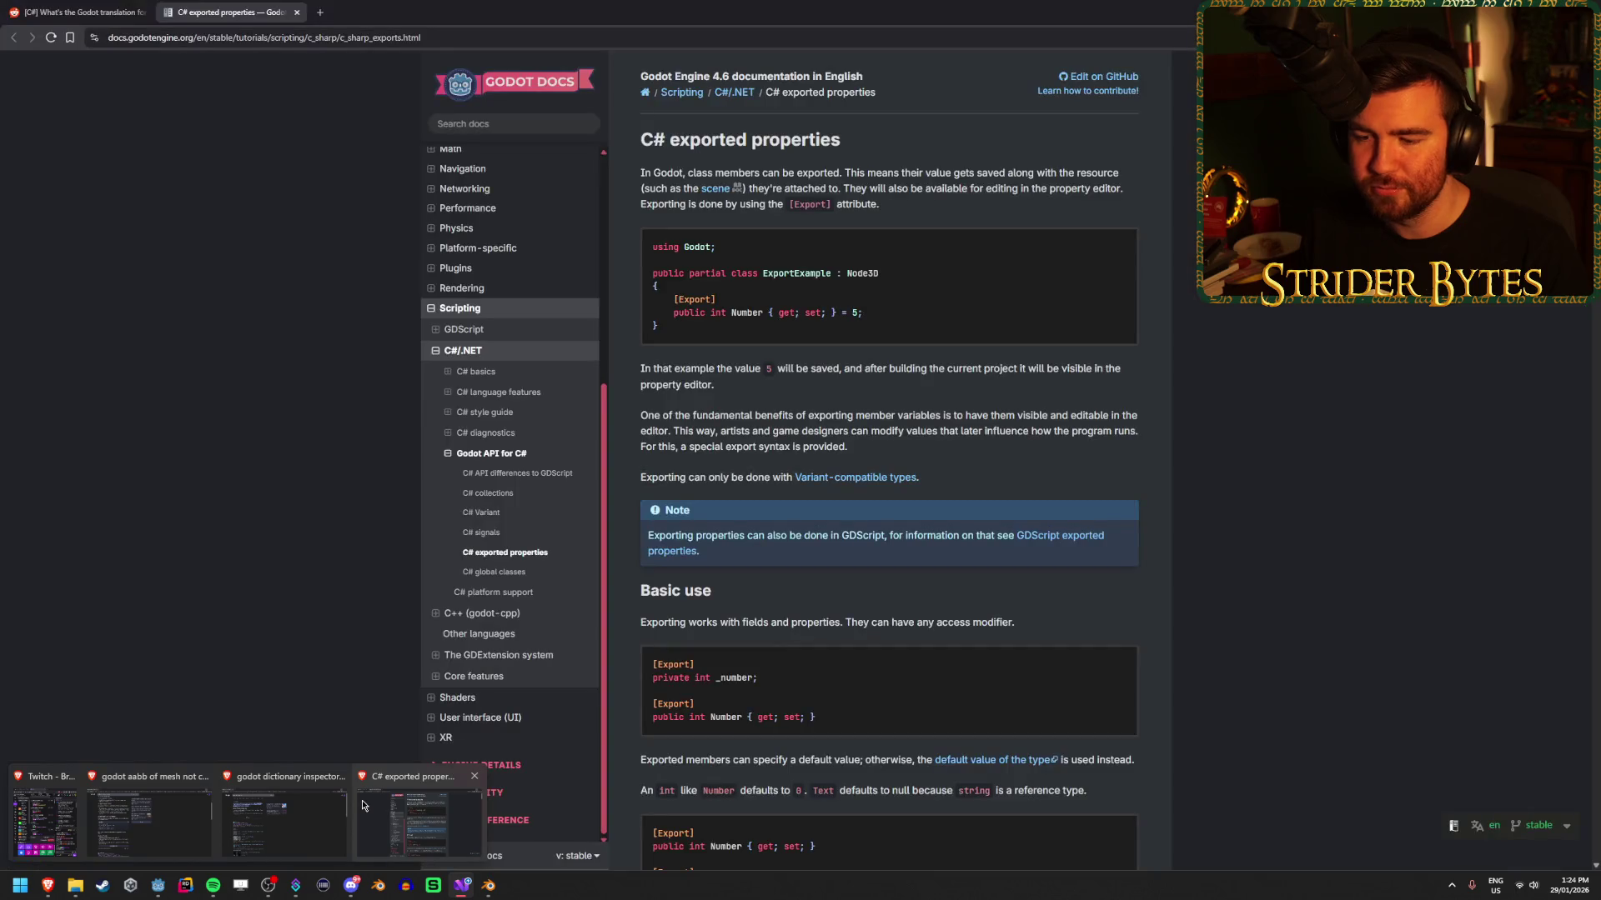
click(414, 809)
click(119, 10)
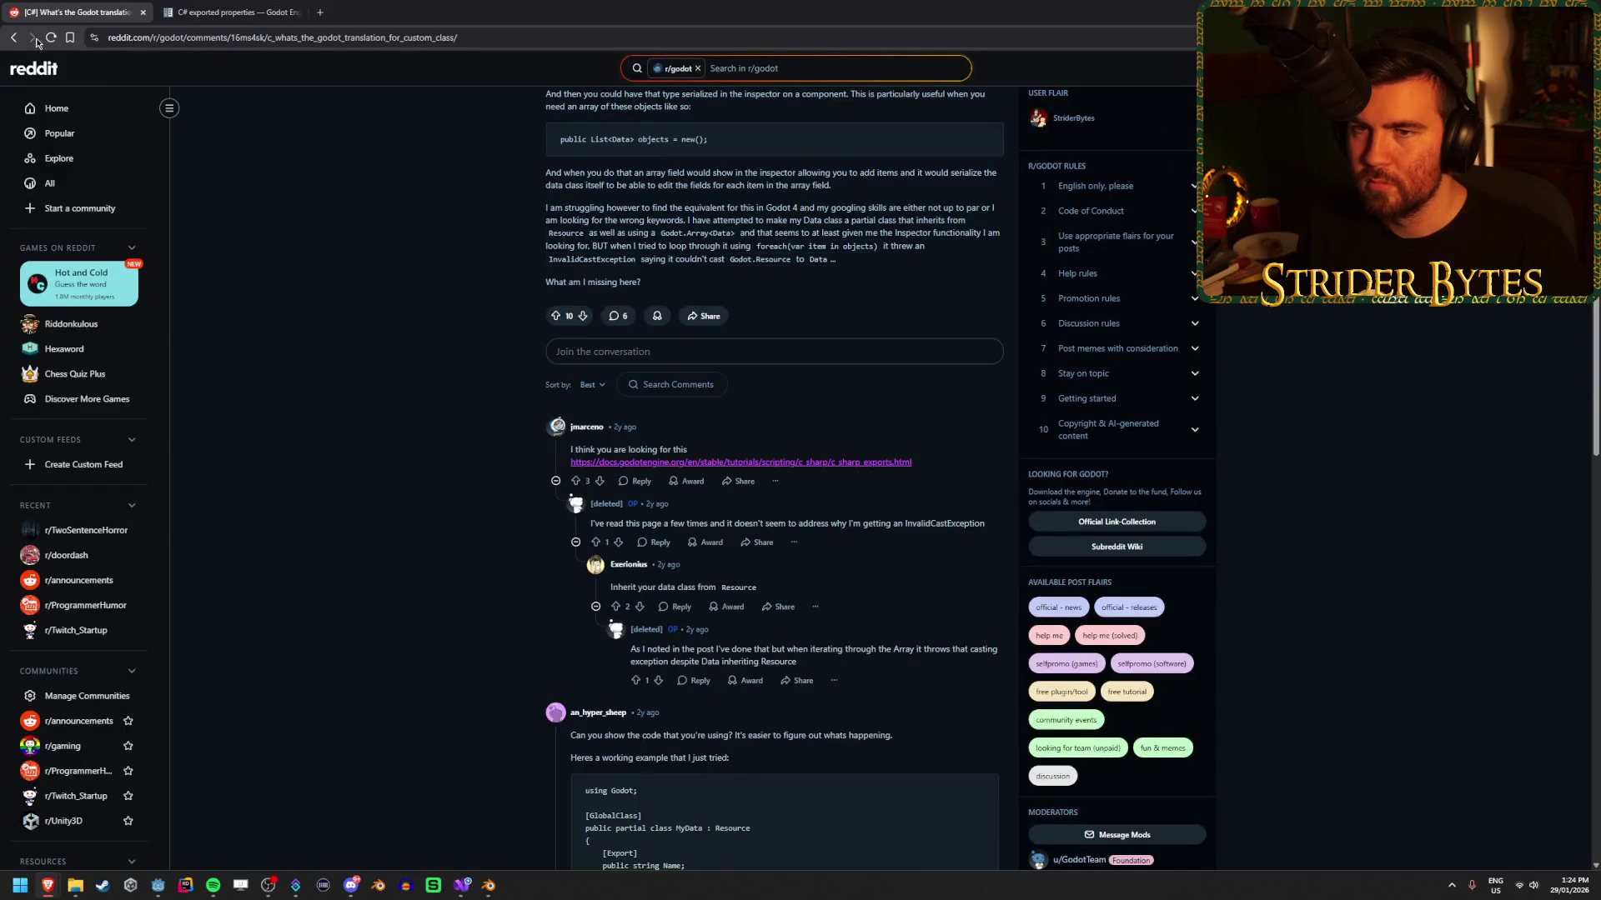
scroll(301, 289, down, 3)
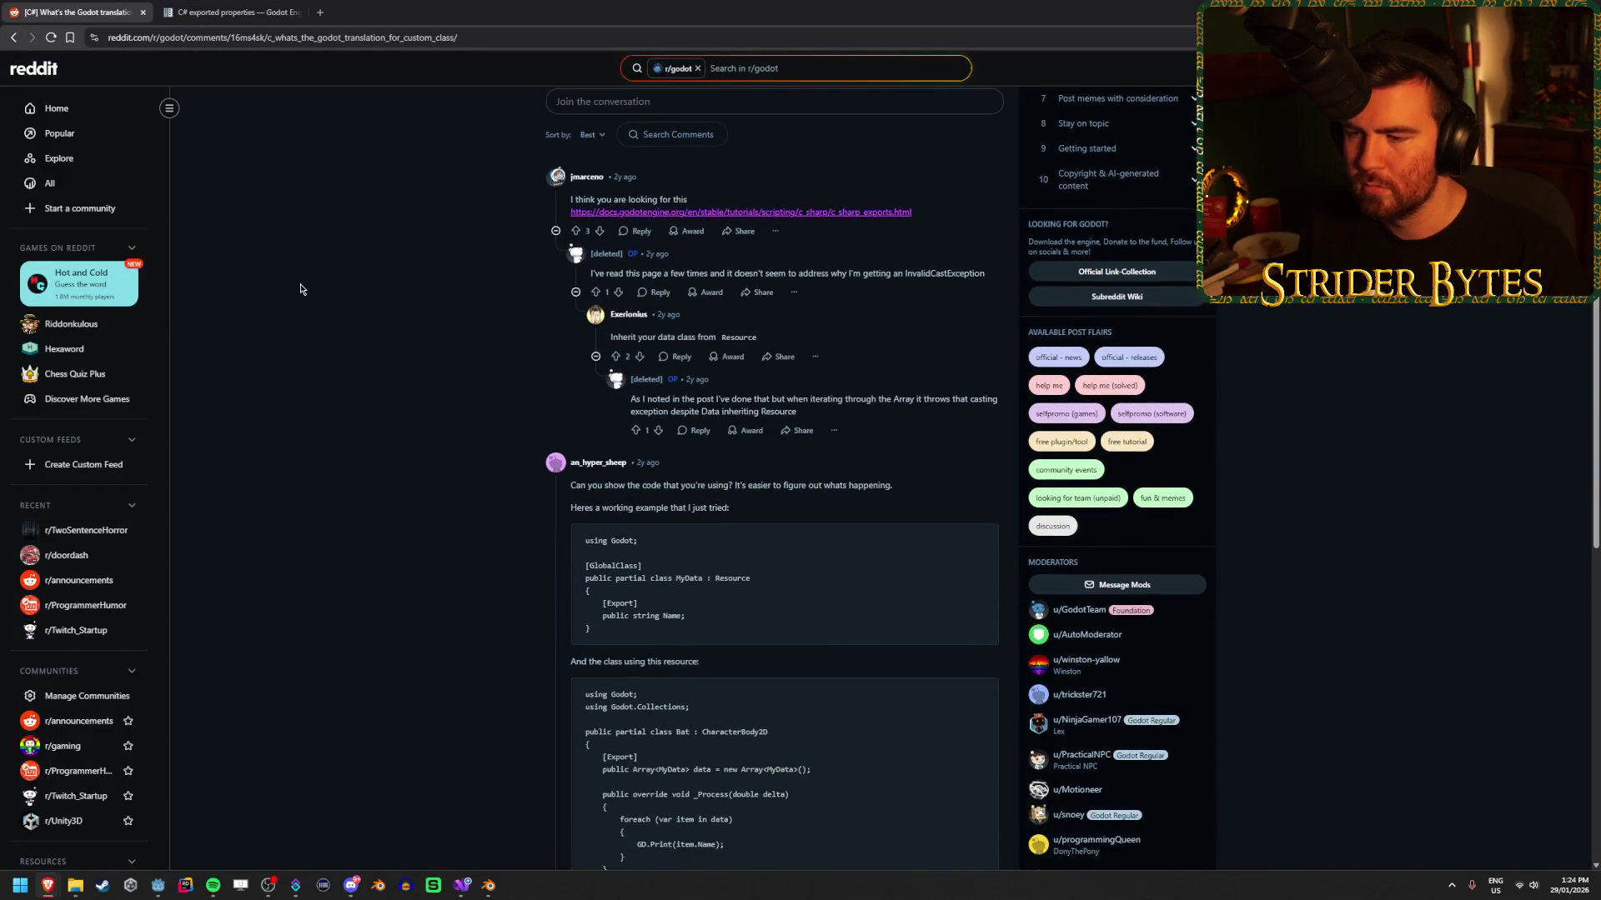
scroll(357, 492, down, 2)
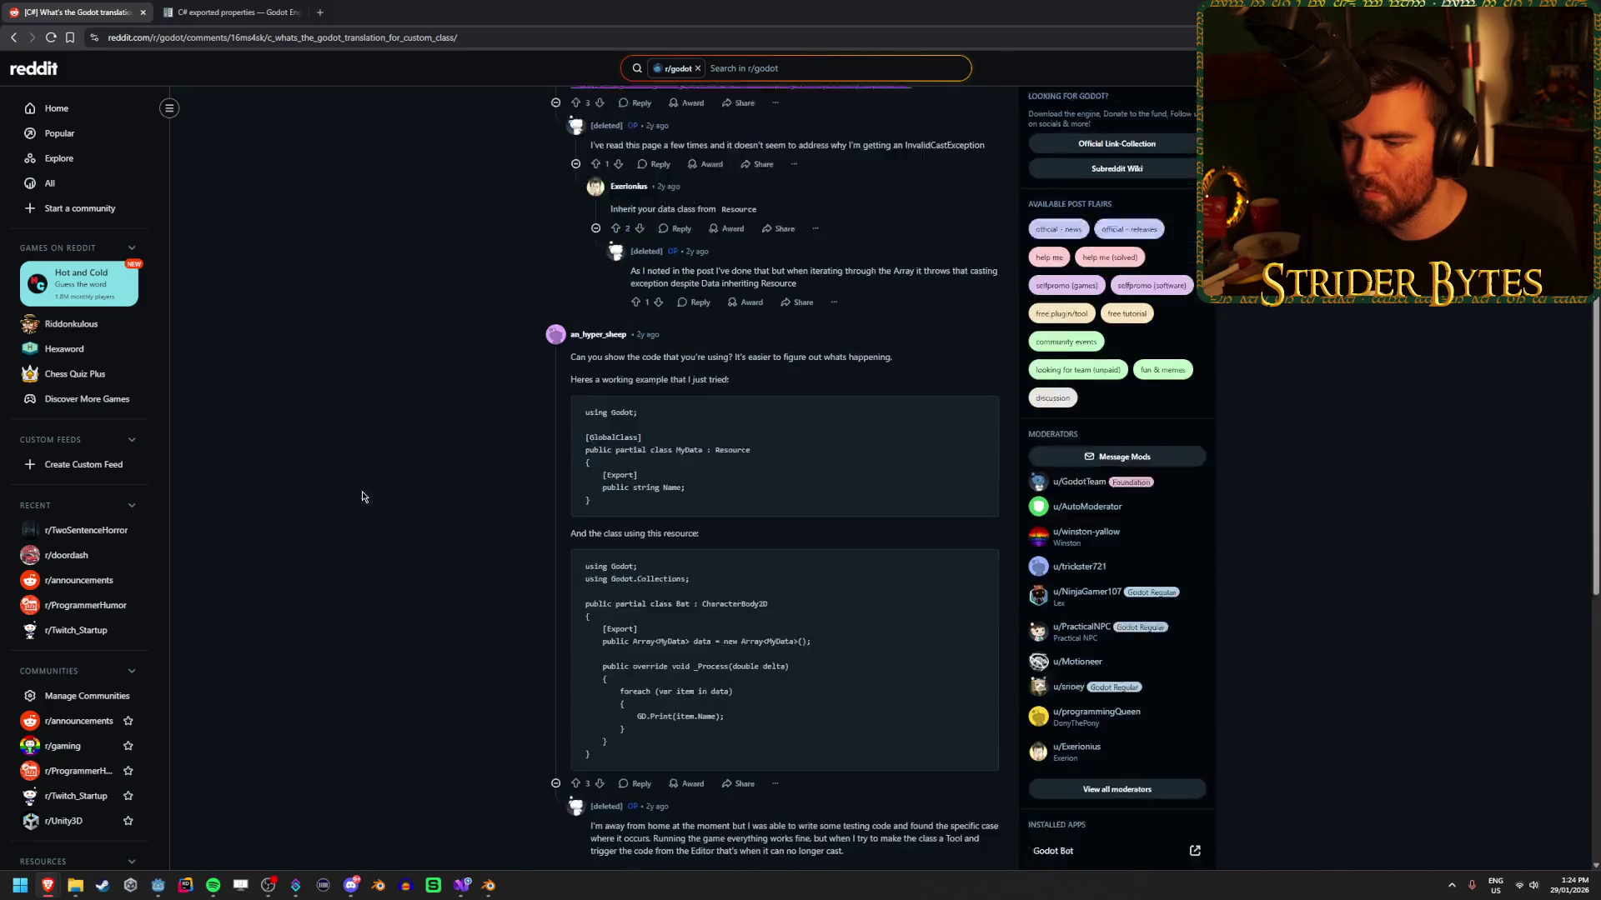
click(13, 37)
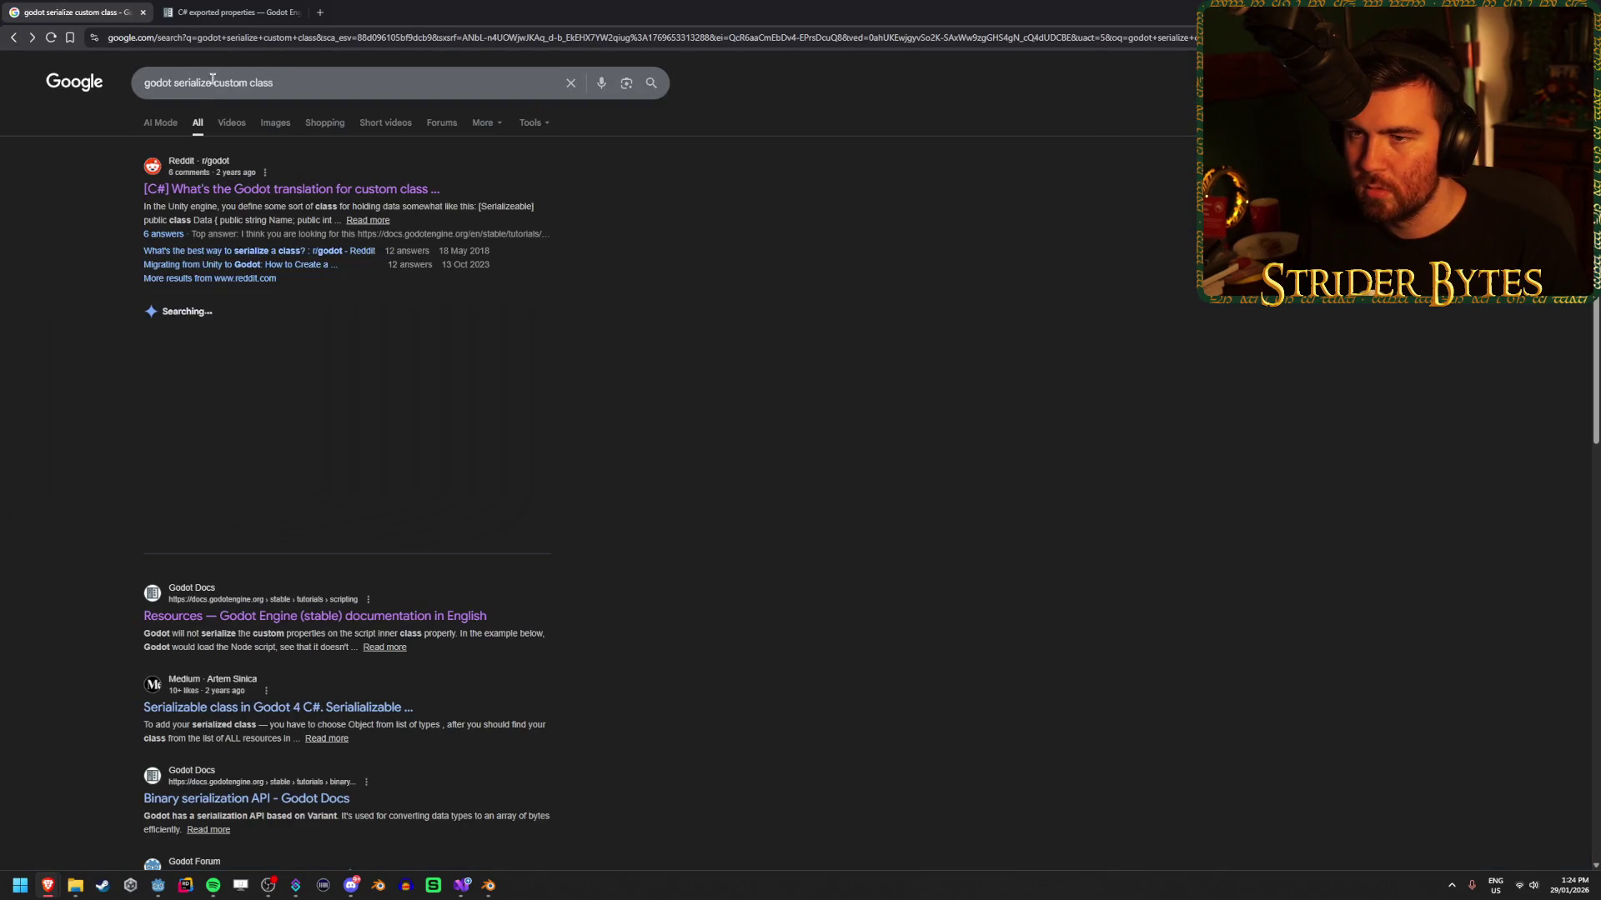
Change 'serialize' in the query to an export-focused wording and search again.
double_click(185, 81)
text(expo)
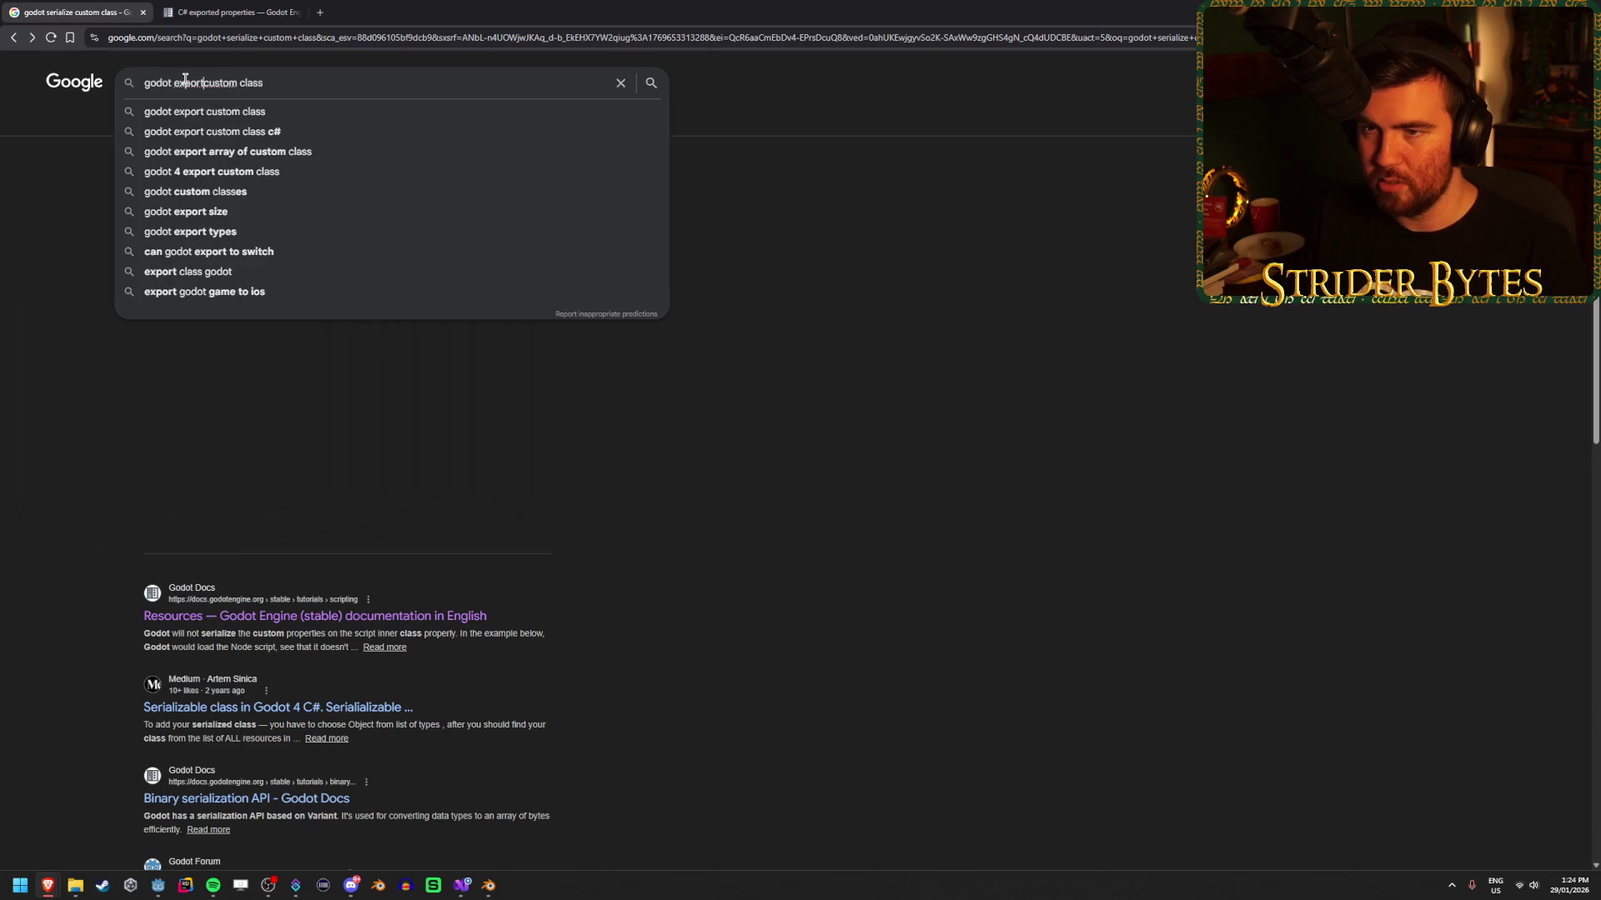
key(Return)
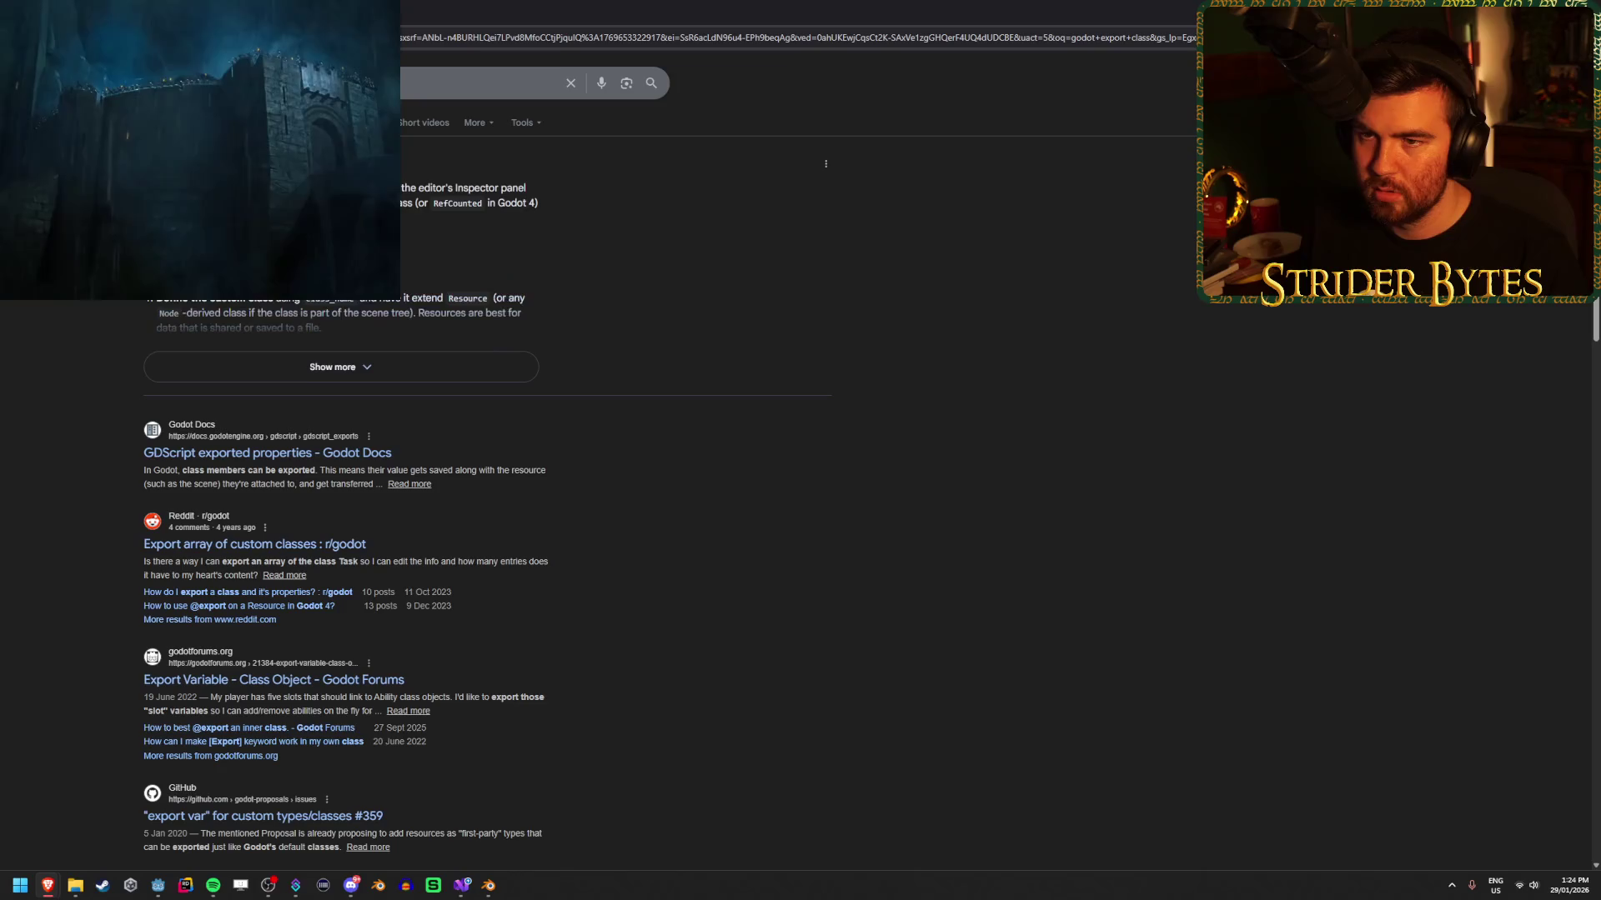
key(slash)
key(Escape)
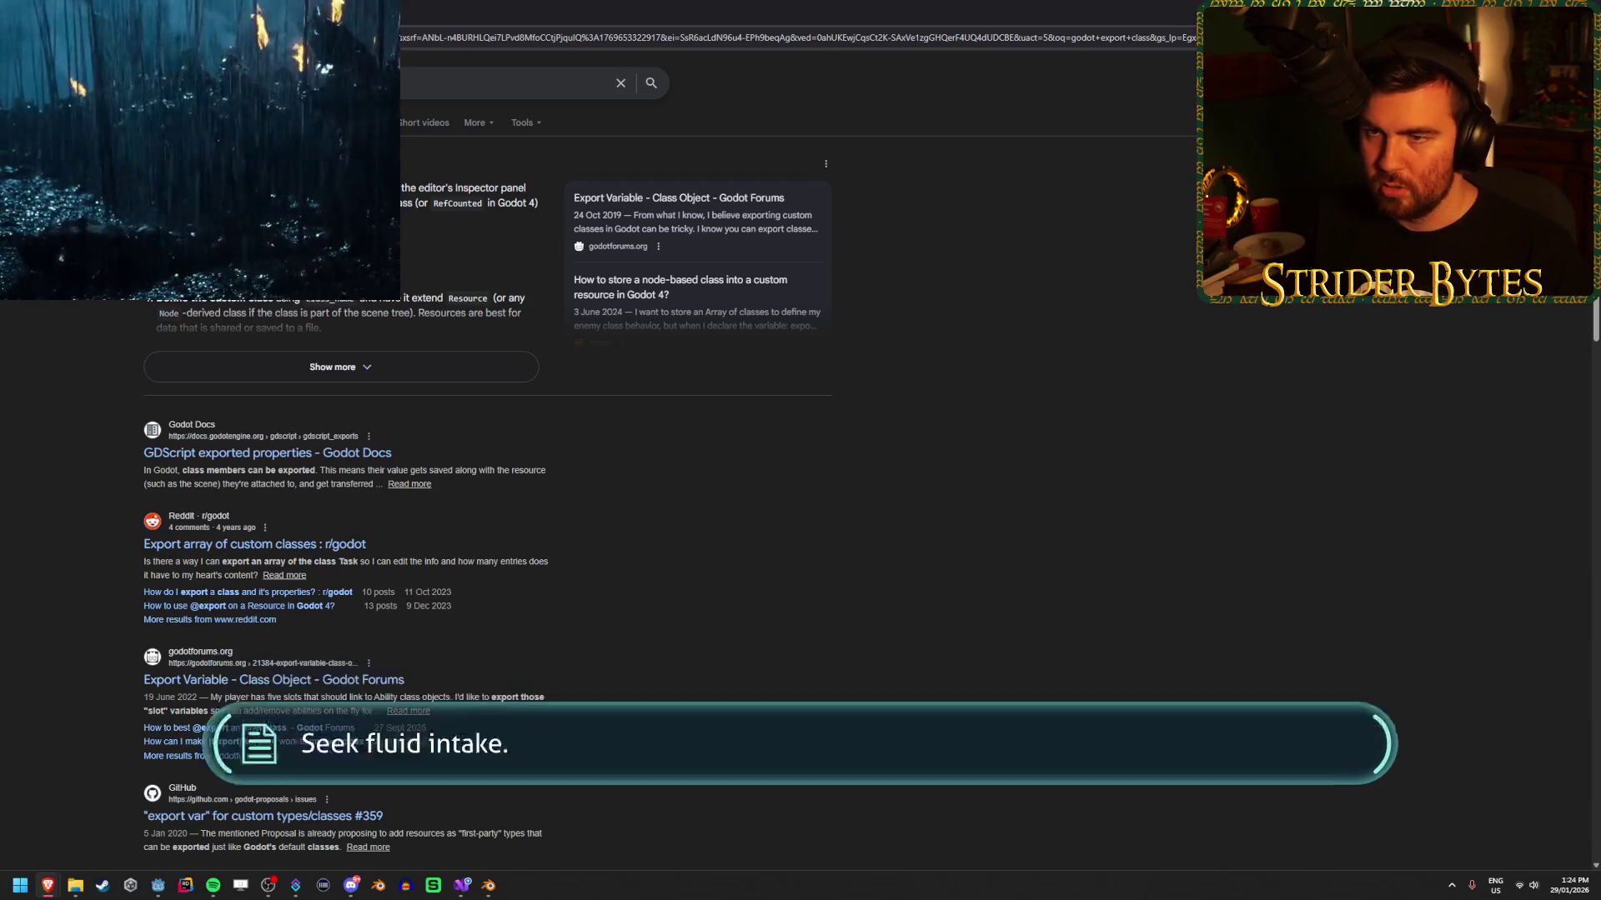
click(226, 82)
text(godot show class variable in inspector)
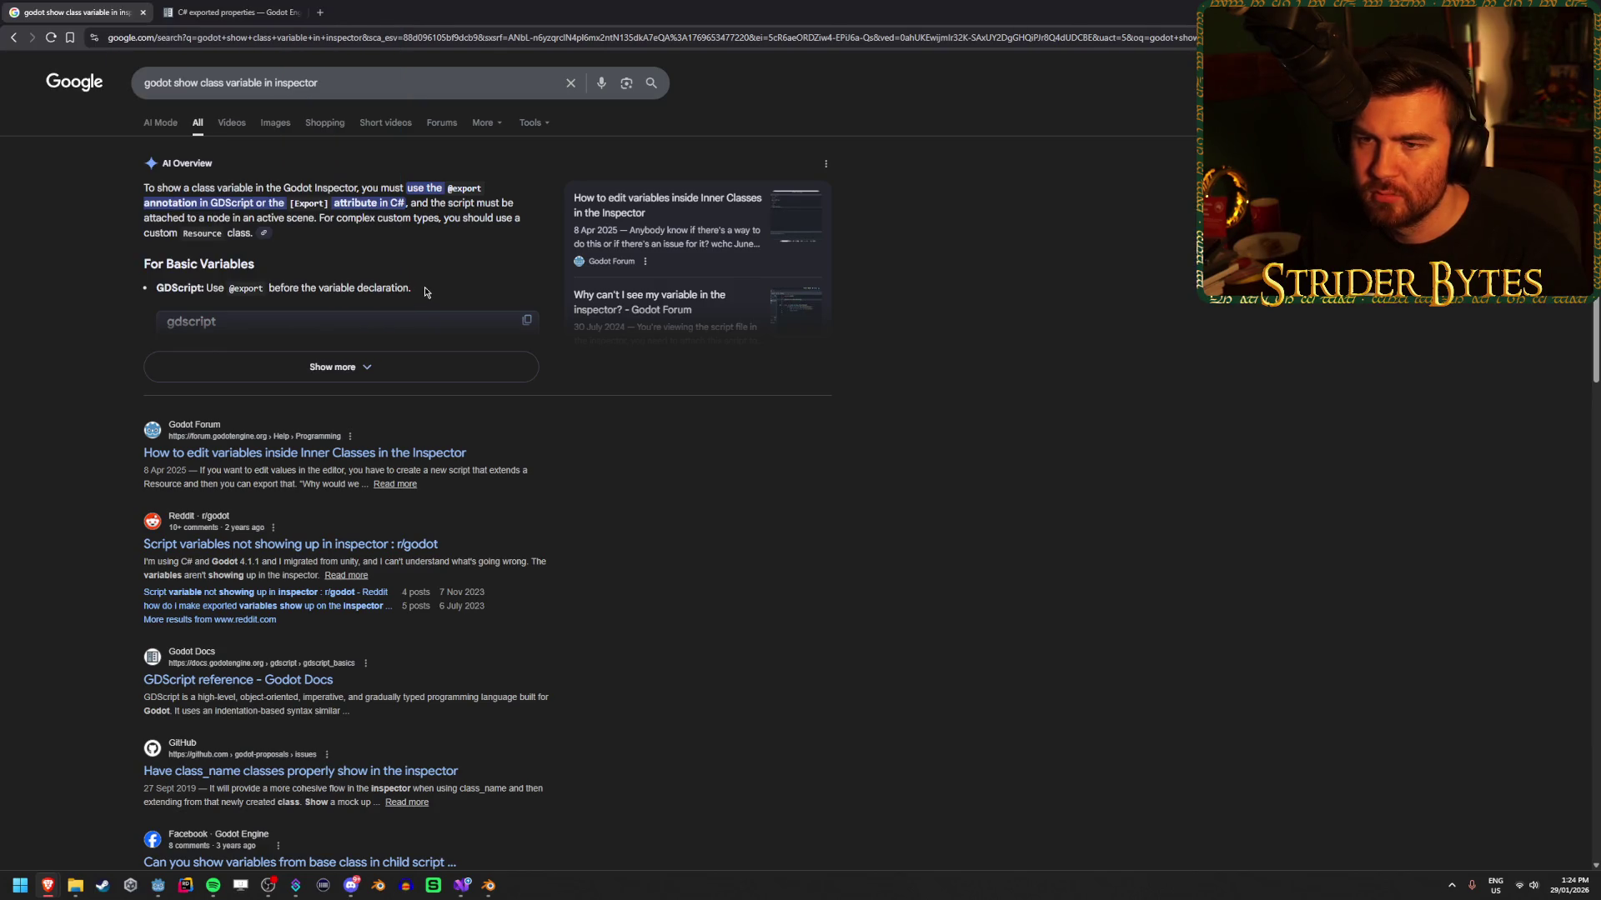
Read the AI Overview, drop 'variable' from the query, and expand the new overview's examples.
click(400, 364)
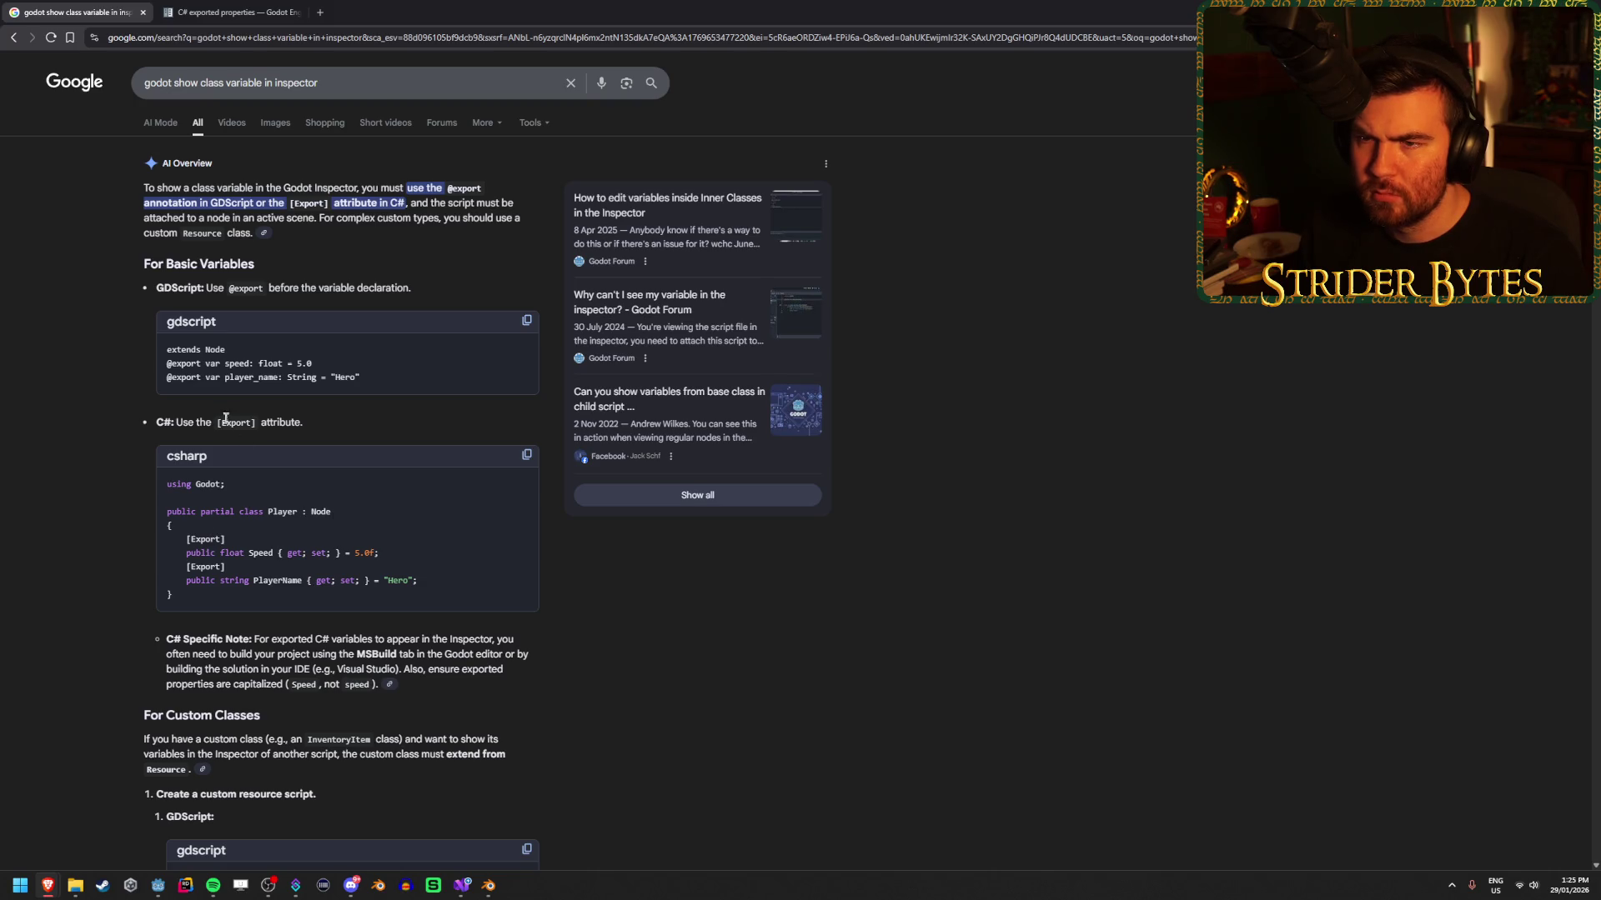
scroll(112, 344, down, 10)
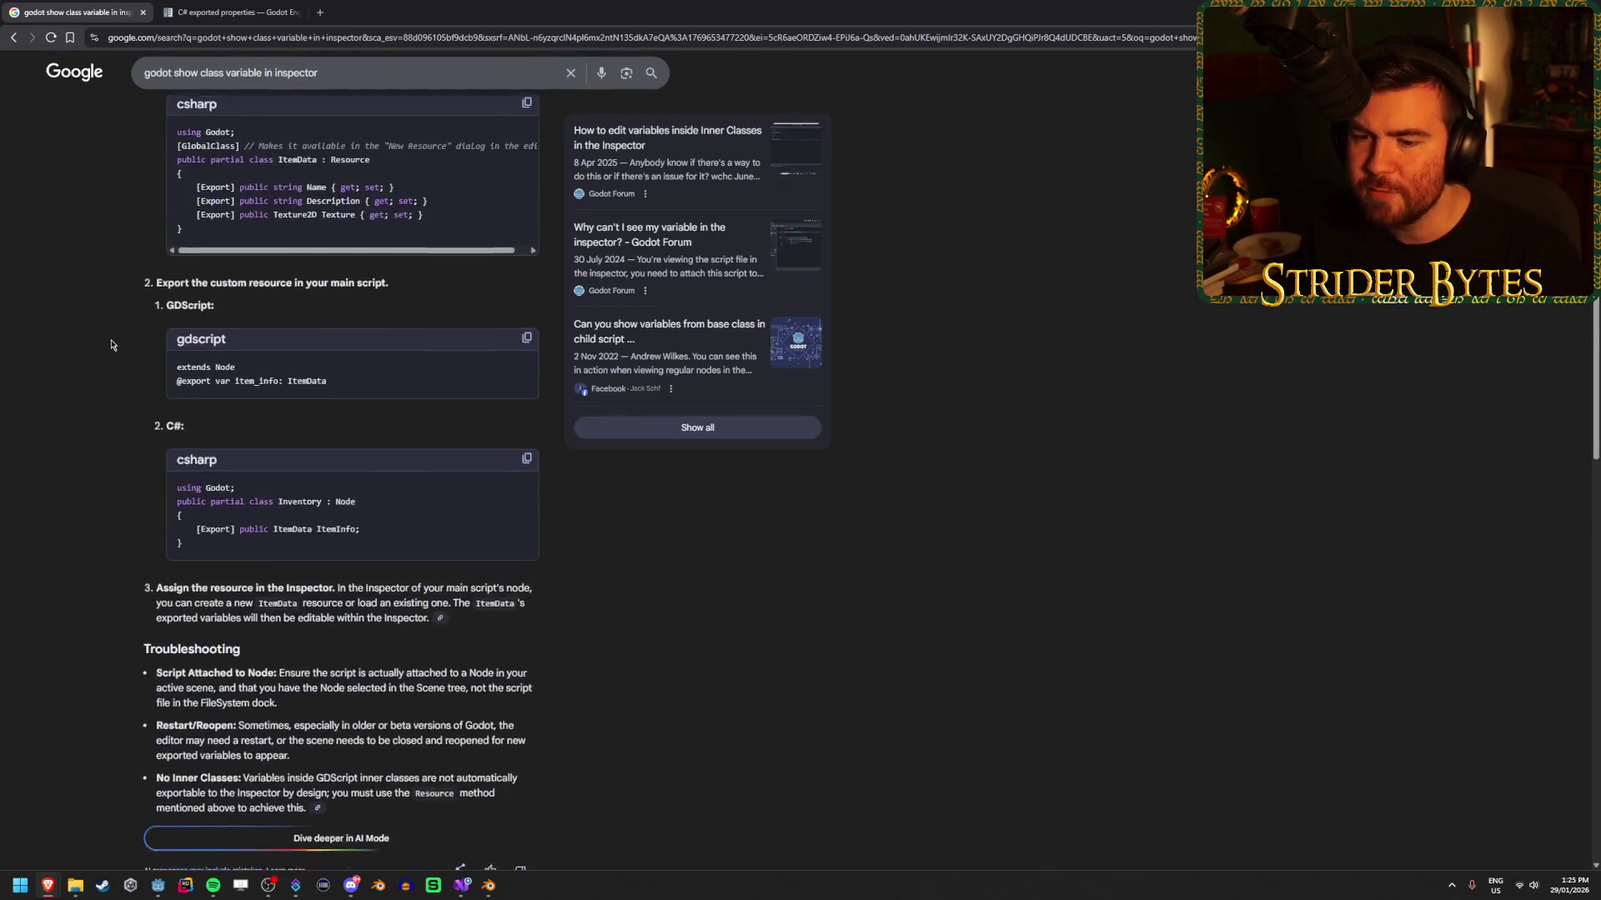
scroll(113, 345, down, 8)
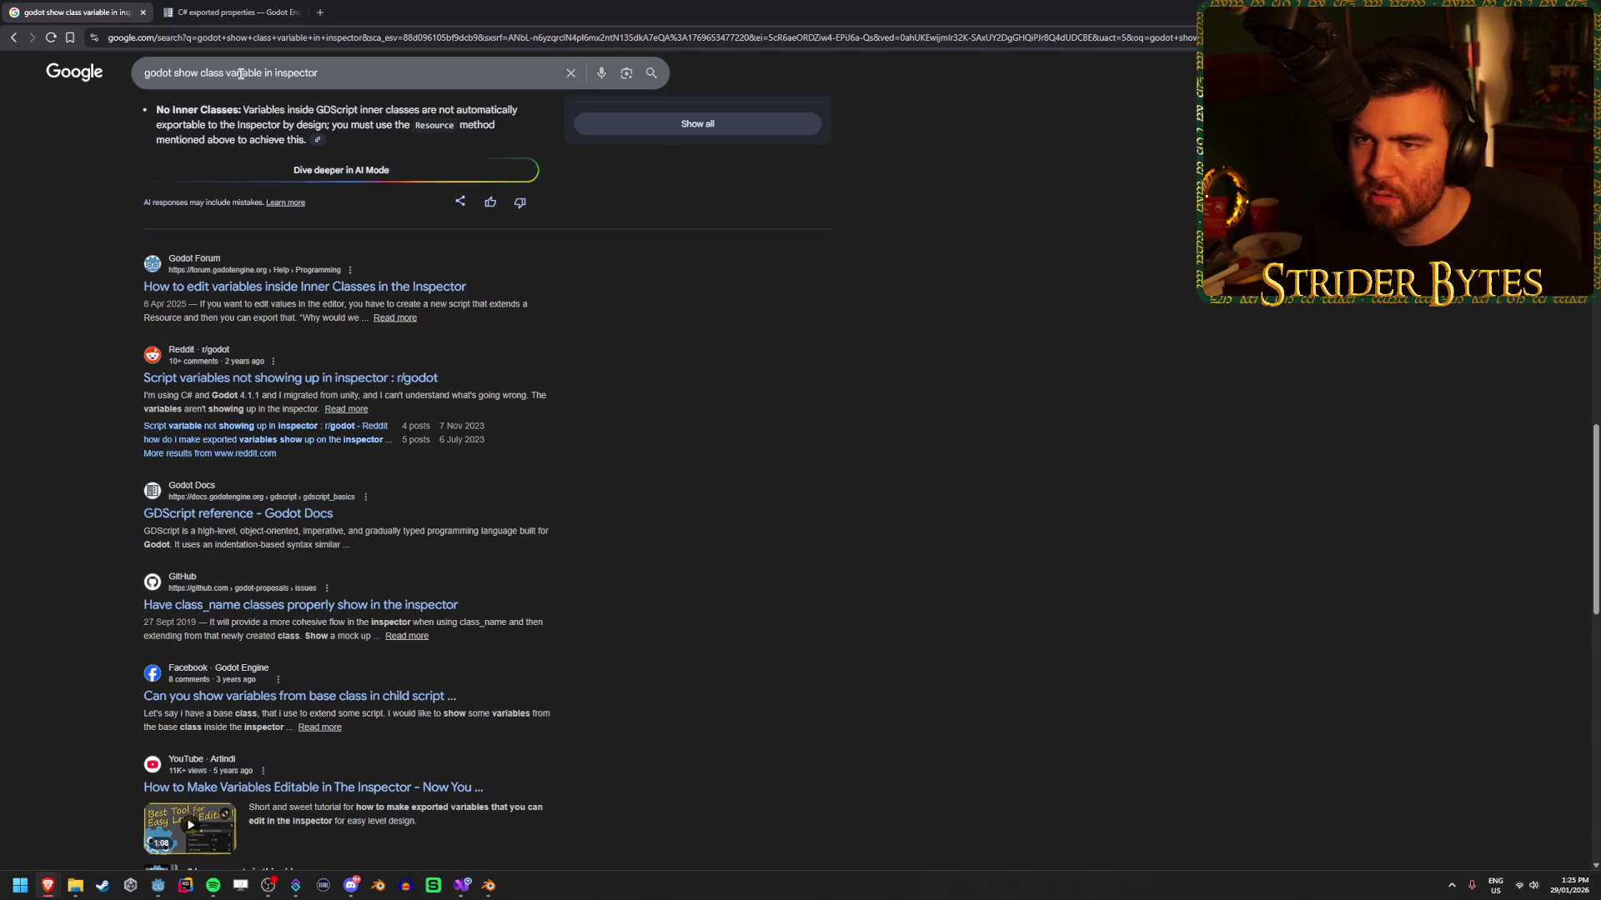
double_click(240, 73)
key(BackSpace)
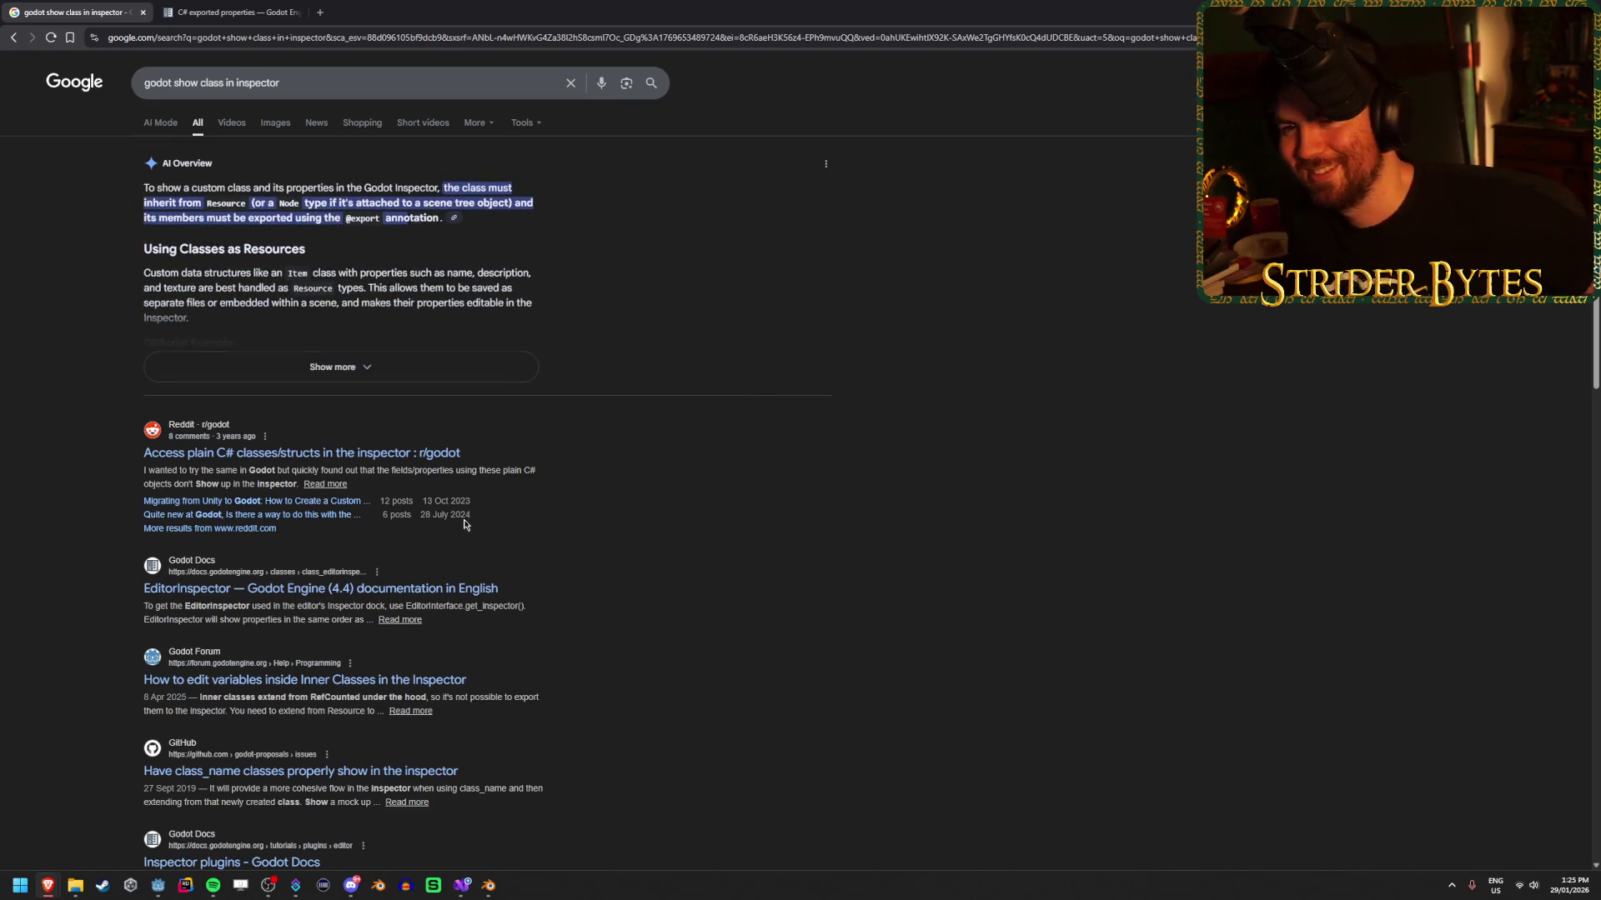
click(350, 367)
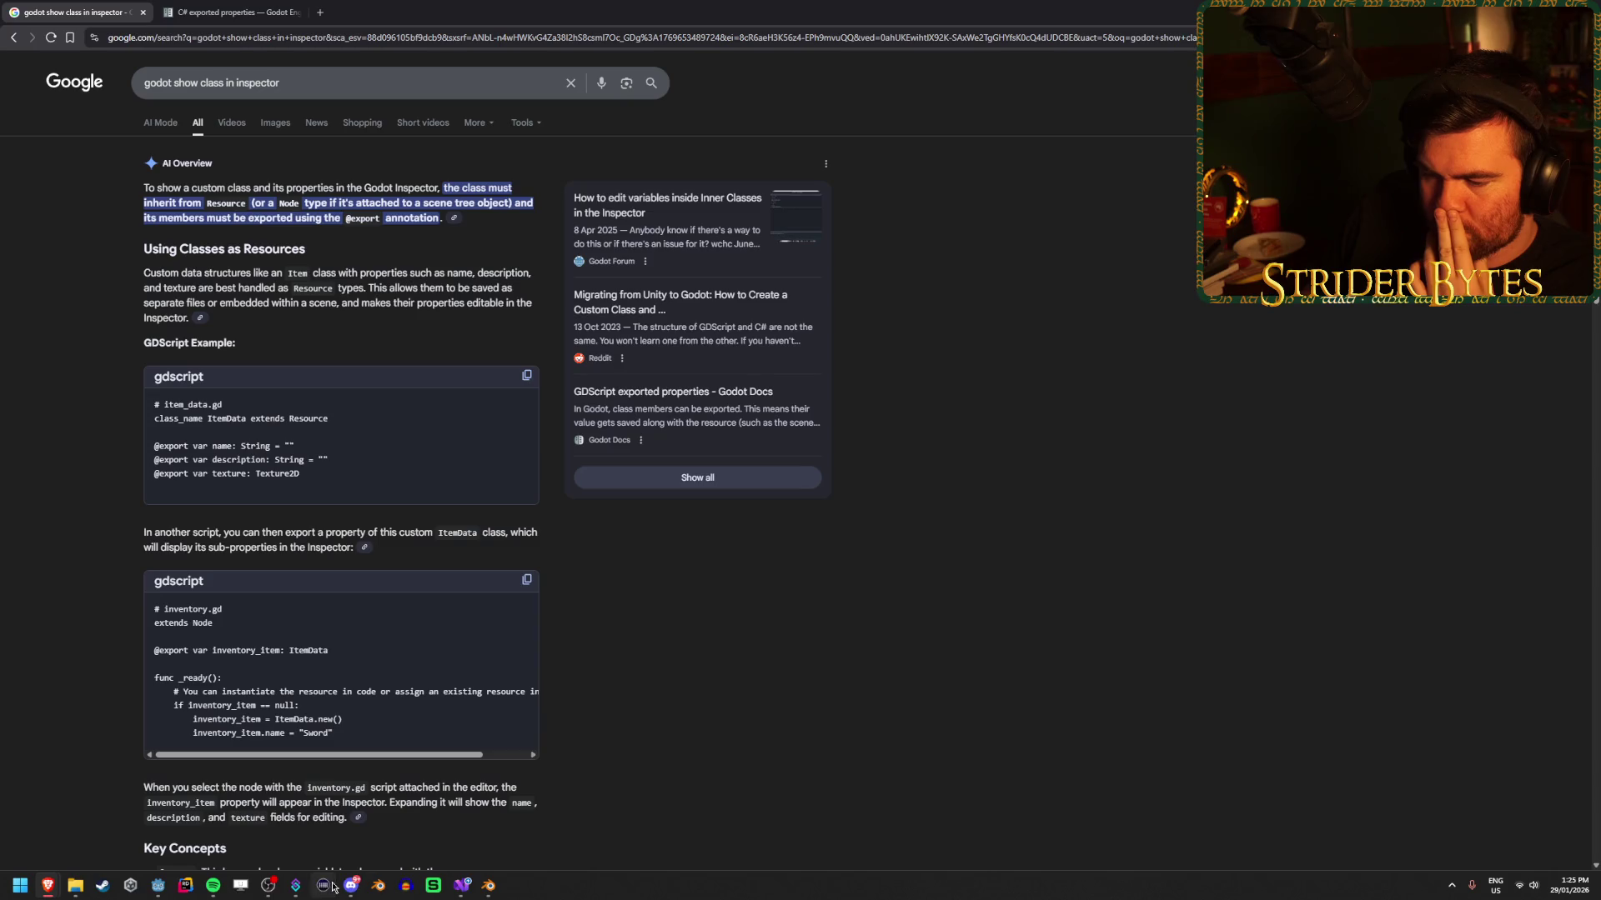
click(153, 888)
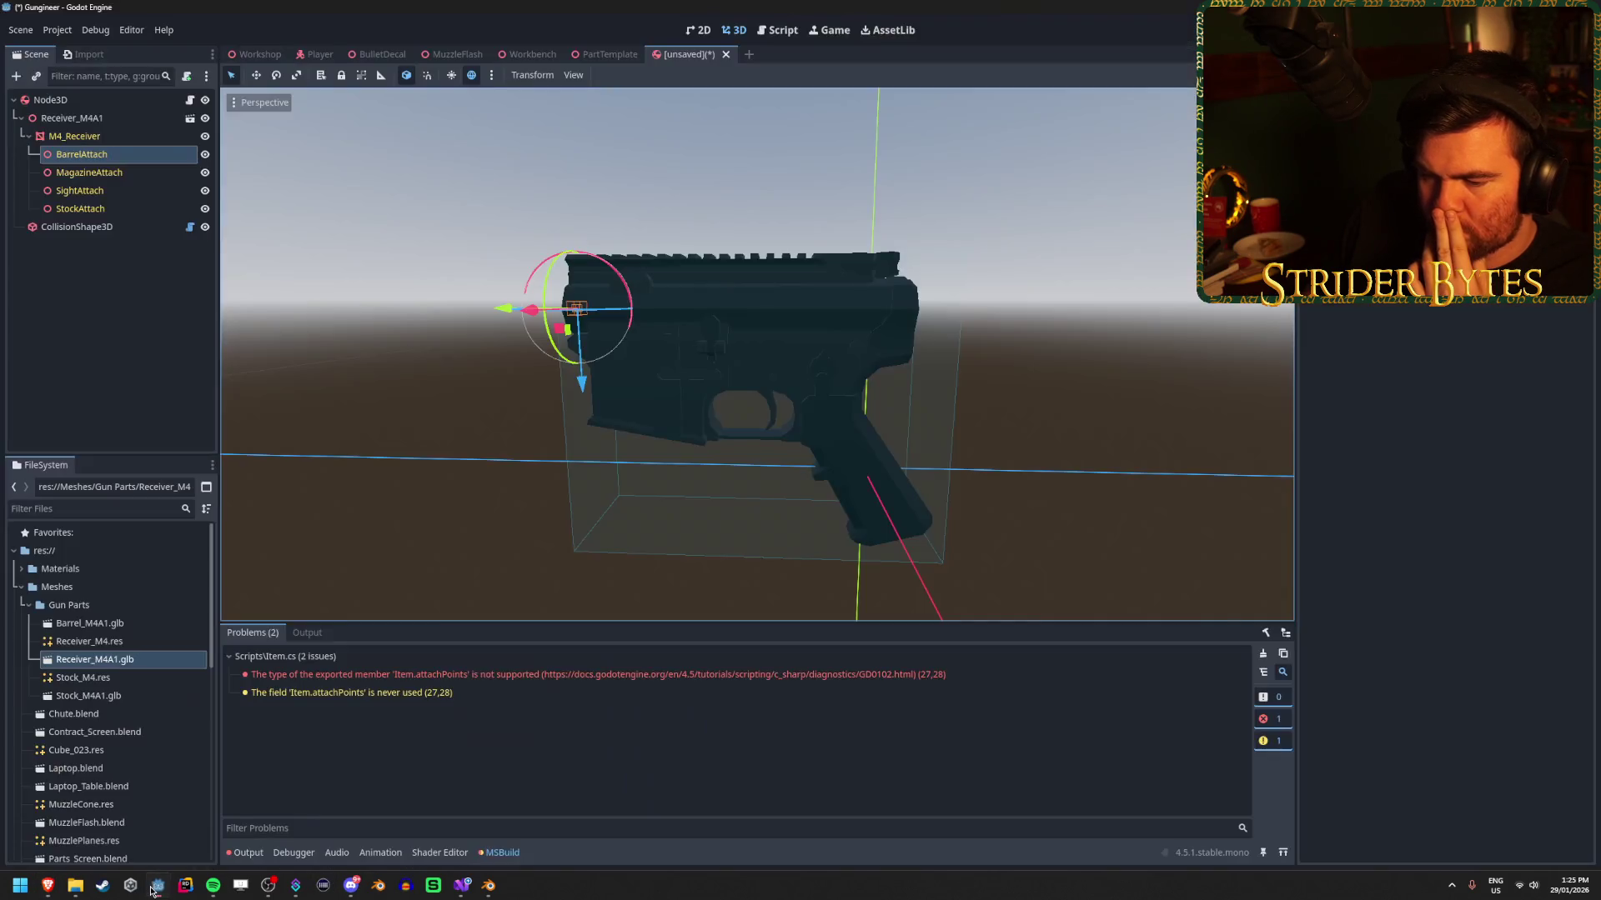
Make AttachPoint a partial class inheriting Resource and save Item.cs.
click(461, 888)
text(: Resource)
key(ctrl+s)
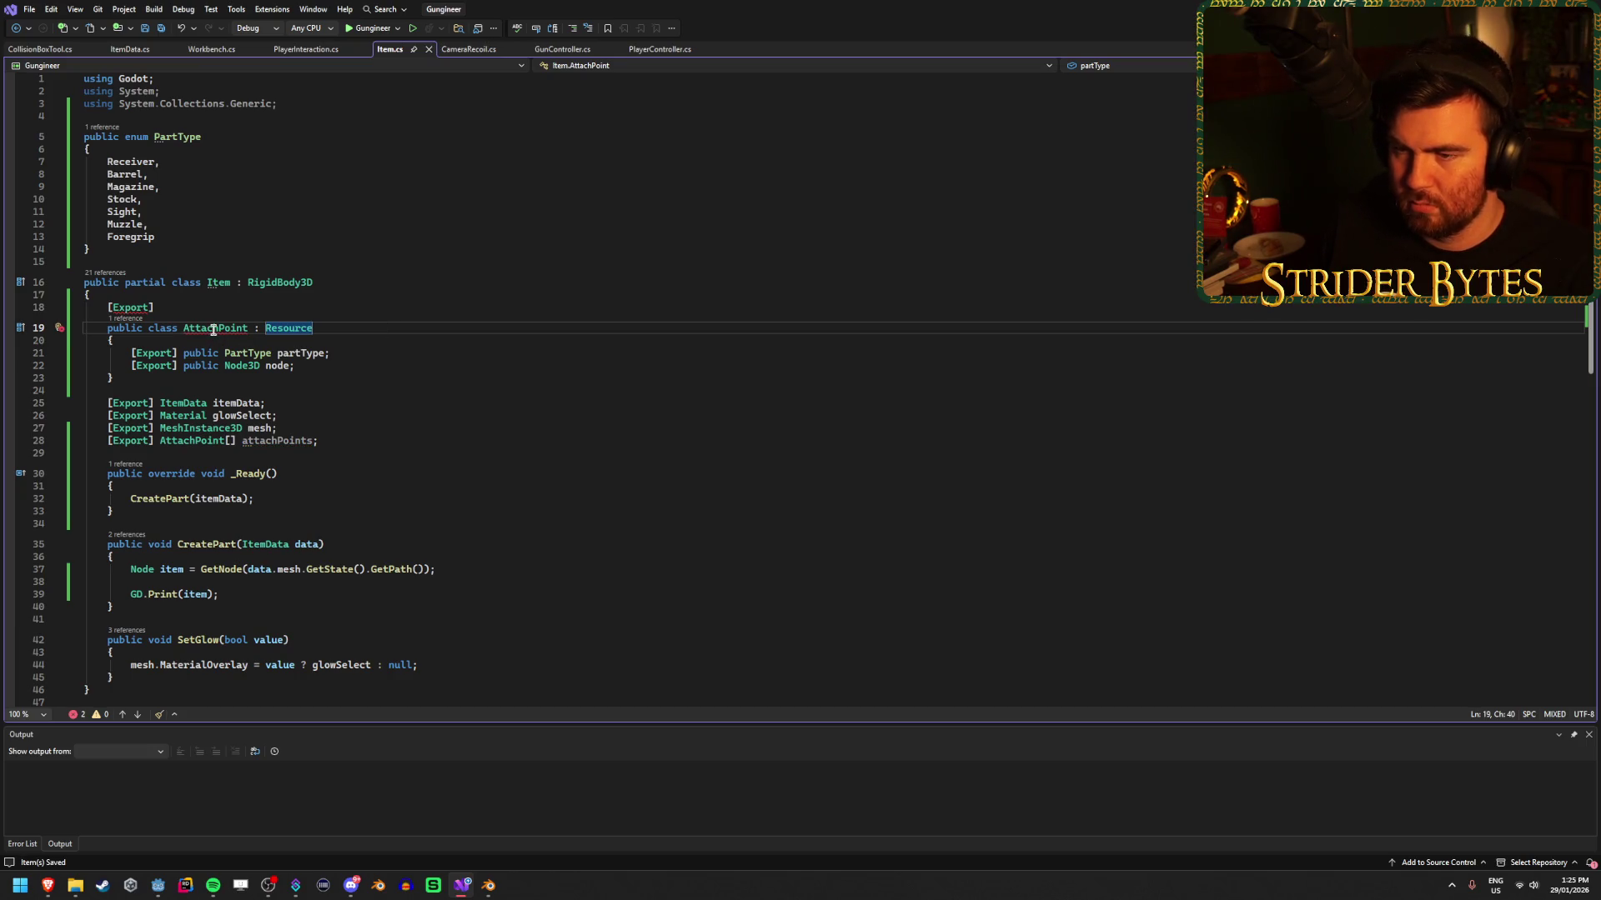
mouse_move(214, 330)
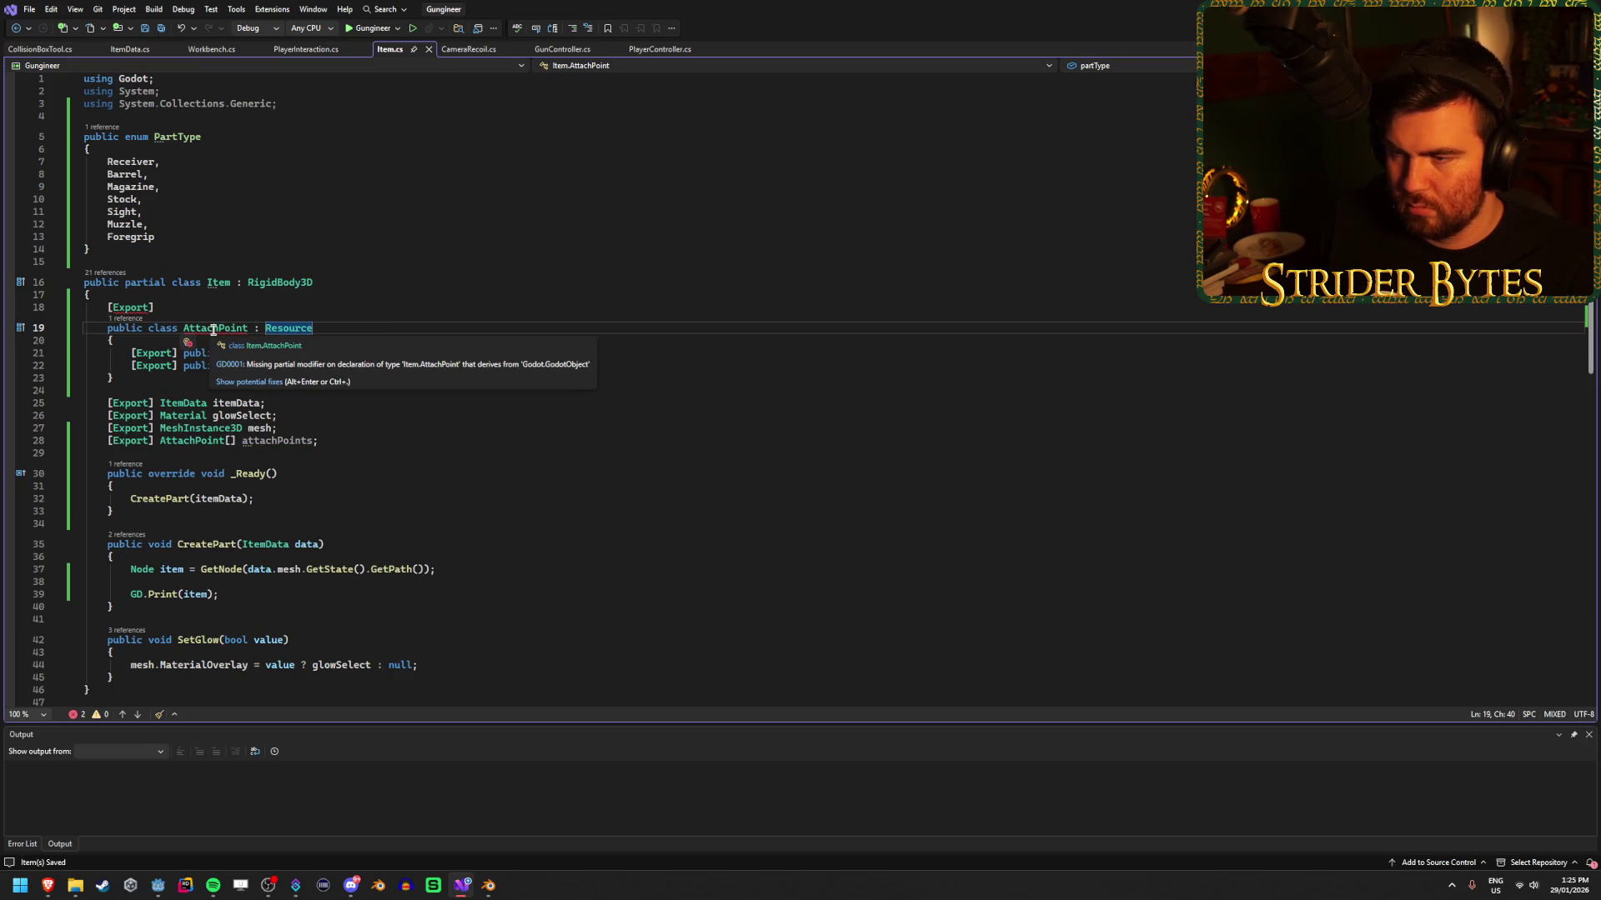
text(partial)
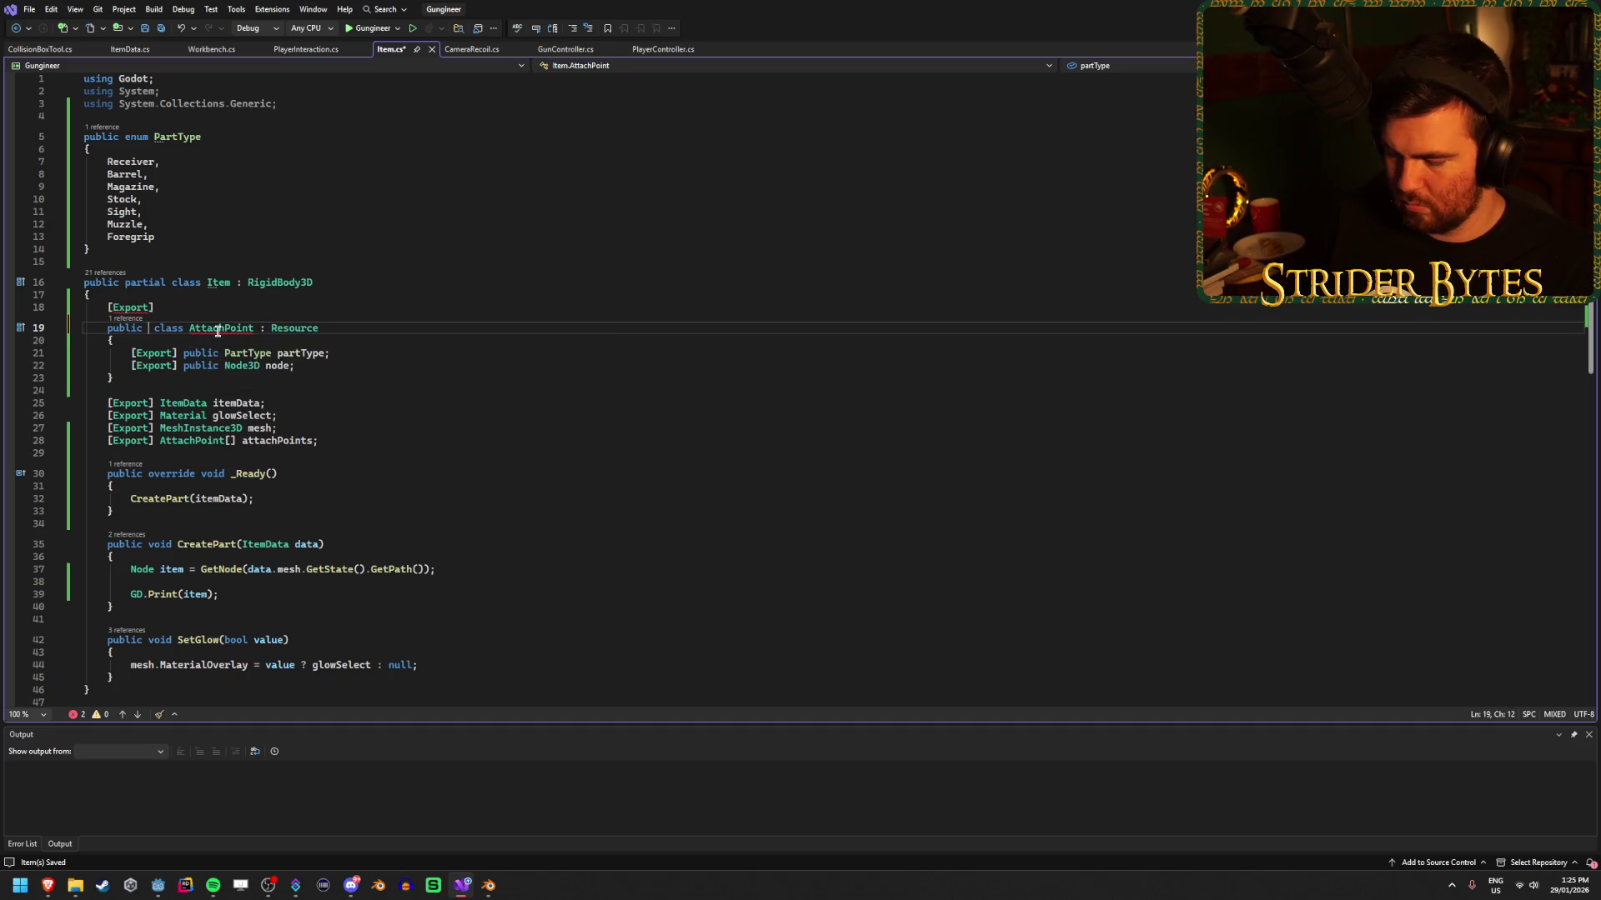
key(Escape)
key(ctrl+s)
Delete the stray [Export] line above AttachPoint and save.
click(183, 307)
key(BackSpace)
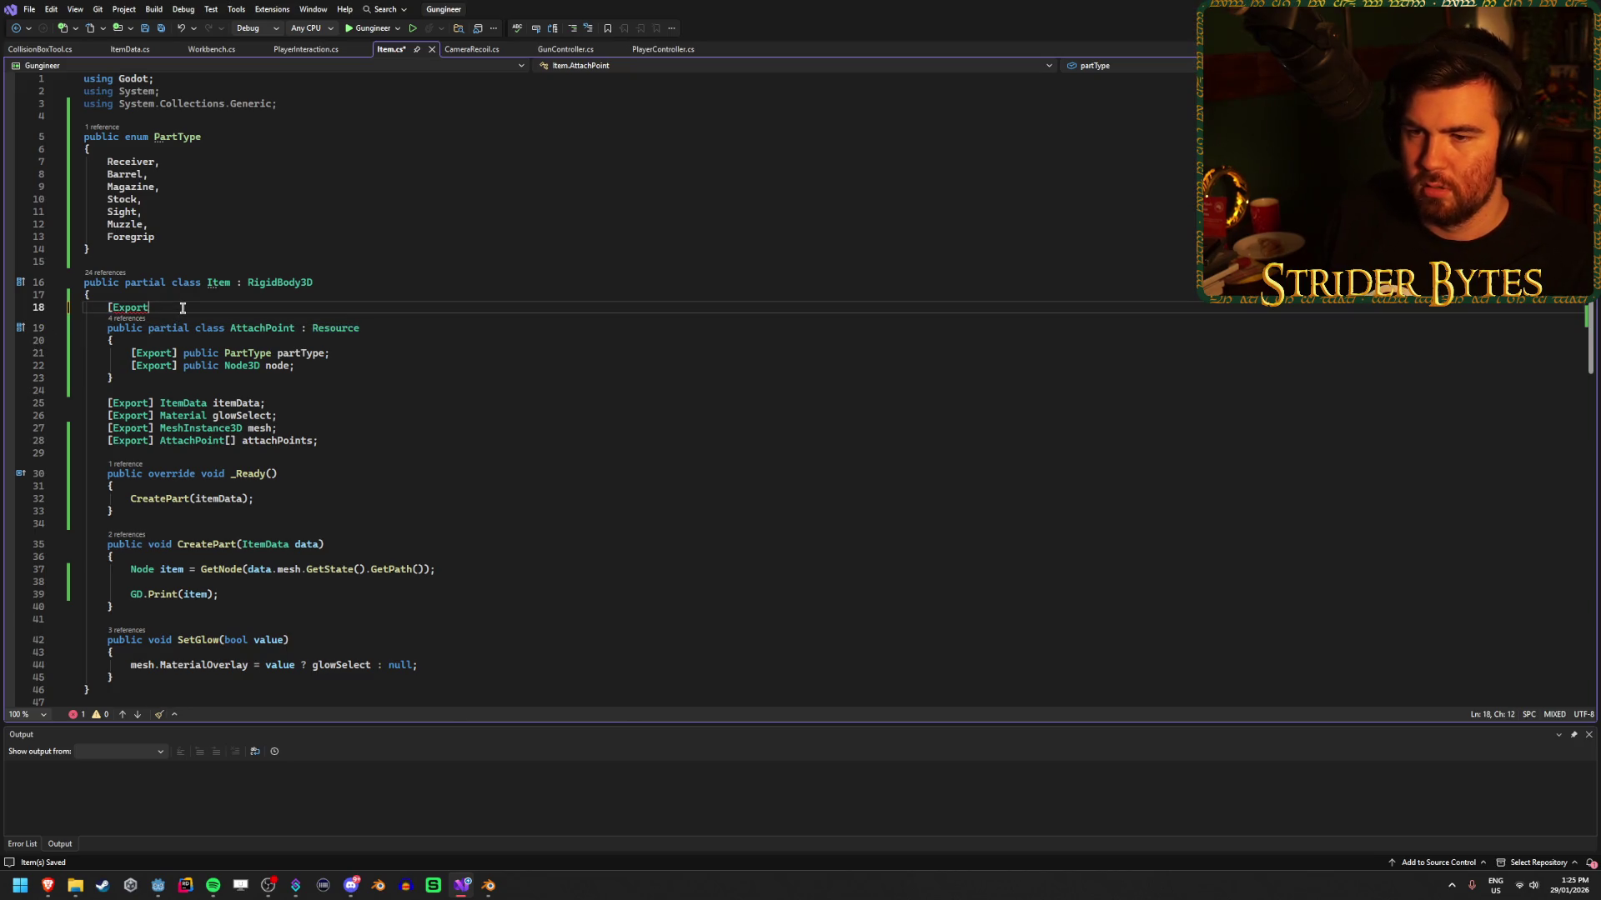
key(BackSpace)
key(BackSpace)
key(ctrl+s)
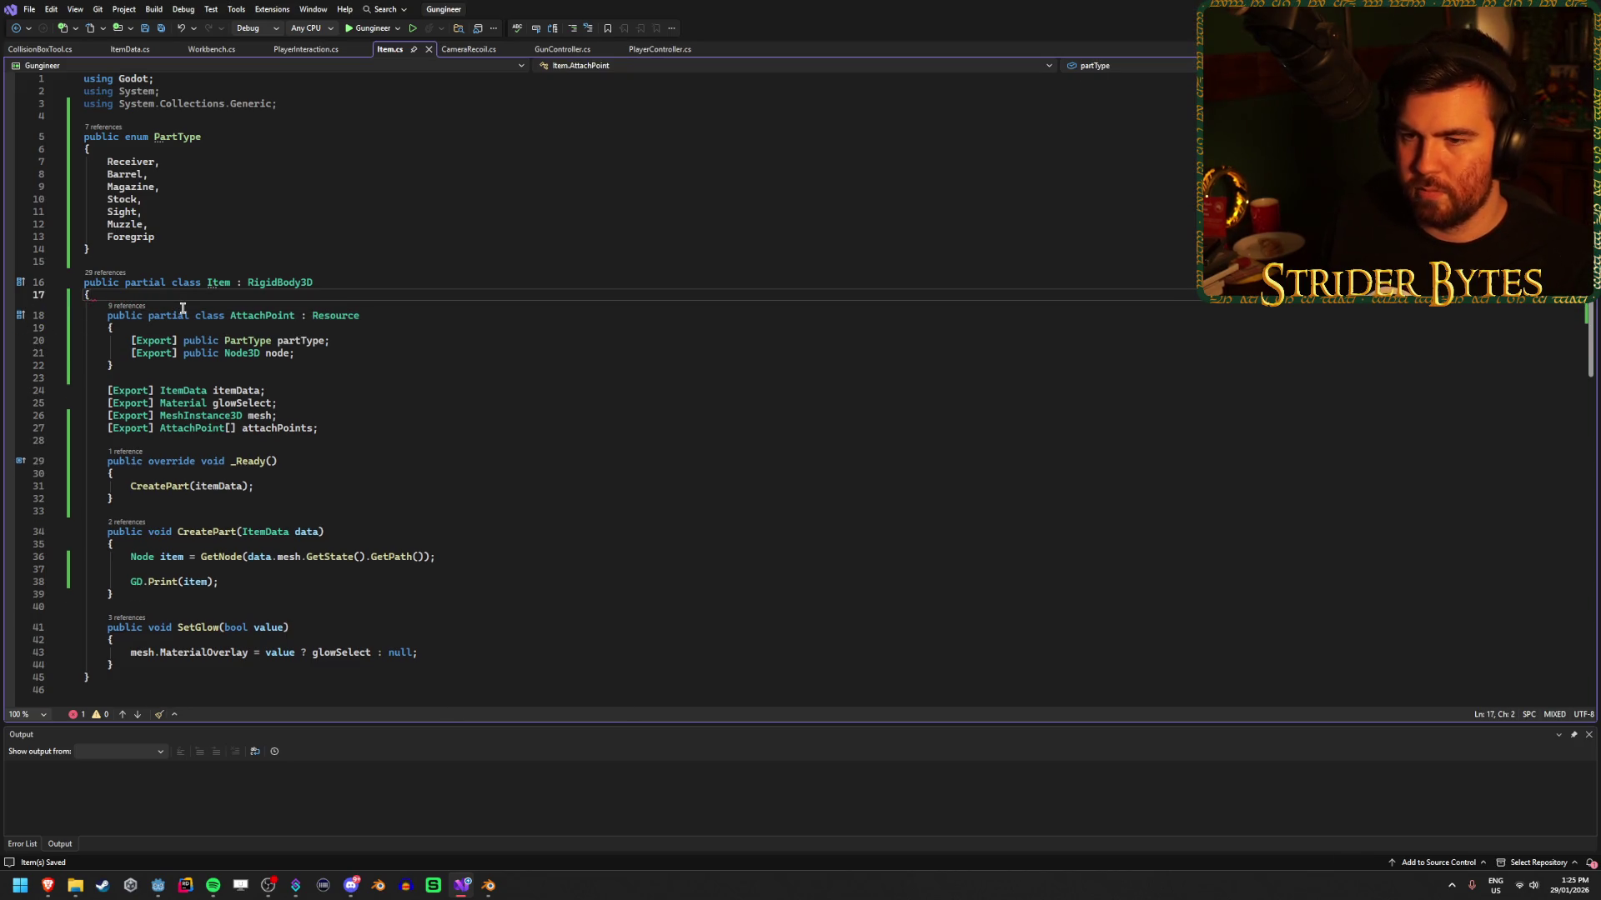
click(159, 890)
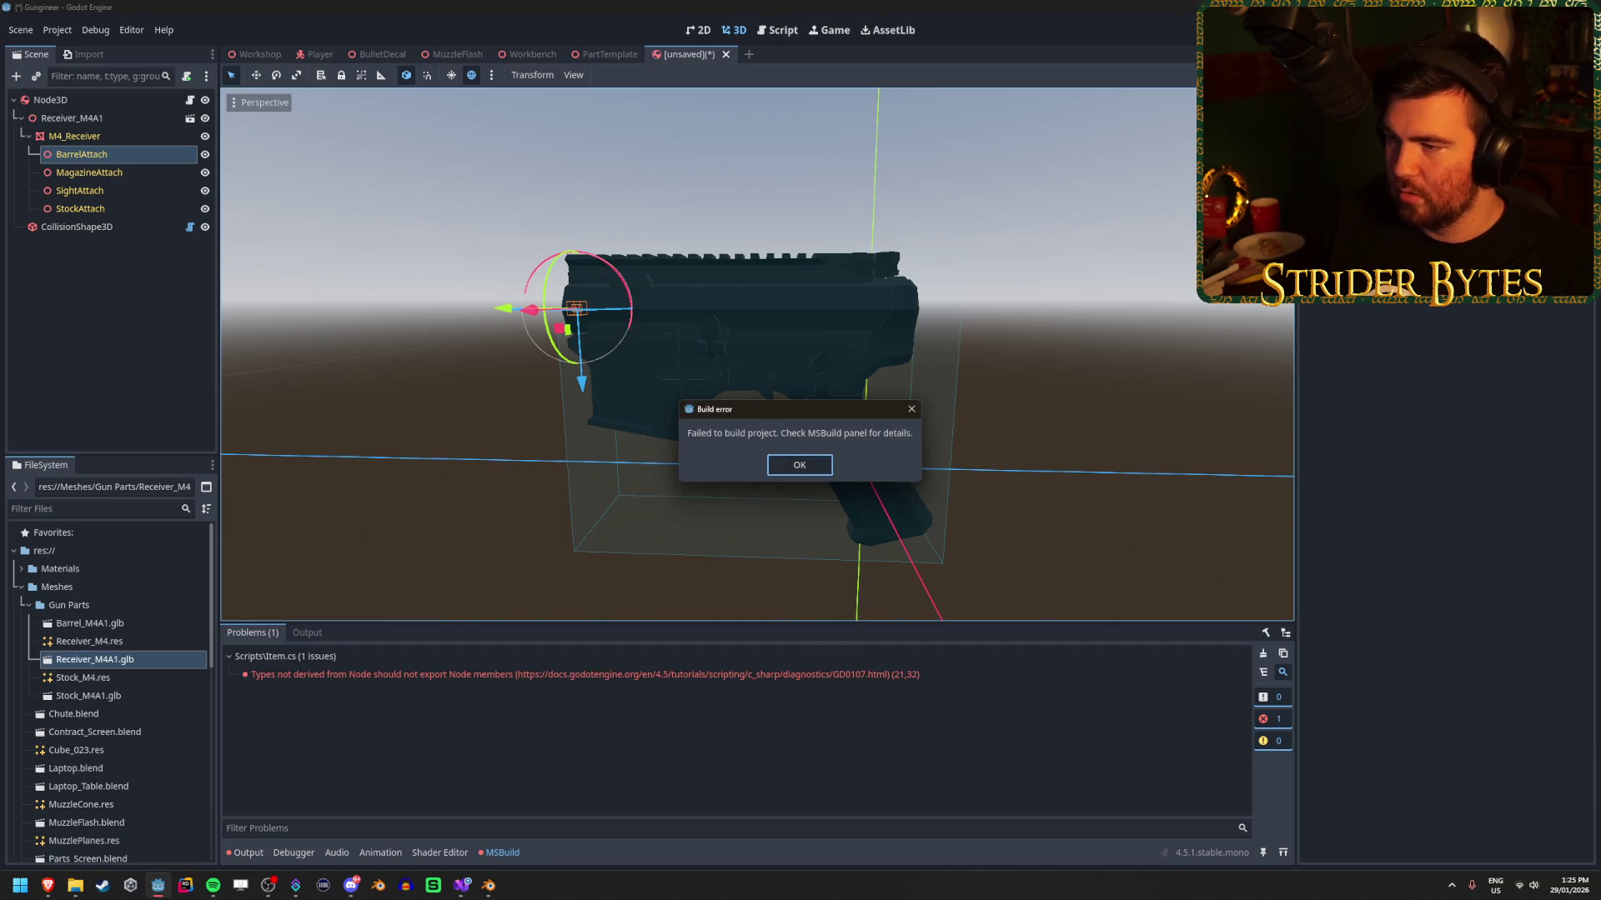
Dismiss Godot's build error and return to Item.cs in Visual Studio.
click(794, 467)
mouse_move(344, 683)
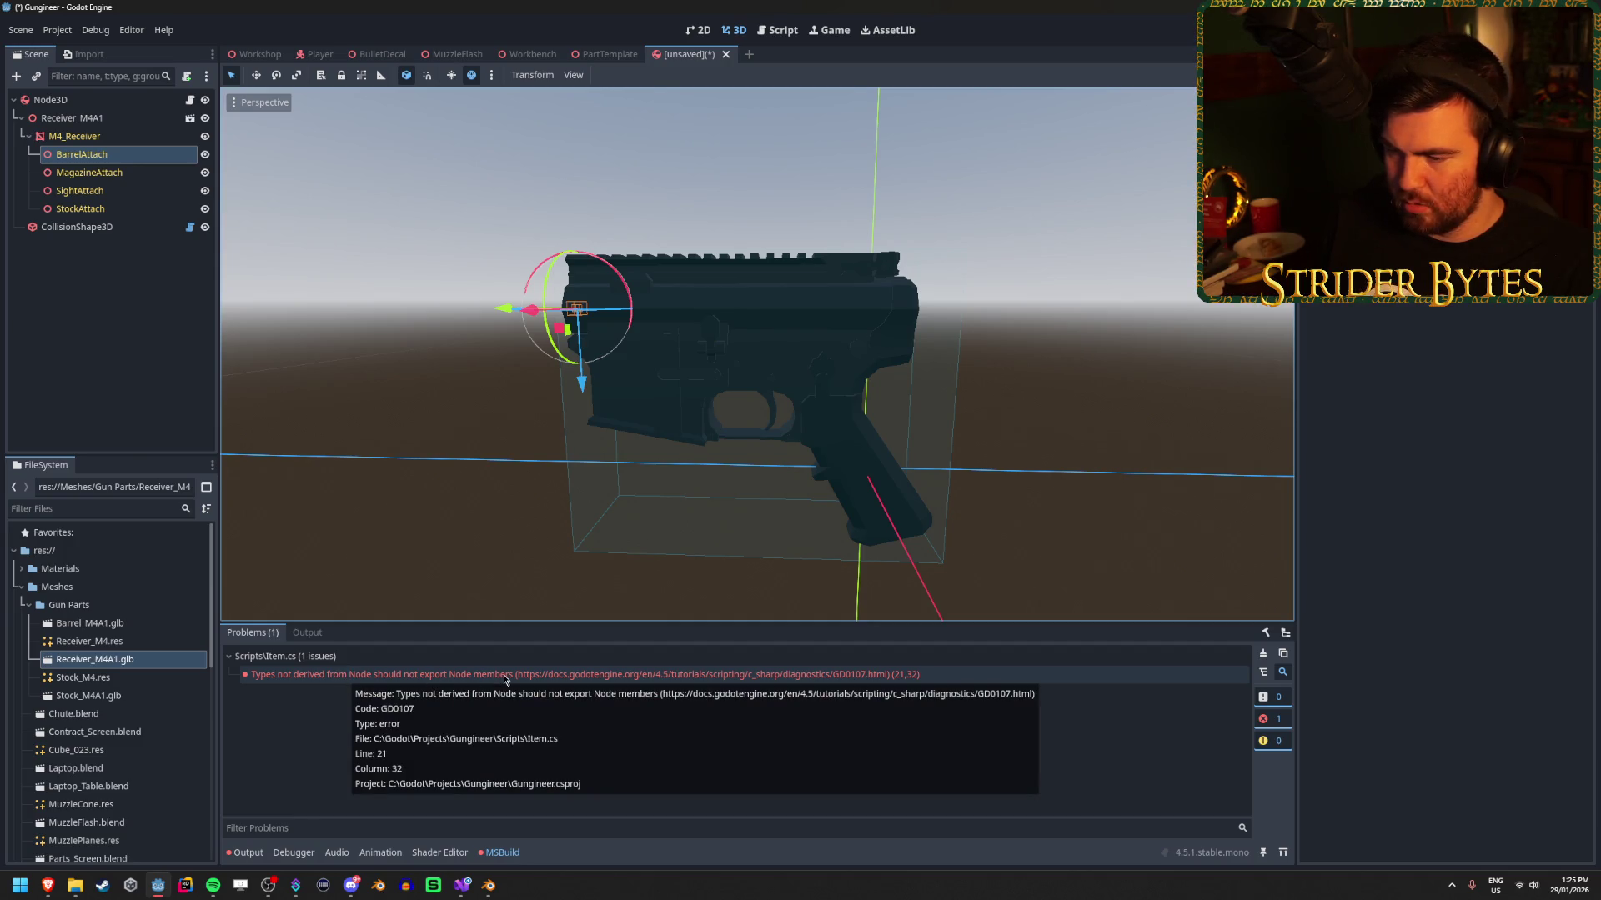
key(alt+Tab)
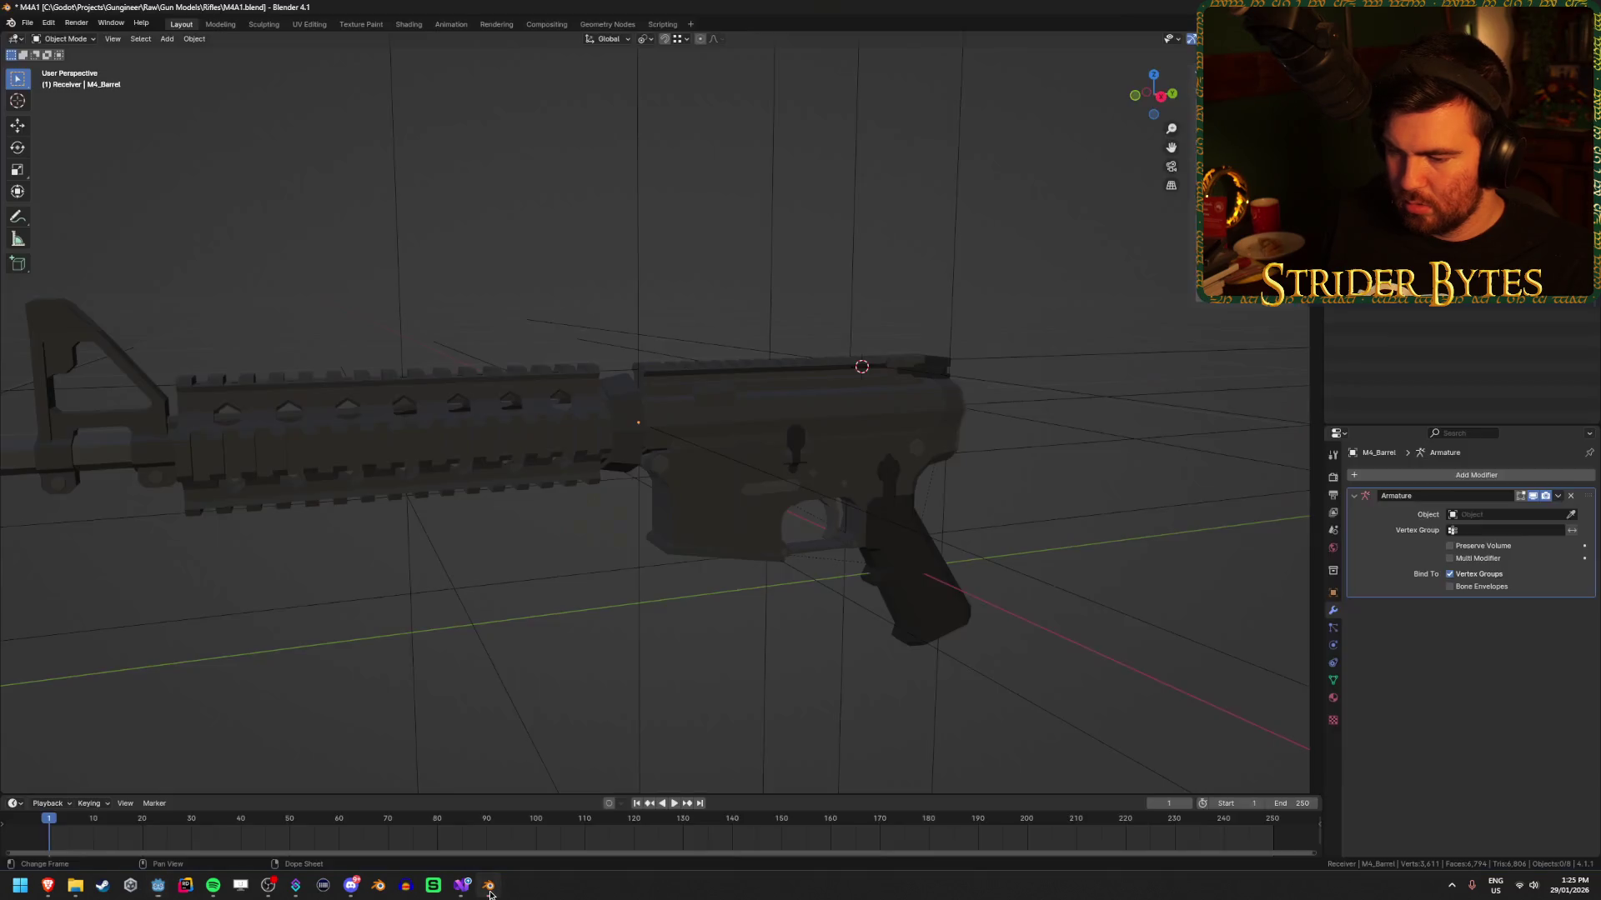
click(461, 886)
click(308, 353)
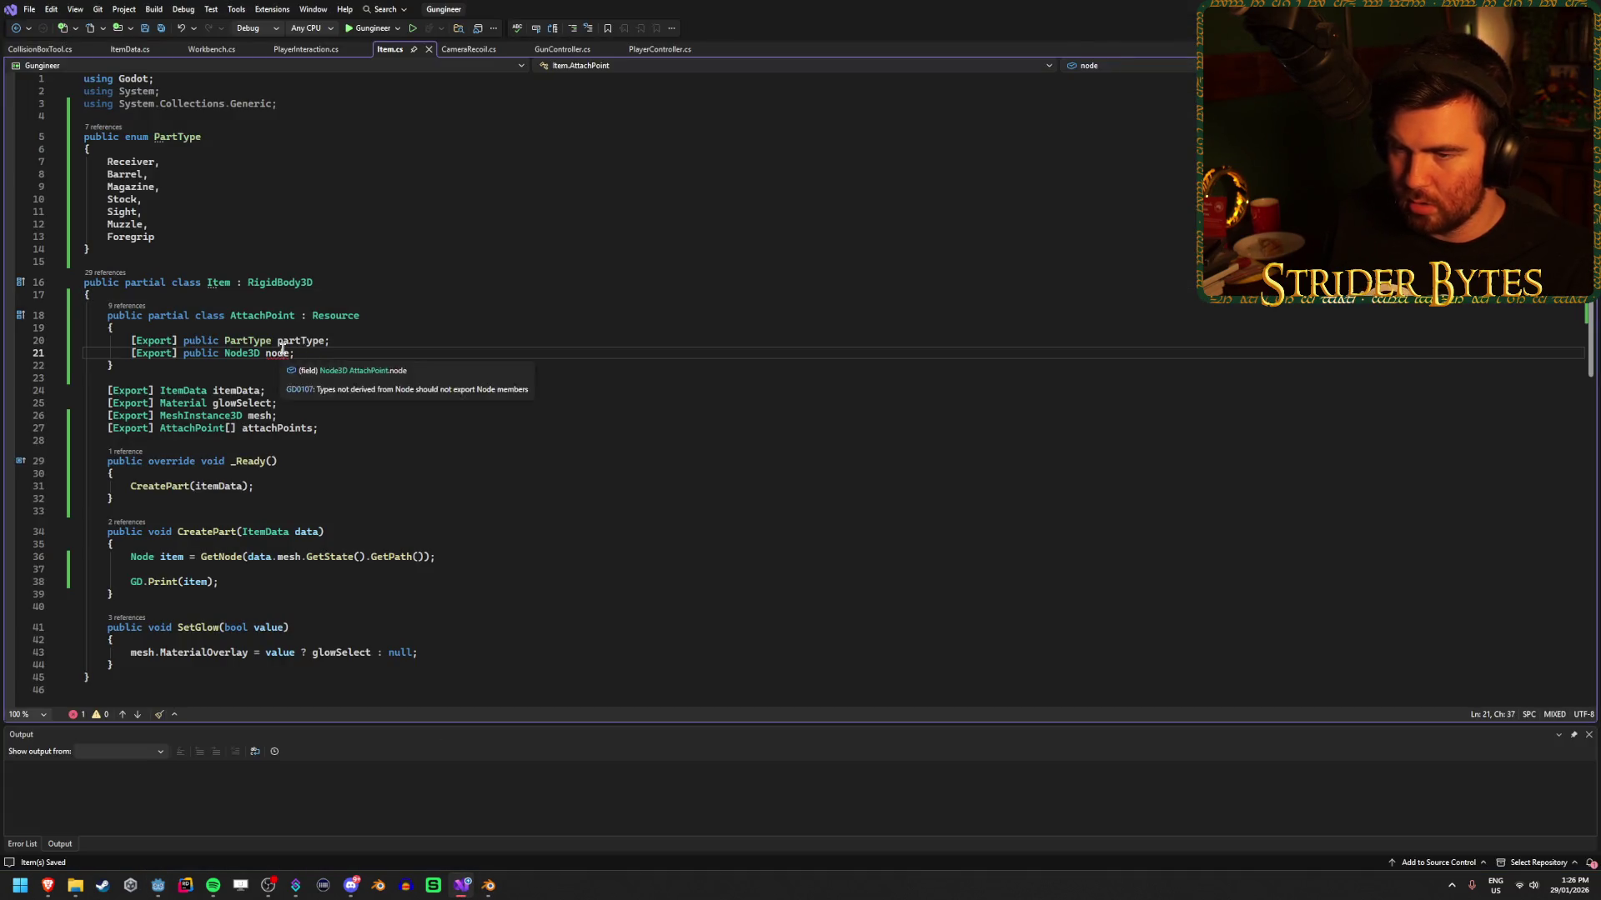
mouse_move(280, 355)
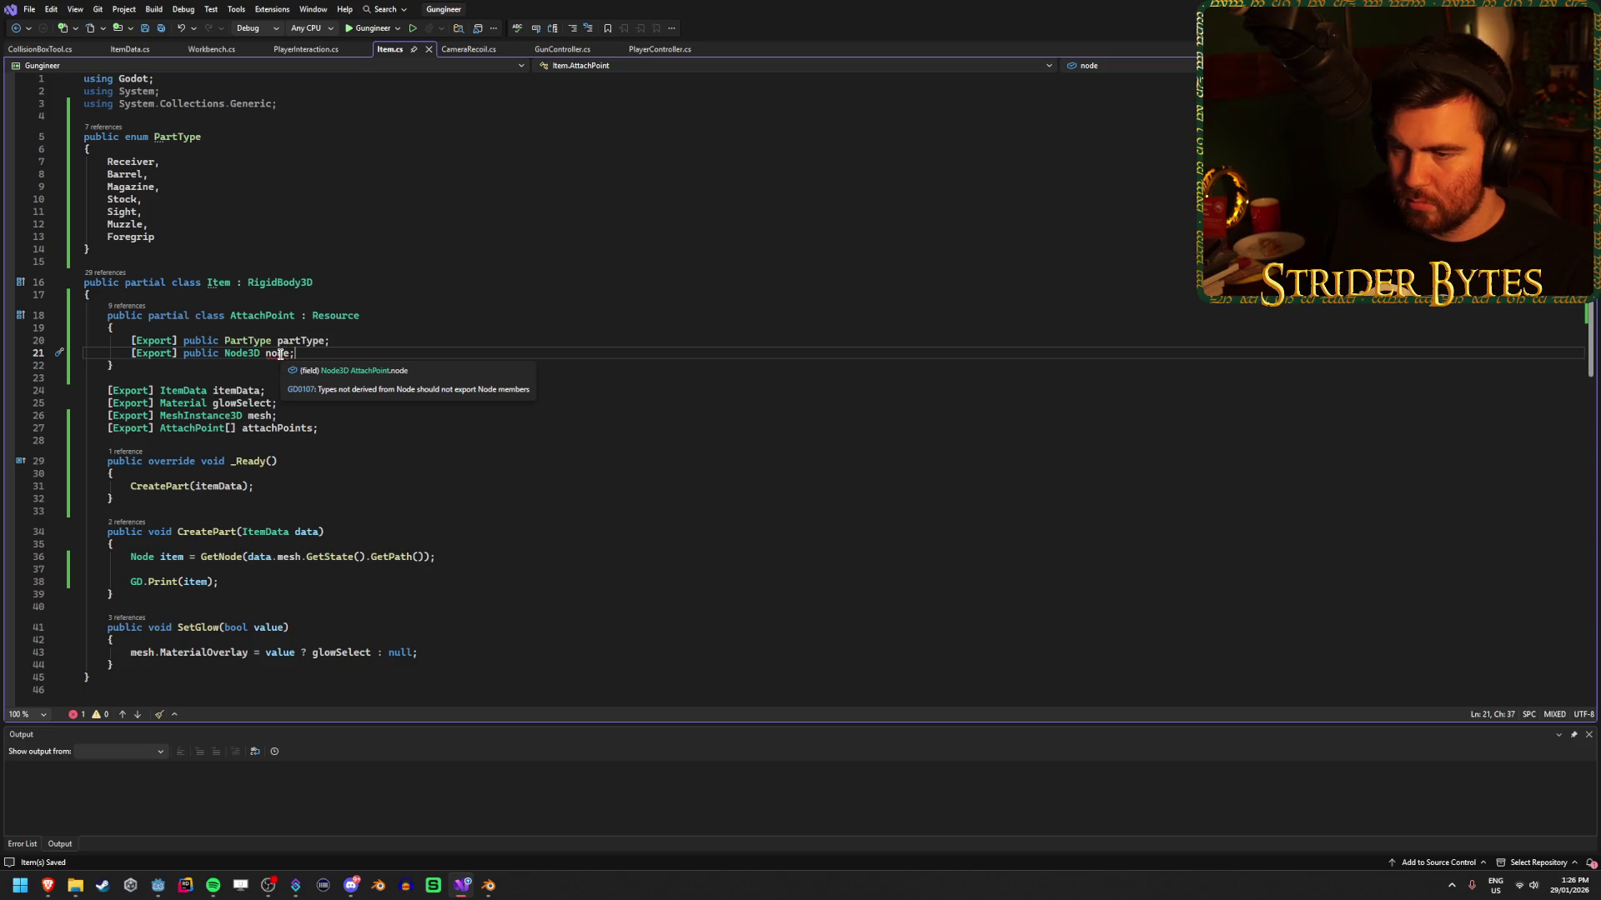
Rename AttachPoint's Node3D field from node to point and save Item.cs.
mouse_move(298, 352)
mouse_down()
mouse_move(270, 352)
mouse_move(324, 353)
mouse_move(266, 353)
mouse_up()
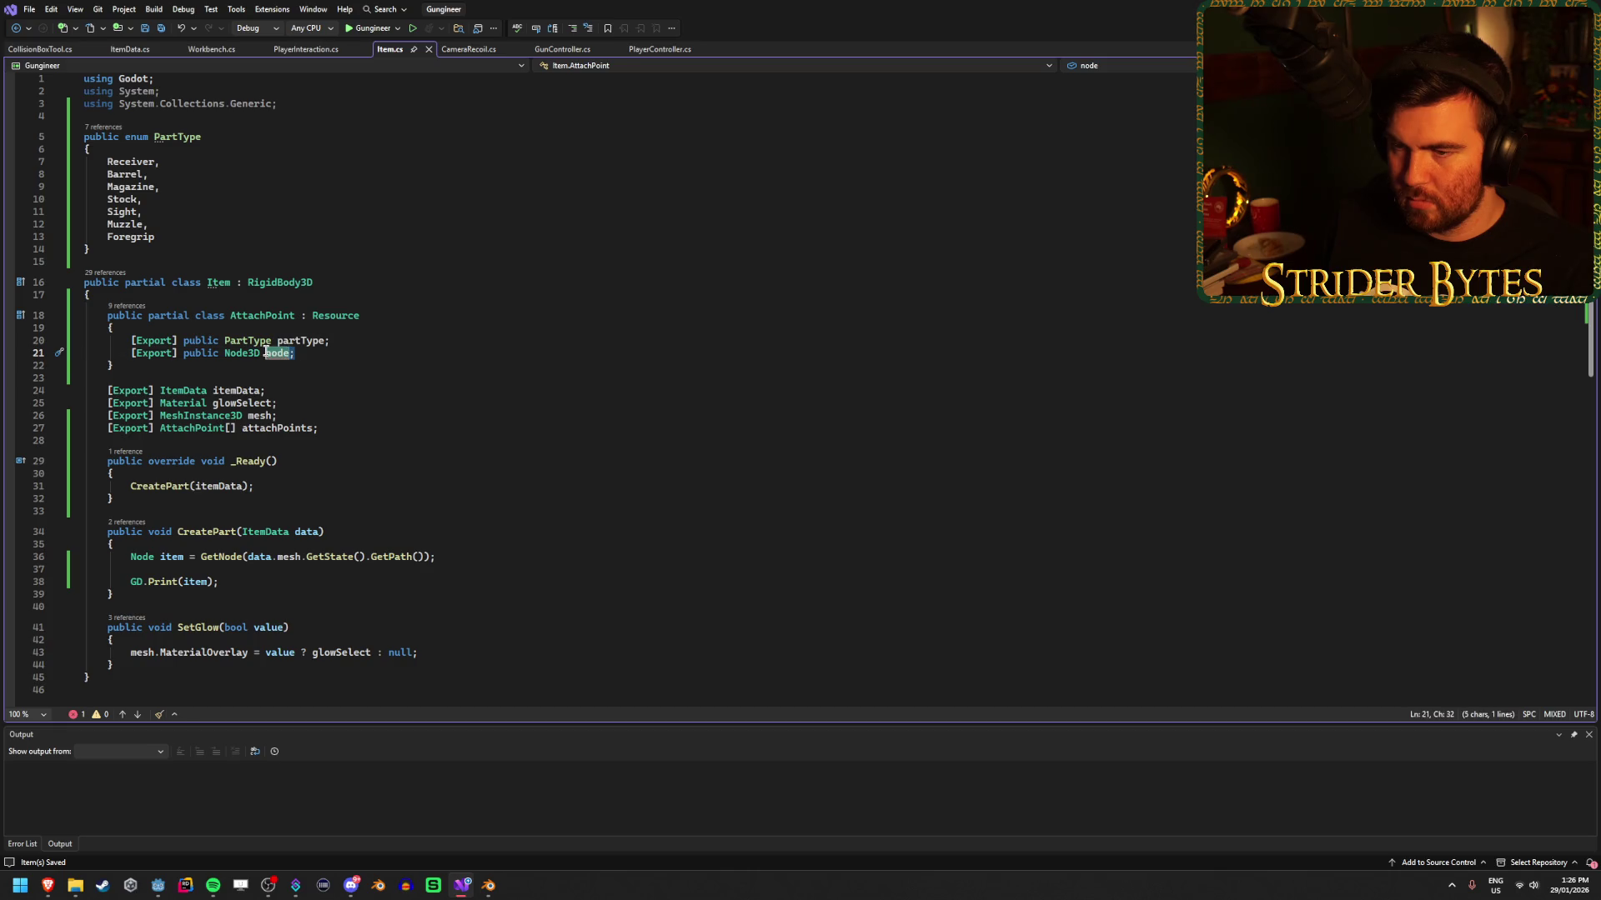
text(at)
key(BackSpace)
key(BackSpace)
key(BackSpace)
text(p)
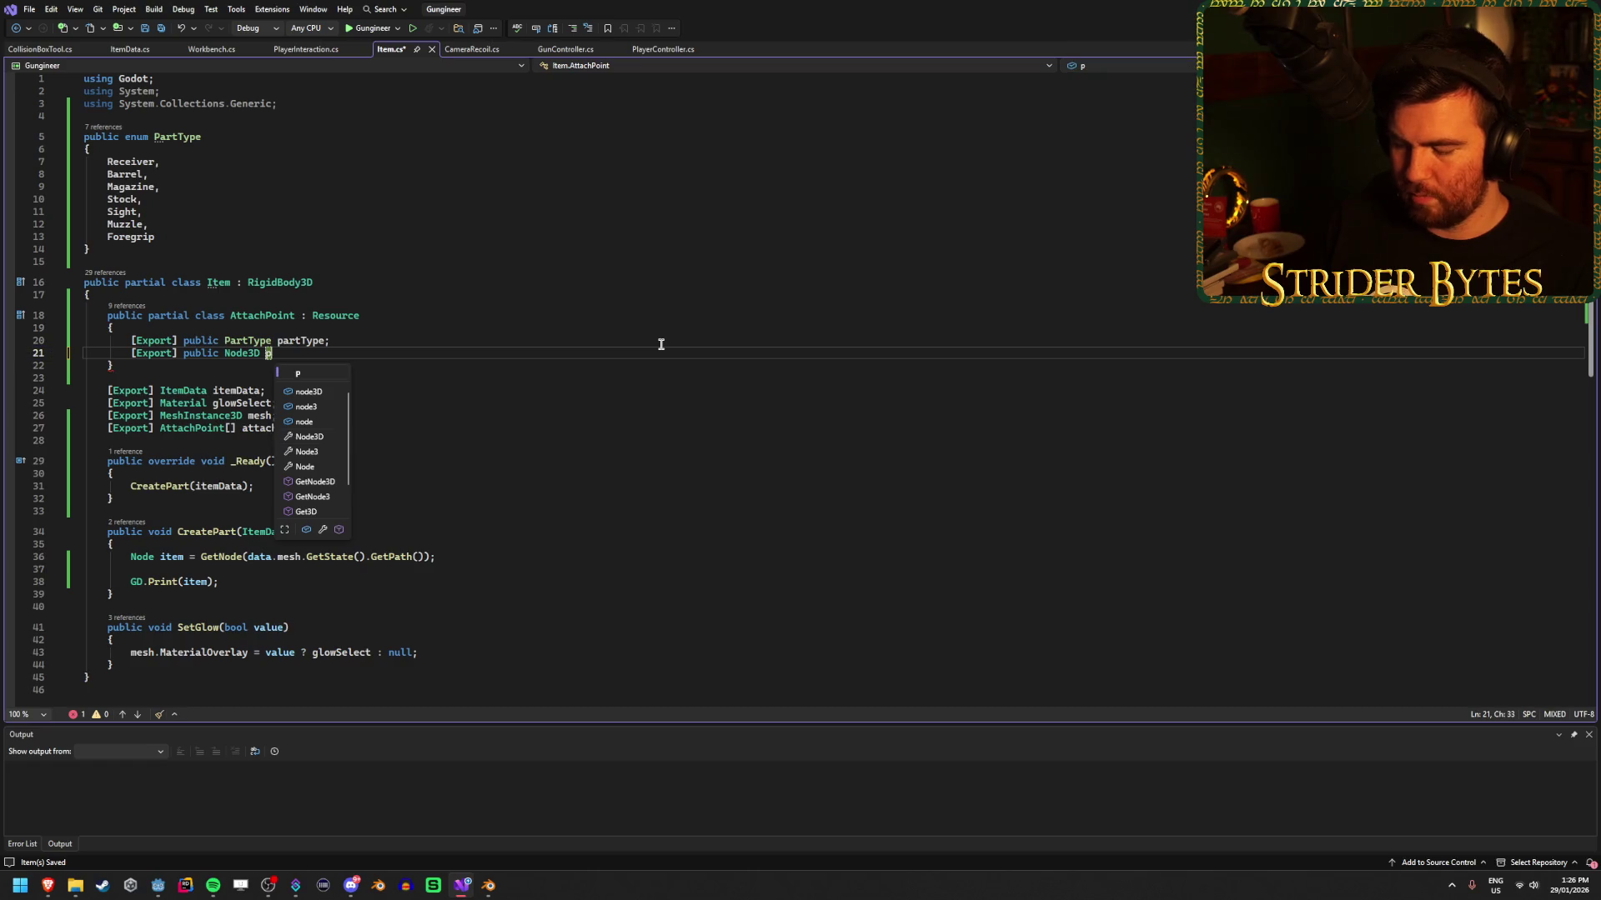
text(oint;)
key(ctrl+s)
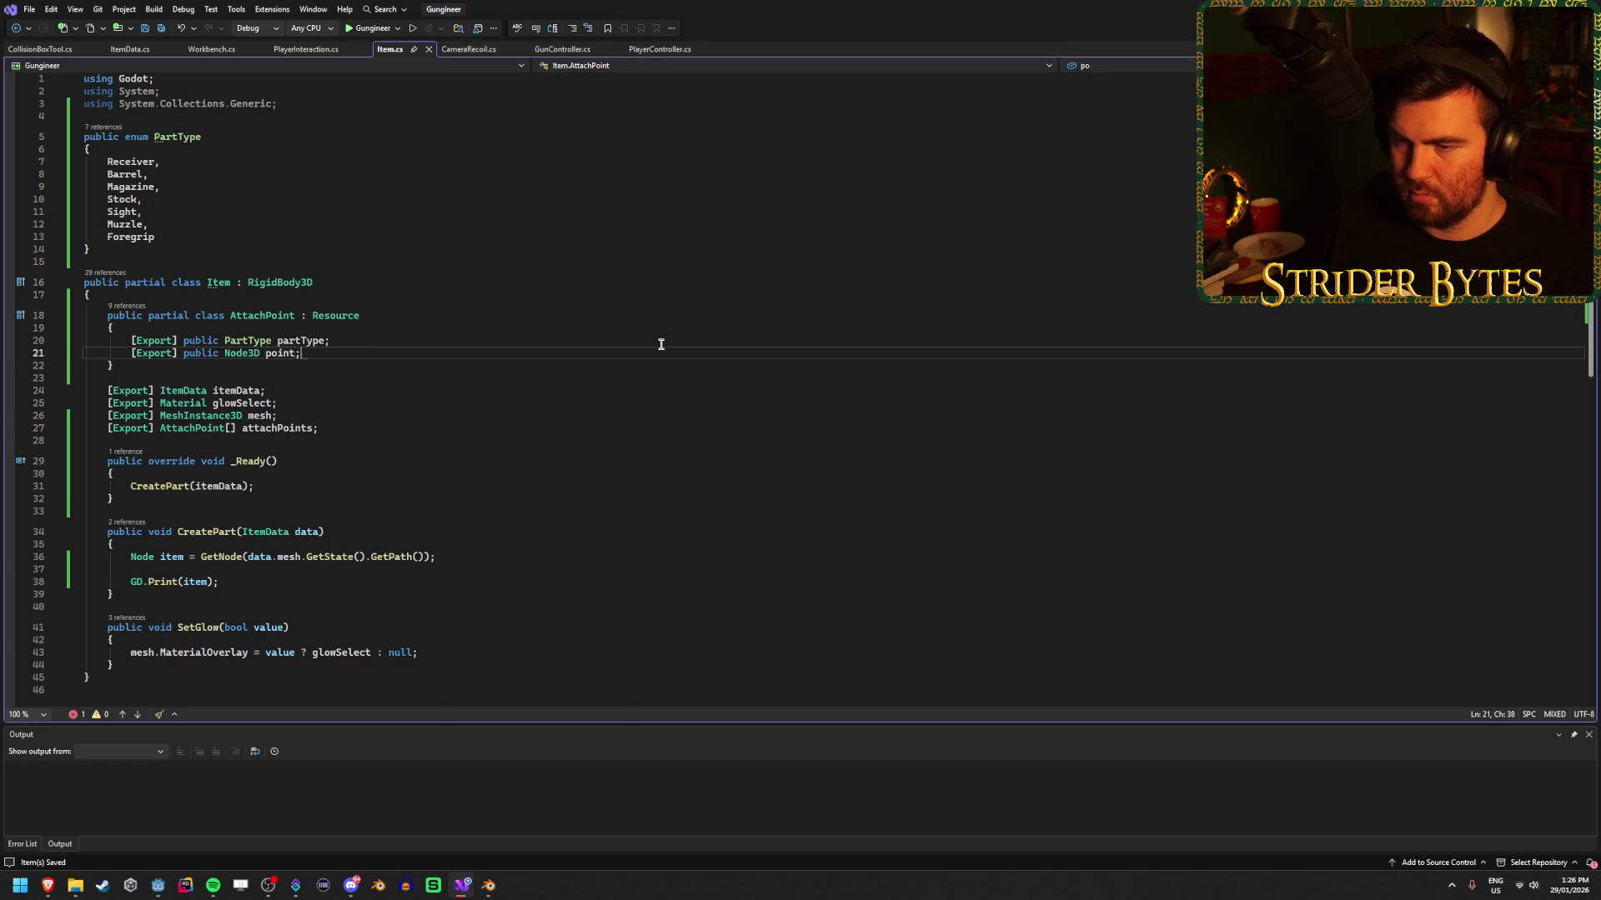
click(157, 885)
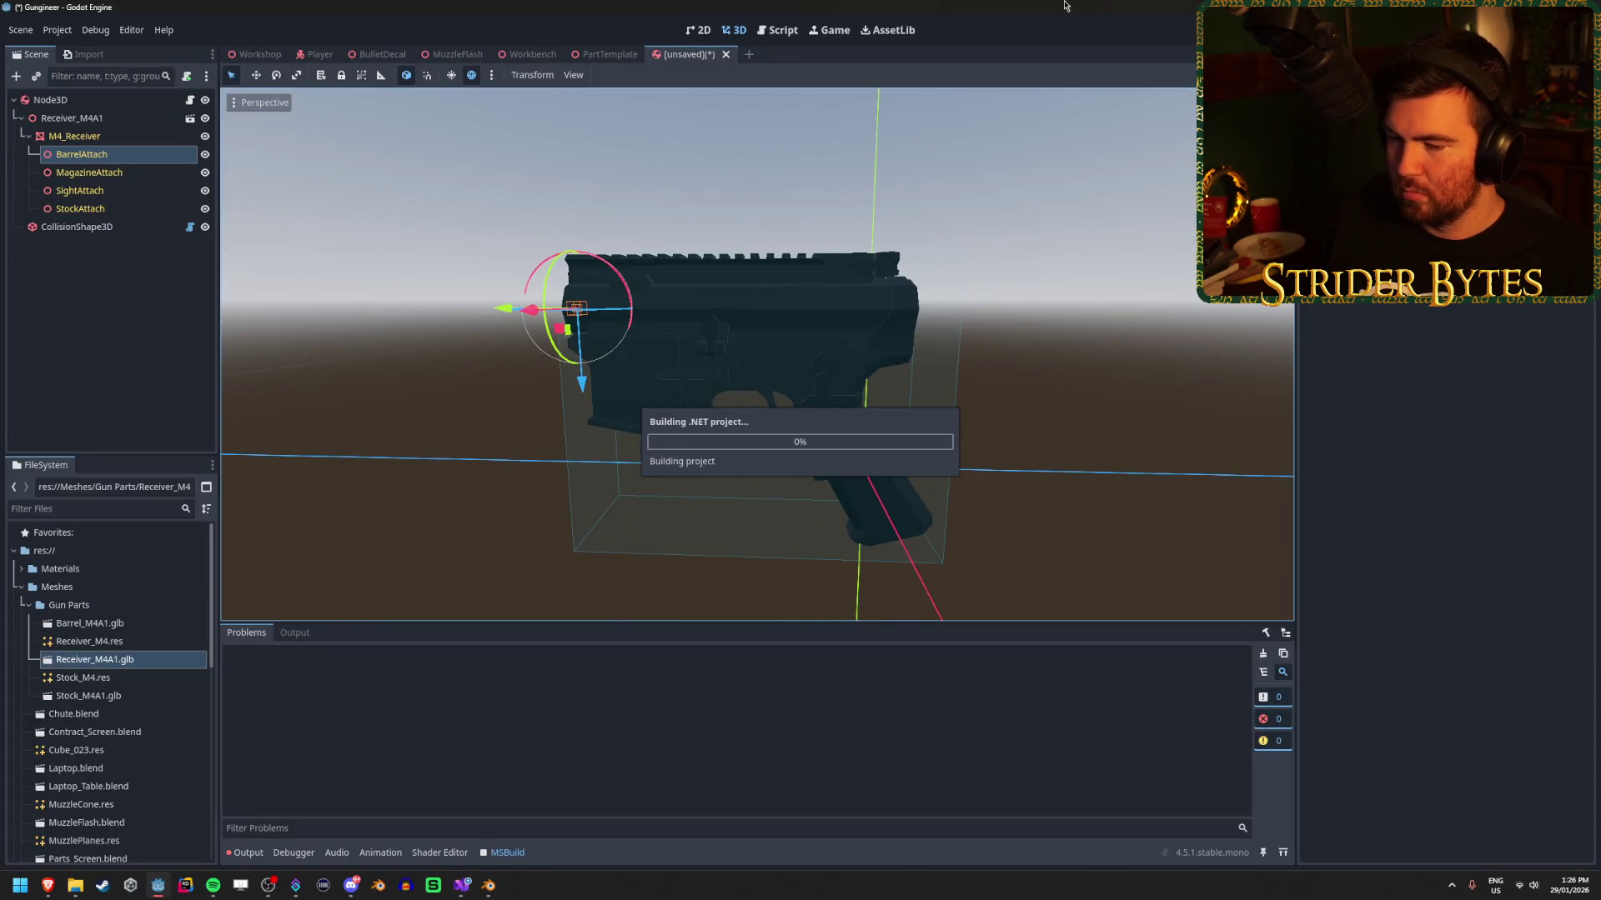
Dismiss the repeated build error, inspect the Node3D and Resource types, then switch to the aabb search.
click(798, 465)
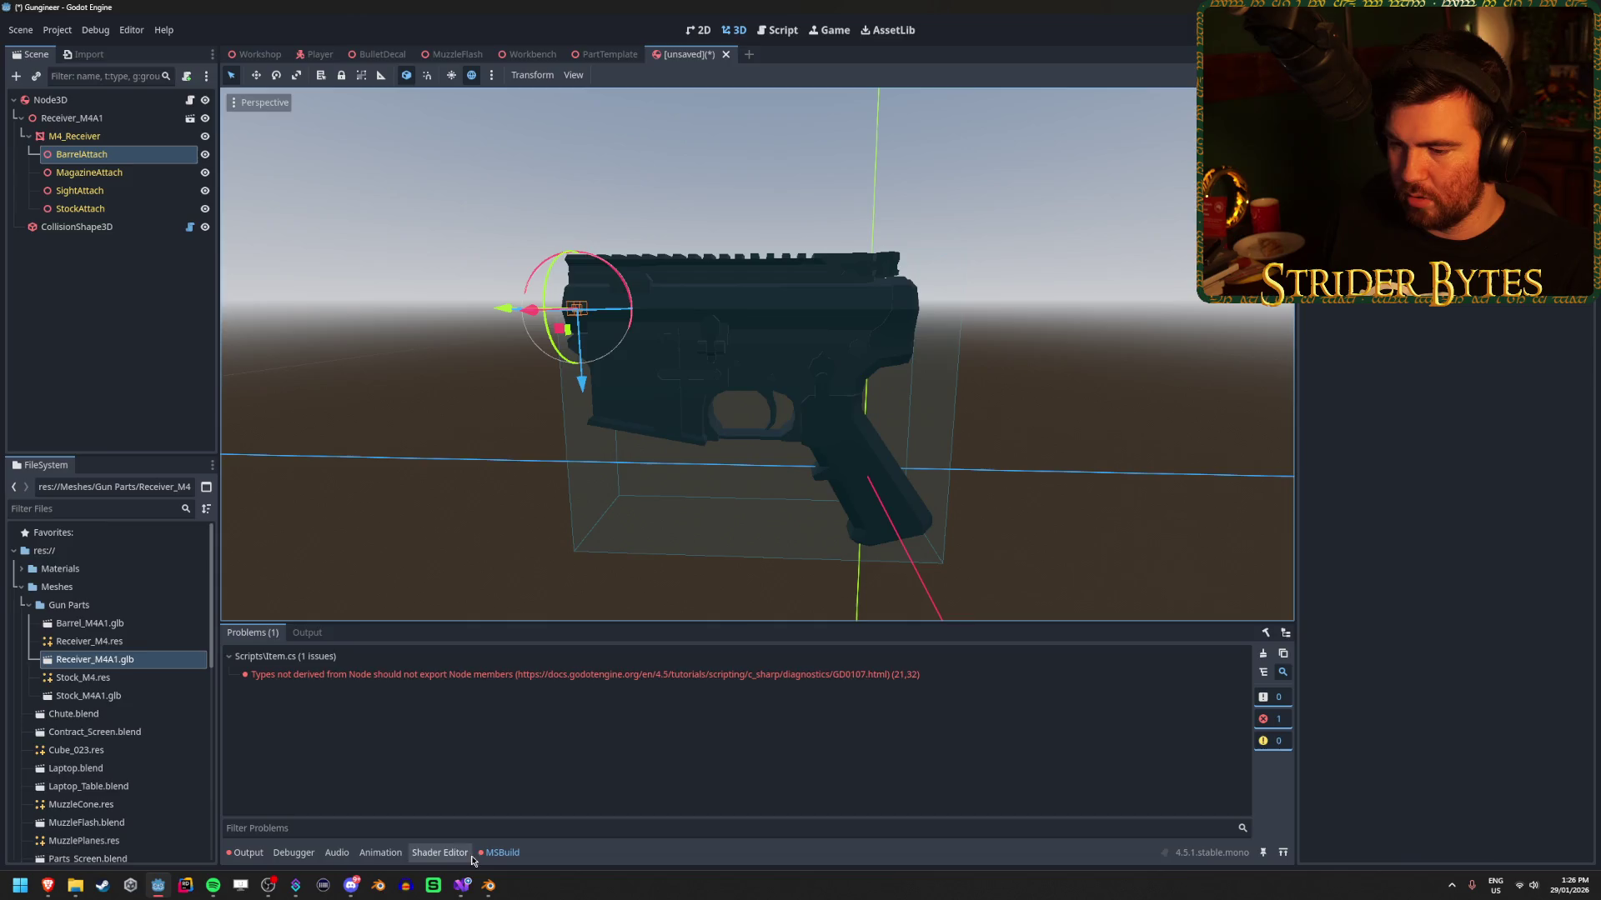
click(461, 886)
mouse_move(276, 355)
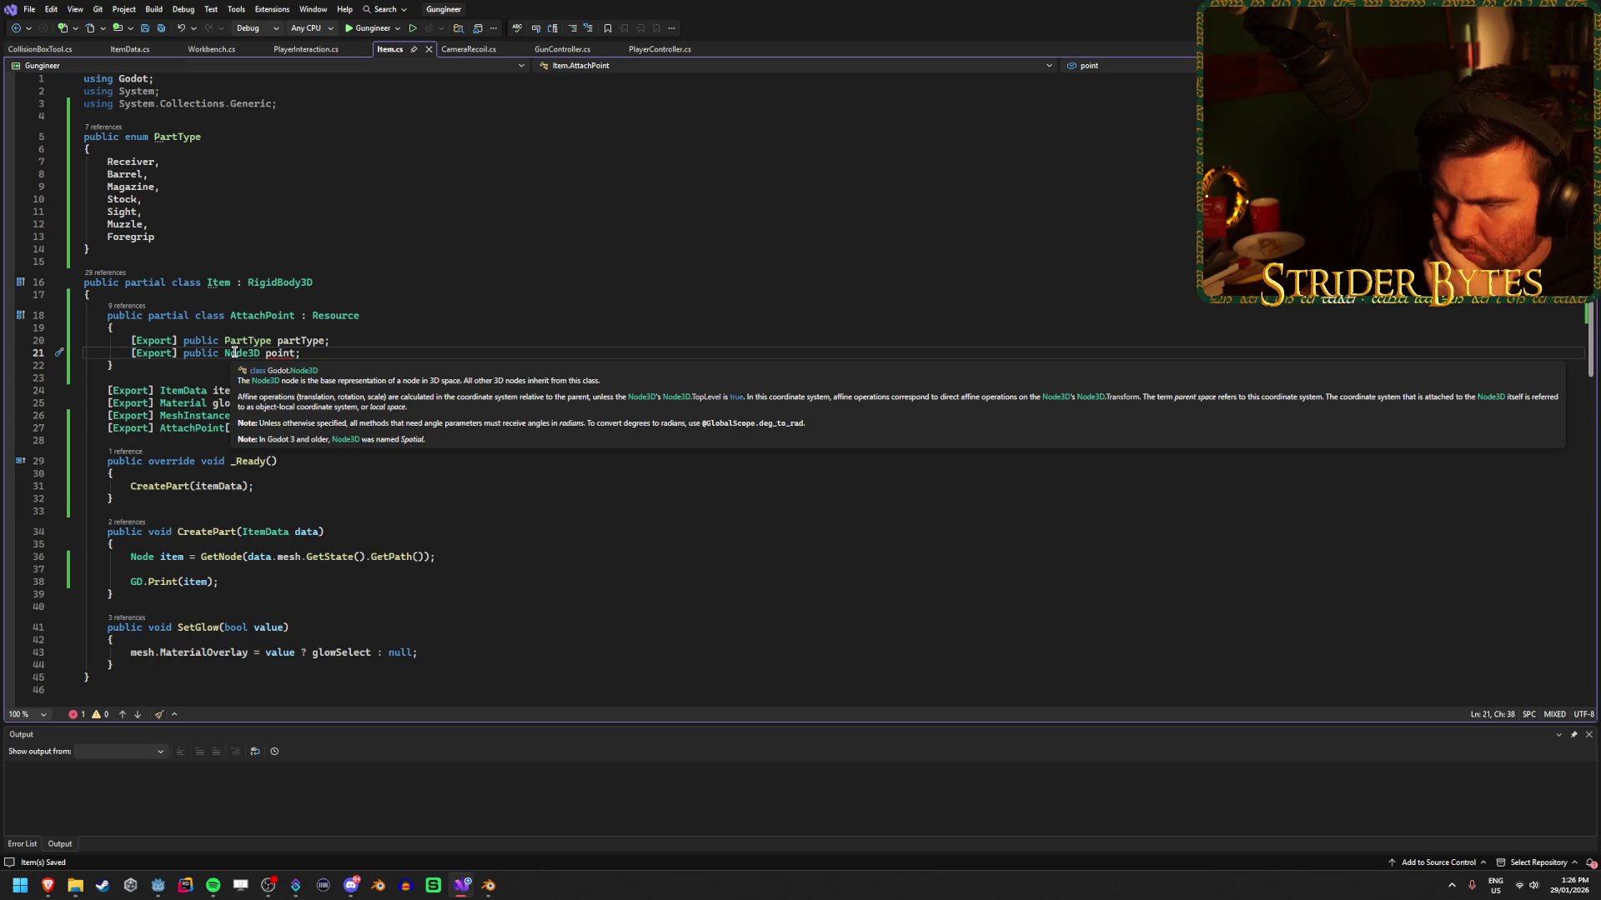
mouse_move(345, 315)
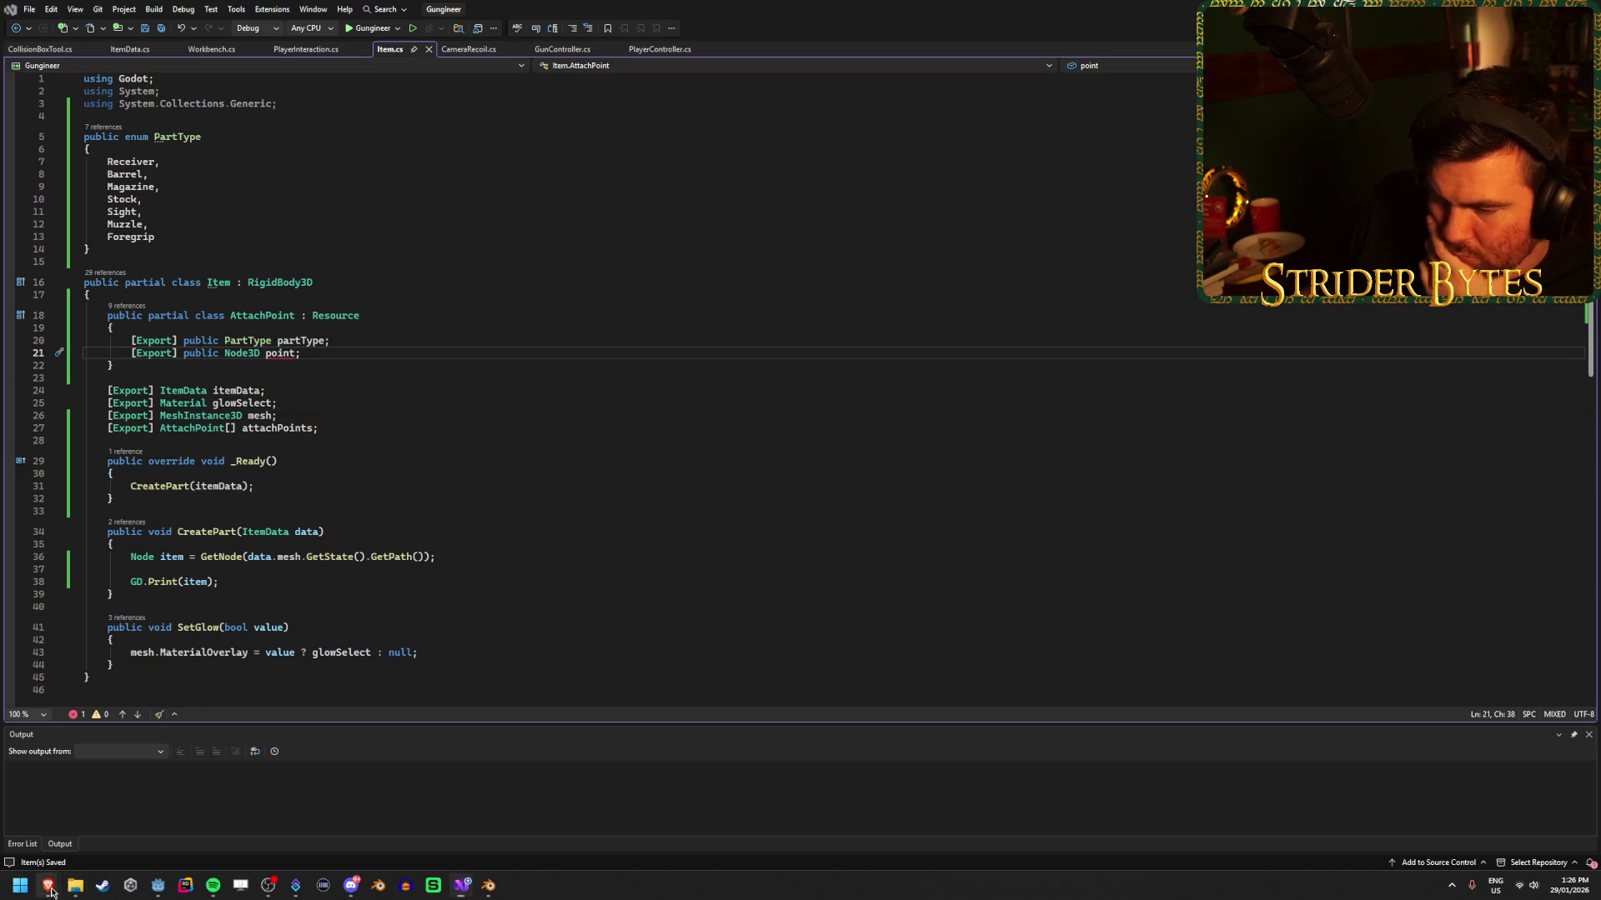
mouse_move(48, 886)
mouse_move(470, 787)
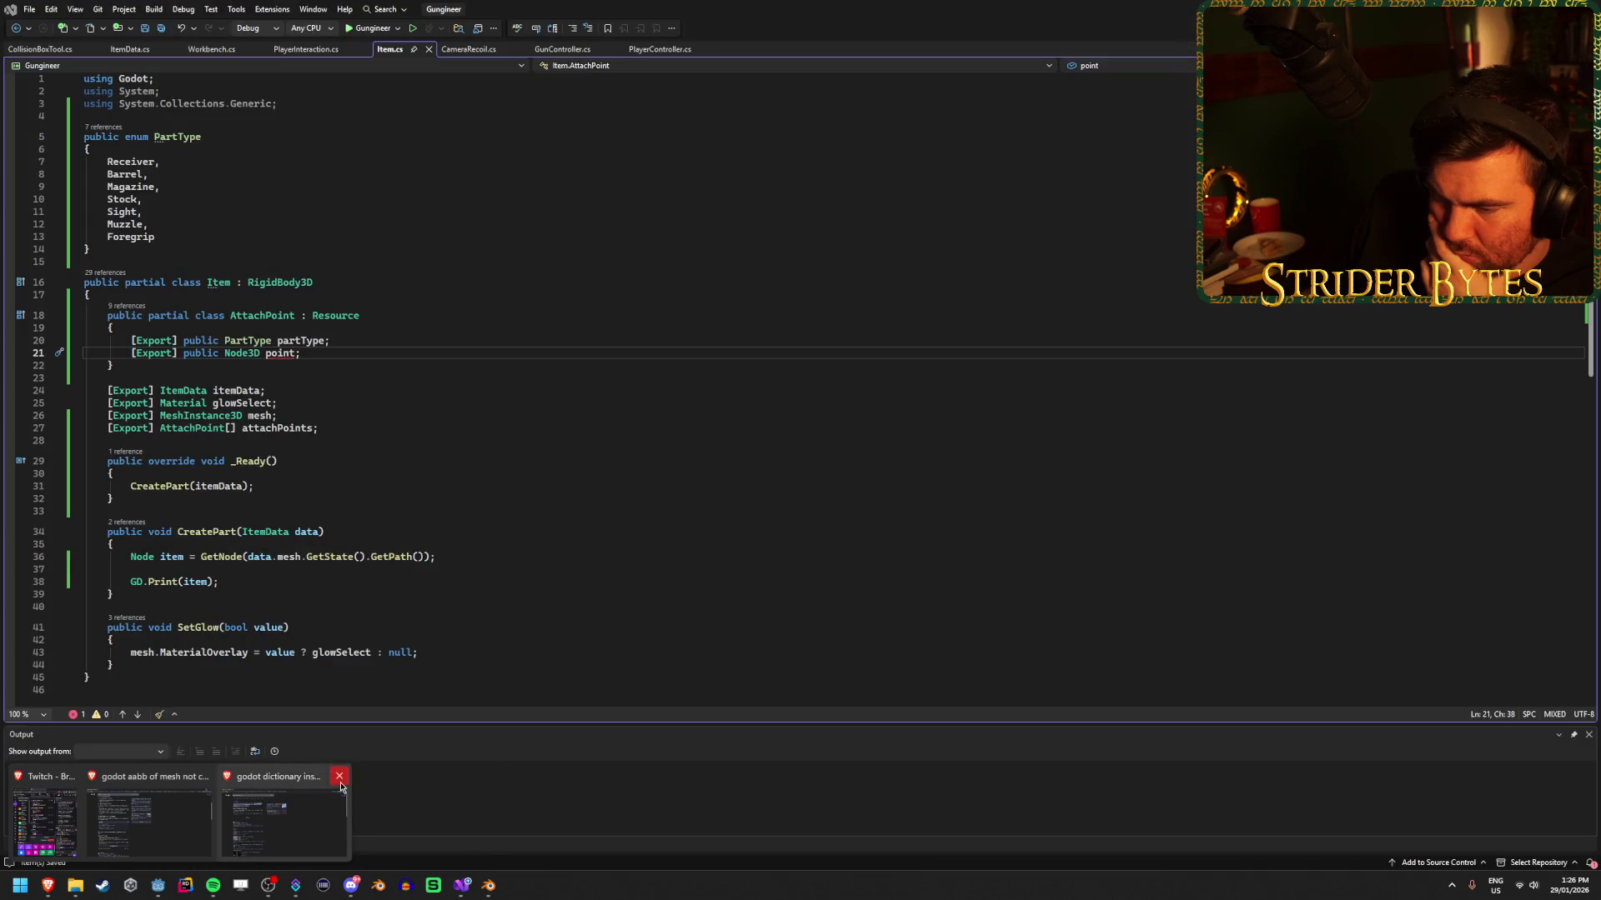
click(150, 821)
Search Google for 'godot custom data class' and open the Reddit best-practices result in a new tab.
drag(380, 78, 174, 73)
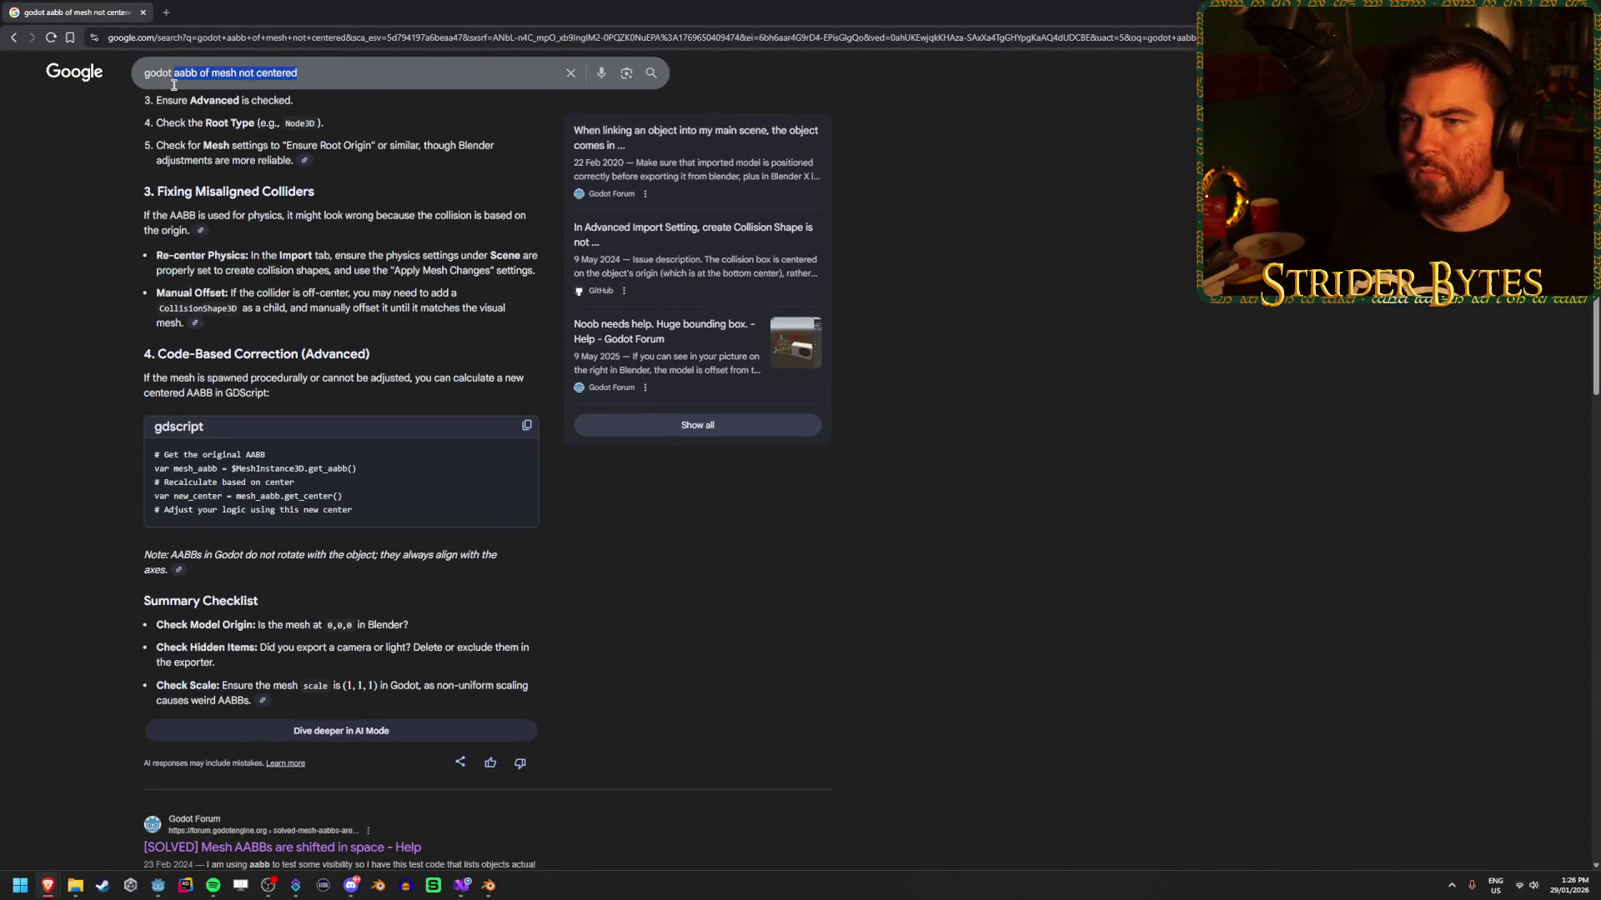
text(custom cl)
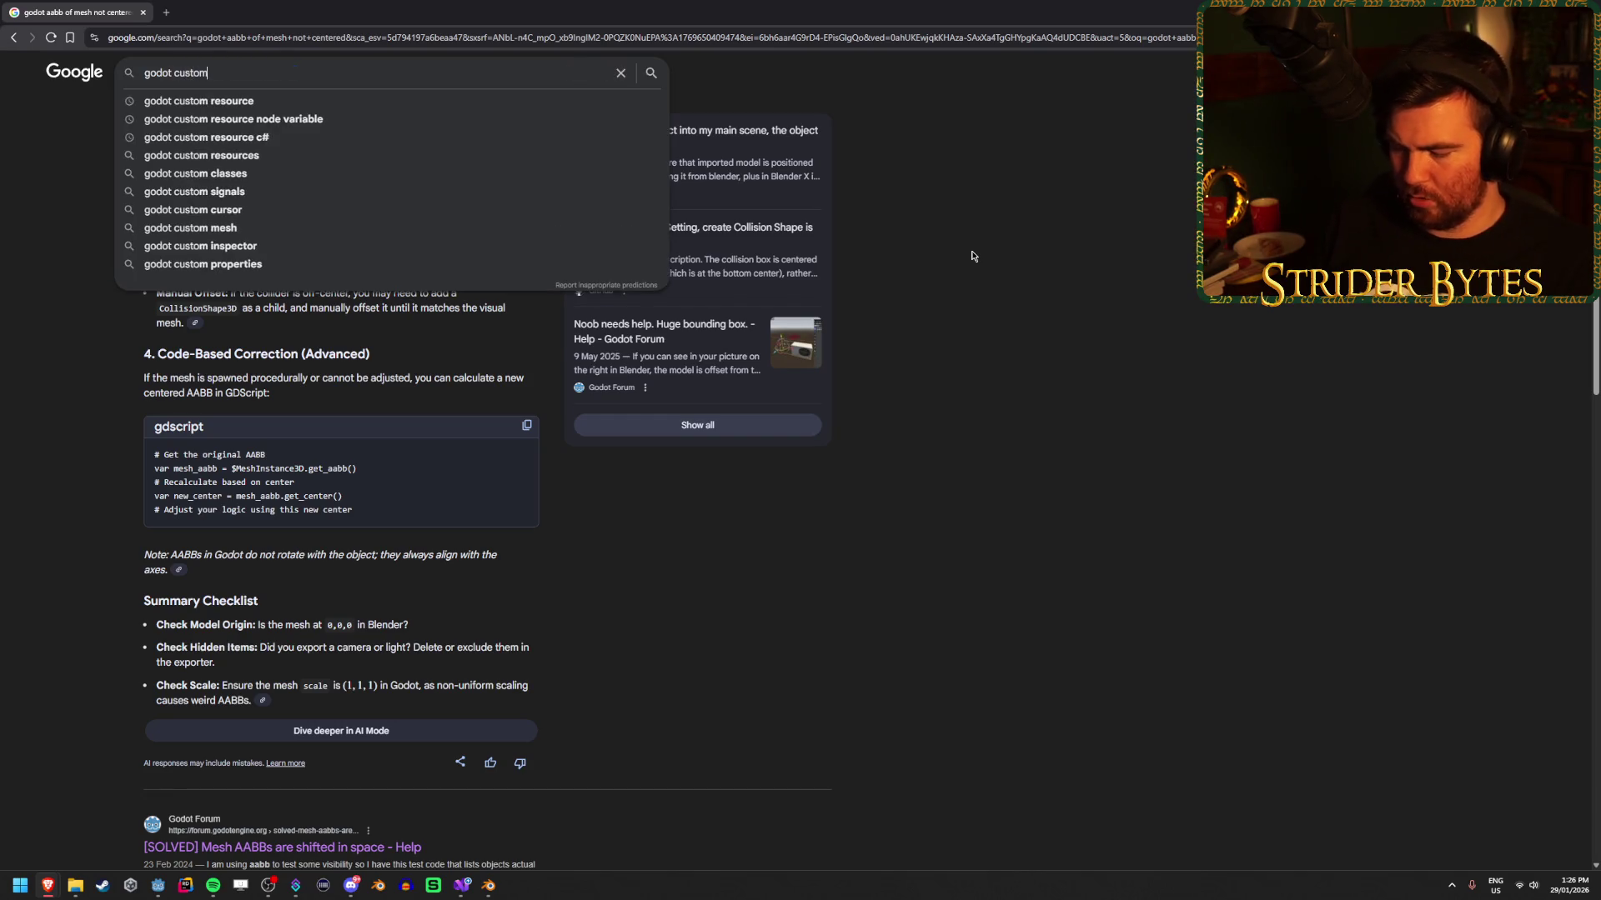
key(BackSpace)
key(BackSpace)
text(dat)
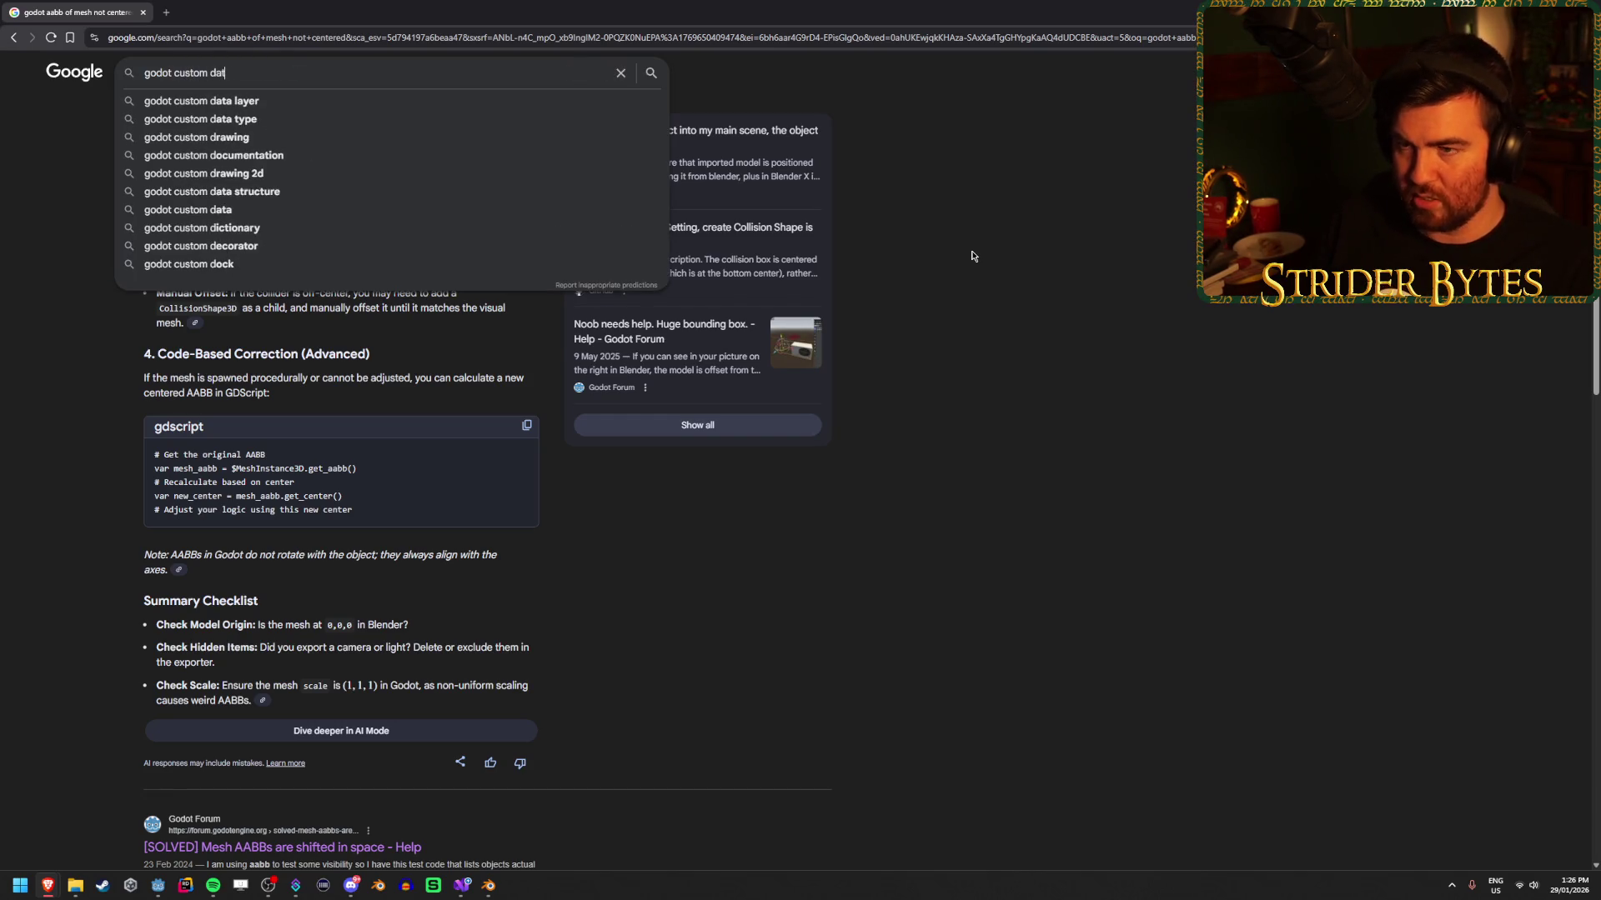
text(a class)
key(Return)
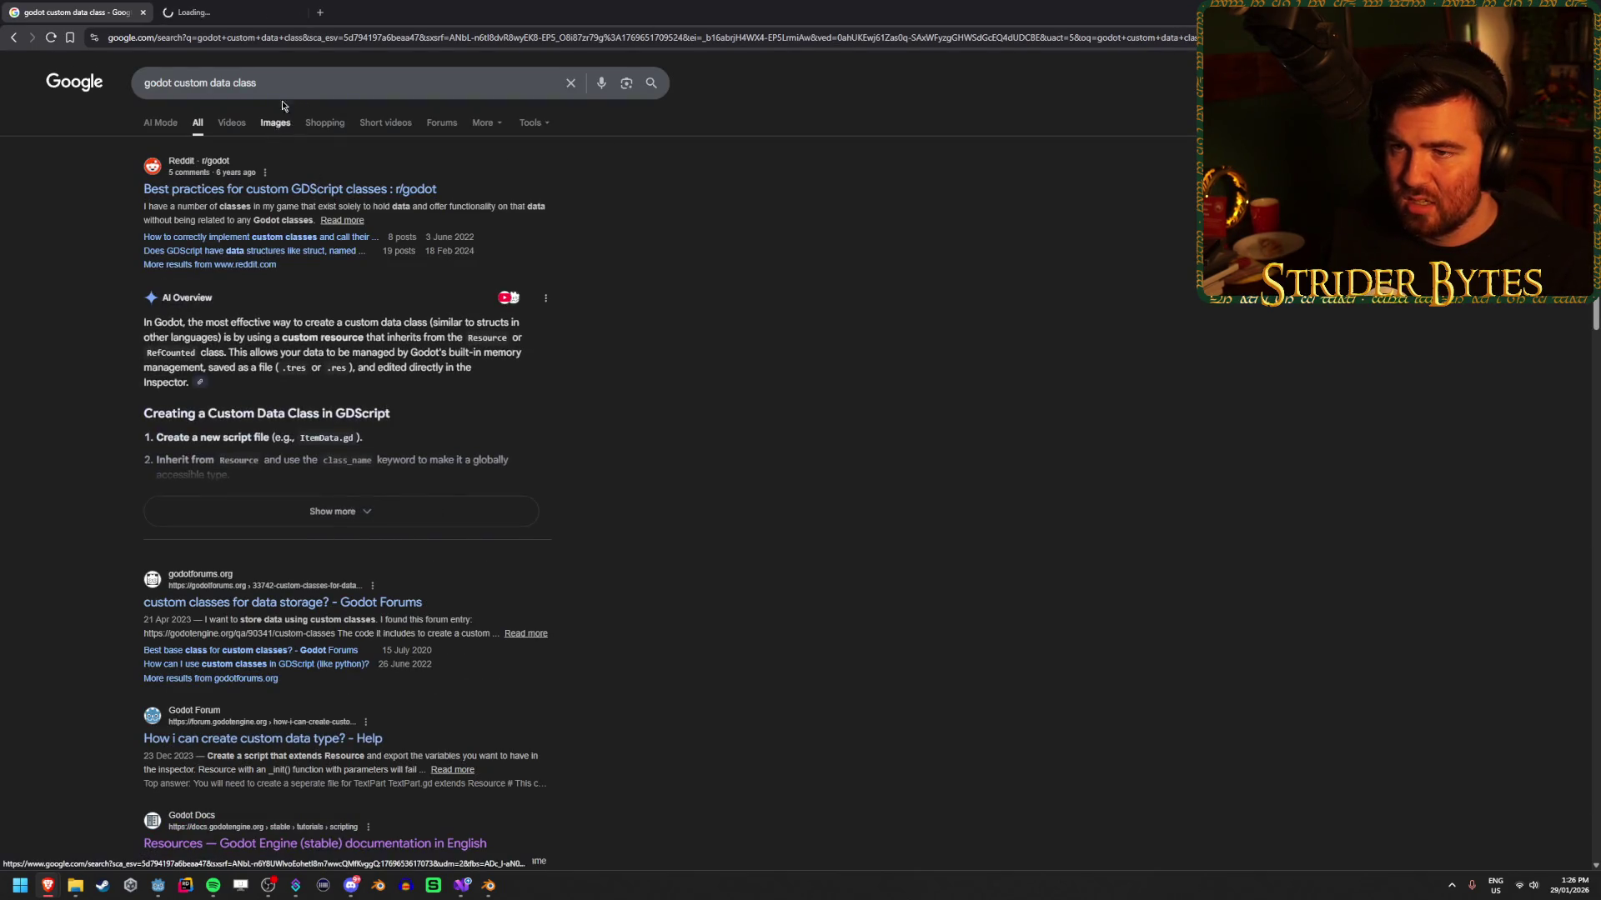
middle_click(332, 188)
Change the search to 'godot struct' and open the Reddit struct discussion in a background tab.
drag(248, 80, 174, 80)
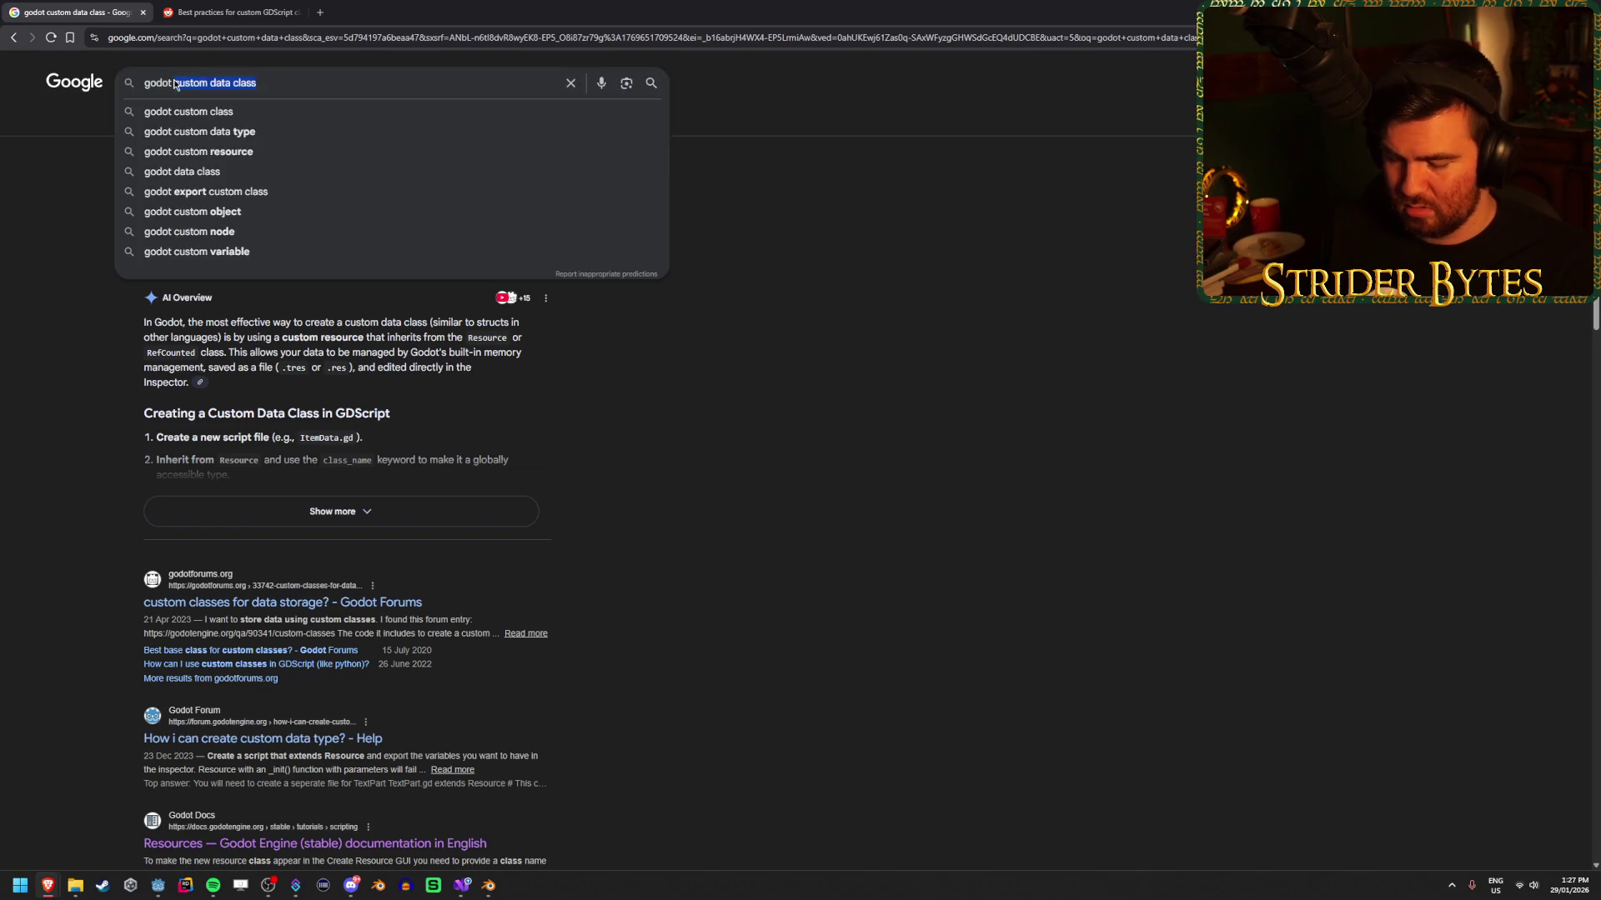
text(struct)
key(Return)
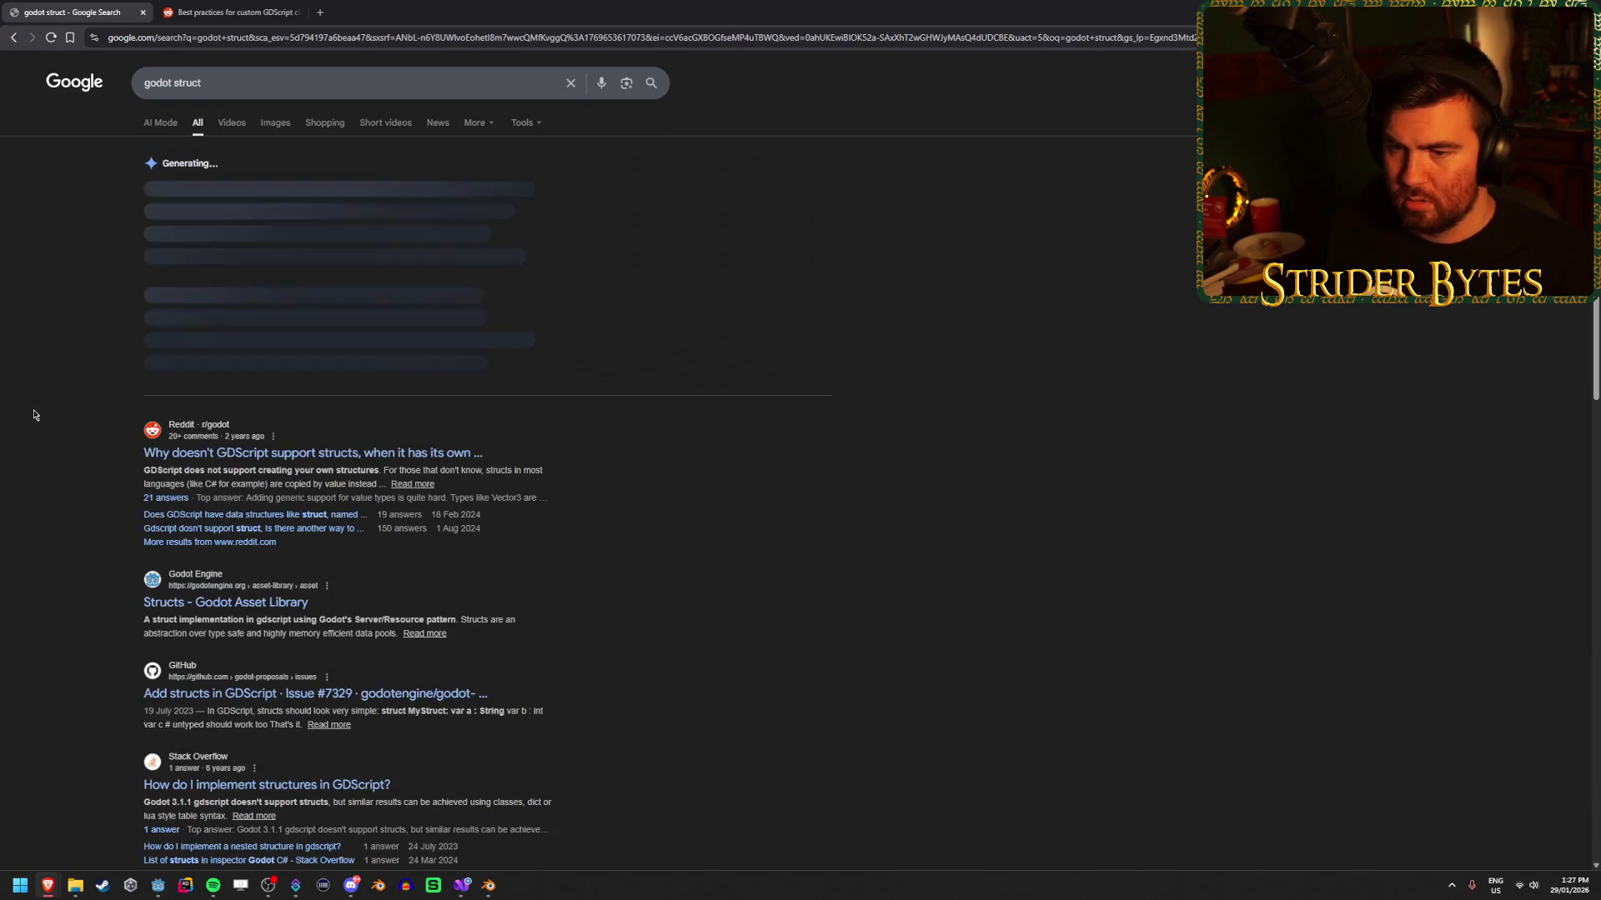
middle_click(451, 453)
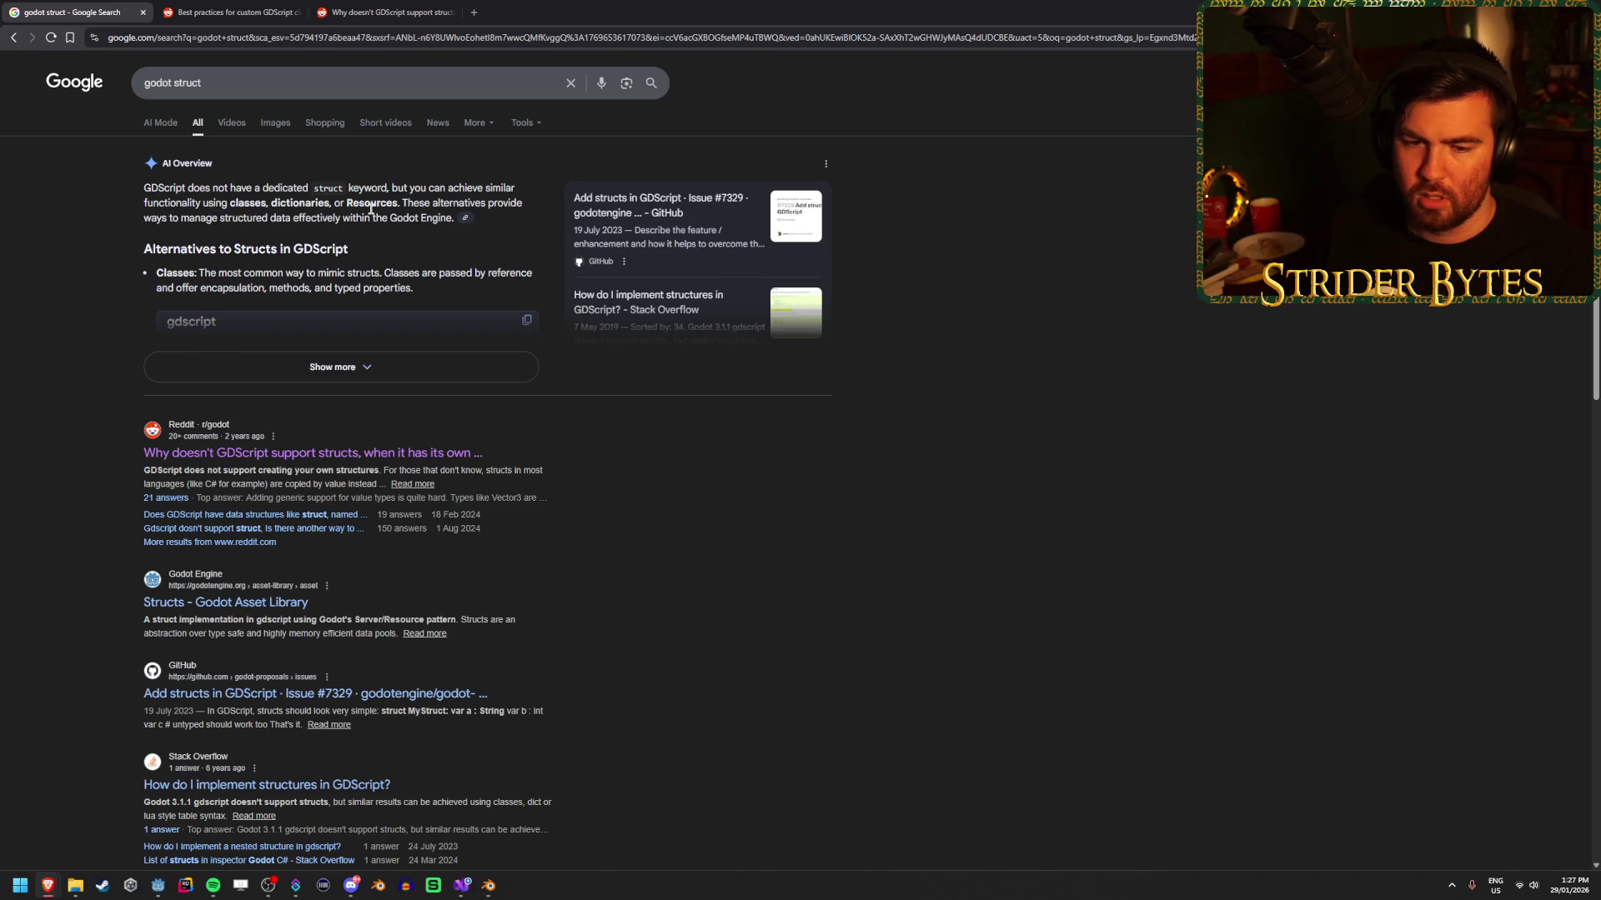
Read the comments in the Best practices for custom GDScript classes thread.
key(ctrl+Tab)
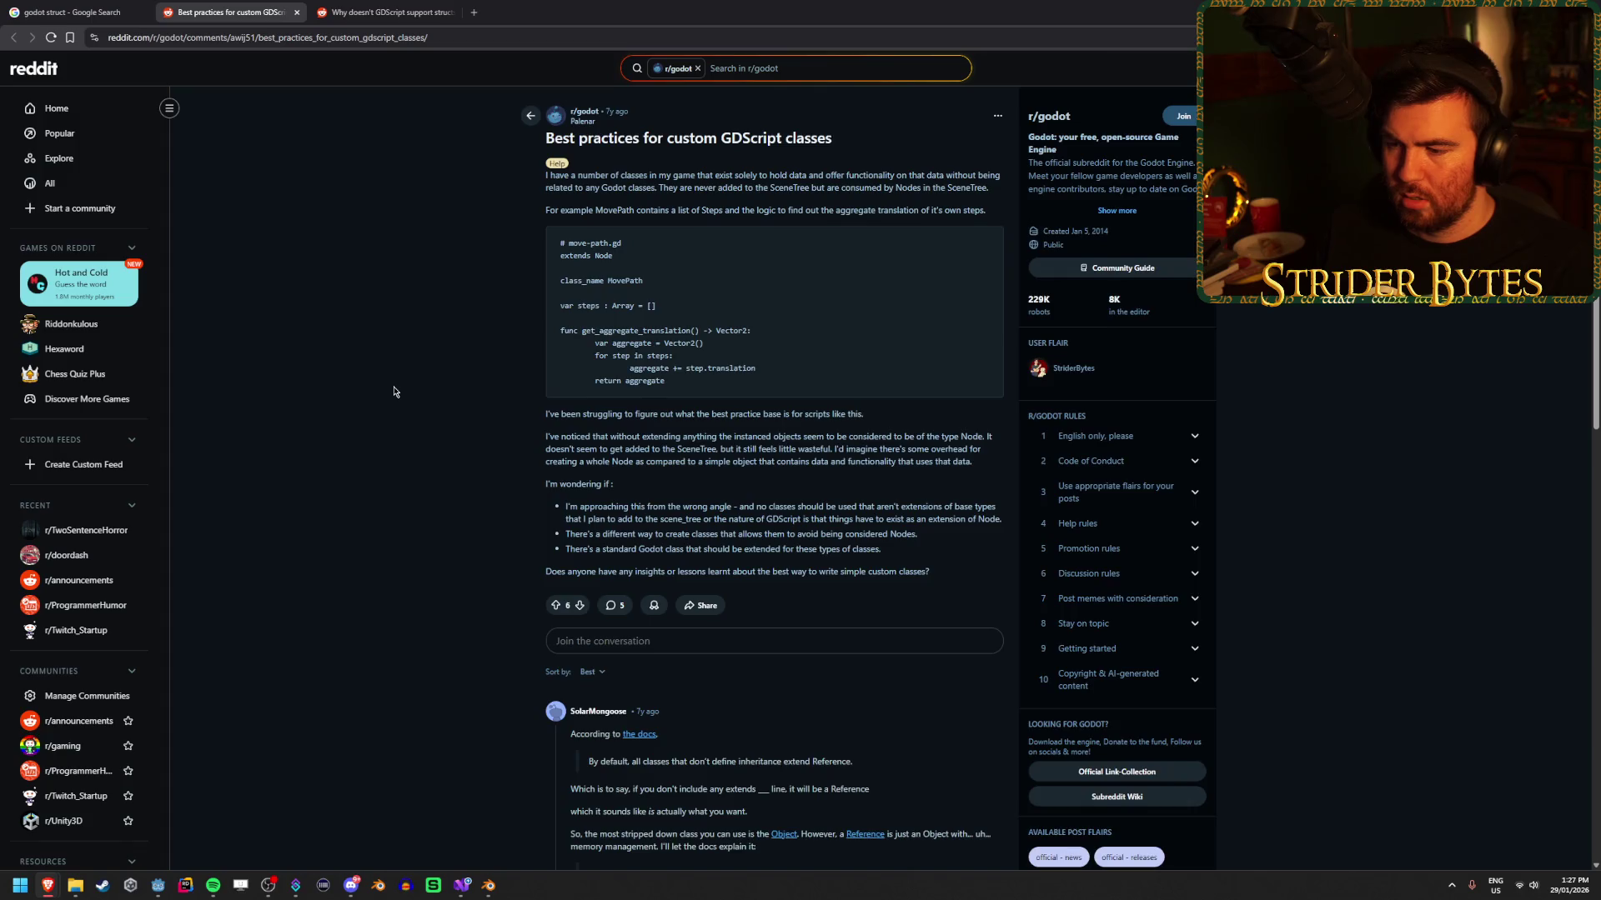
scroll(394, 390, down, 4)
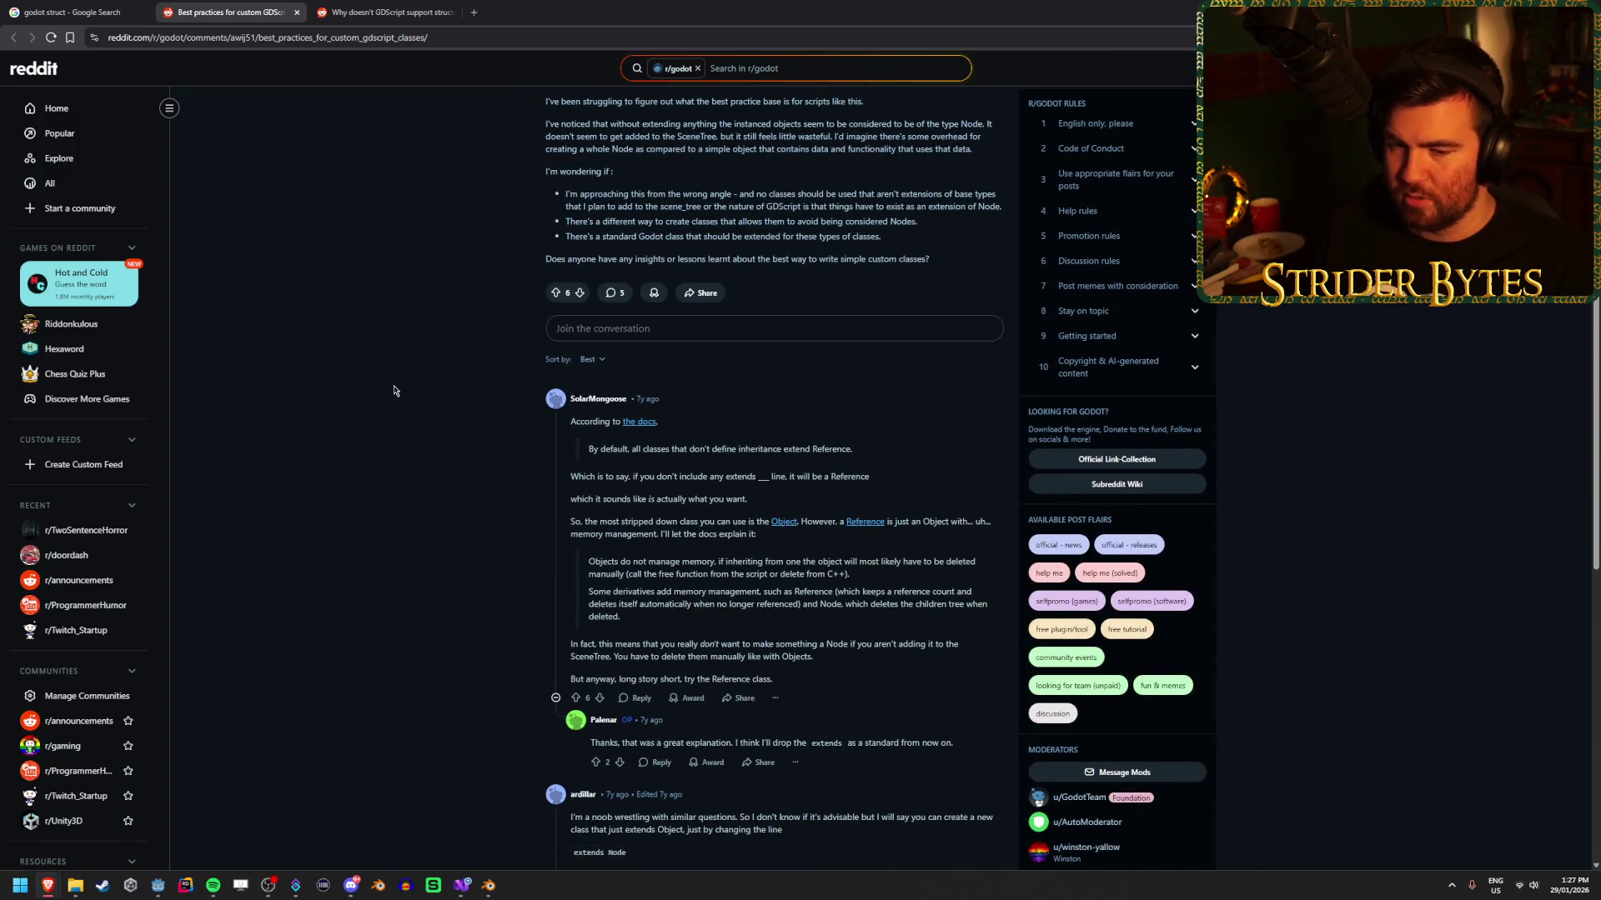
scroll(395, 391, down, 2)
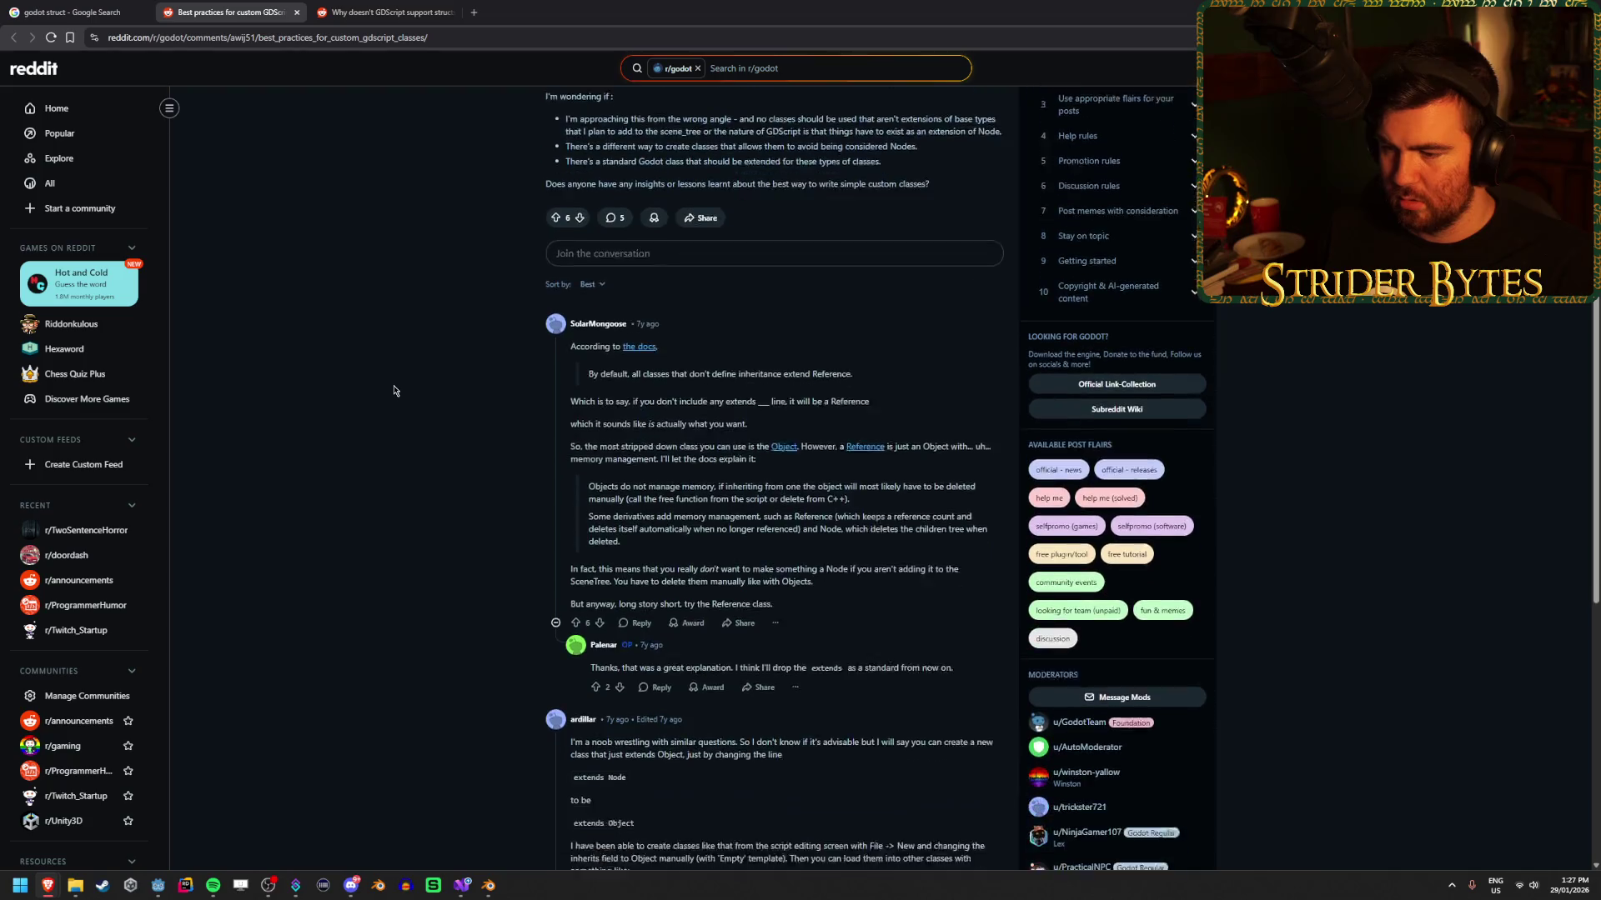
drag(714, 554, 772, 554)
click(675, 444)
drag(588, 323, 852, 323)
click(720, 323)
click(652, 324)
click(853, 323)
mouse_move(651, 324)
mouse_down()
mouse_move(852, 323)
mouse_move(702, 326)
mouse_move(831, 351)
mouse_move(703, 351)
mouse_move(817, 351)
mouse_up()
click(852, 323)
click(825, 324)
click(678, 327)
click(800, 350)
click(676, 347)
click(817, 351)
mouse_move(655, 397)
mouse_down()
mouse_move(570, 396)
mouse_move(747, 373)
mouse_move(646, 373)
mouse_move(748, 373)
mouse_up()
click(747, 373)
drag(600, 373, 748, 374)
click(748, 373)
click(747, 373)
click(823, 369)
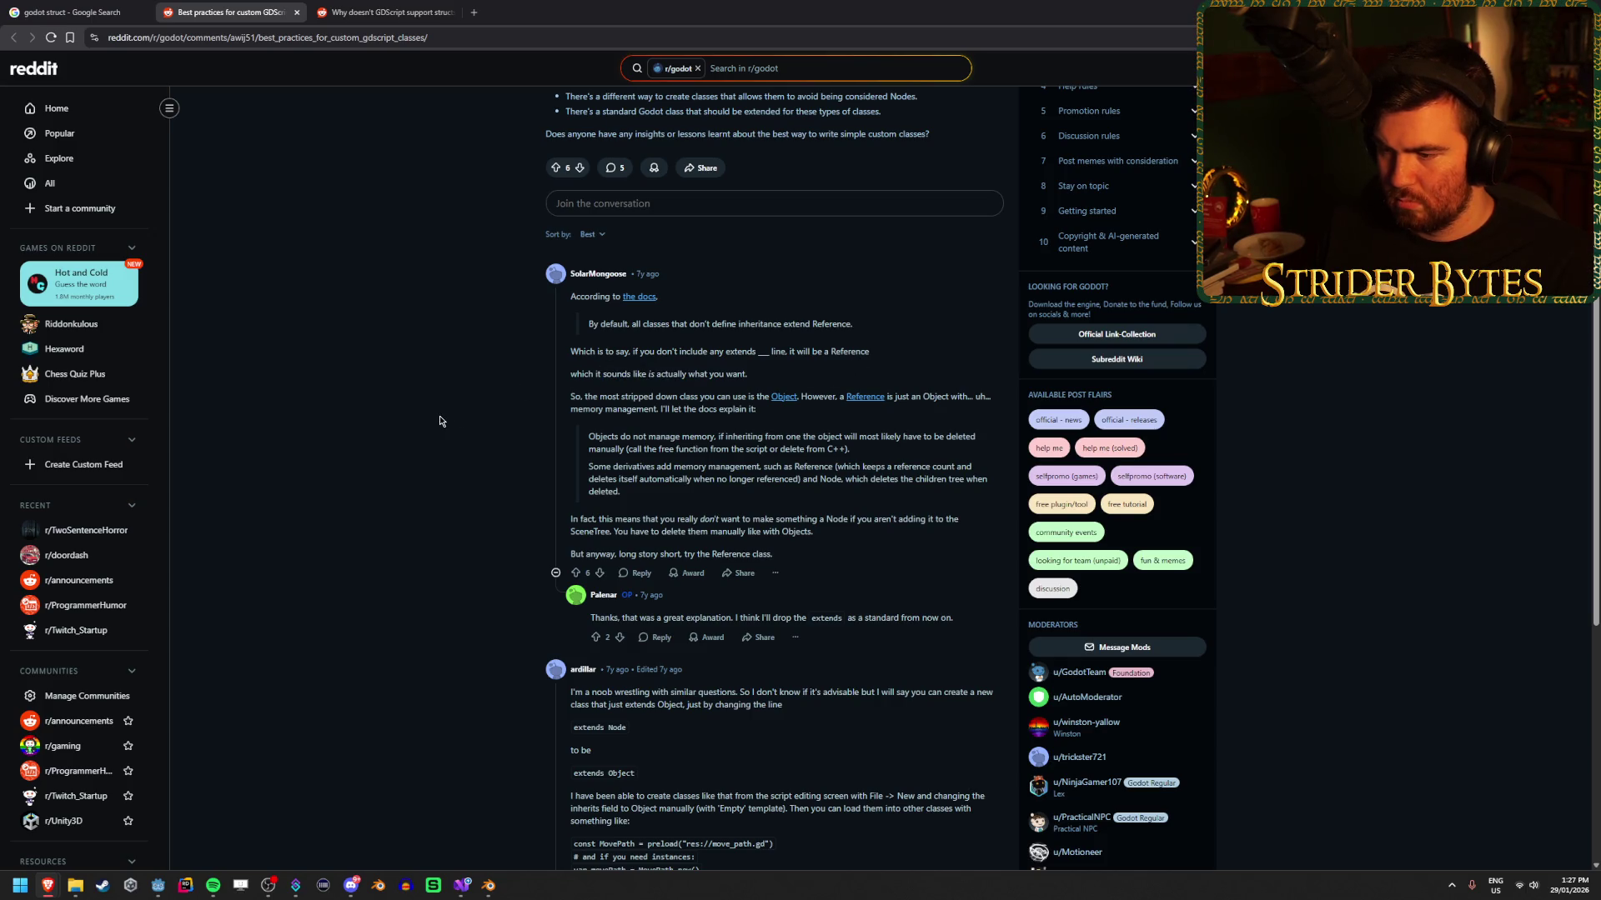
scroll(646, 393, up, 2)
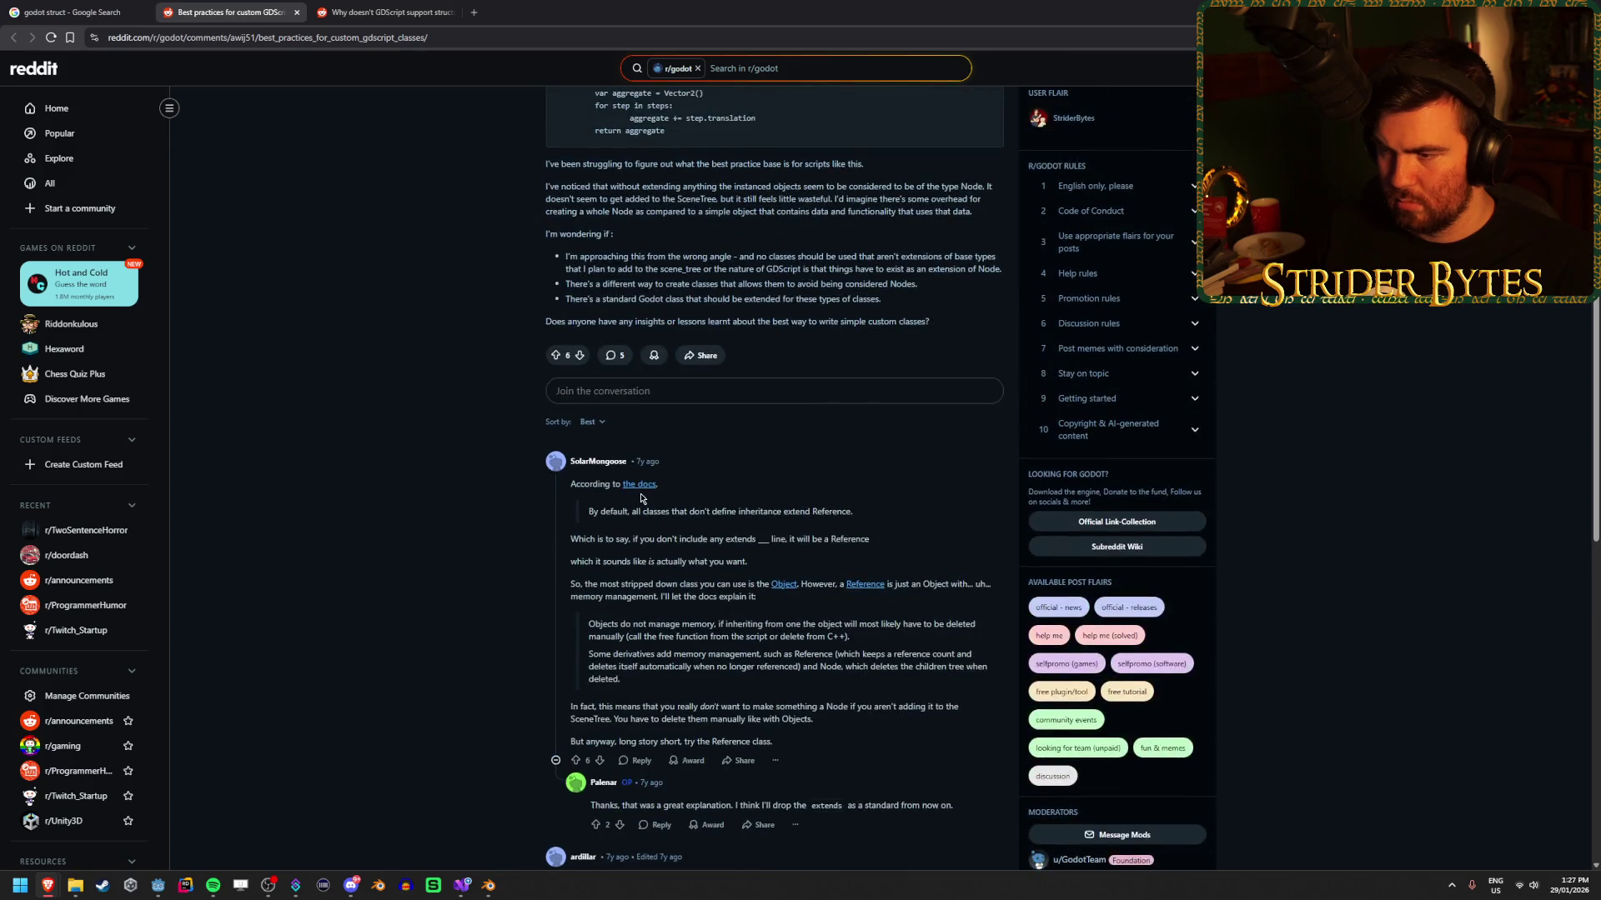
Glance at the linked GDScript docs, read the structs thread, then close all three extra tabs.
middle_click(641, 489)
click(402, 12)
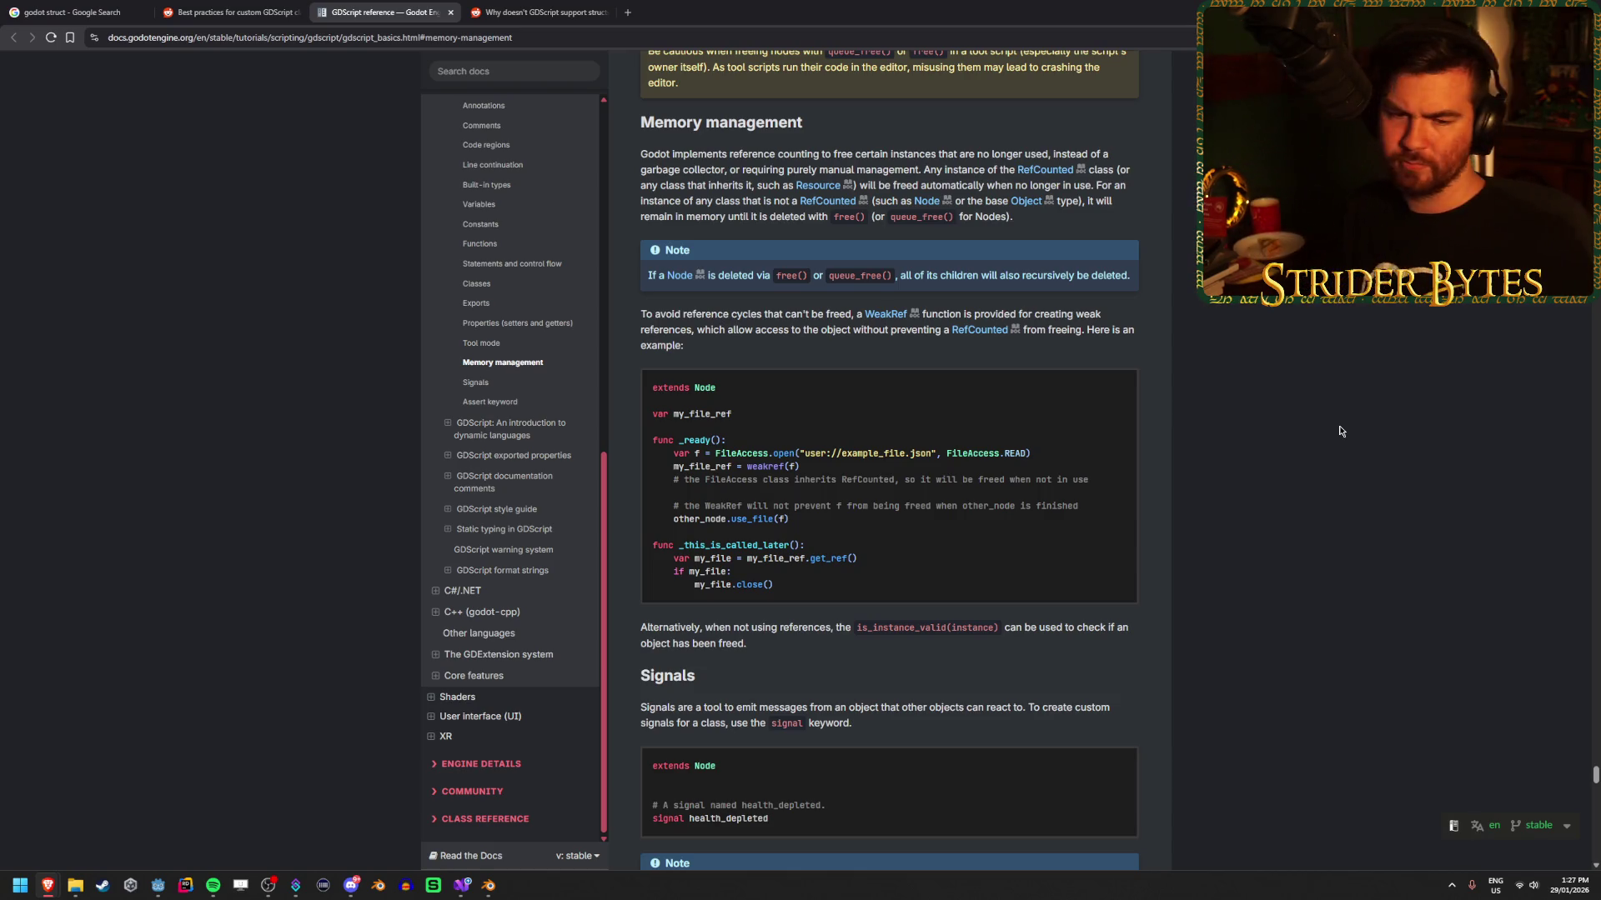
middle_click(406, 4)
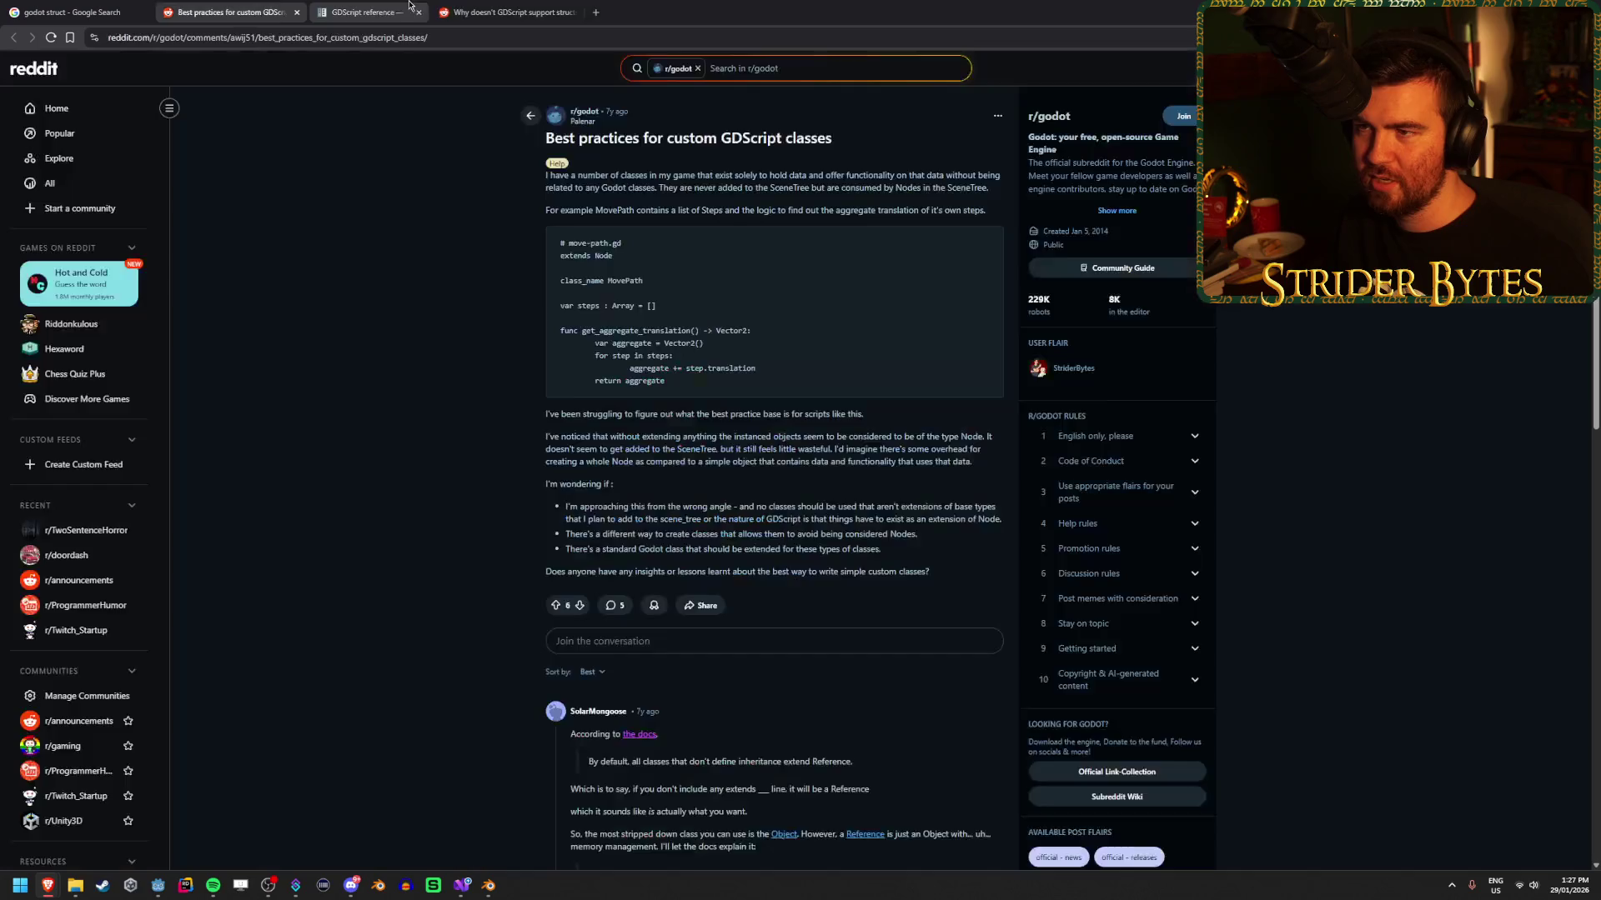
click(406, 4)
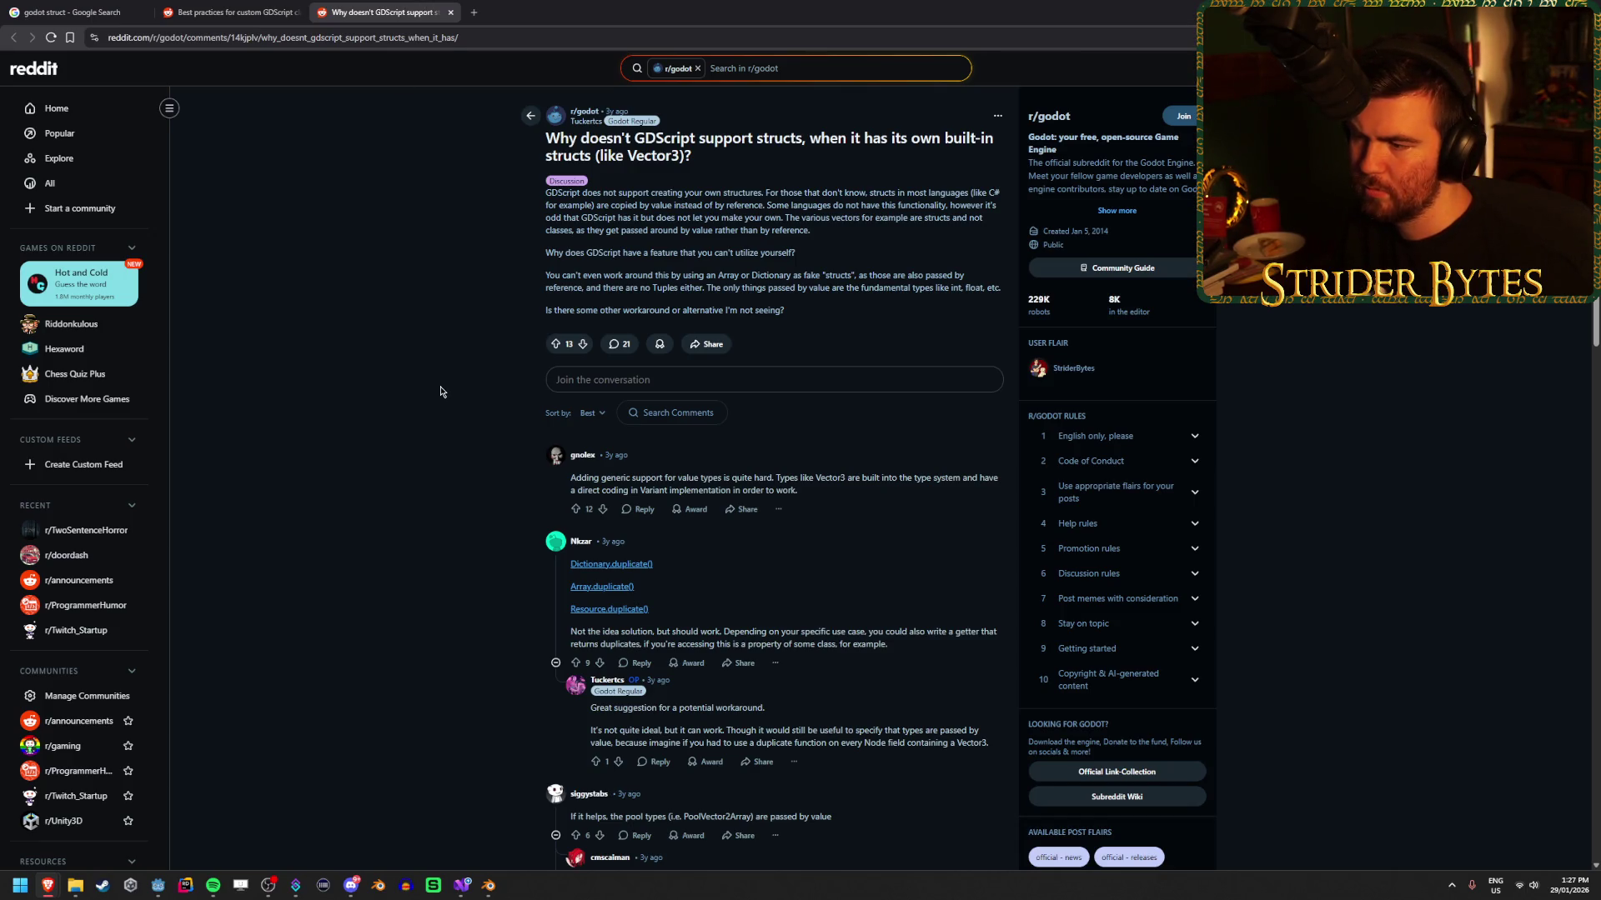
scroll(443, 442, down, 1)
scroll(444, 443, up, 1)
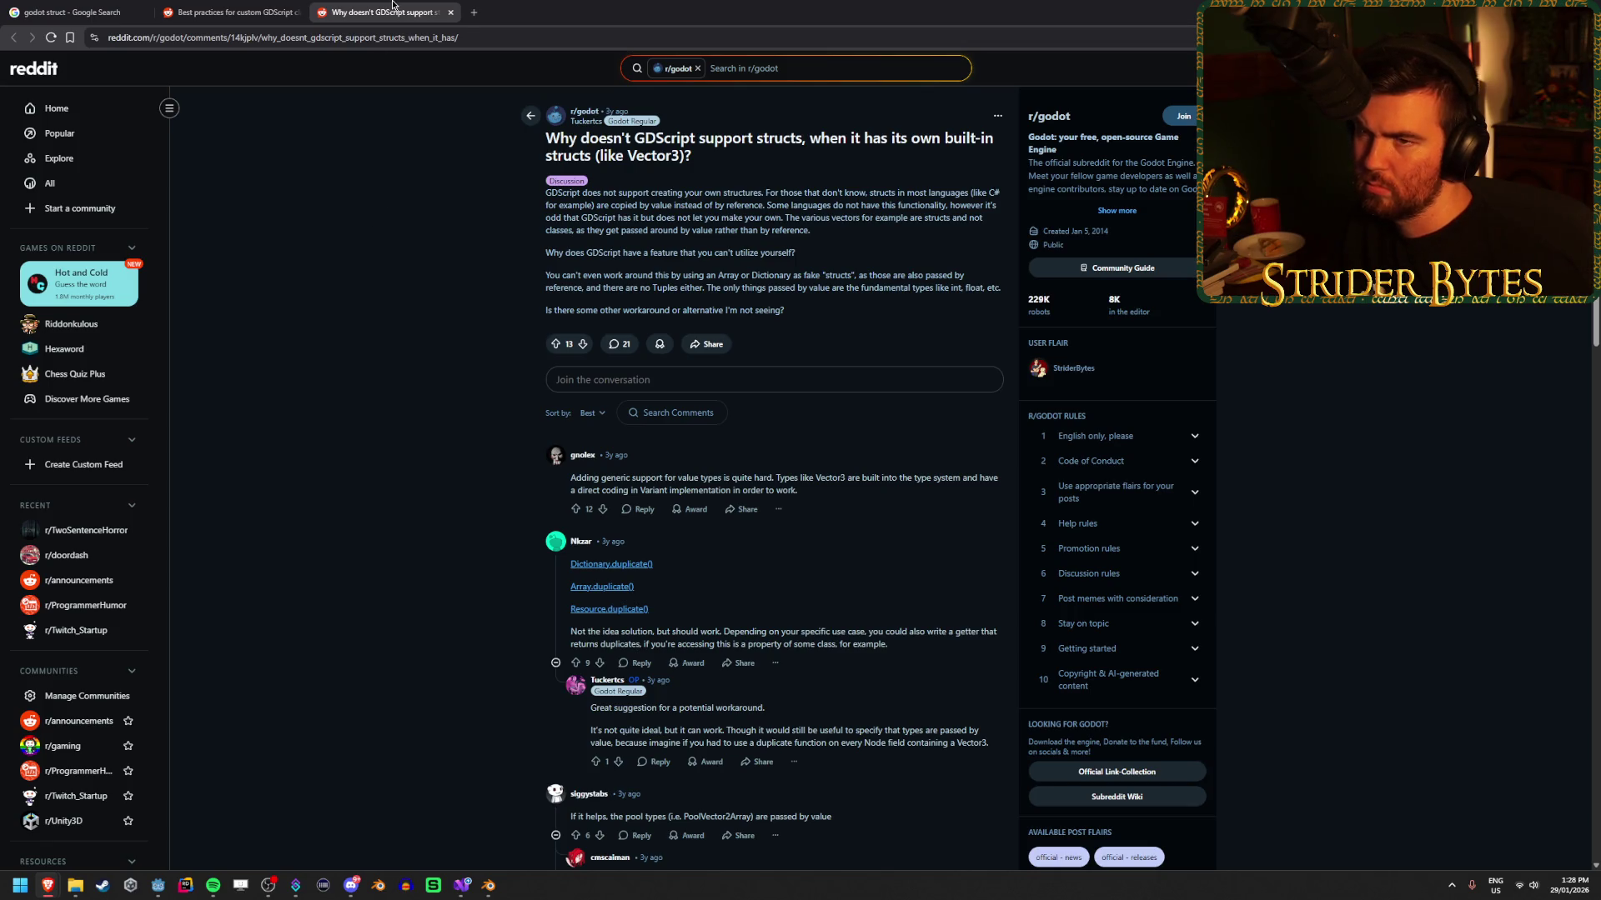
middle_click(393, 4)
middle_click(242, 6)
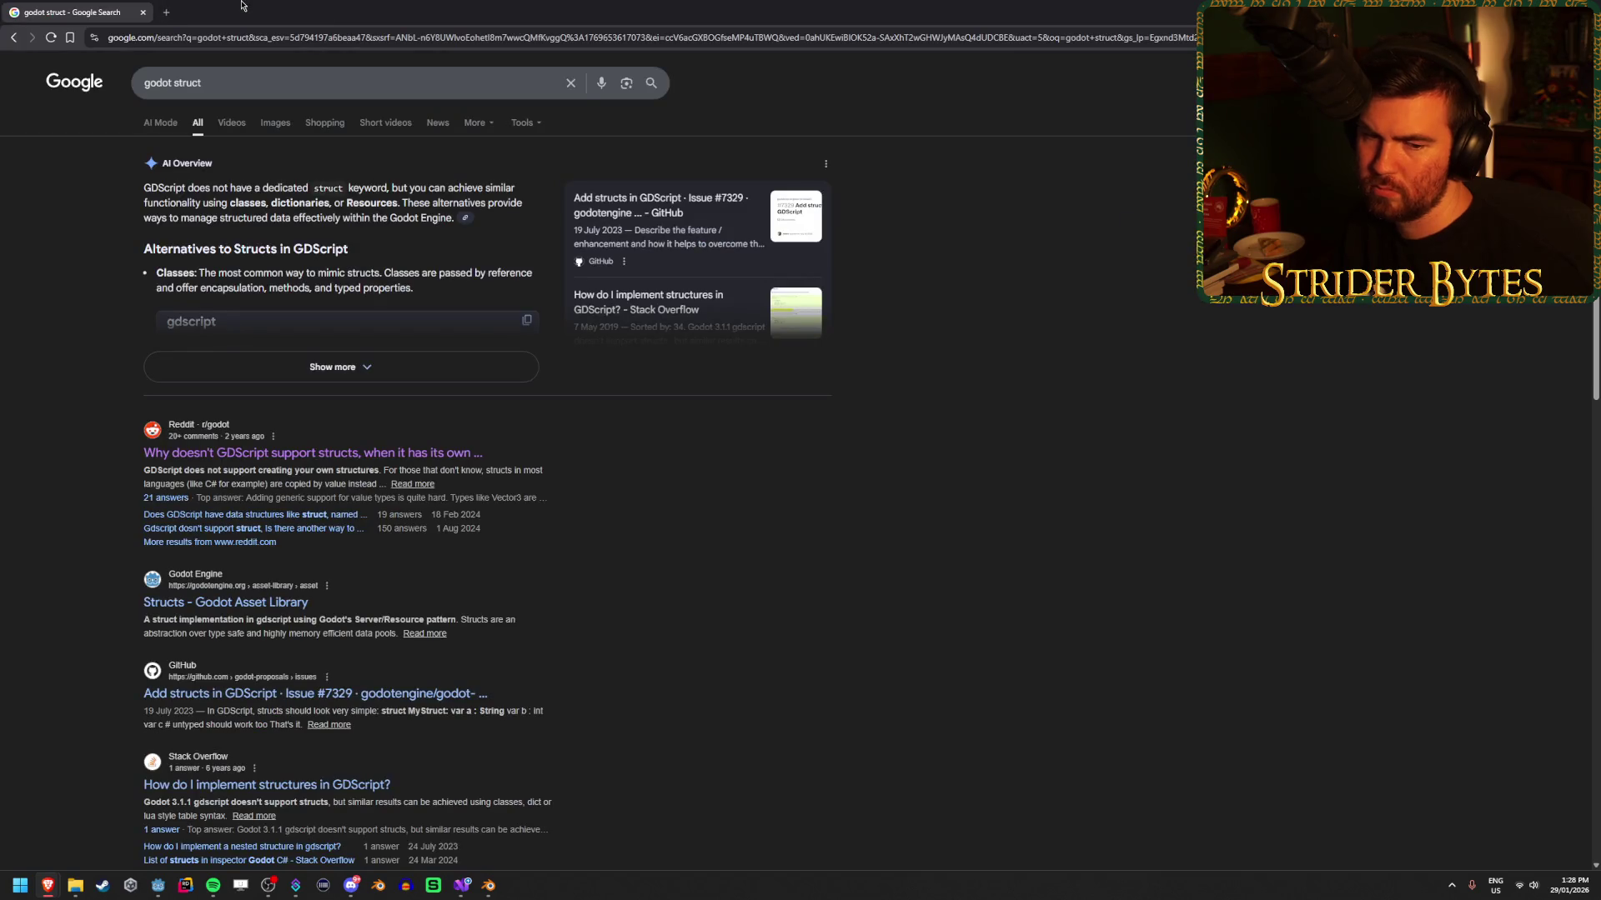
Search for 'godot custom class inspector' and open the Migrating from Unity to Godot Reddit result.
double_click(225, 82)
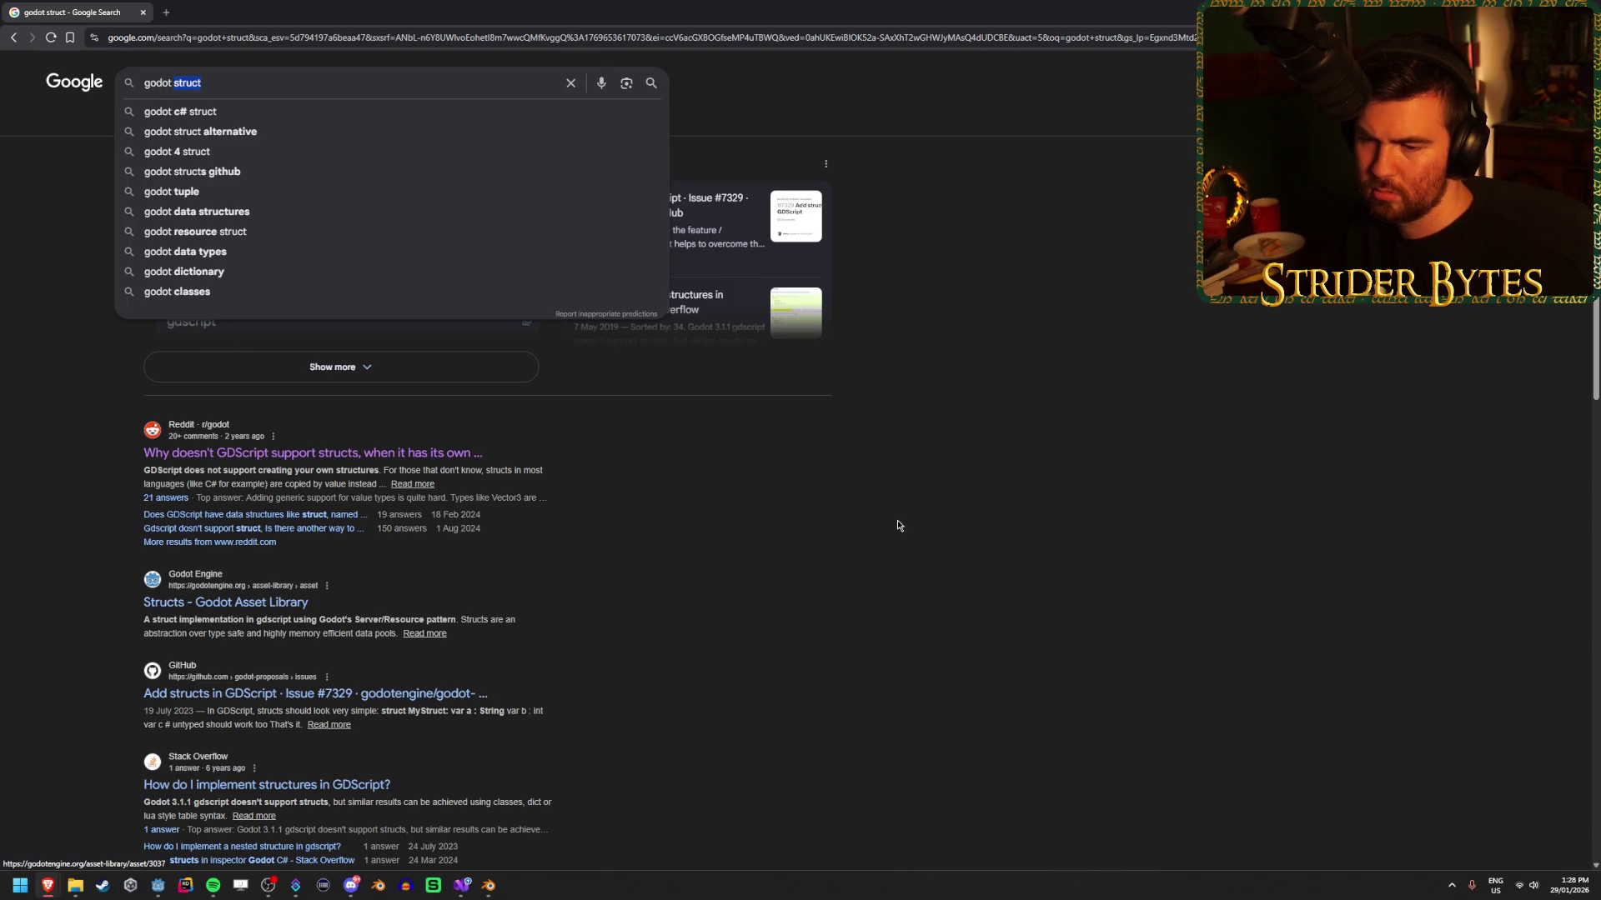
key(BackSpace)
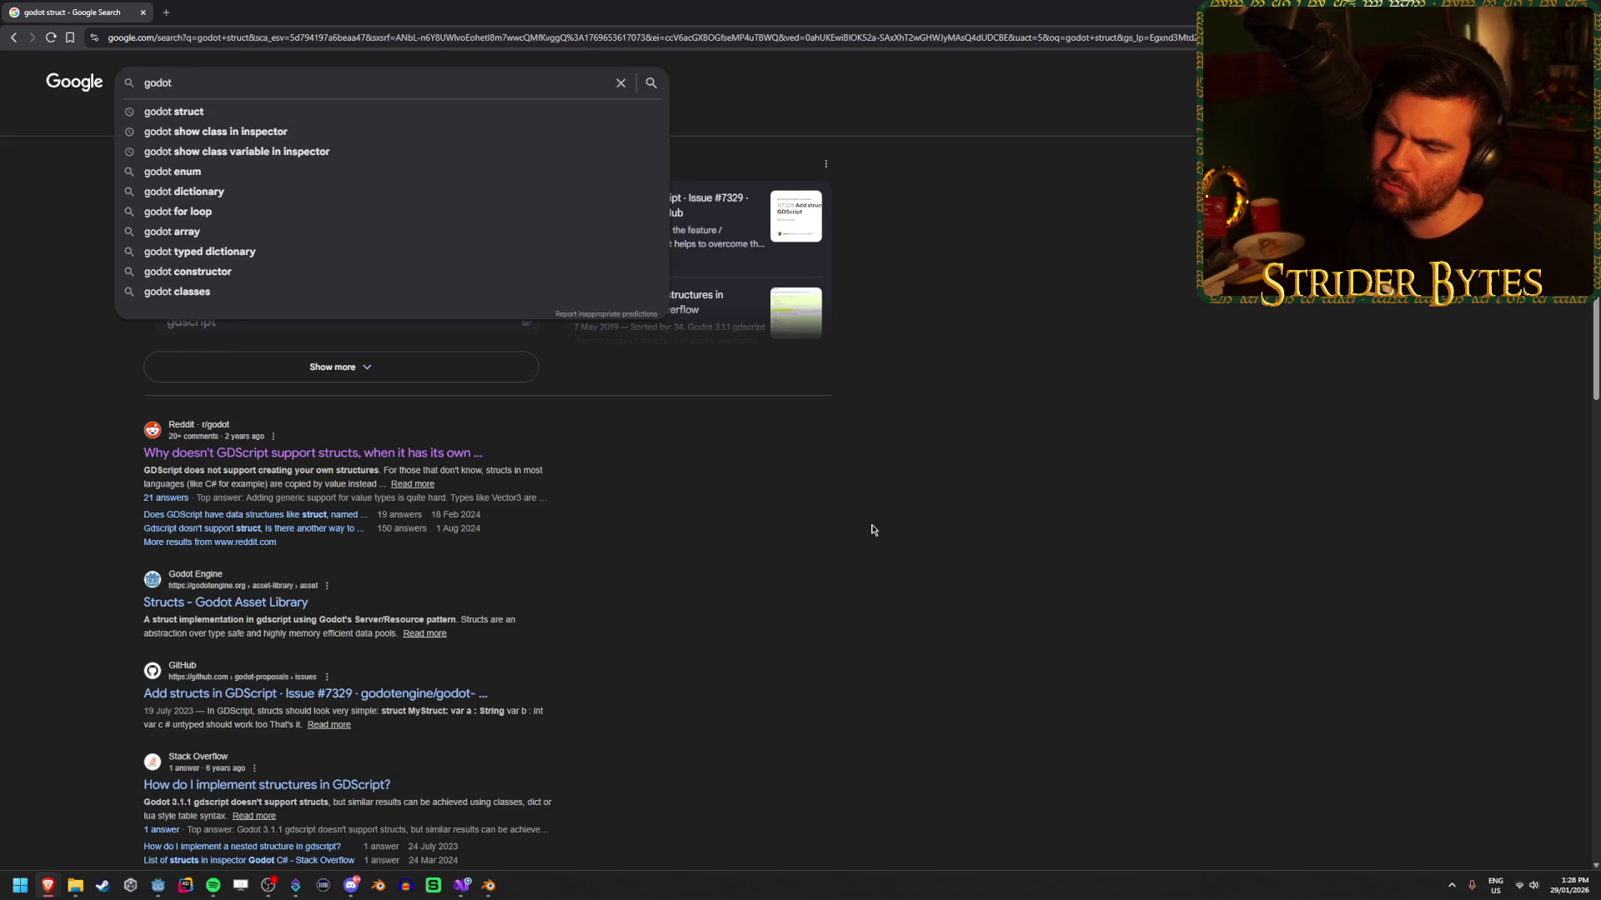
text(custom class inspec)
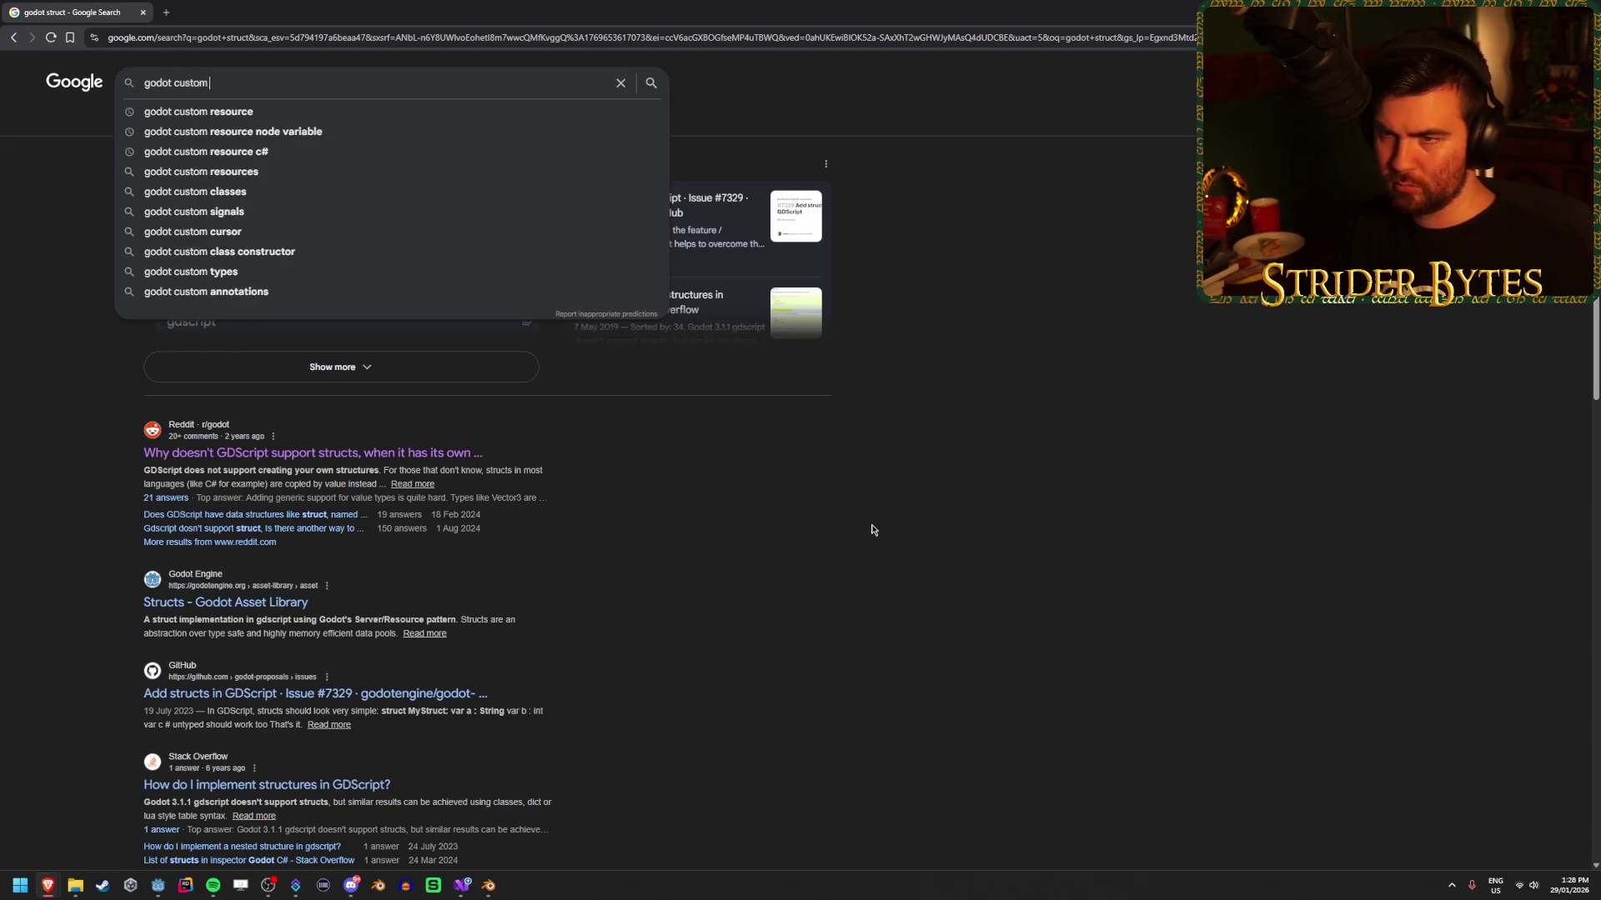
text(tor)
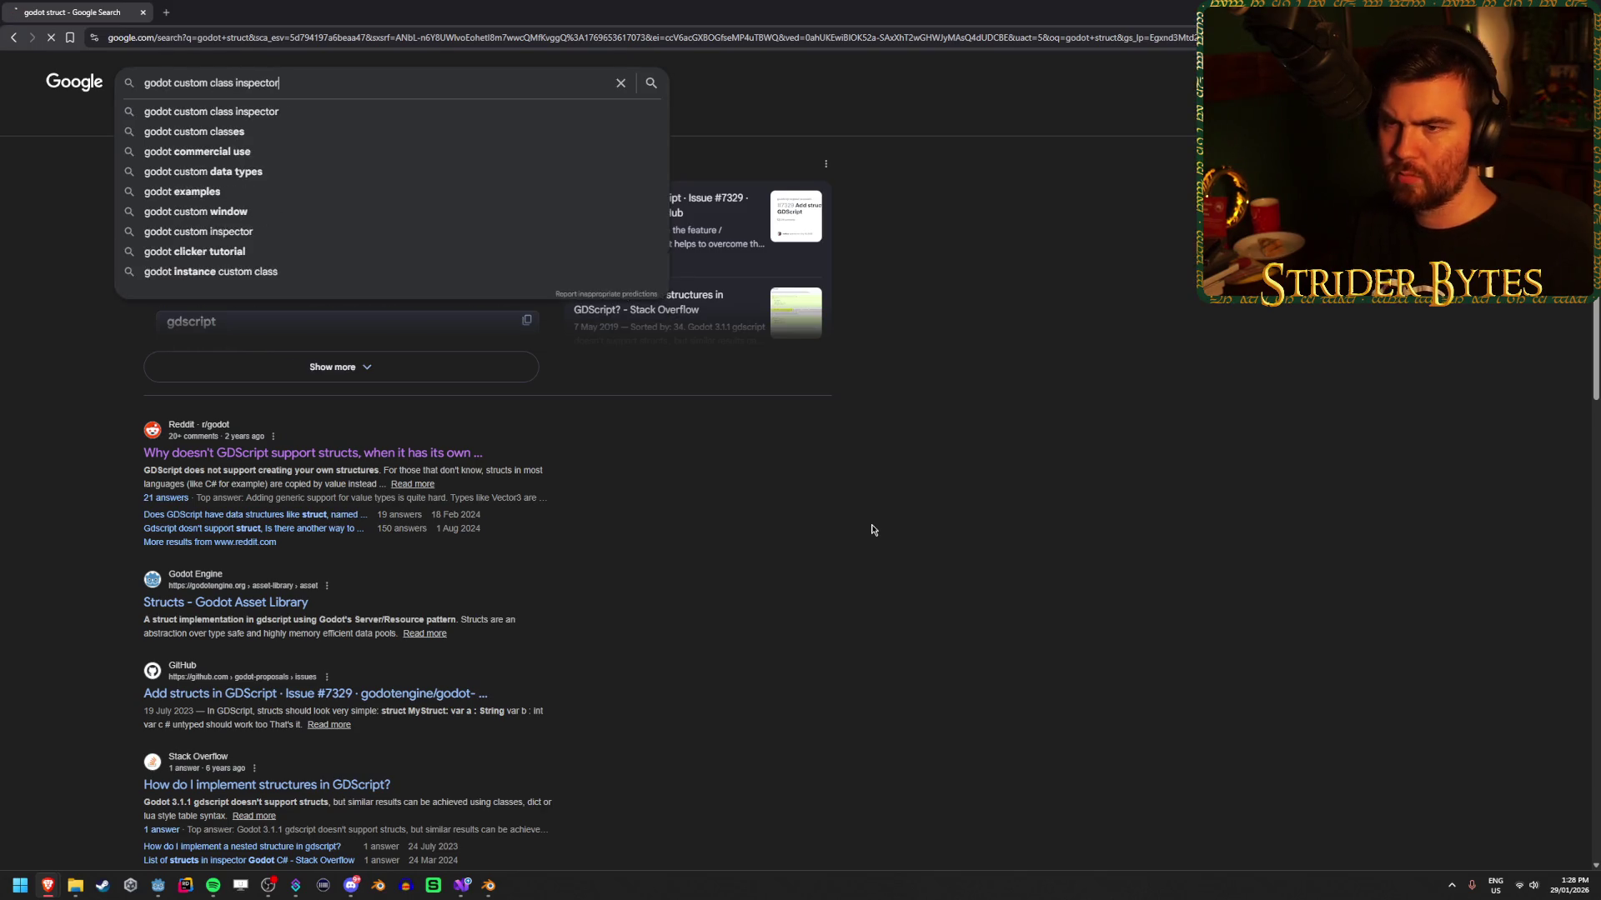
key(Return)
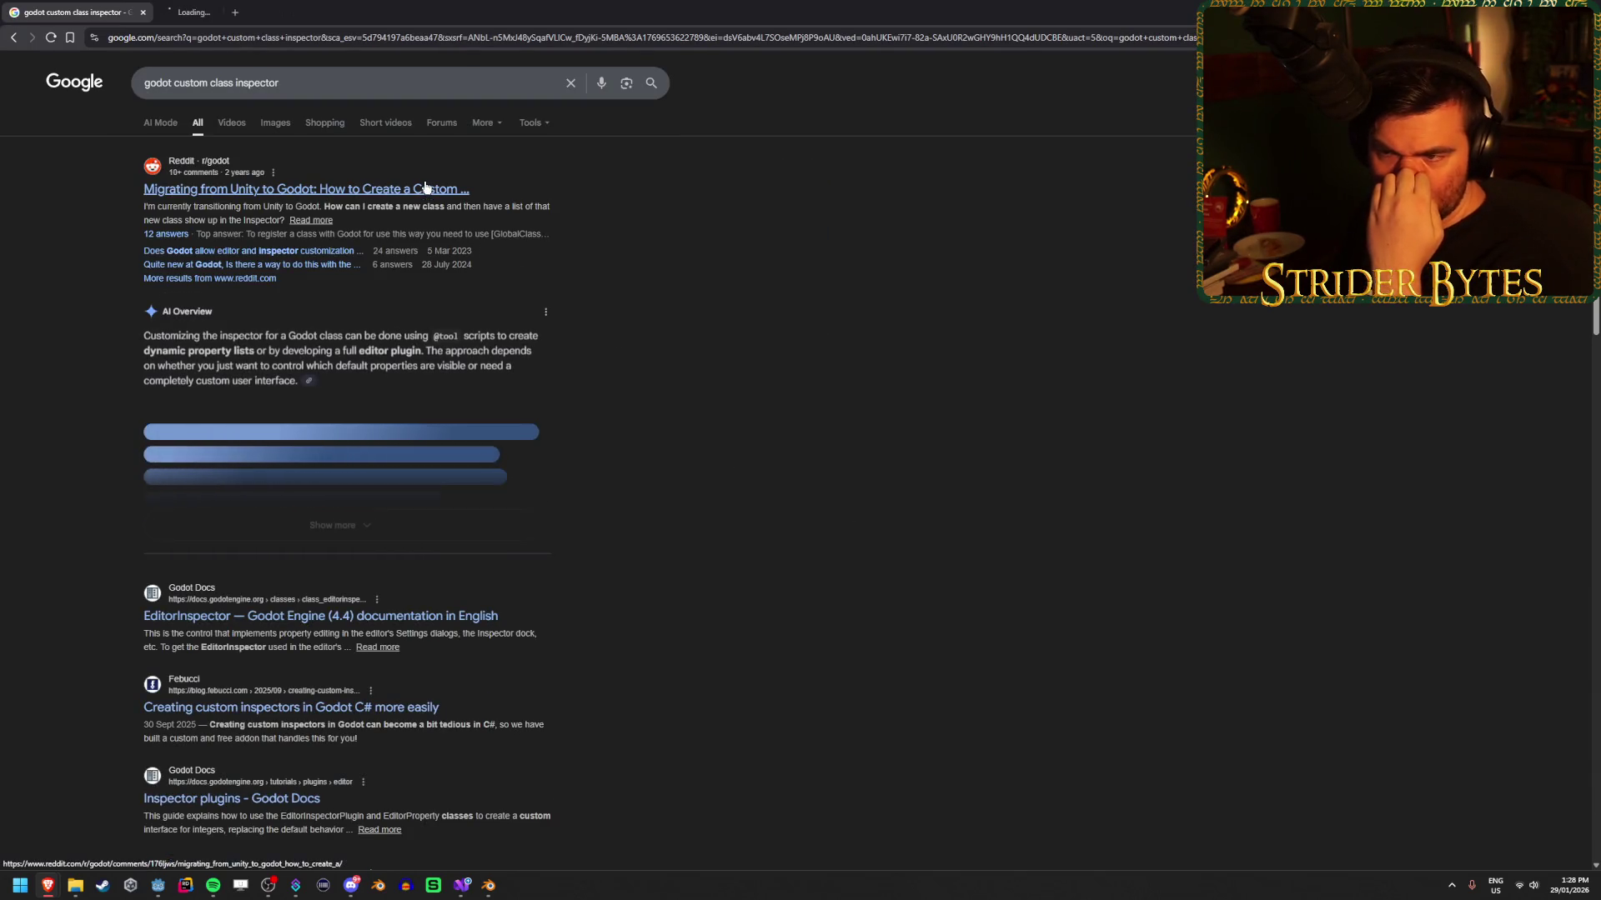
click(422, 188)
Read the thread's advice on registering classes and open its C# global classes docs link.
mouse_move(691, 375)
mouse_down()
mouse_move(667, 329)
mouse_move(691, 371)
mouse_move(599, 306)
mouse_up()
click(705, 333)
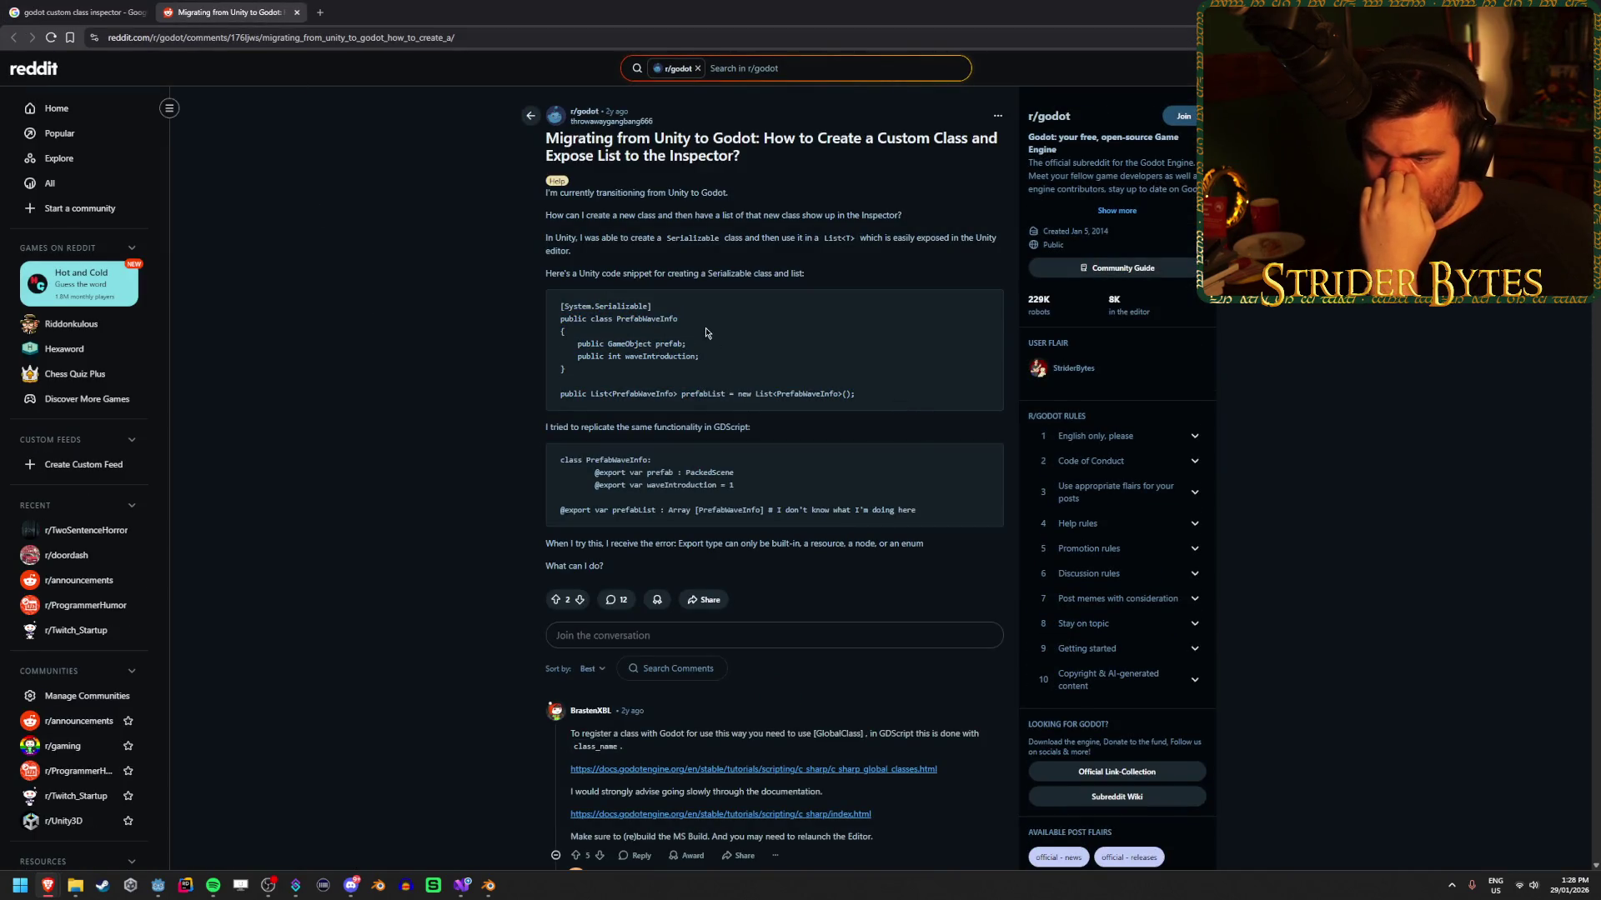
drag(858, 505, 429, 403)
click(429, 404)
scroll(428, 403, down, 4)
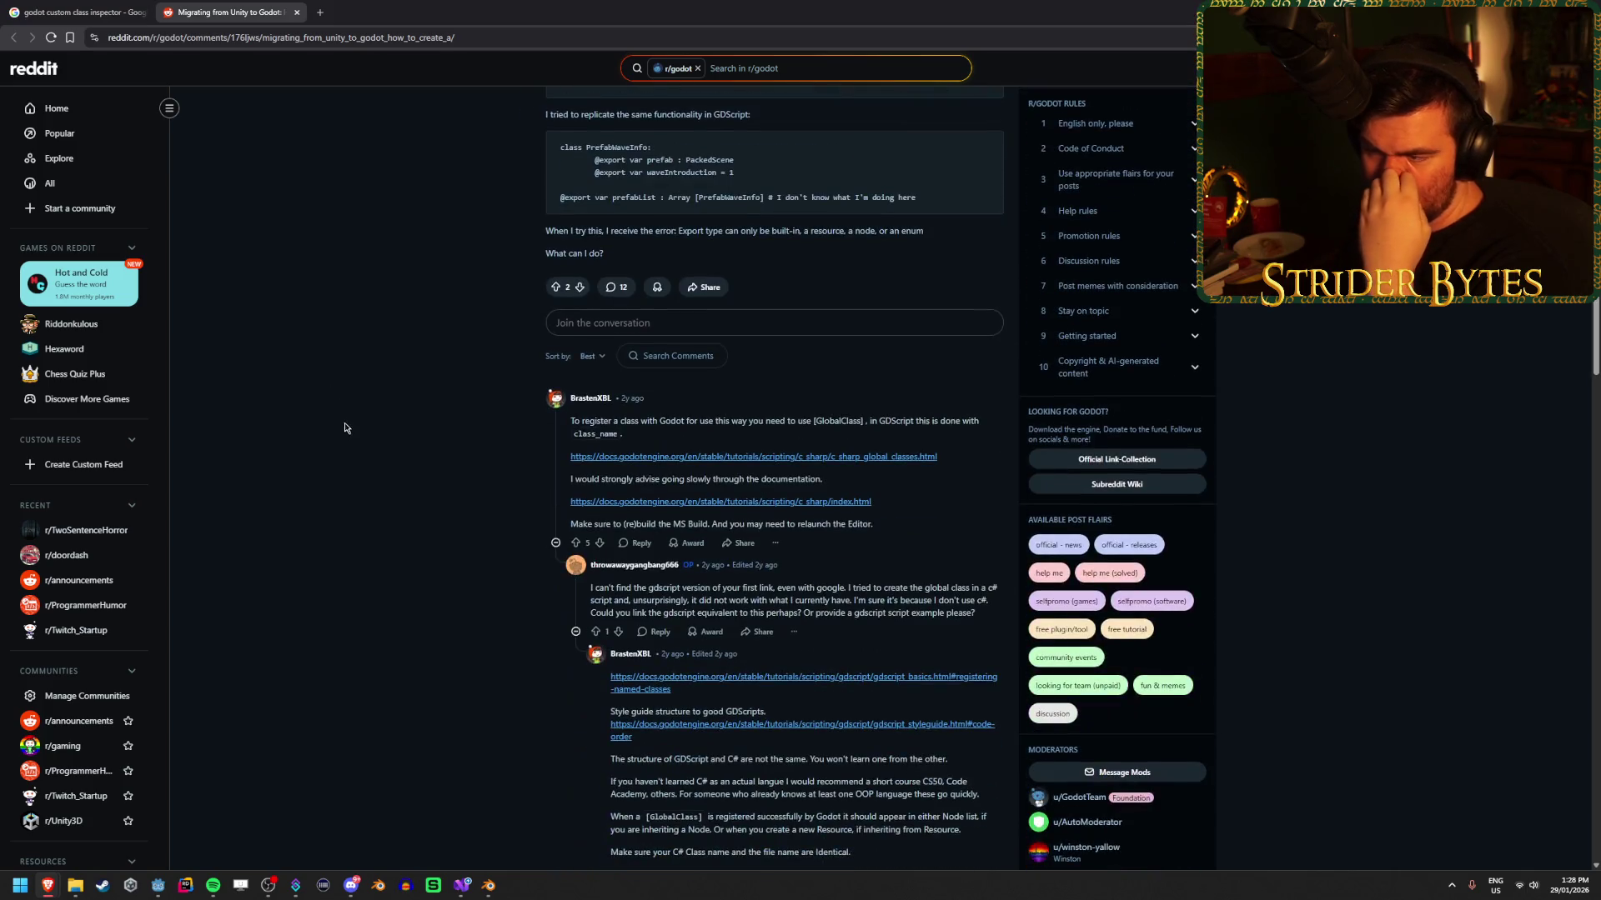
mouse_move(631, 421)
mouse_down()
mouse_move(579, 422)
mouse_move(976, 423)
mouse_up()
click(634, 423)
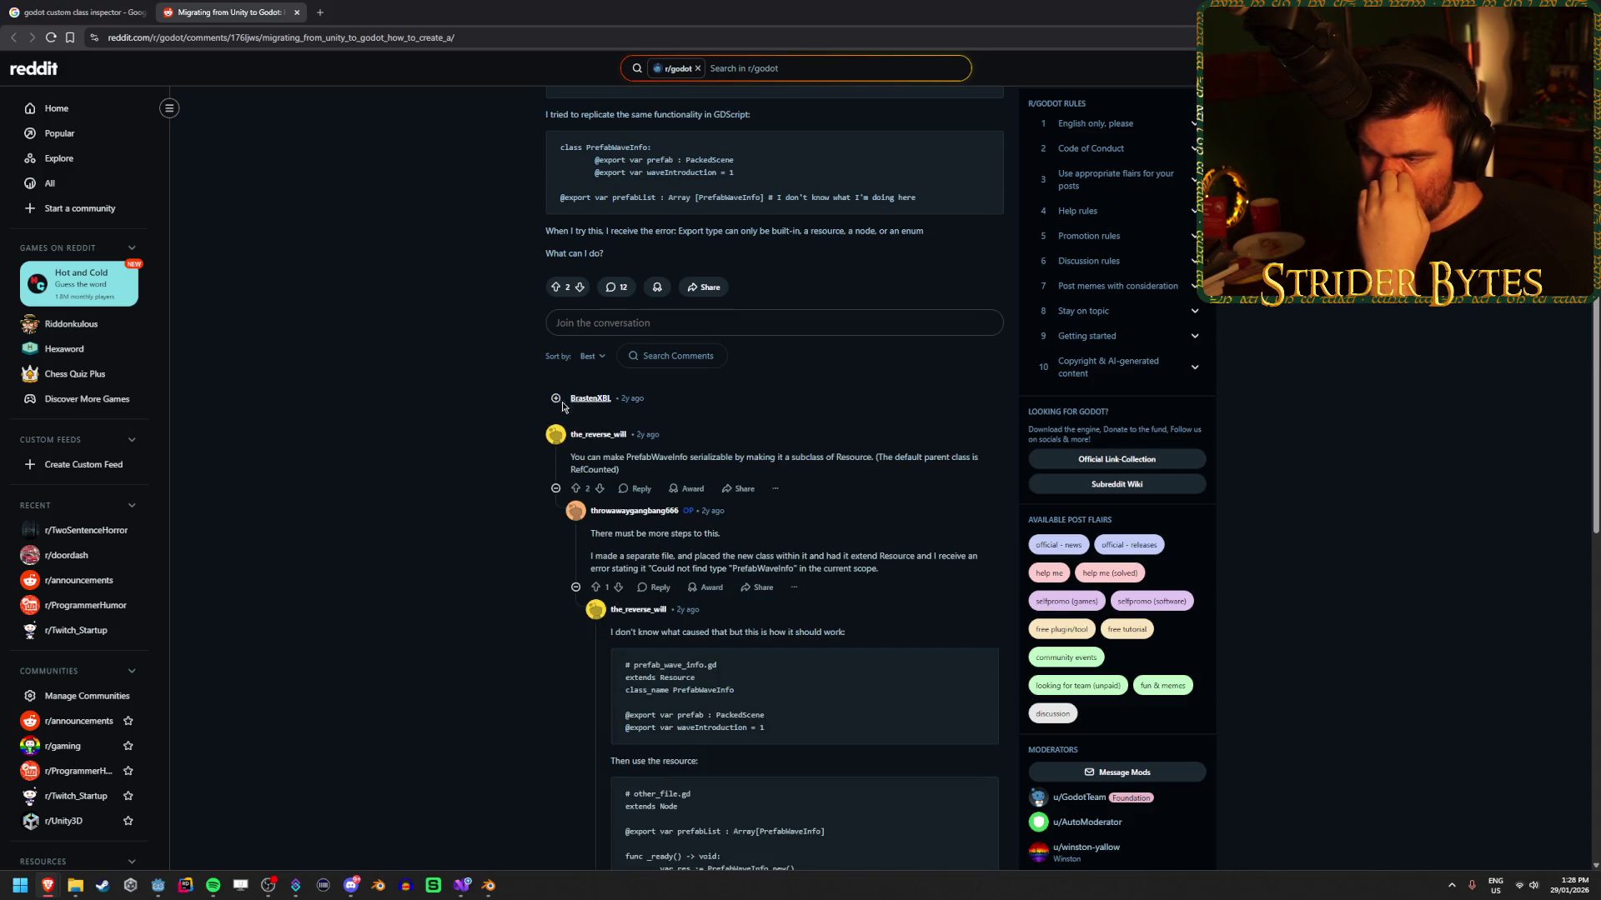
click(539, 406)
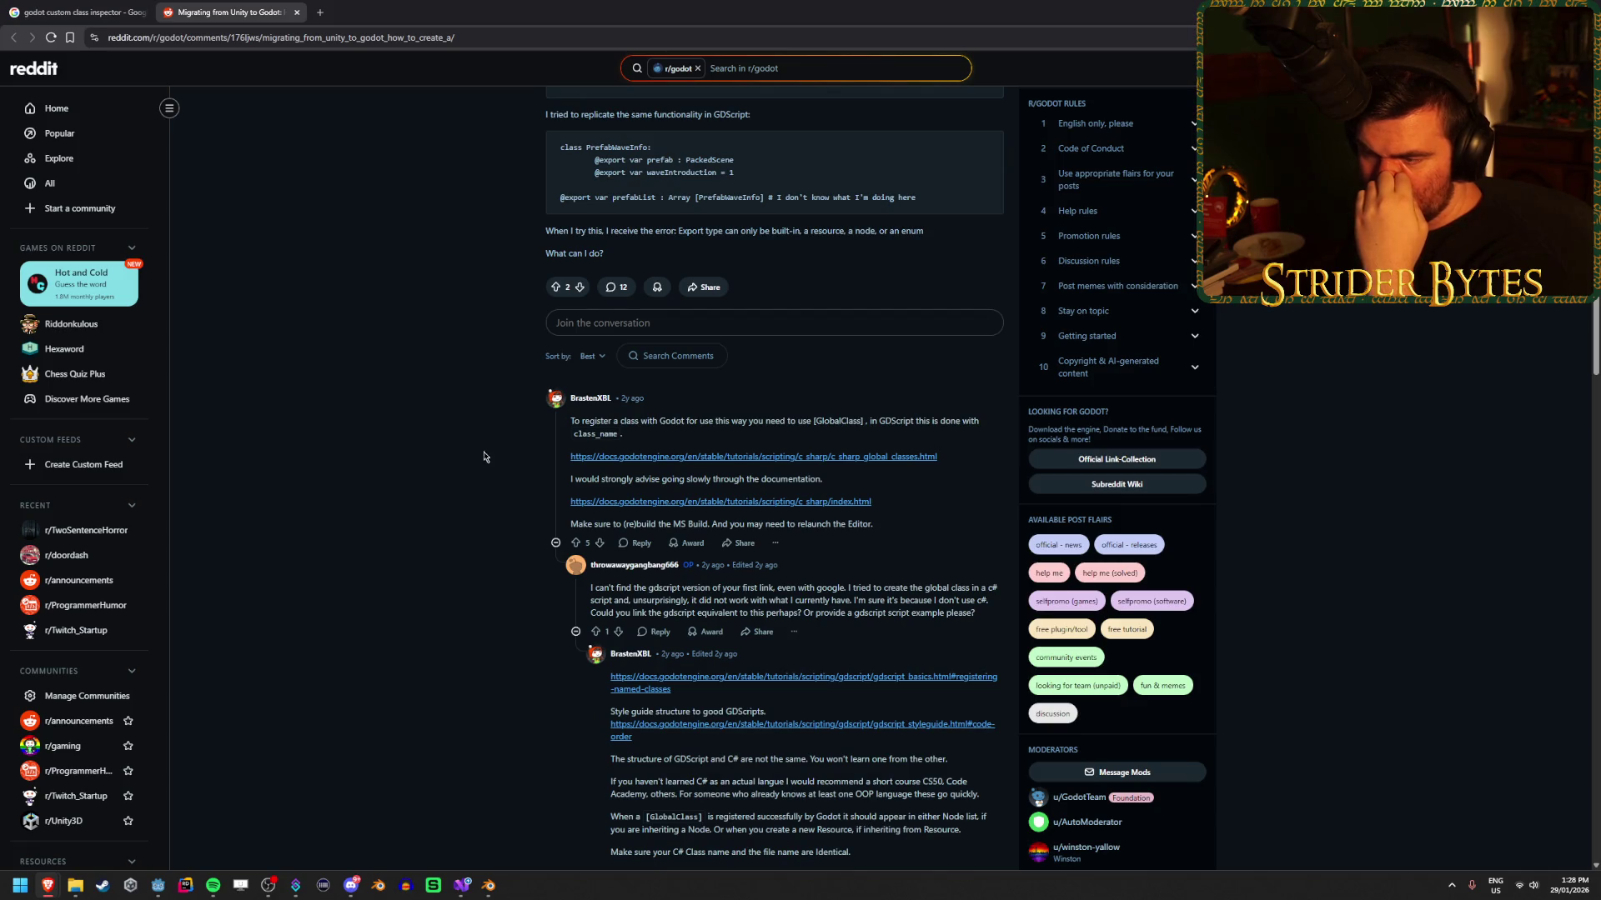
middle_click(735, 460)
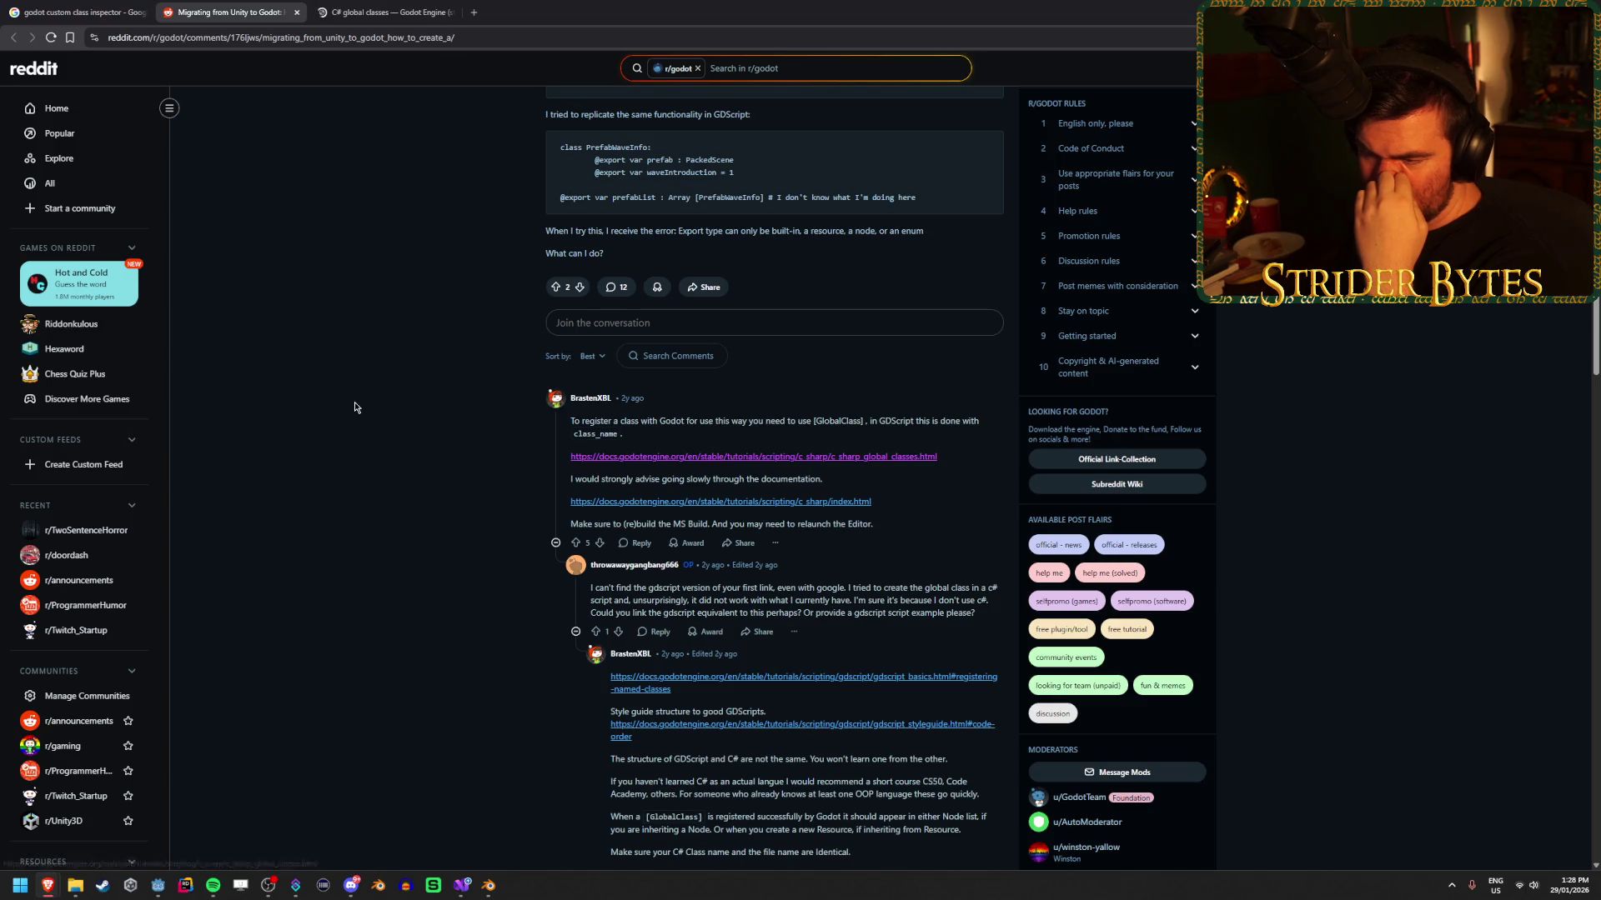
click(348, 8)
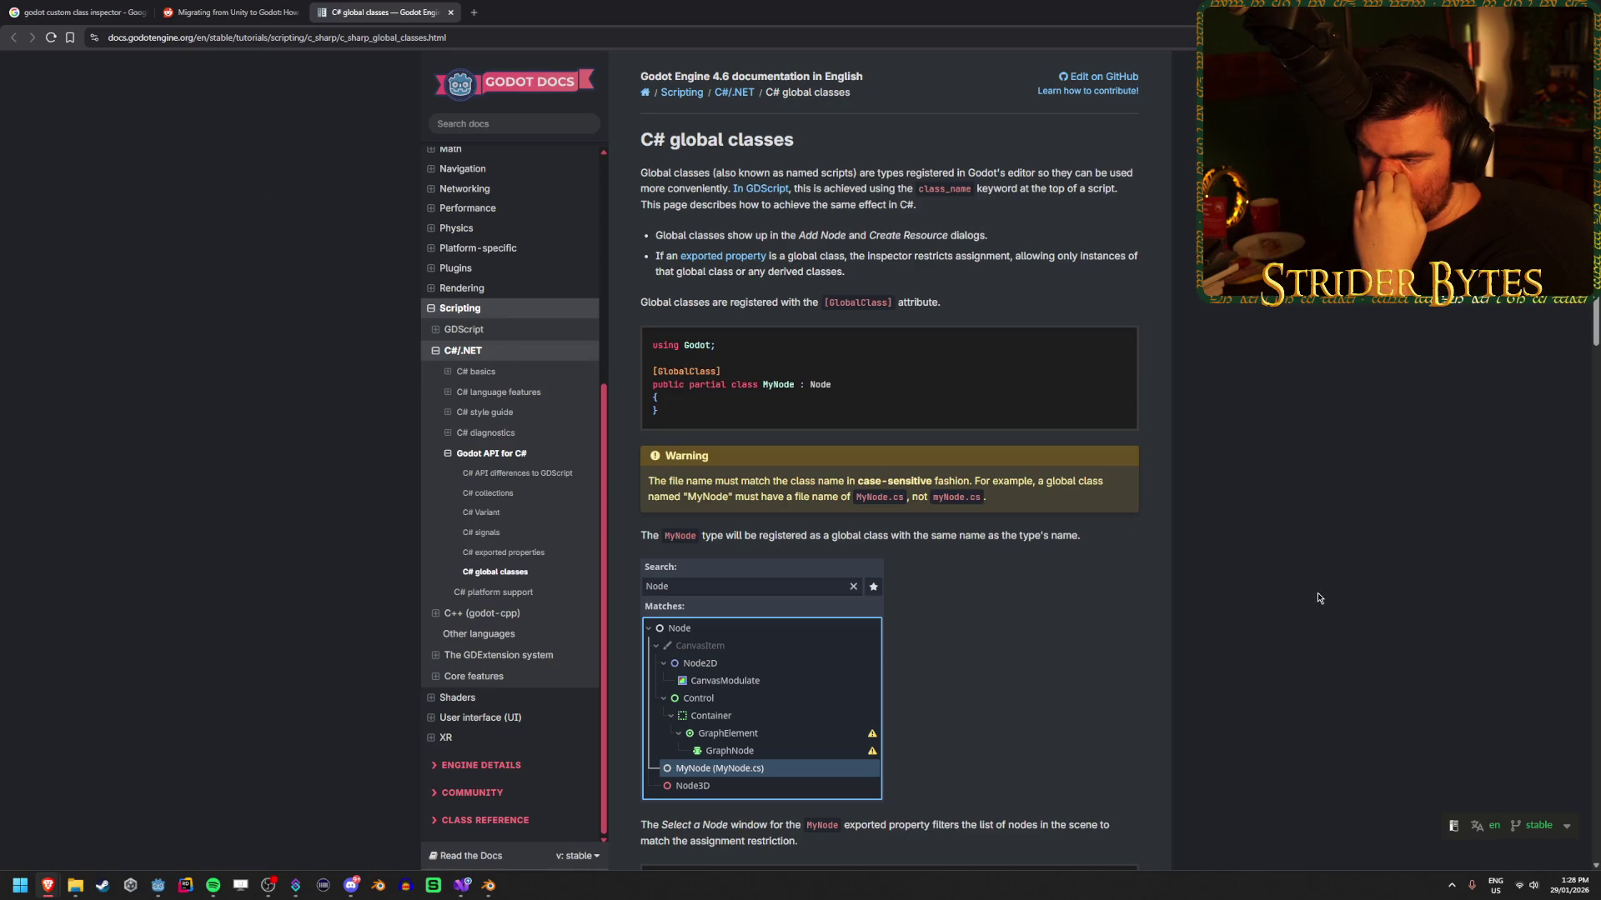
Scroll the C# global classes page to the [GlobalClass] Stats resource example, then go back to Item.cs.
scroll(1290, 559, down, 3)
scroll(1290, 560, down, 2)
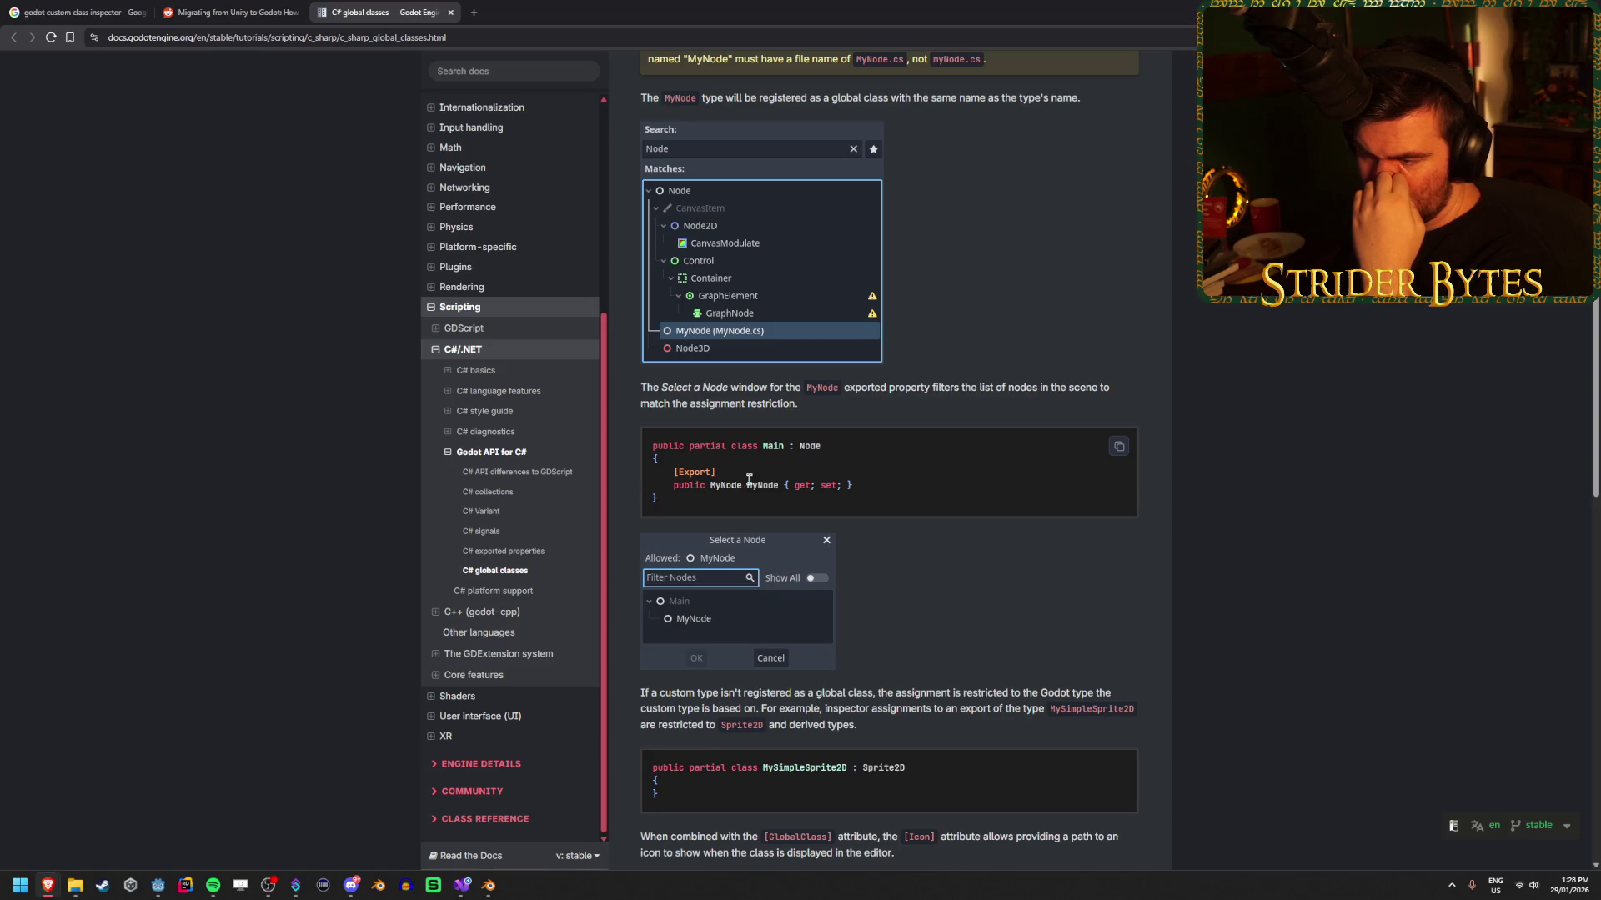
scroll(720, 484, down, 1)
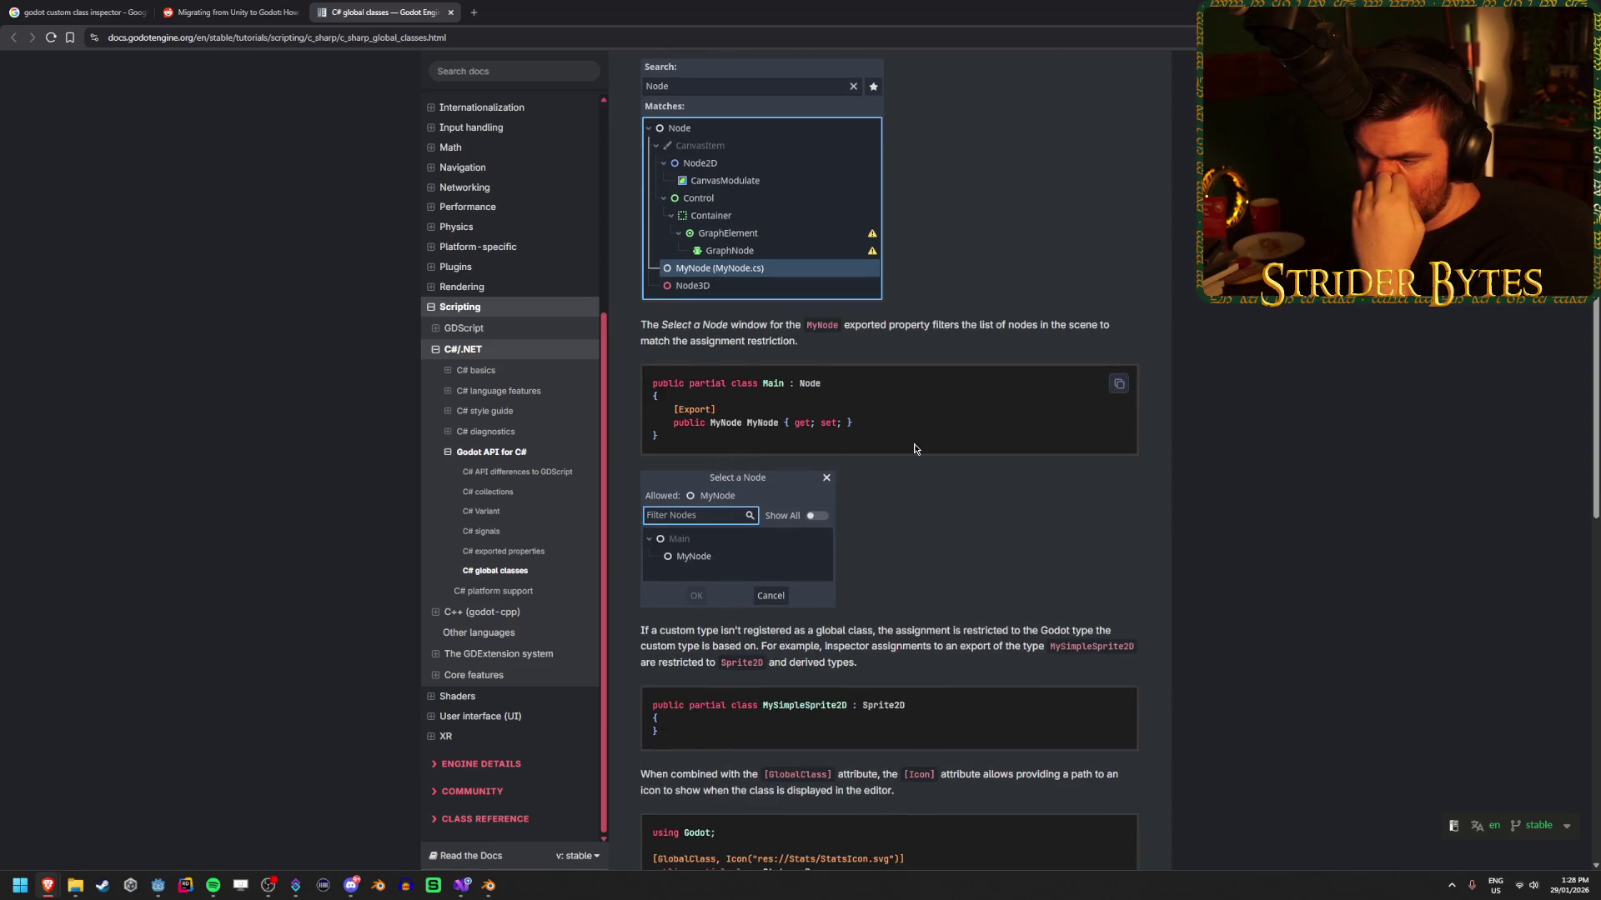
scroll(854, 536, down, 10)
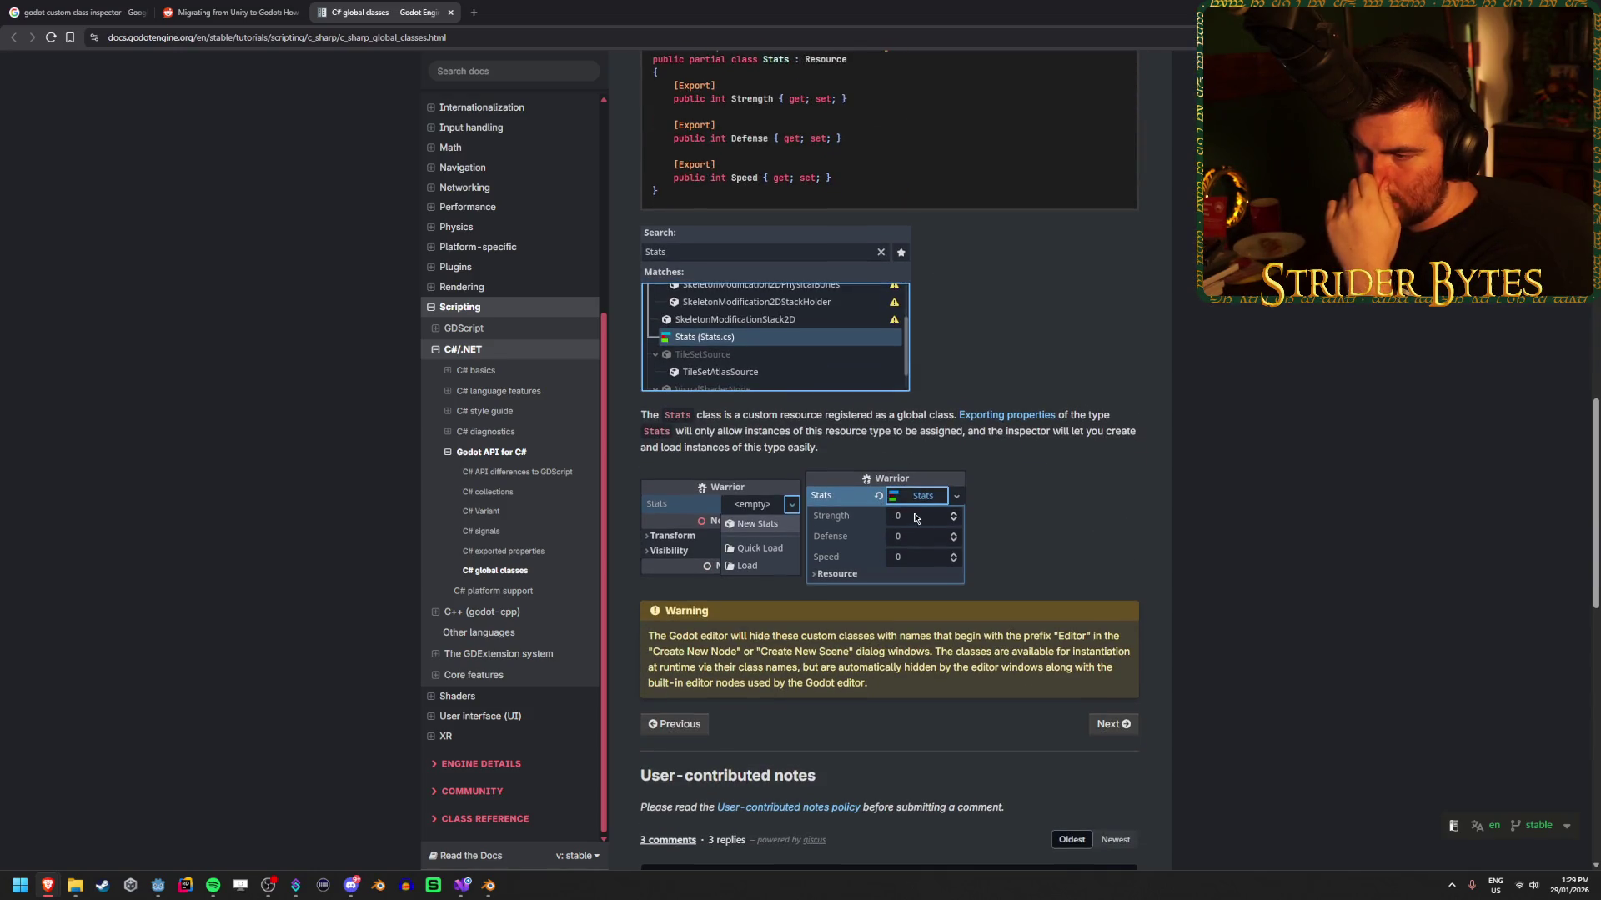
scroll(867, 531, up, 1)
scroll(864, 530, up, 2)
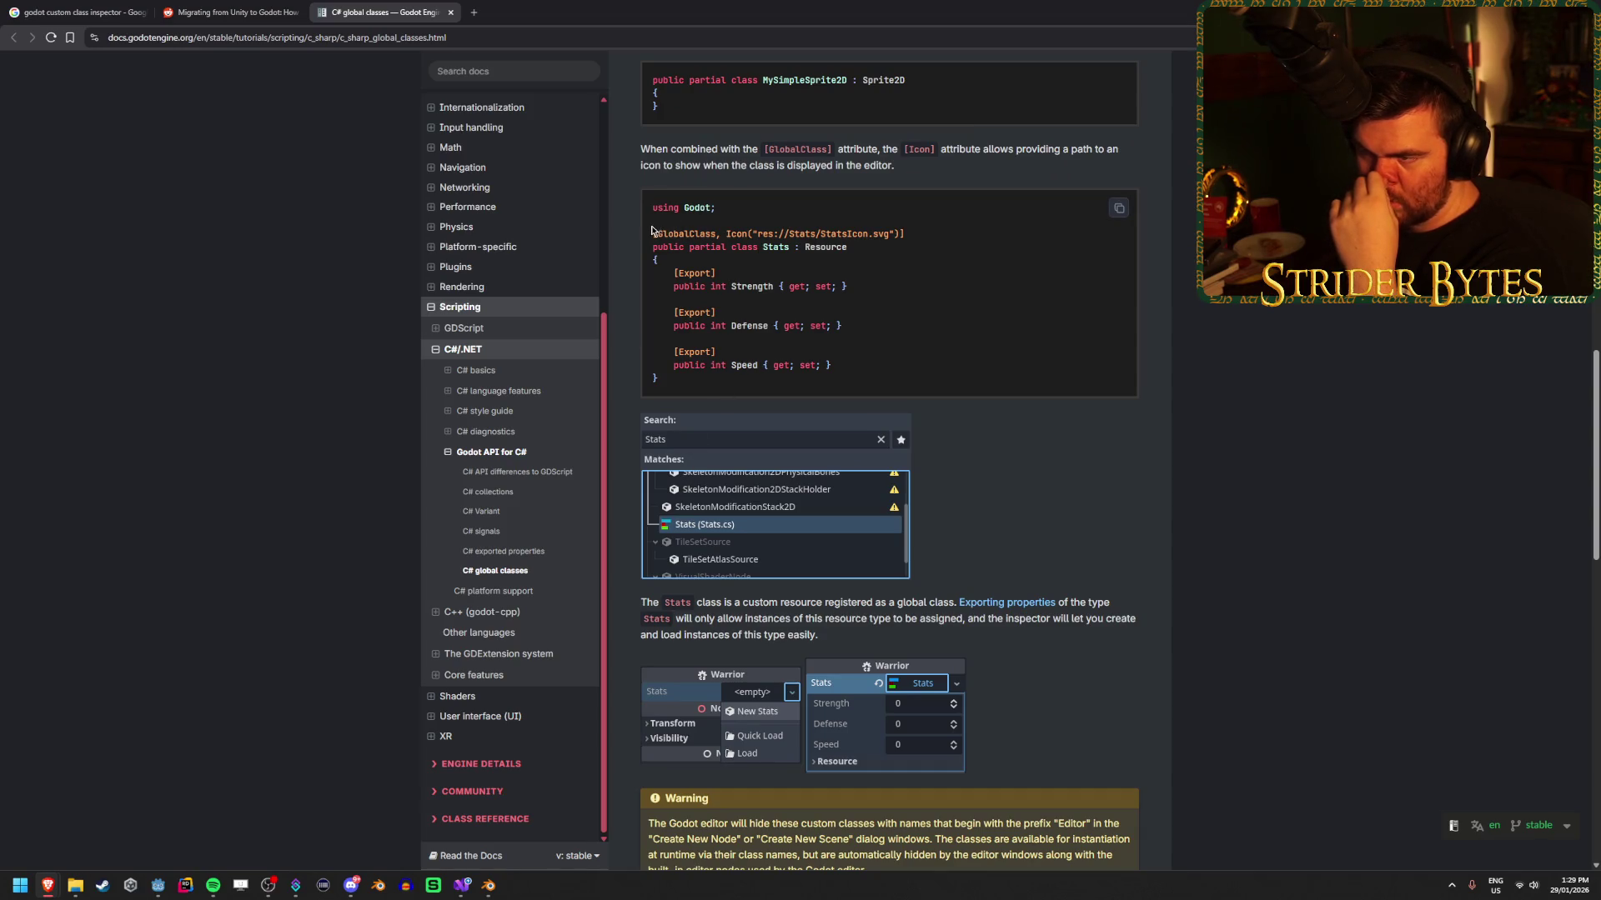
key(alt+Tab)
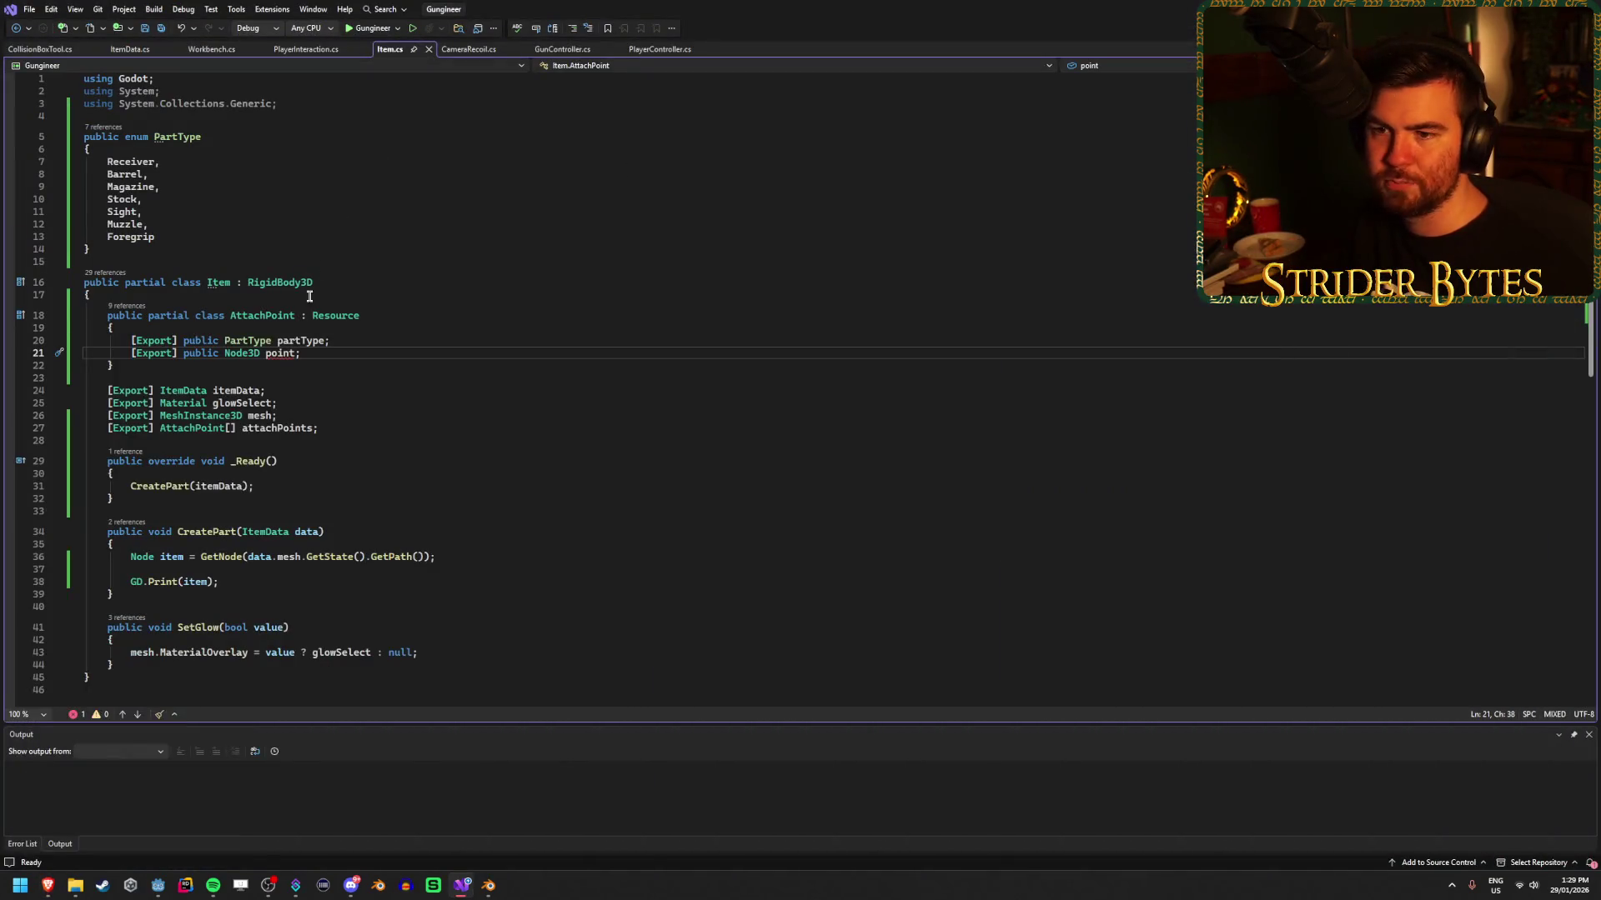
Remove the ': Resource' base from AttachPoint on line 18 and save.
drag(360, 316, 297, 316)
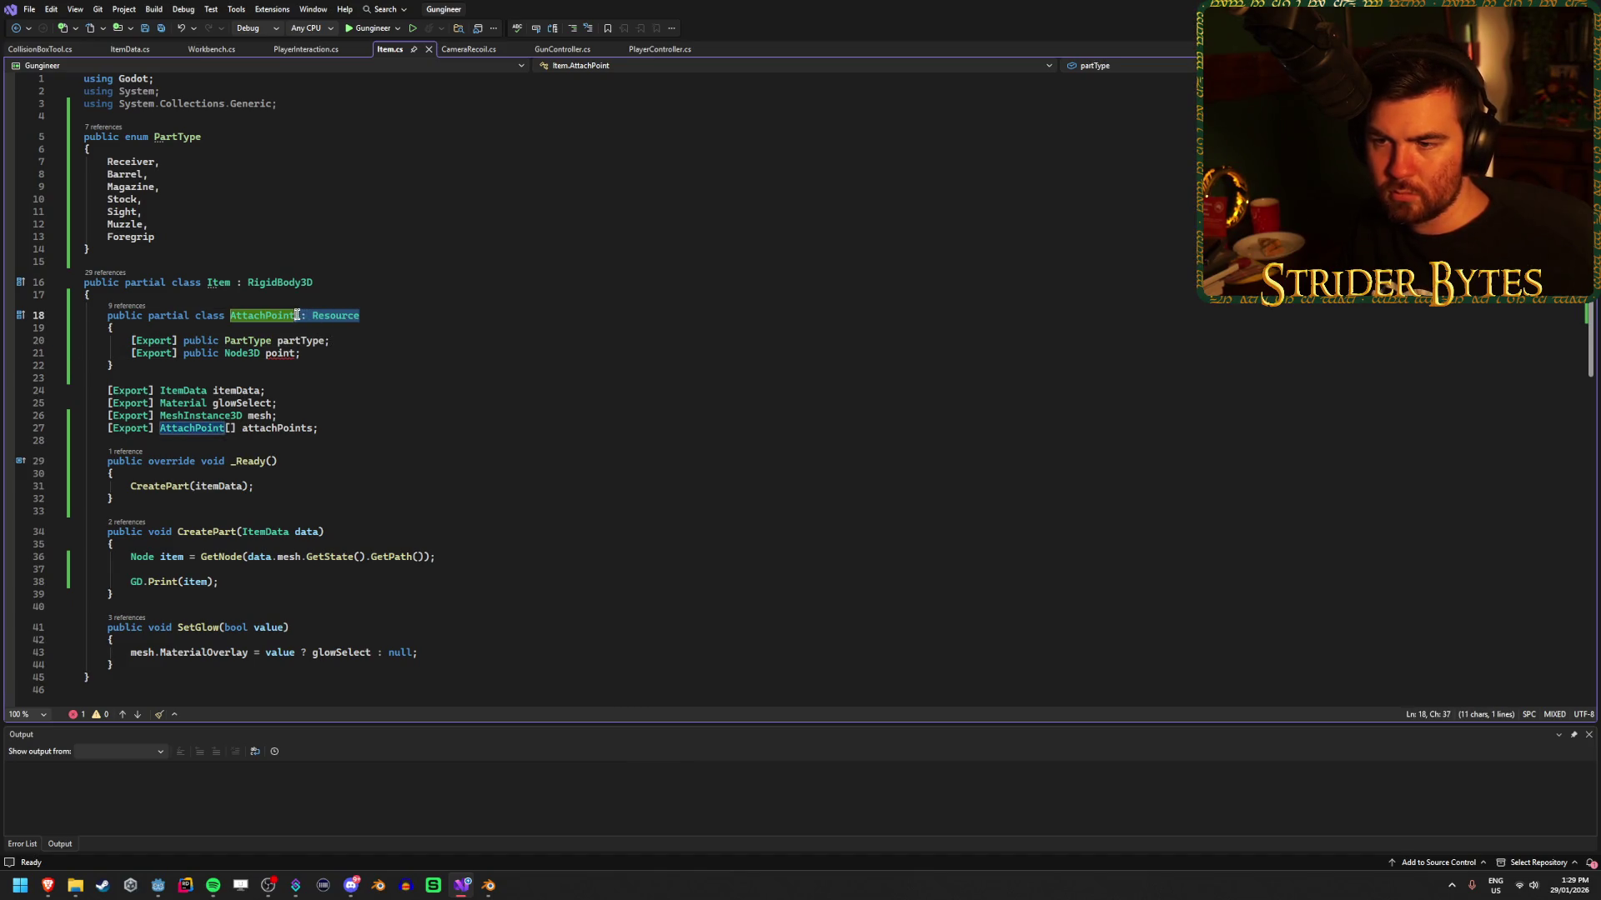
key(BackSpace)
key(ctrl+s)
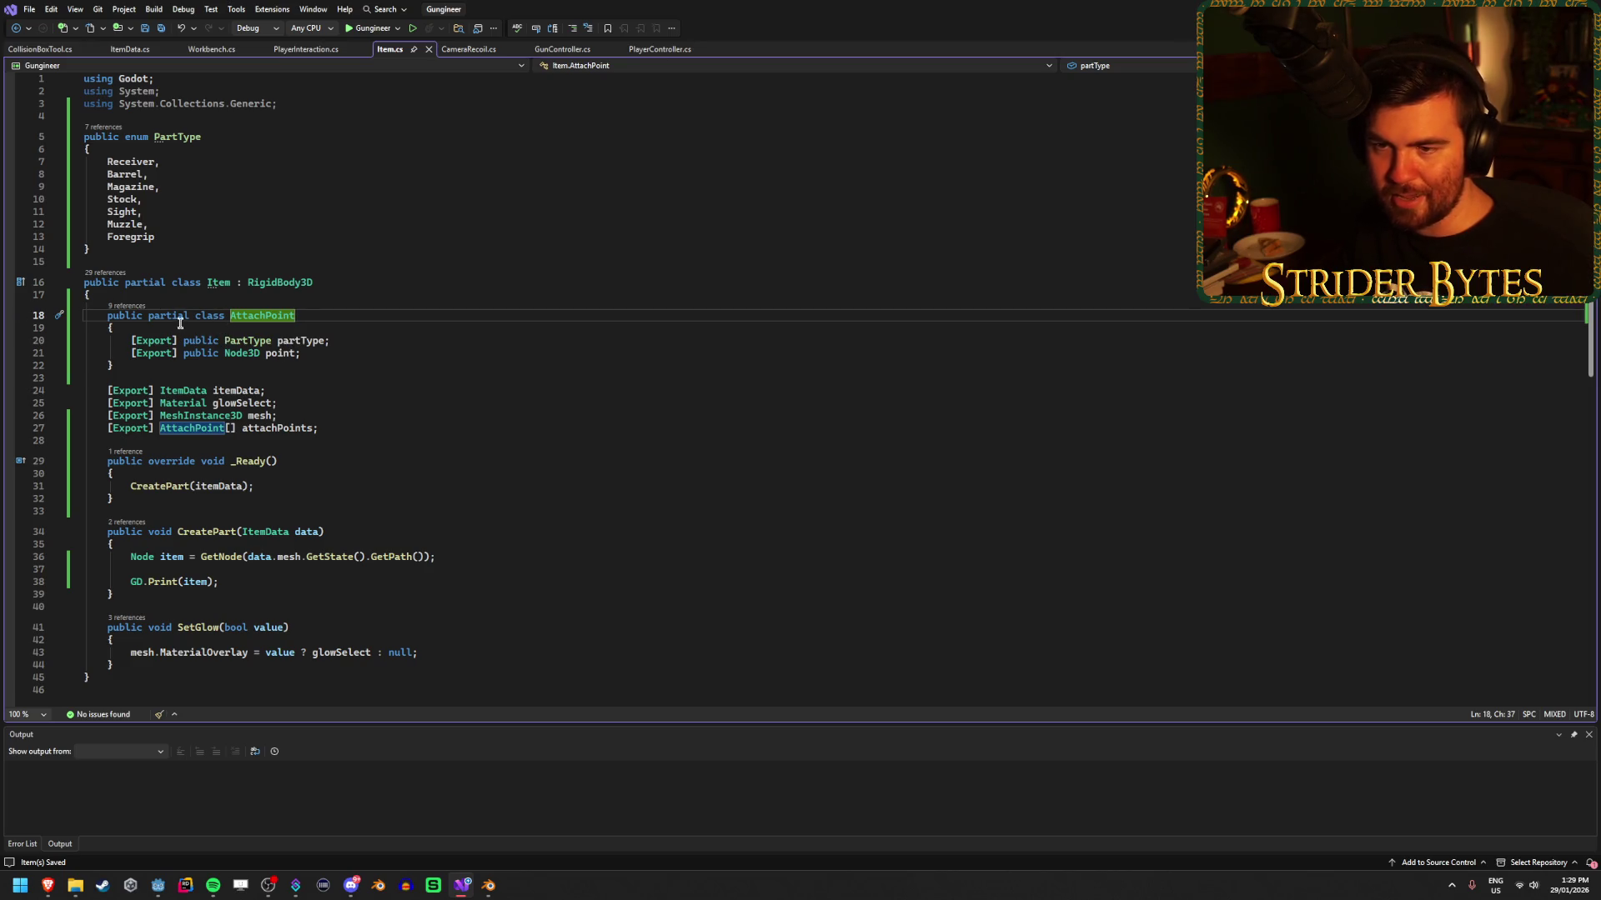
Add a [GlobalClass] attribute above the AttachPoint class and save.
click(172, 317)
key(ctrl+Return)
text([Global)
key(Escape)
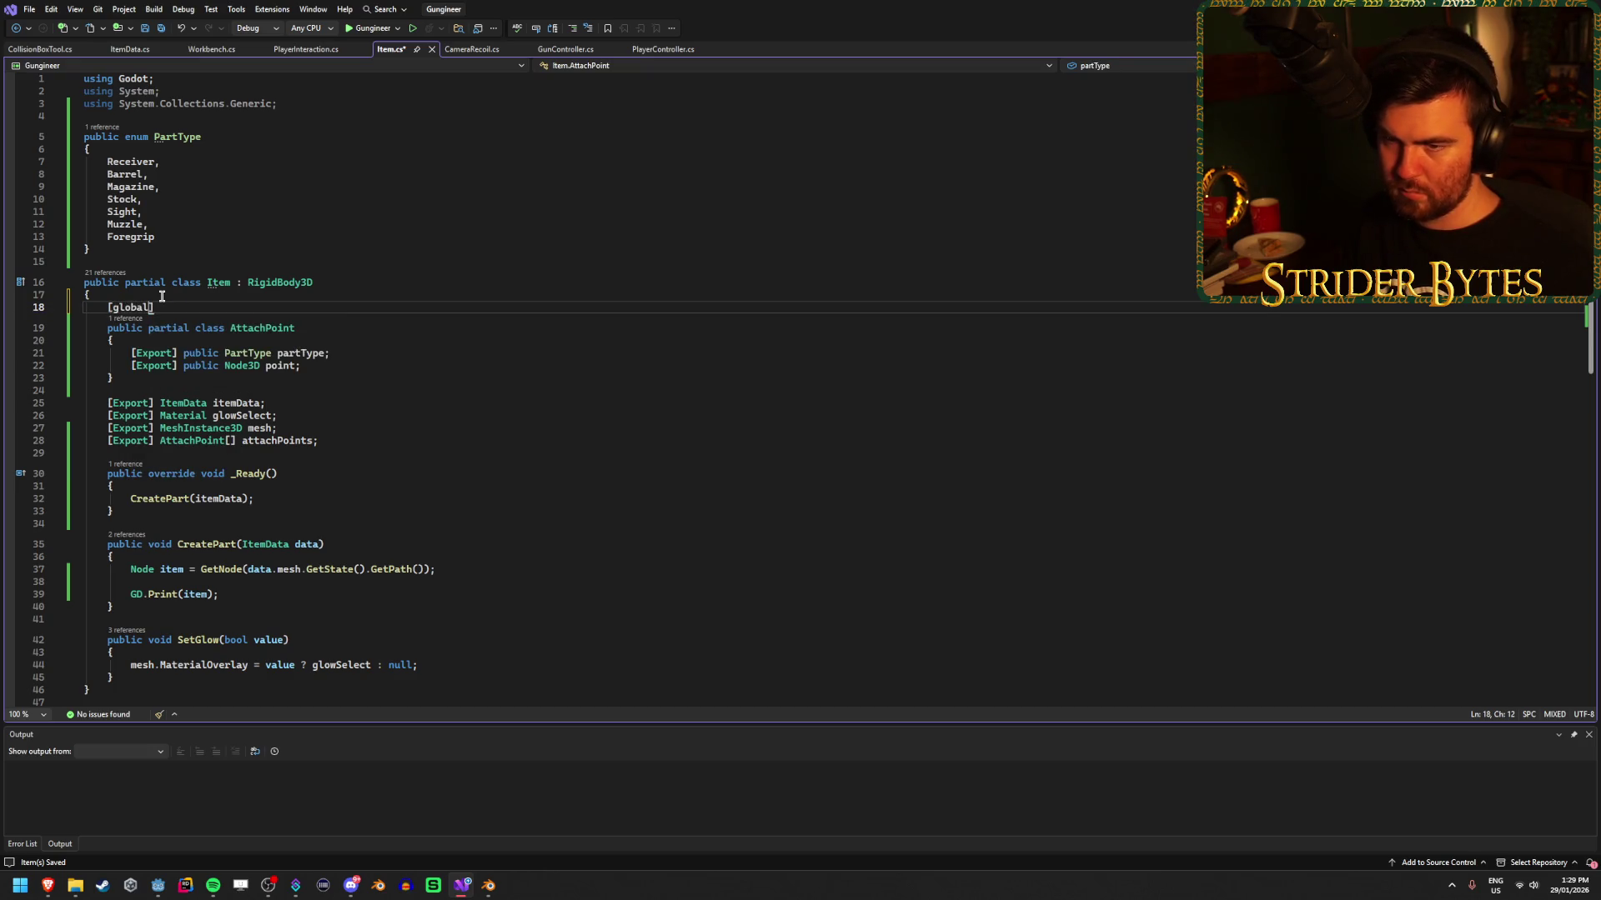
text(lass])
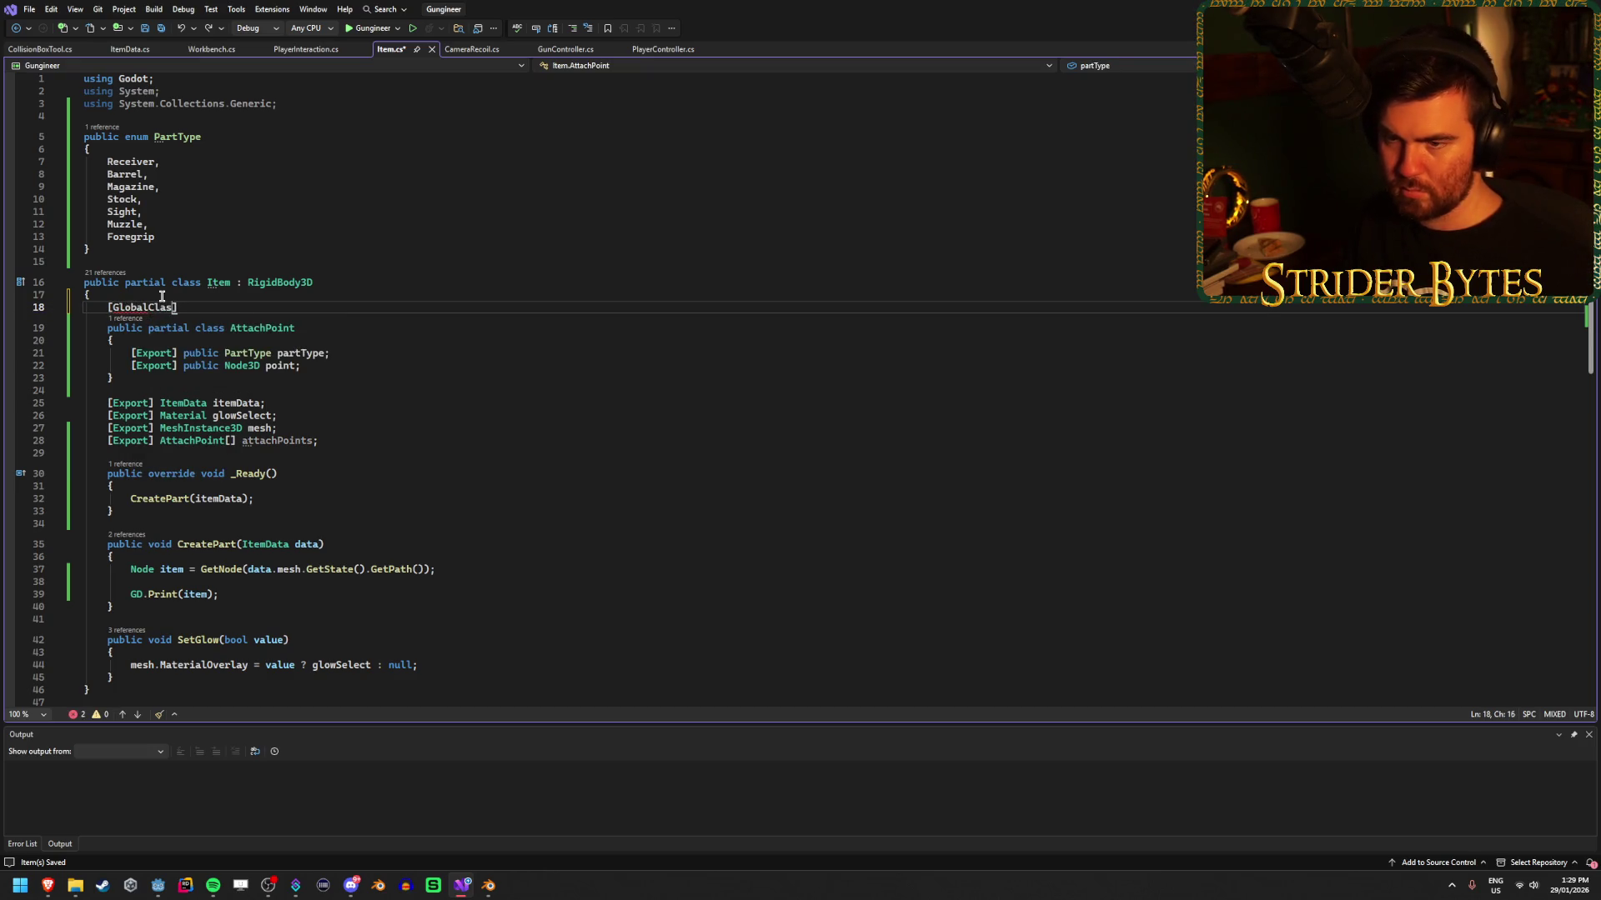
key(ctrl+s)
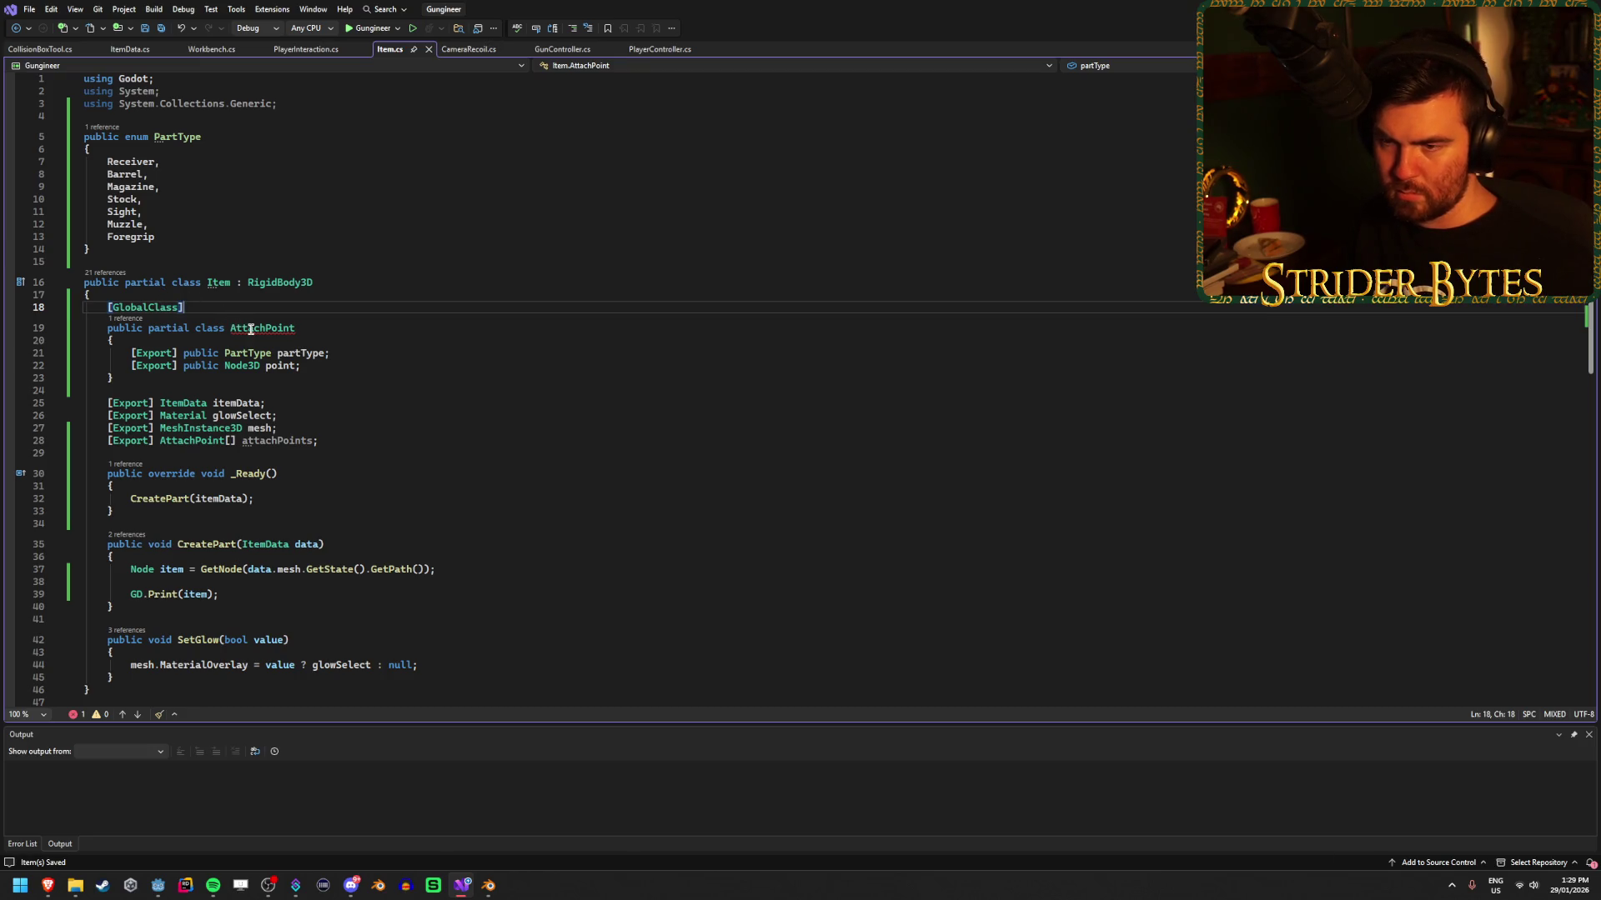
Delete 'partial' from AttachPoint's declaration and save Item.cs.
mouse_move(250, 329)
double_click(169, 329)
key(Delete)
key(BackSpace)
key(ctrl+s)
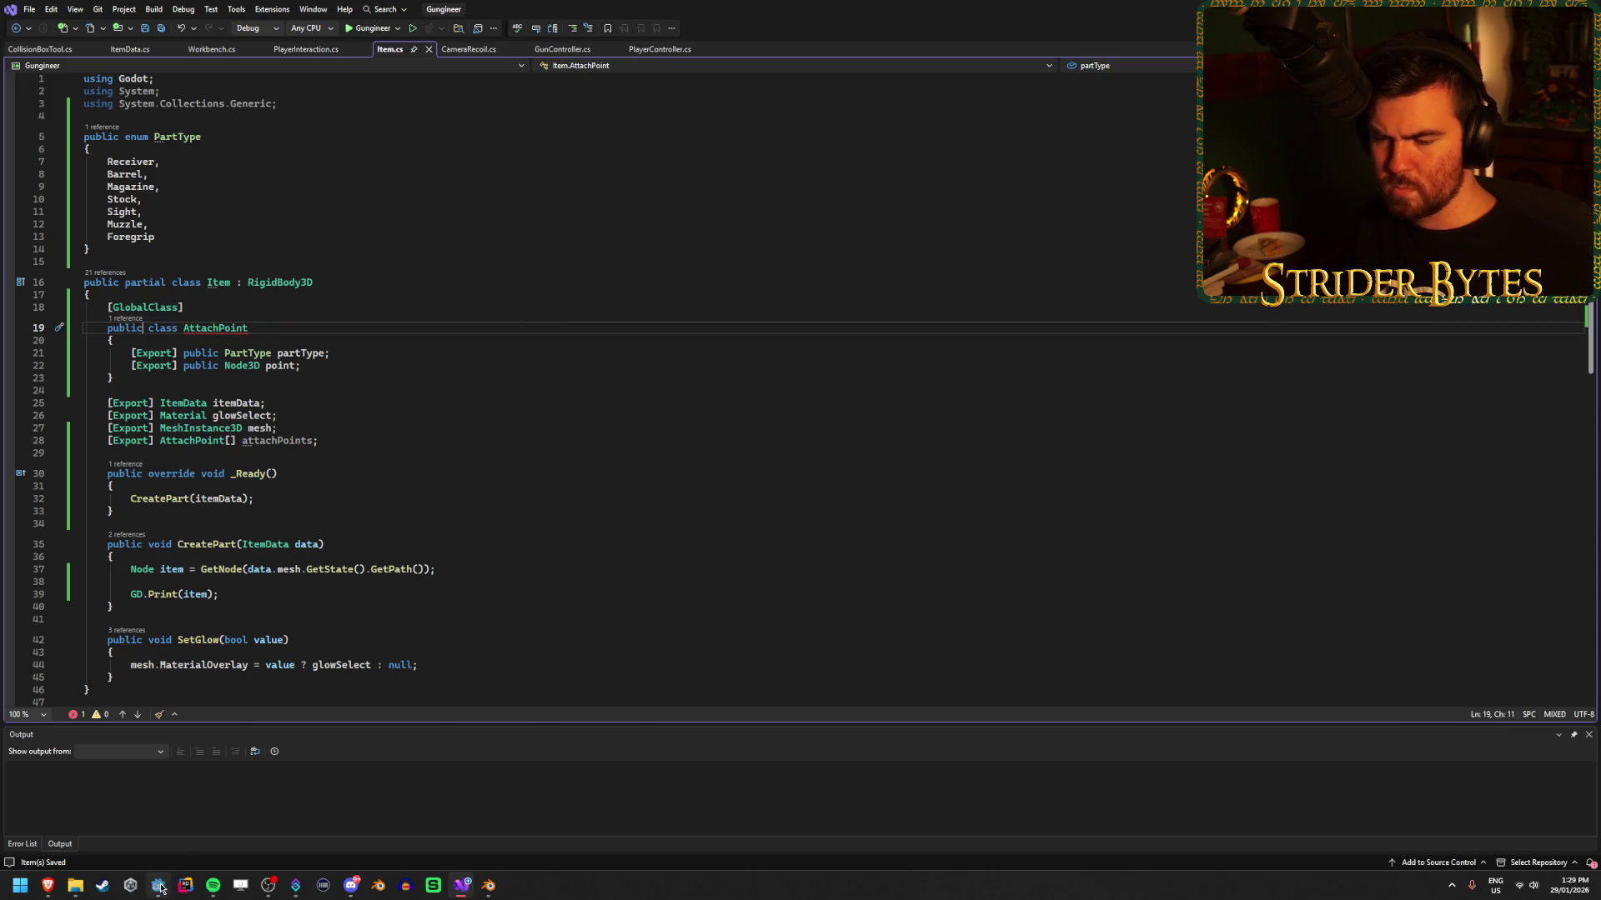
Bring the C# global classes docs back up, review the Stats resource example, then return to Item.cs.
mouse_move(47, 885)
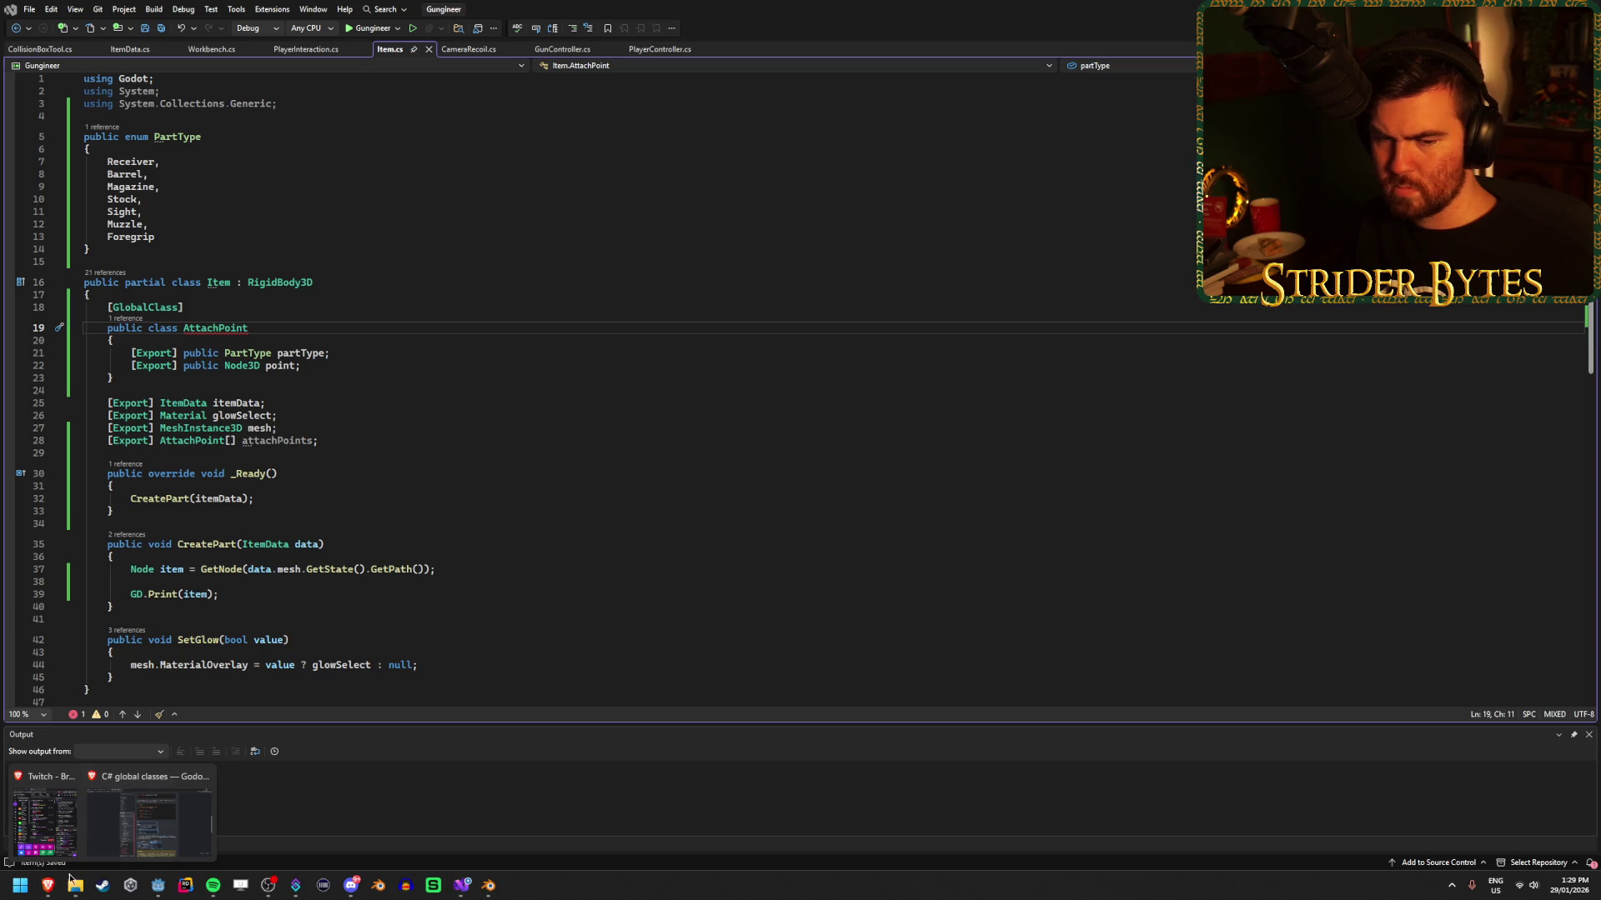
click(148, 817)
scroll(1215, 610, up, 2)
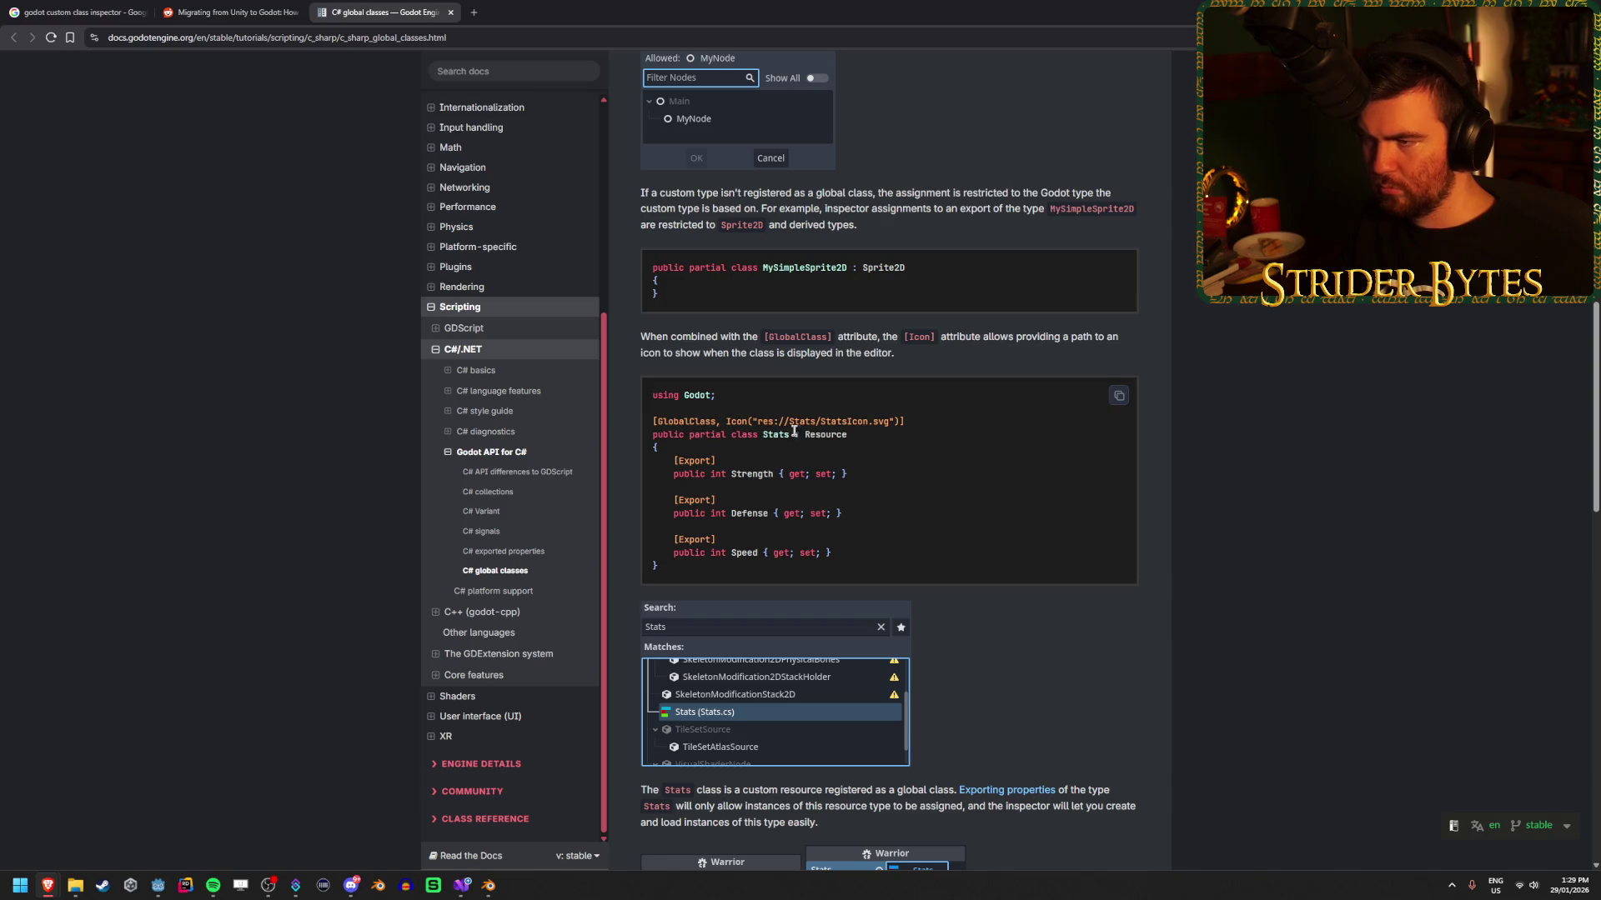
scroll(793, 431, up, 6)
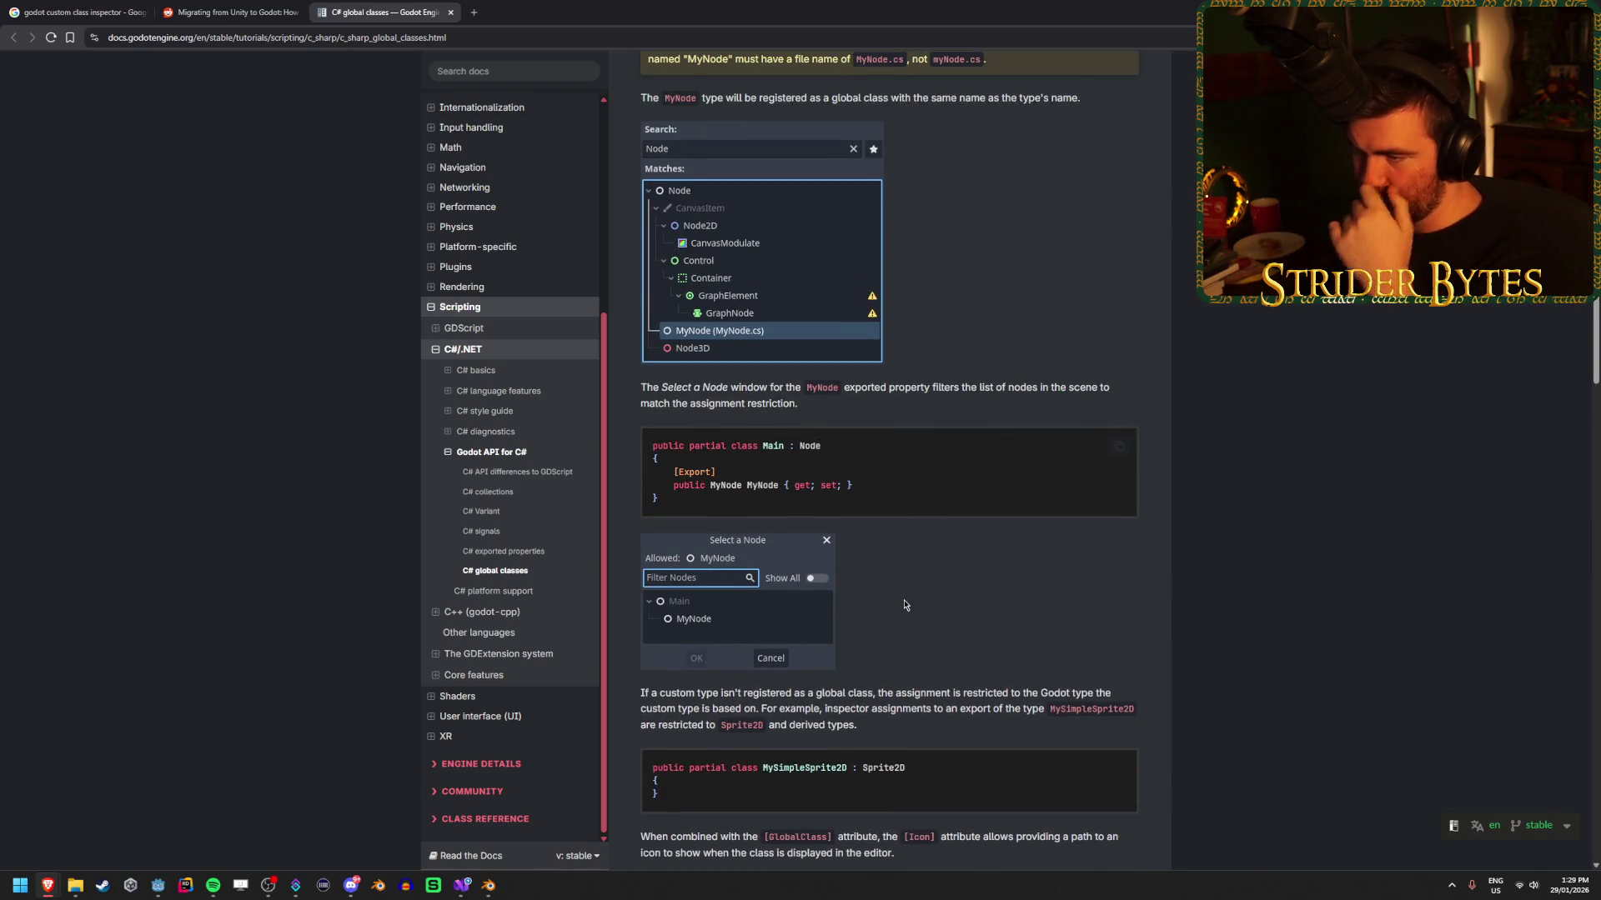
scroll(907, 606, up, 5)
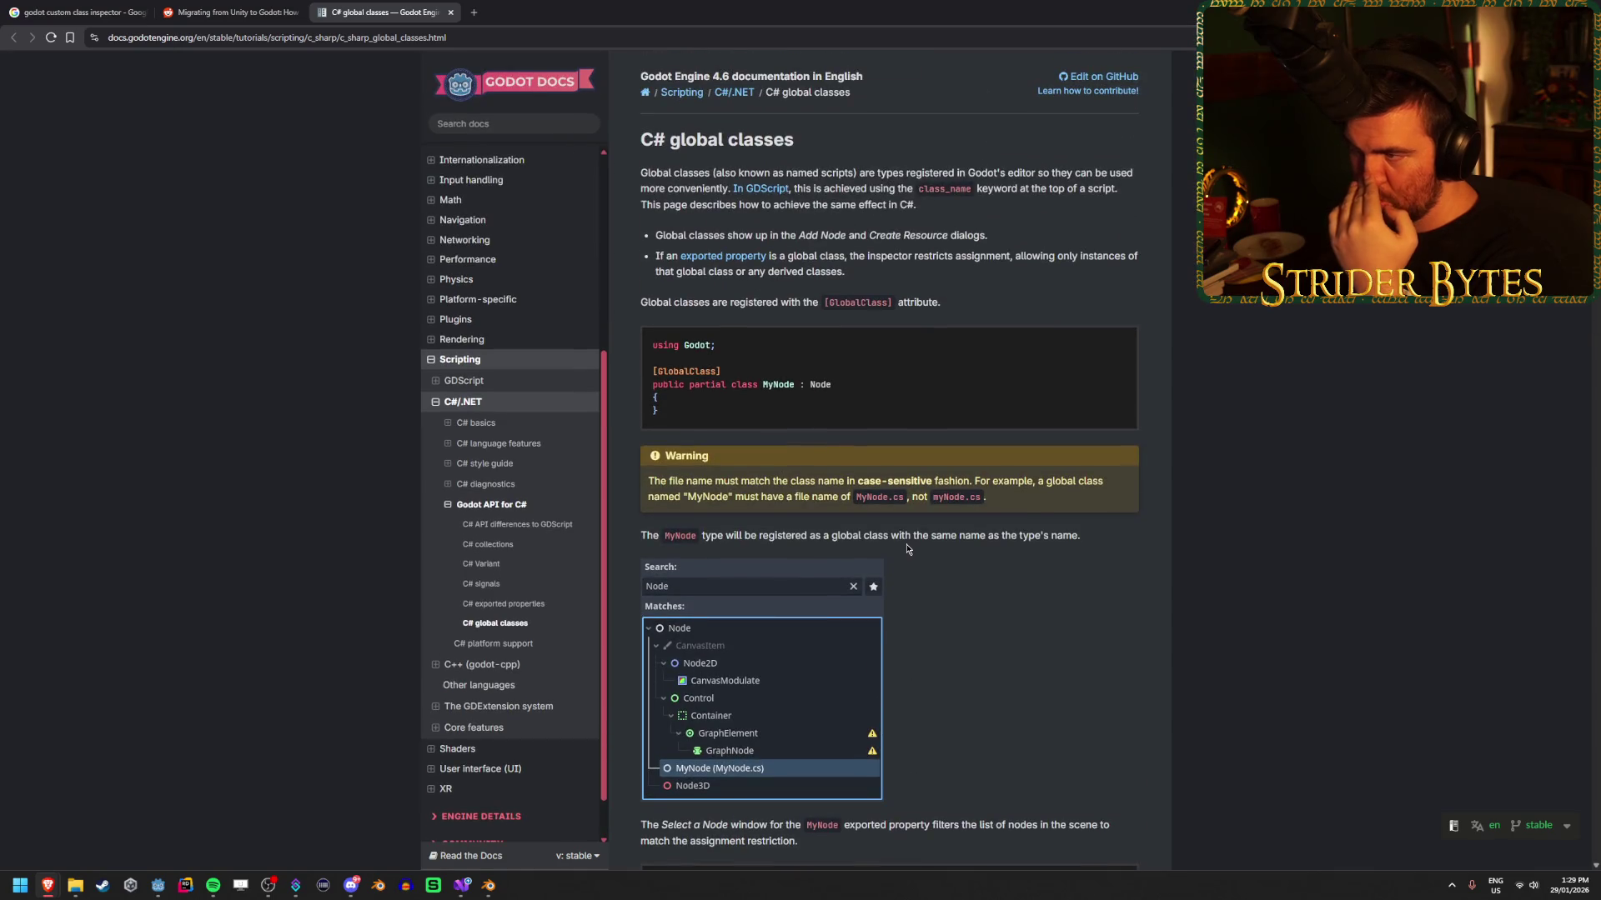
scroll(907, 548, down, 10)
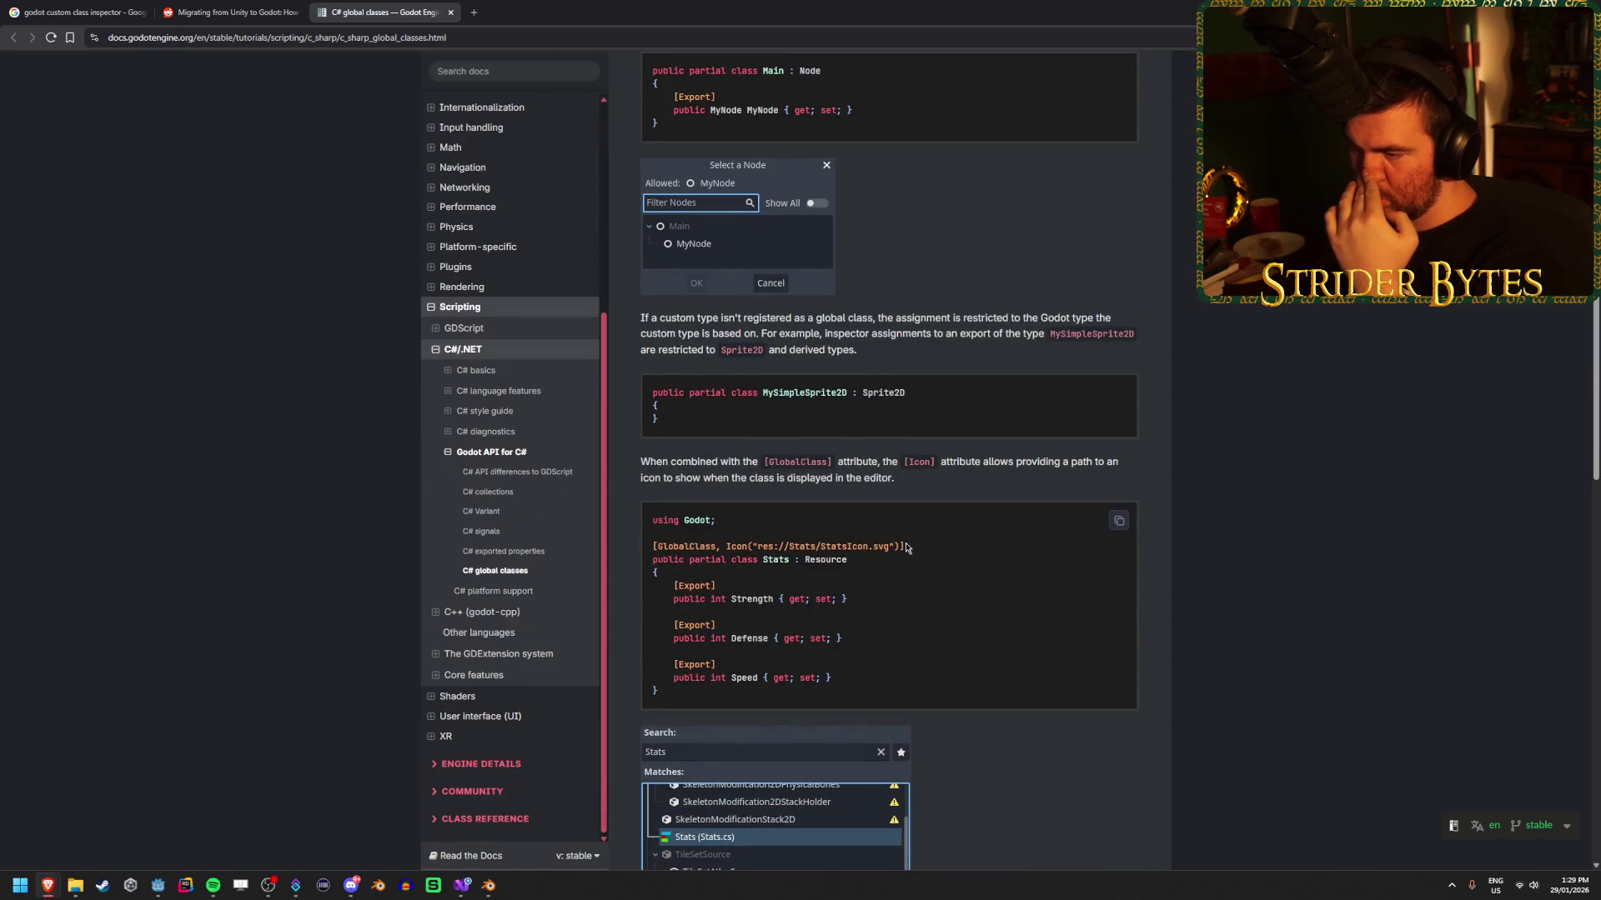
scroll(907, 549, down, 2)
scroll(907, 549, down, 3)
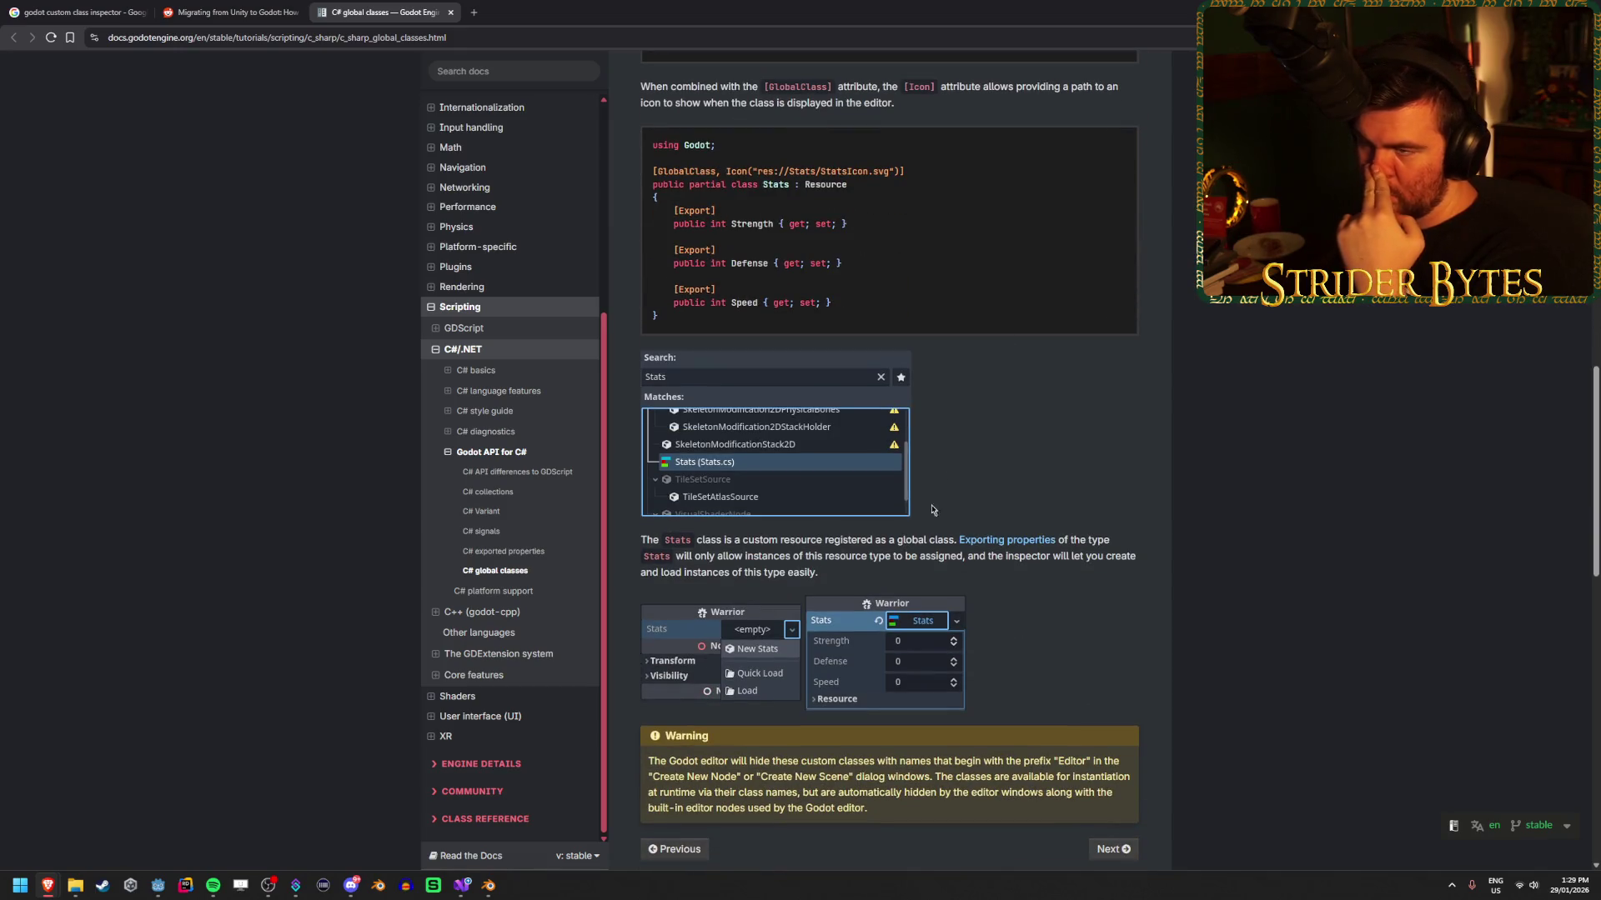
key(alt+Tab)
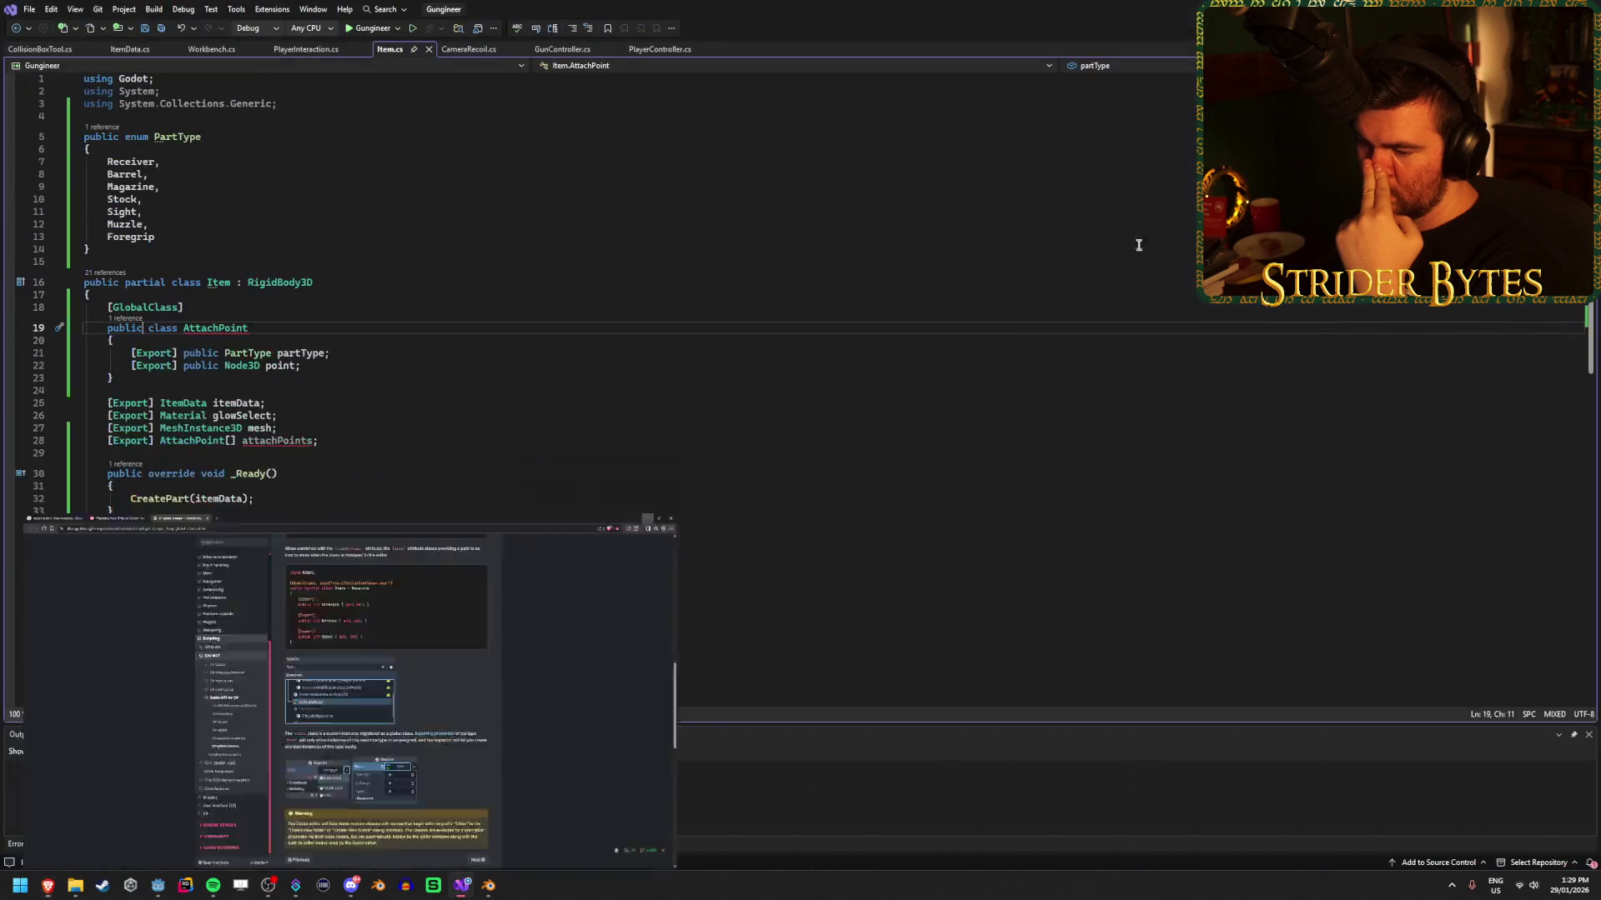
Declare AttachPoint as 'public partial class AttachPoint : Resource' and save Item.cs.
mouse_move(230, 322)
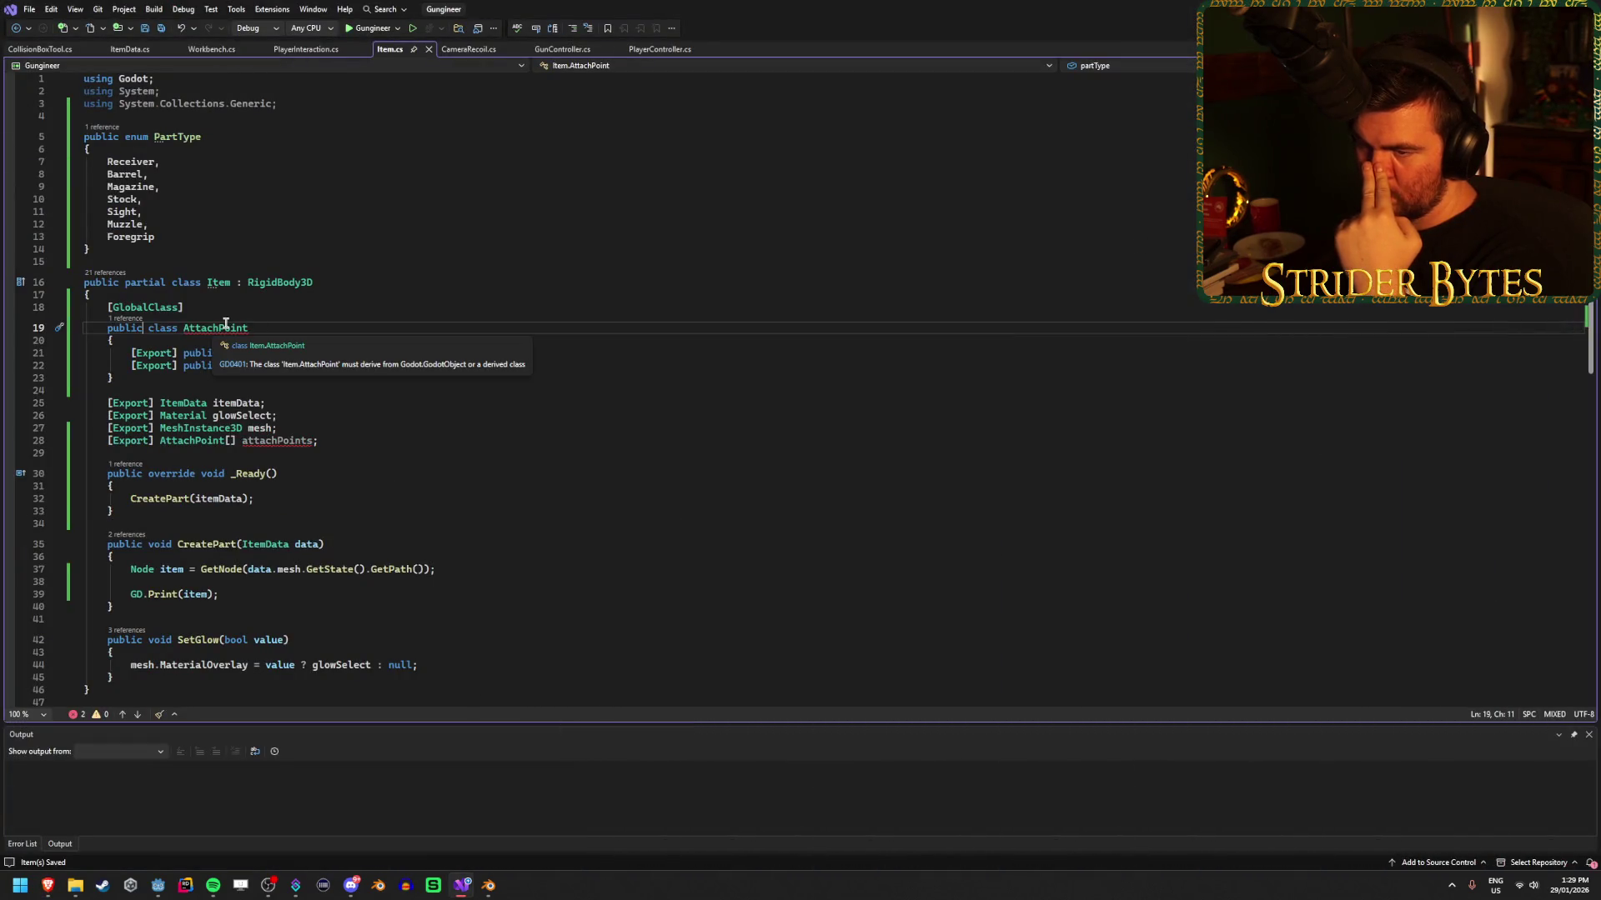
click(279, 326)
text(:)
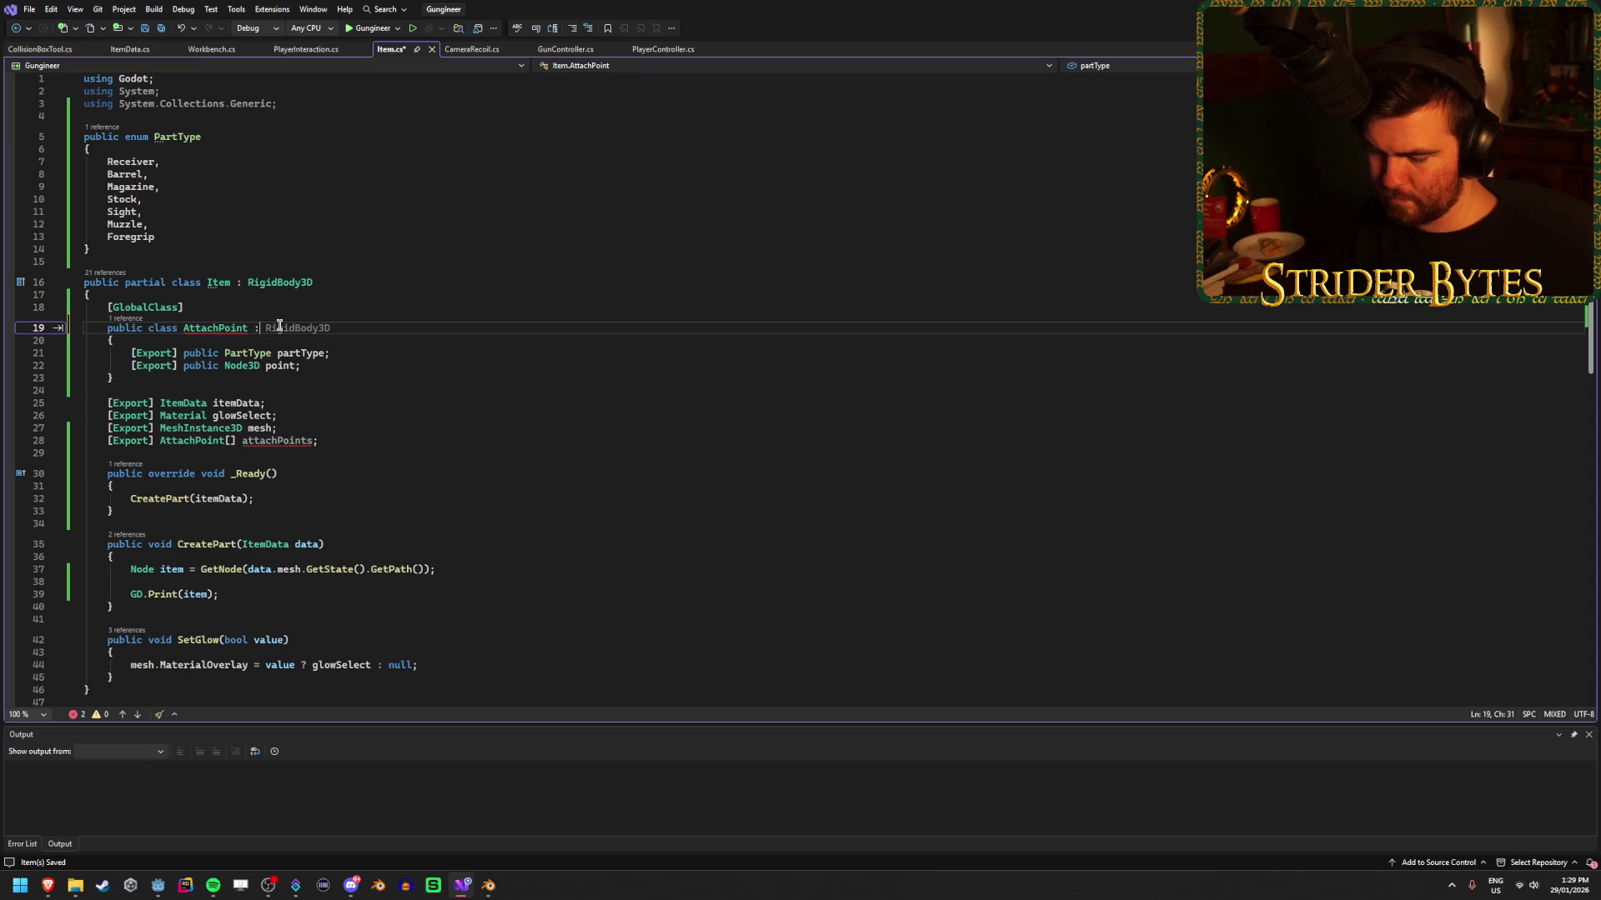
text( Resource)
key(Tab)
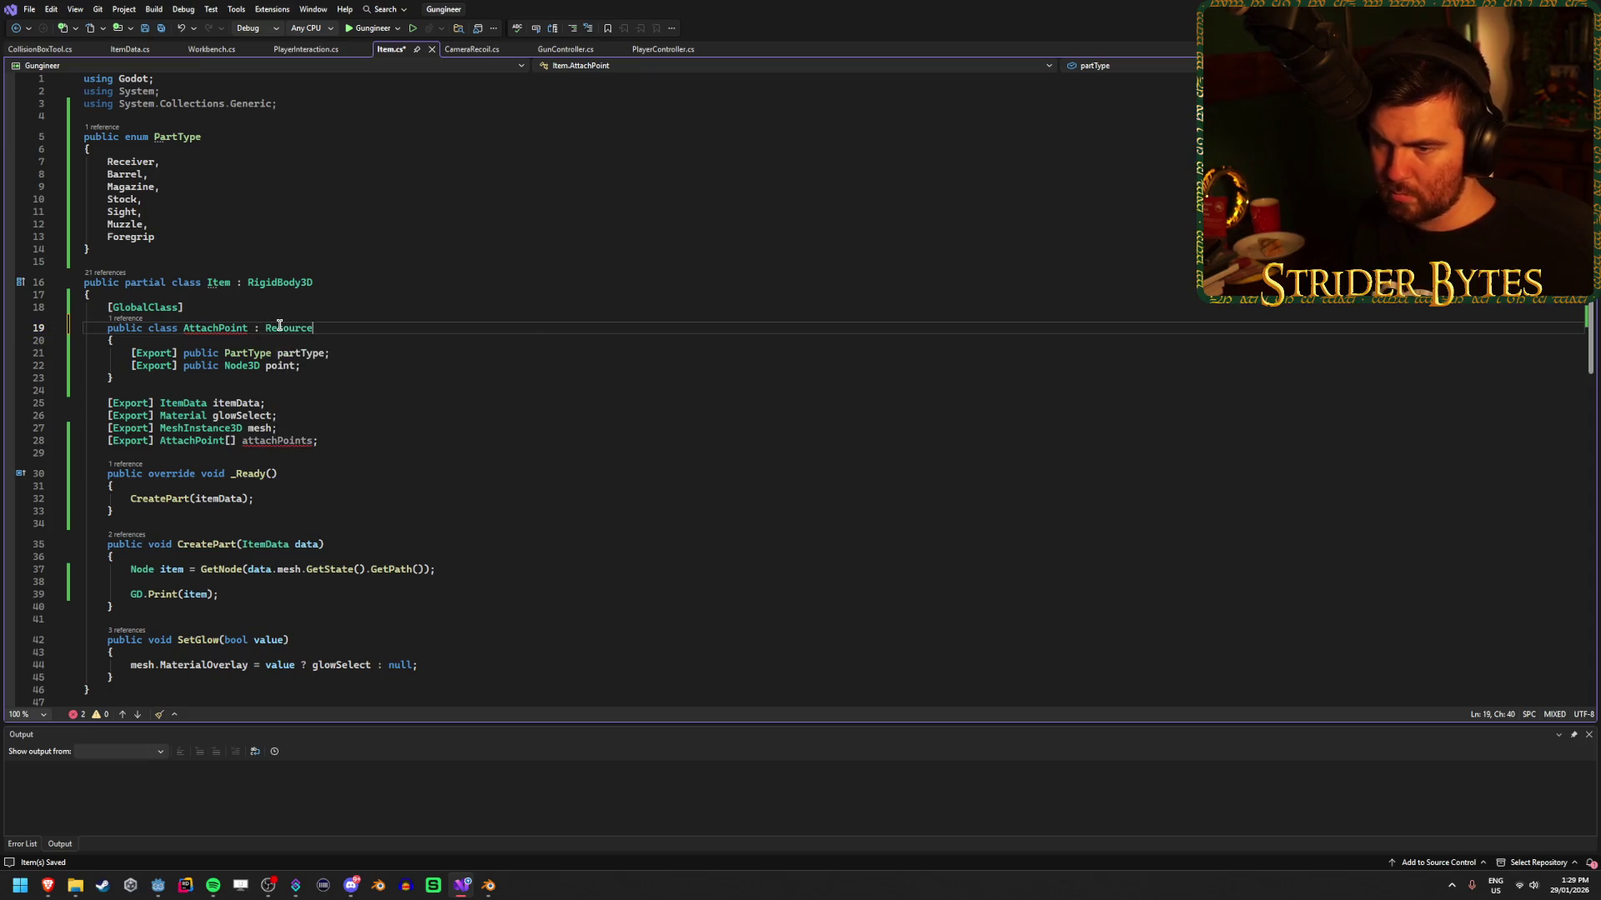
key(Home)
key(ctrl+Right)
text(partia)
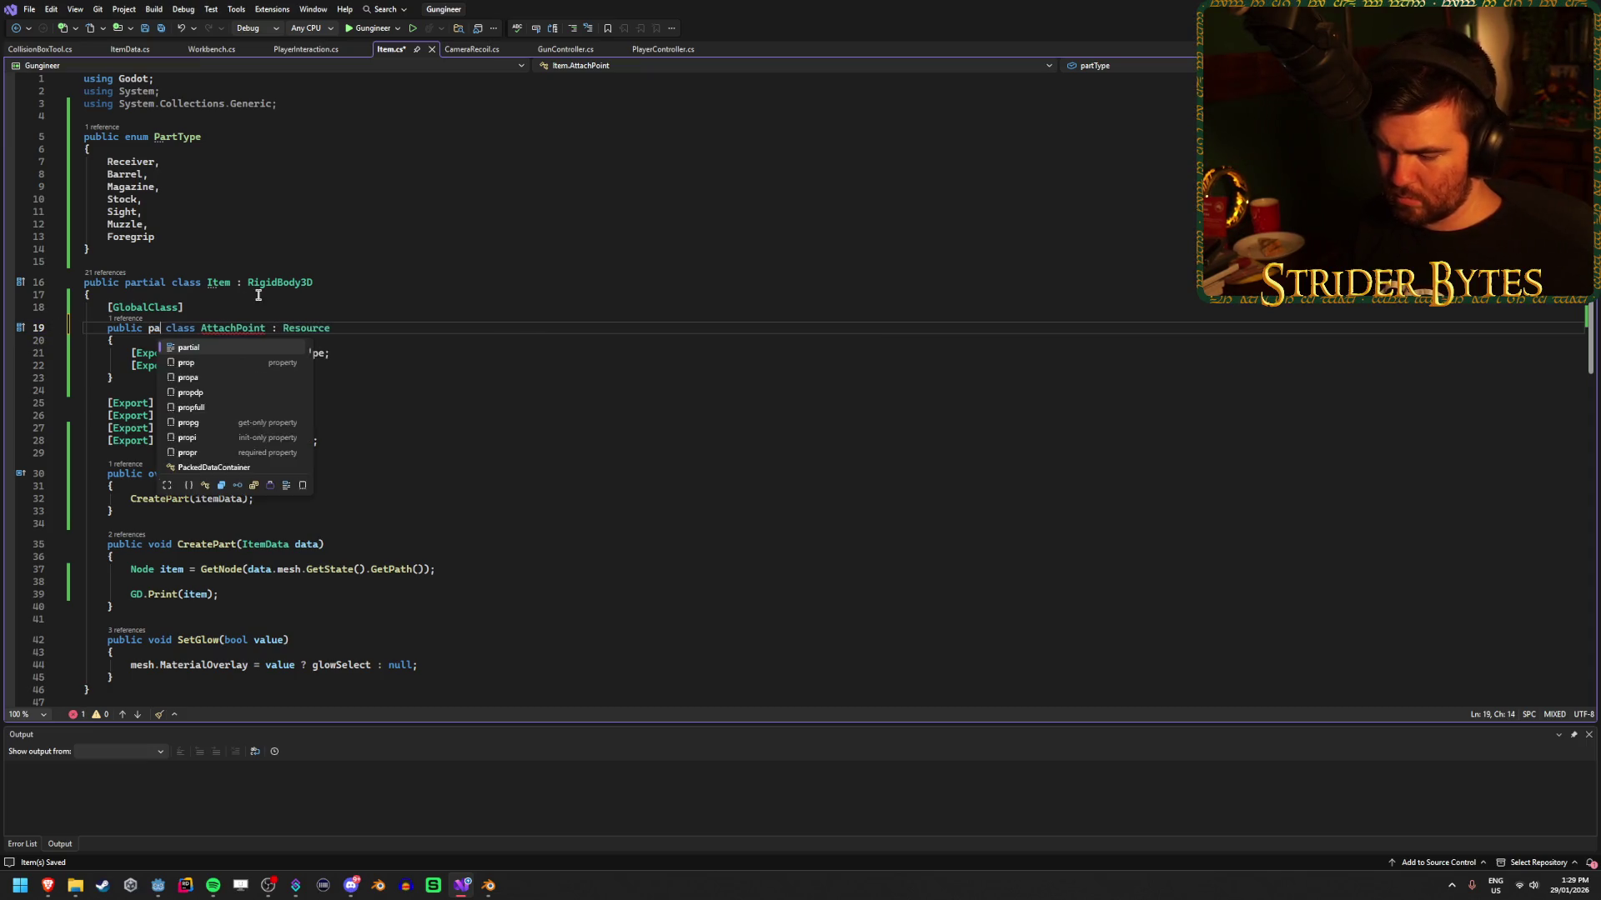
key(Tab)
key(ctrl+s)
click(392, 337)
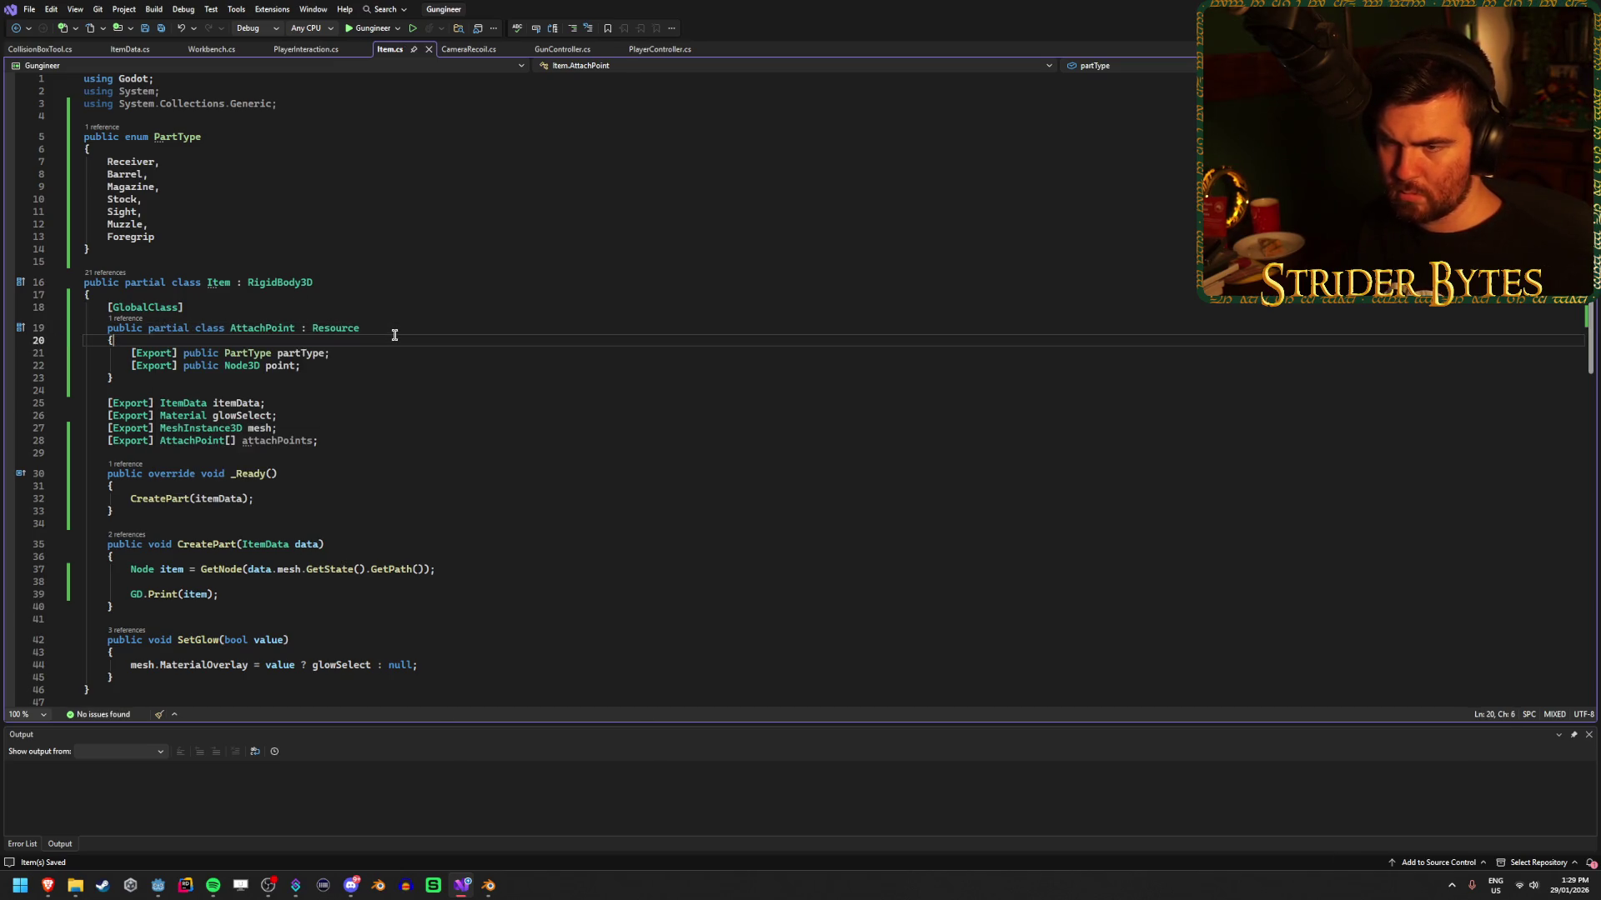
key(alt+Tab)
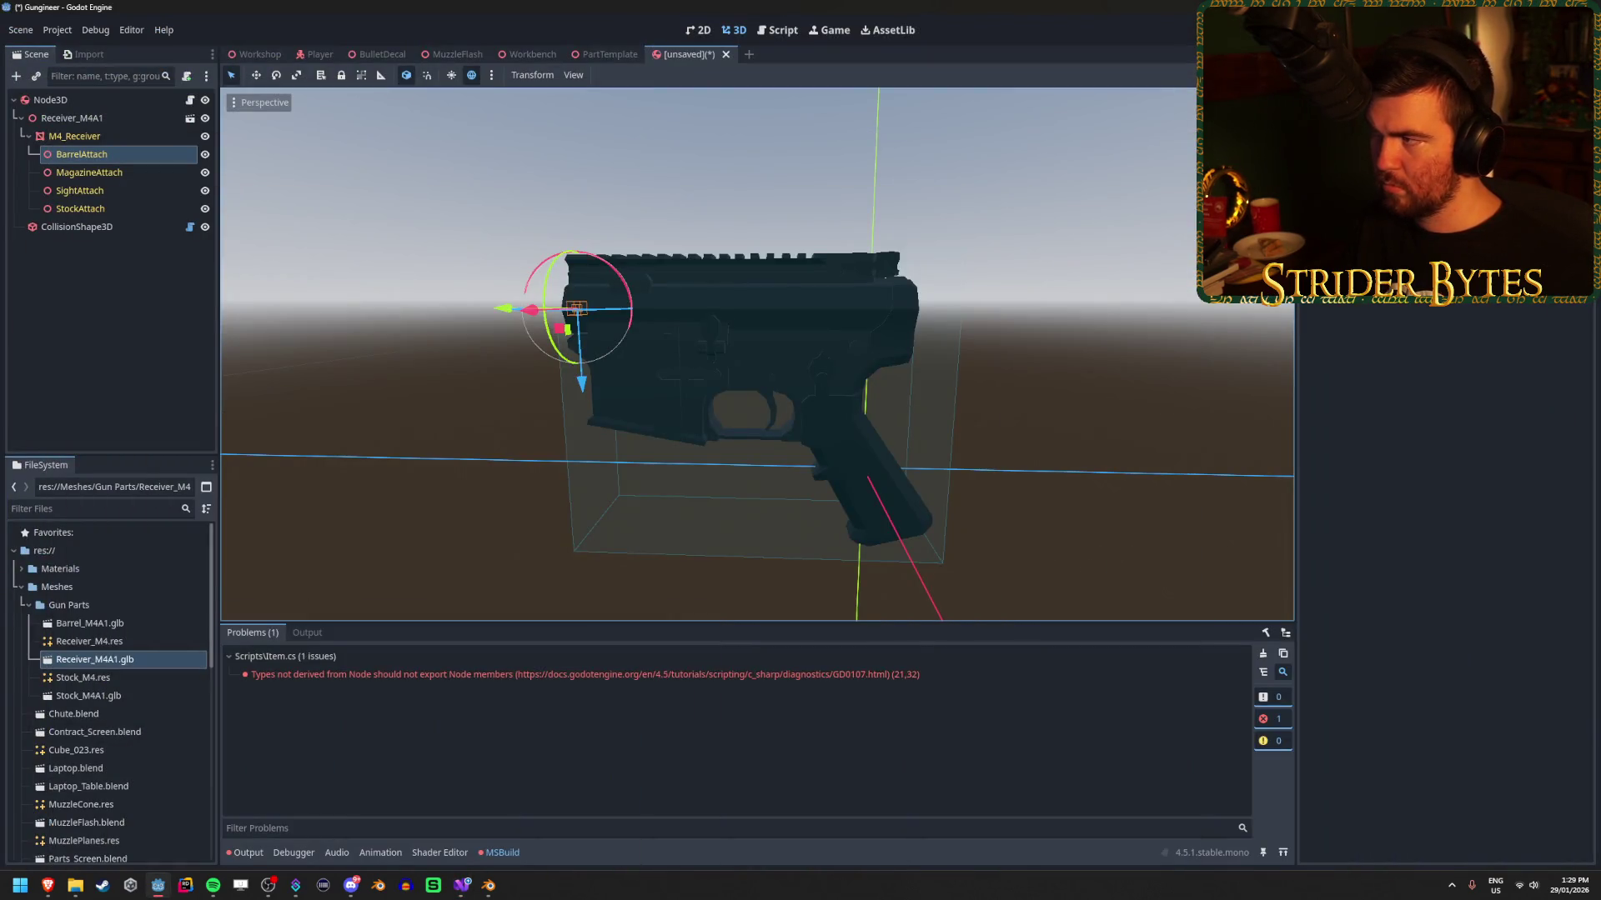
After the Godot build error, comment out the exported Node3D point line in Item.cs and save.
key(alt+b)
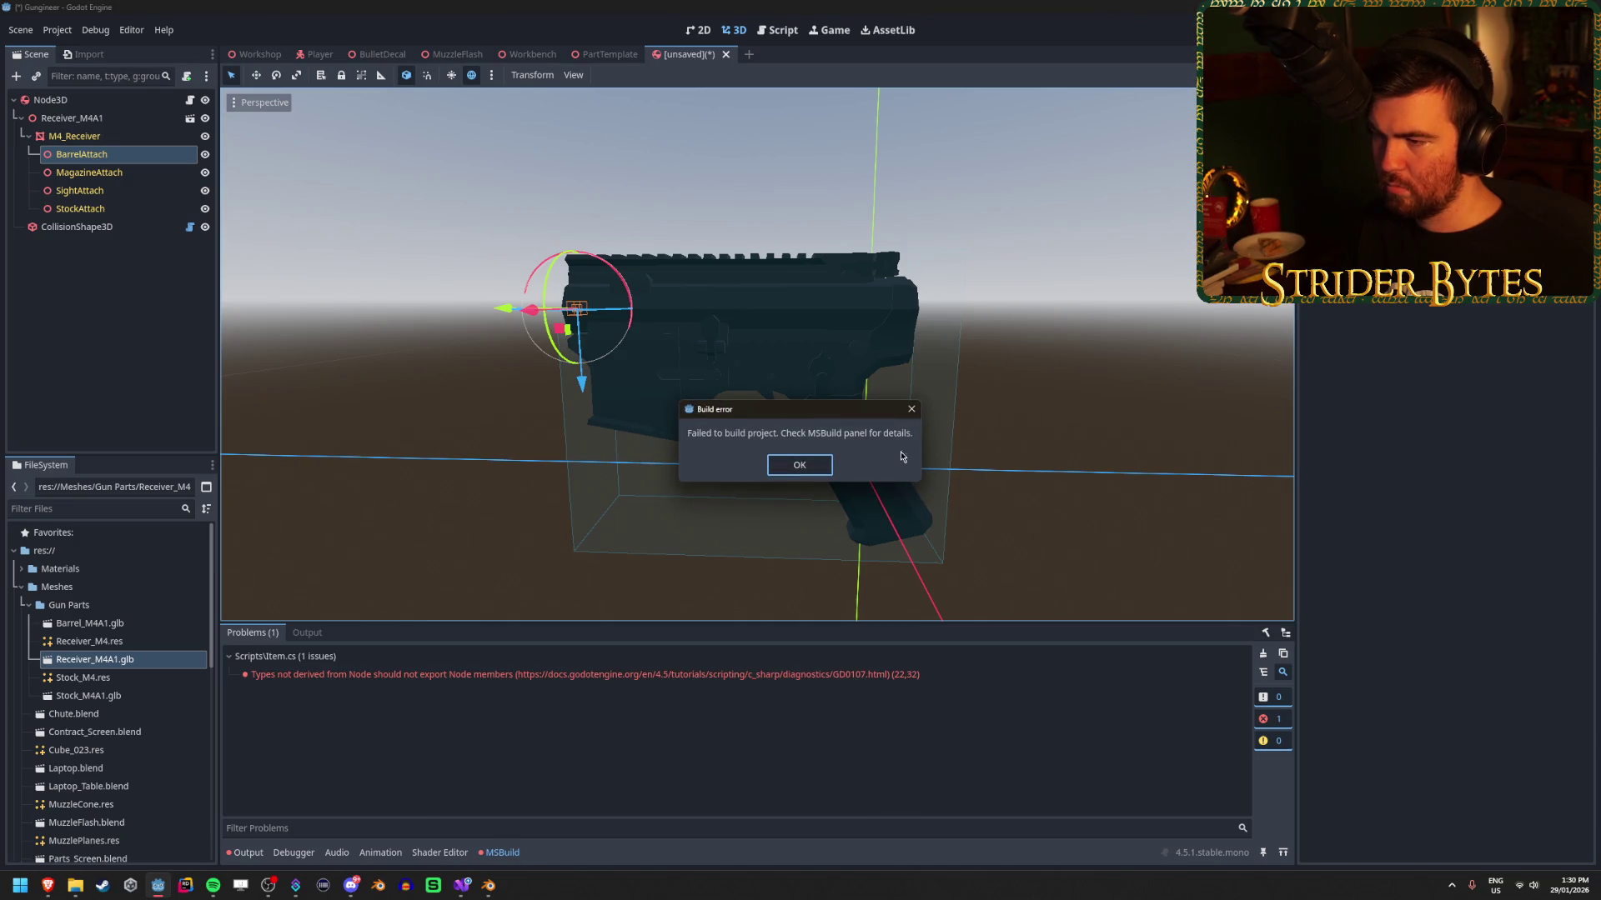
click(805, 476)
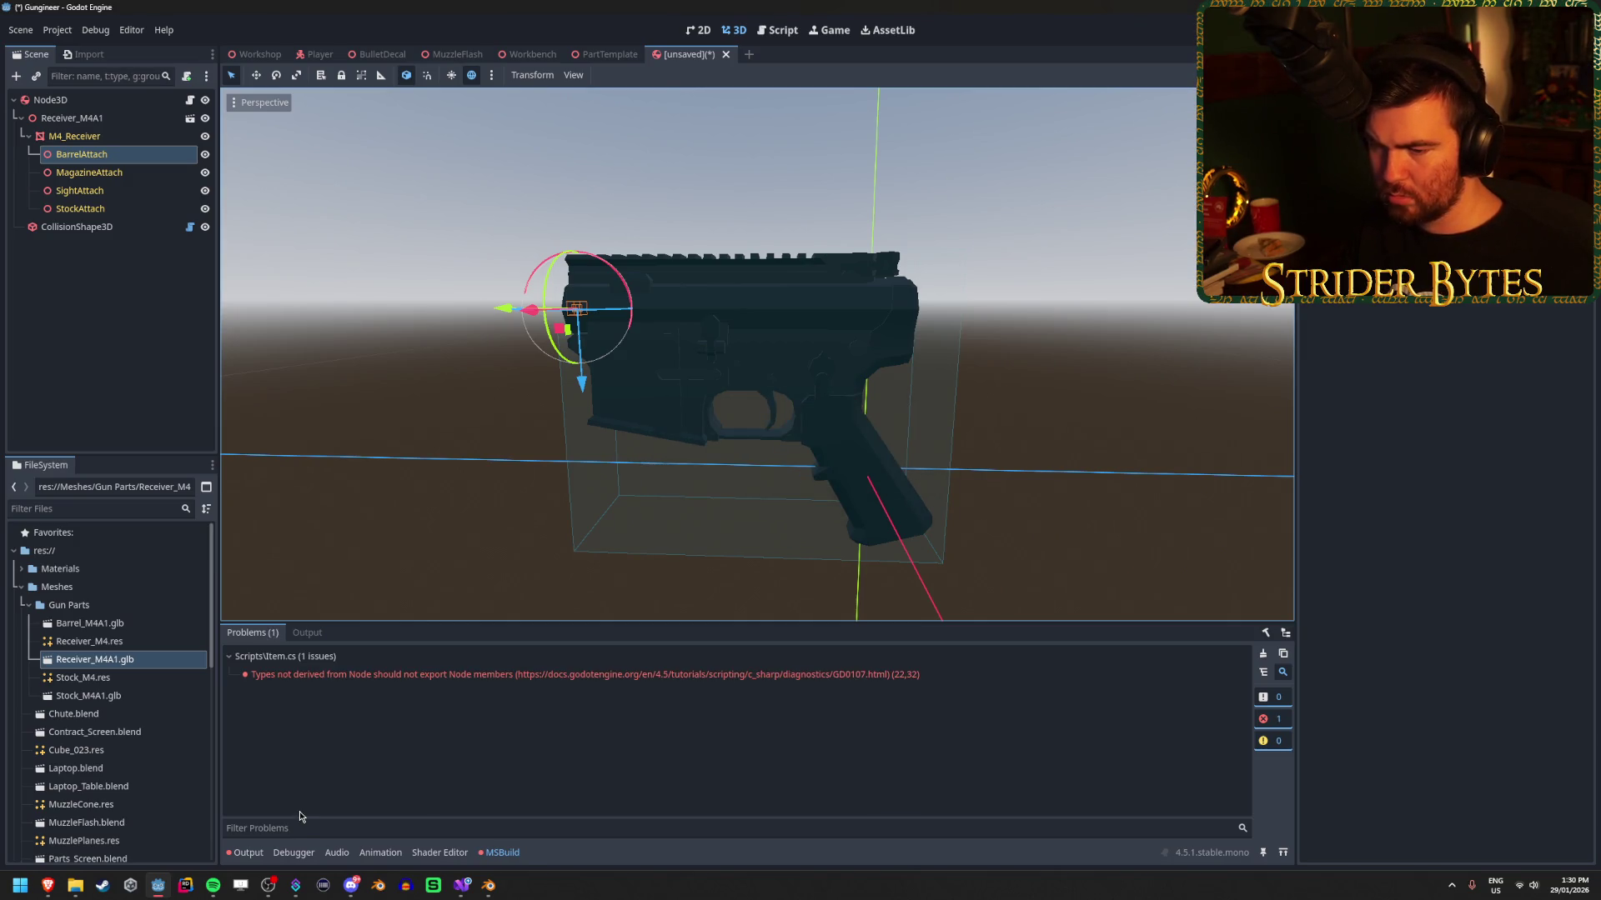
click(474, 893)
click(308, 365)
key(Home)
text(//)
key(ctrl+s)
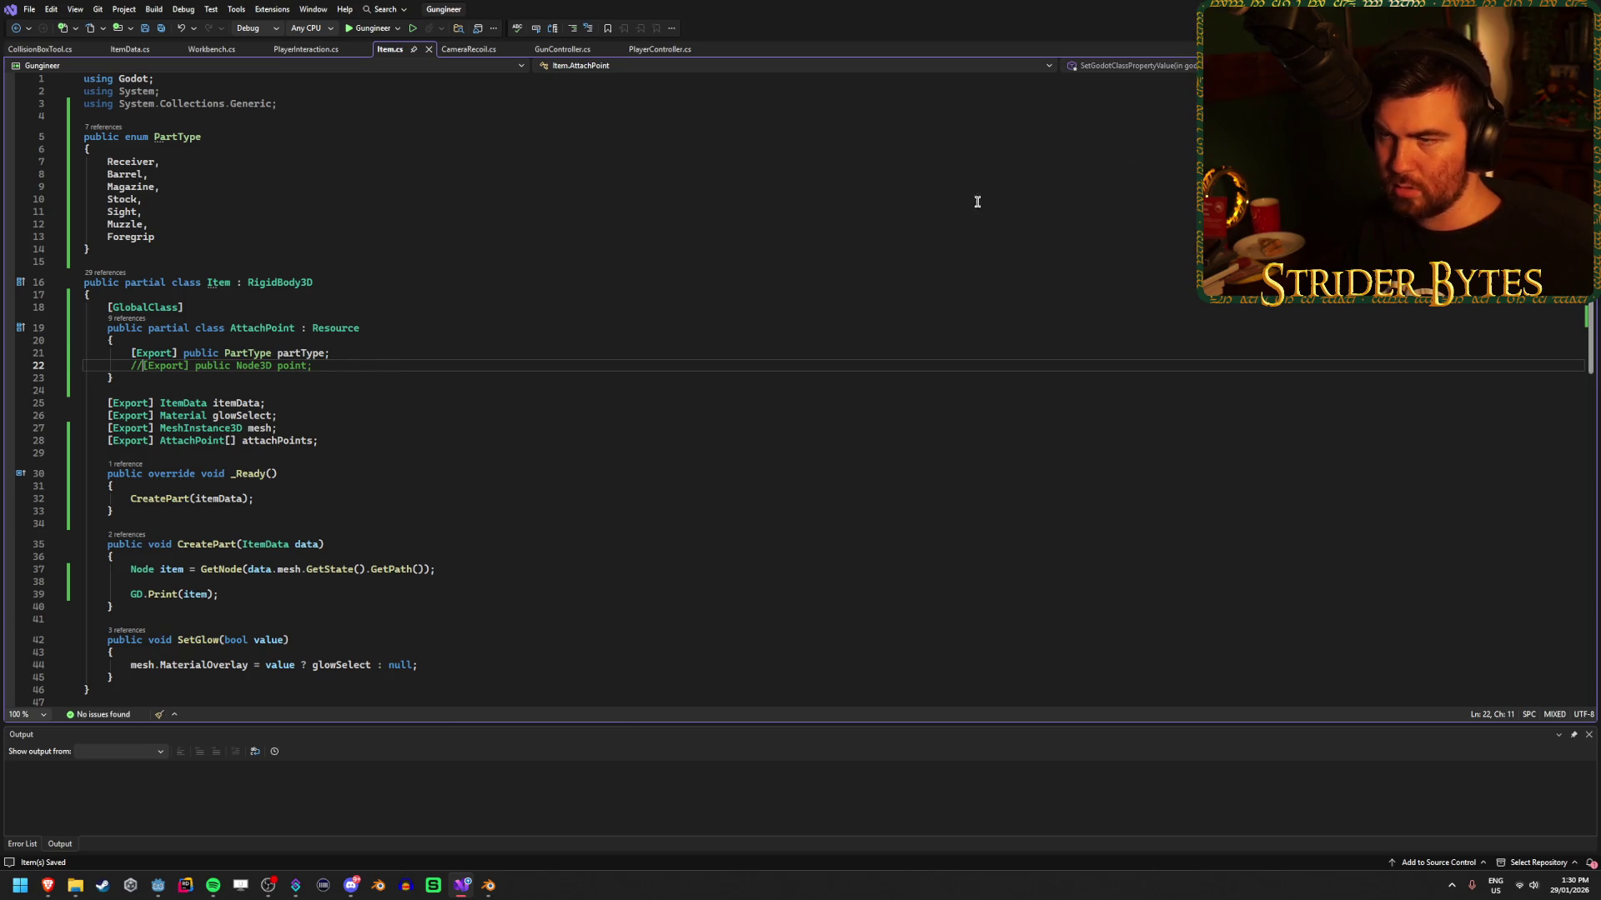
key(alt+Tab)
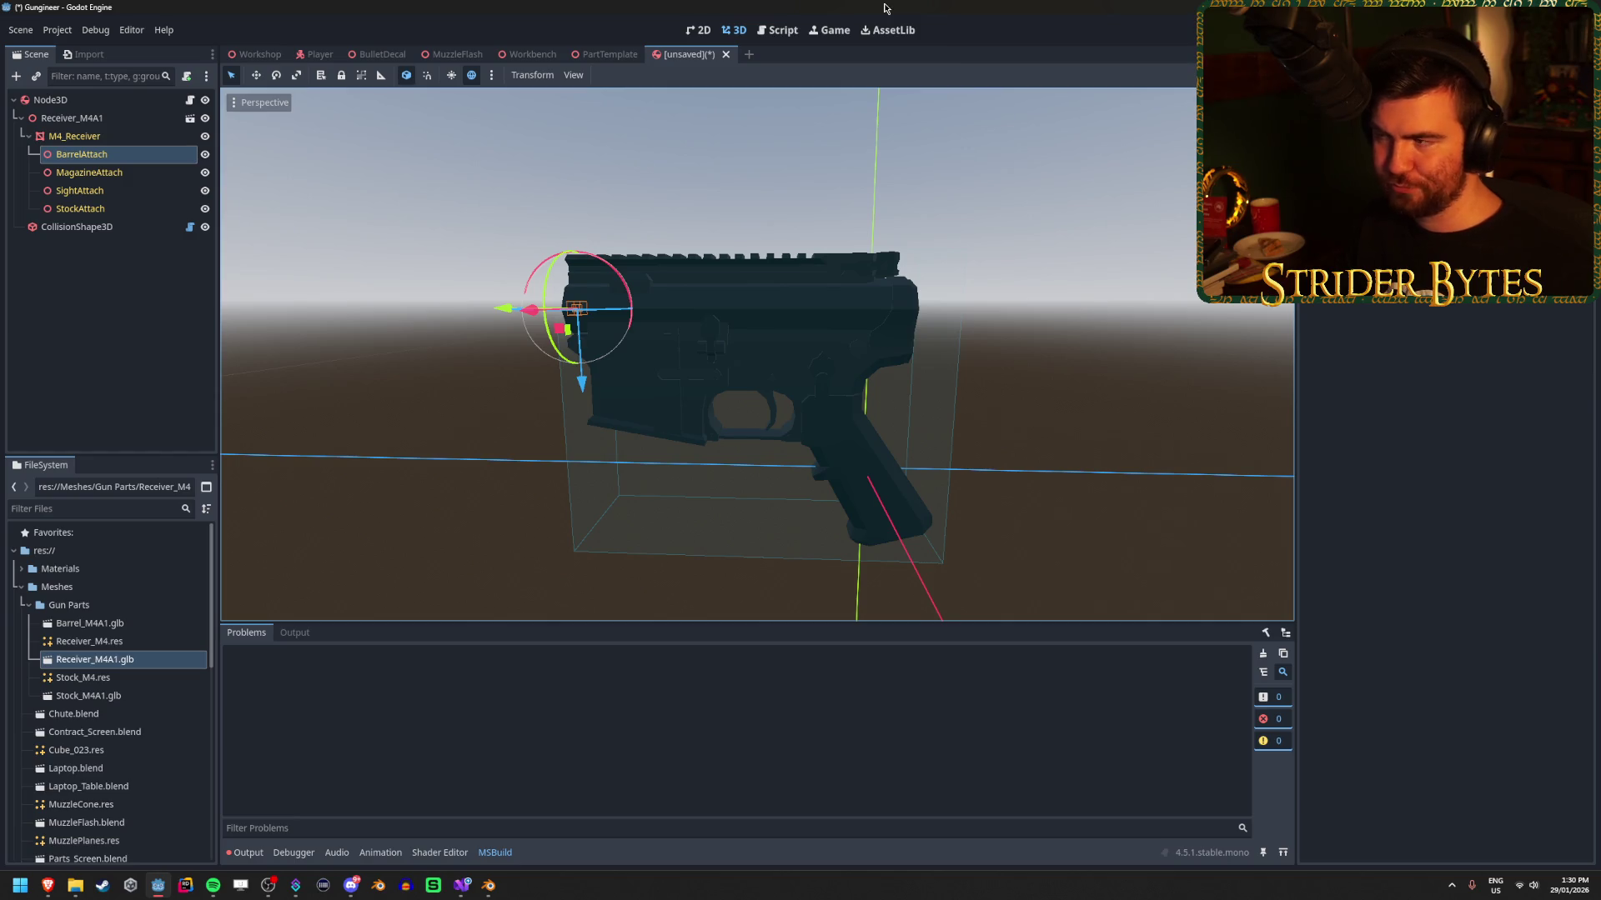
click(1400, 433)
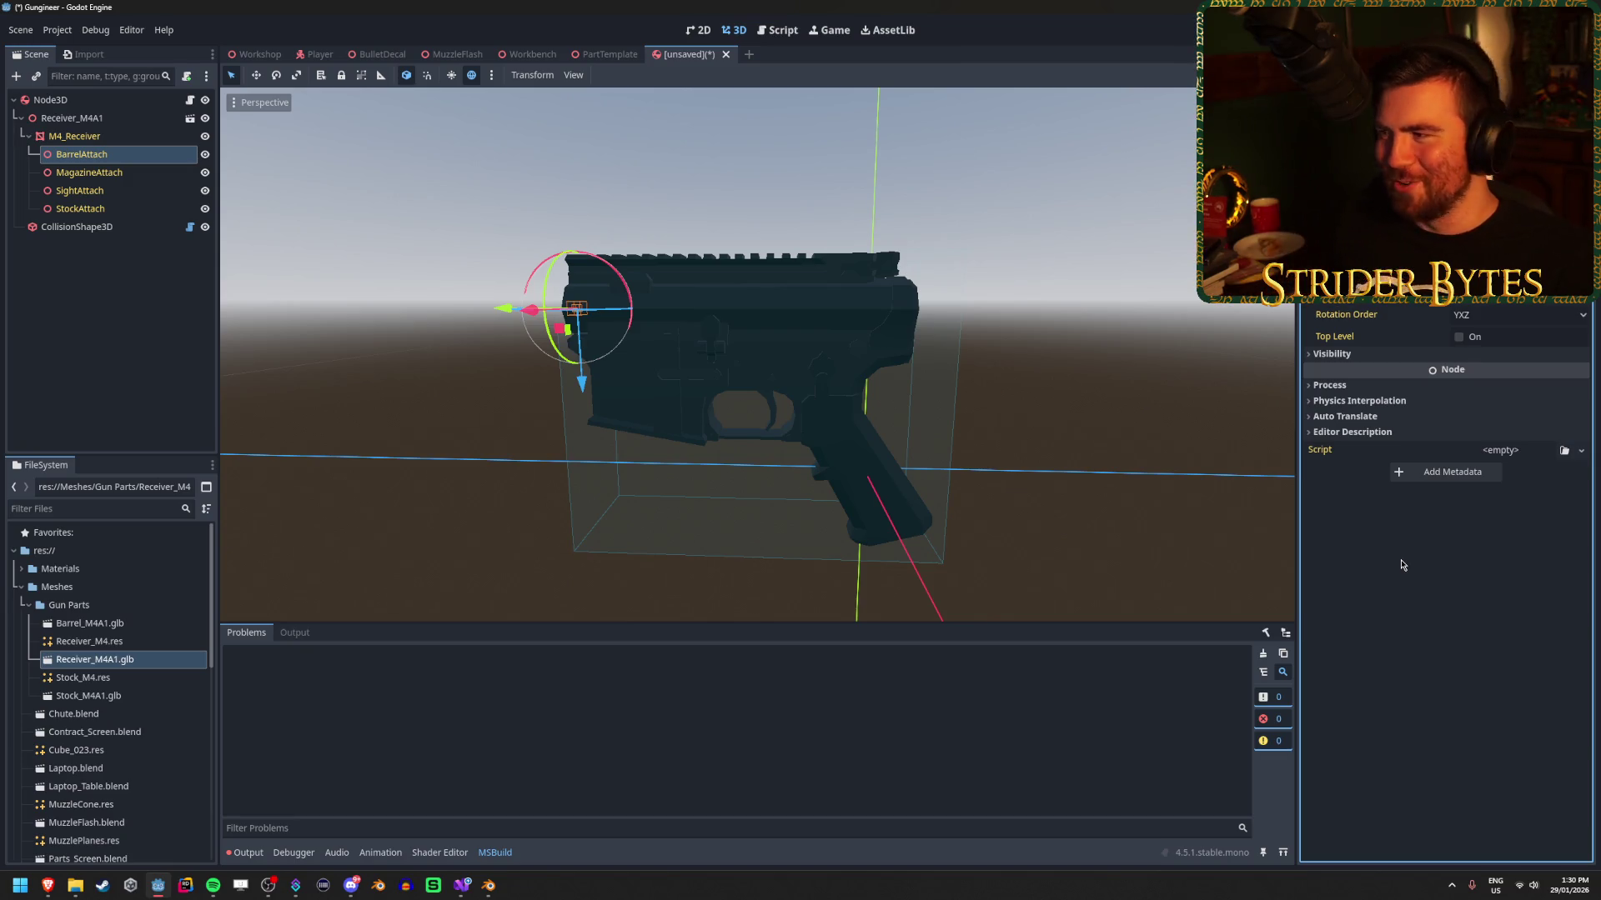
Select the root Node3D and try quick-loading an AttachPoint resource, finding the picker empty.
click(82, 292)
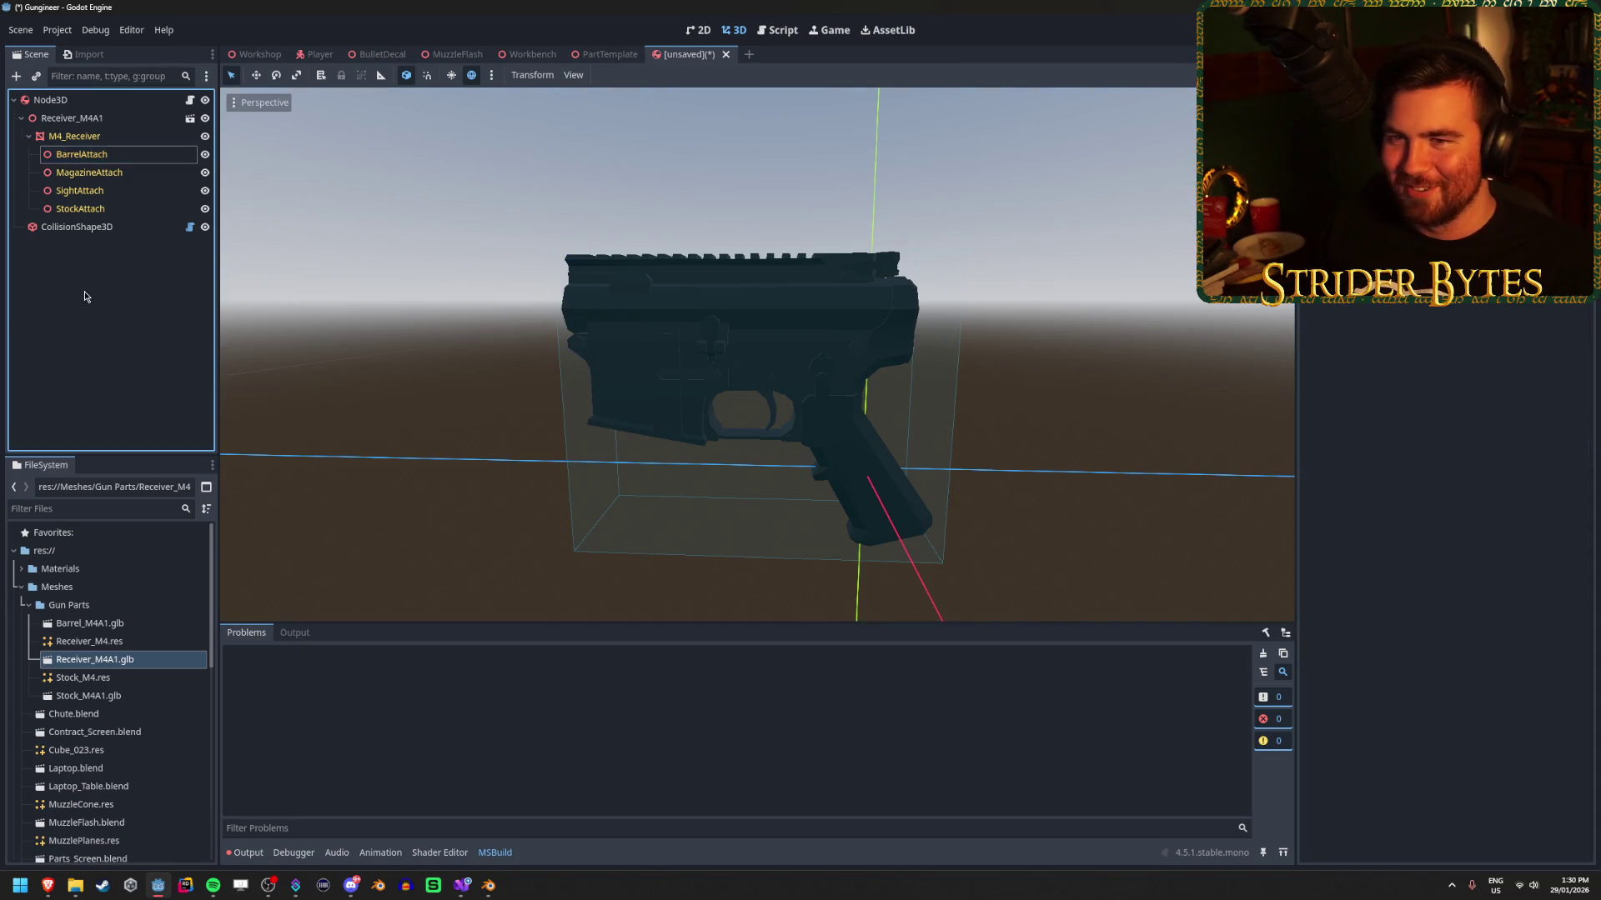
click(92, 227)
click(83, 99)
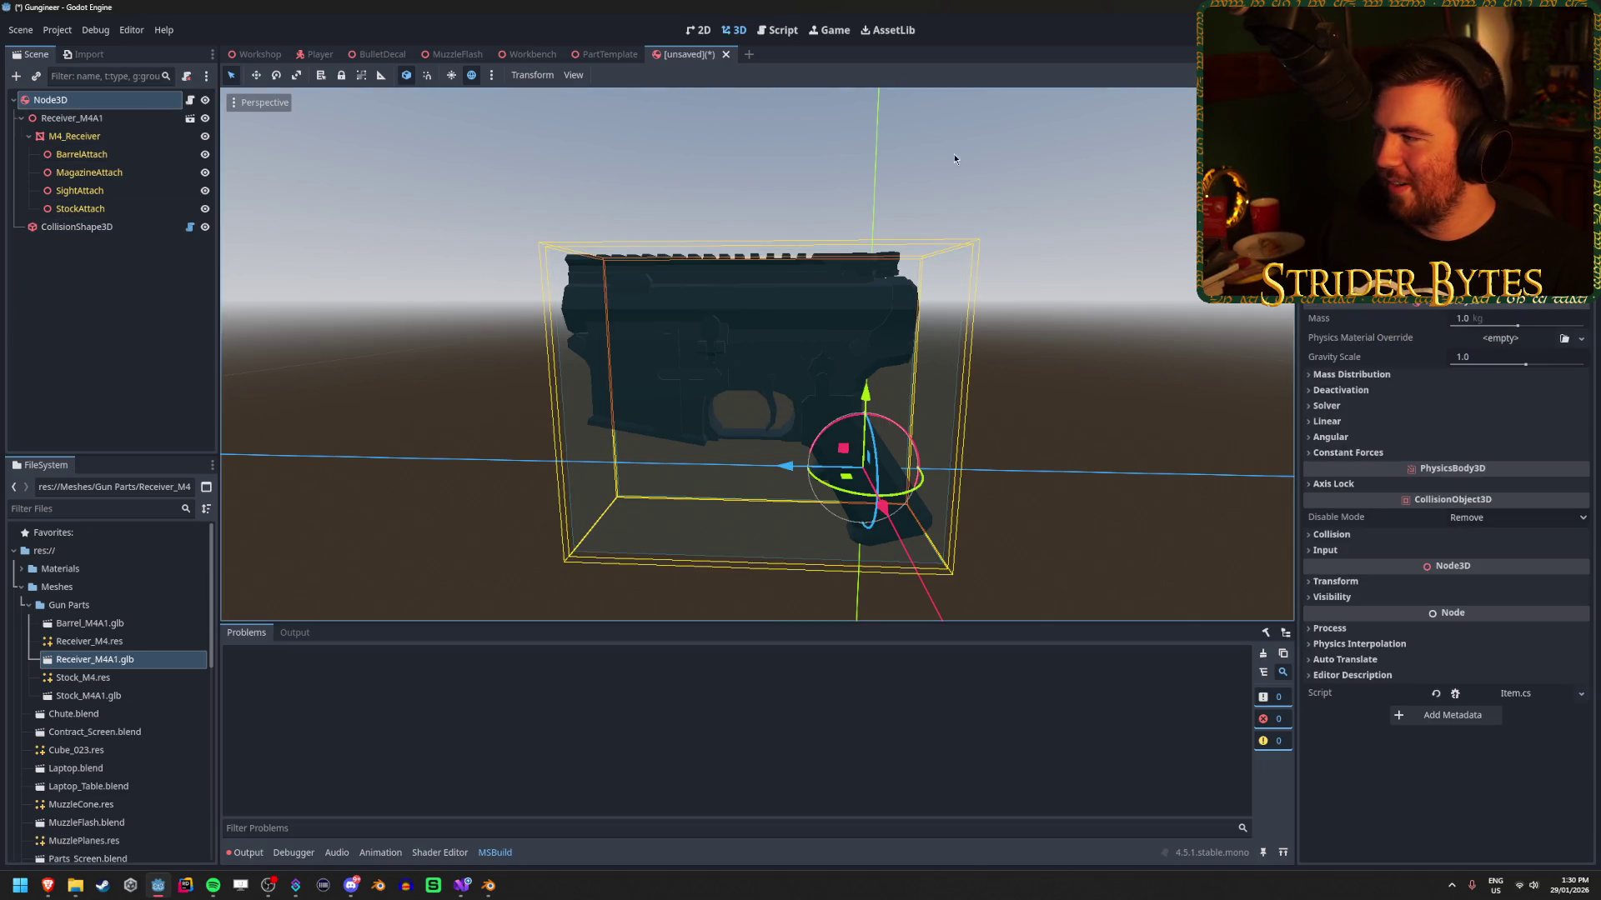
key(F2)
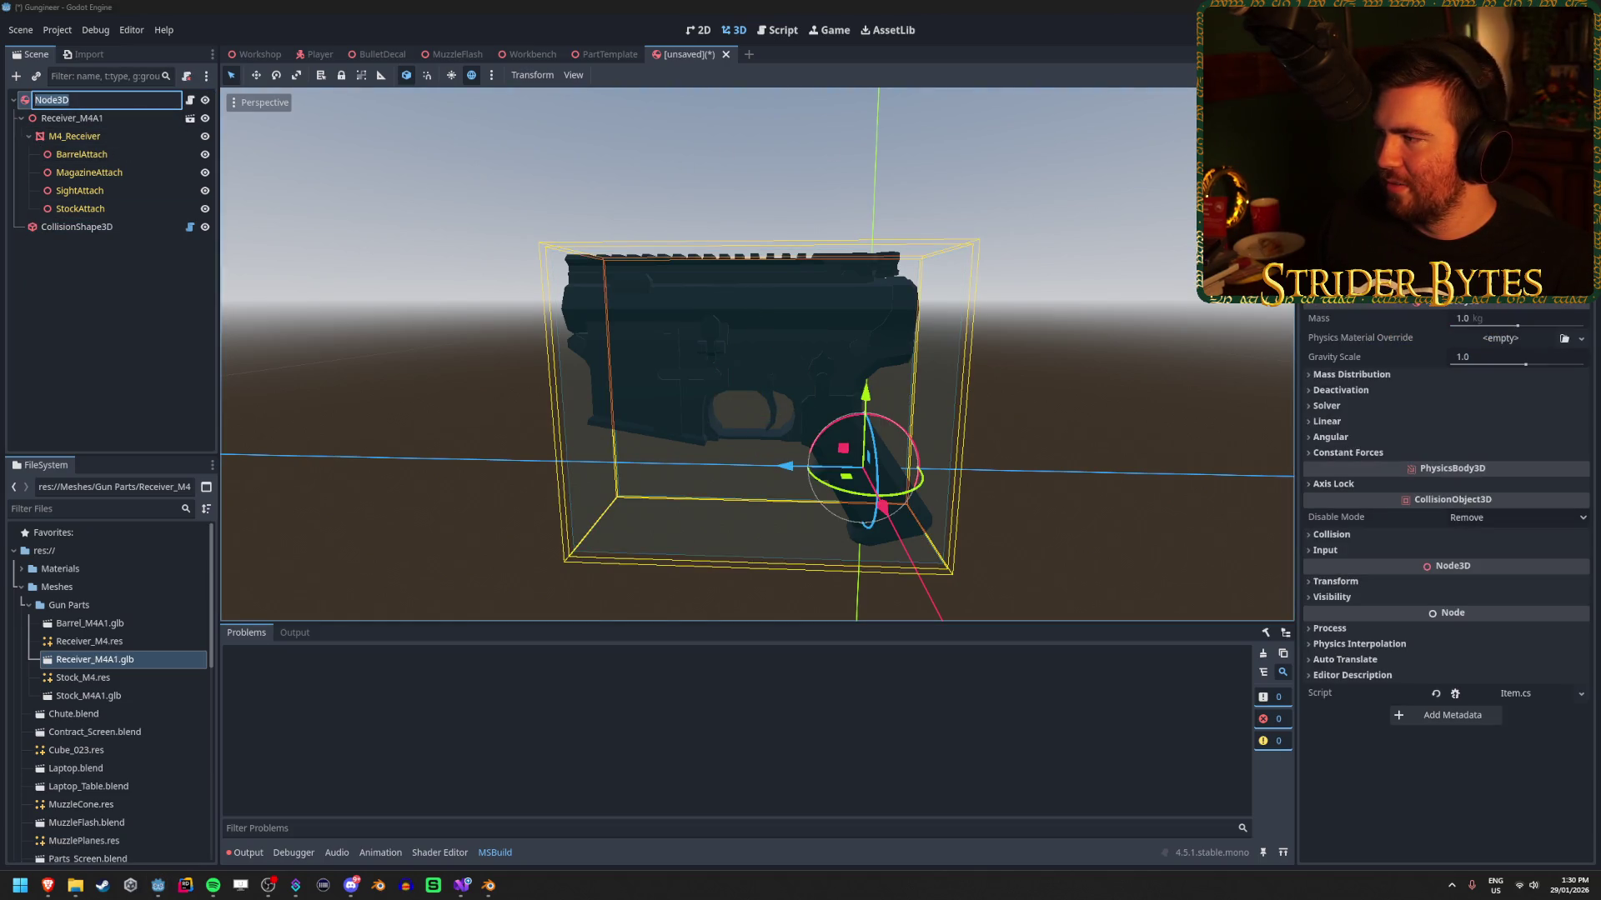
click(1564, 338)
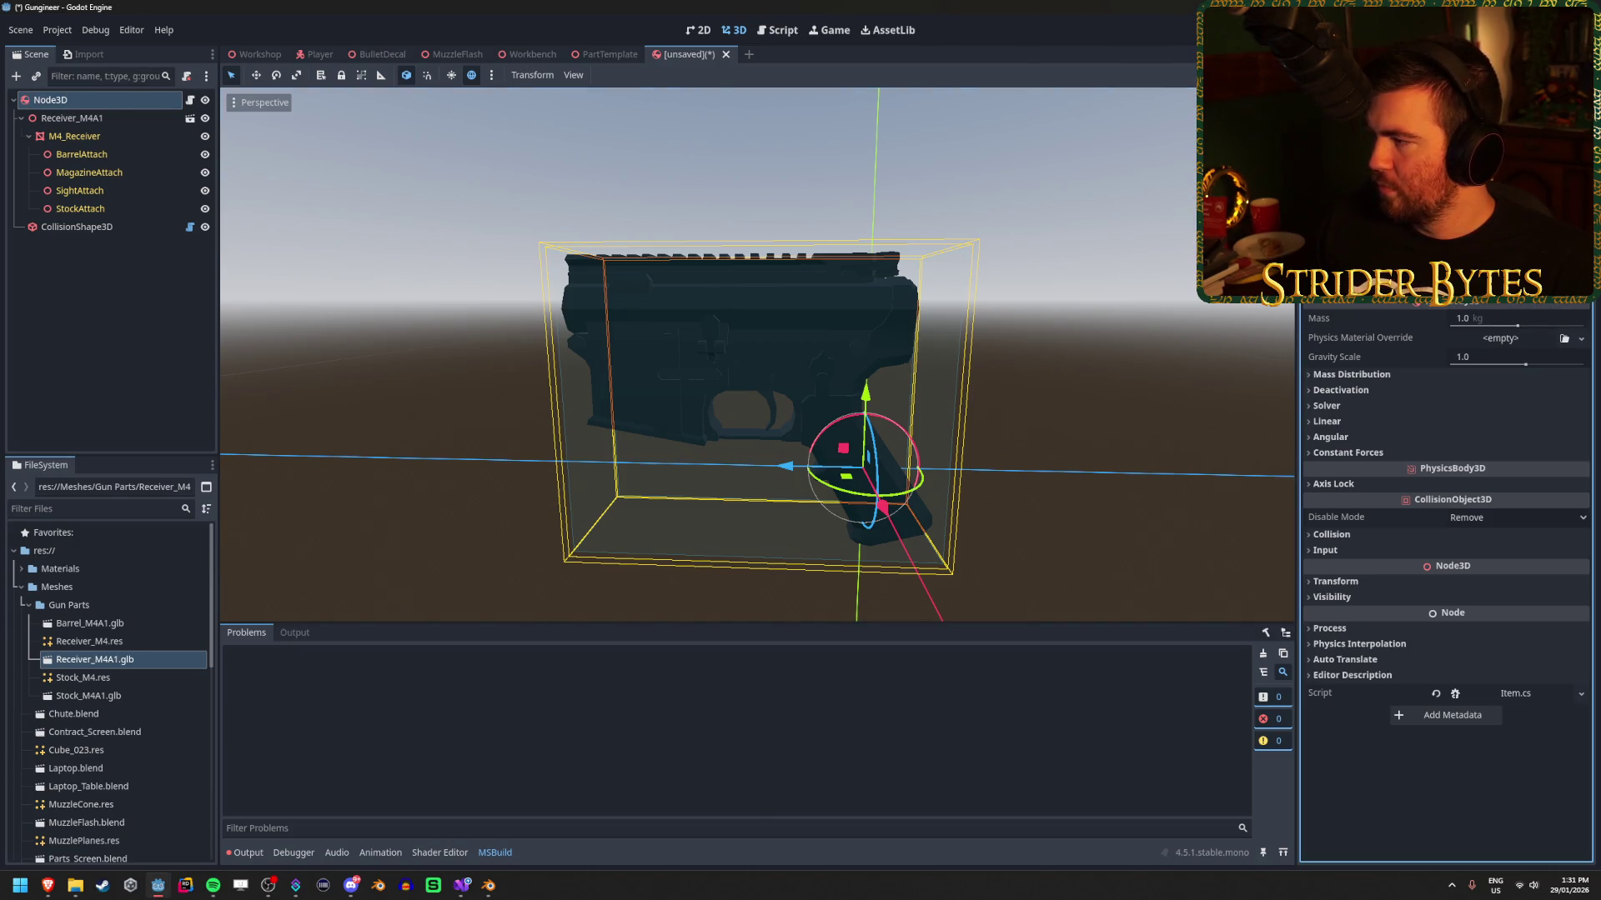
click(1534, 305)
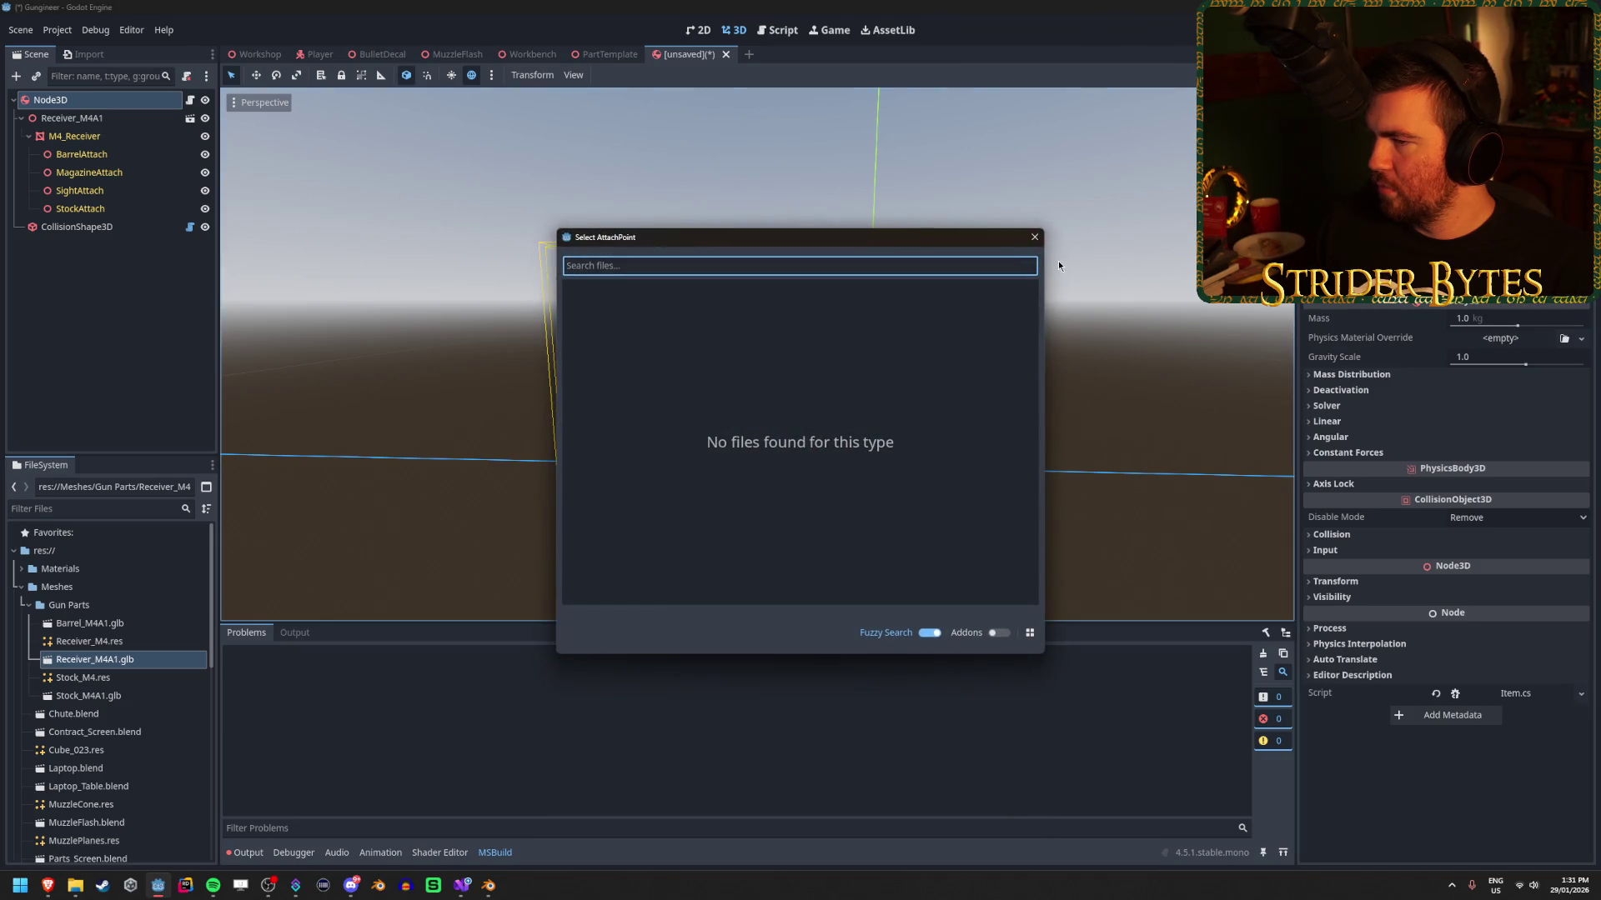
click(1034, 238)
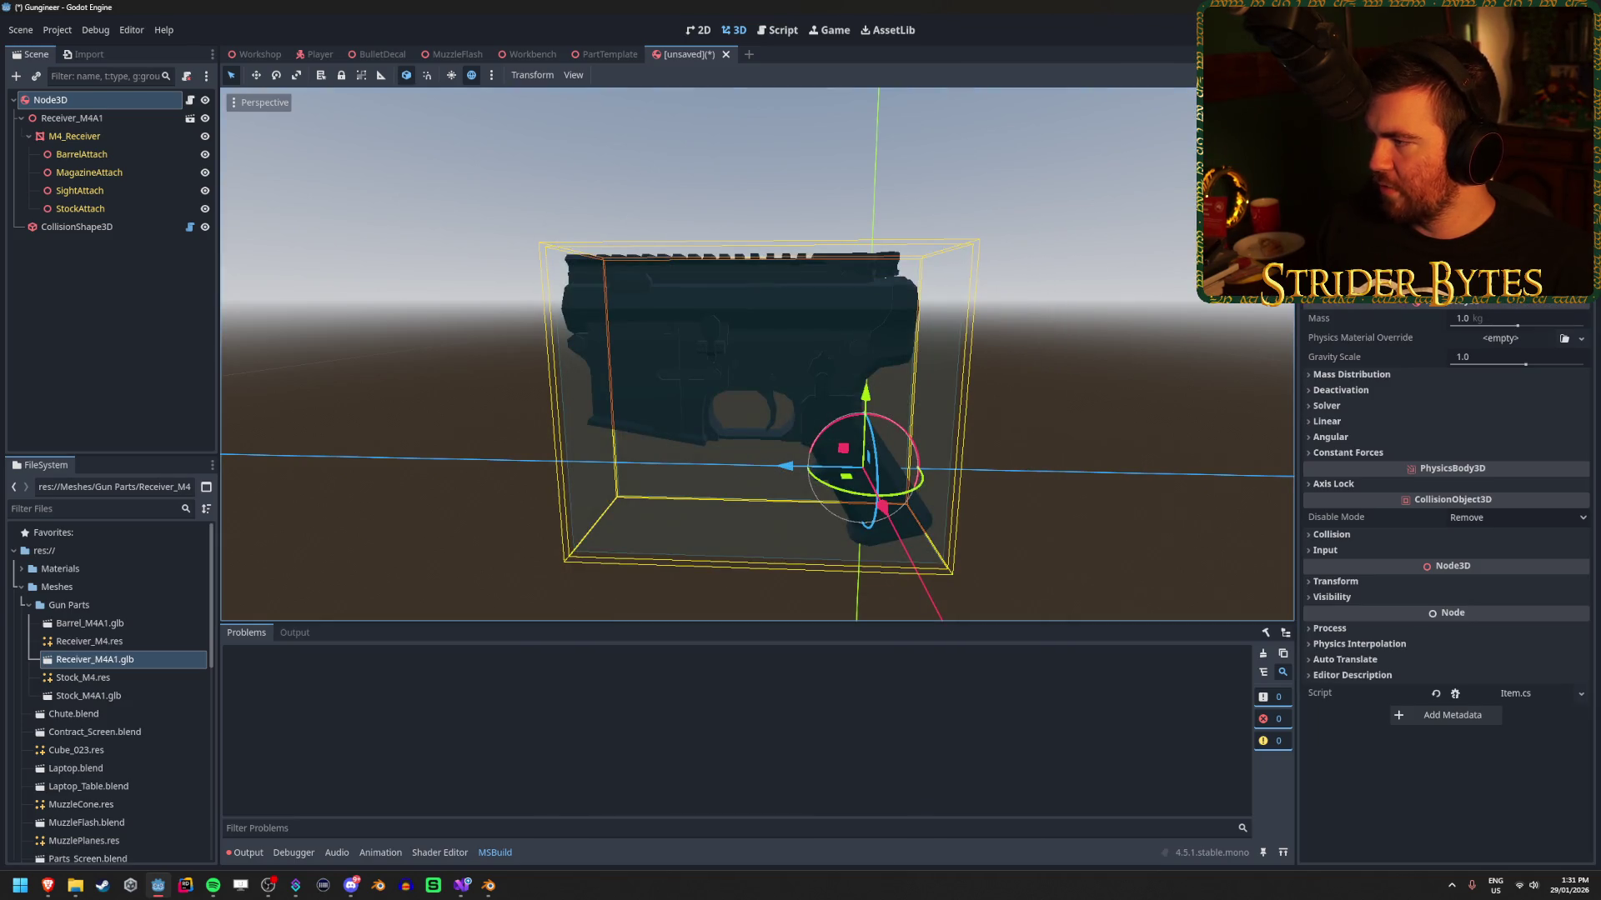
Rebuild the .NET project and return to Item.cs at the end of line 21.
scroll(1445, 584, up, 1)
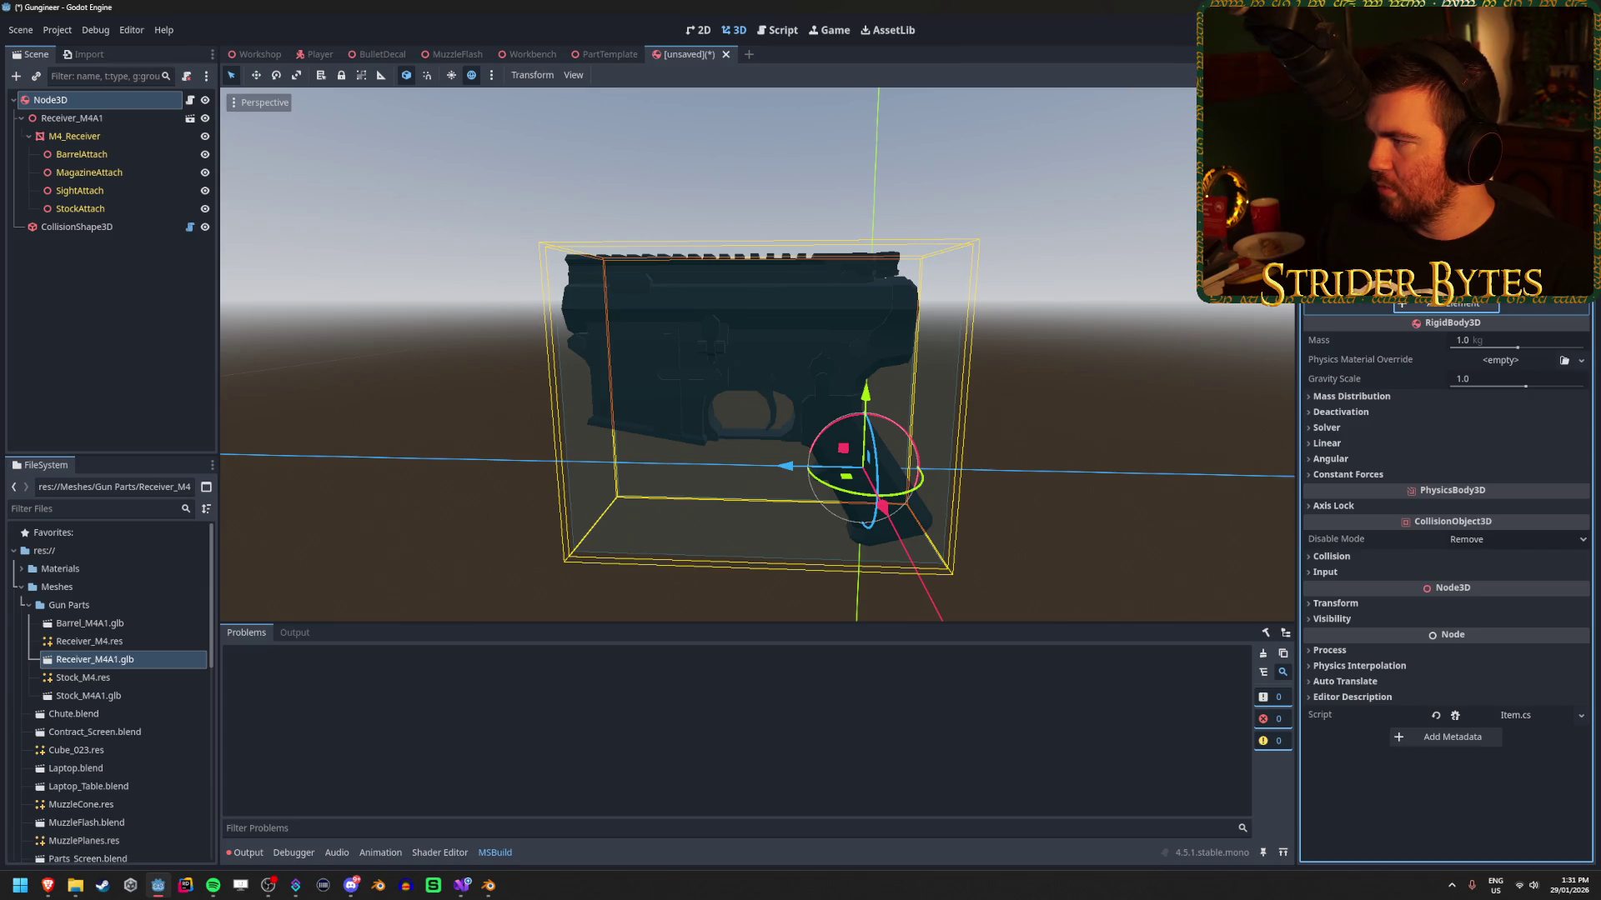
scroll(1445, 584, down, 1)
key(alt+b)
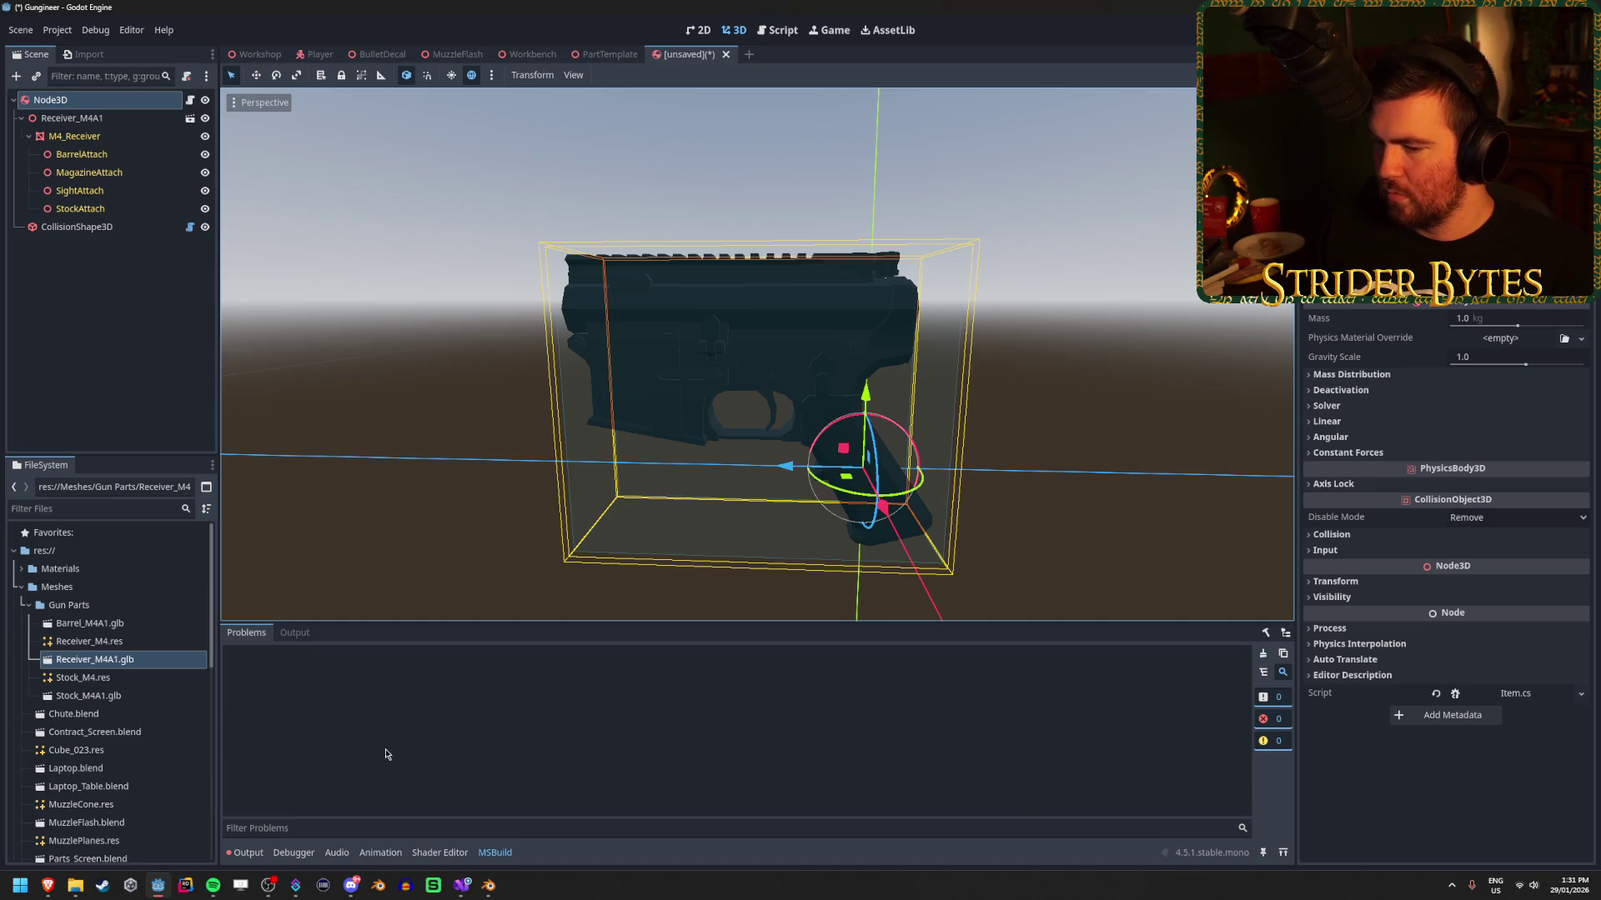
click(462, 888)
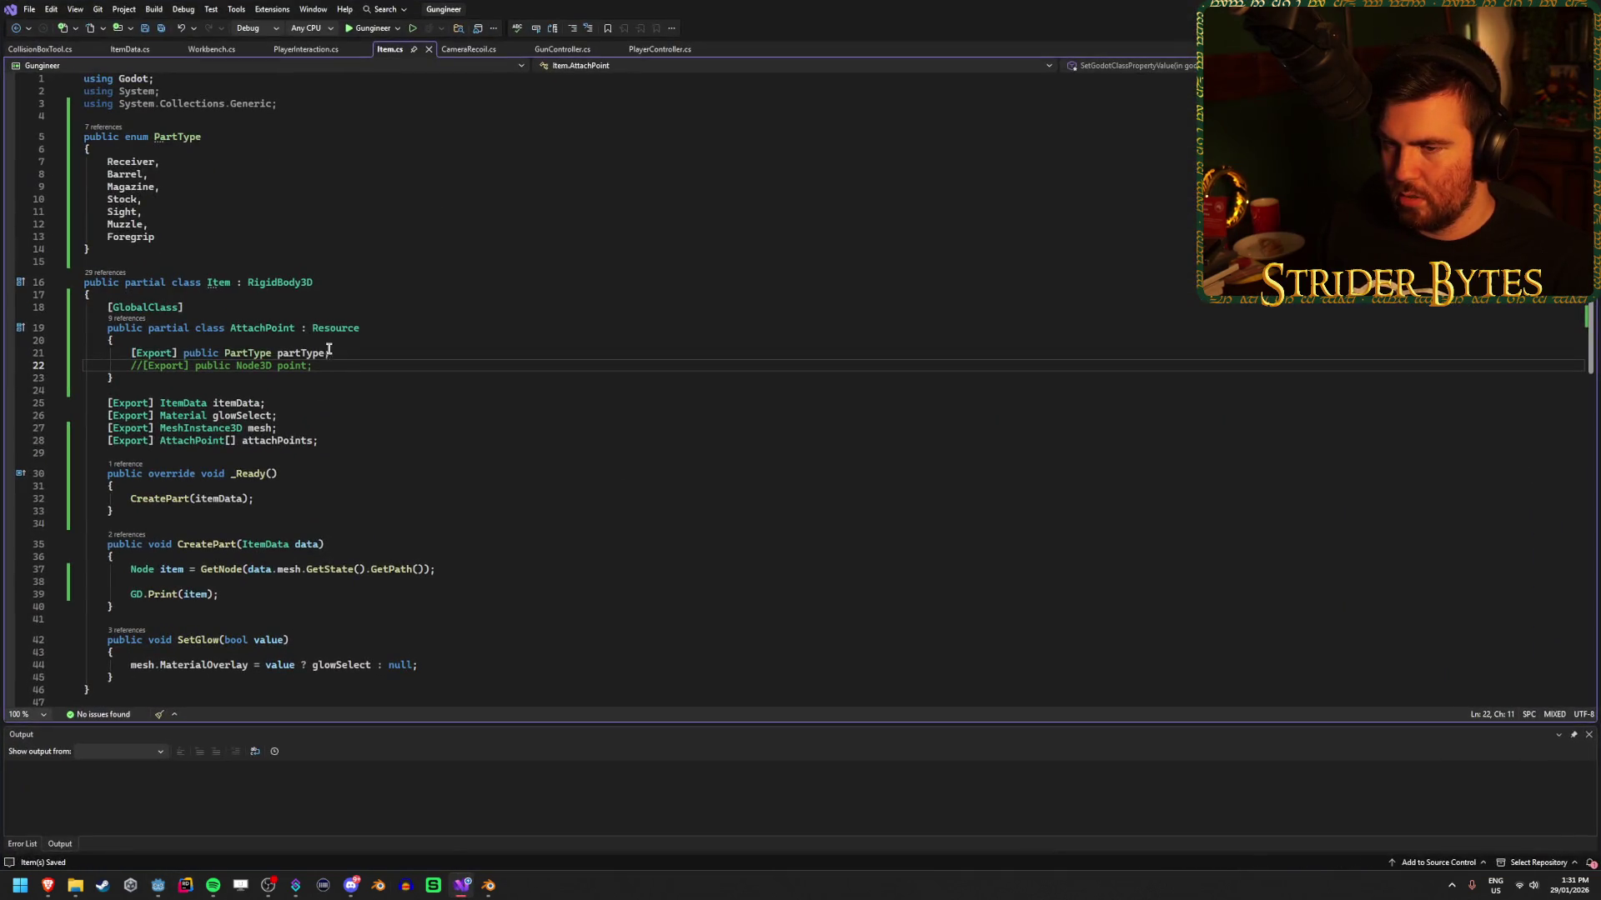
click(340, 353)
key(alt+Tab)
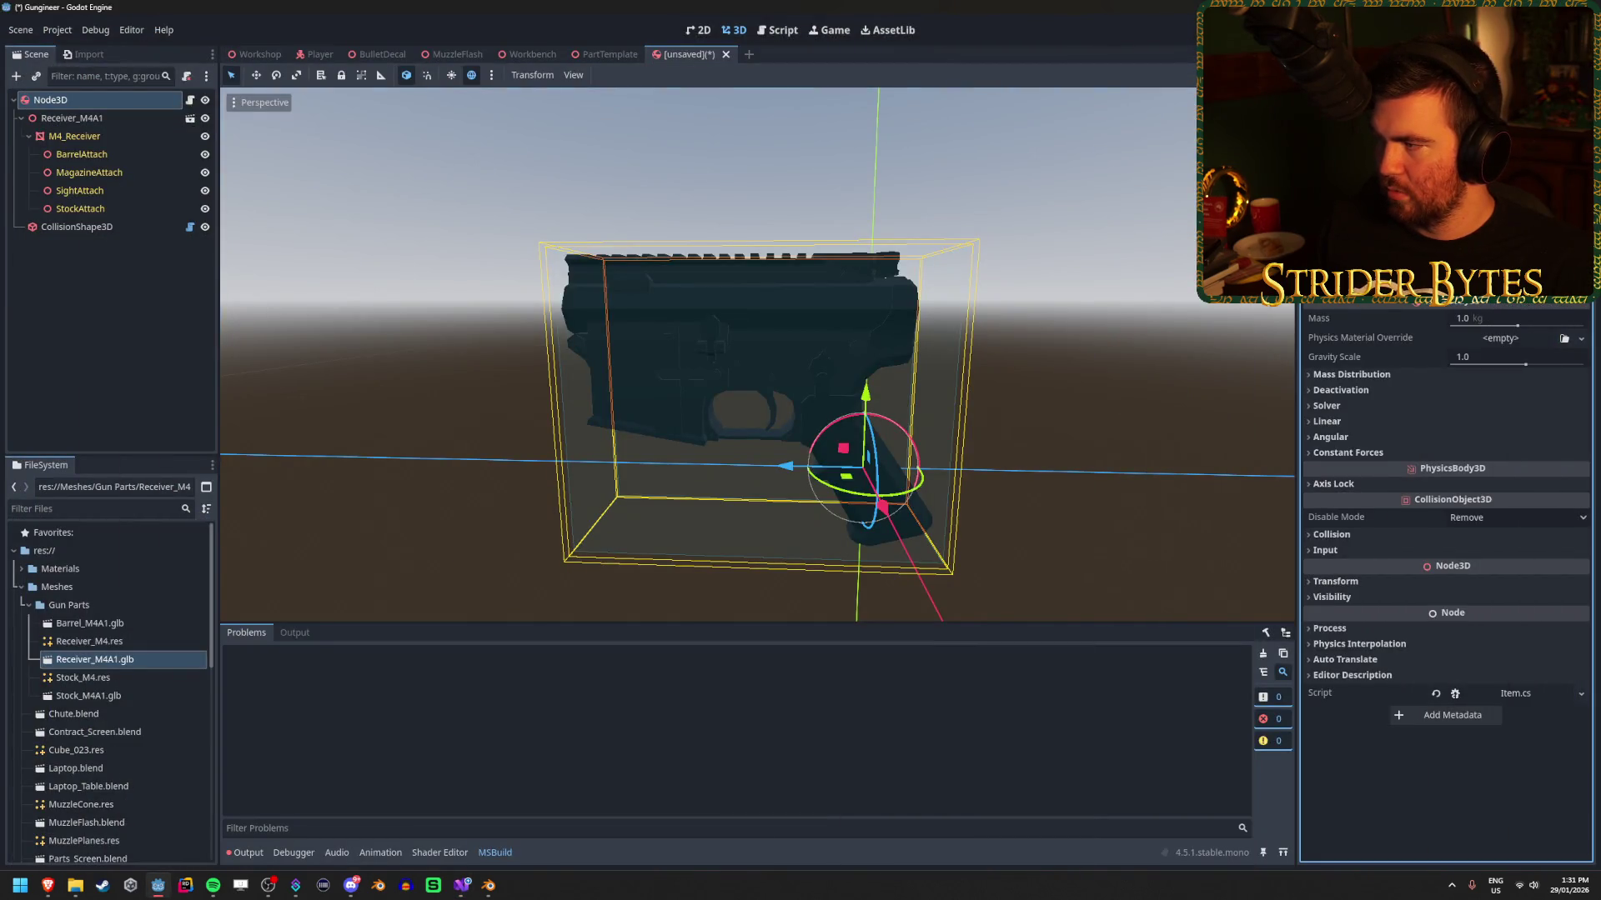
scroll(1446, 500, up, 1)
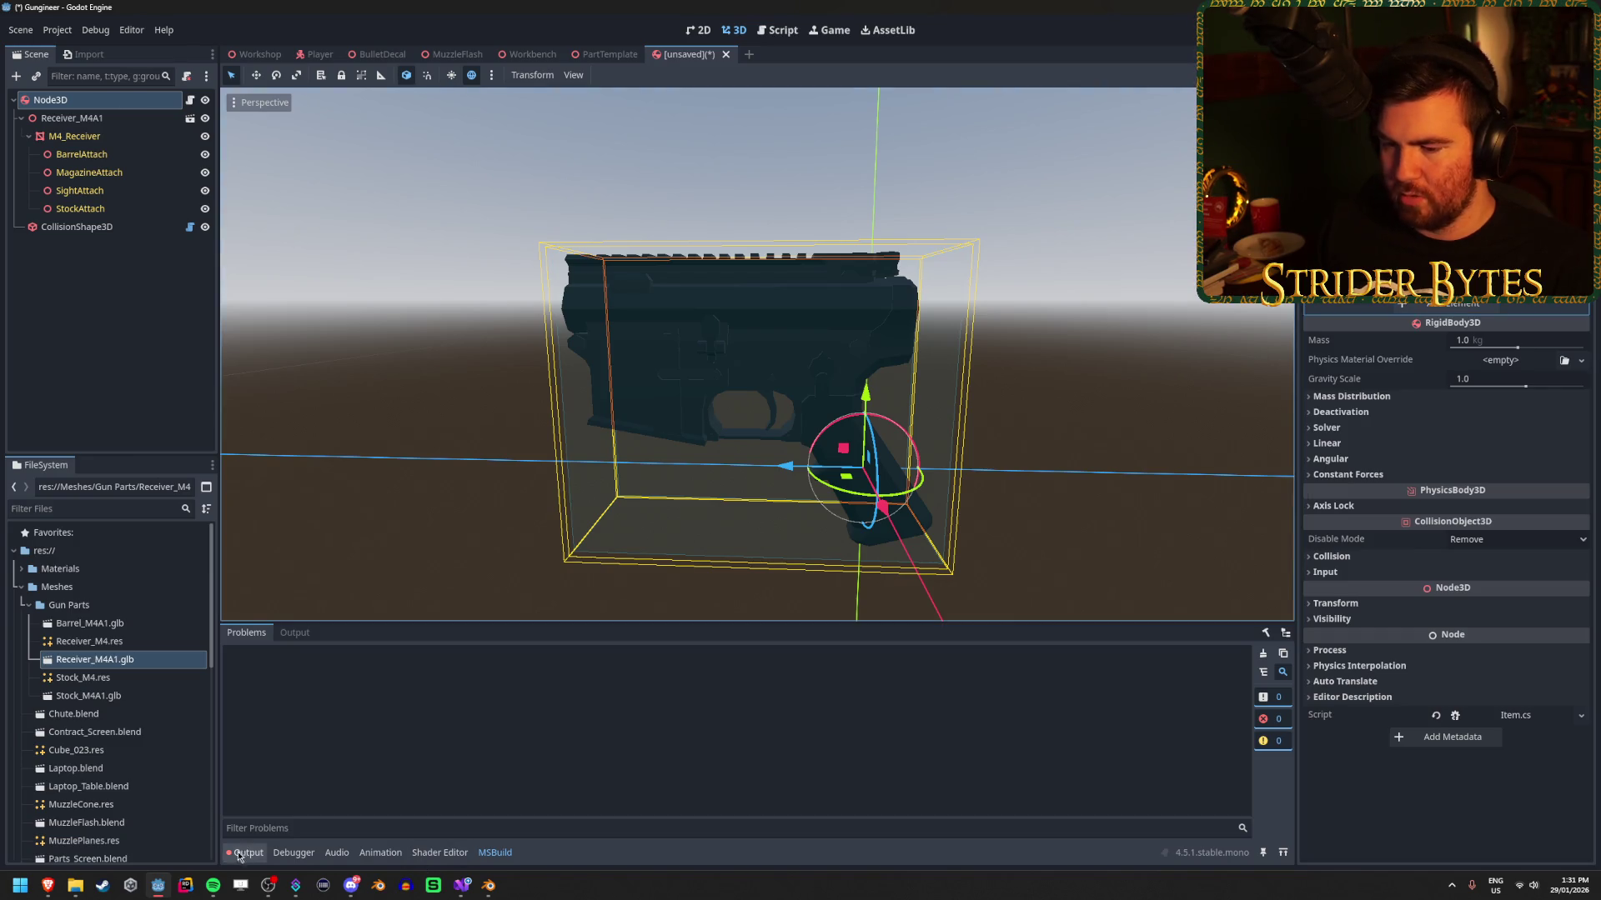
click(462, 892)
click(150, 121)
key(Return)
text([Expor)
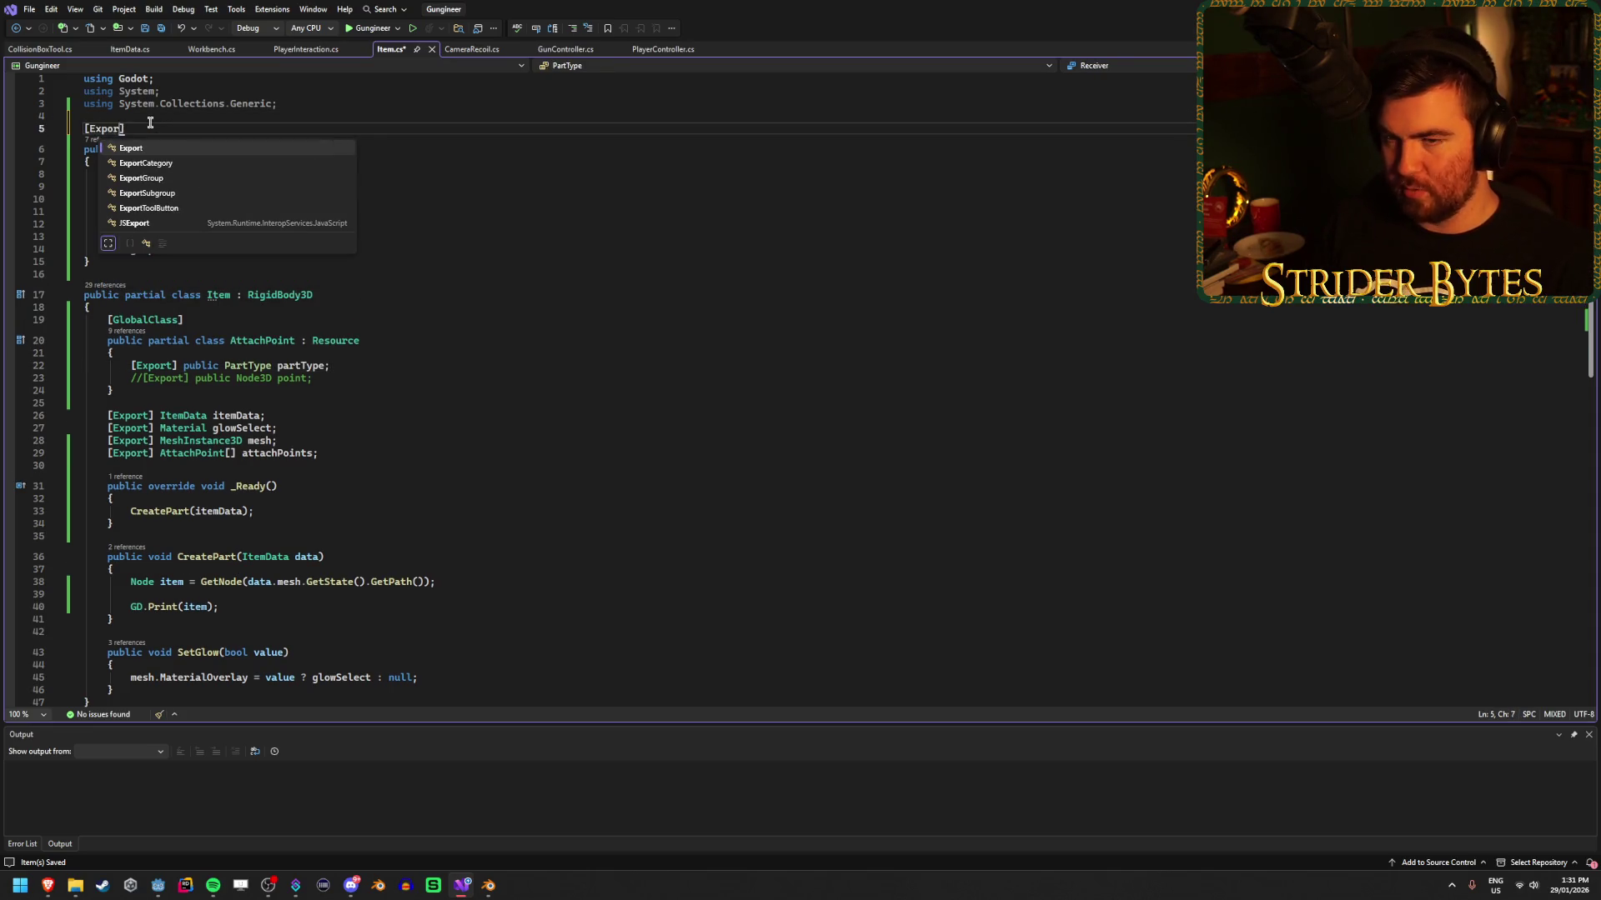
key(Tab)
key(ctrl+s)
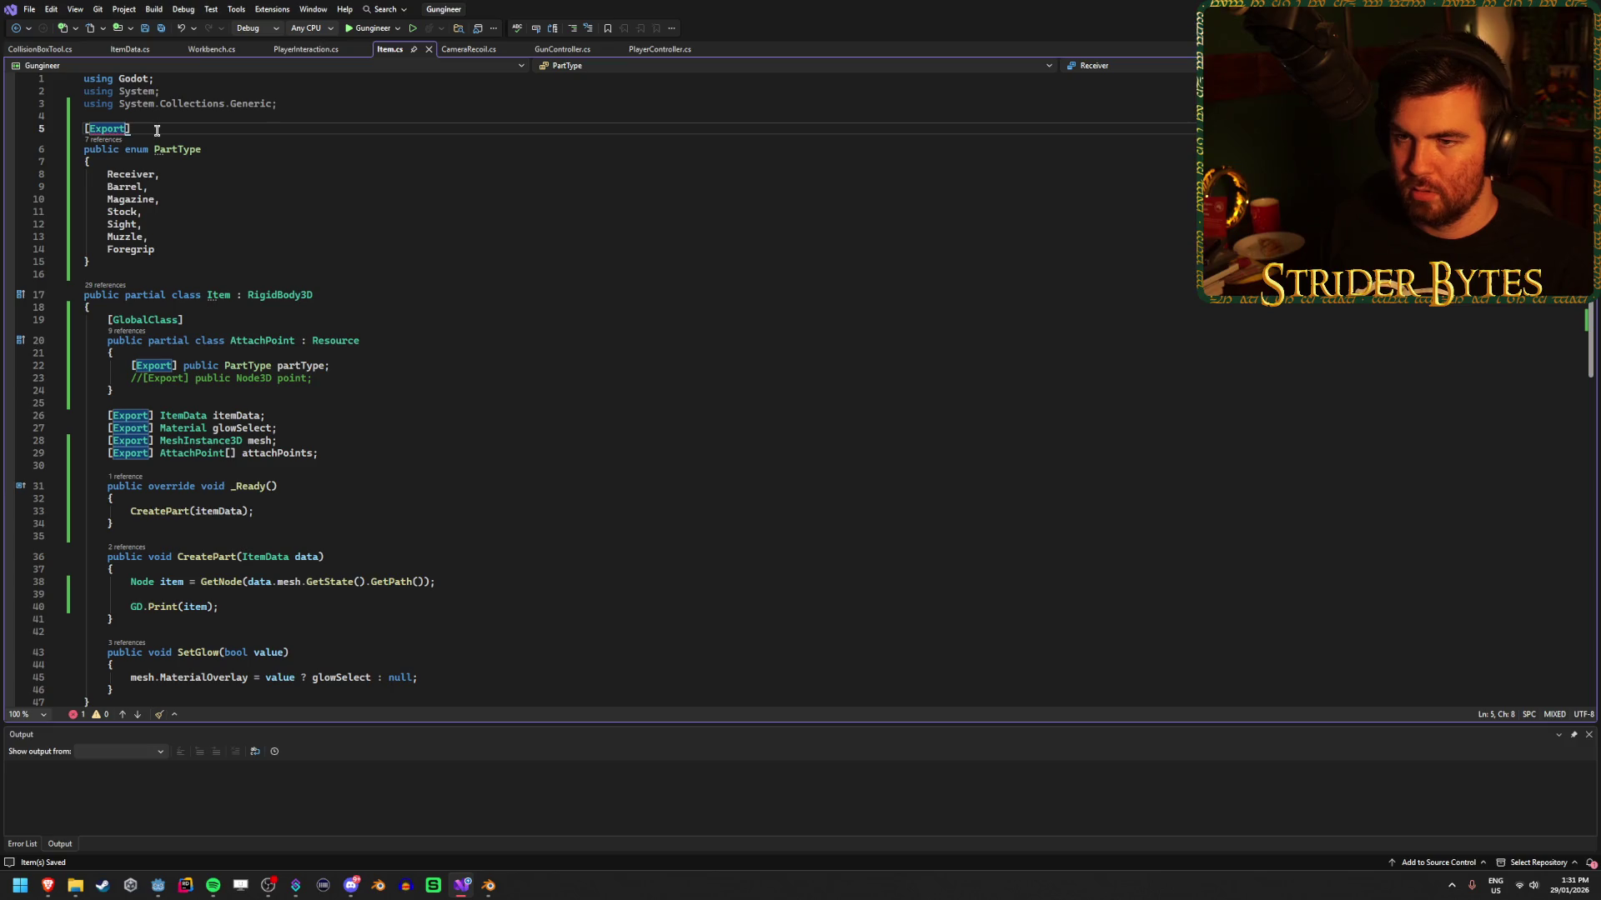
key(BackSpace)
key(BackSpace)
key(BackSpace)
key(BackSpace)
key(ctrl+s)
key(alt+Tab)
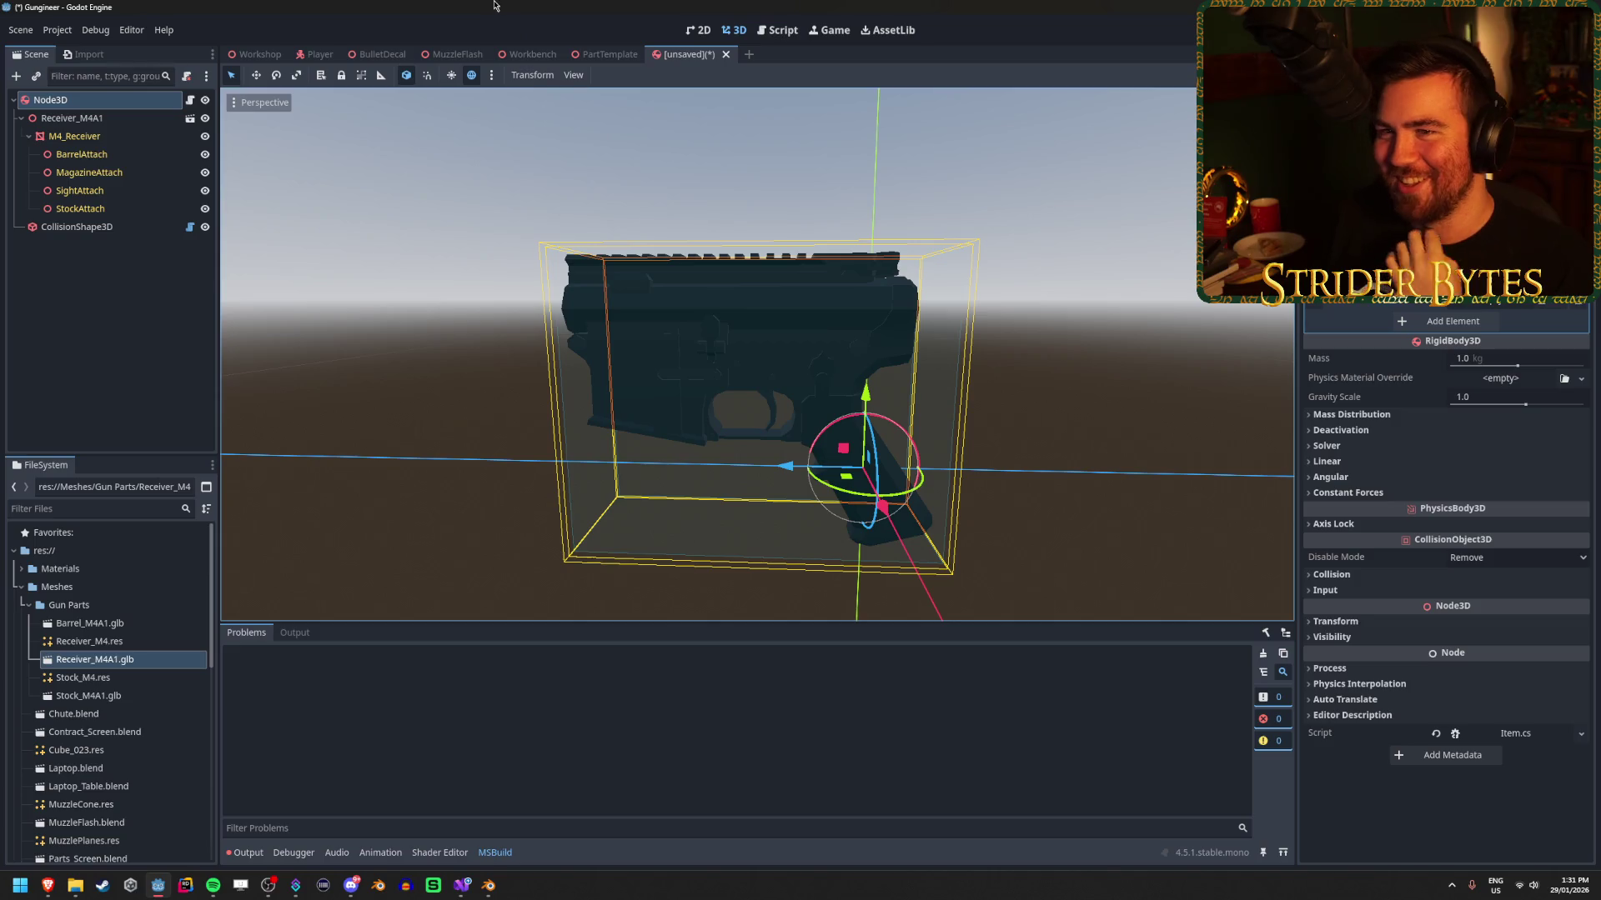
key(ctrl+s)
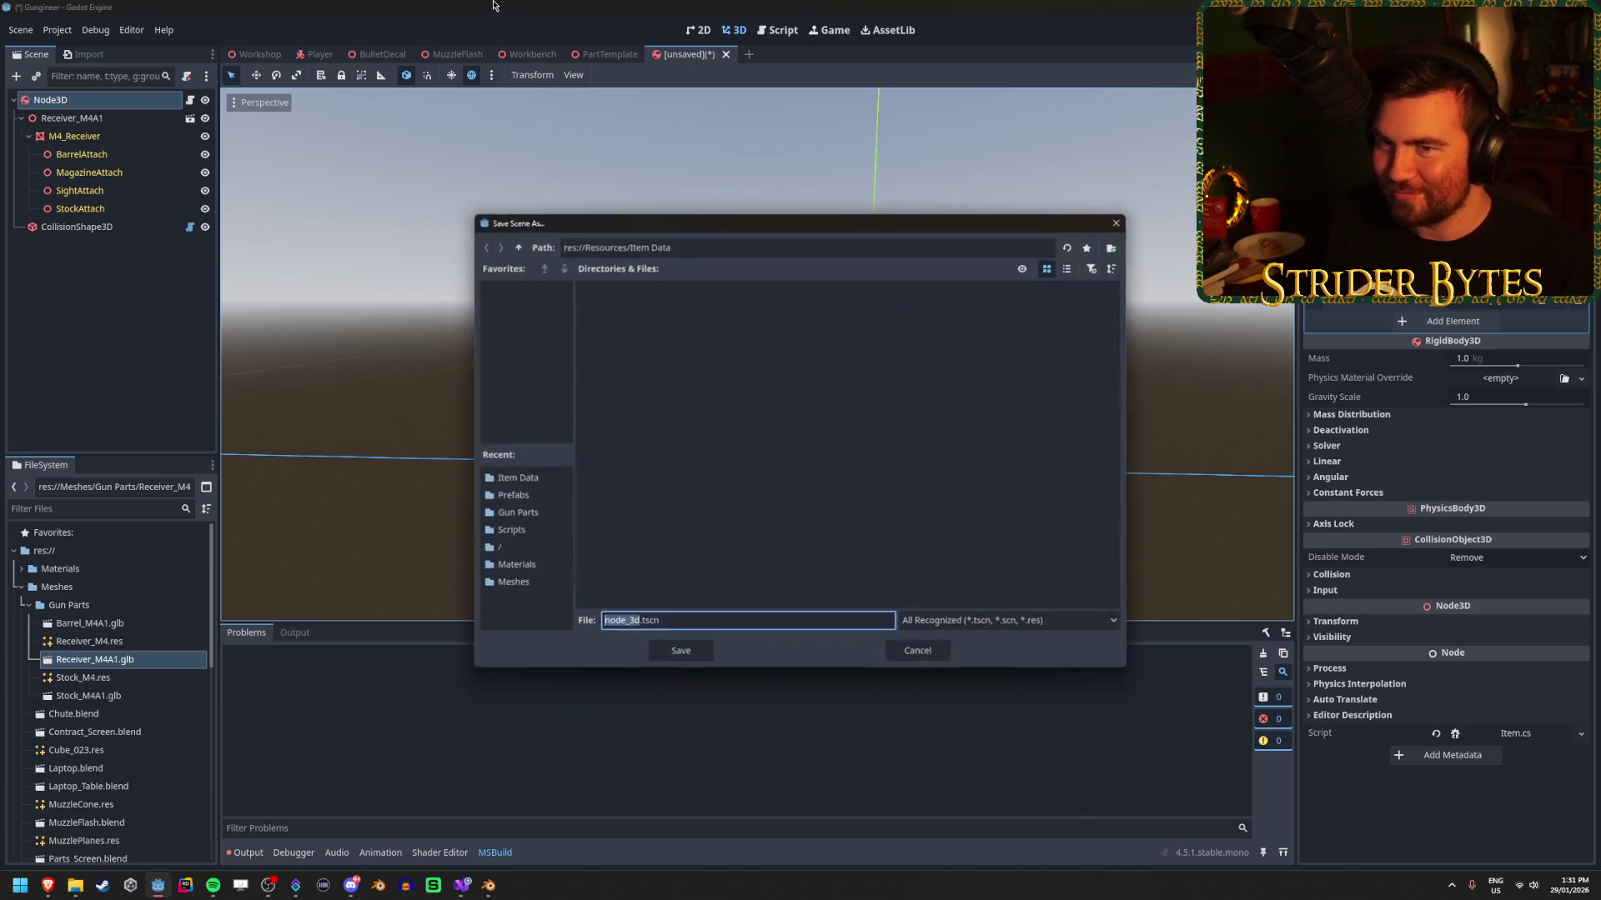
click(916, 650)
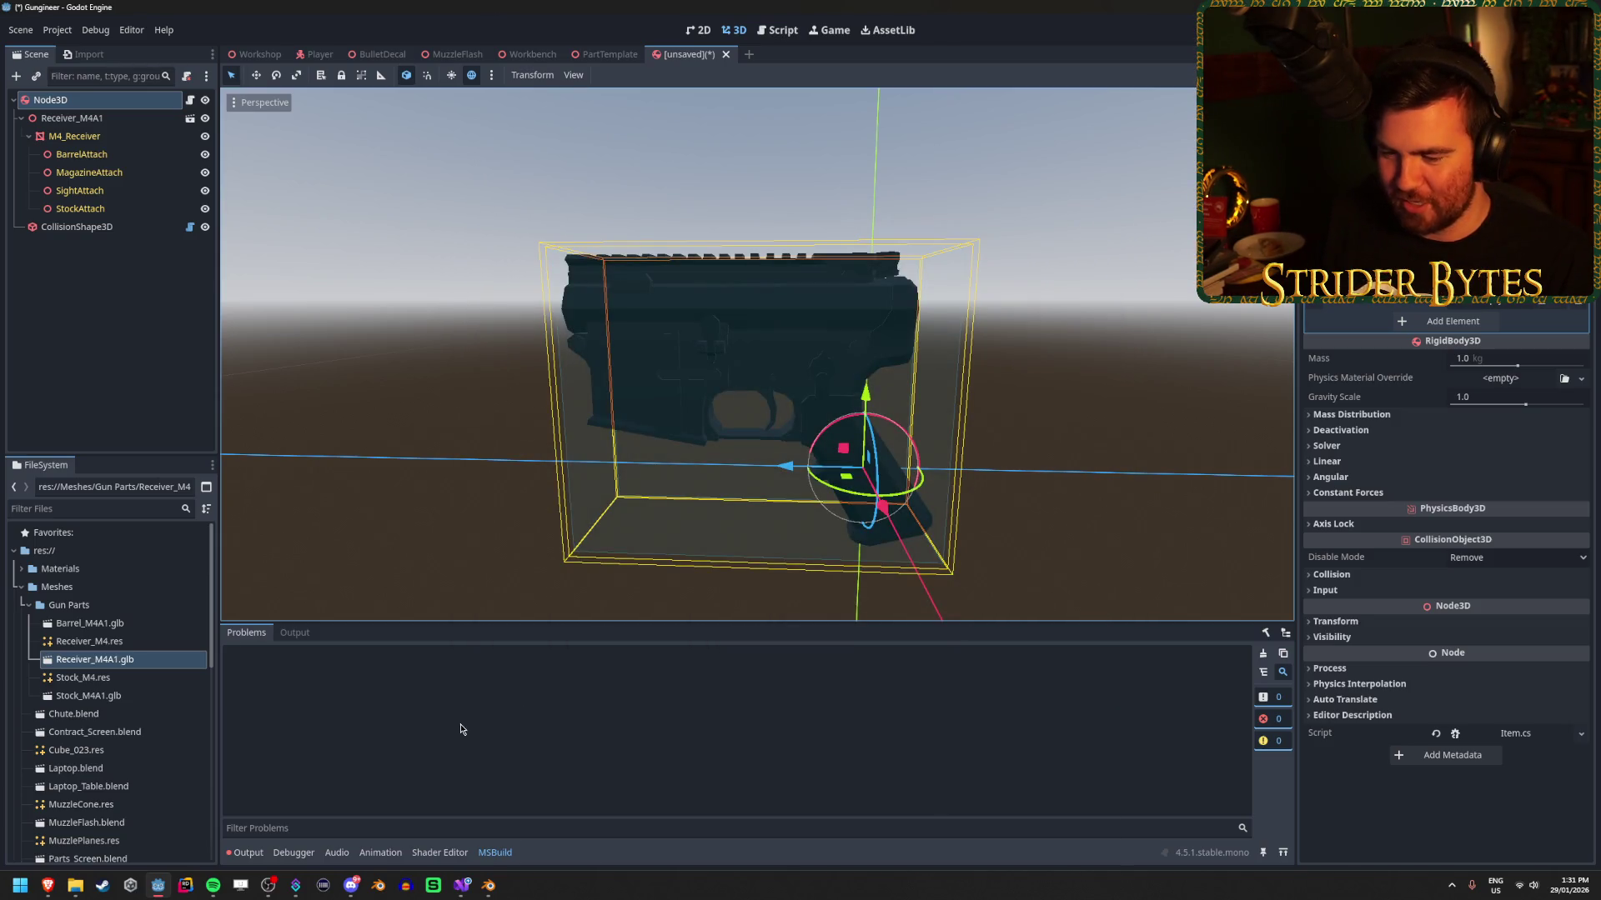
mouse_move(458, 893)
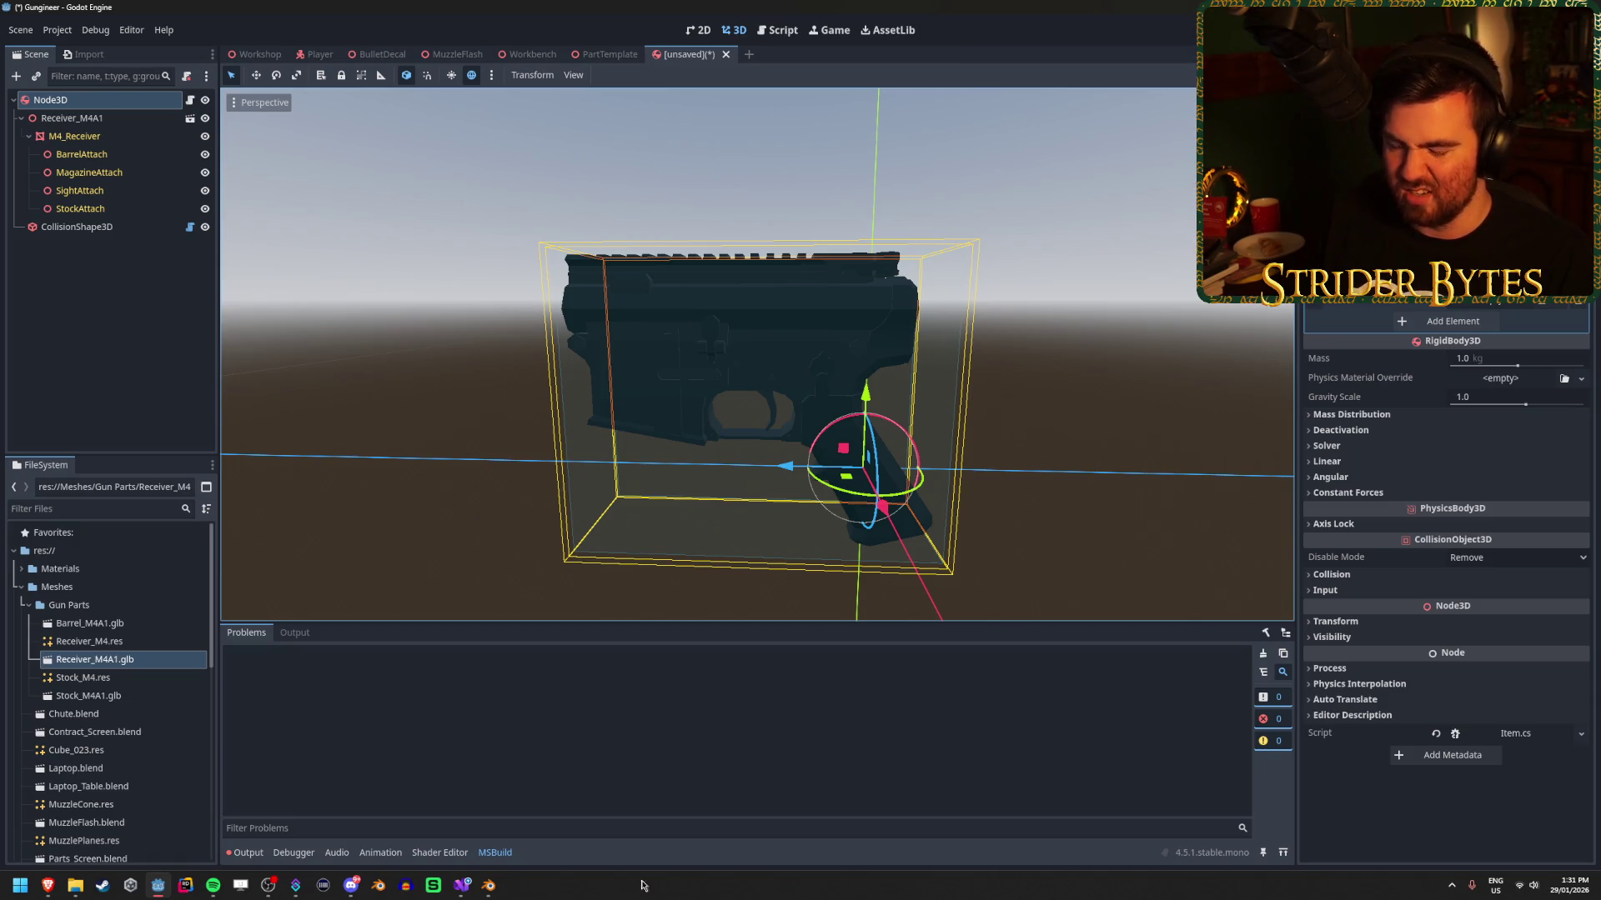
click(460, 886)
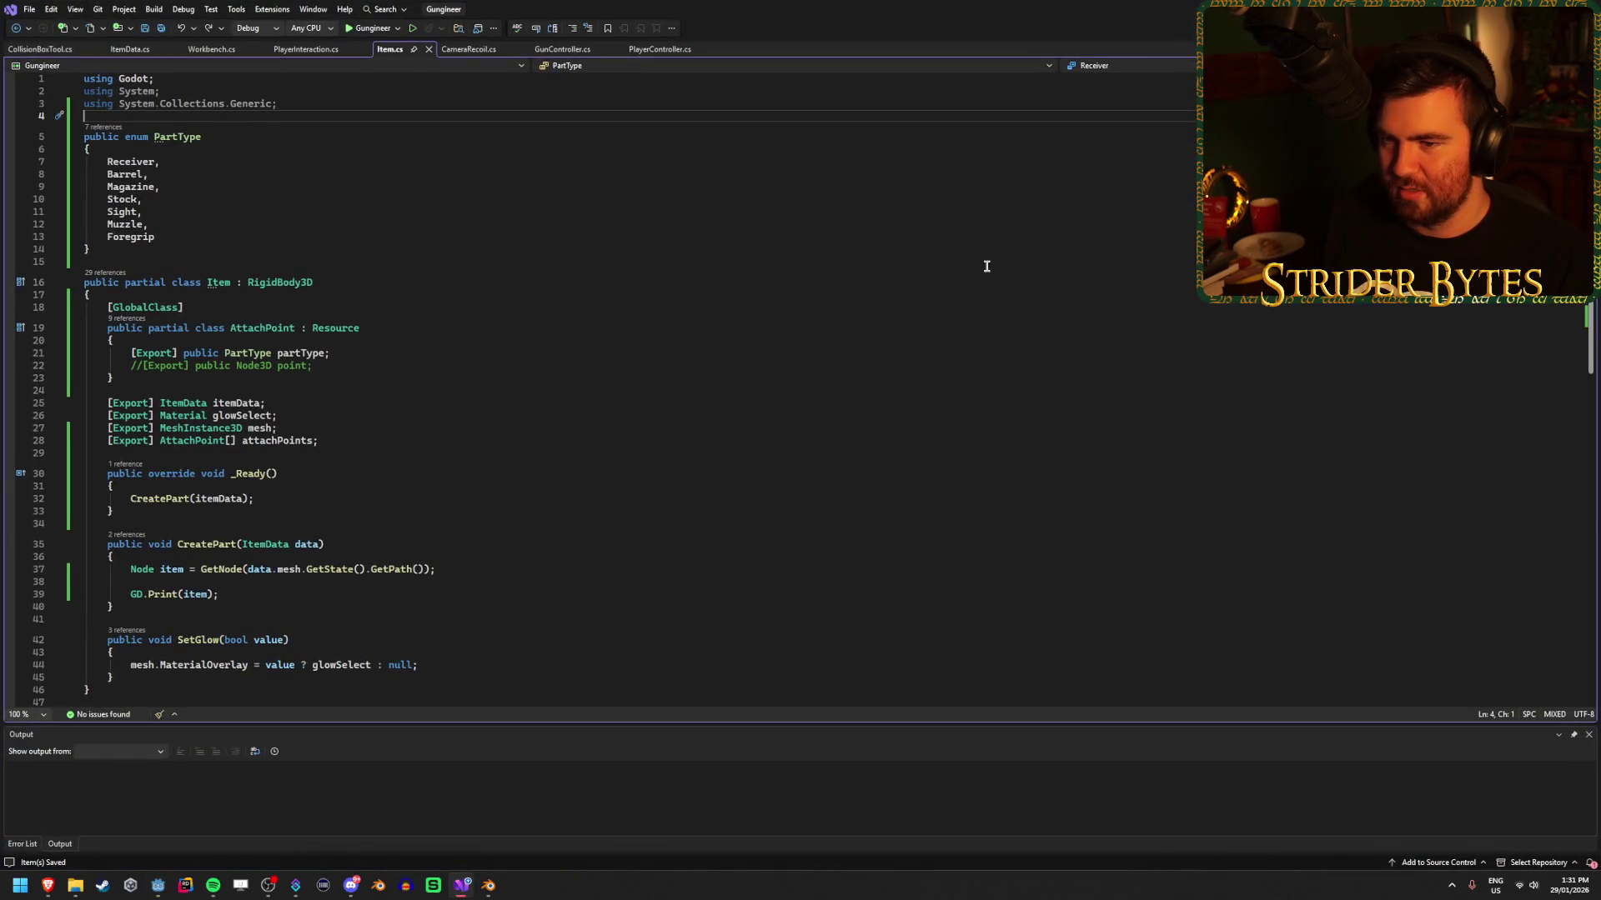
click(460, 886)
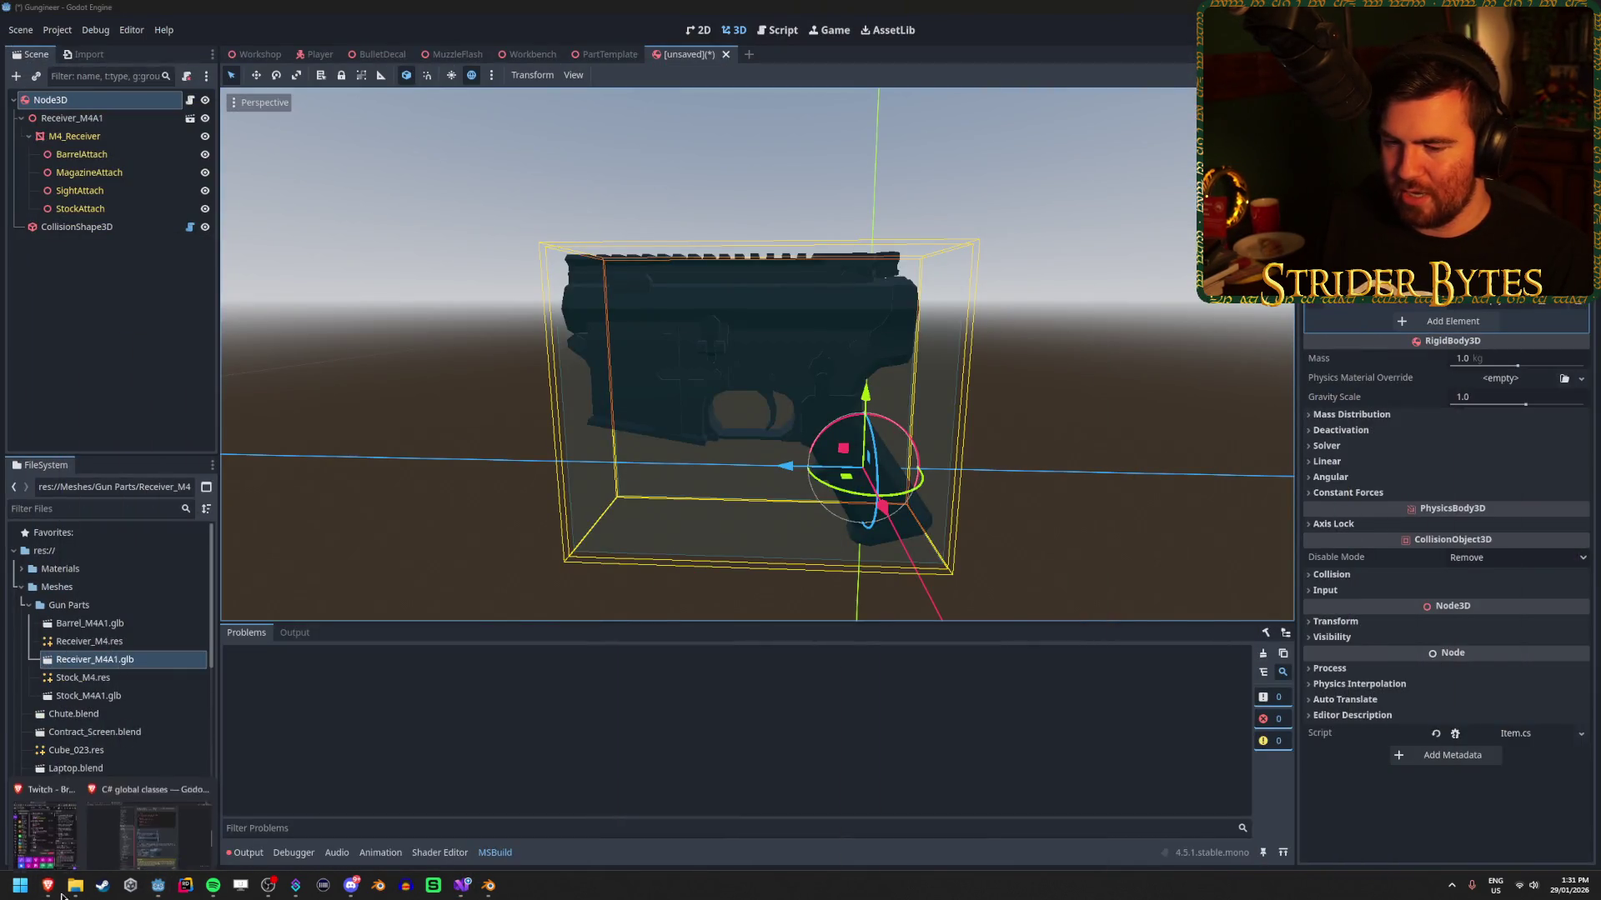
Change the Google query from 'godot custom class inspector' to 'godot enum inspector' and search.
click(47, 885)
click(79, 22)
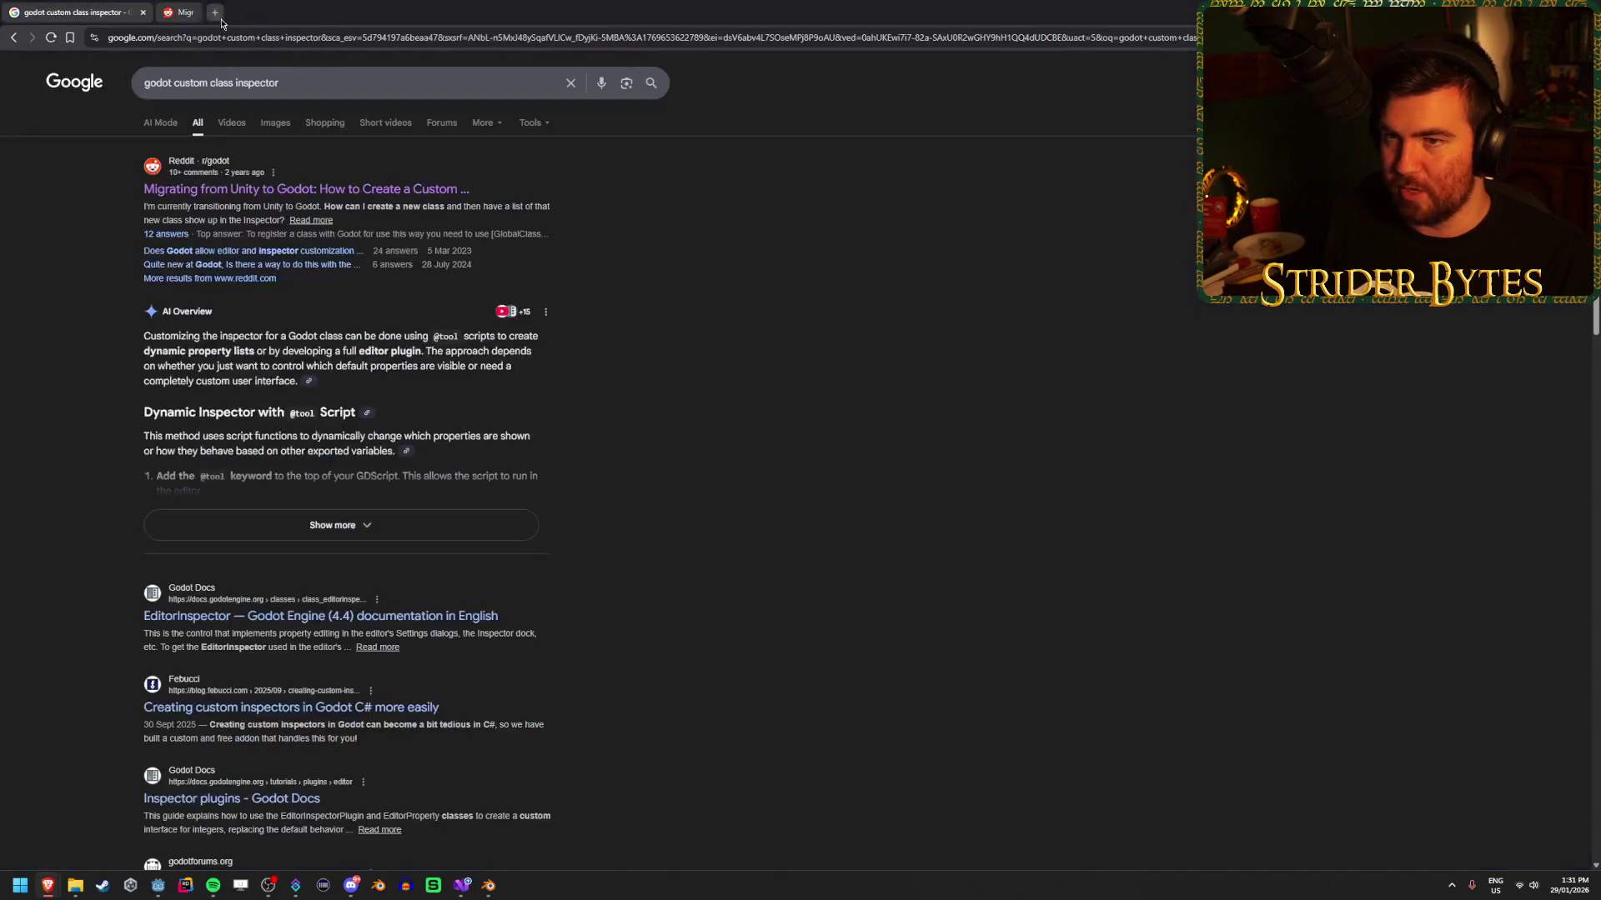
drag(233, 85, 175, 83)
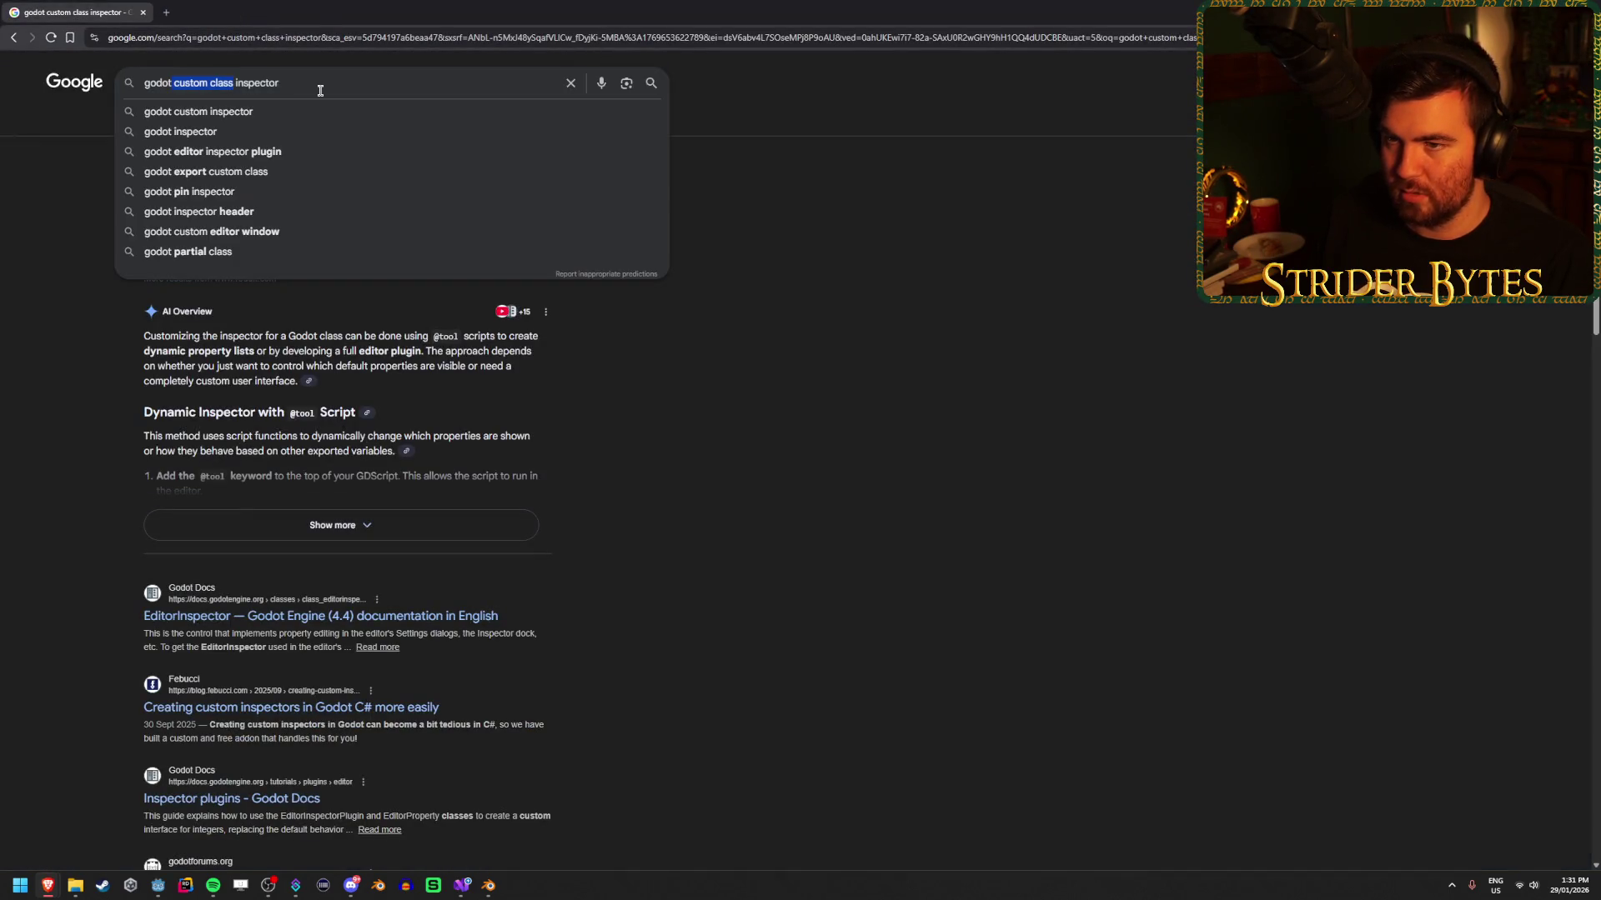
key(BackSpace)
text(enum)
key(Return)
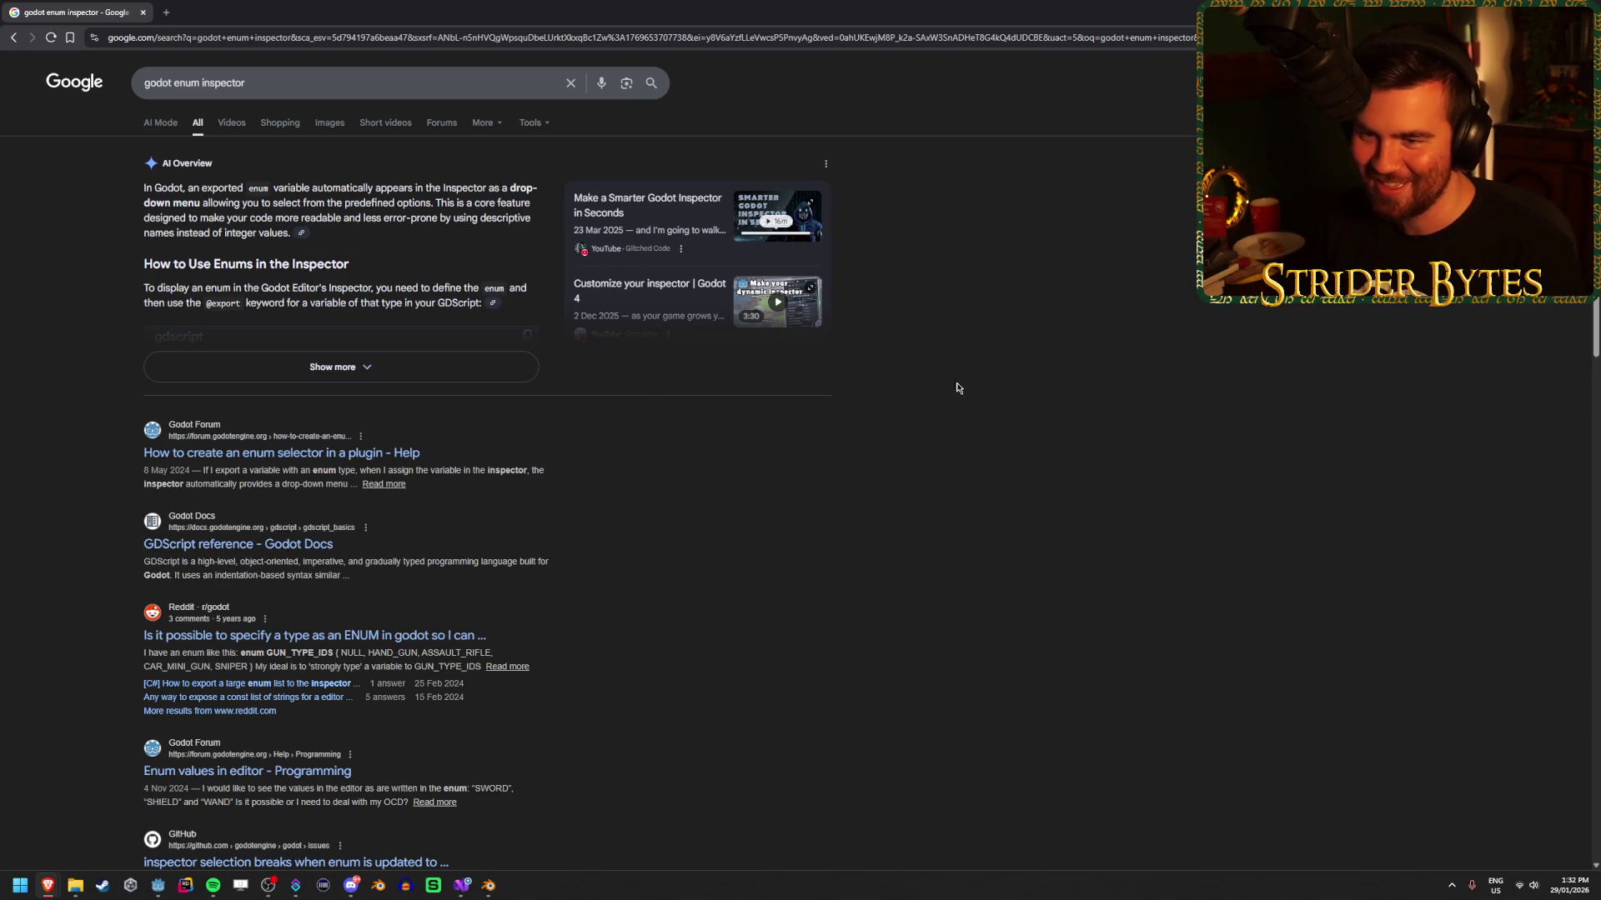
Expand the full AI overview for the enum inspector search and read through it.
click(413, 367)
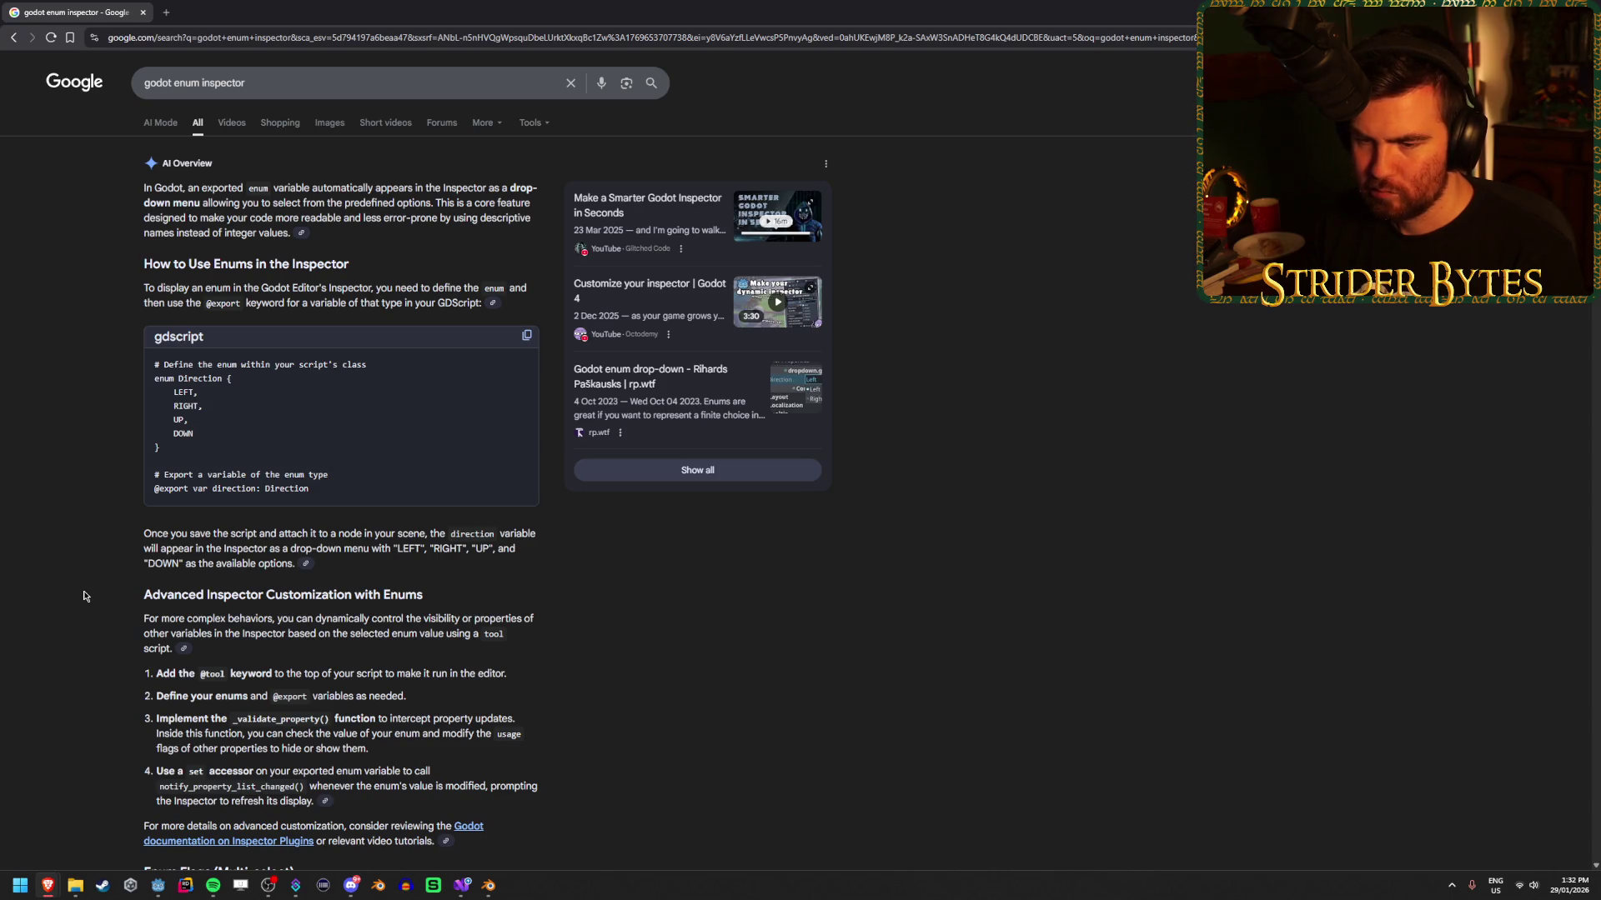
scroll(84, 596, down, 2)
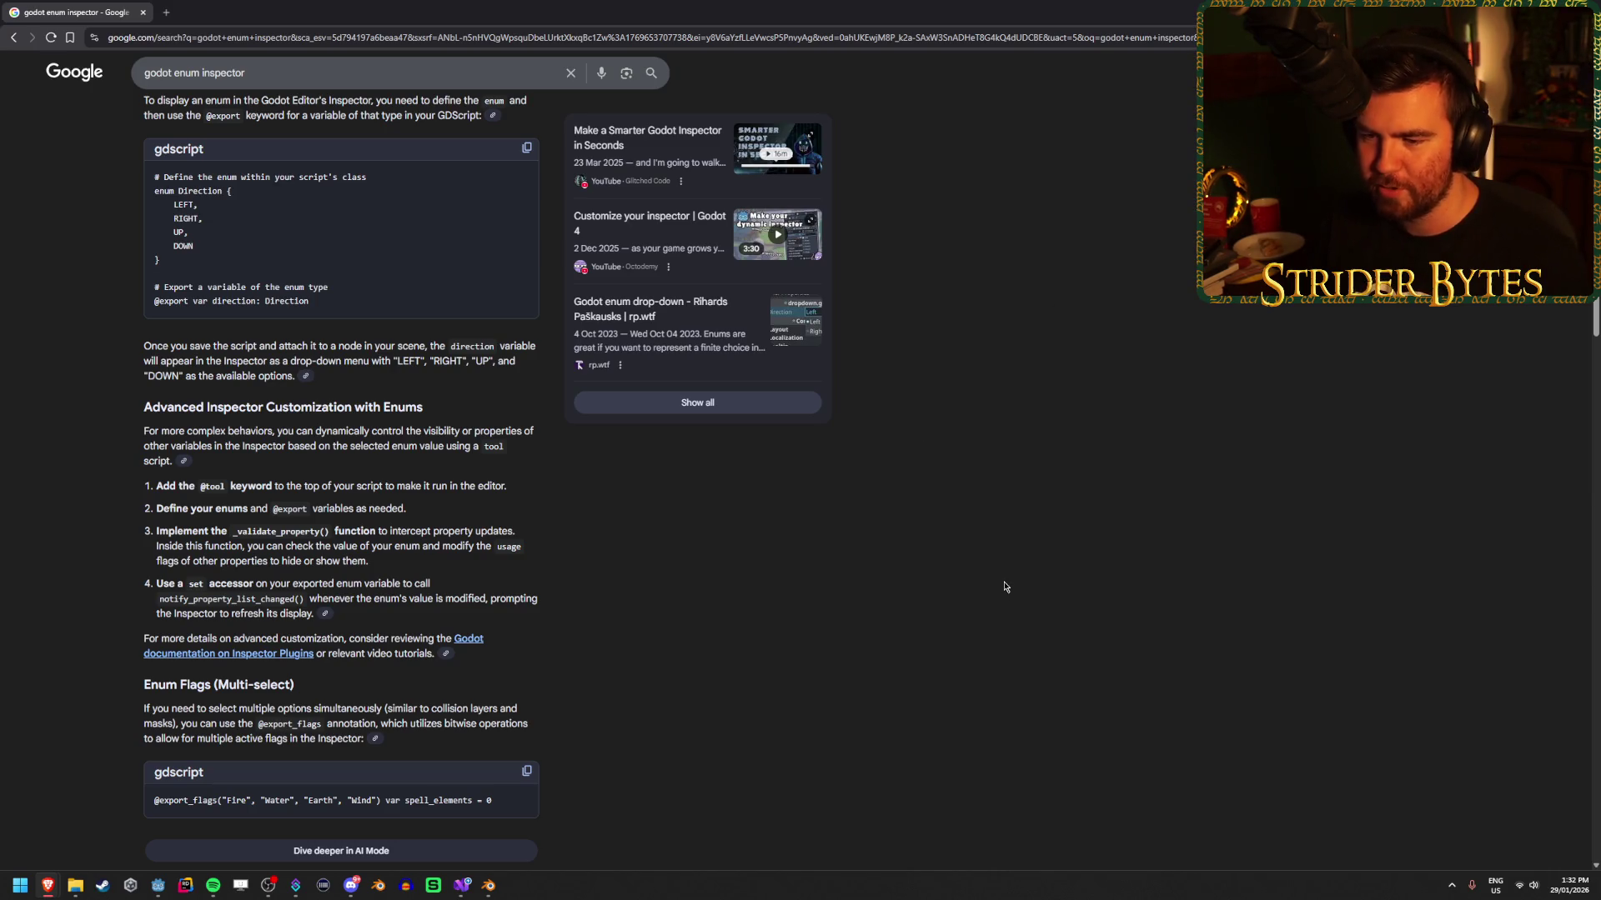
scroll(1001, 542, down, 4)
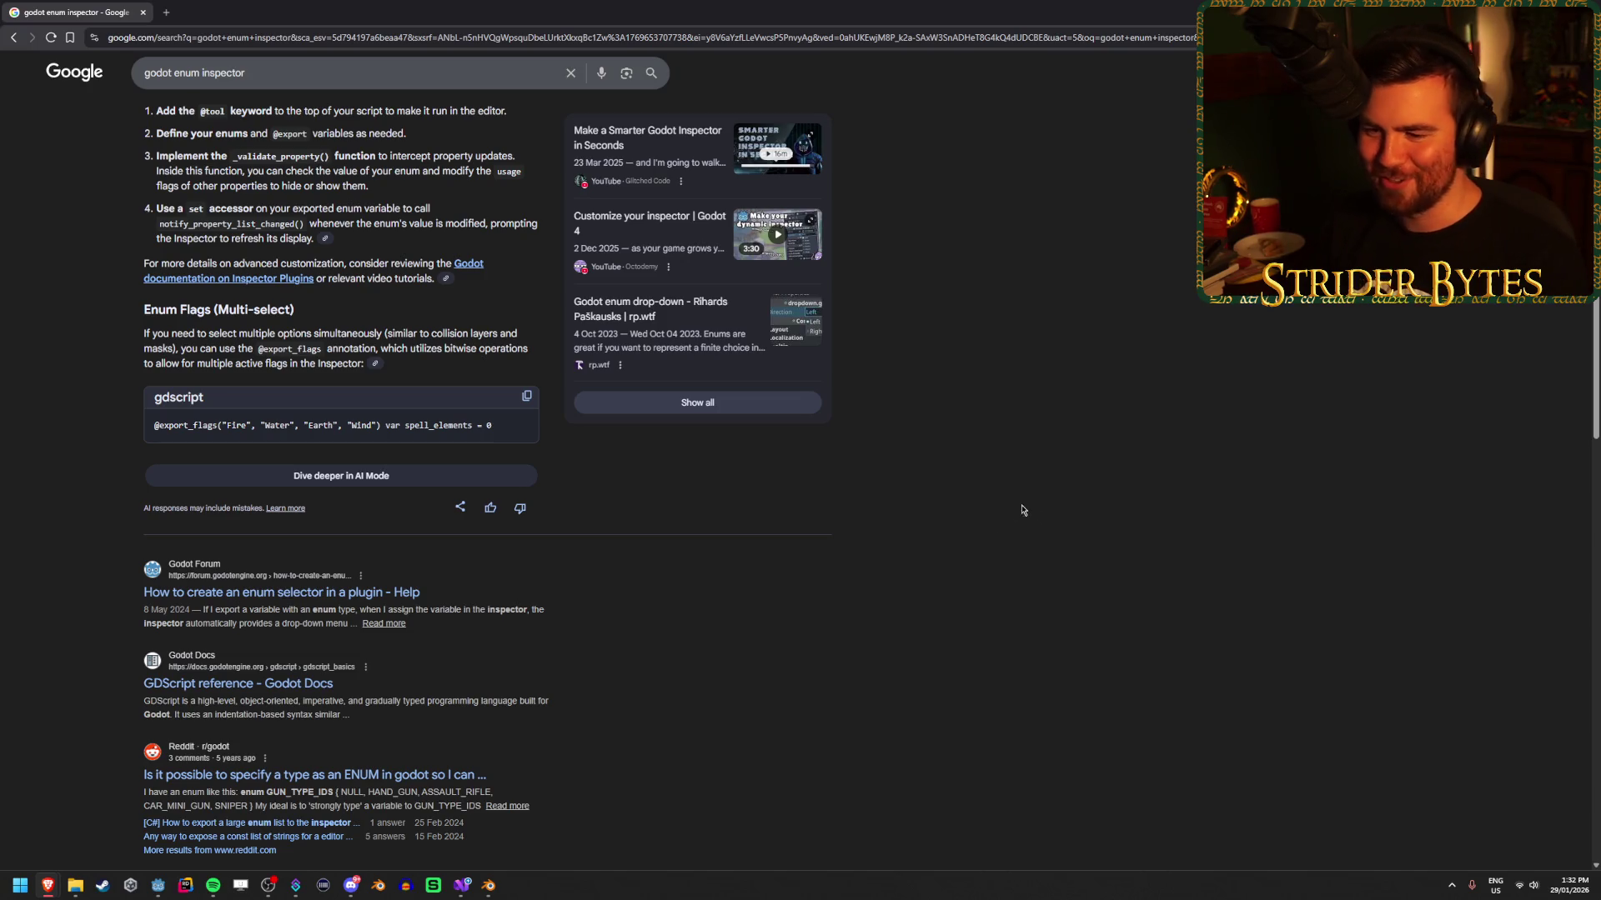
scroll(1000, 506, down, 2)
Open the Godot Forum thread on creating an enum selector in a plugin in a new tab.
middle_click(158, 468)
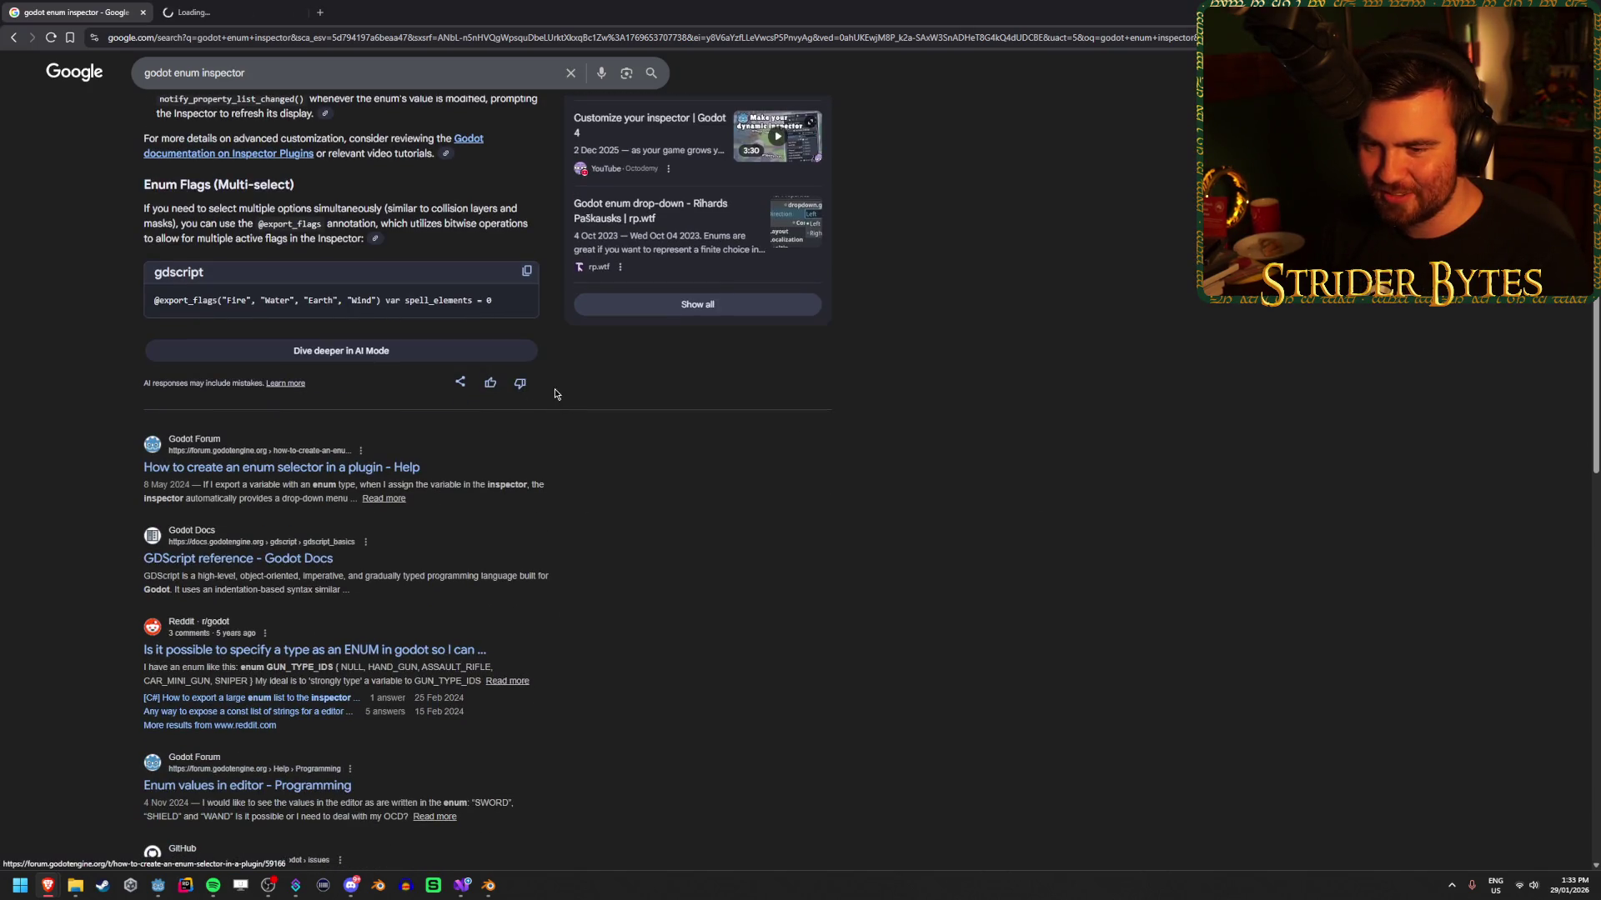
click(231, 12)
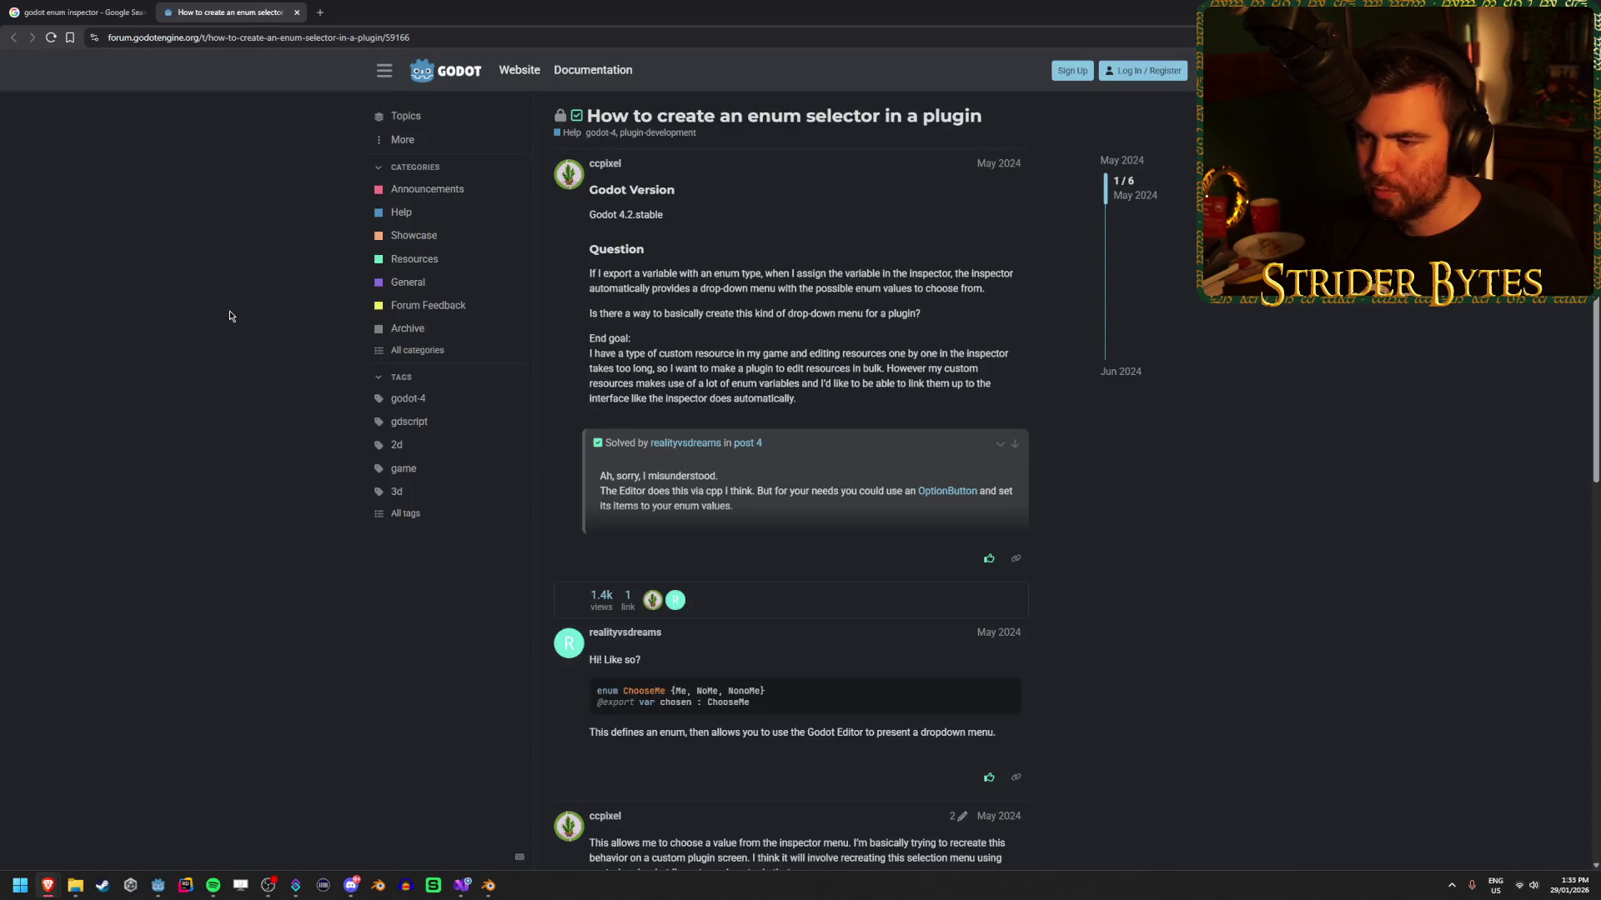
scroll(623, 516, down, 2)
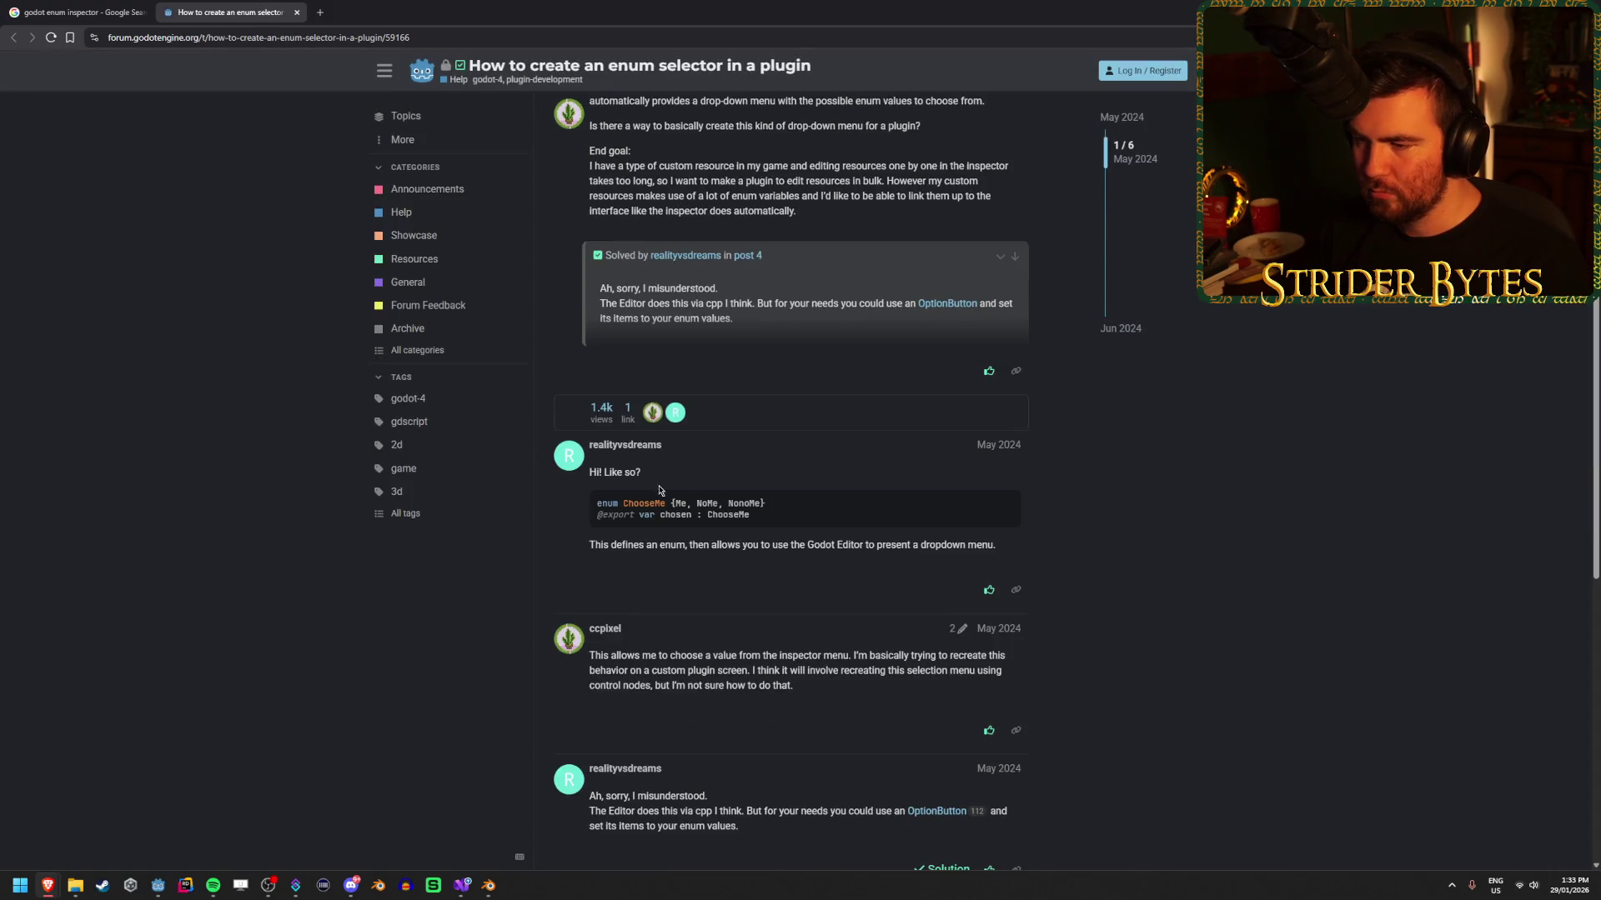
Read the thread's ChooseMe code sample and answer, then return to the Godot editor.
double_click(732, 515)
click(695, 514)
drag(672, 544, 725, 544)
click(725, 545)
drag(908, 544, 730, 544)
click(730, 544)
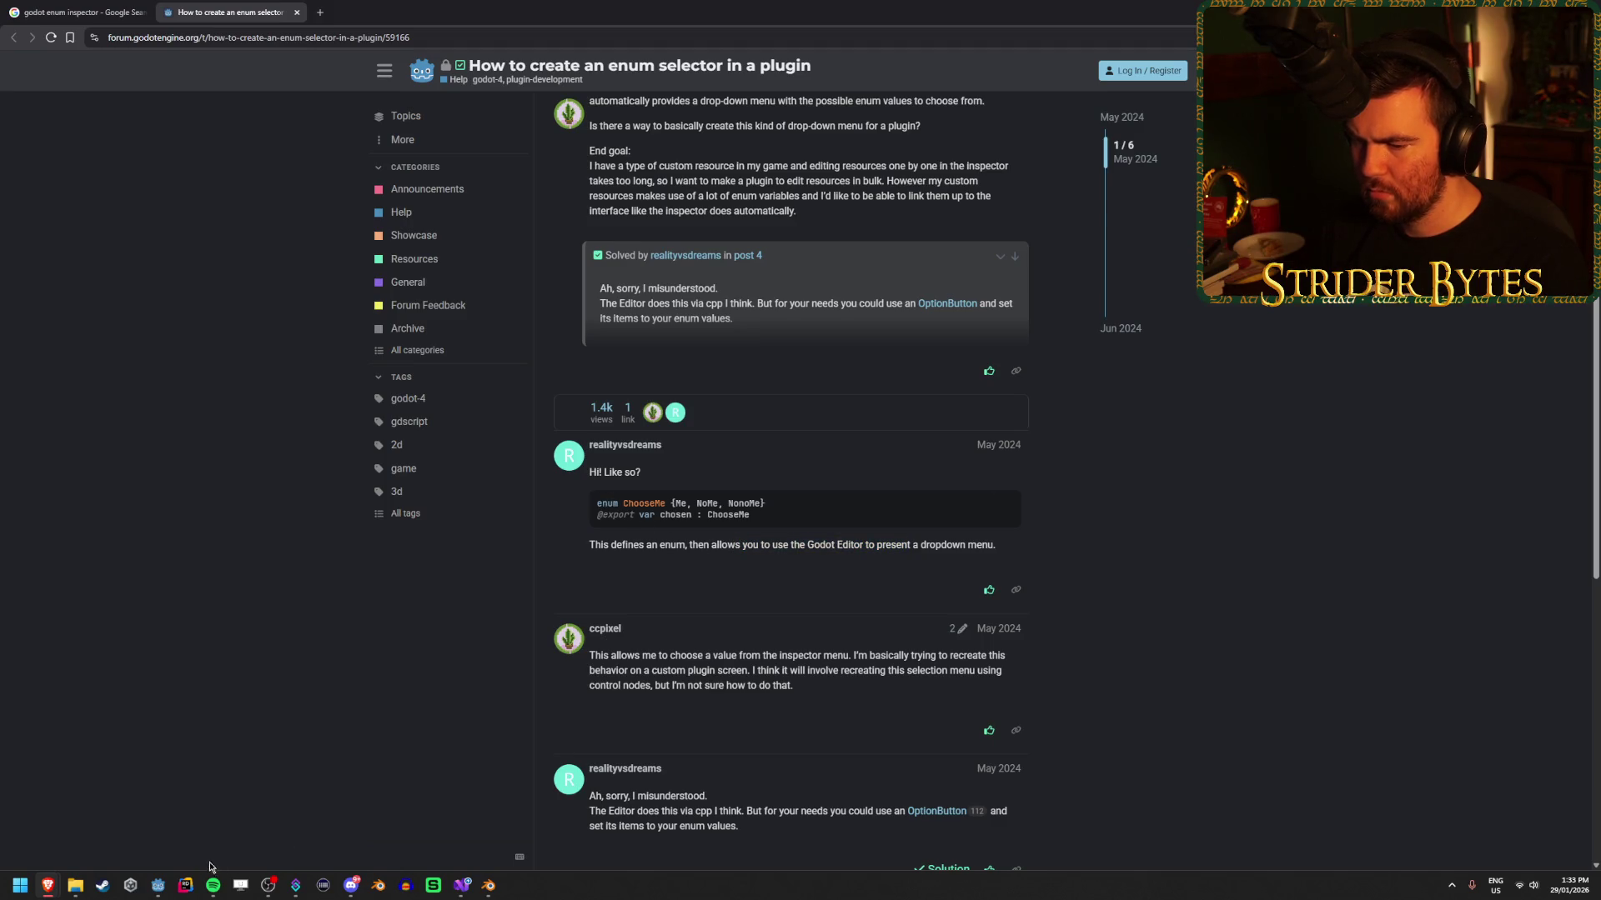
click(160, 888)
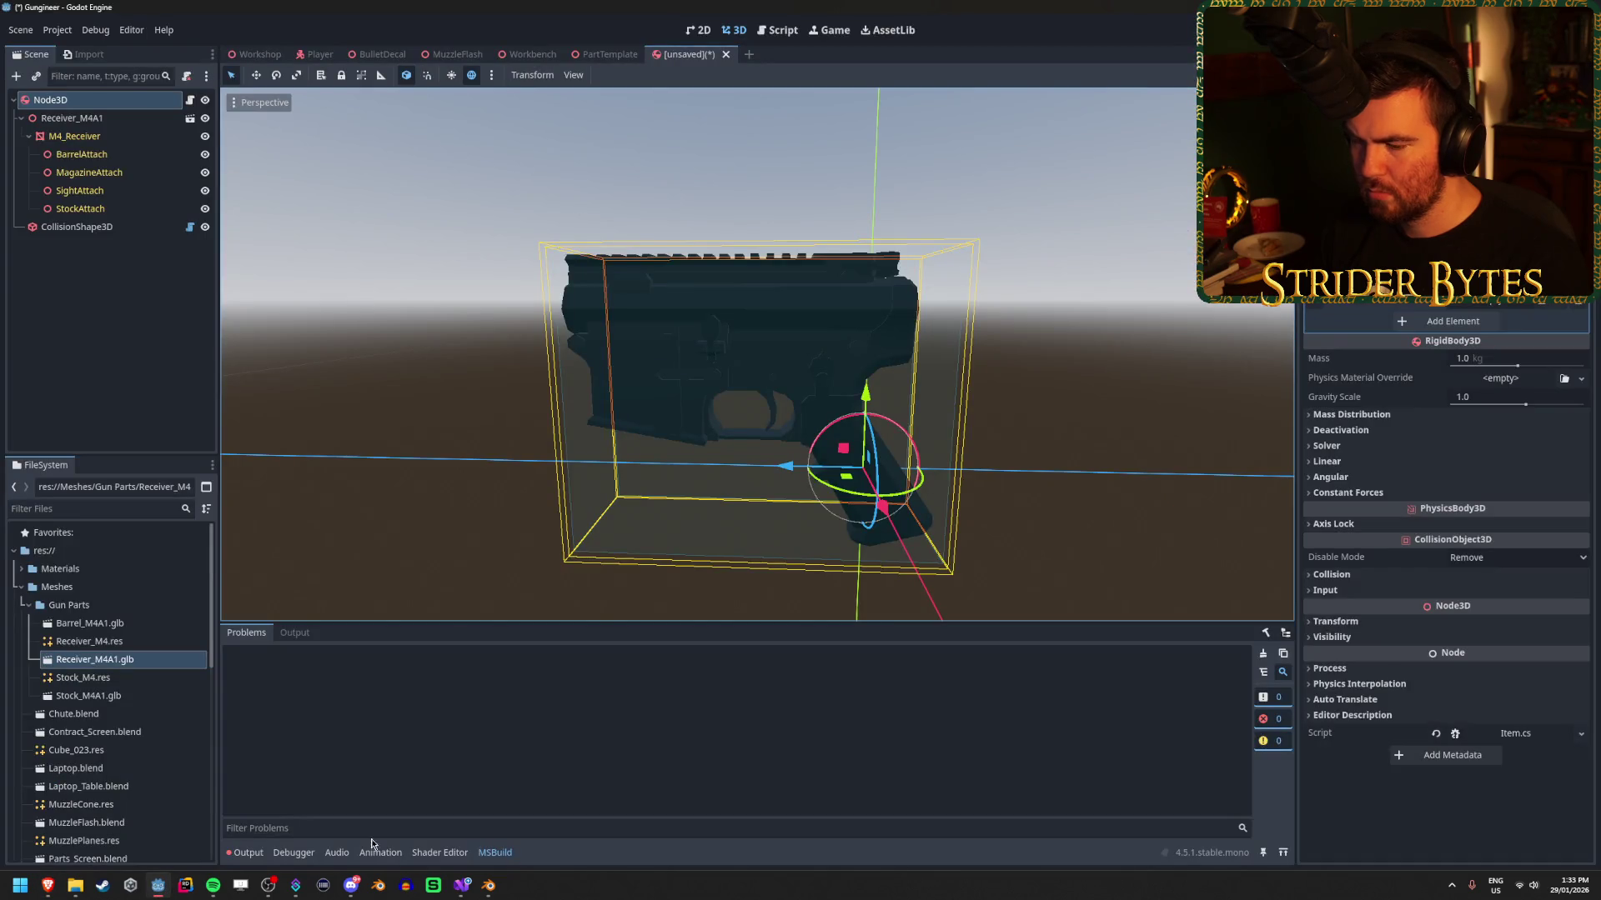
click(1580, 293)
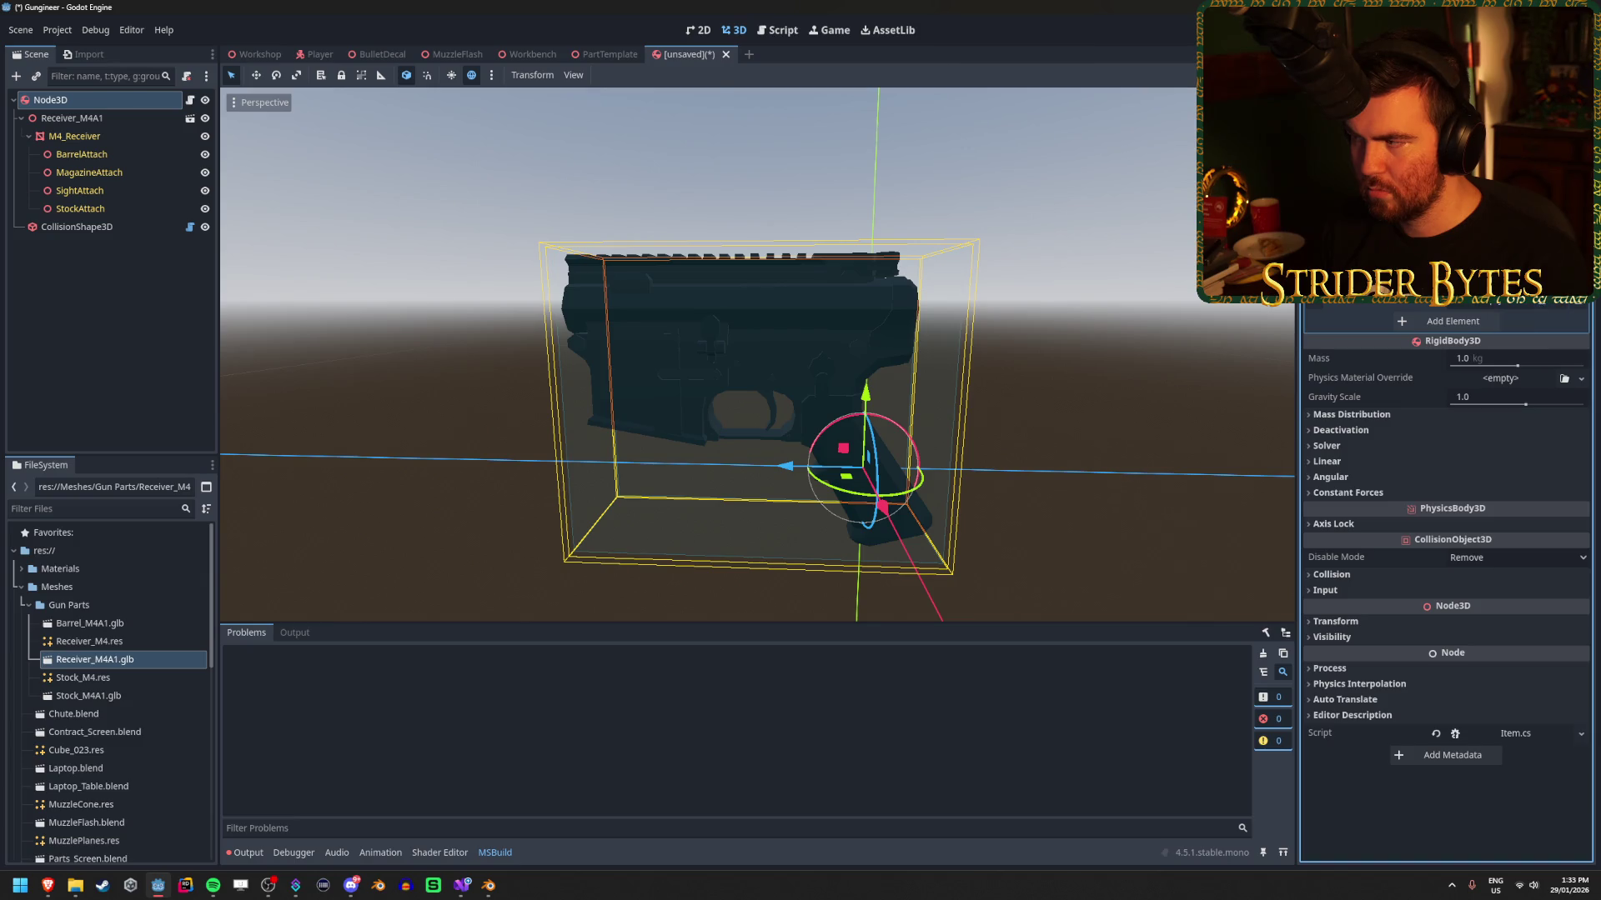
click(1525, 321)
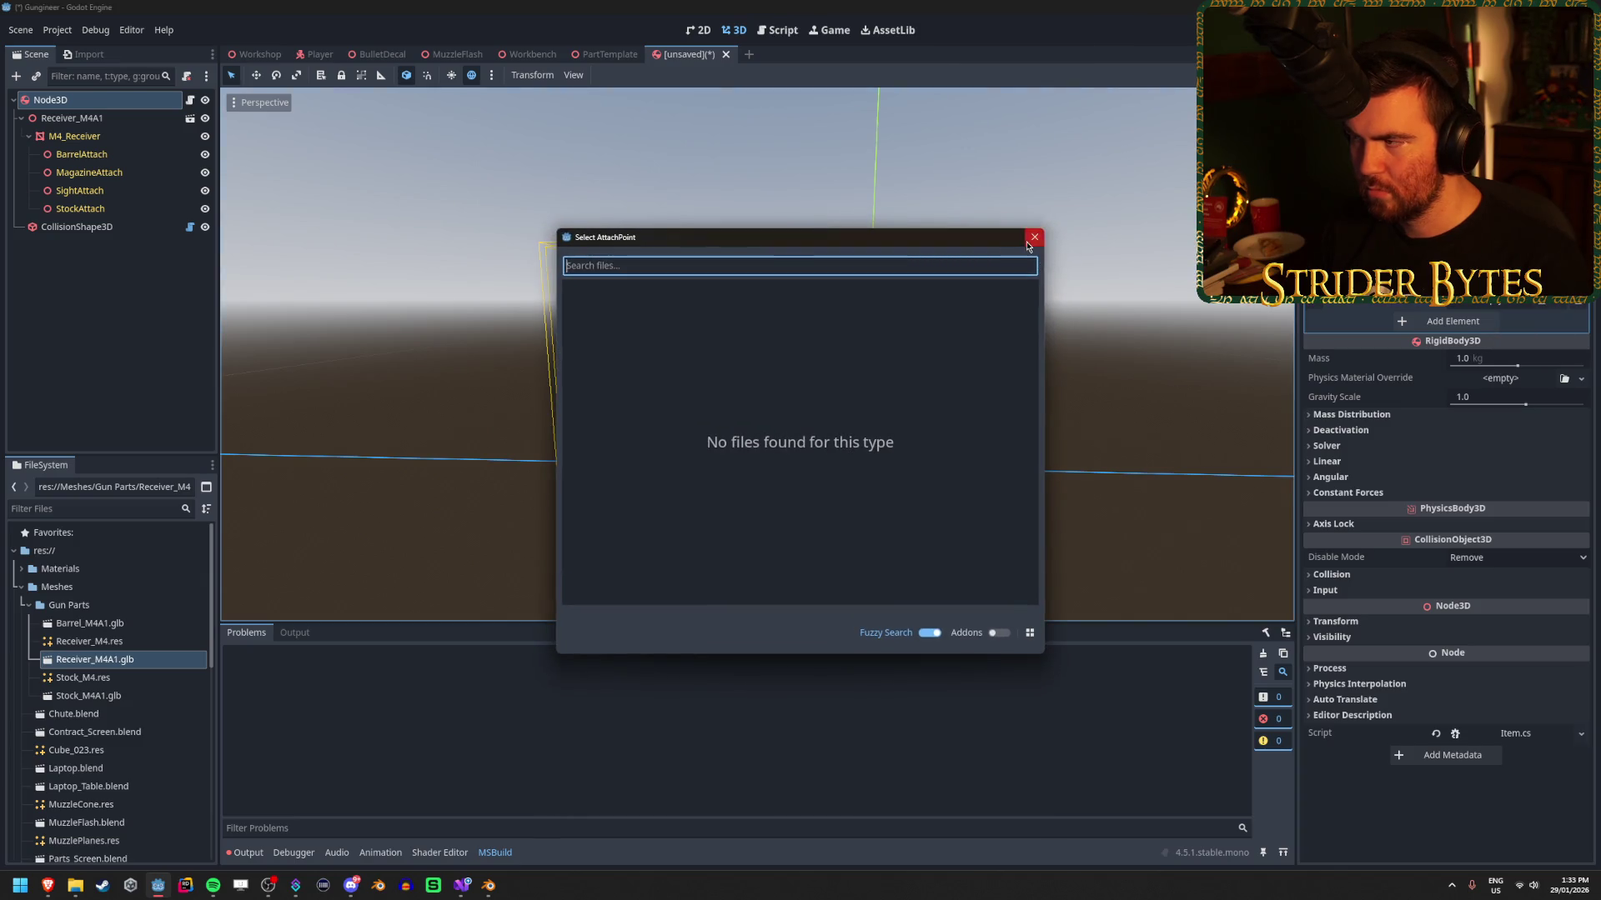
click(1034, 237)
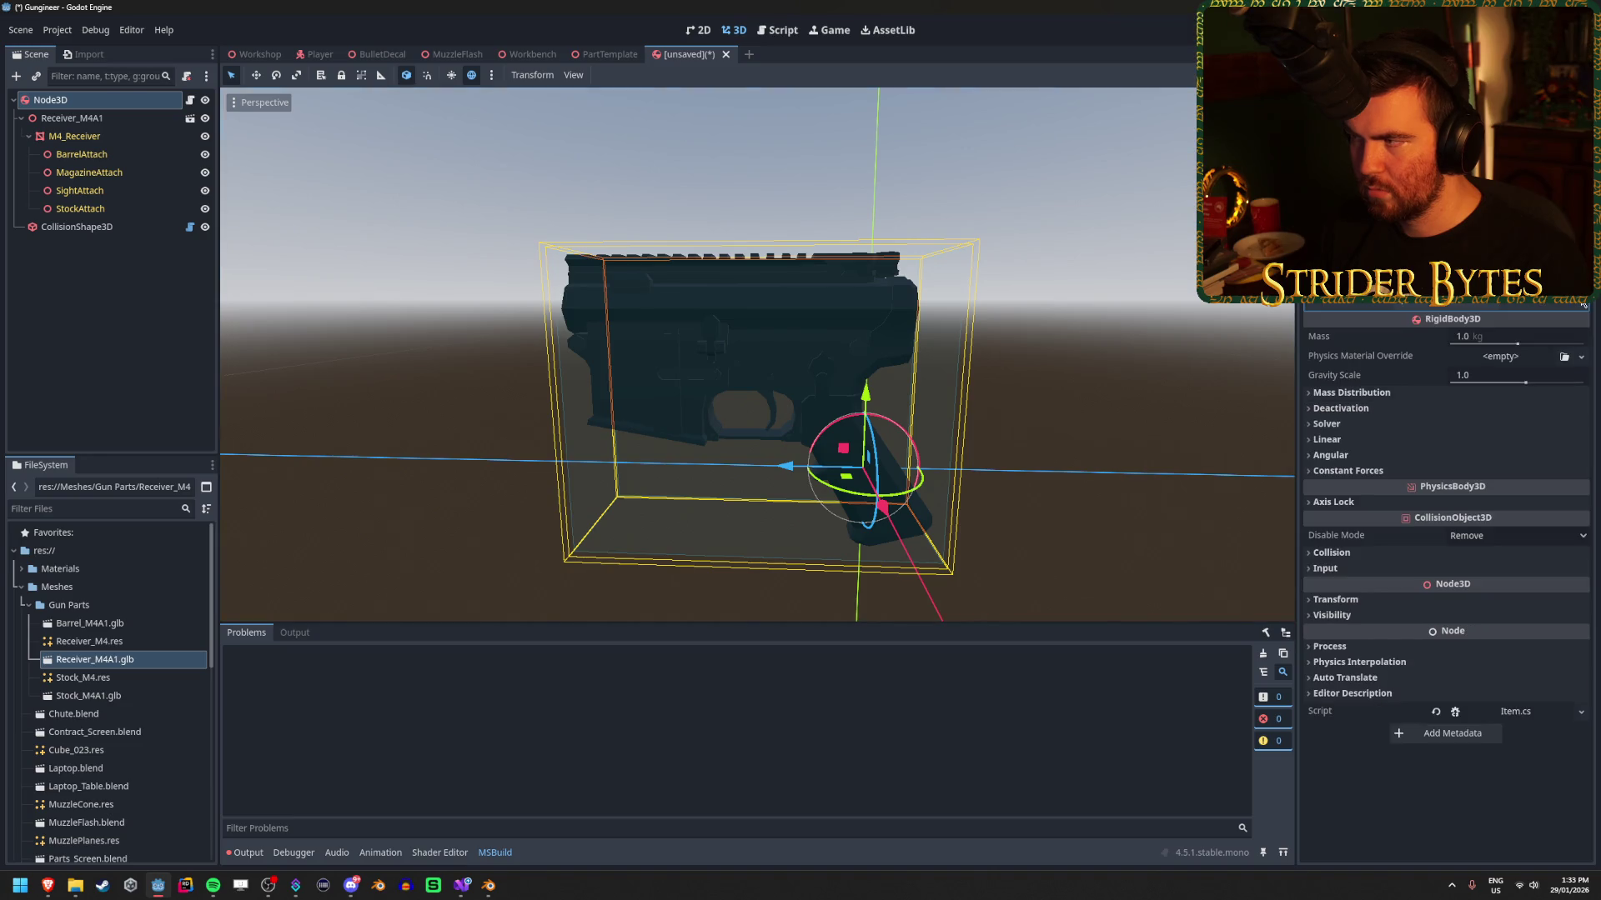
key(F5)
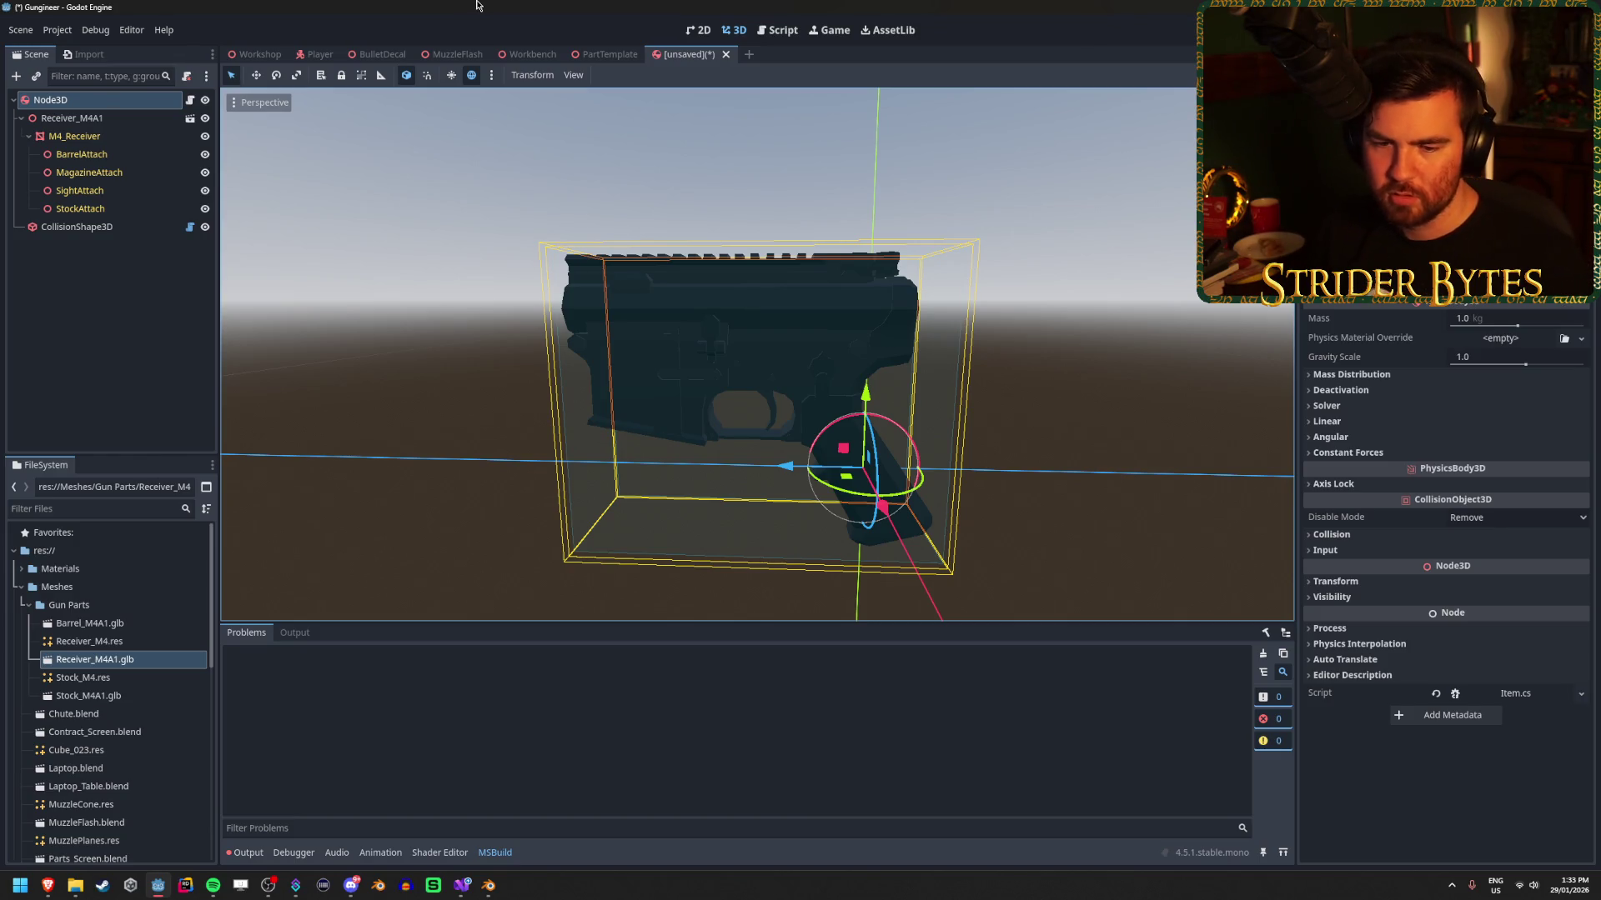
key(alt+Tab)
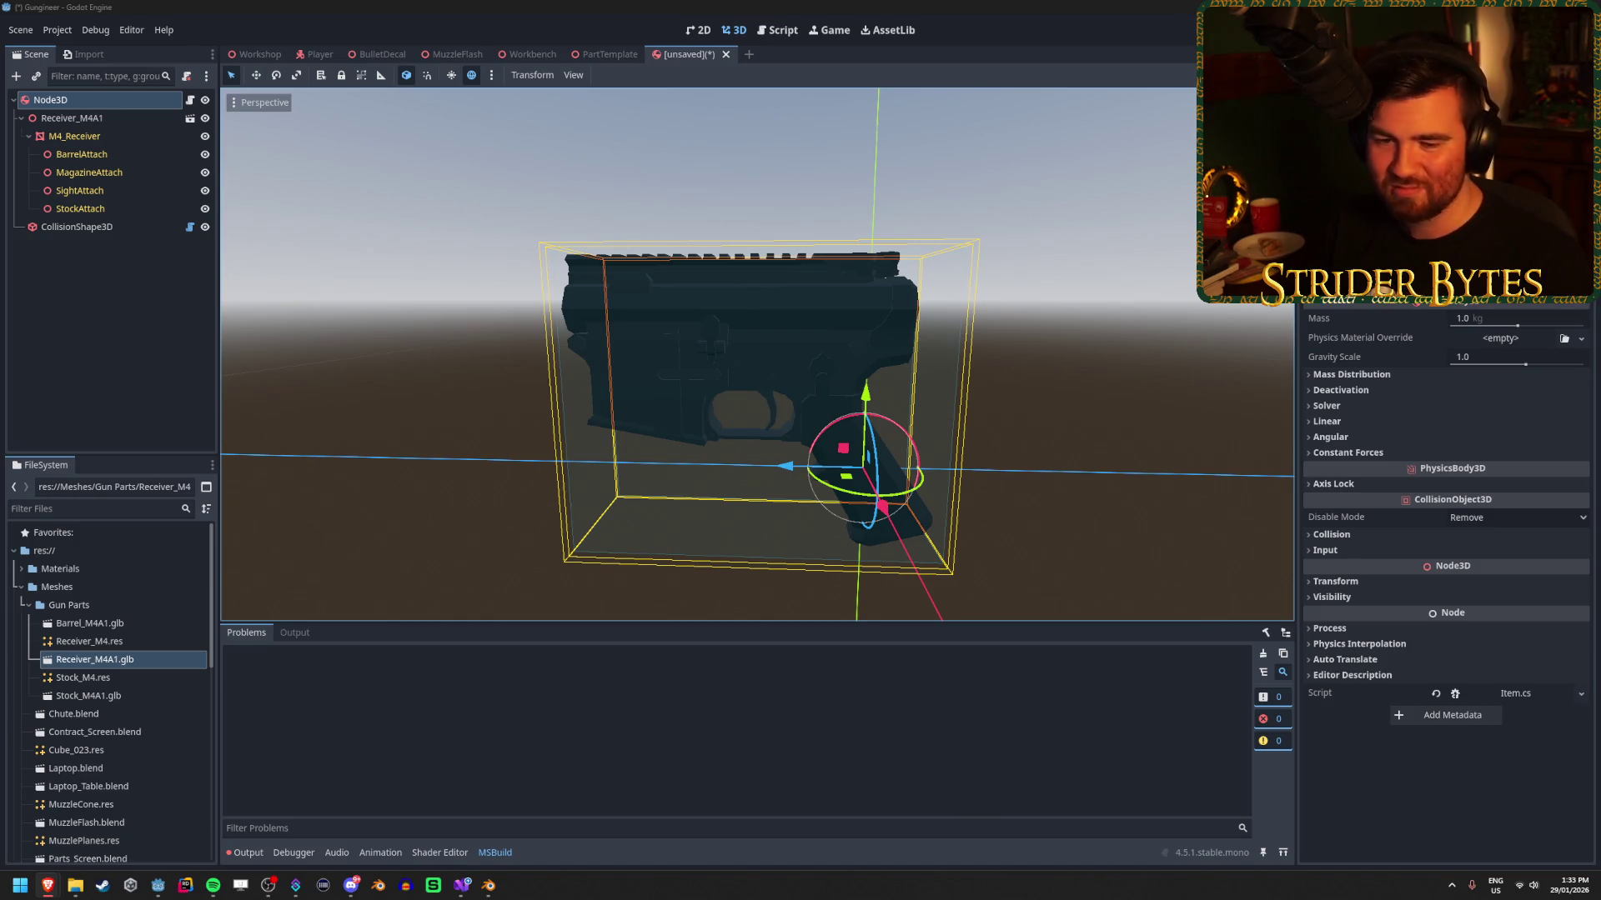
click(713, 5)
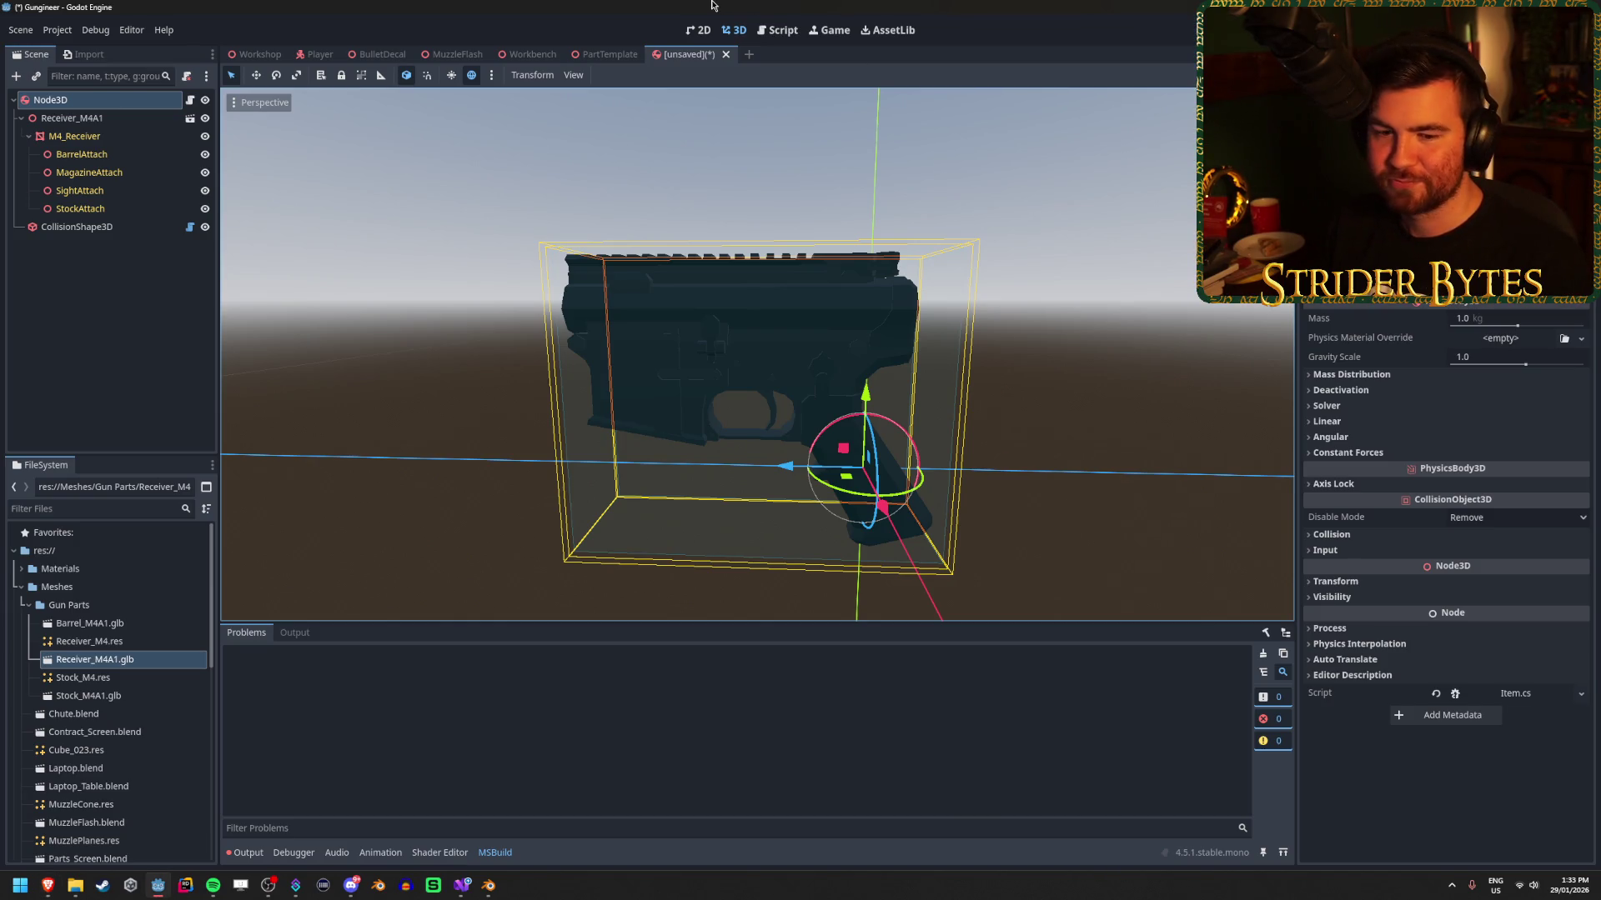
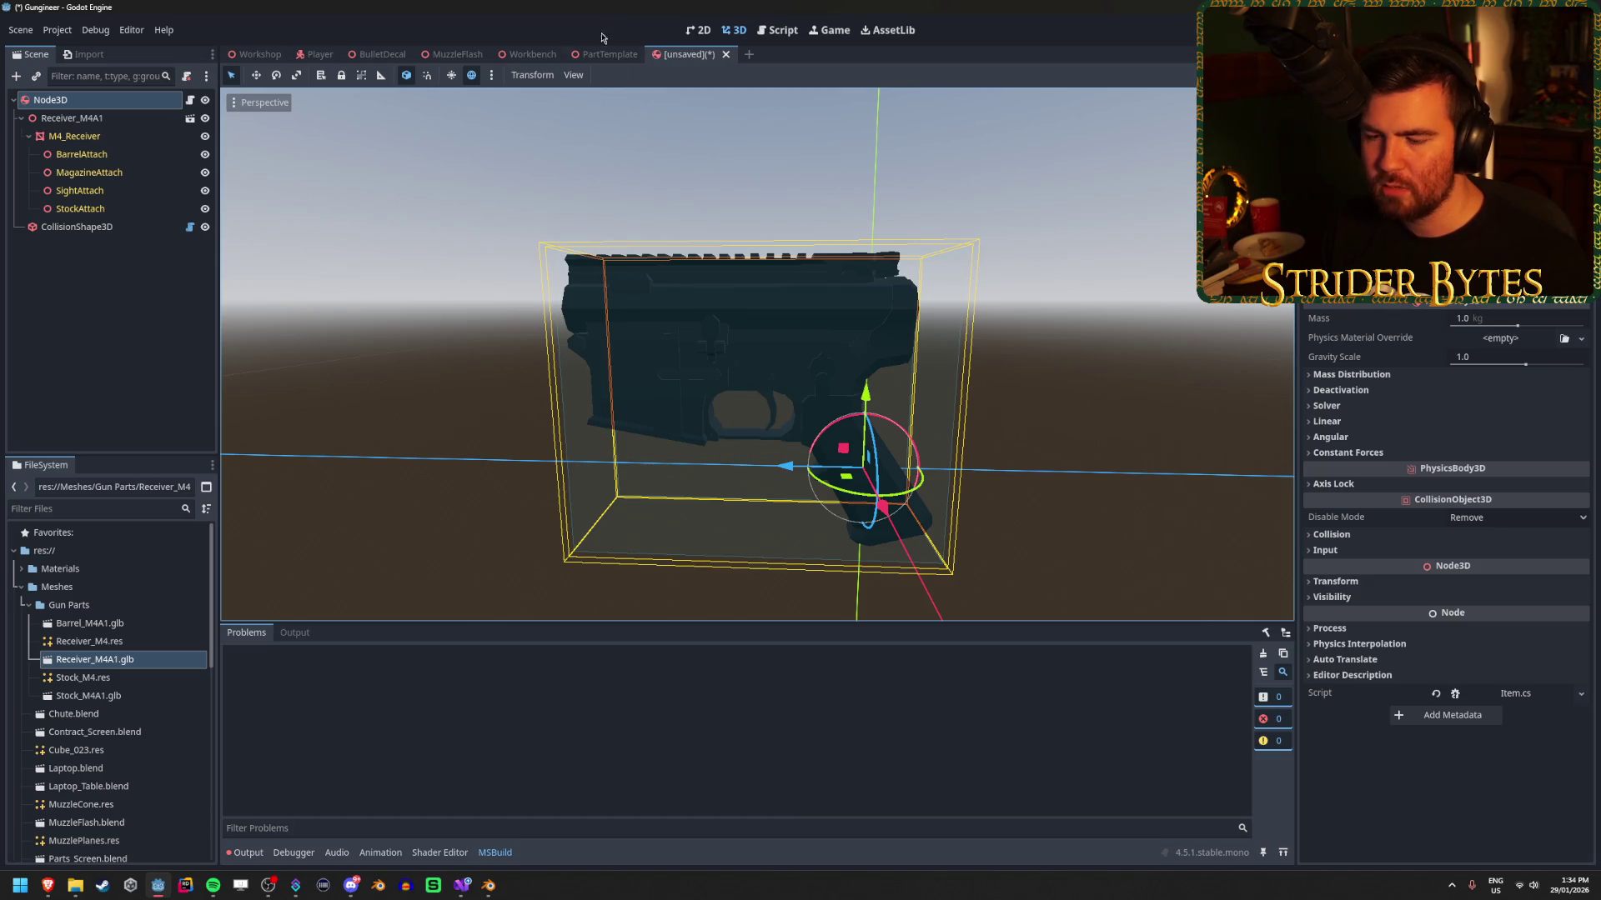
Add an '[Export] PartType partType;' field below attachPoints in the Item class and save Item.cs.
click(465, 886)
click(367, 365)
click(401, 352)
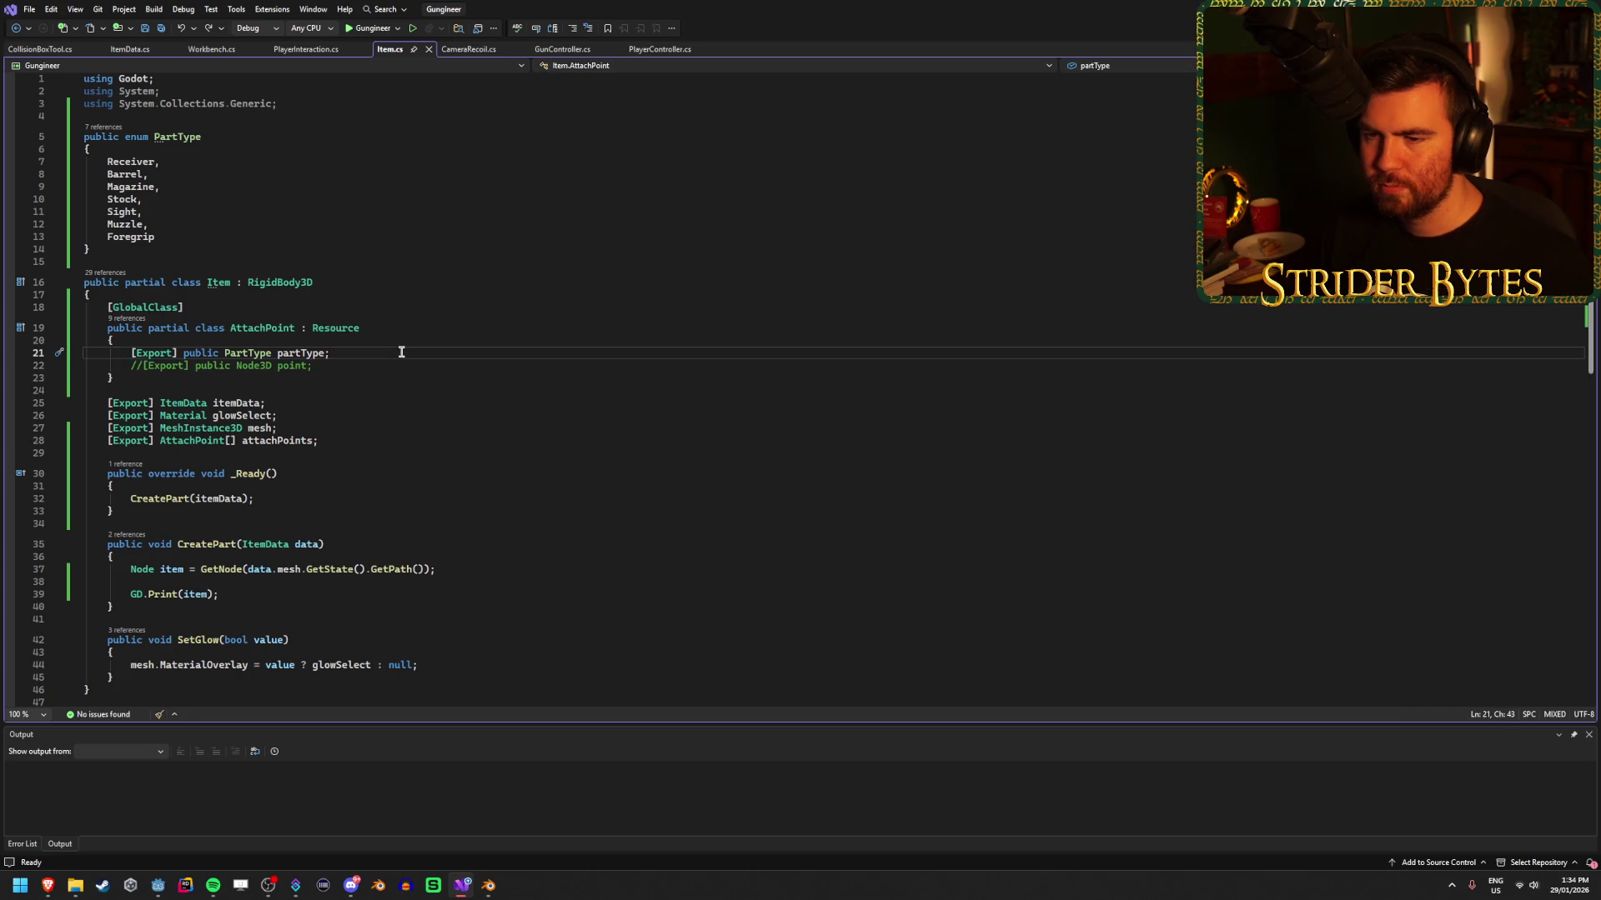
click(338, 440)
key(Return)
text([Expo)
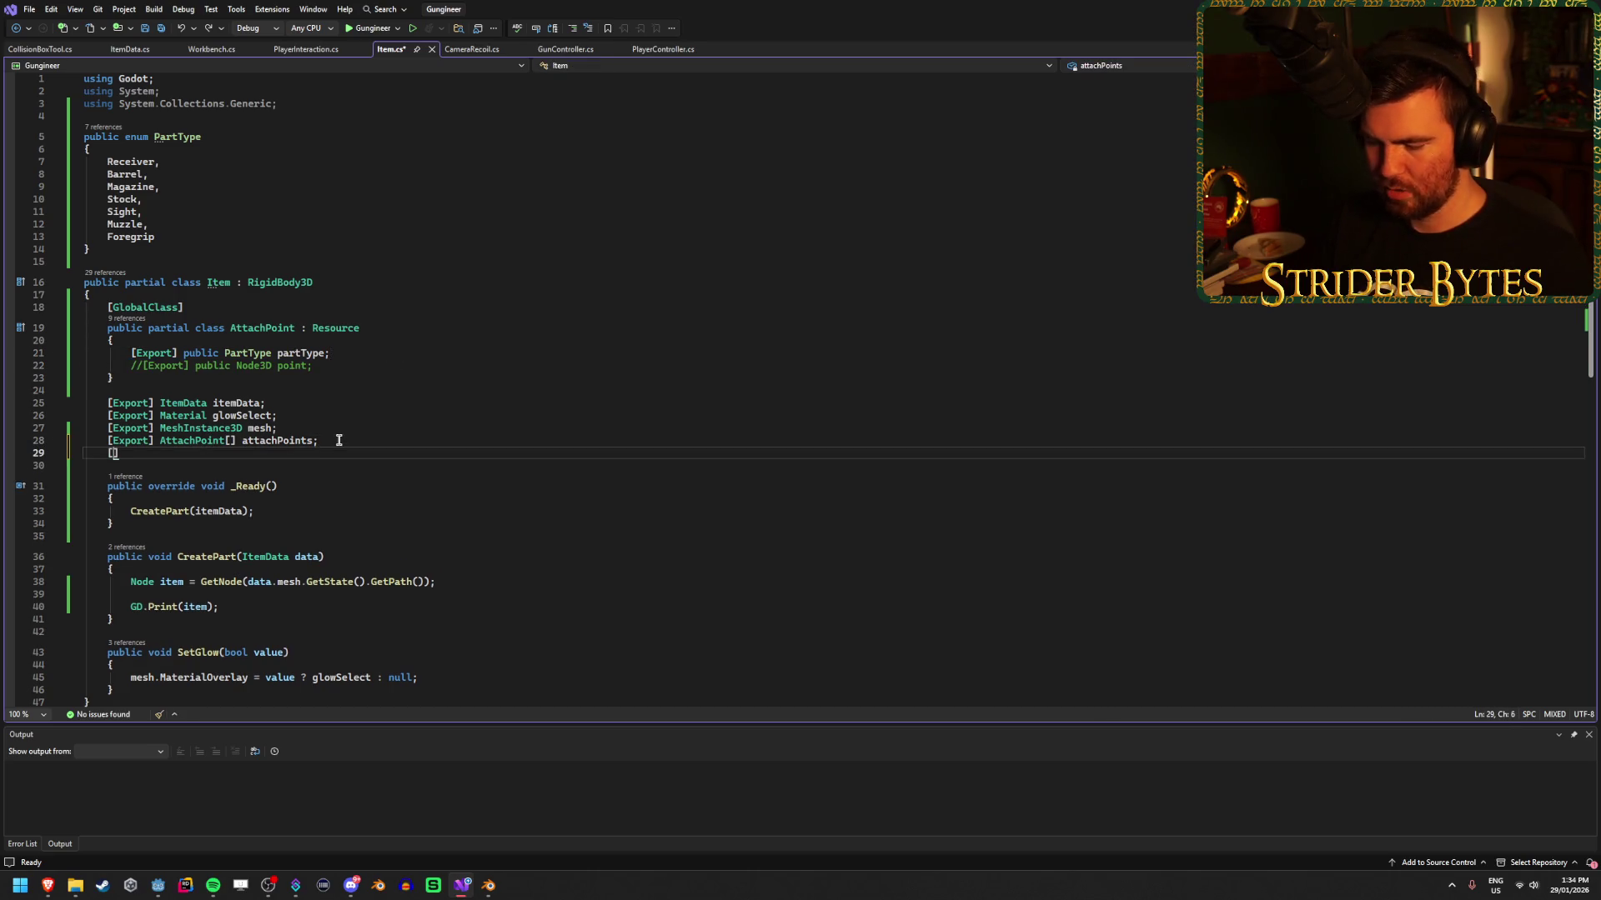
text(()
text(])
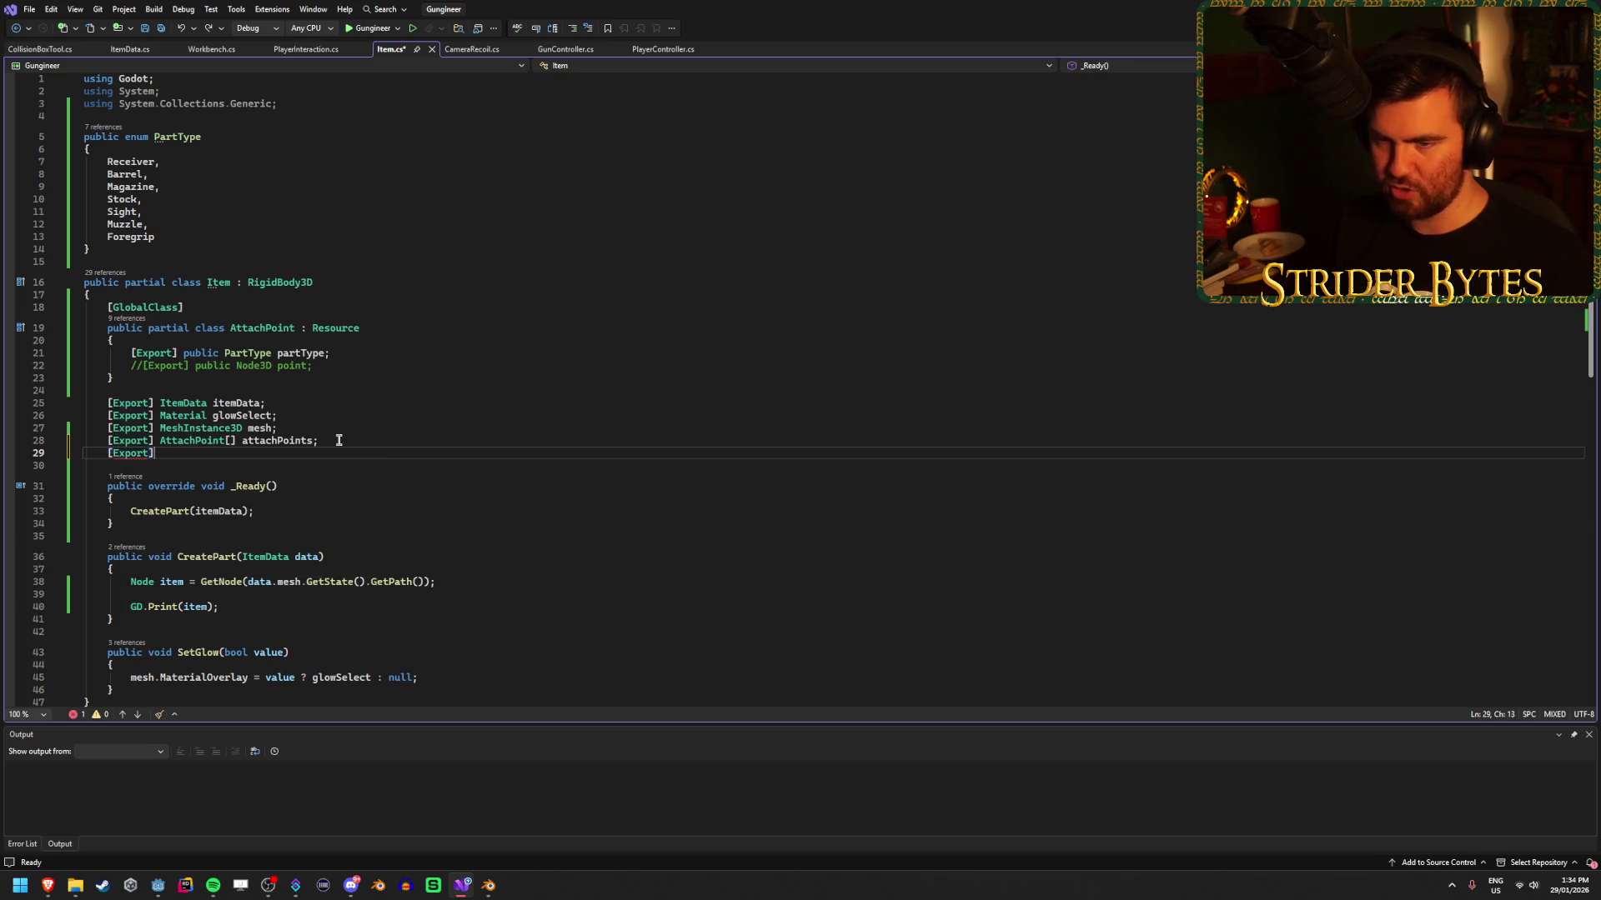
text(Part)
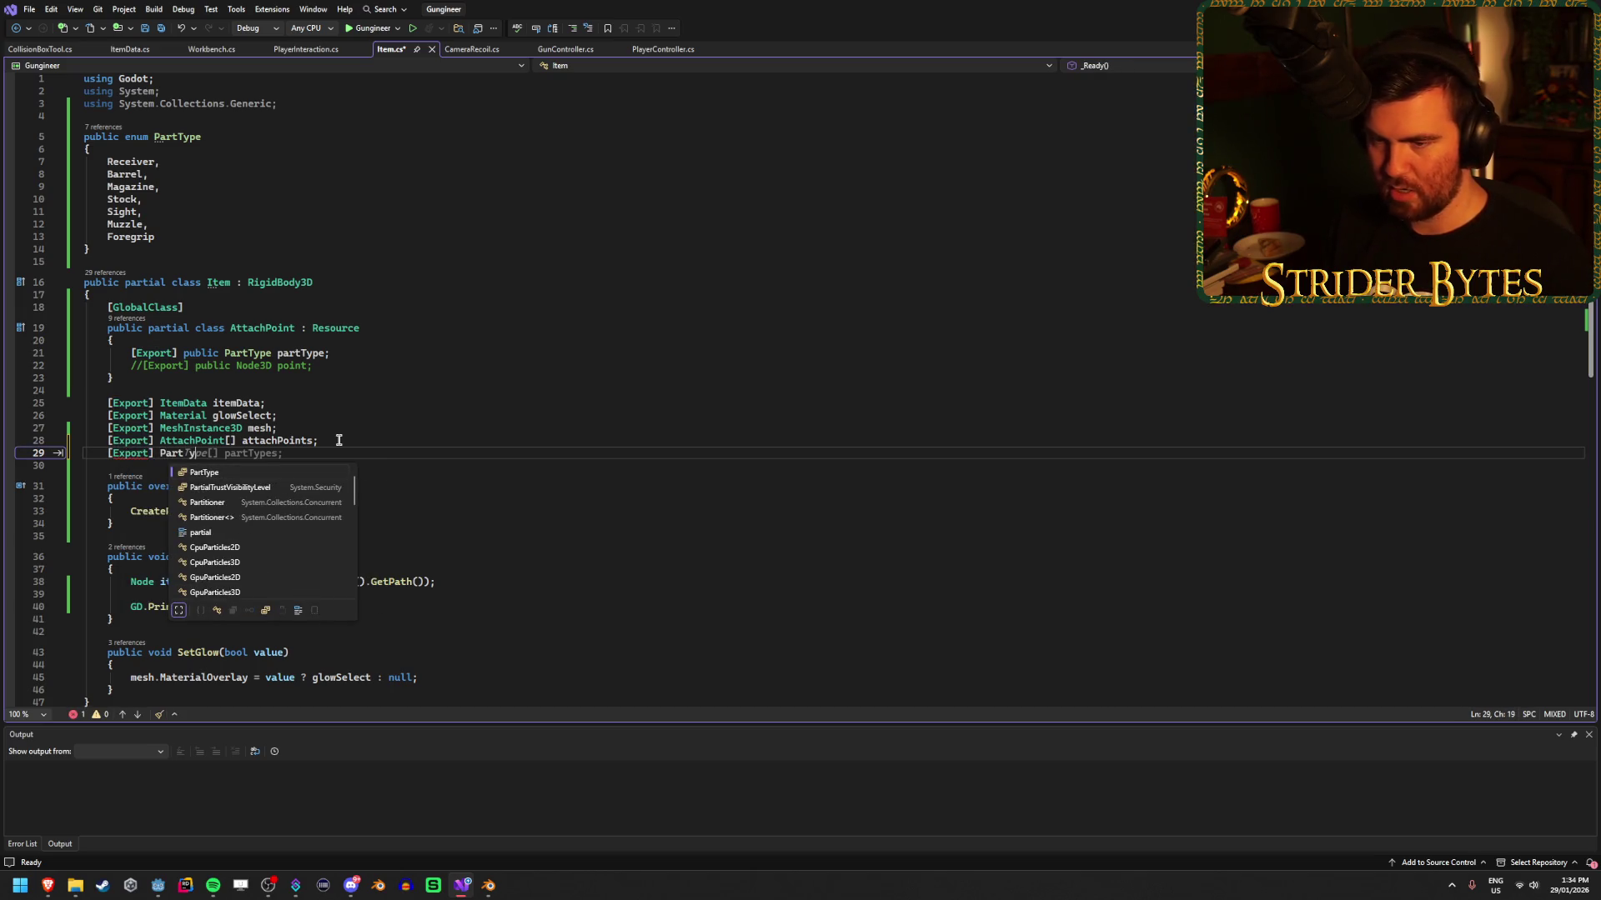
key(Tab)
text(part)
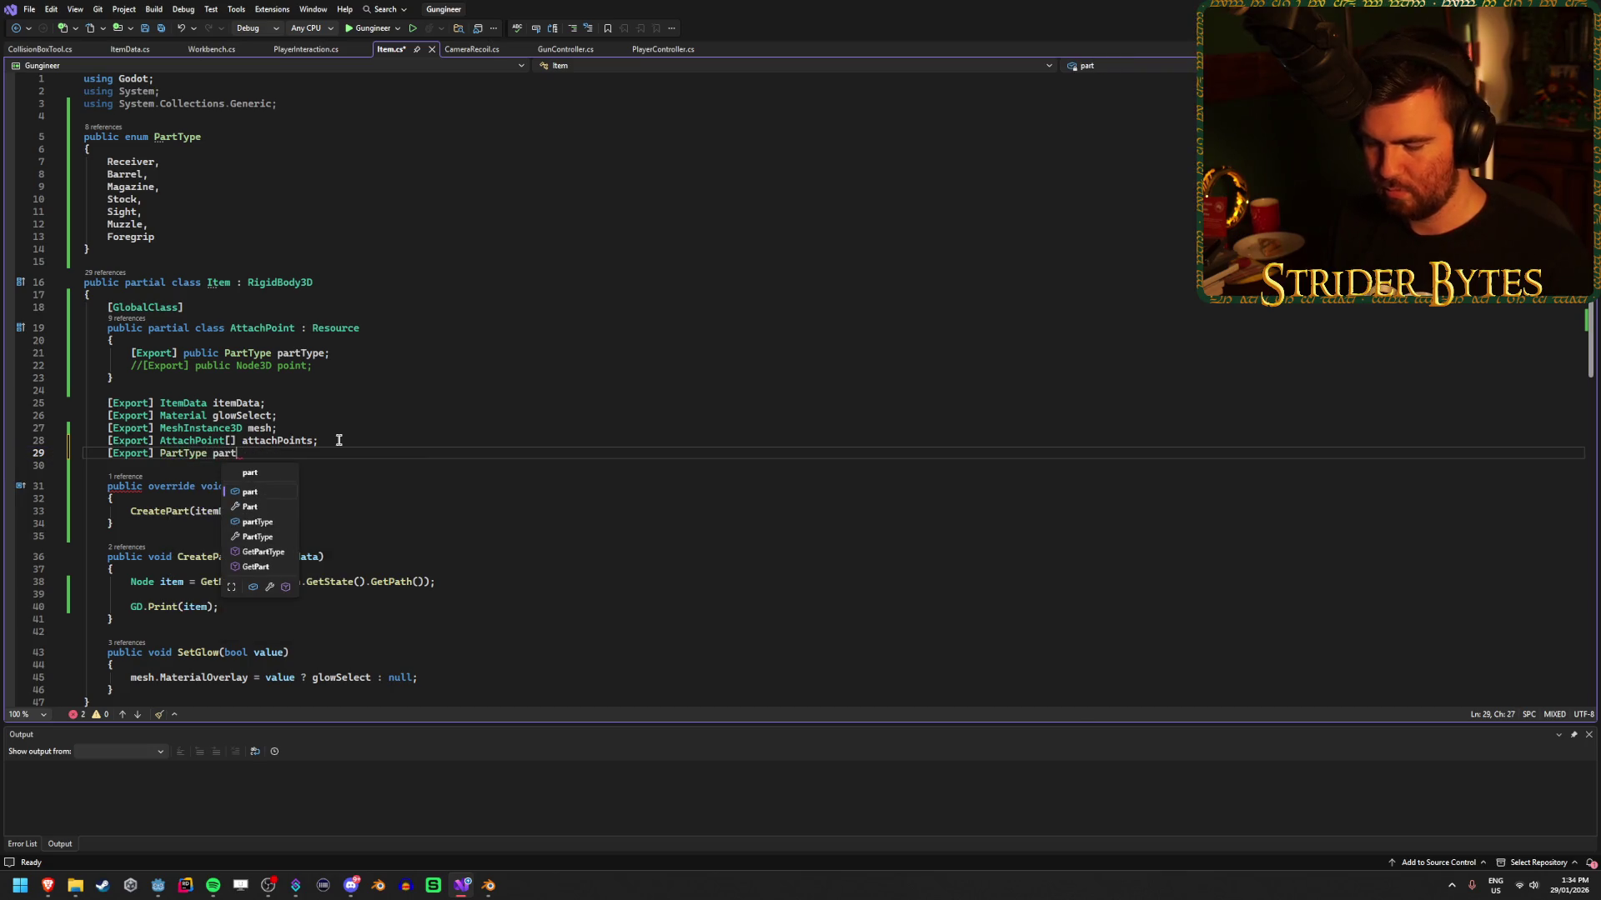
text(Type;)
key(ctrl+s)
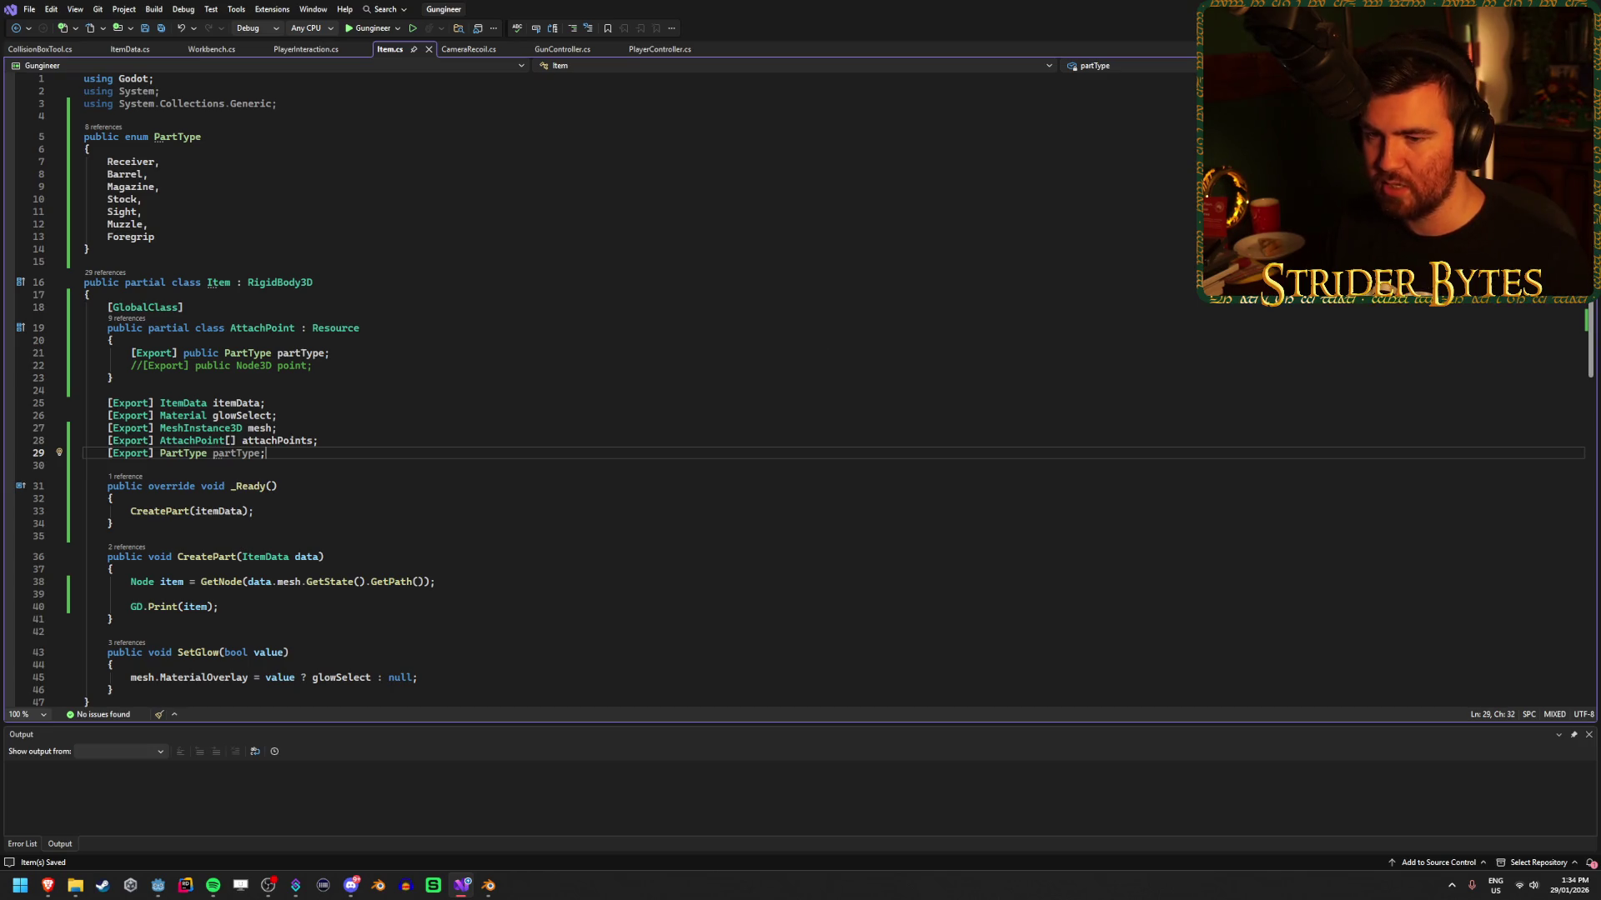
key(alt+Tab)
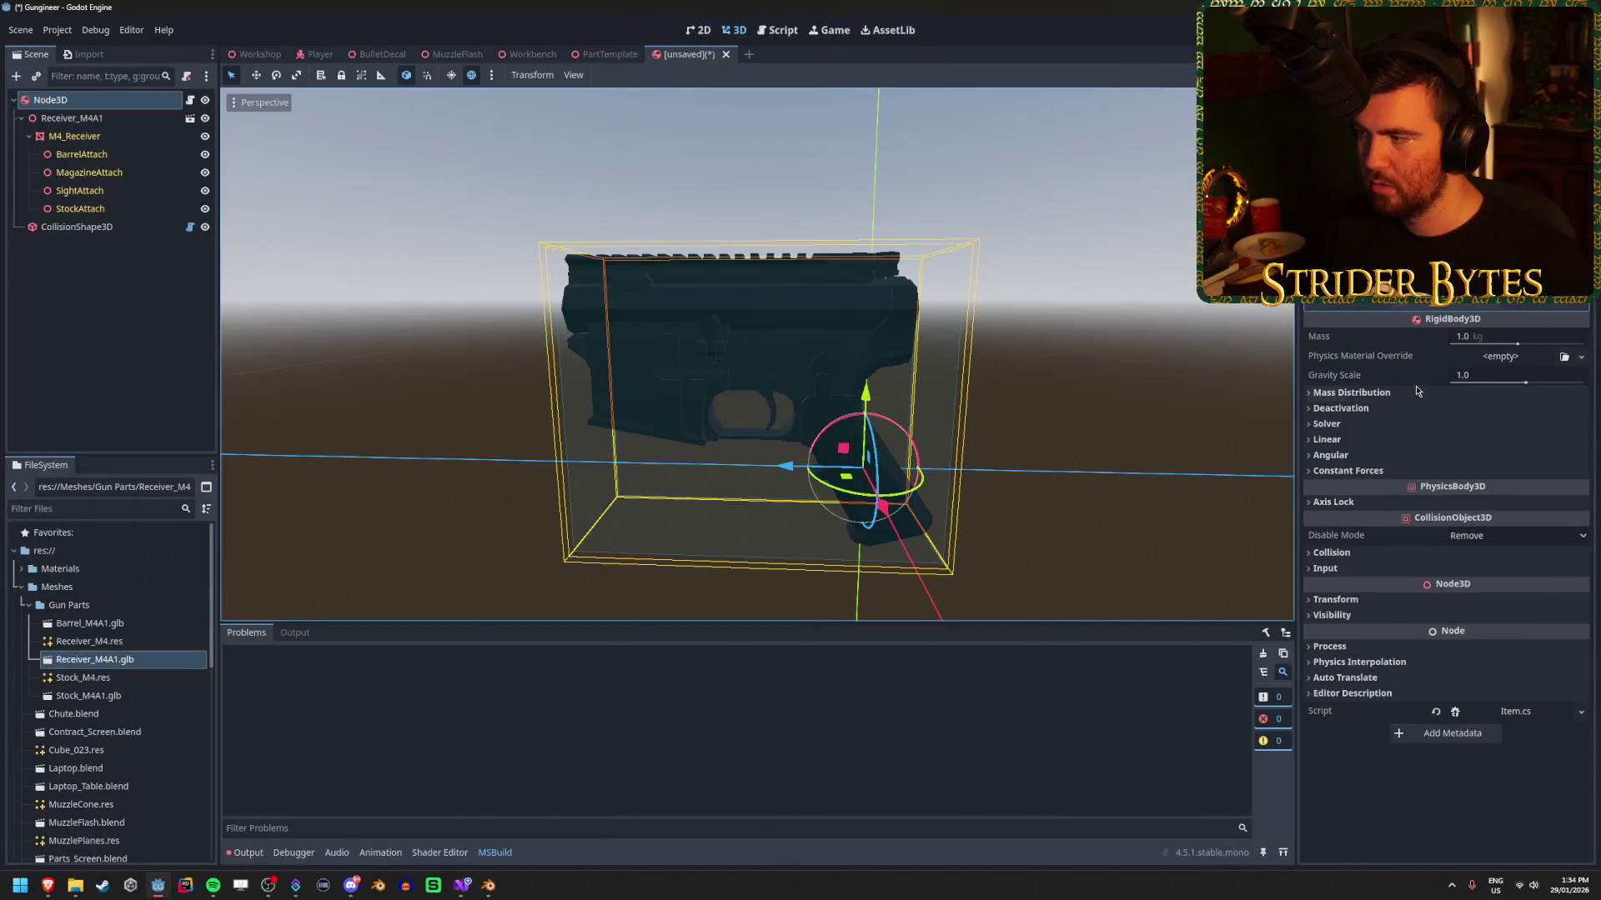
Rebuild the C# project and check the item's new Part Type dropdown, keeping Receiver.
key(F5)
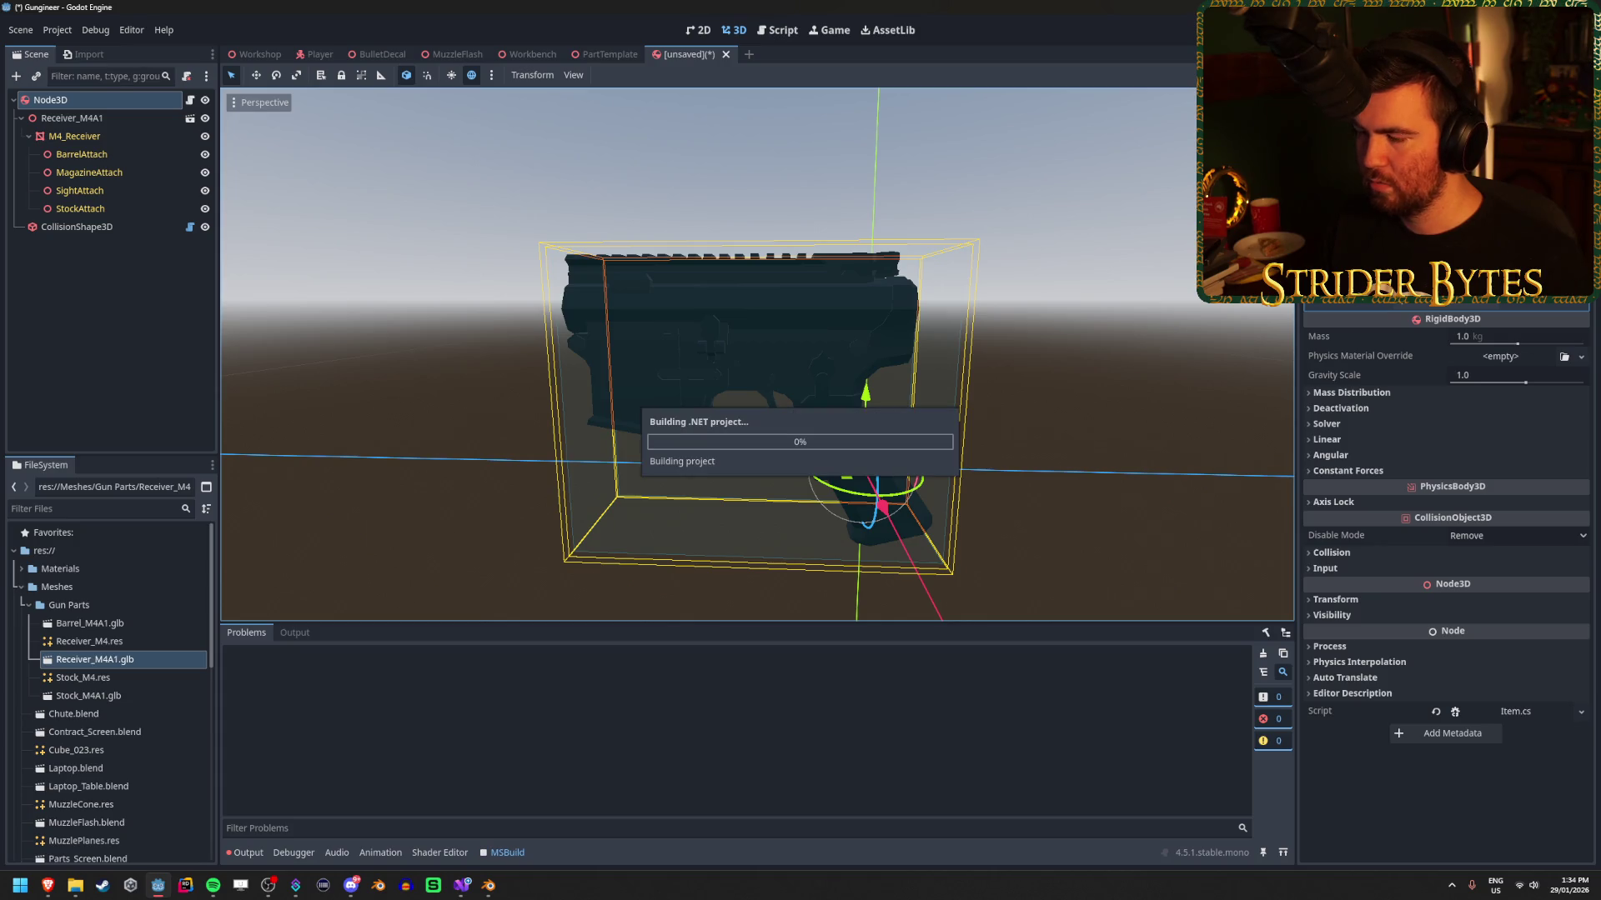
click(1516, 301)
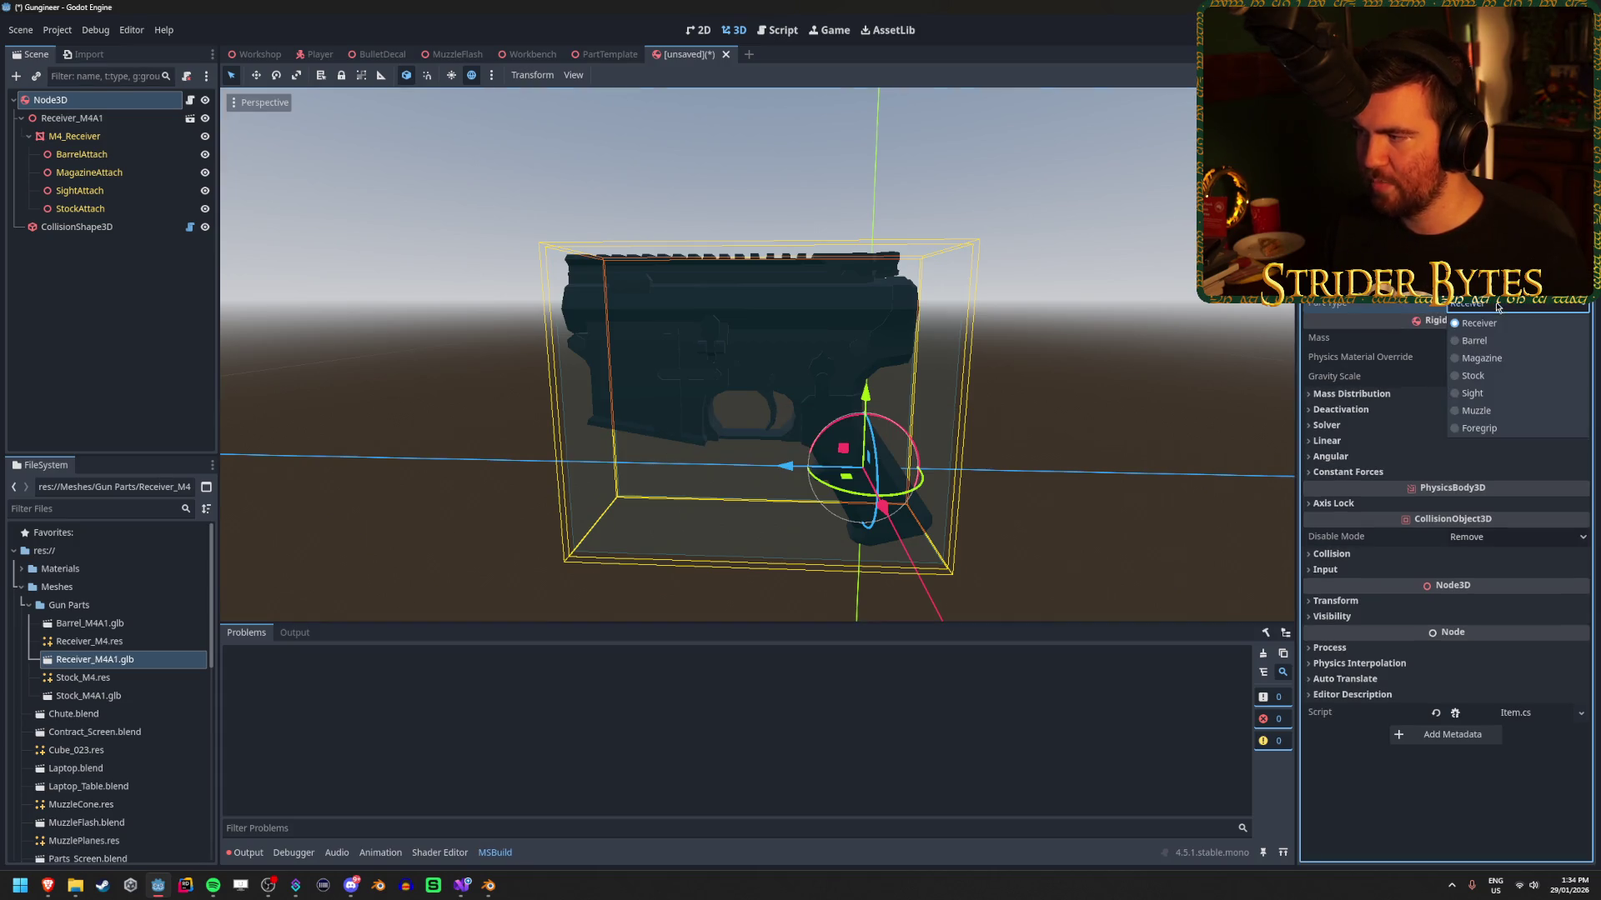
click(1468, 303)
click(1467, 303)
click(1413, 310)
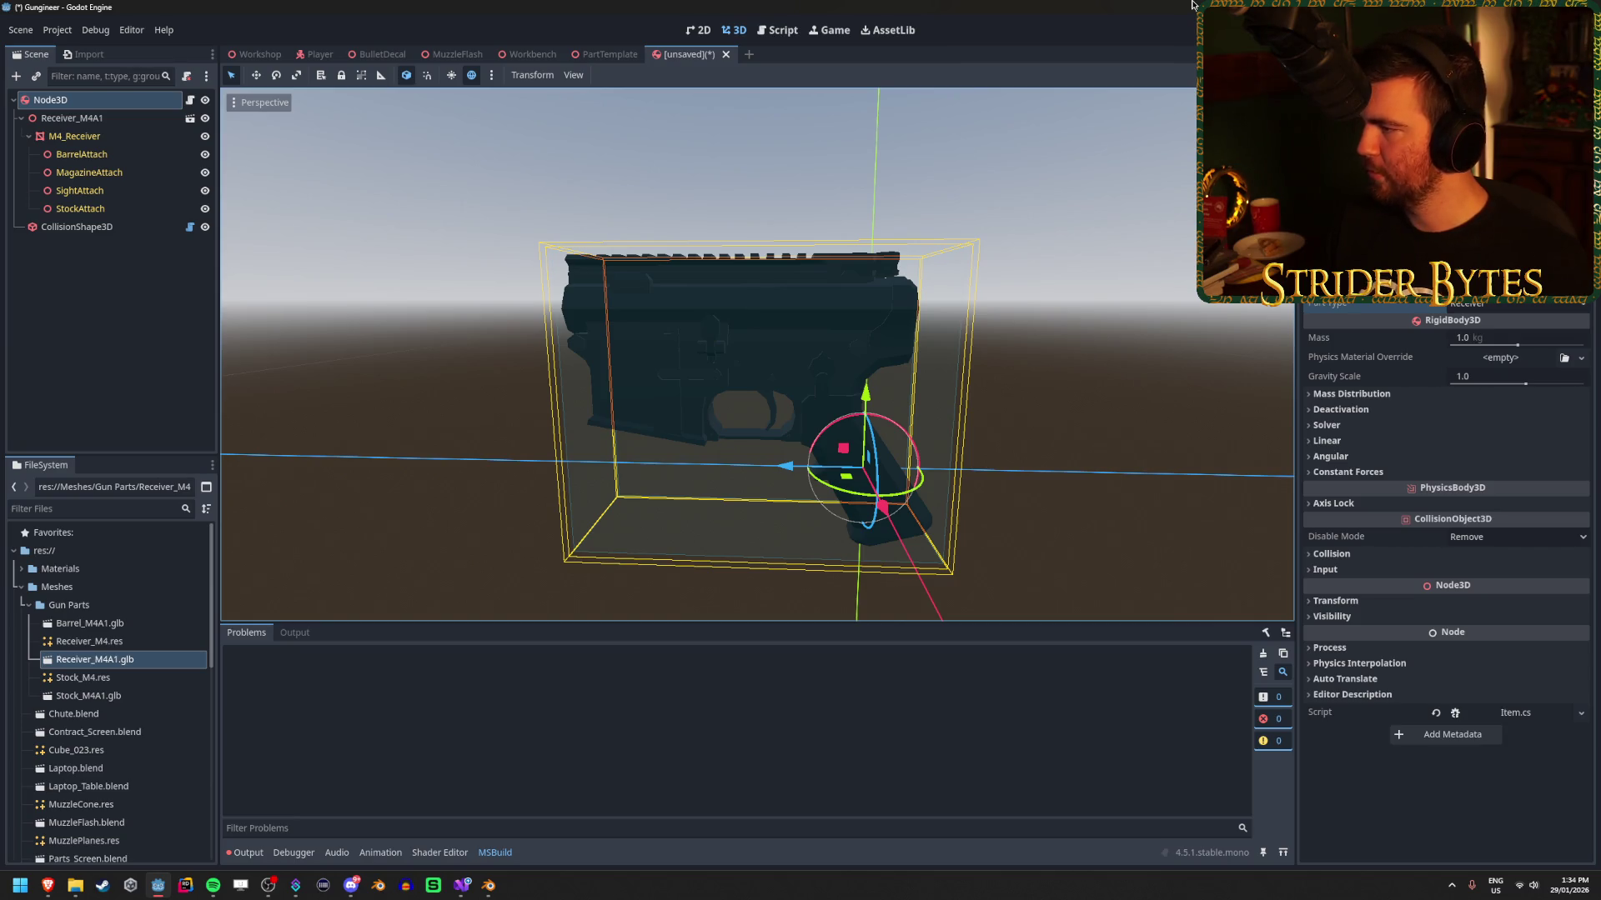
Try quick-loading an existing AttachPoint resource for attachPoints and find none available.
click(1581, 290)
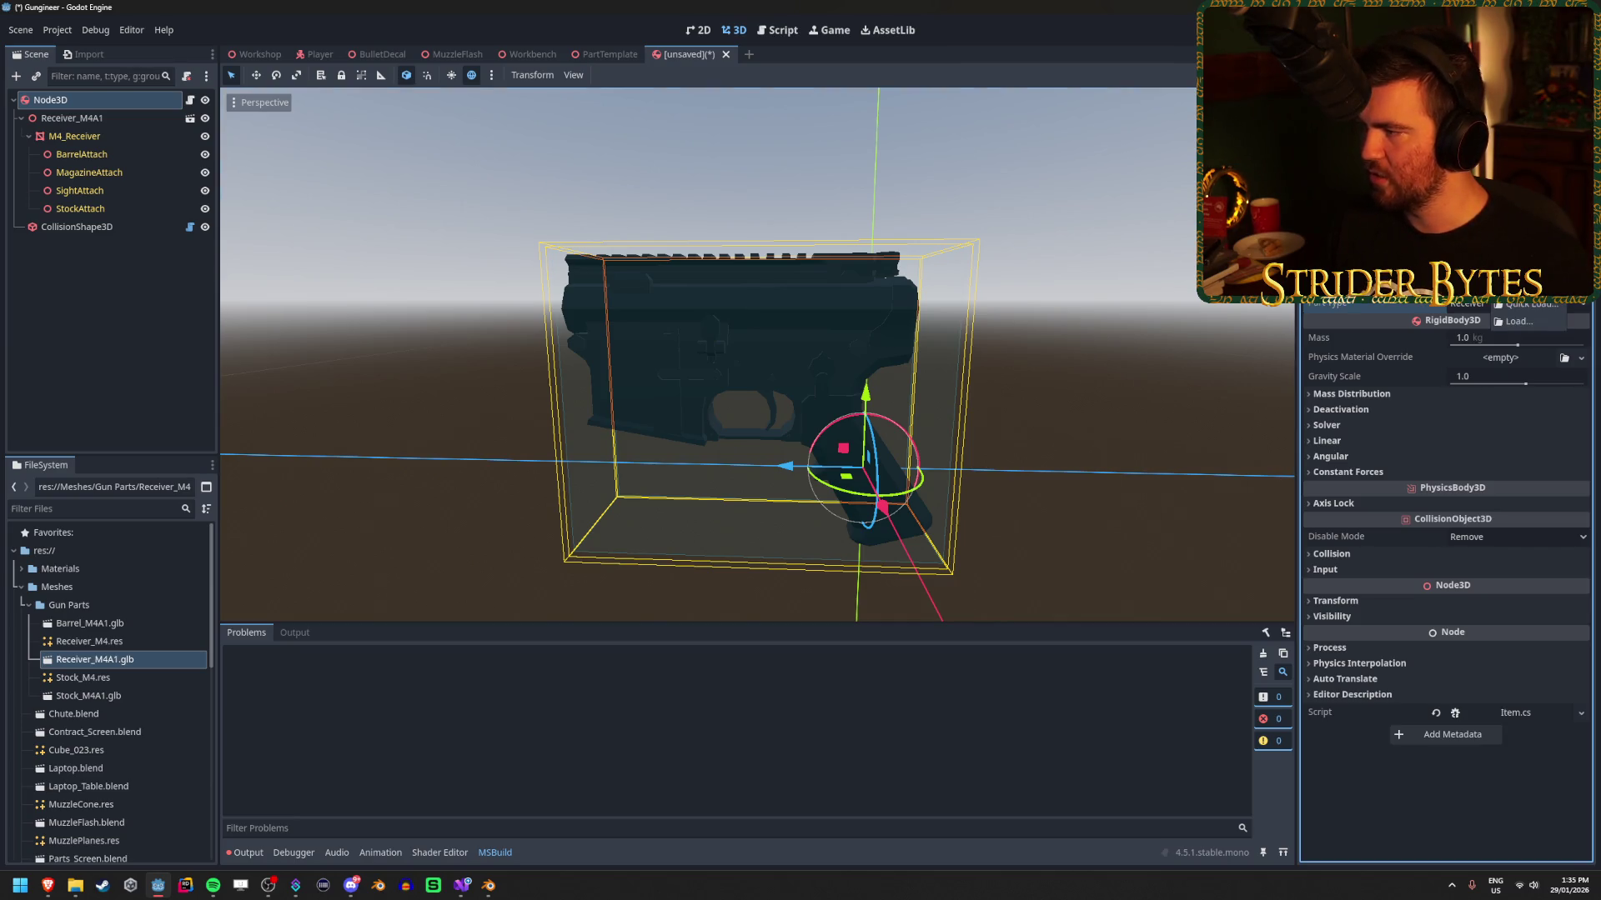
click(1526, 305)
click(1036, 236)
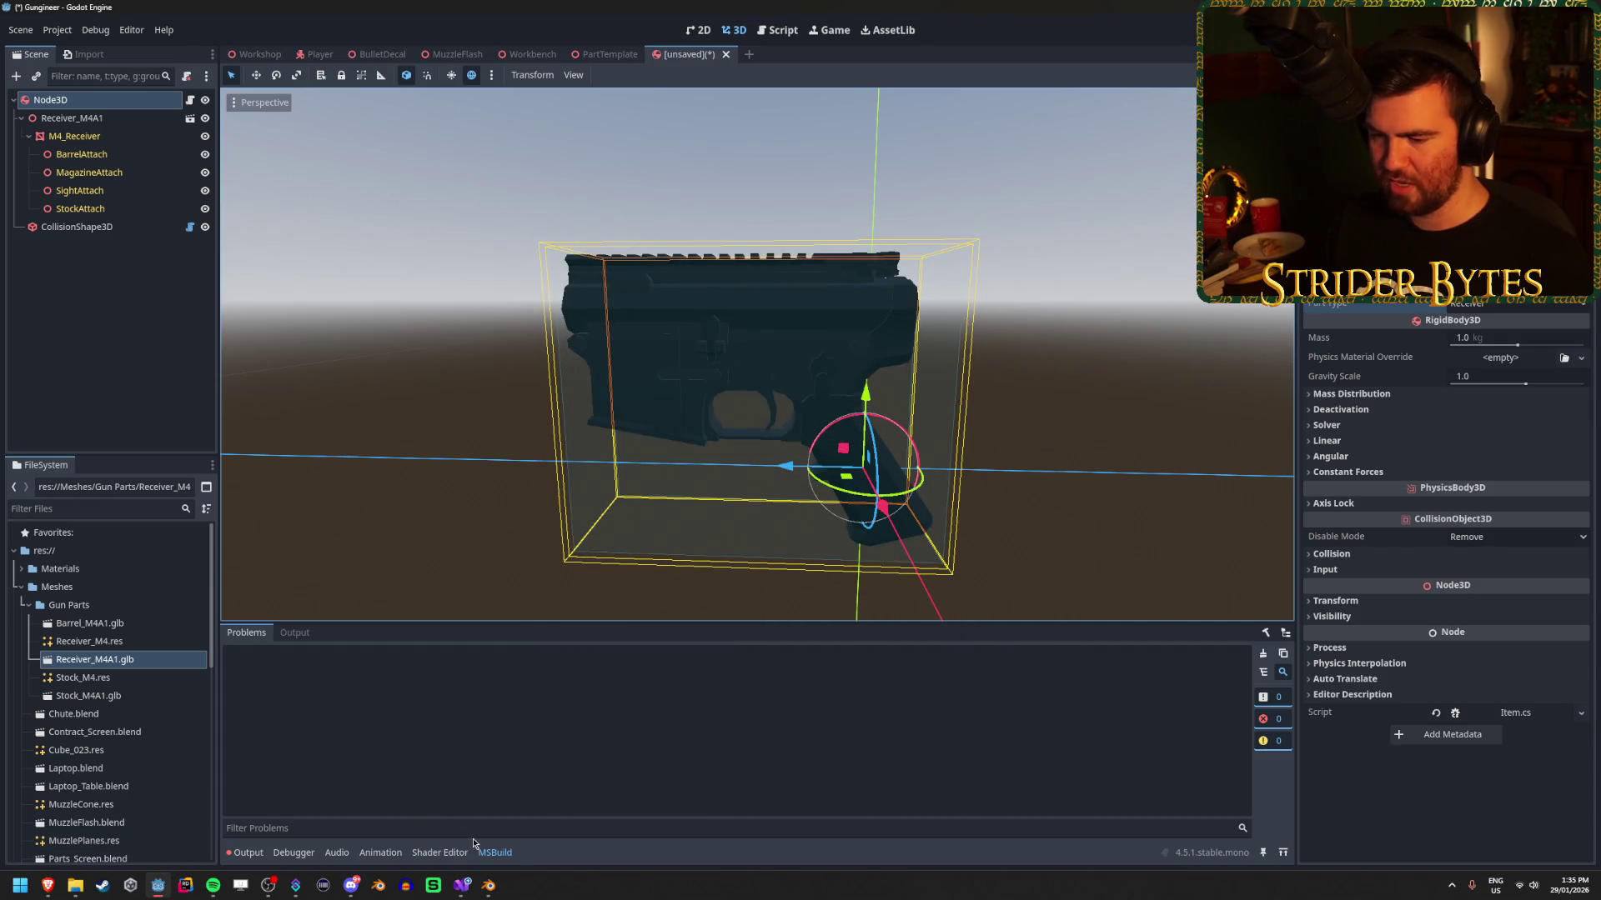
click(463, 885)
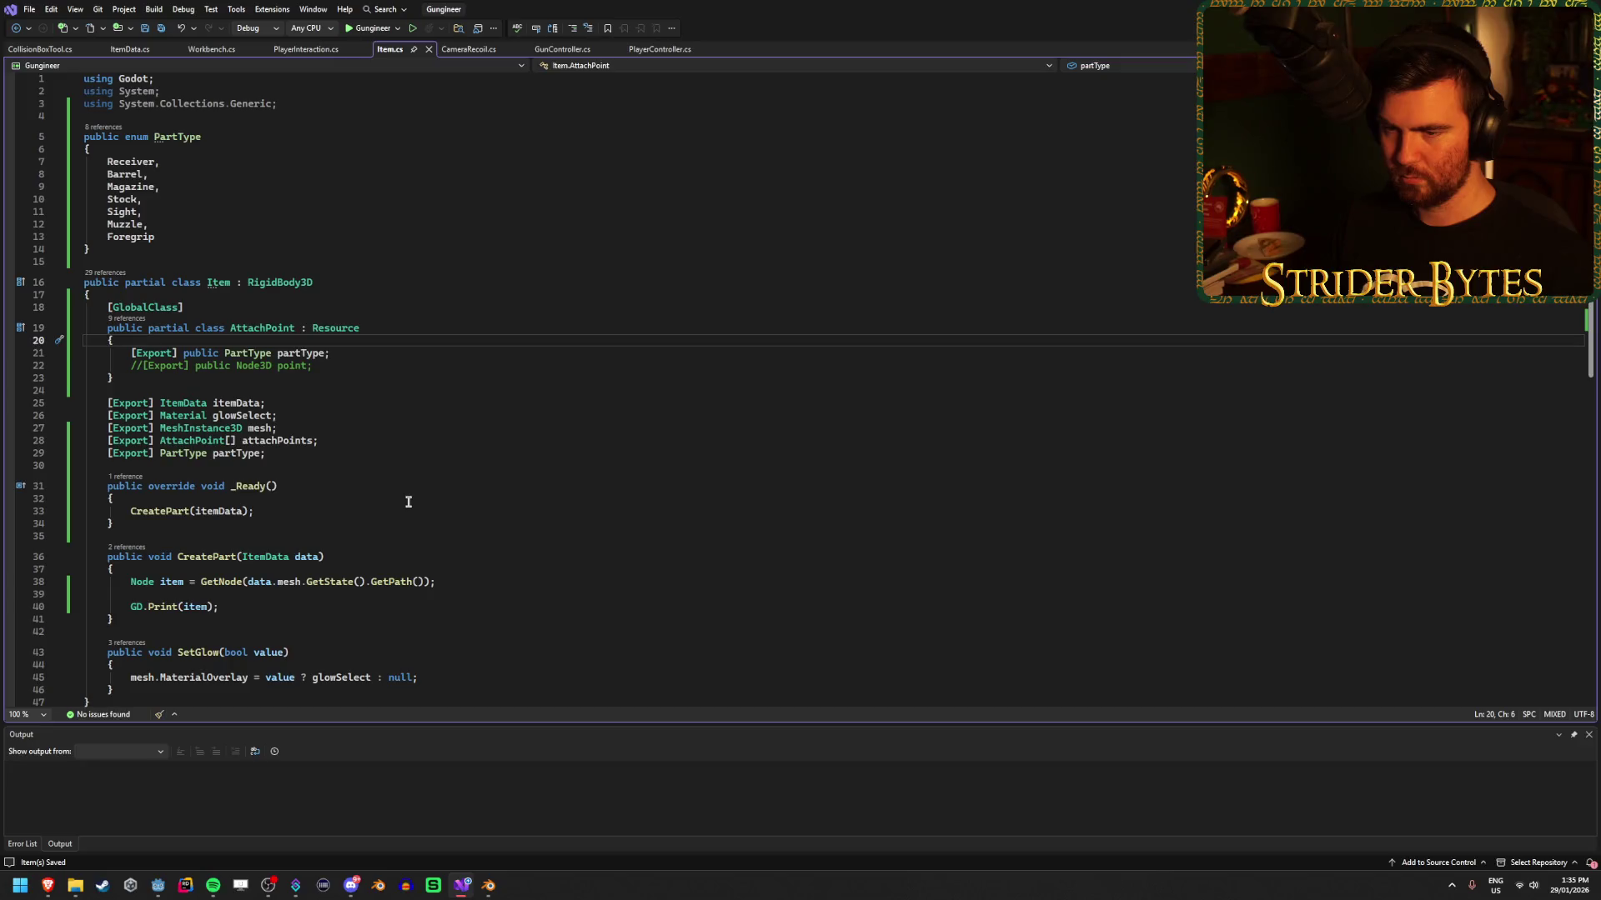
Add an '[Export] float test;' field inside AttachPoint, save, and switch to Godot to rebuild.
key(Return)
text([Export)
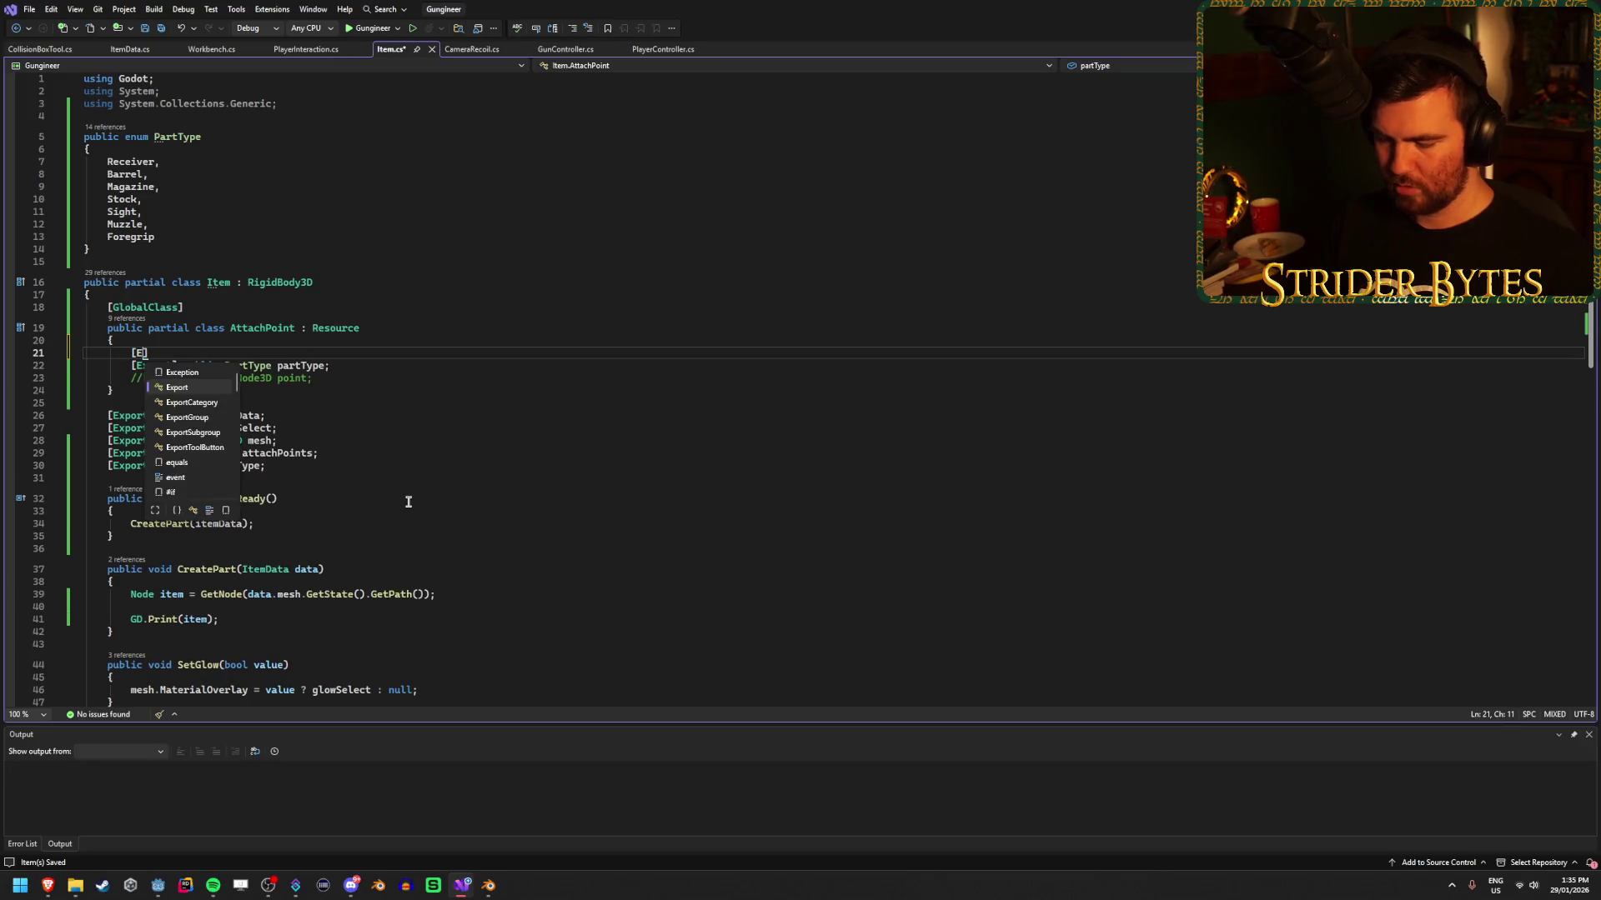
text(] )
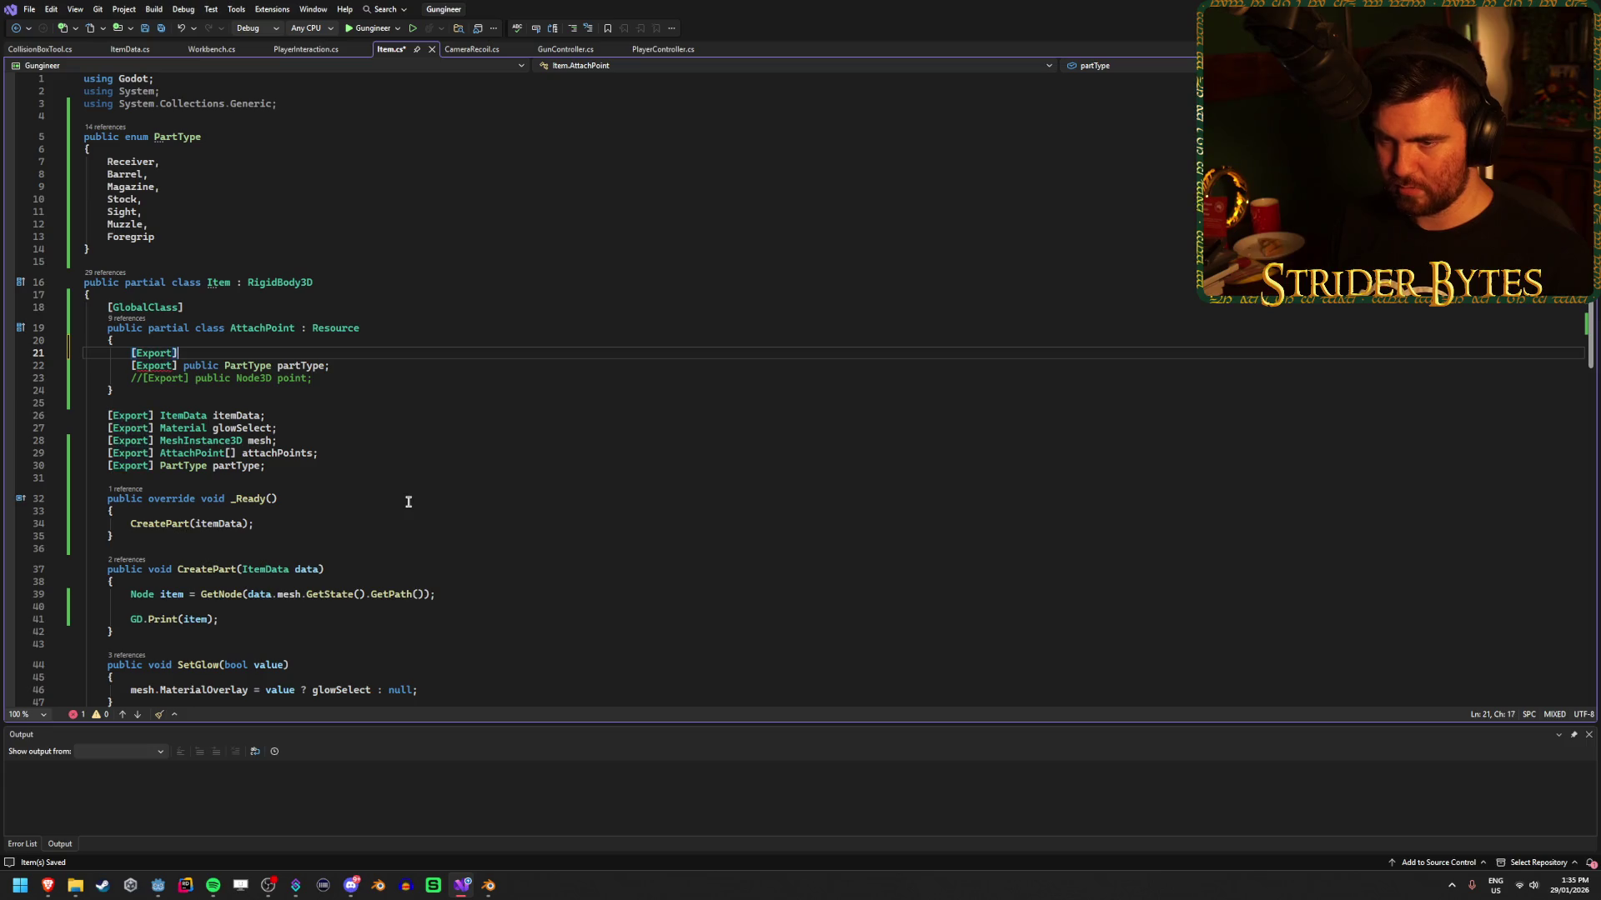
text(float )
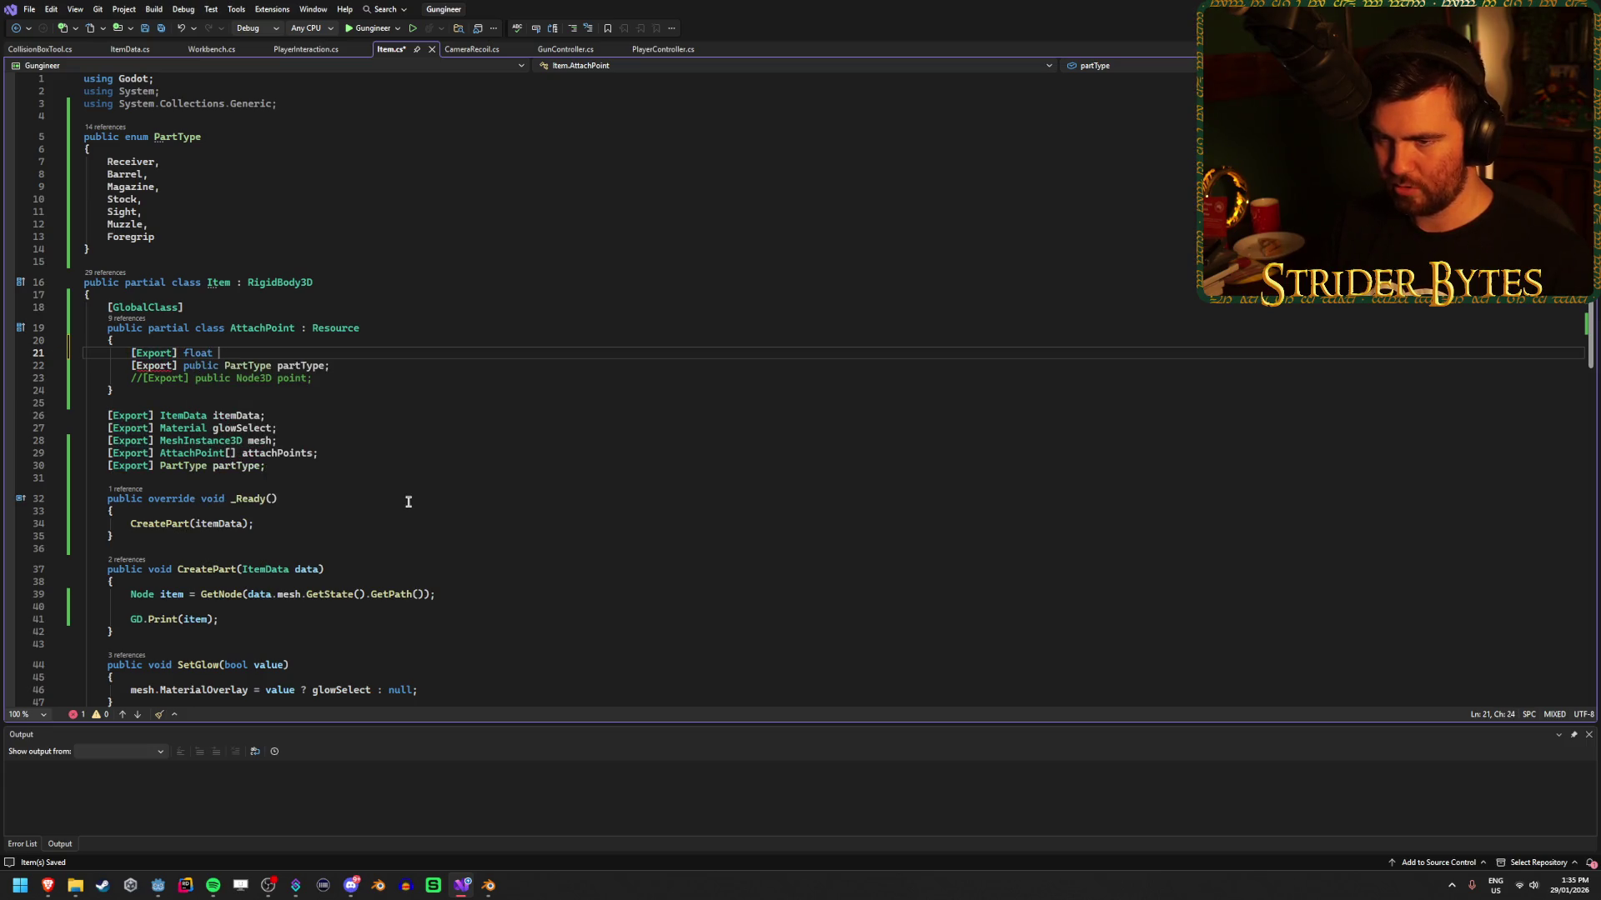
text(test;)
key(ctrl+s)
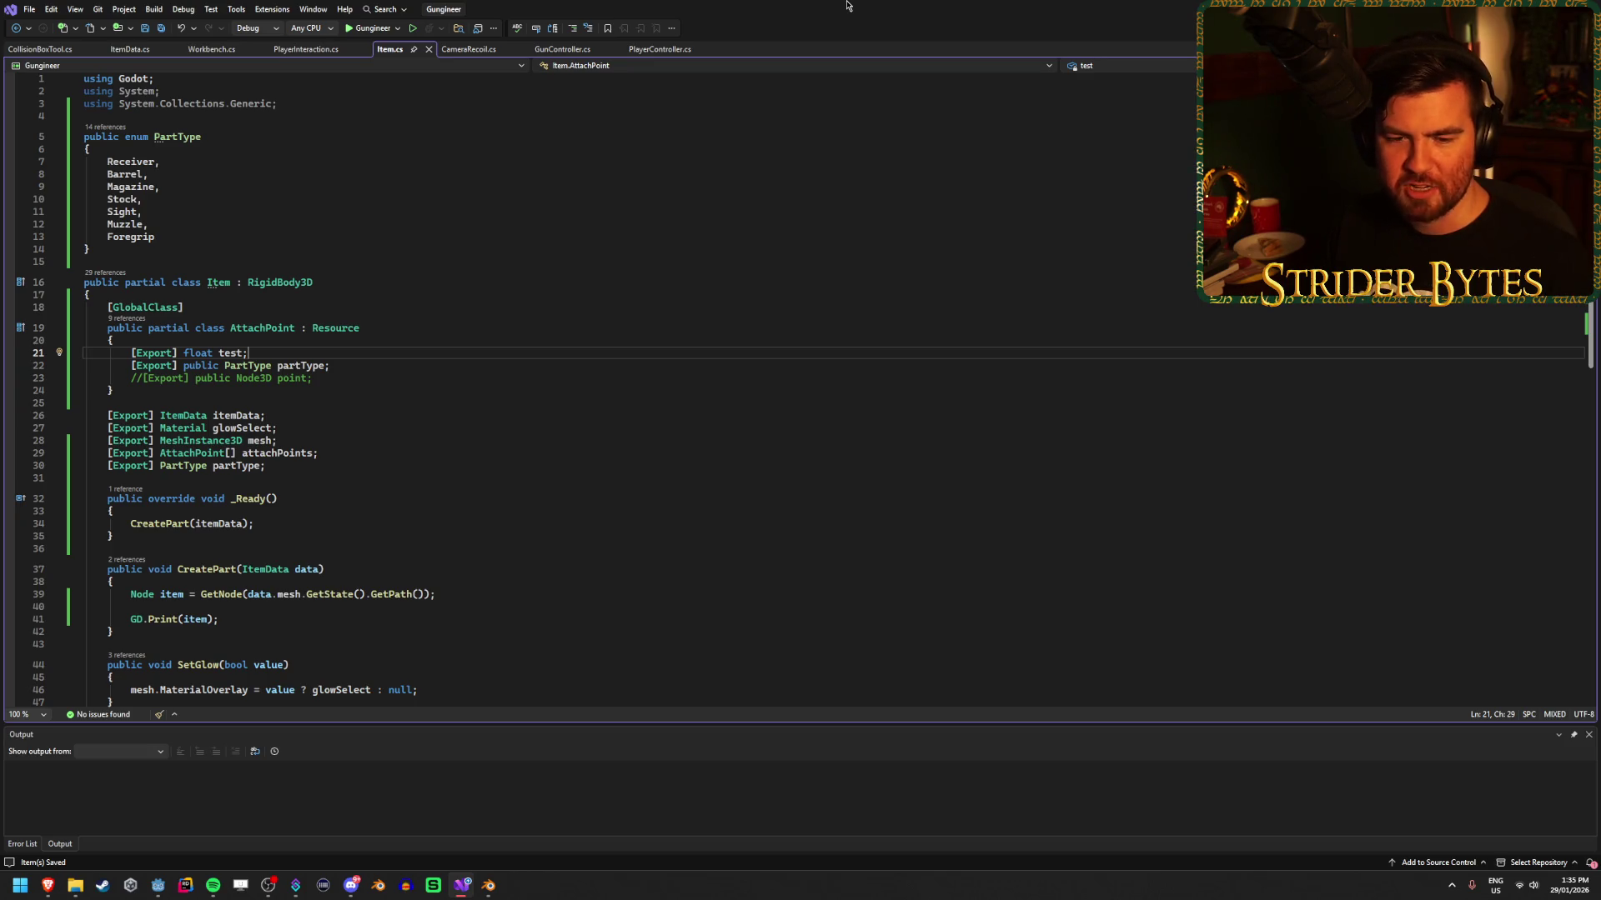
key(alt+Tab)
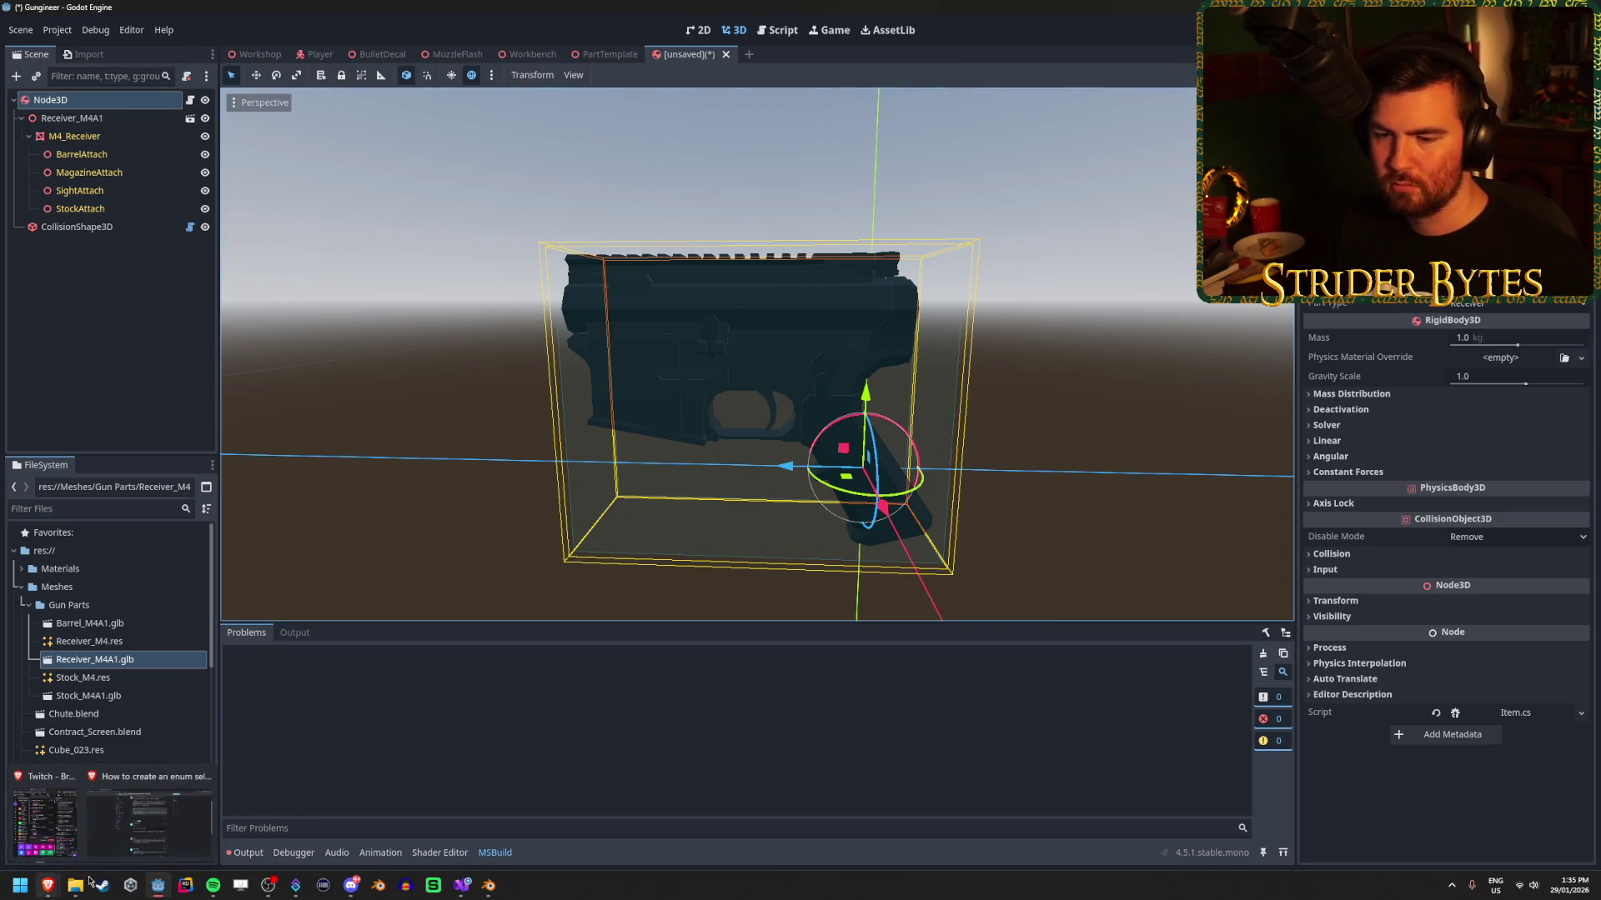
Remove the array brackets so attachPoints is a single AttachPoint instead of AttachPoint[].
click(471, 894)
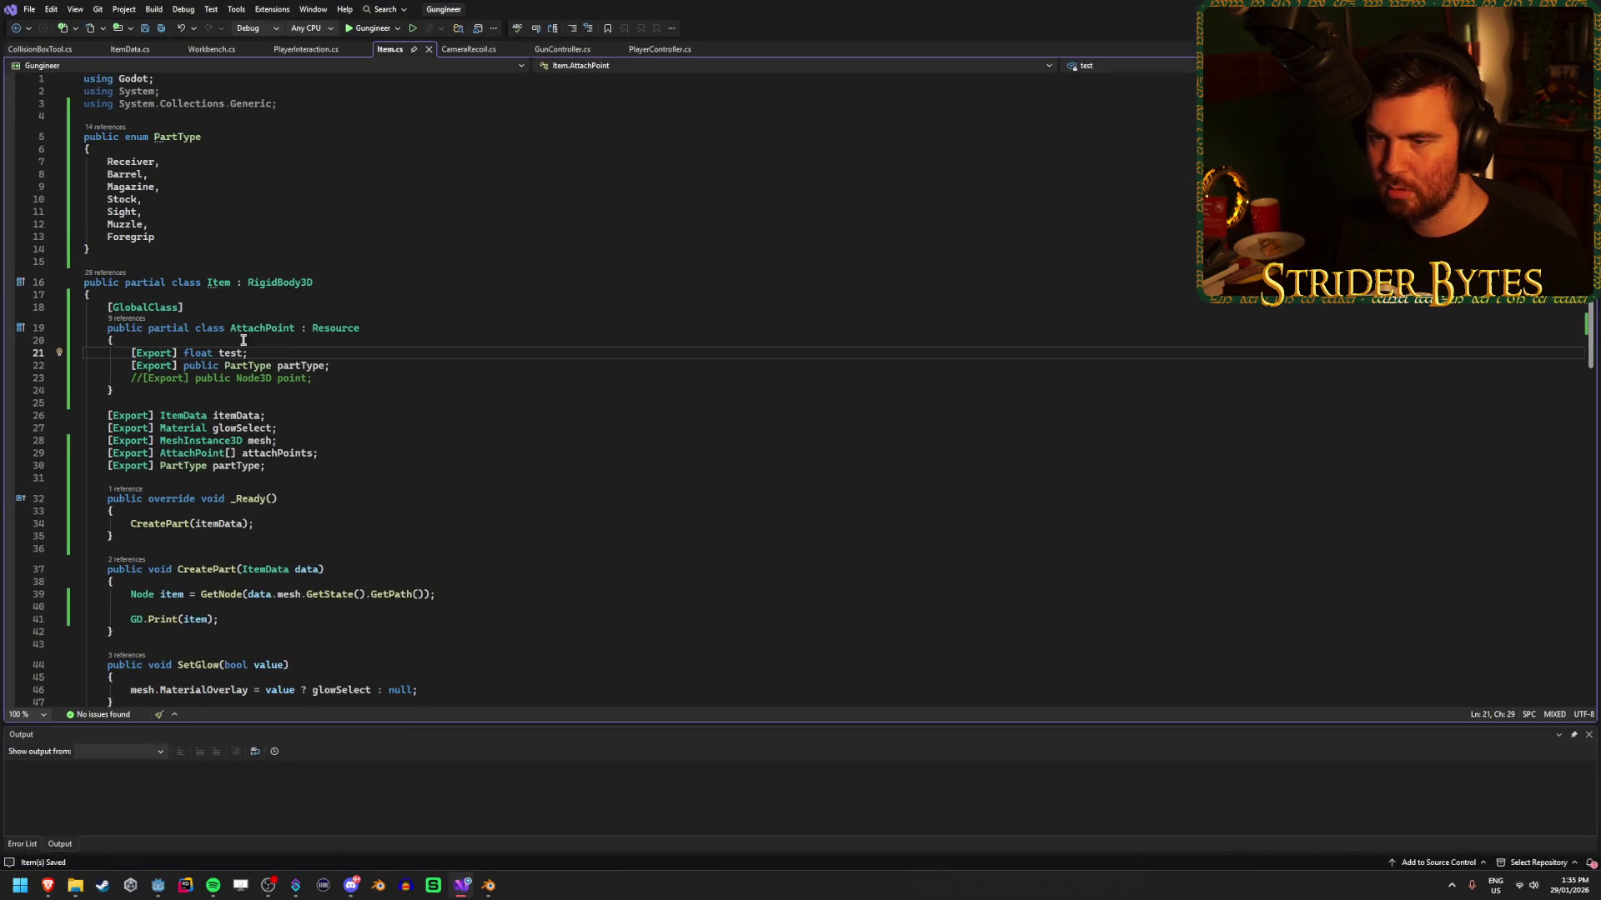
click(236, 453)
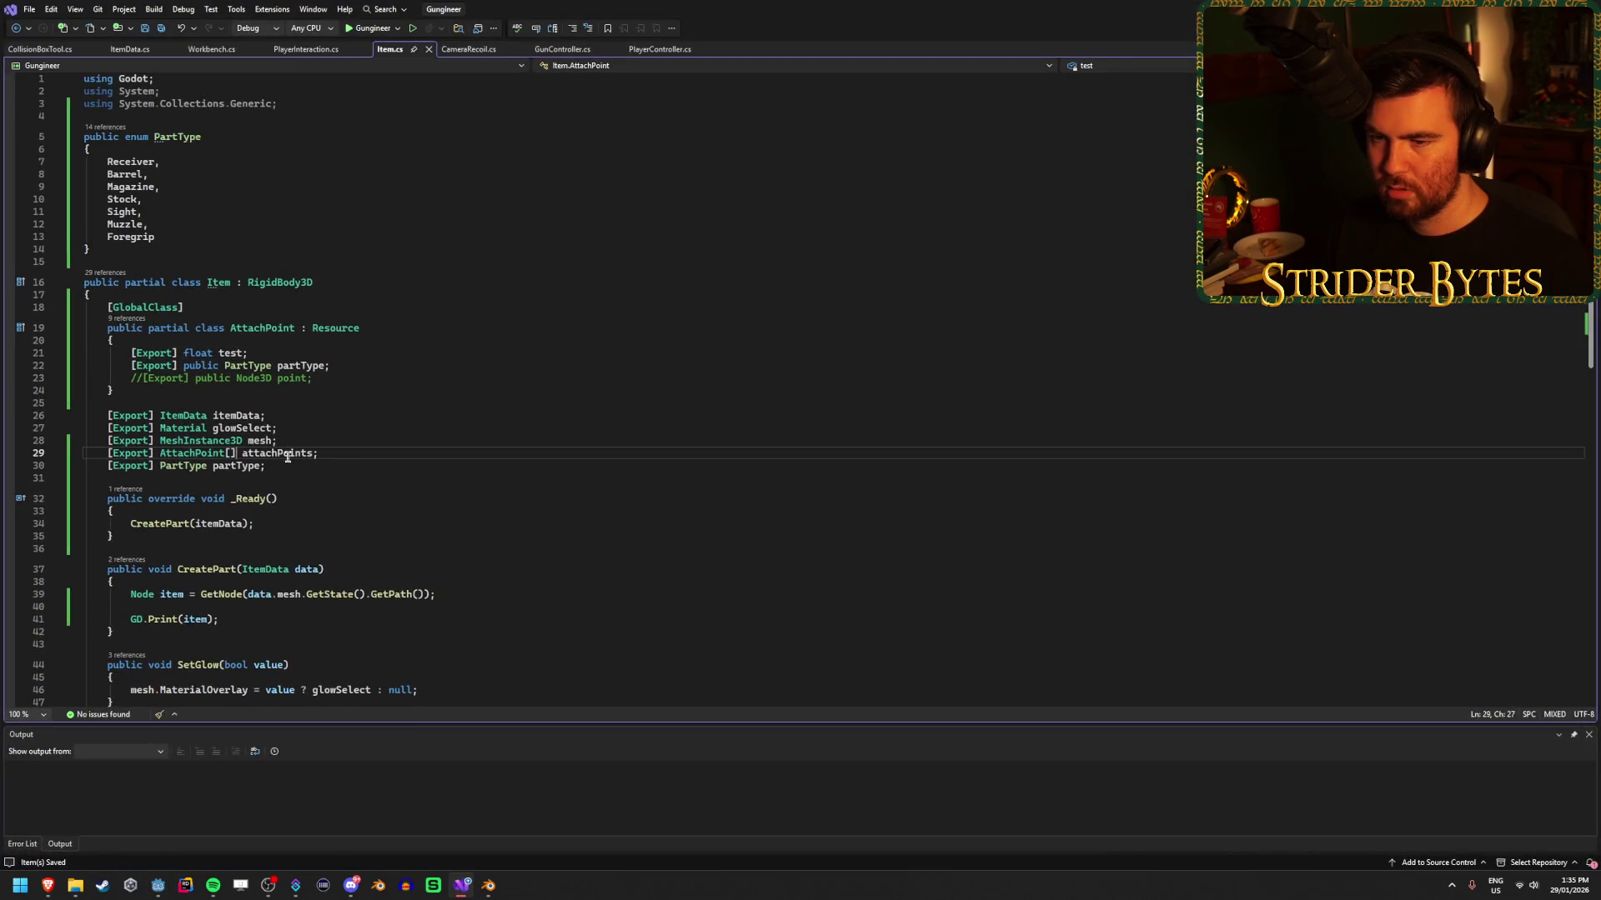
key(BackSpace)
key(BackSpace)
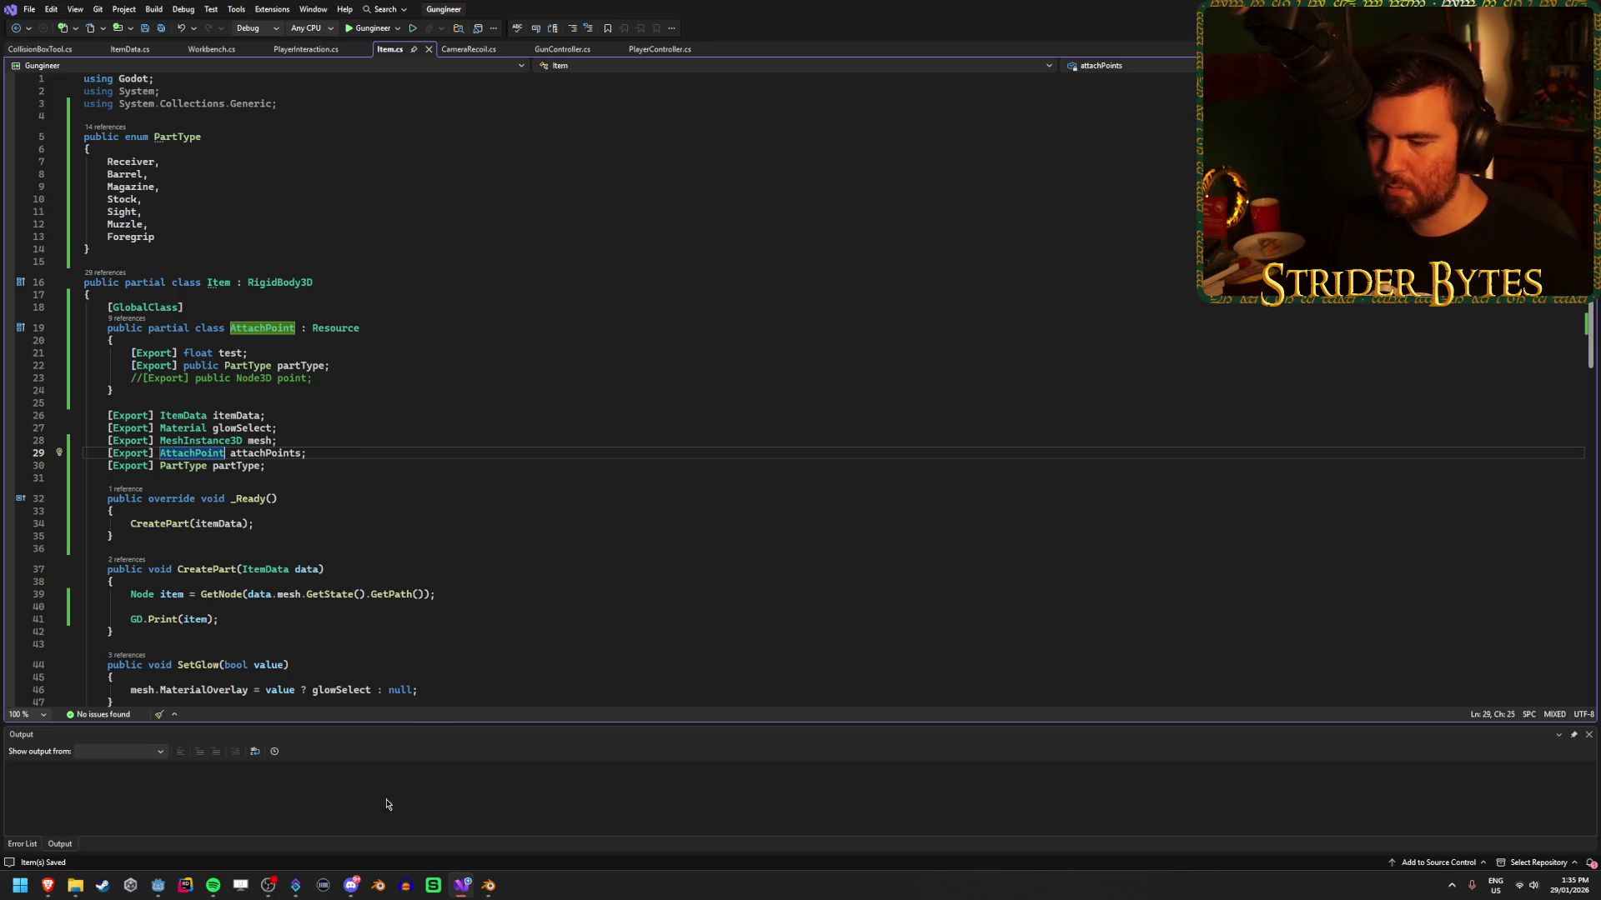
Close the empty AttachPoint resource search in Godot and open the enum-selector forum thread.
click(157, 886)
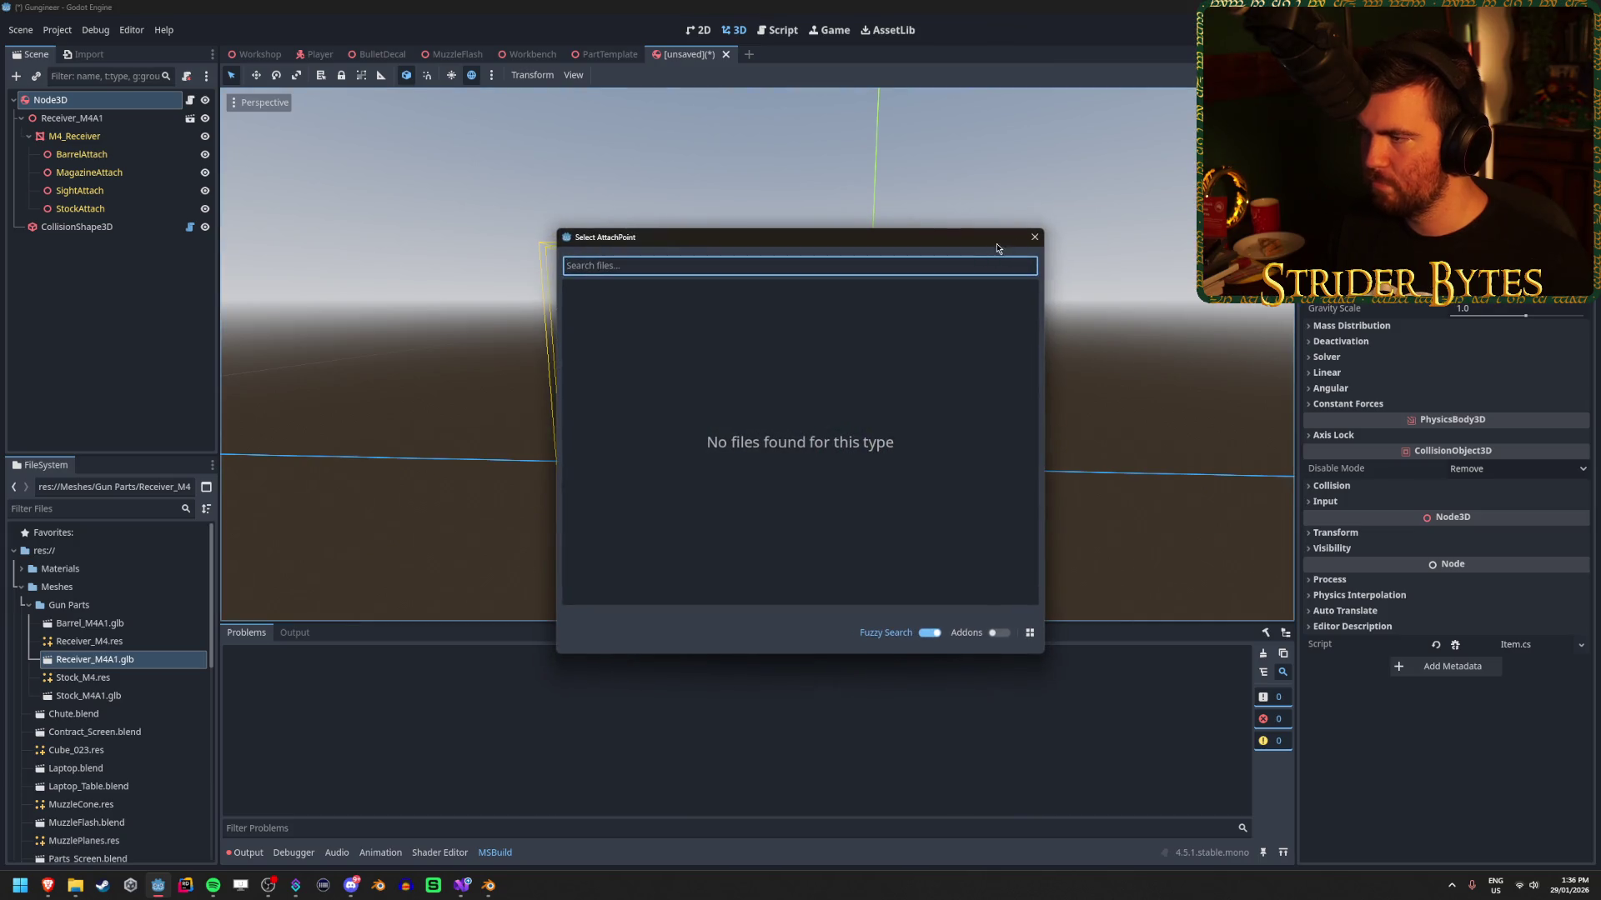
key(Escape)
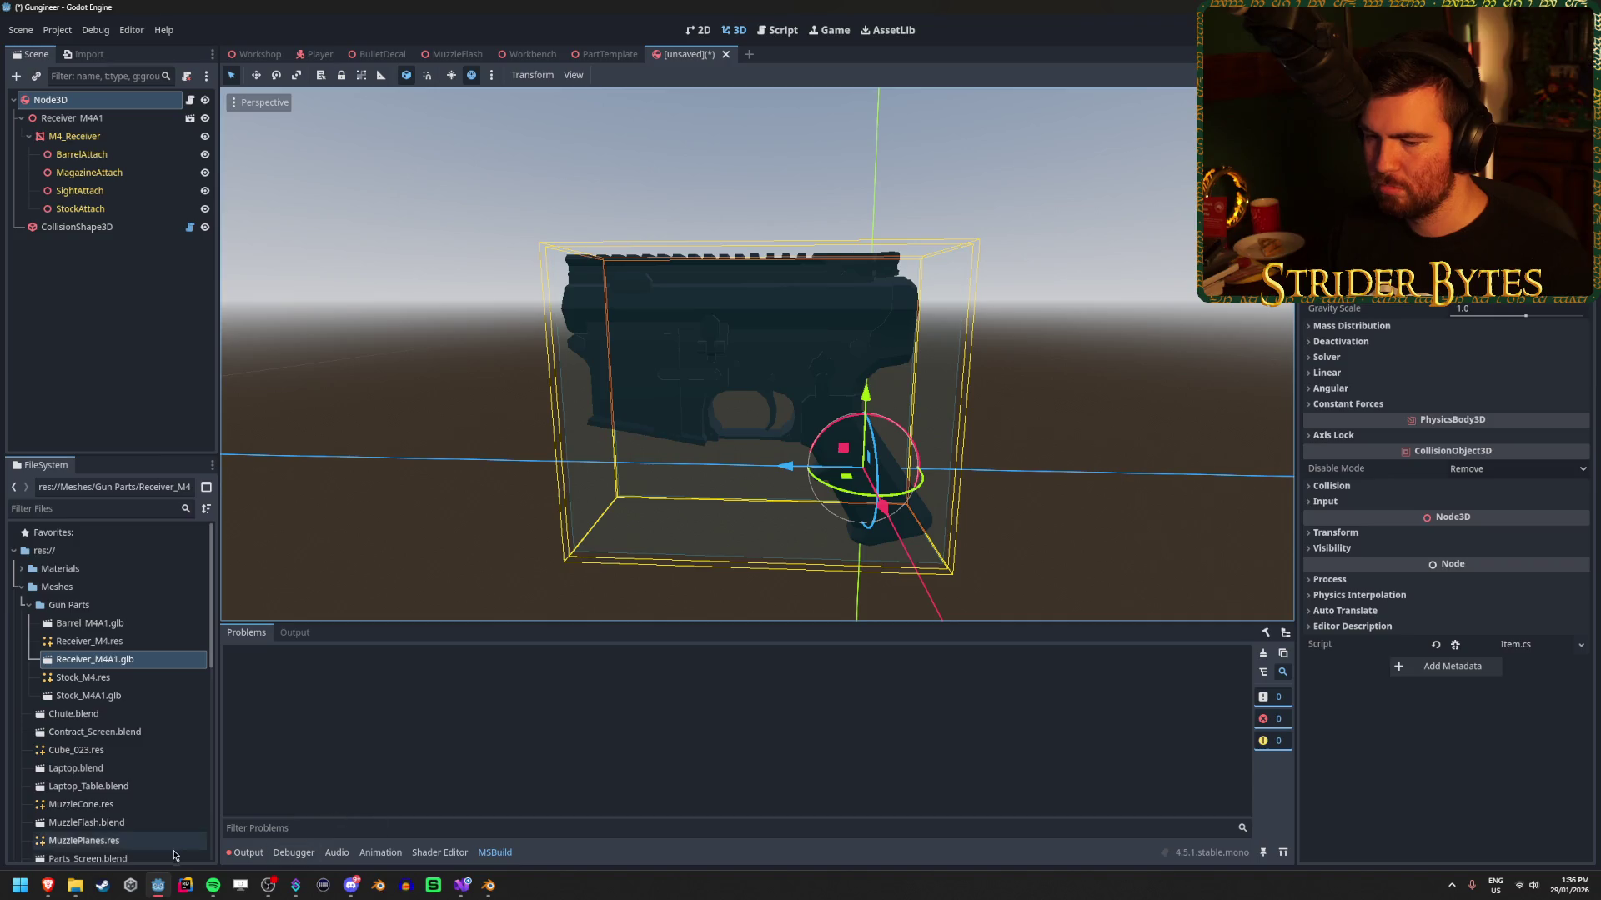
mouse_move(47, 885)
click(135, 836)
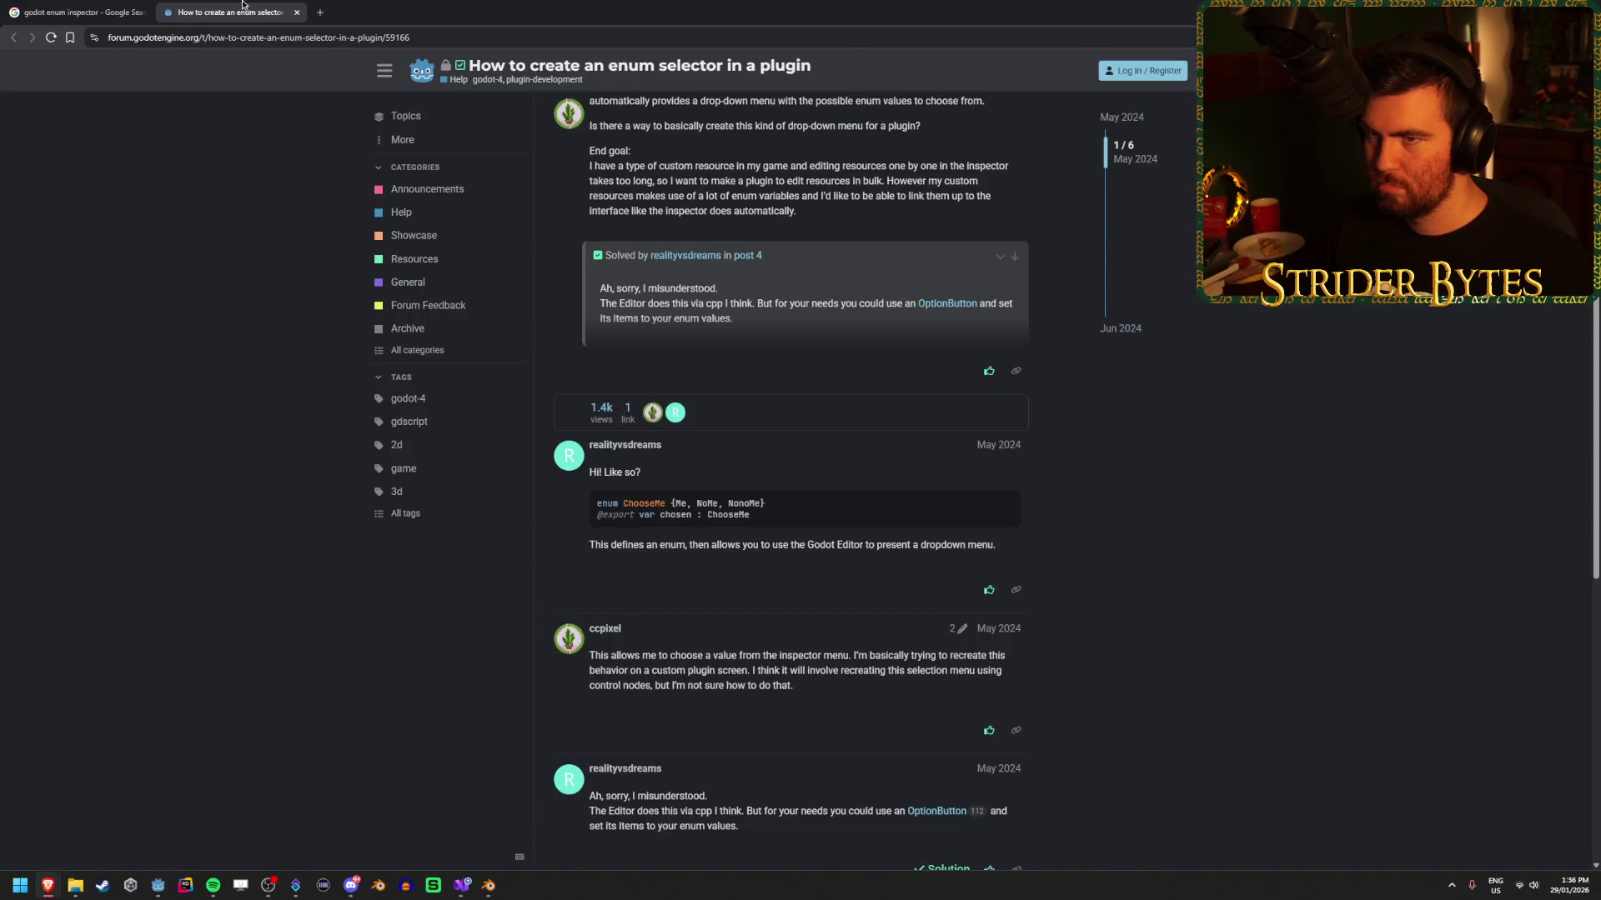
Close the forum thread and open the Reddit post about migrating from Unity to Godot.
middle_click(243, 4)
key(alt+Left)
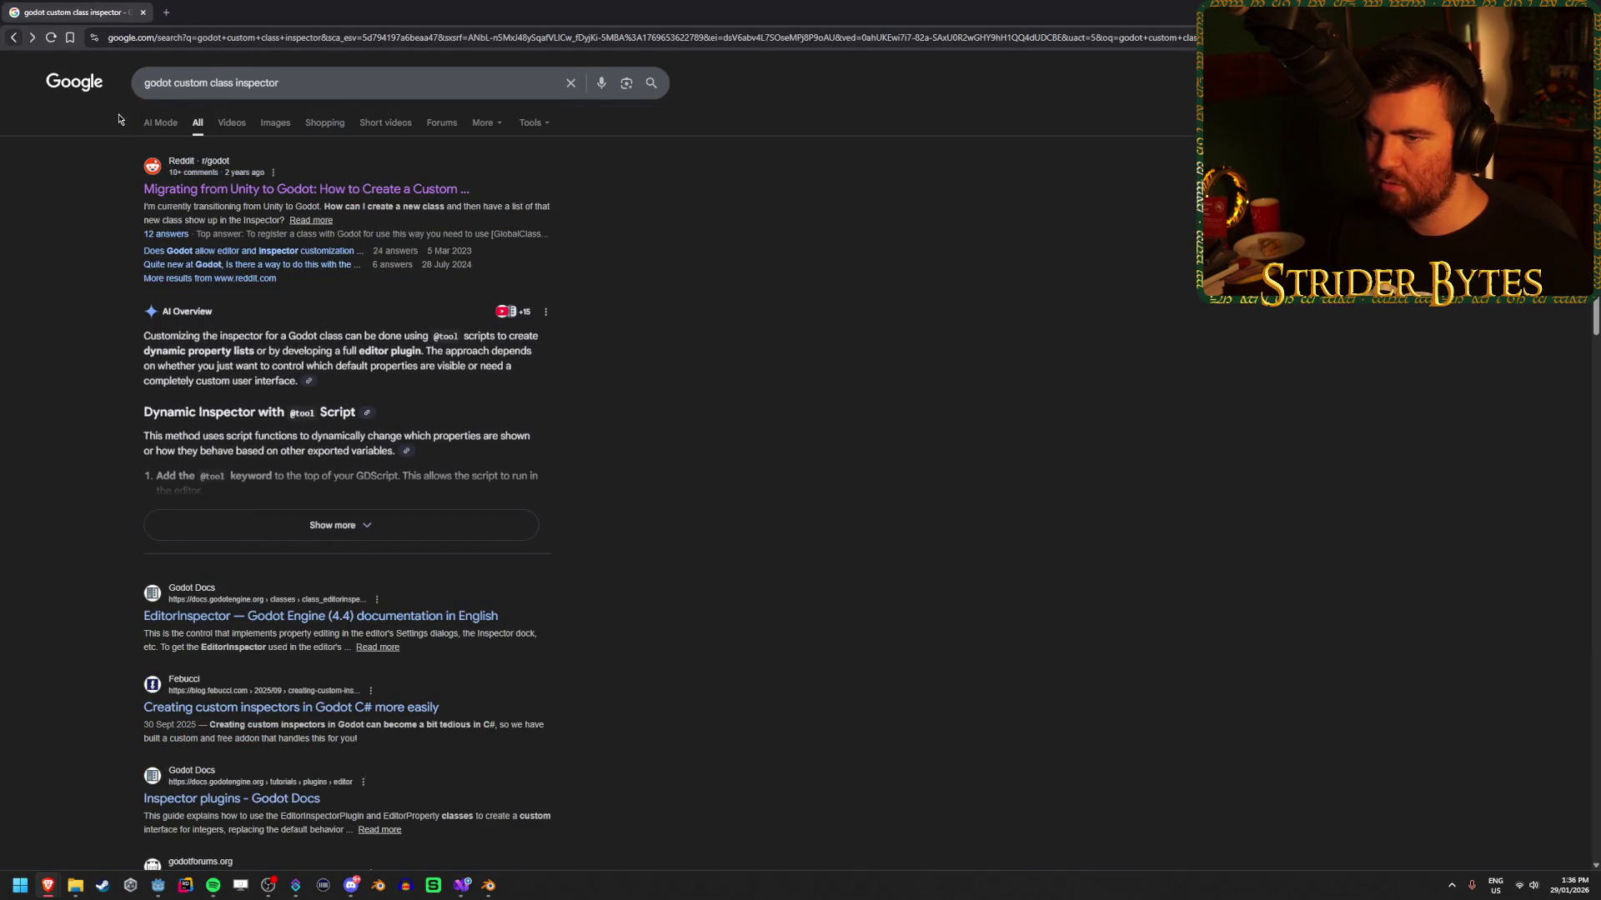
click(306, 189)
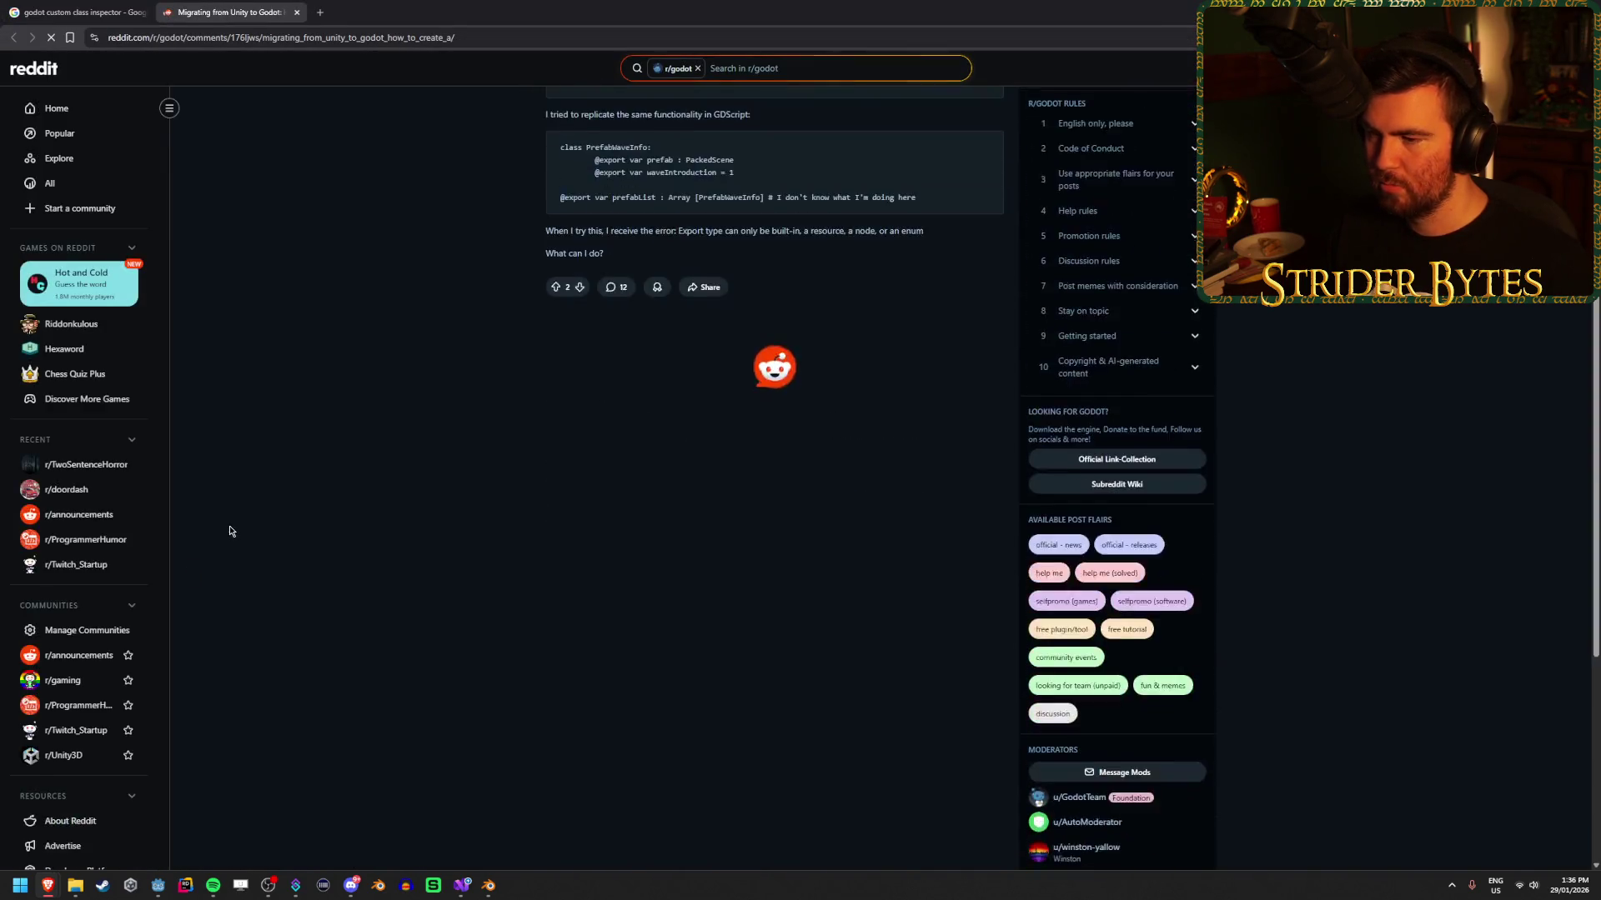
Read the thread's replies, highlighting the YourCustomNode.cs example while reading.
scroll(340, 517, down, 3)
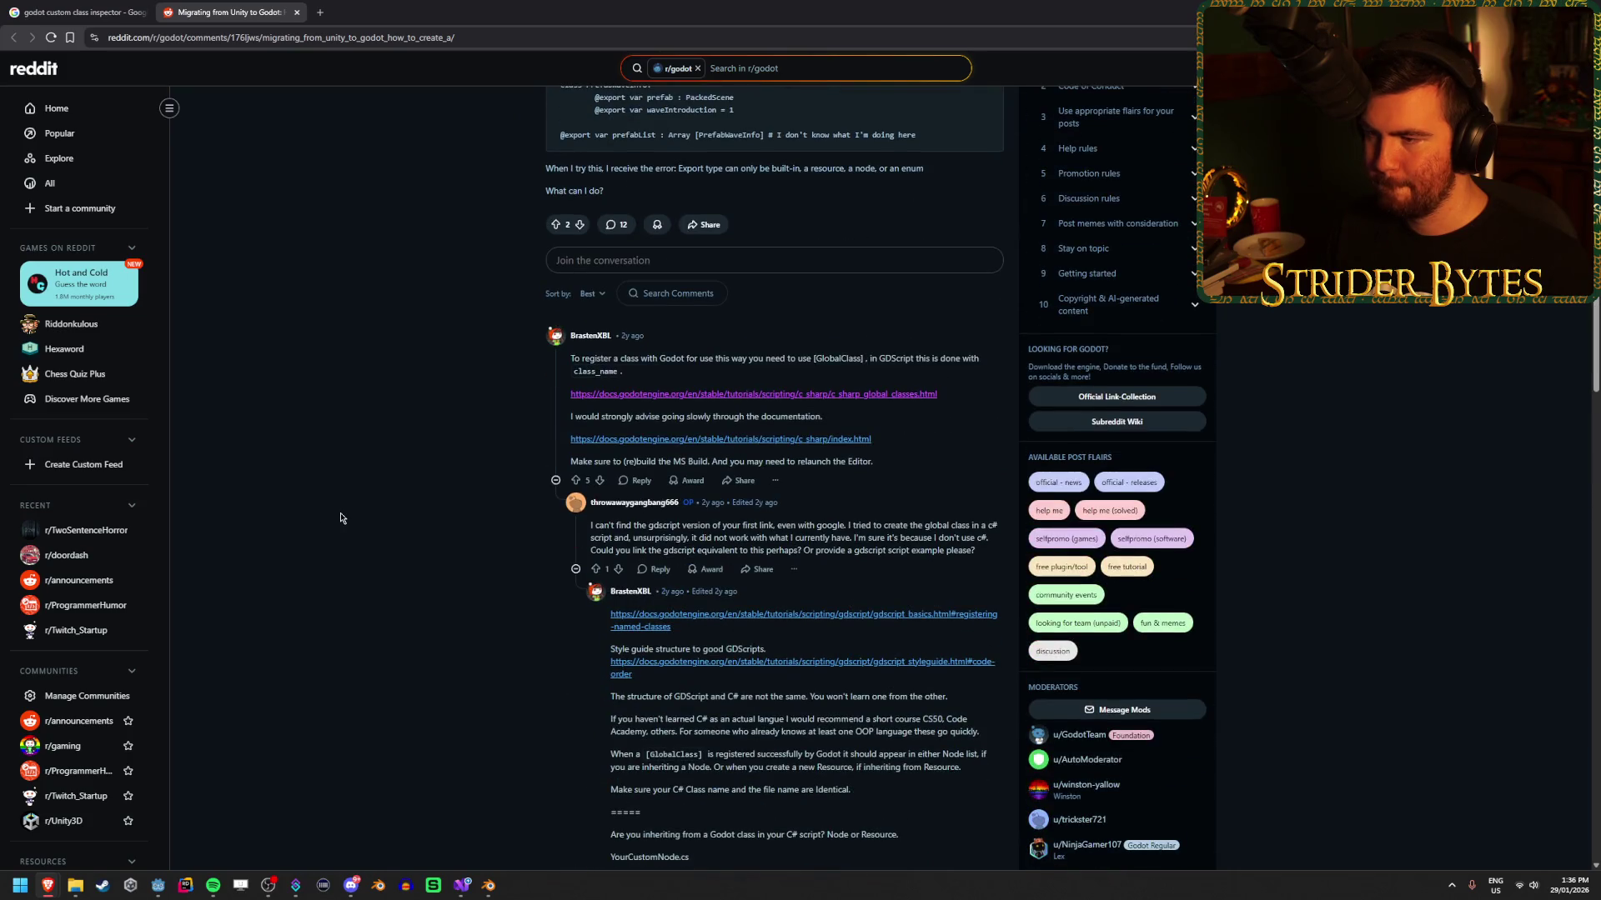
scroll(872, 433, down, 2)
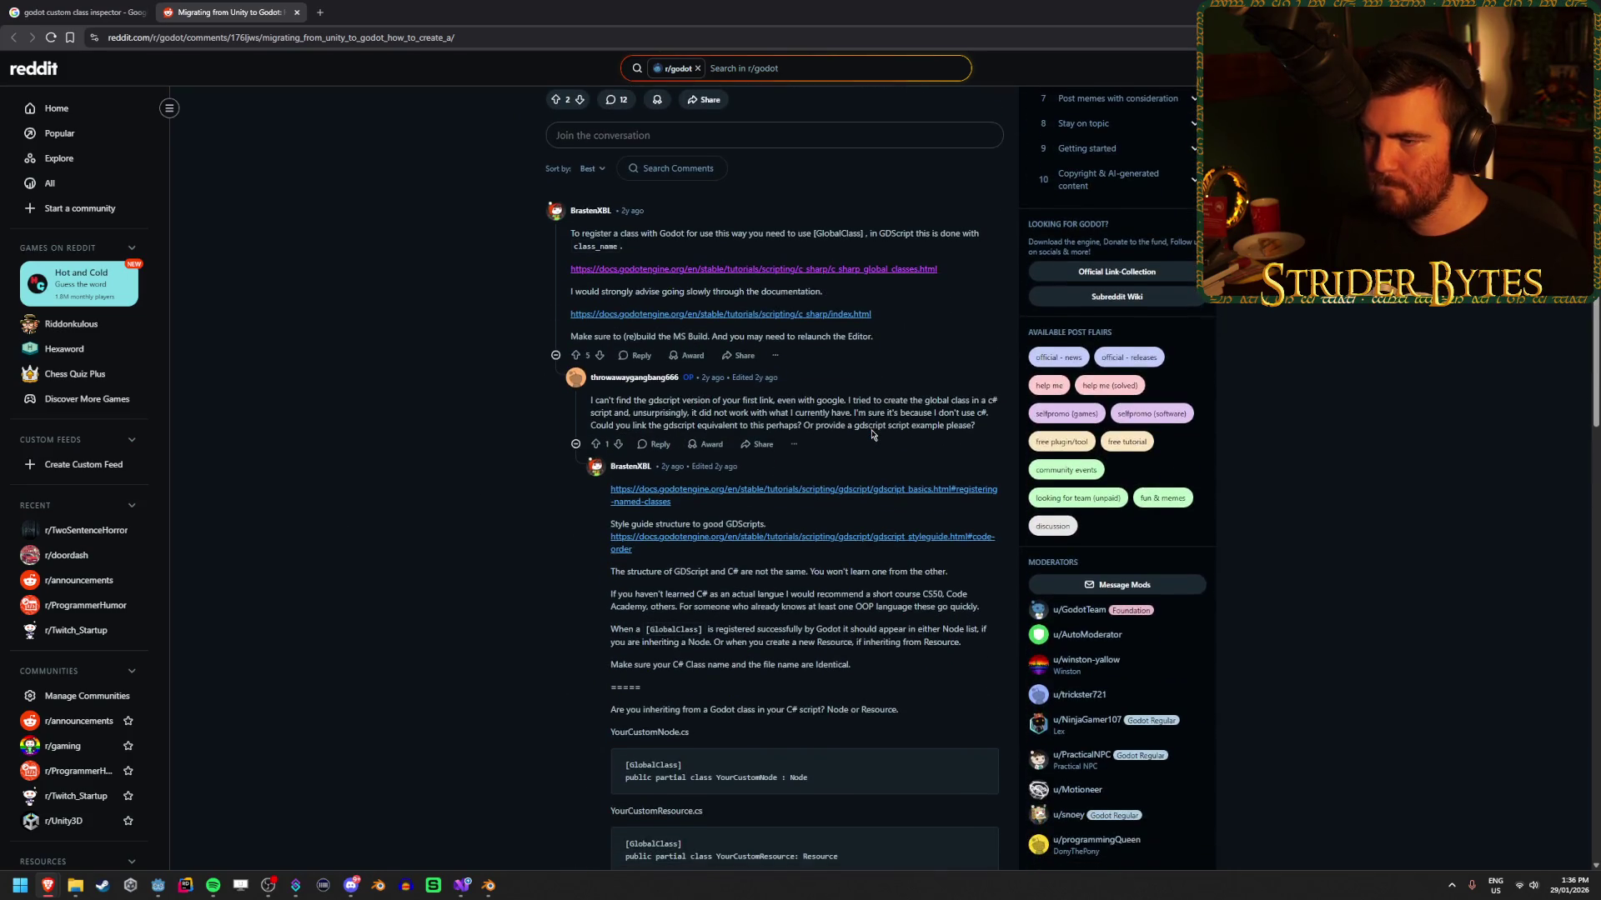
triple_click(649, 404)
click(650, 404)
scroll(353, 458, down, 2)
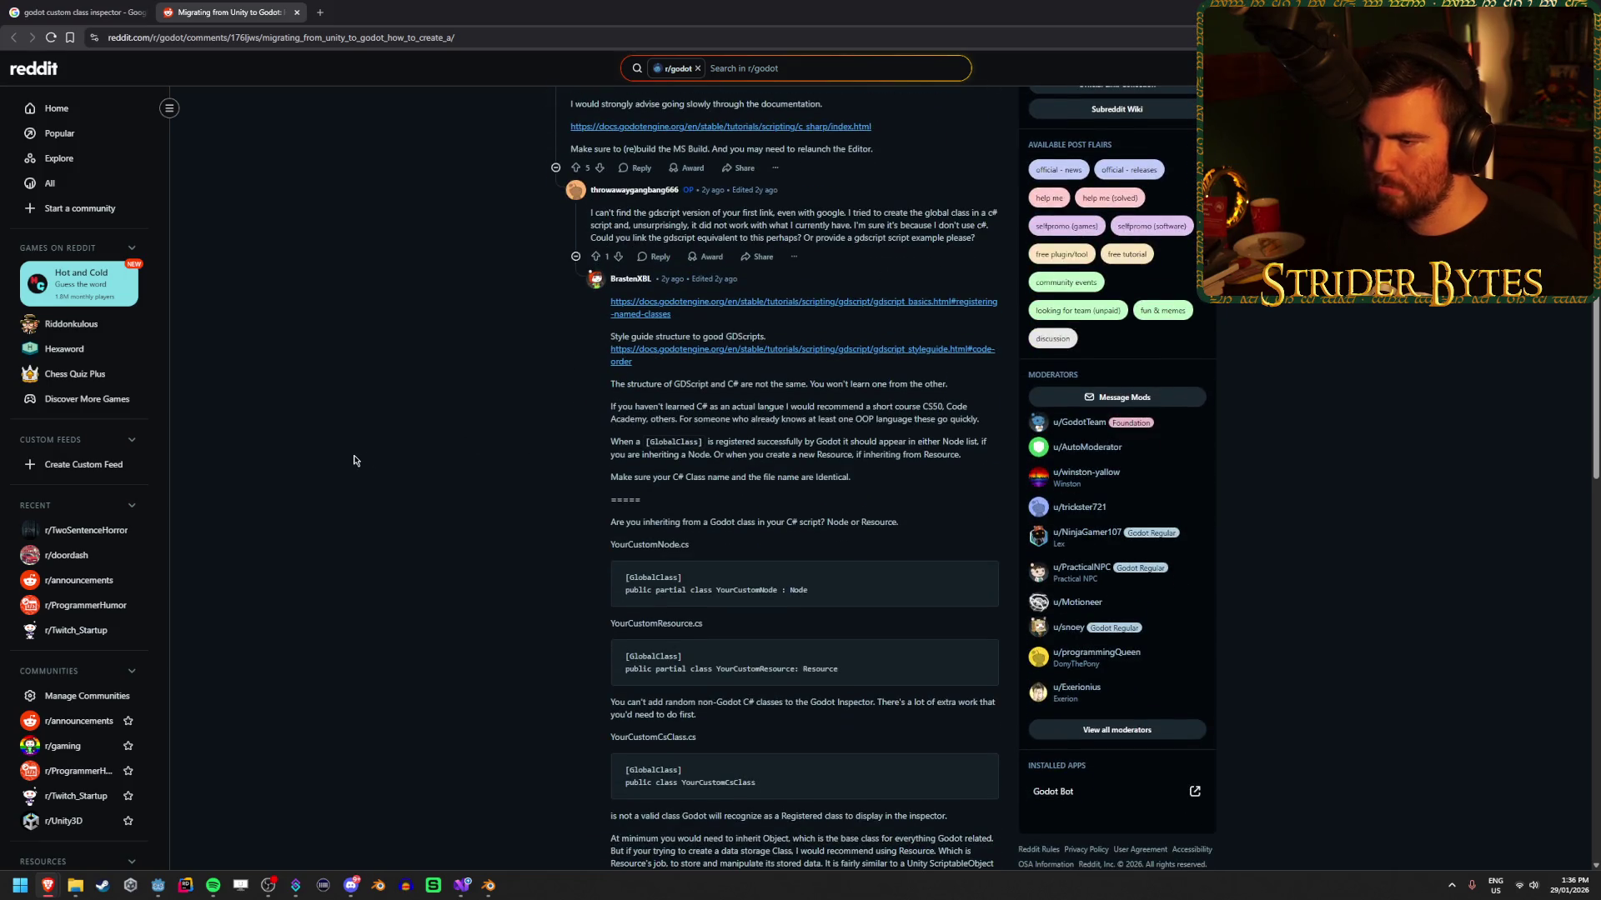
scroll(354, 460, down, 2)
mouse_move(664, 403)
mouse_down()
mouse_move(748, 403)
mouse_move(693, 403)
mouse_up()
click(748, 403)
click(695, 415)
drag(990, 274, 610, 218)
click(761, 397)
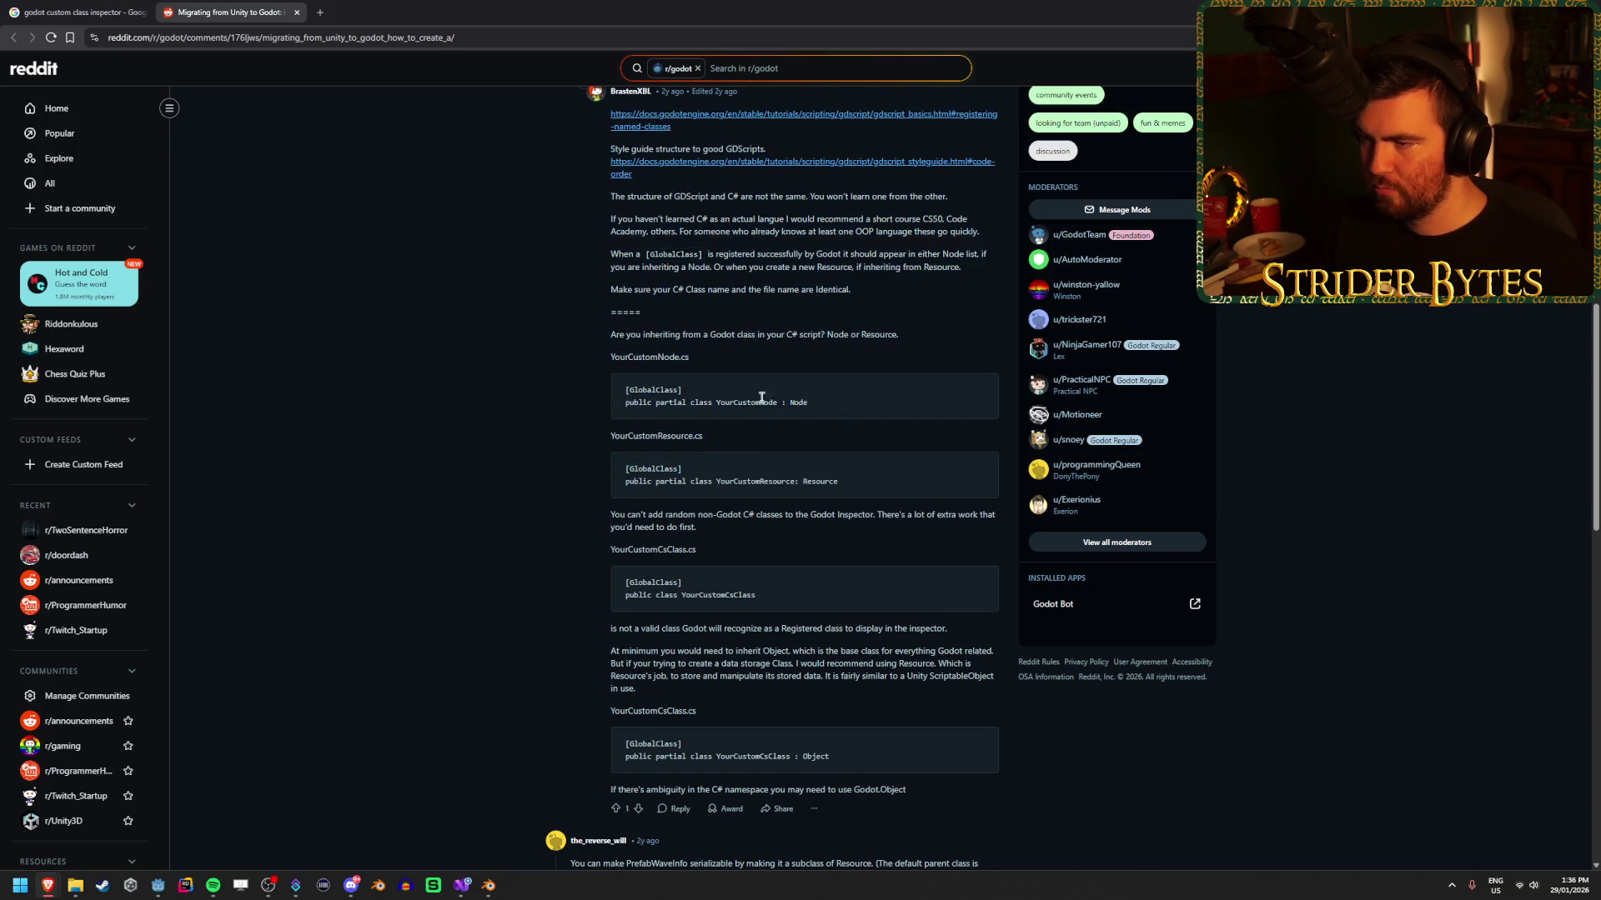
drag(828, 335, 625, 335)
click(928, 339)
click(725, 334)
mouse_move(898, 334)
mouse_down()
mouse_move(725, 334)
mouse_move(888, 335)
mouse_up()
click(888, 335)
drag(990, 273, 611, 219)
click(577, 341)
drag(990, 274, 611, 219)
click(939, 332)
drag(701, 334, 939, 334)
click(939, 334)
drag(610, 356, 749, 350)
click(617, 351)
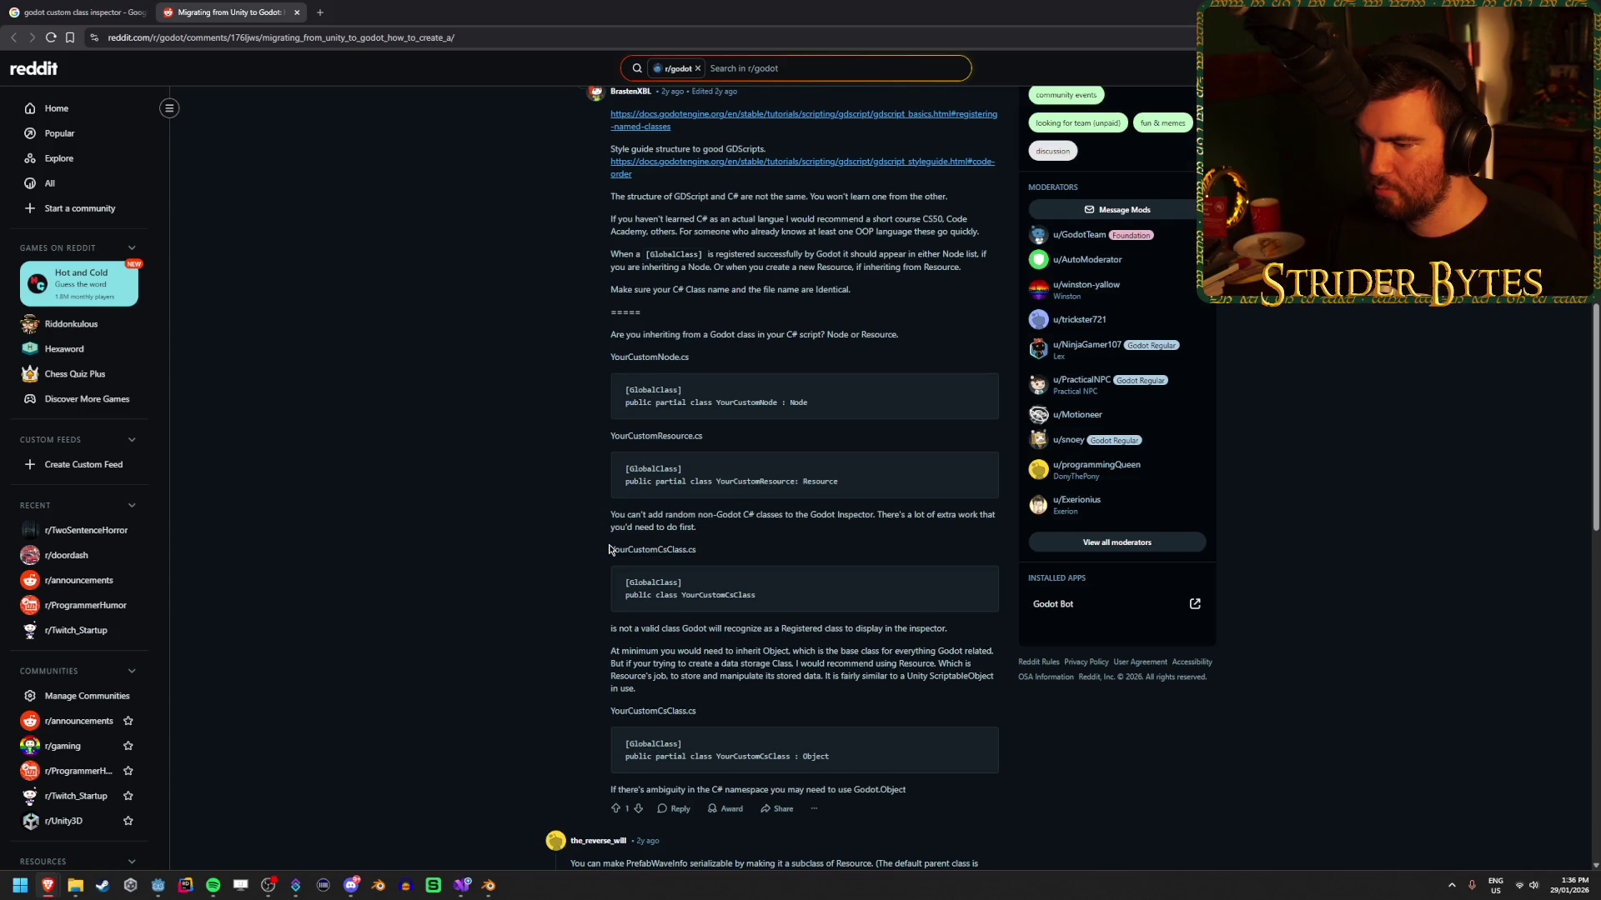
Continue through the comments, highlighting the 'At minimum' paragraph on exposing custom classes.
scroll(610, 550, down, 2)
drag(620, 503, 947, 504)
click(703, 504)
click(652, 523)
drag(652, 523, 845, 536)
click(844, 536)
drag(716, 564, 613, 524)
click(970, 539)
drag(970, 539, 615, 525)
click(615, 525)
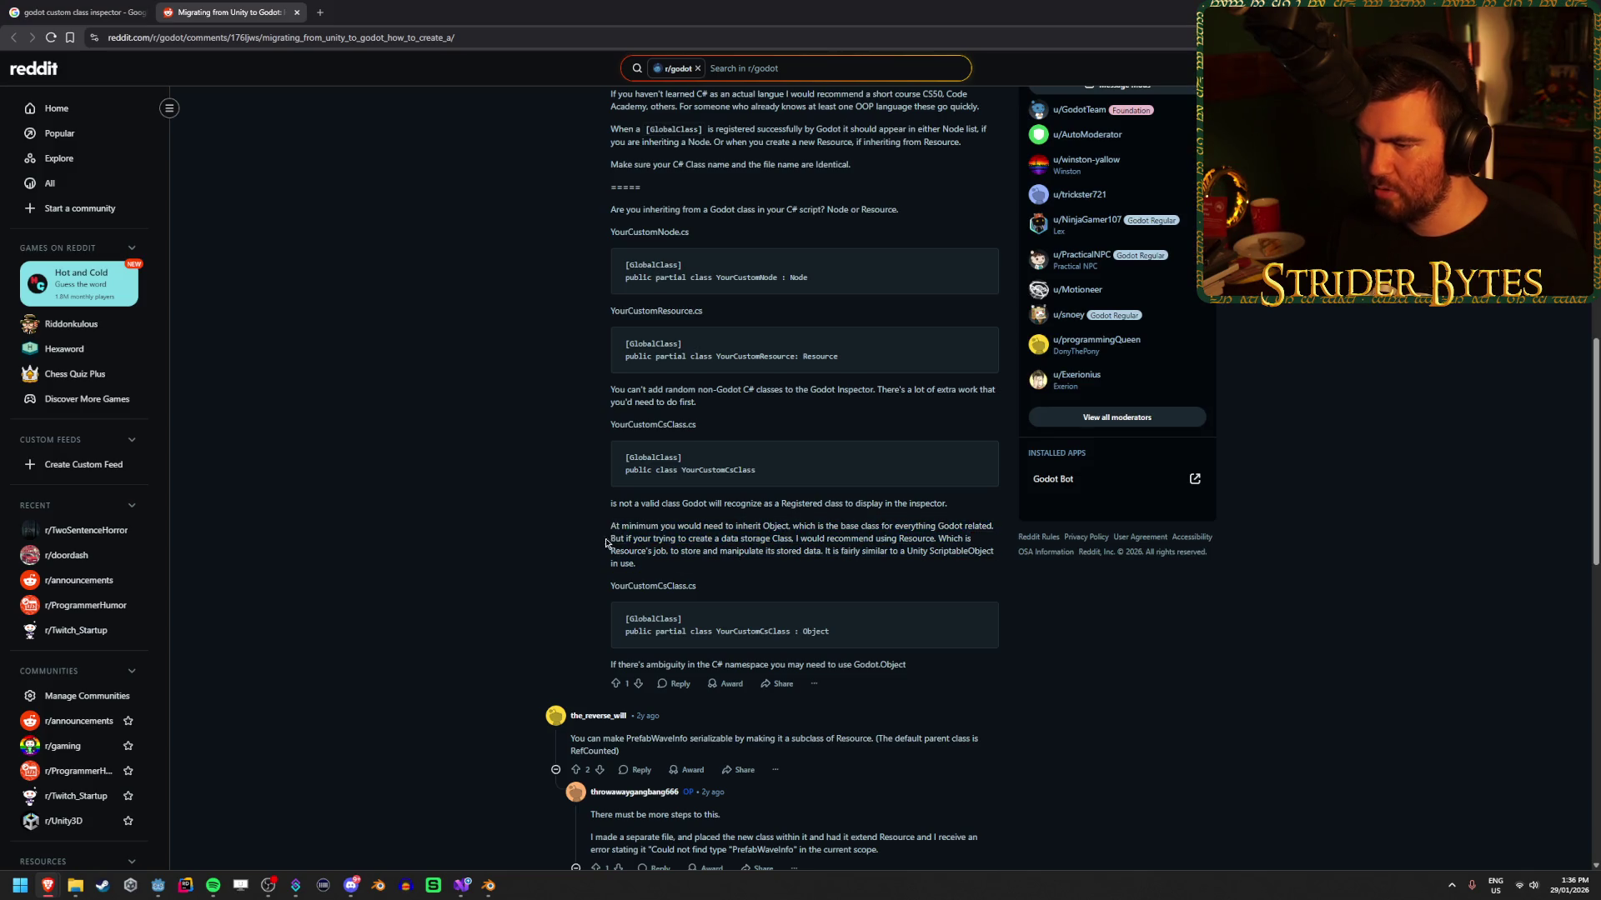
scroll(437, 453, down, 5)
scroll(436, 452, down, 3)
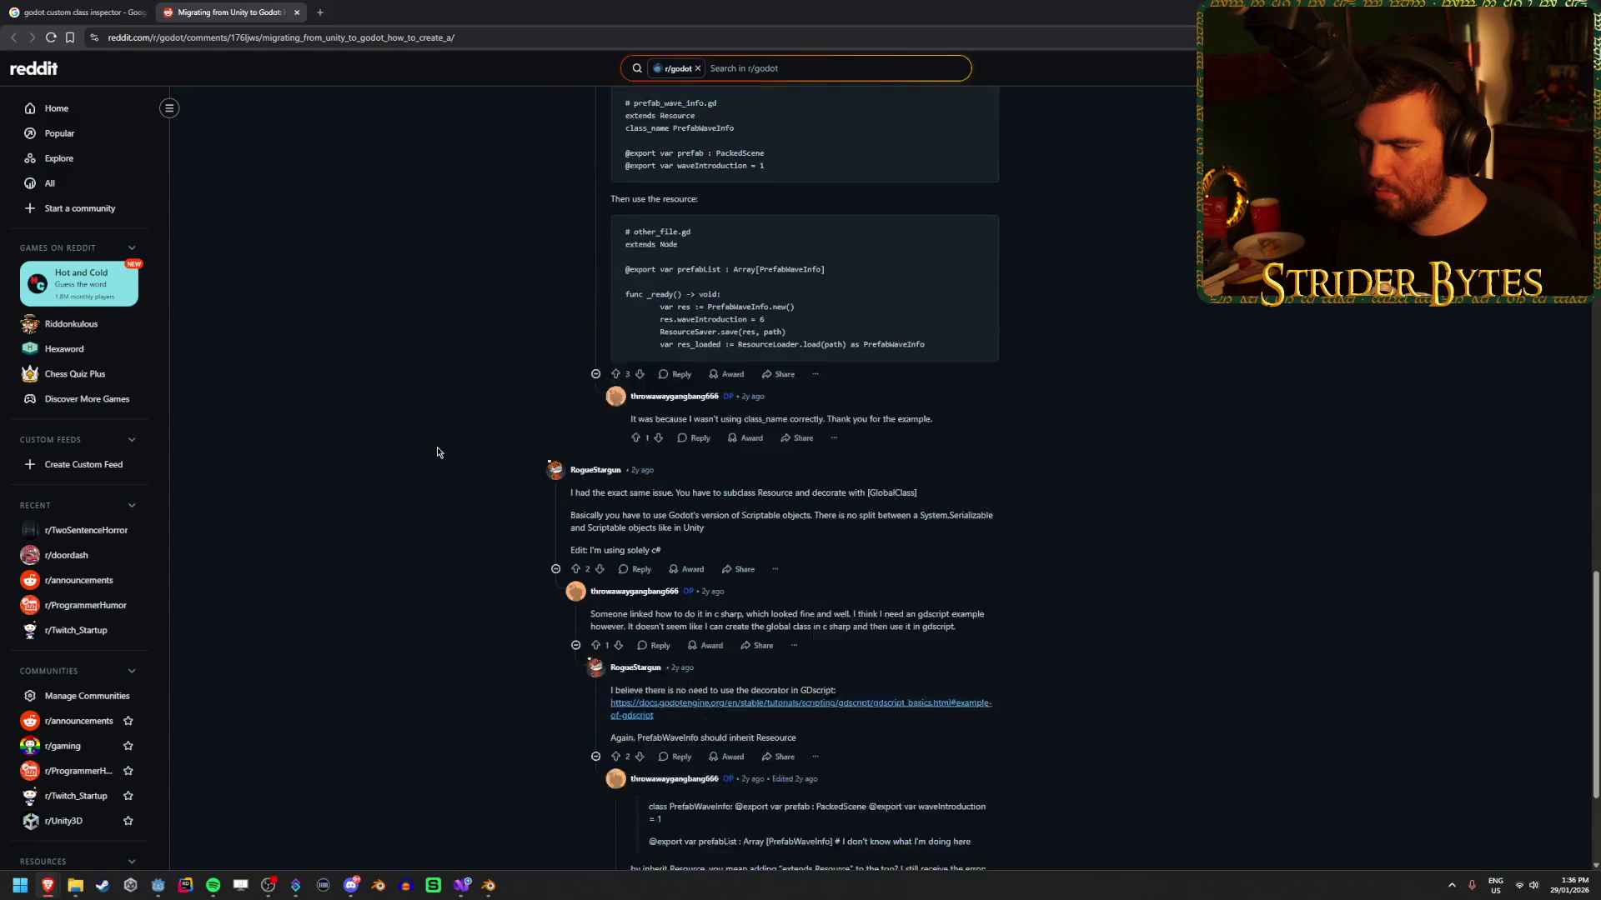
scroll(436, 453, up, 8)
scroll(437, 452, down, 5)
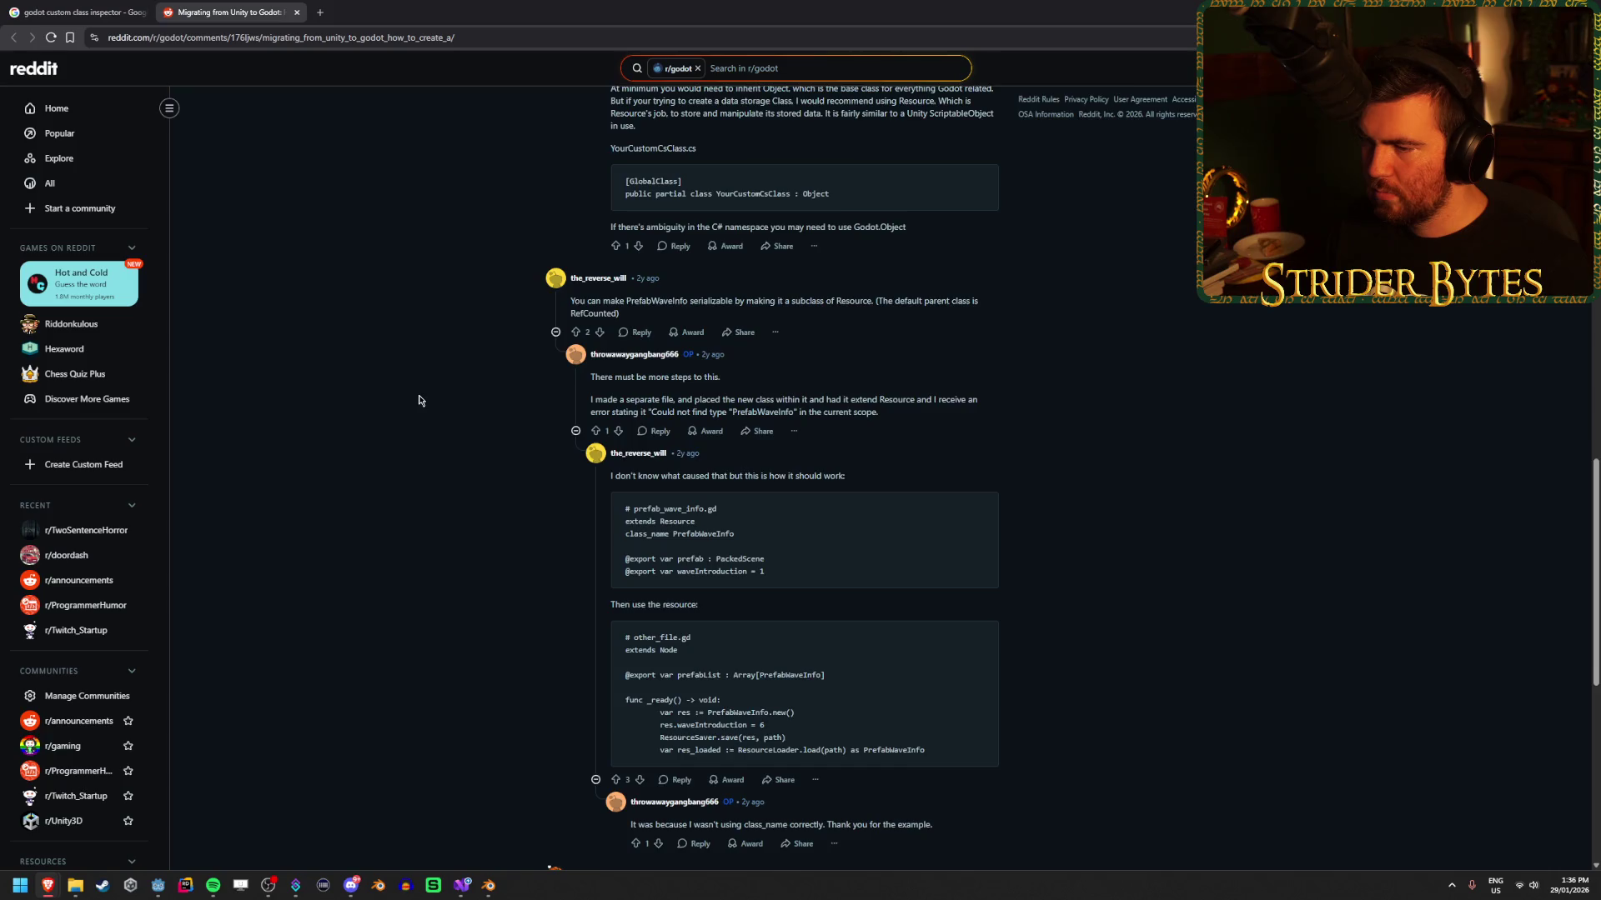
scroll(420, 401, down, 1)
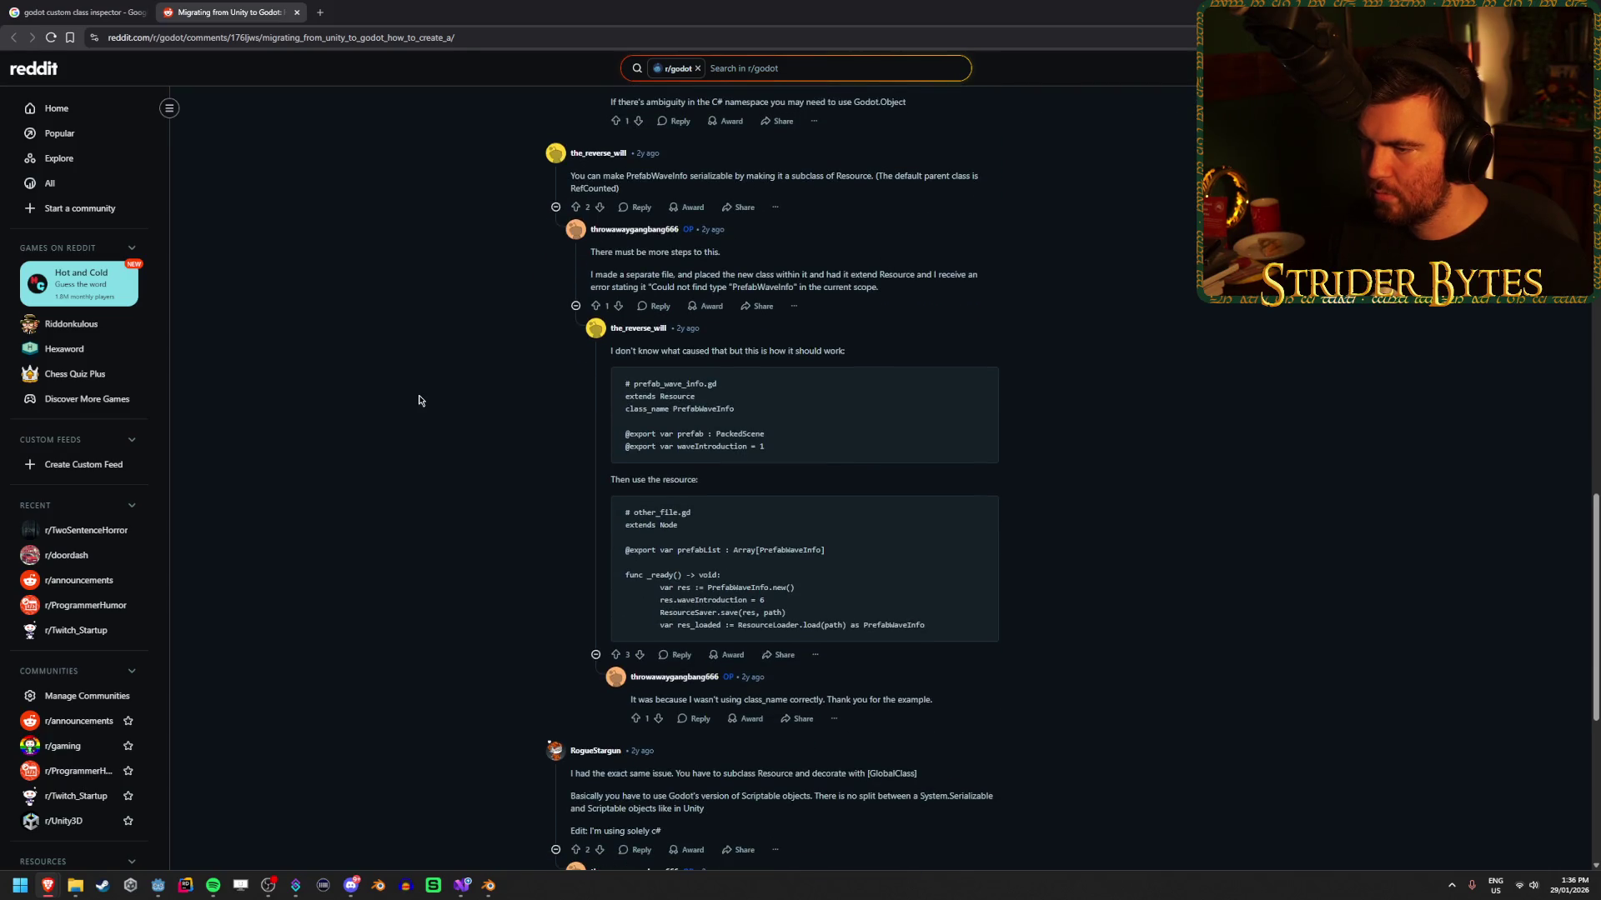
scroll(419, 401, down, 5)
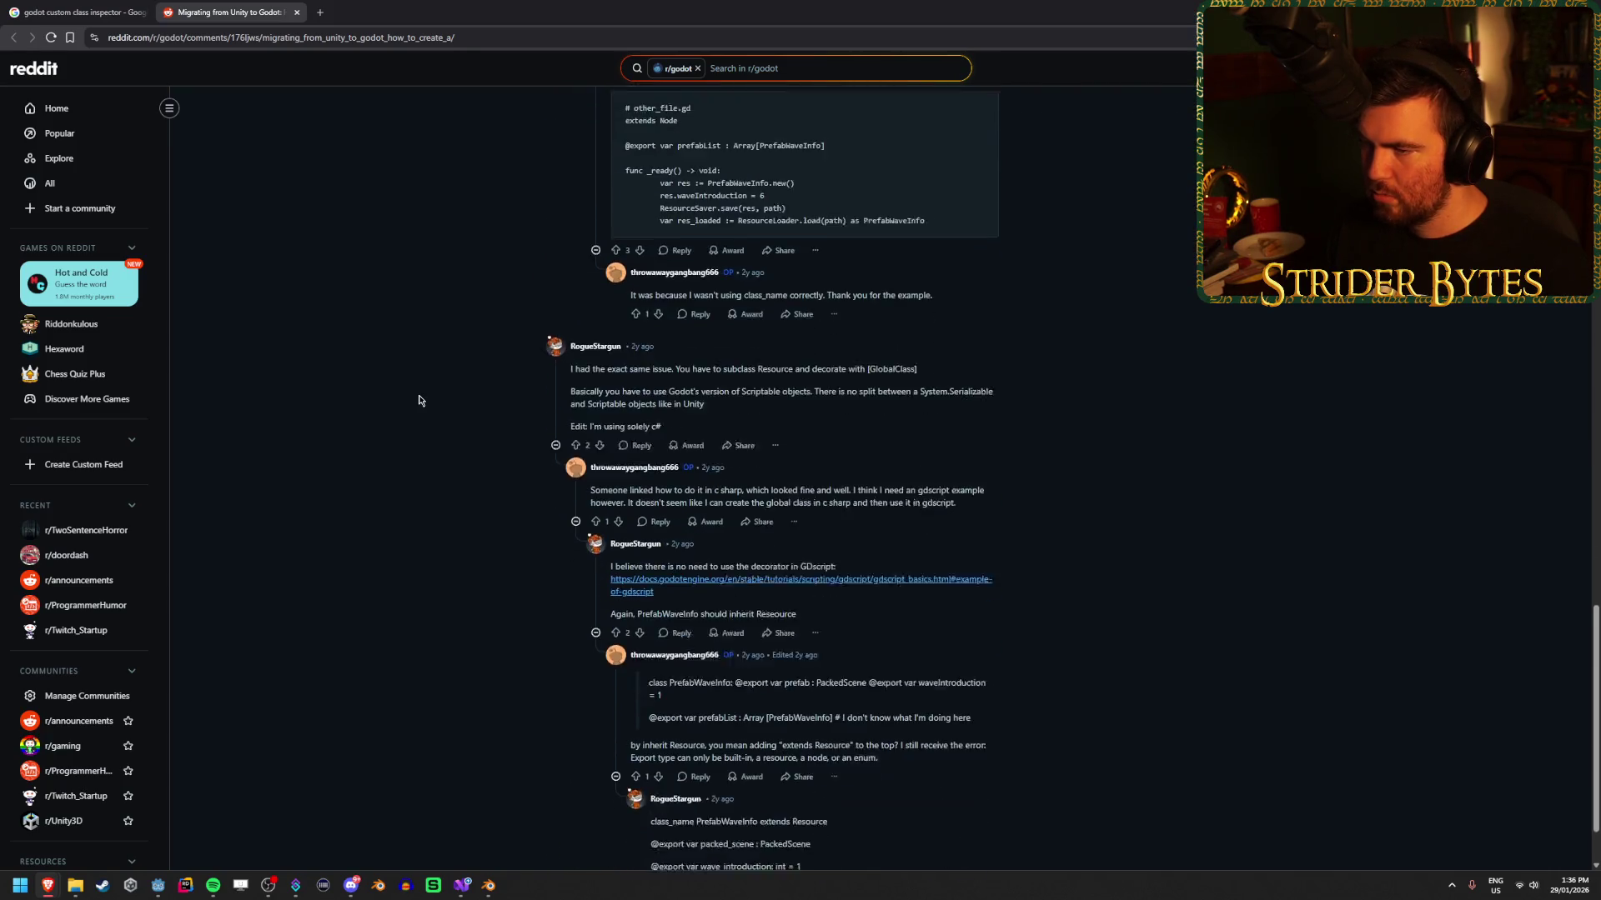
scroll(419, 401, down, 1)
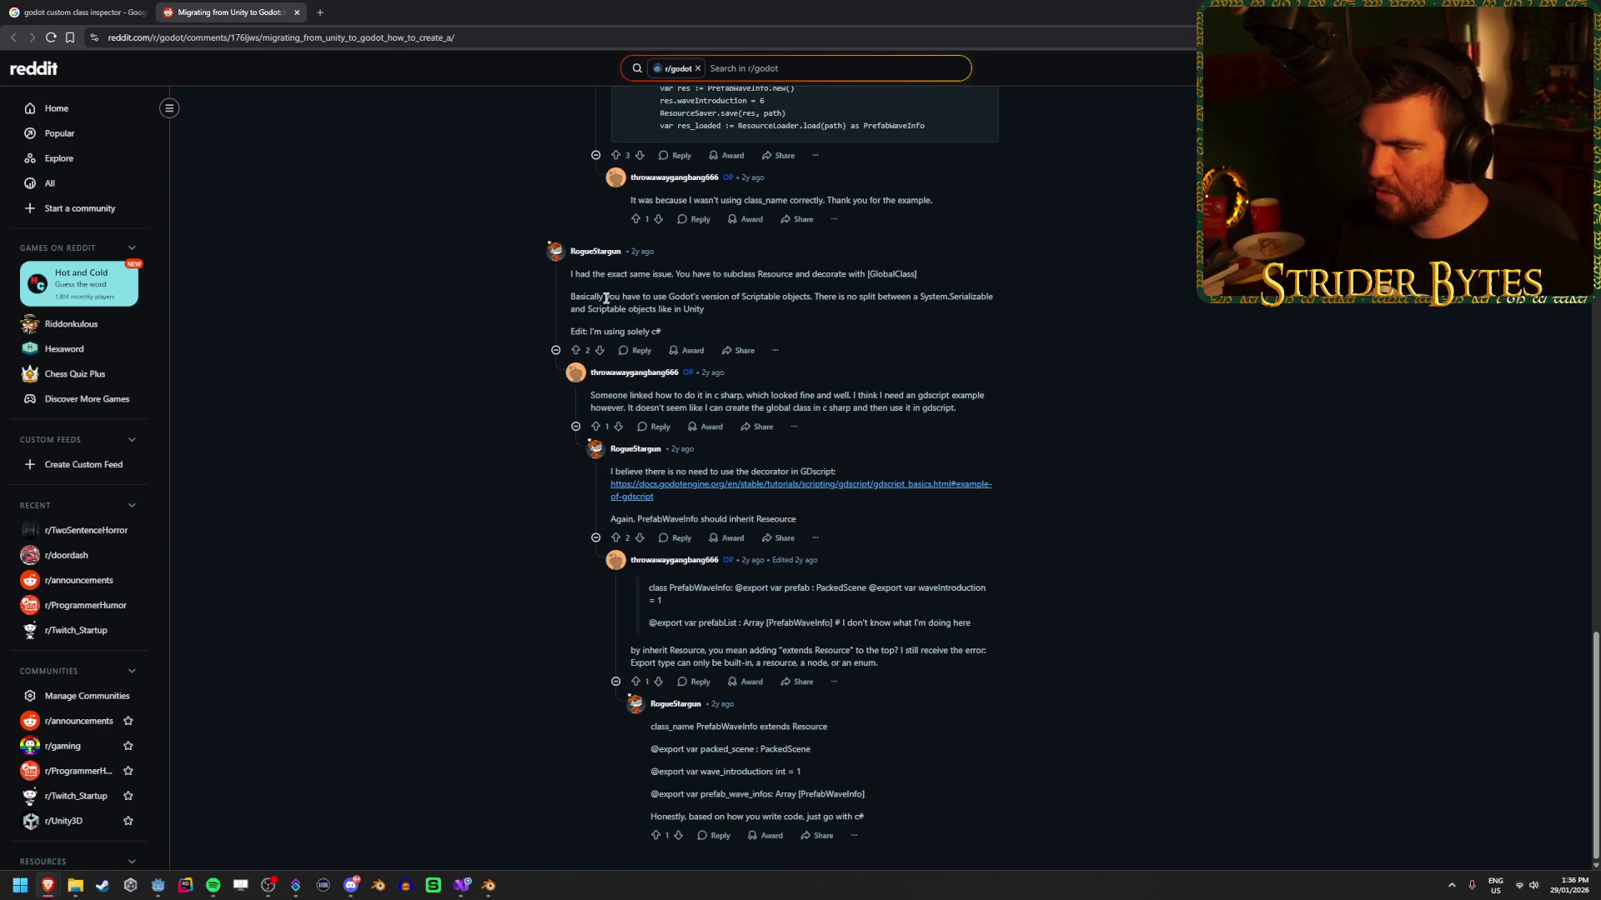
Return to the Google results for 'godot custom class inspector' and close the Reddit thread.
key(Home)
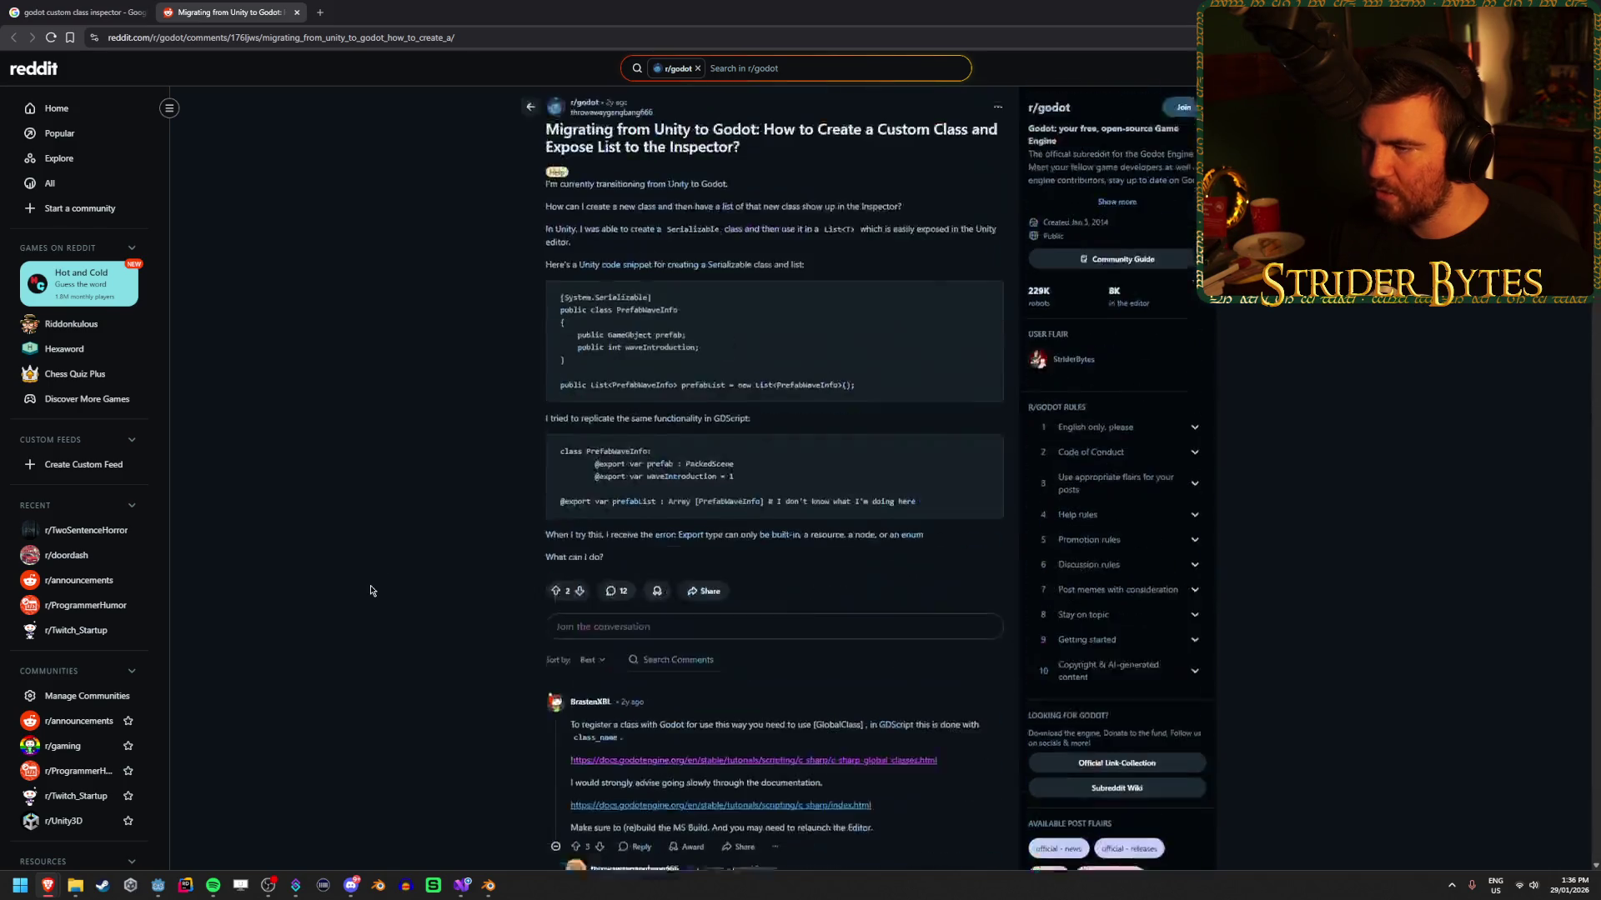
click(100, 12)
click(249, 12)
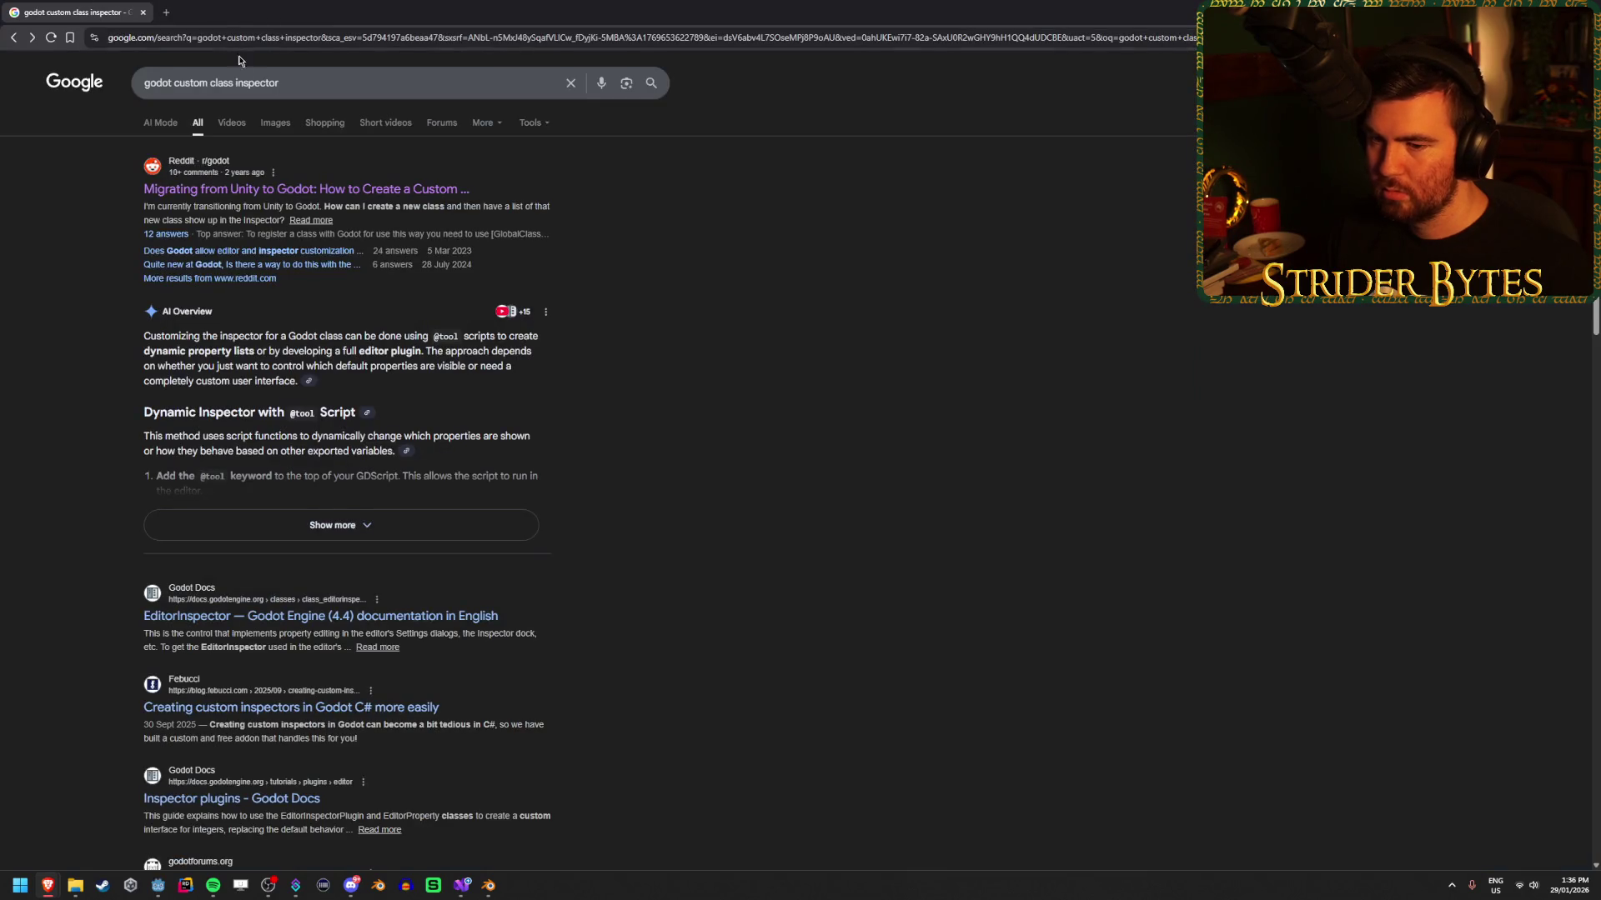
Glance at the EditorInspector documentation result and close it.
middle_click(326, 618)
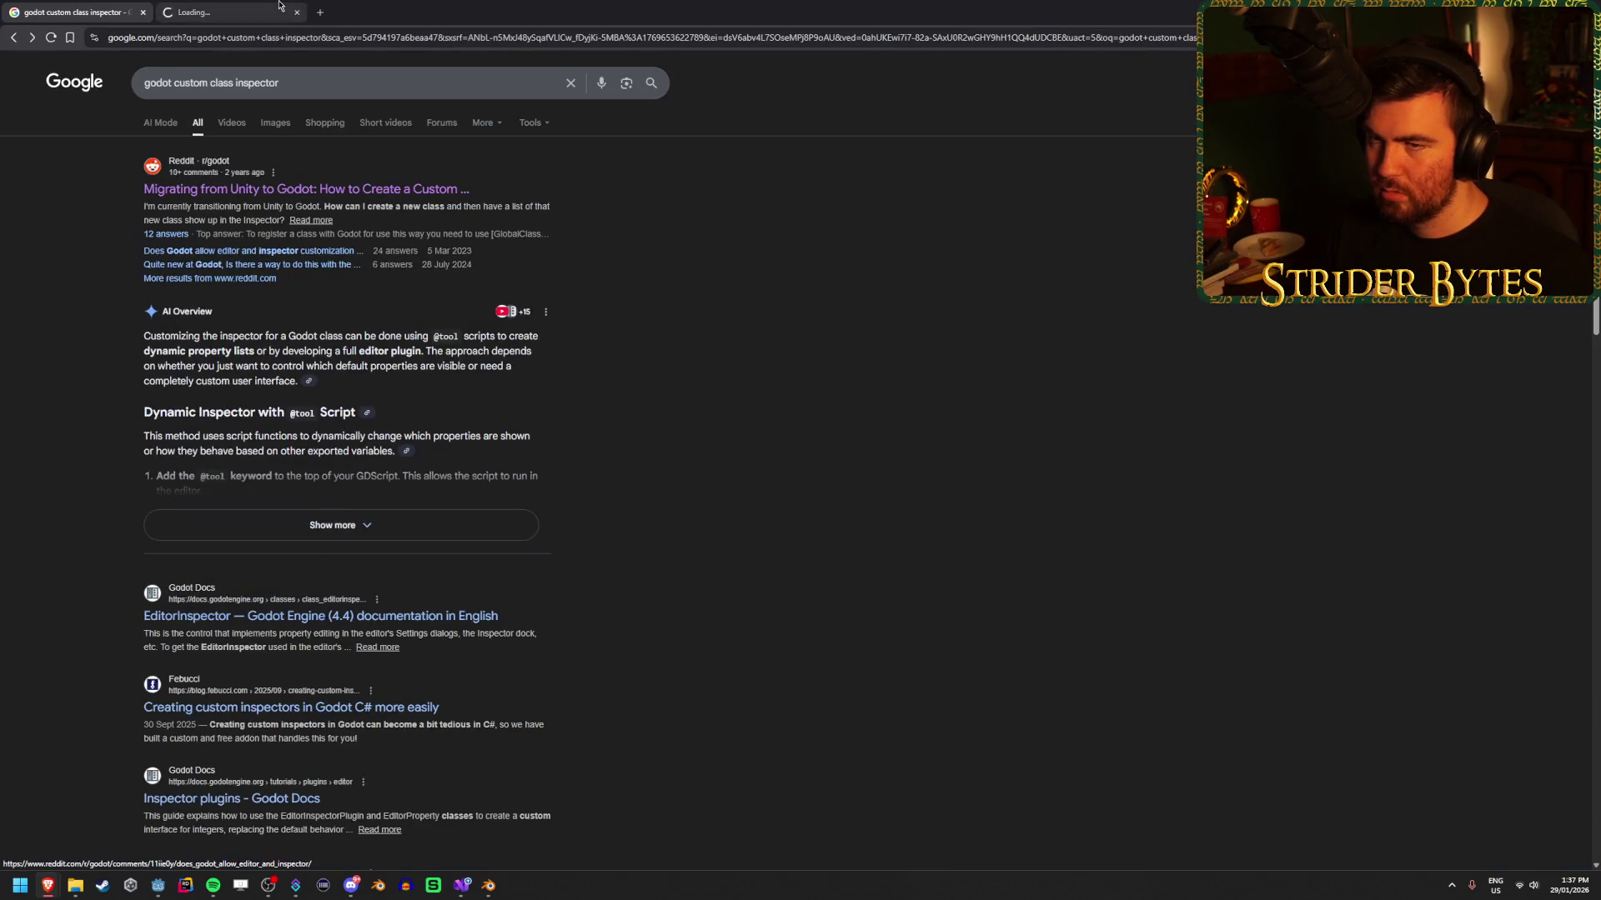
click(239, 14)
middle_click(239, 14)
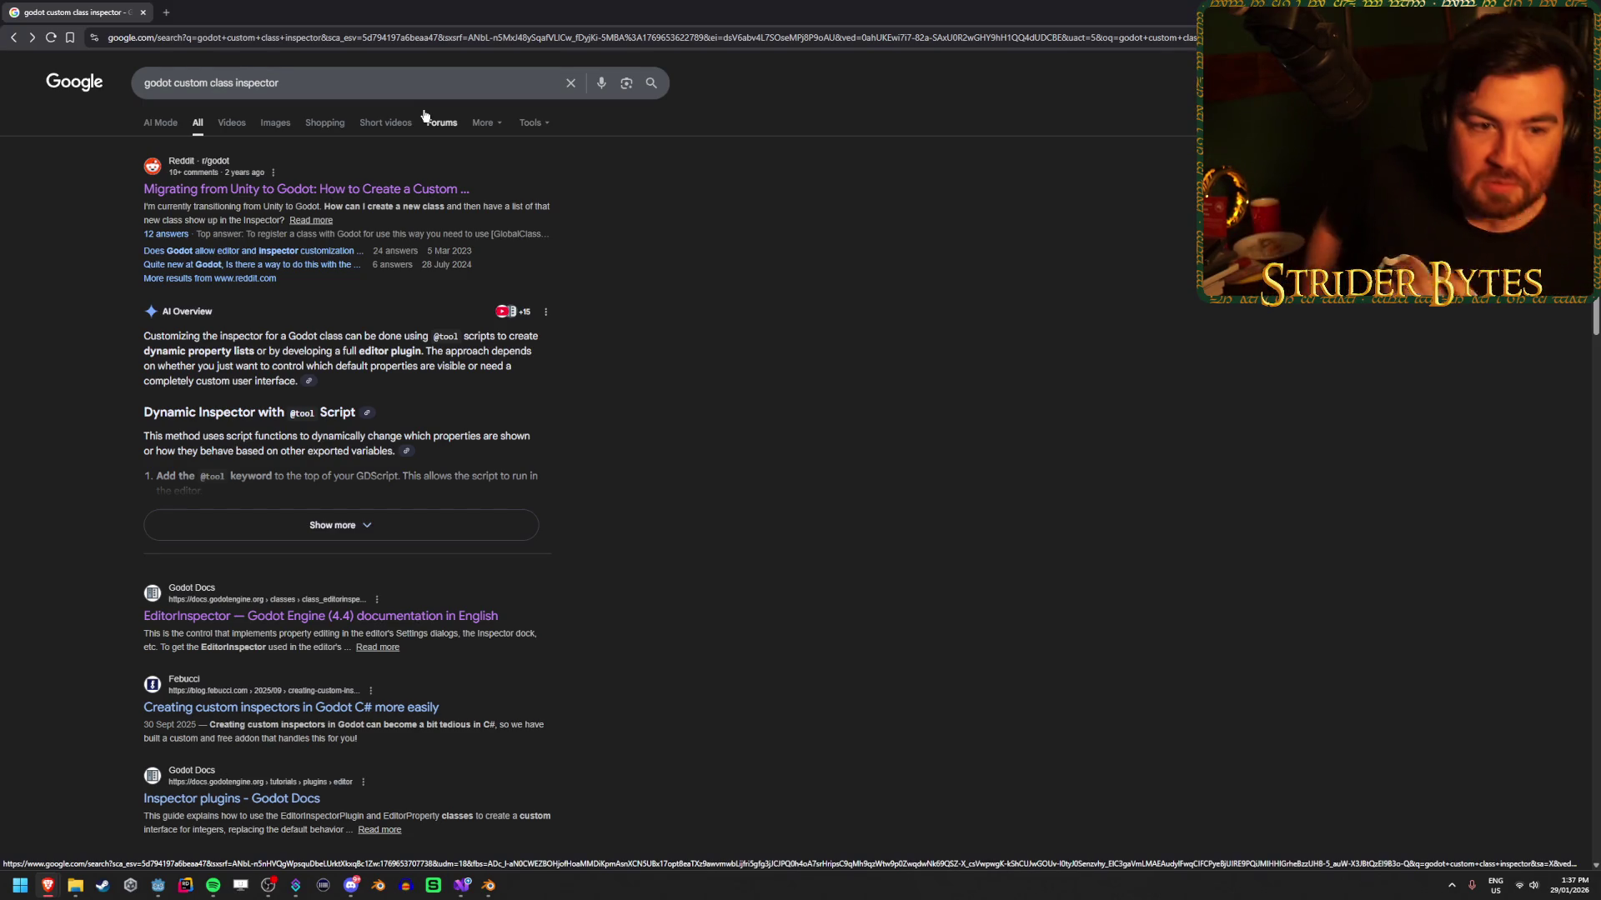
Search for 'godot resource inspector new' and open the top Godot Forum result.
drag(264, 84, 174, 83)
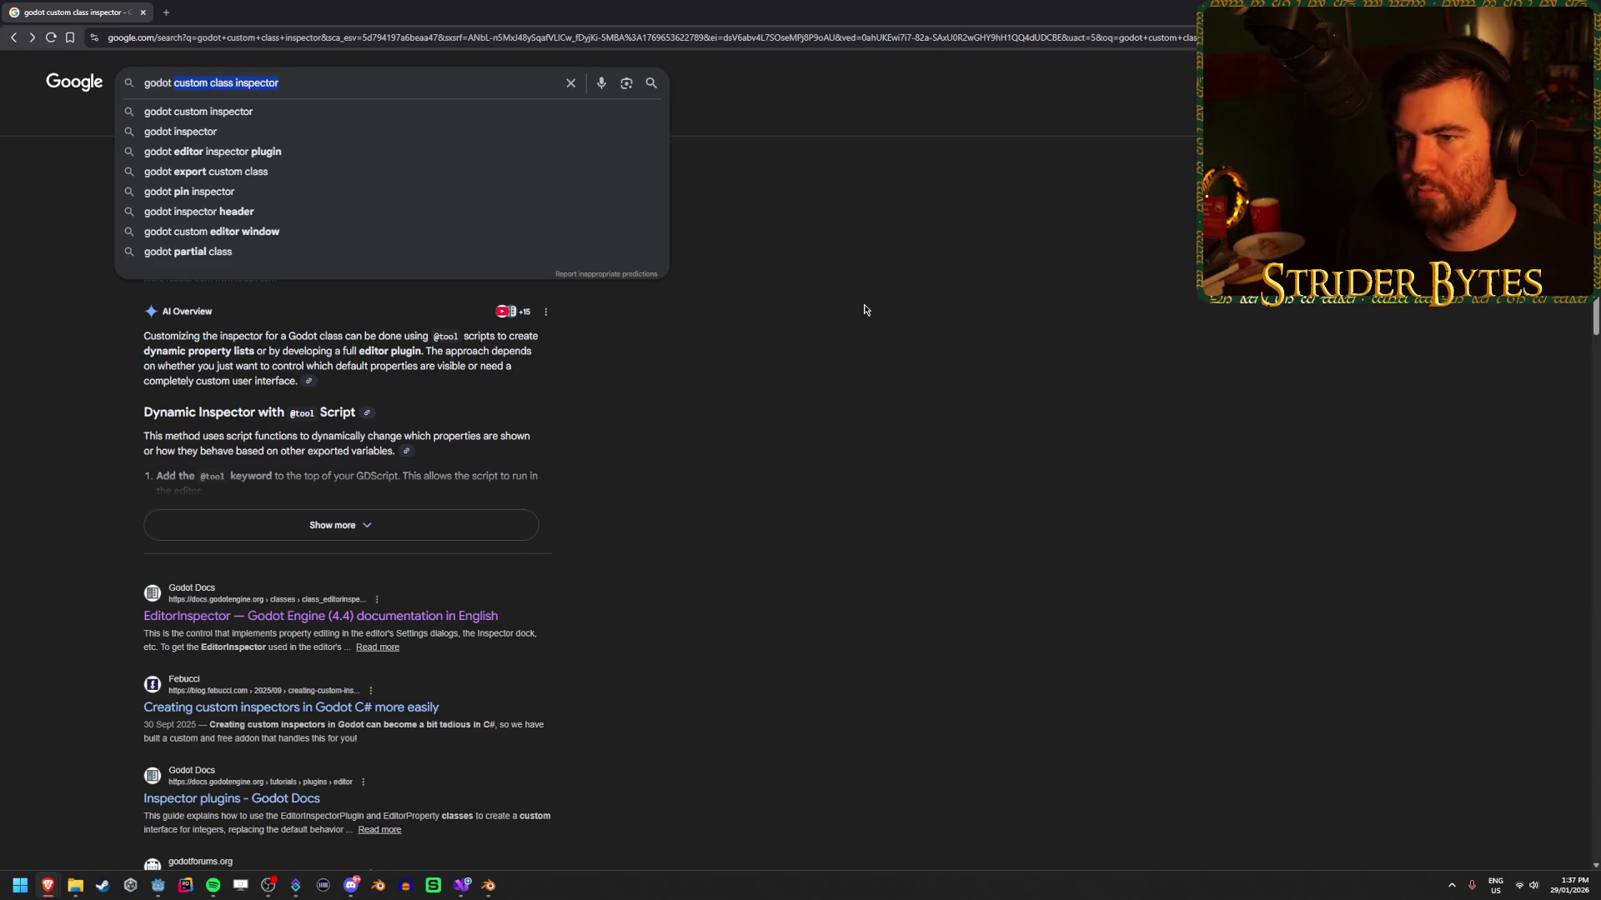
key(BackSpace)
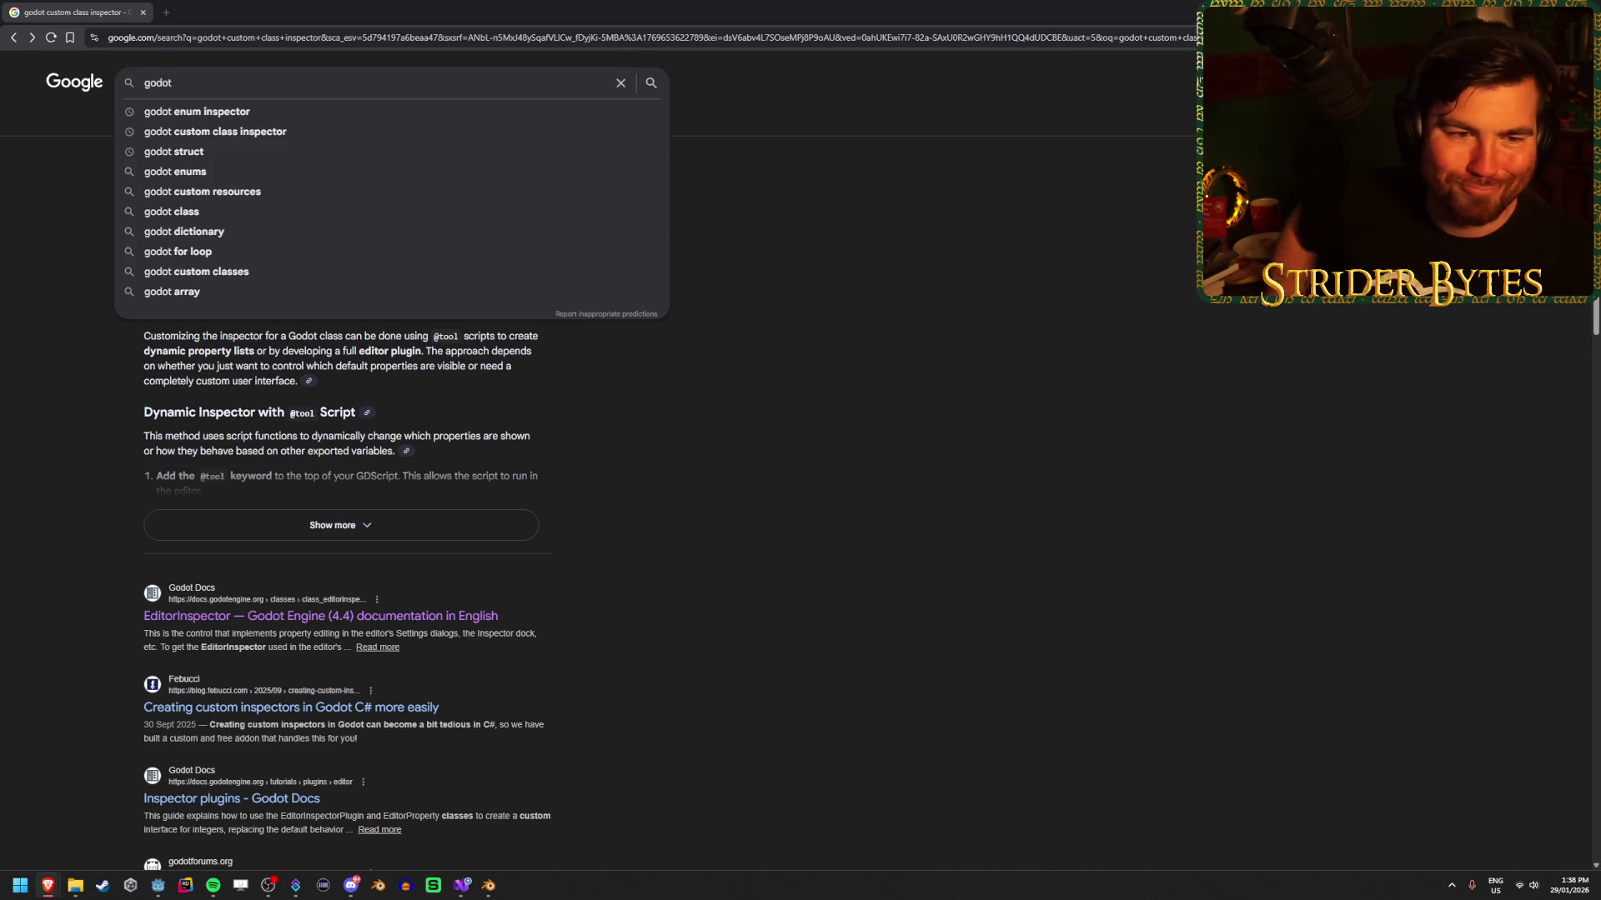
click(753, 361)
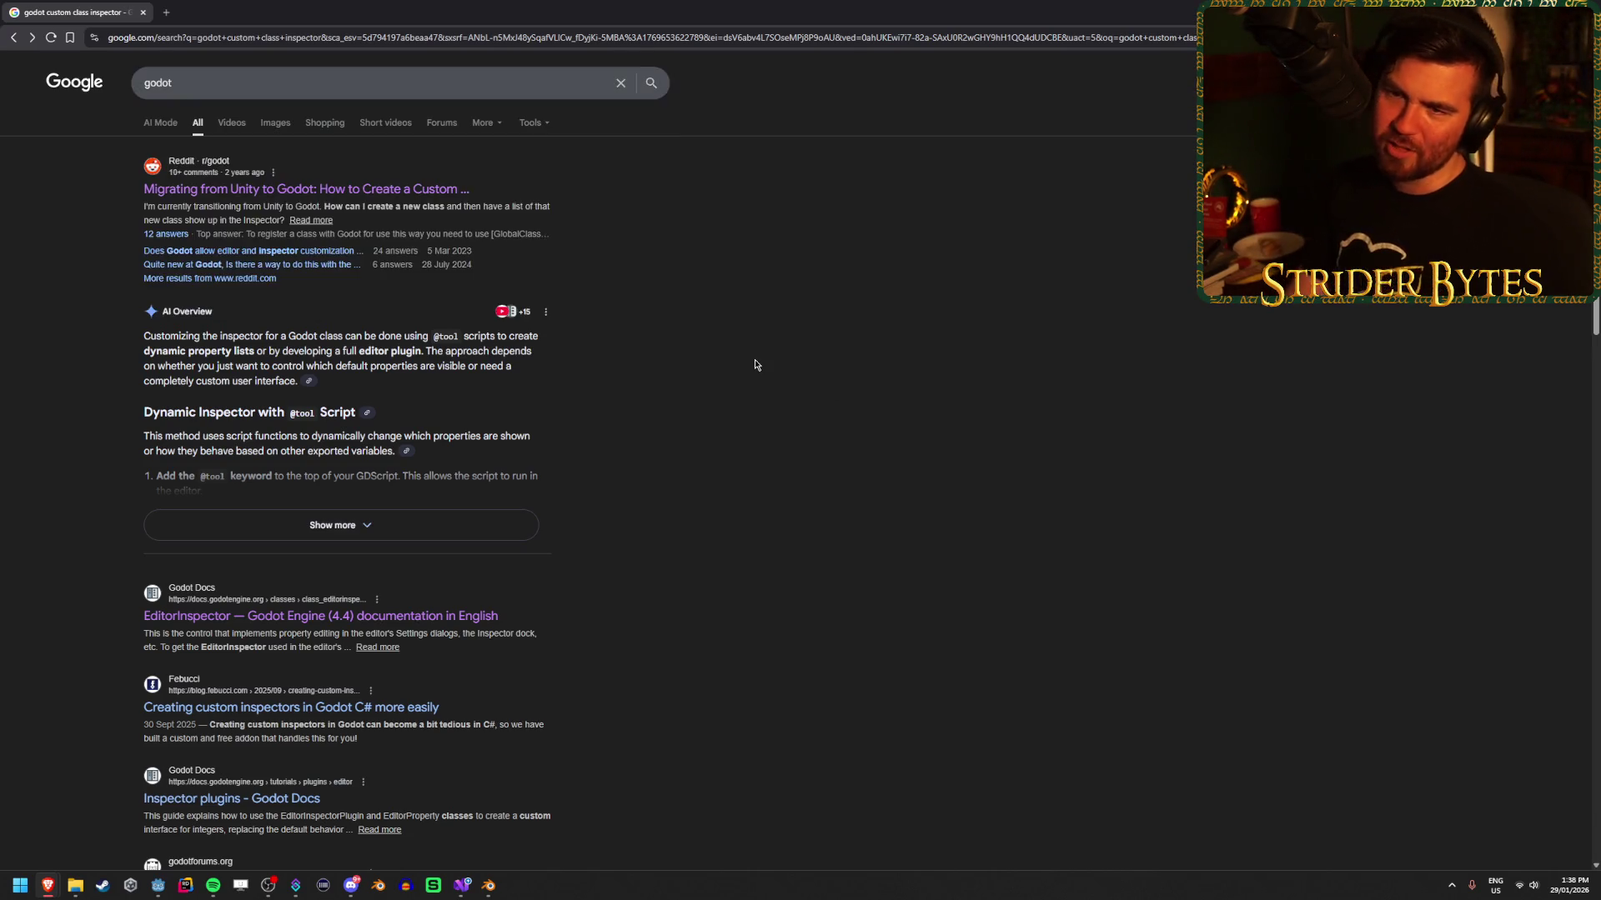
click(371, 76)
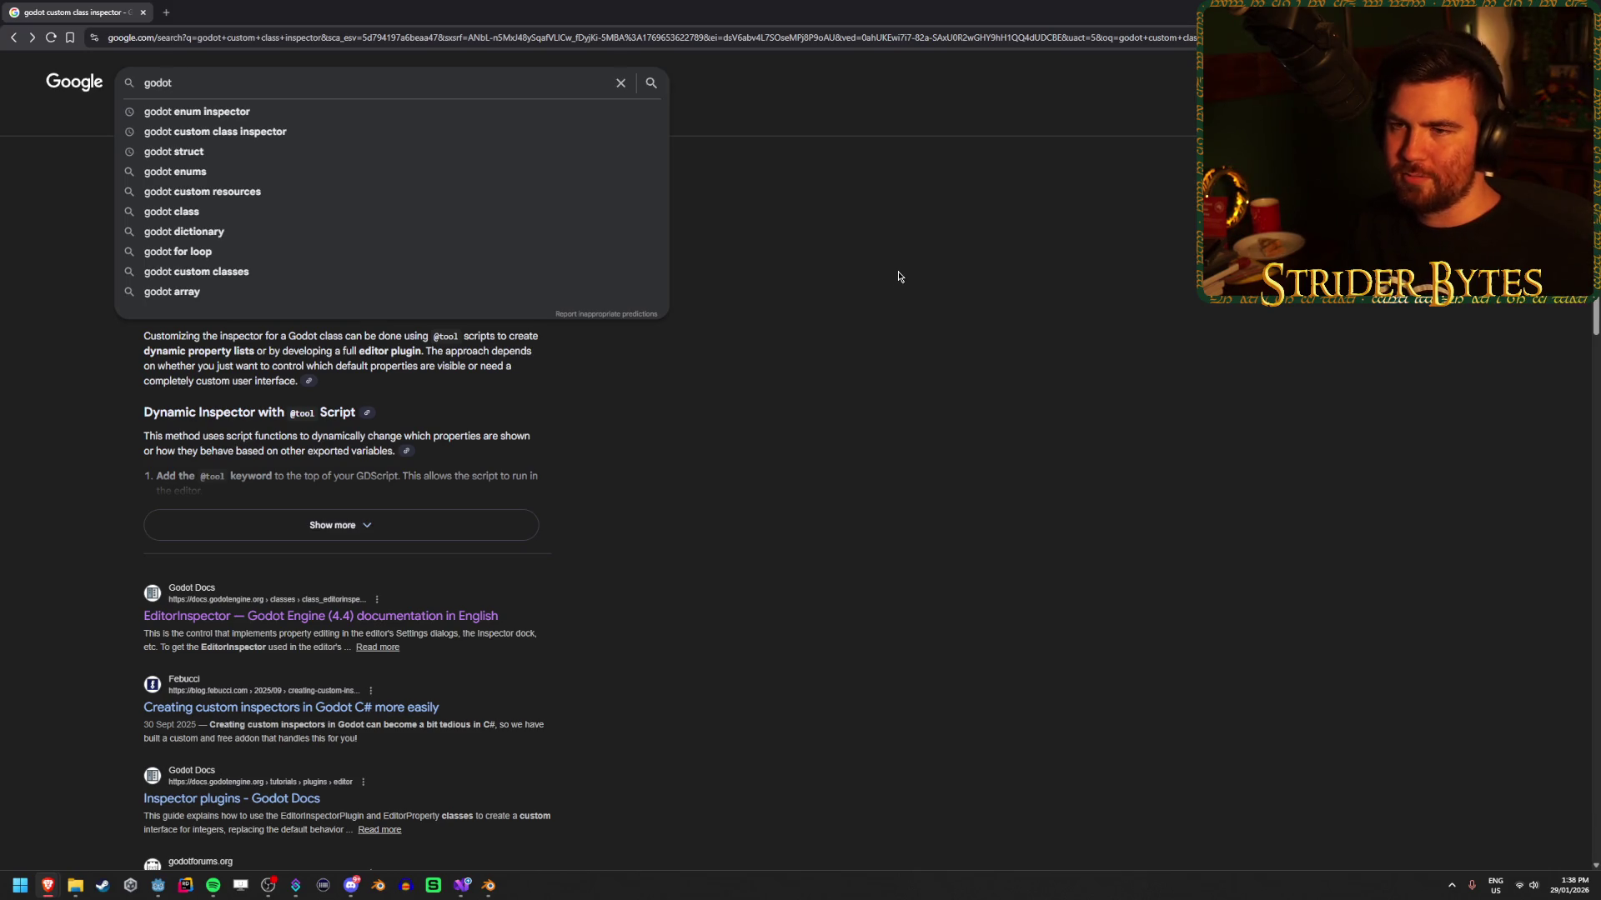
text(globalclass inspect)
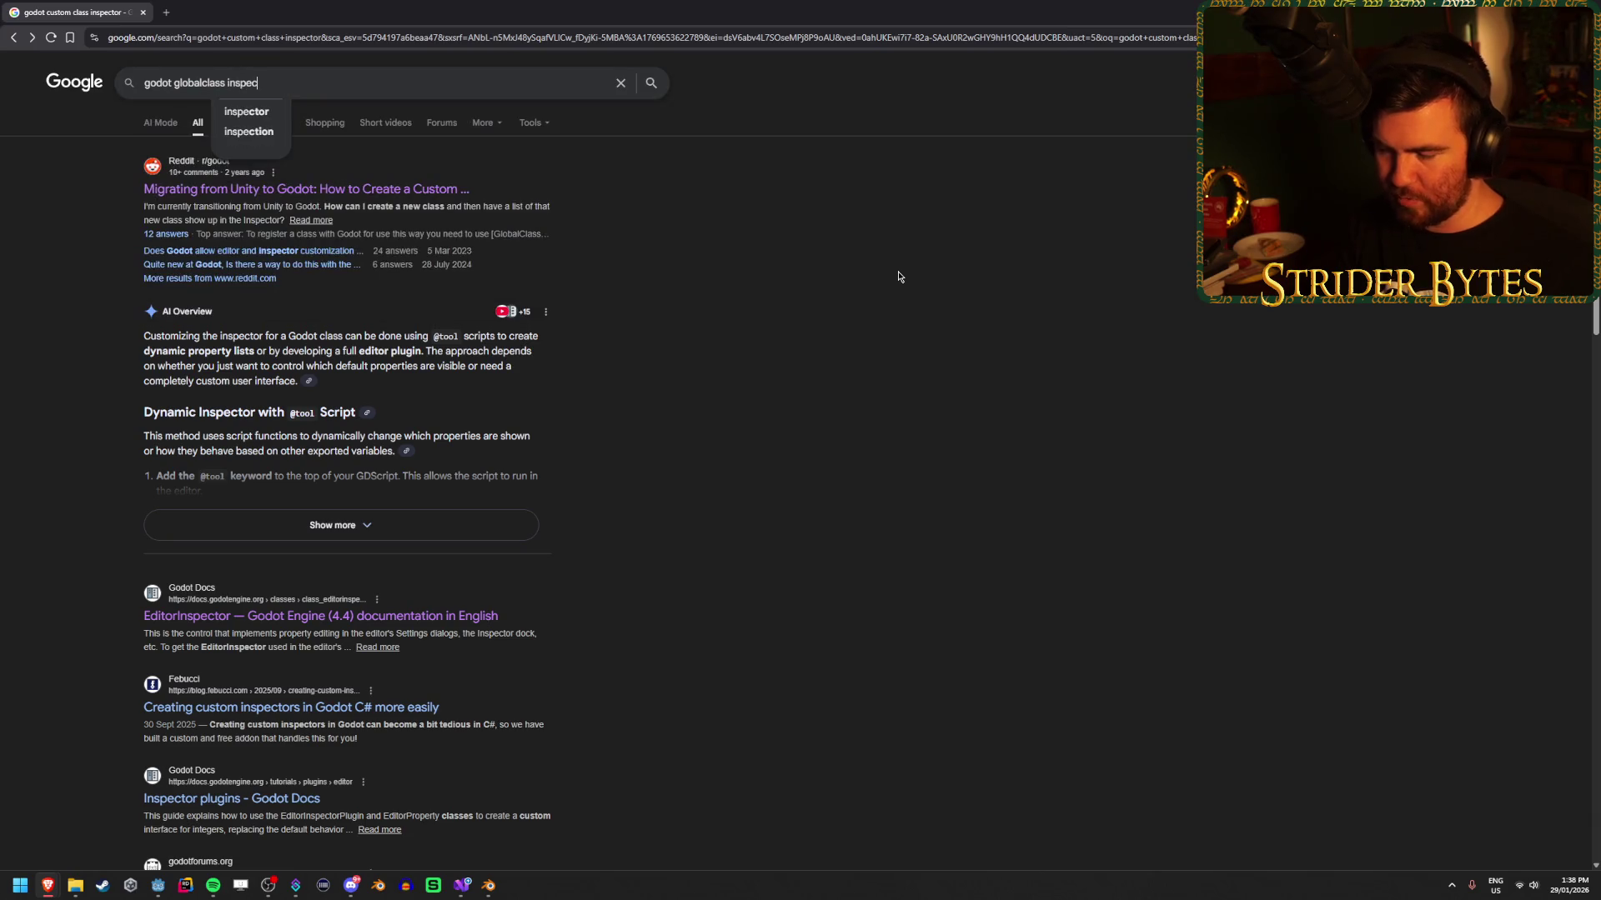
text(or)
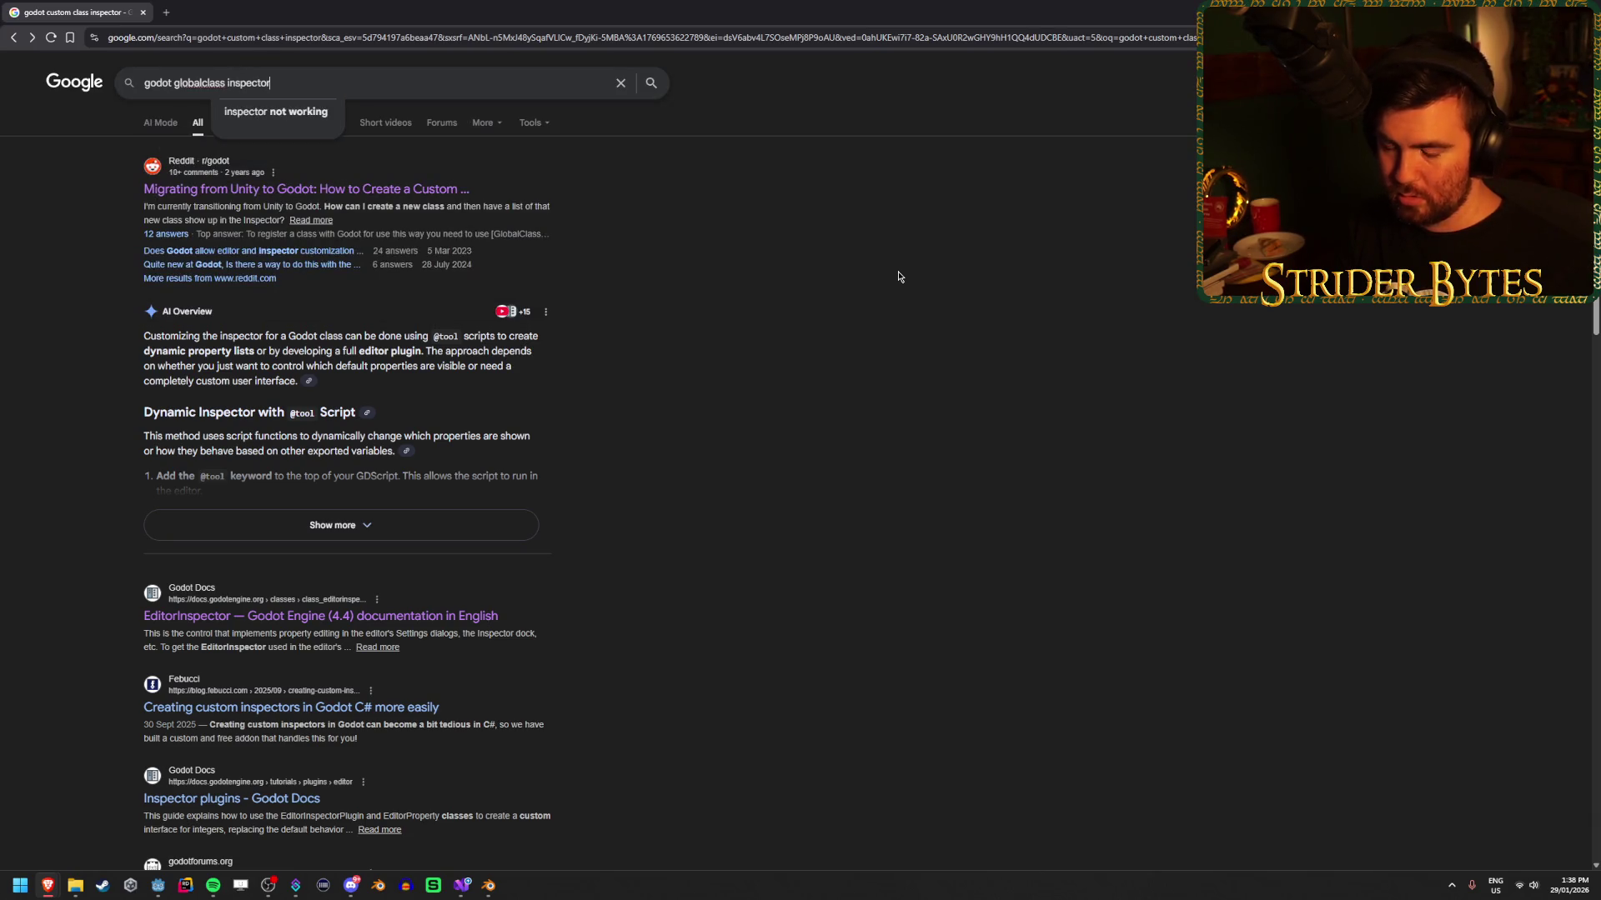
key(BackSpace)
key(BackSpace)
key(BackSpace)
text(resource i)
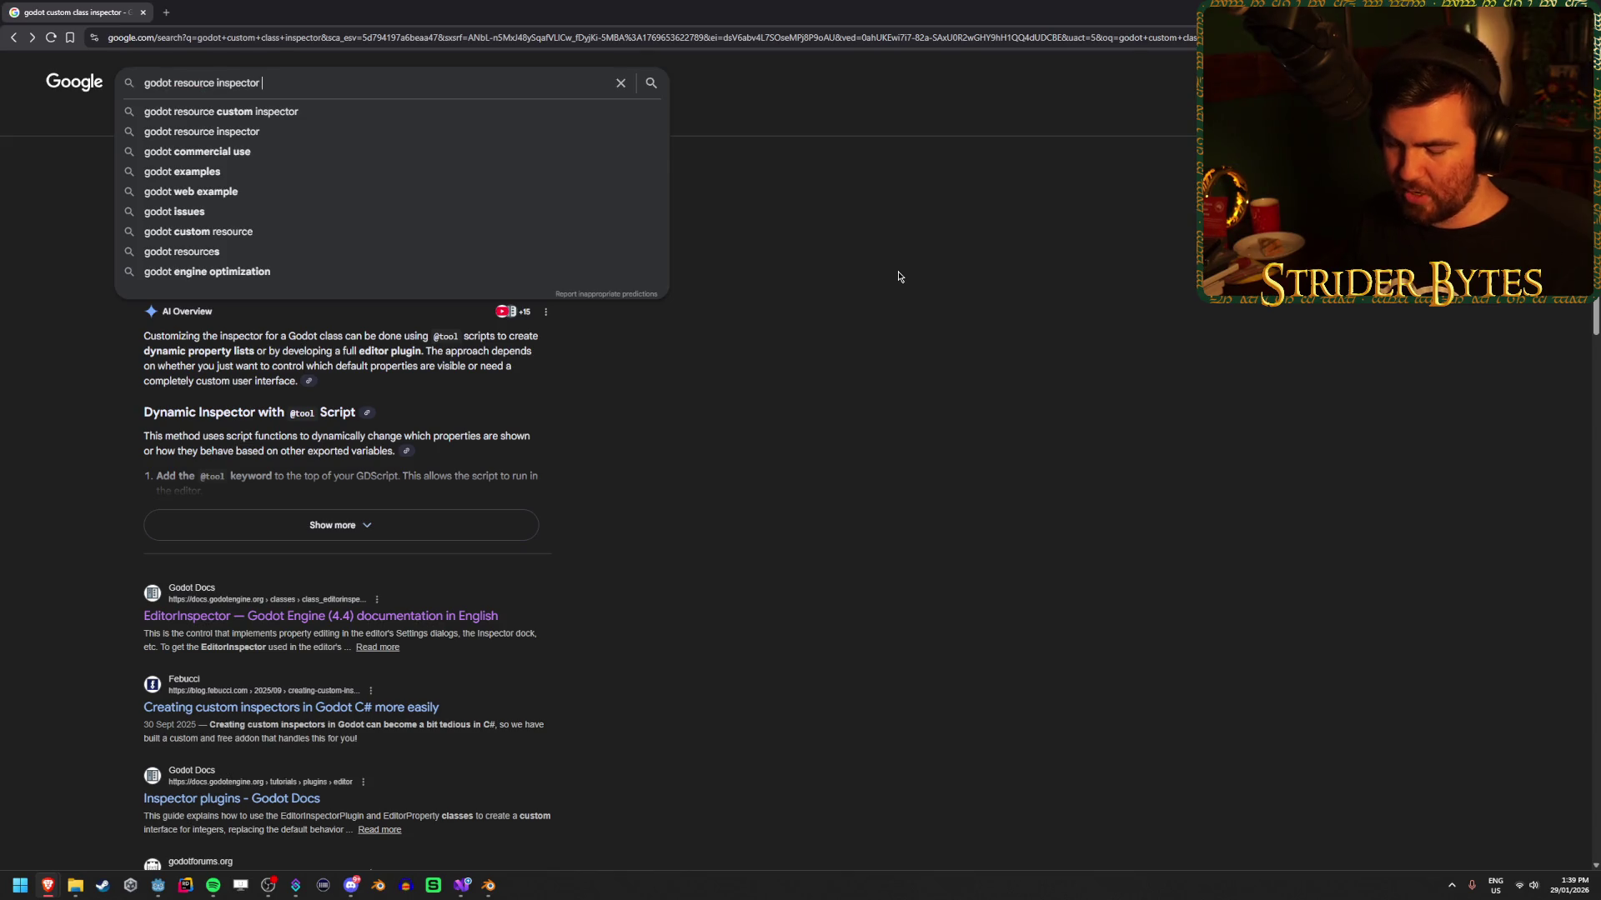
text(nspector new)
key(Return)
middle_click(370, 192)
click(272, 8)
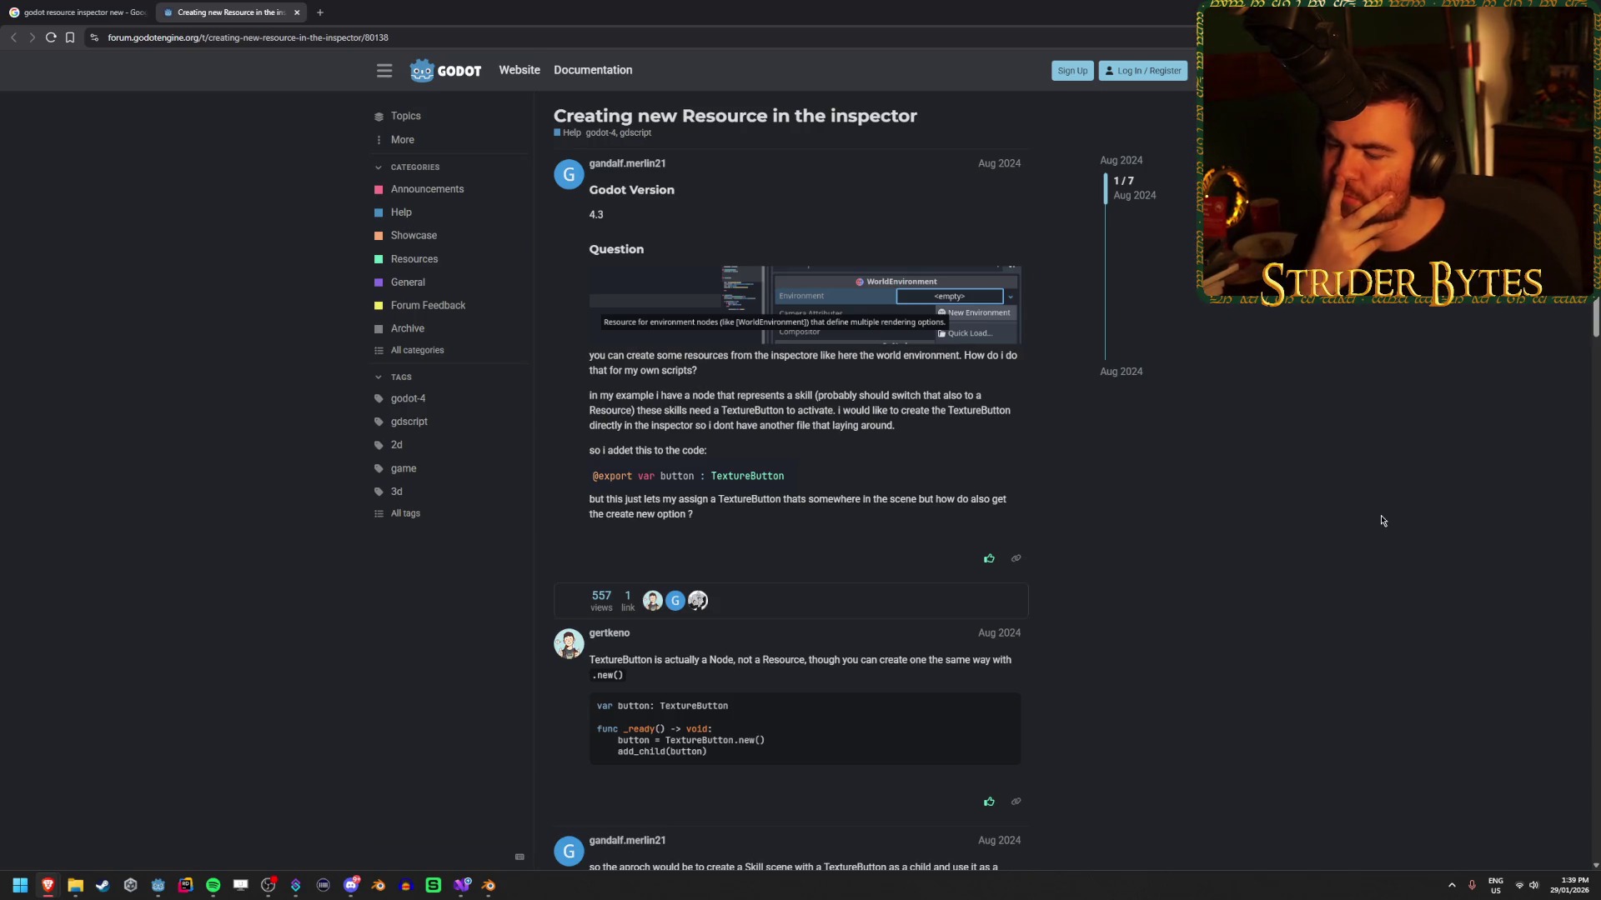
Read the replies on custom Resources in 'Creating new Resource in the inspector', then return to Item.cs.
scroll(1382, 521, down, 4)
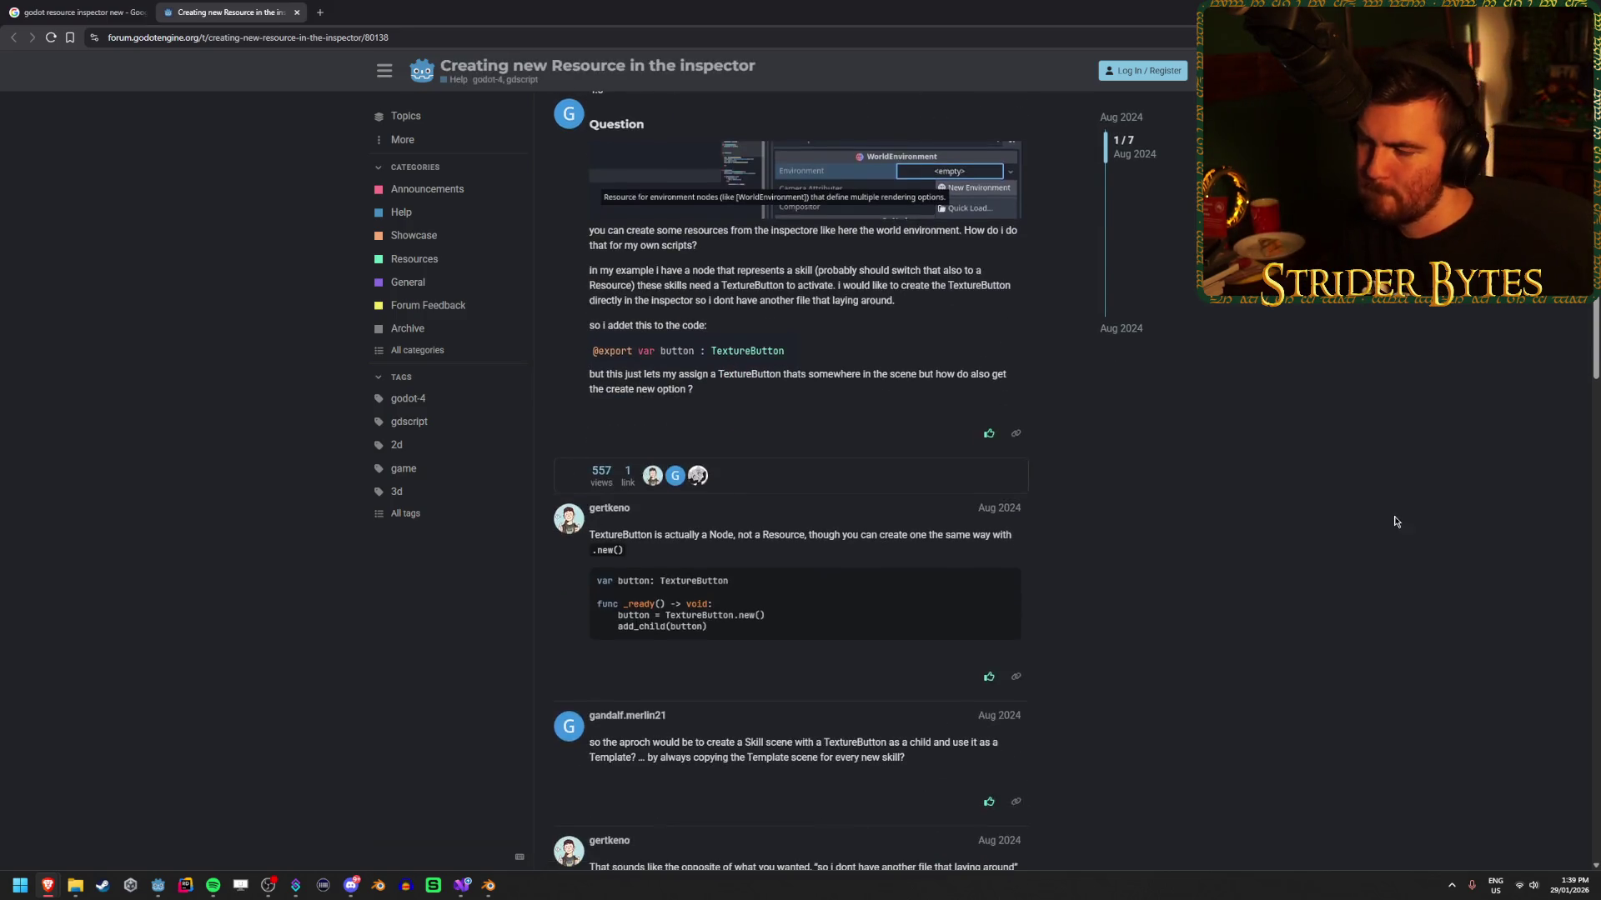
scroll(1396, 522, up, 4)
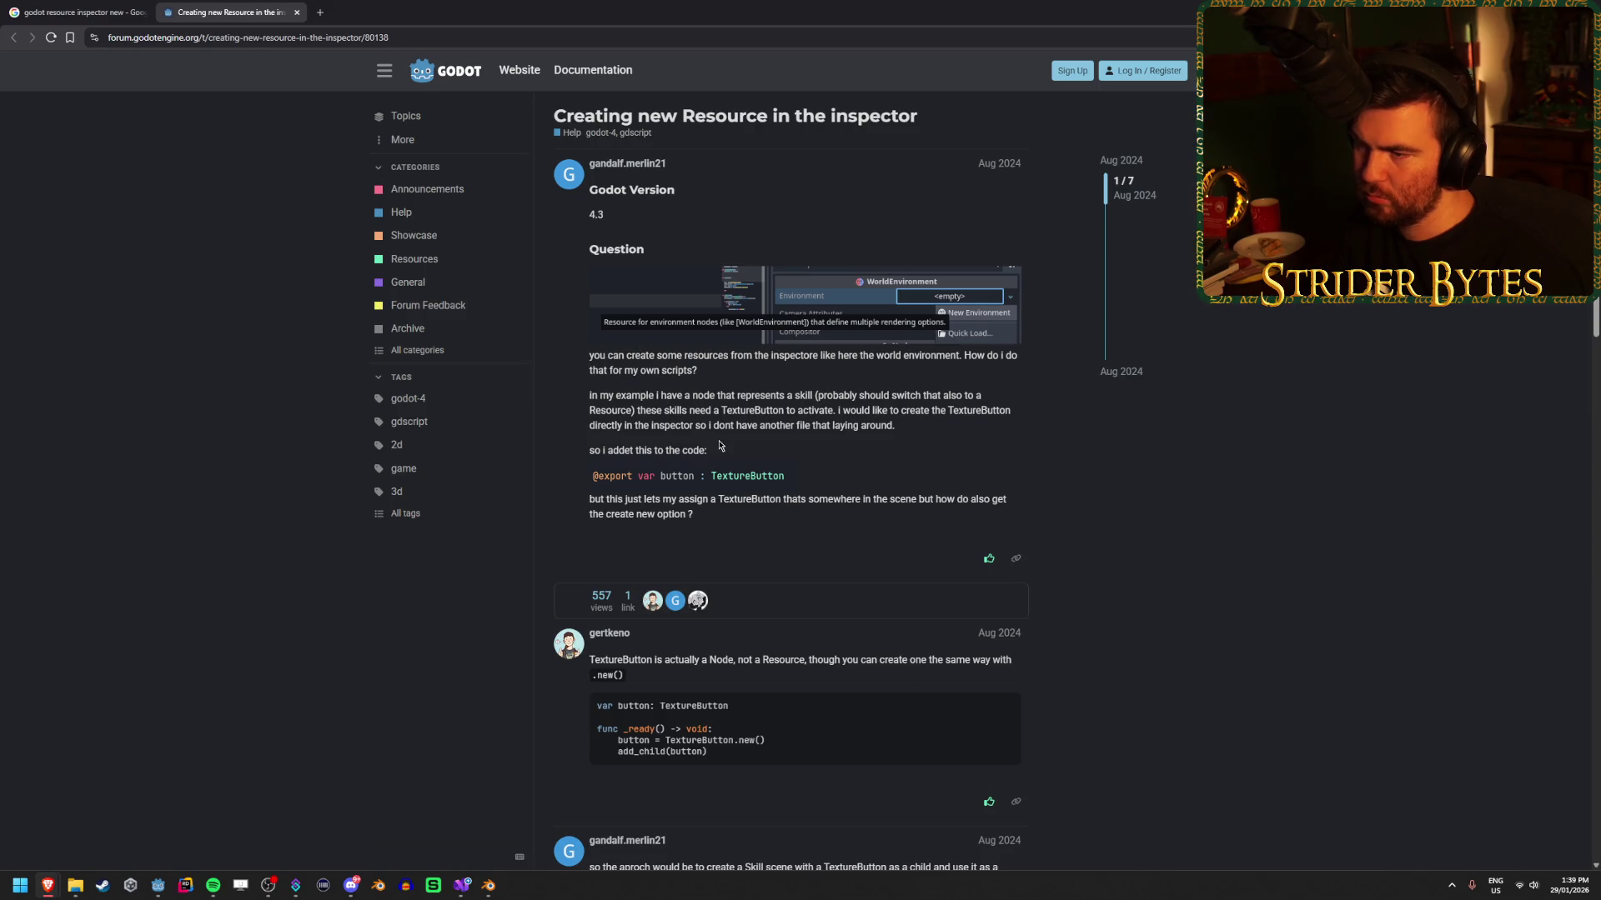
triple_click(631, 355)
click(631, 355)
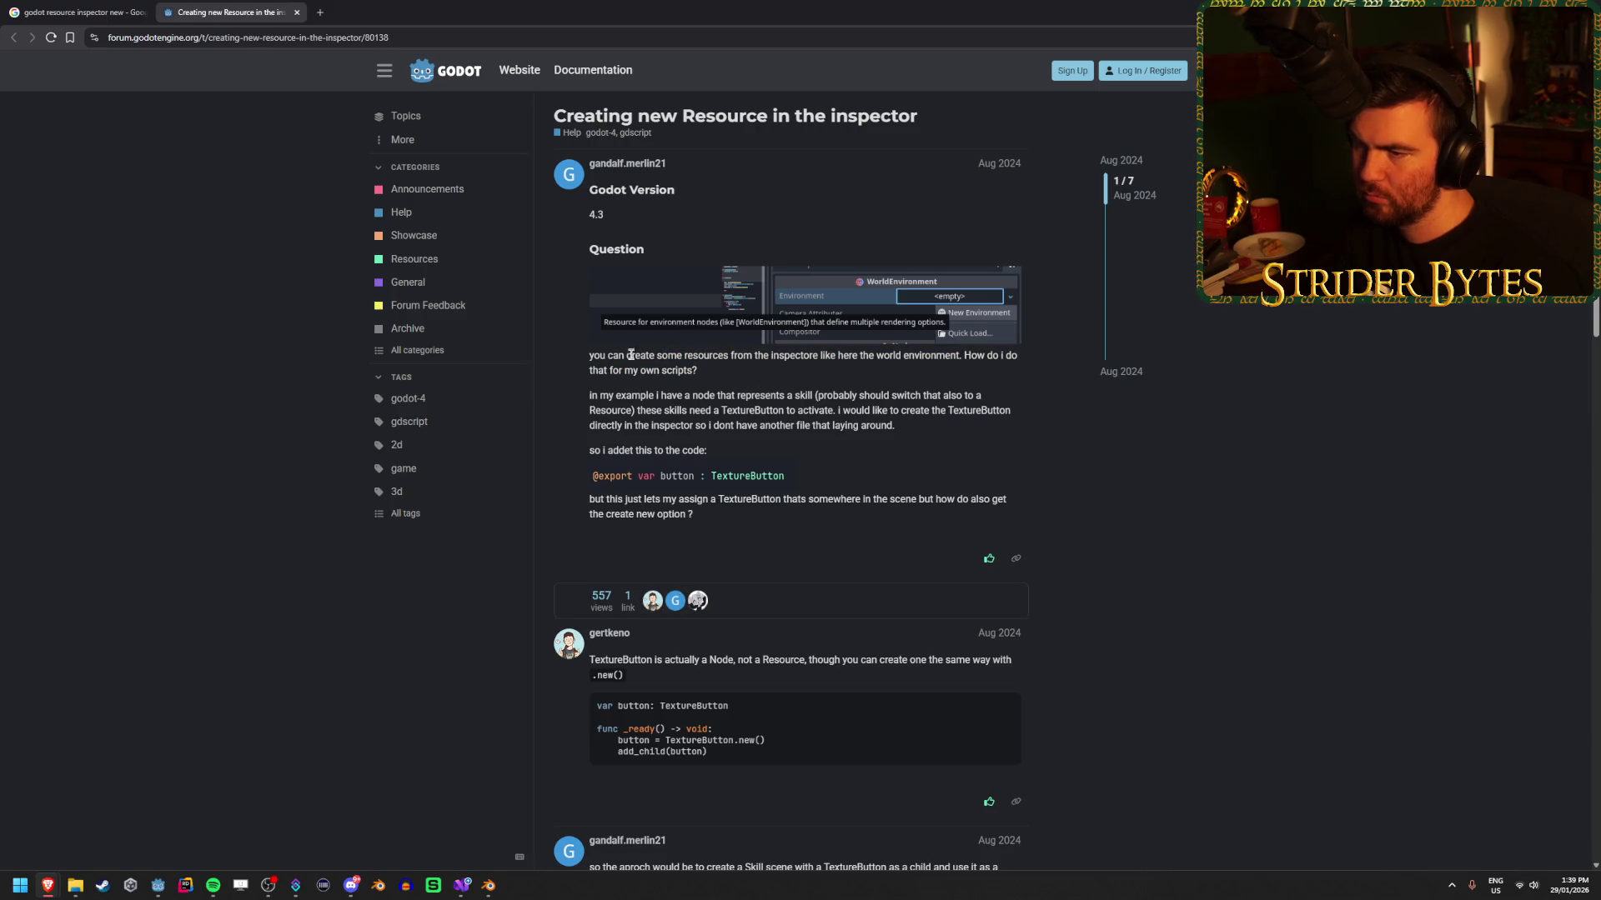
drag(588, 355, 731, 355)
click(740, 355)
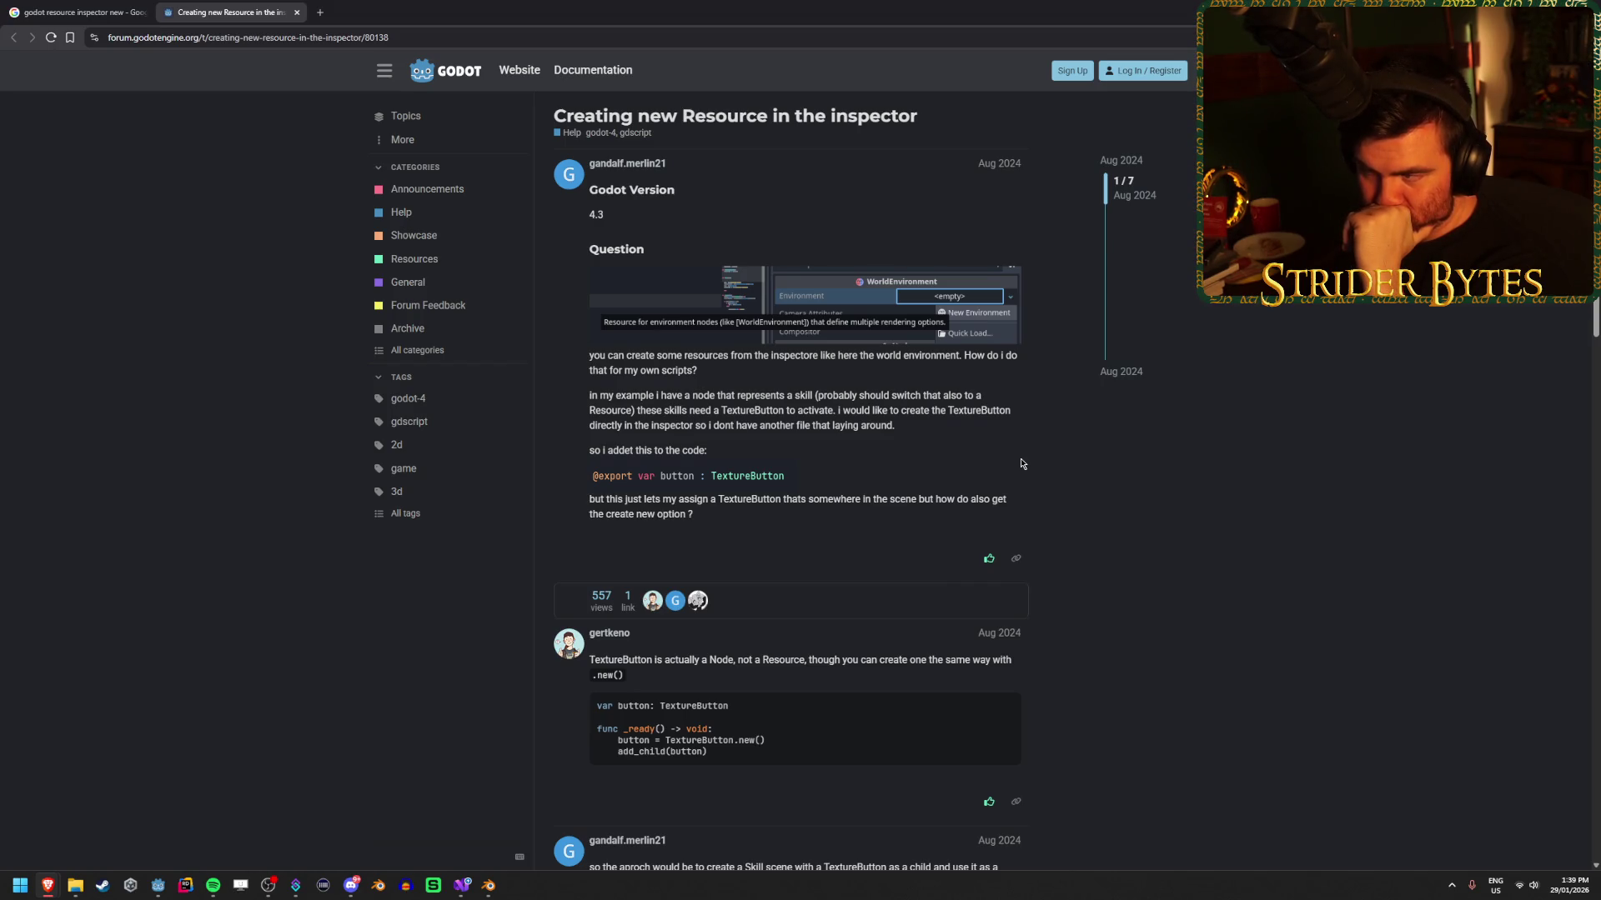
scroll(1366, 523, down, 3)
scroll(1365, 523, down, 3)
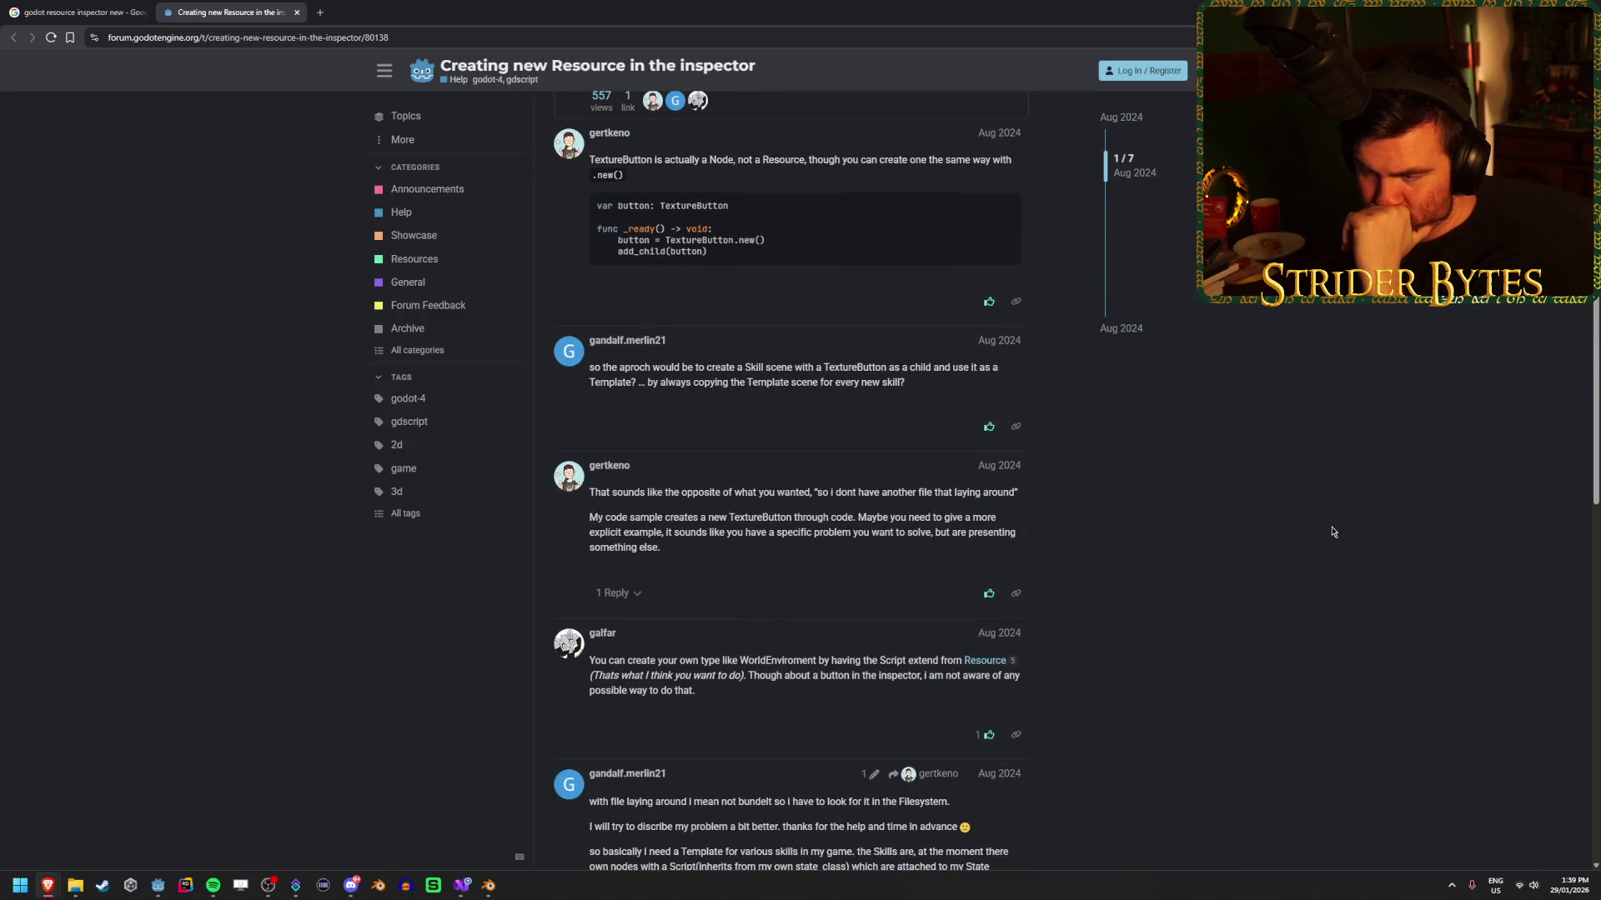
click(461, 885)
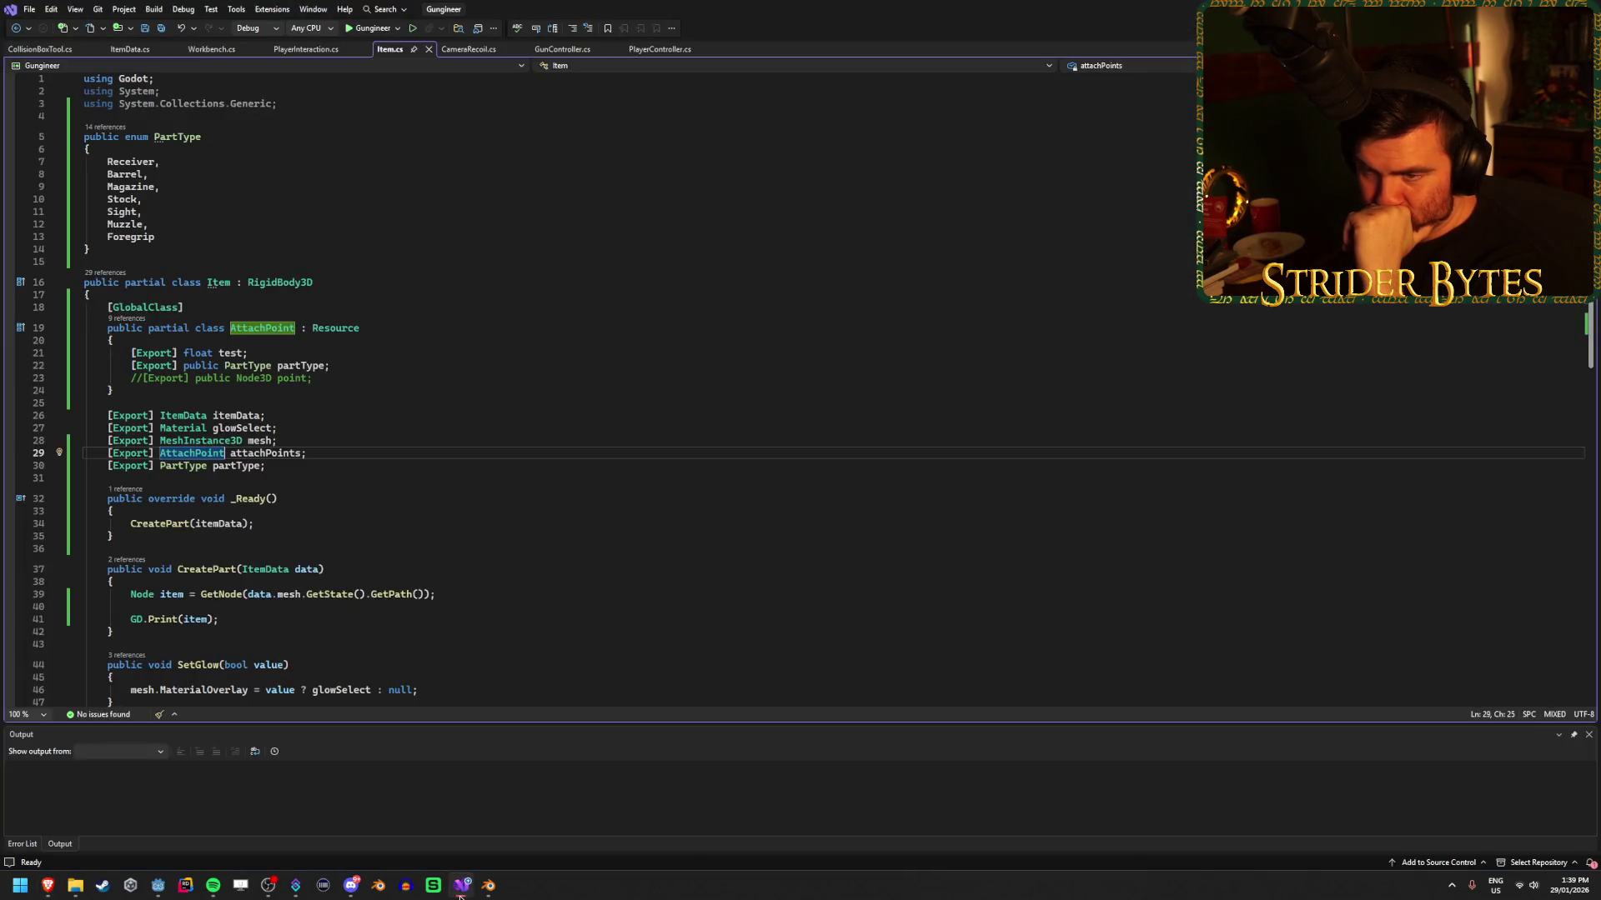
Comment out the partType field inside AttachPoint and save Item.cs.
click(383, 328)
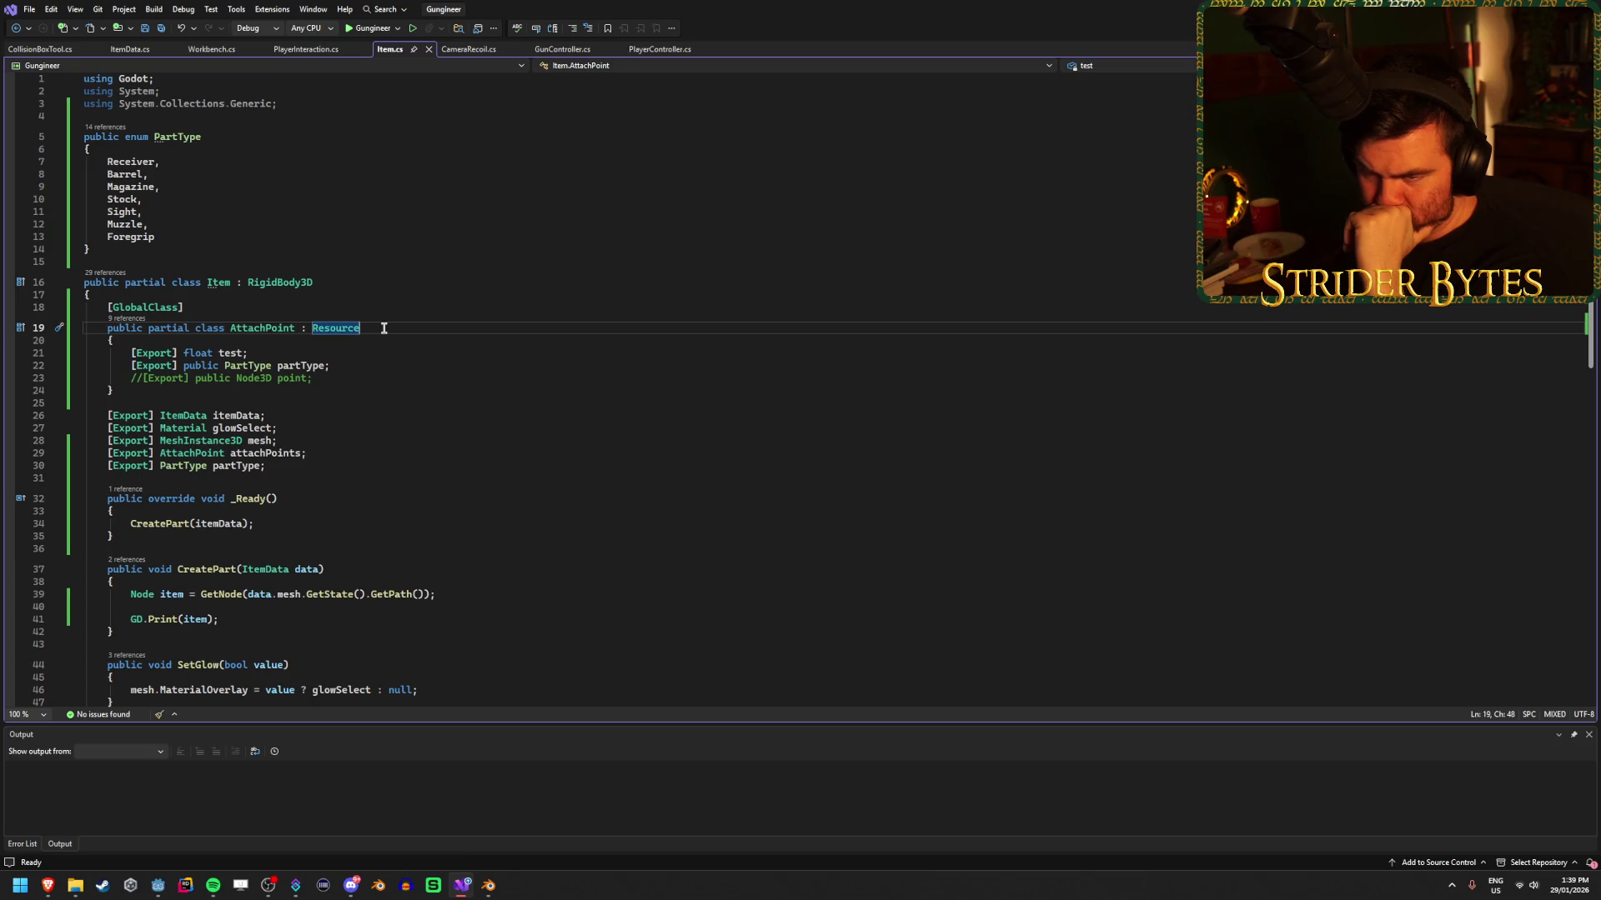
click(131, 366)
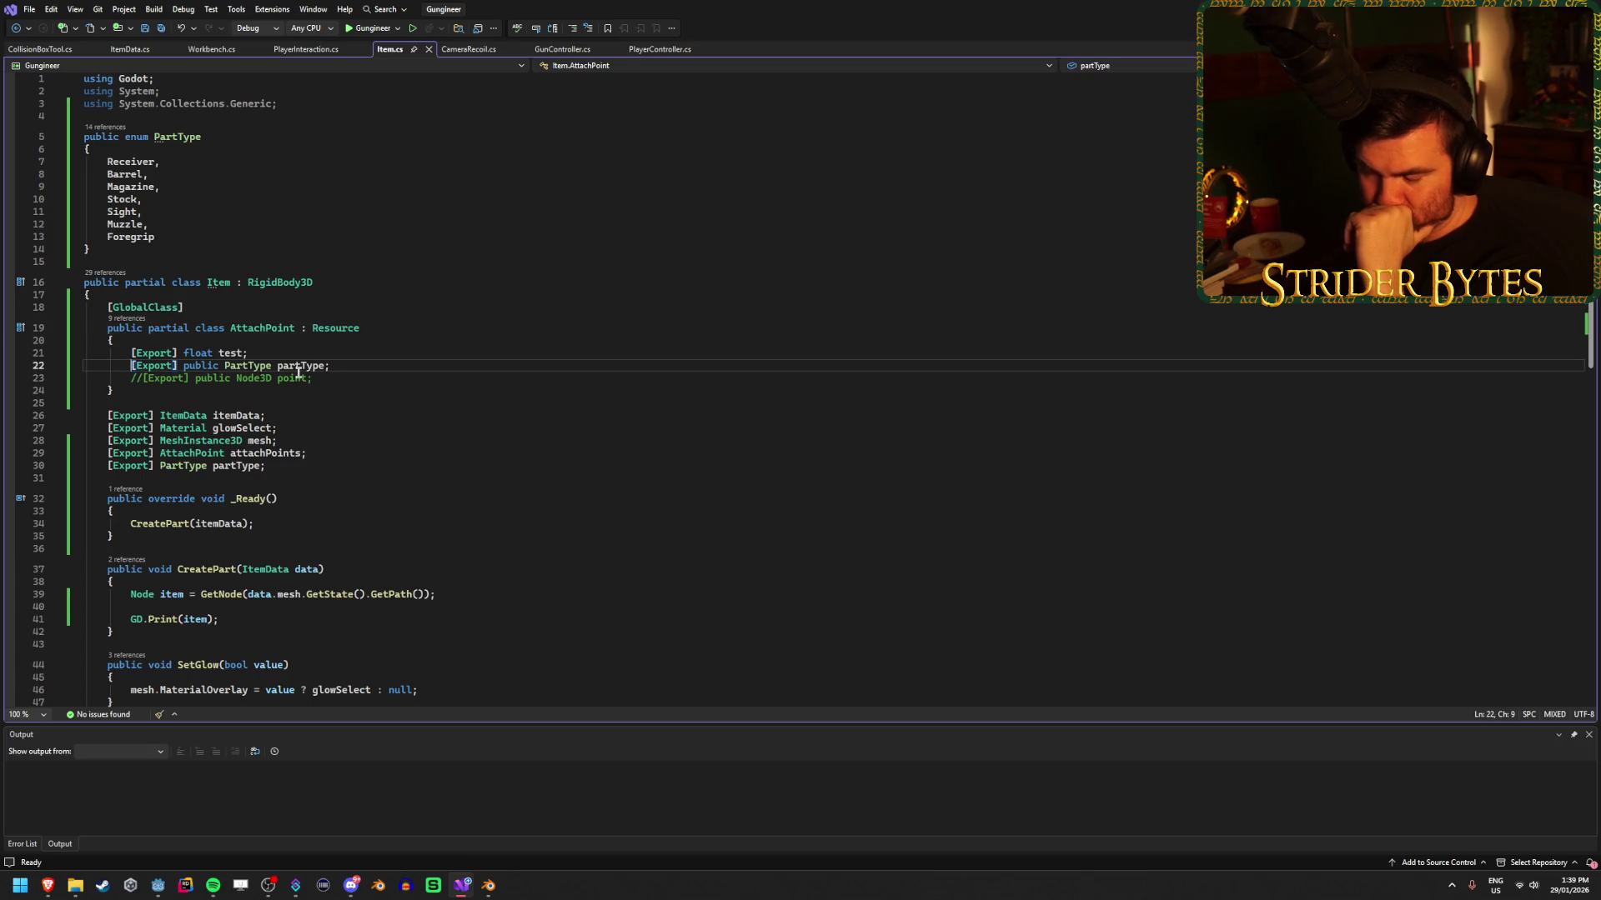
text(//)
key(ctrl+s)
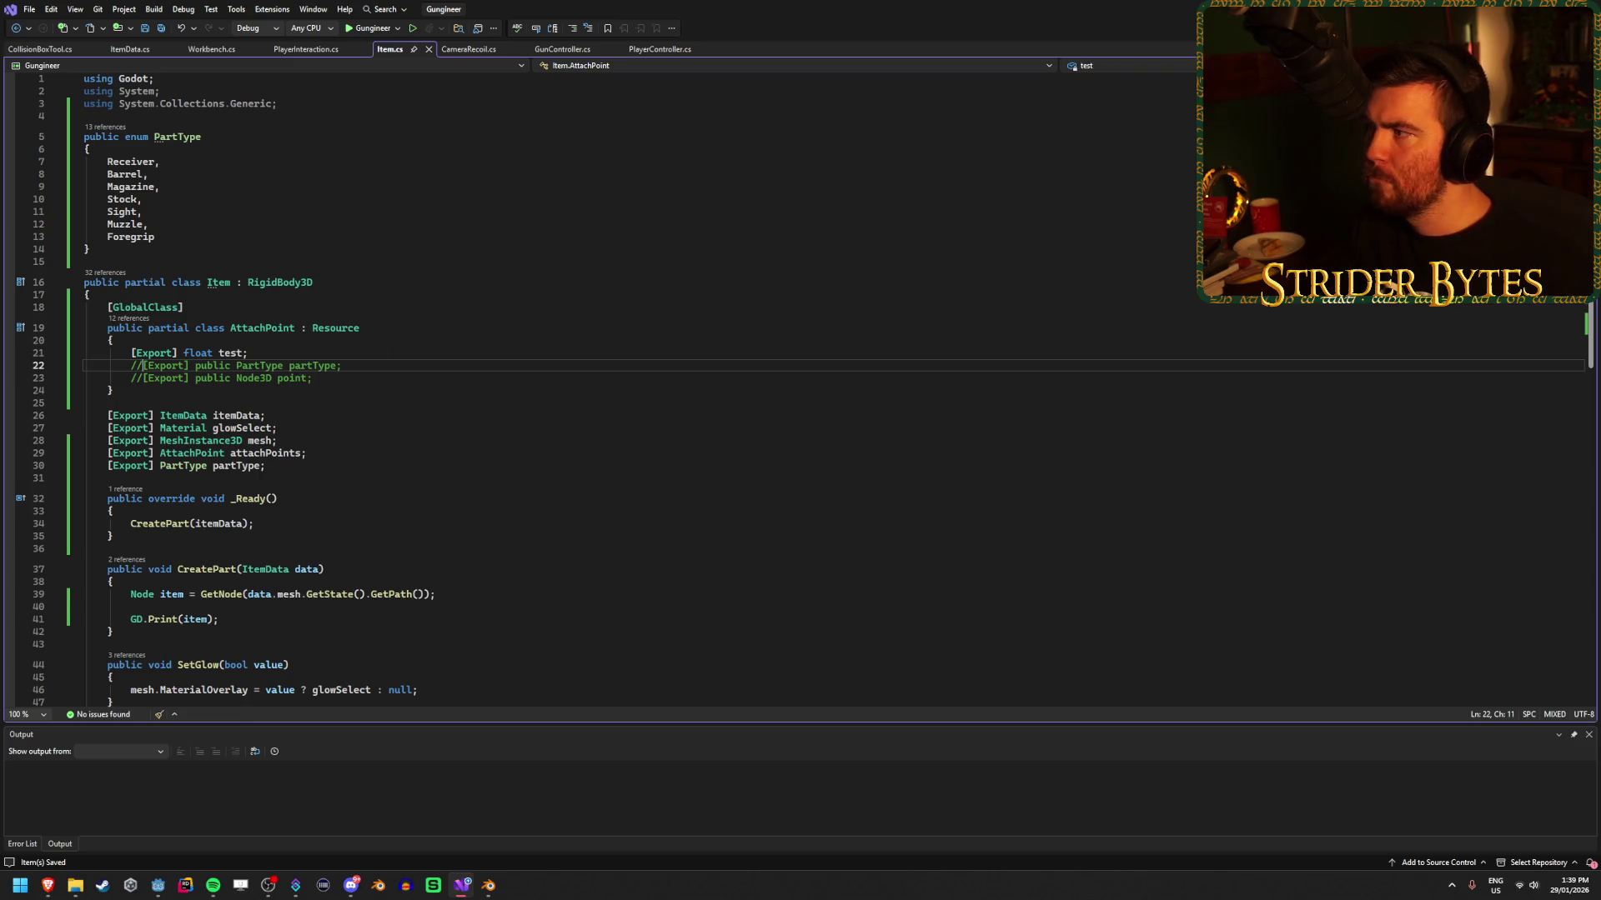
Confirm in Godot that quick-loading an AttachPoint resource still finds no files.
key(alt+Tab)
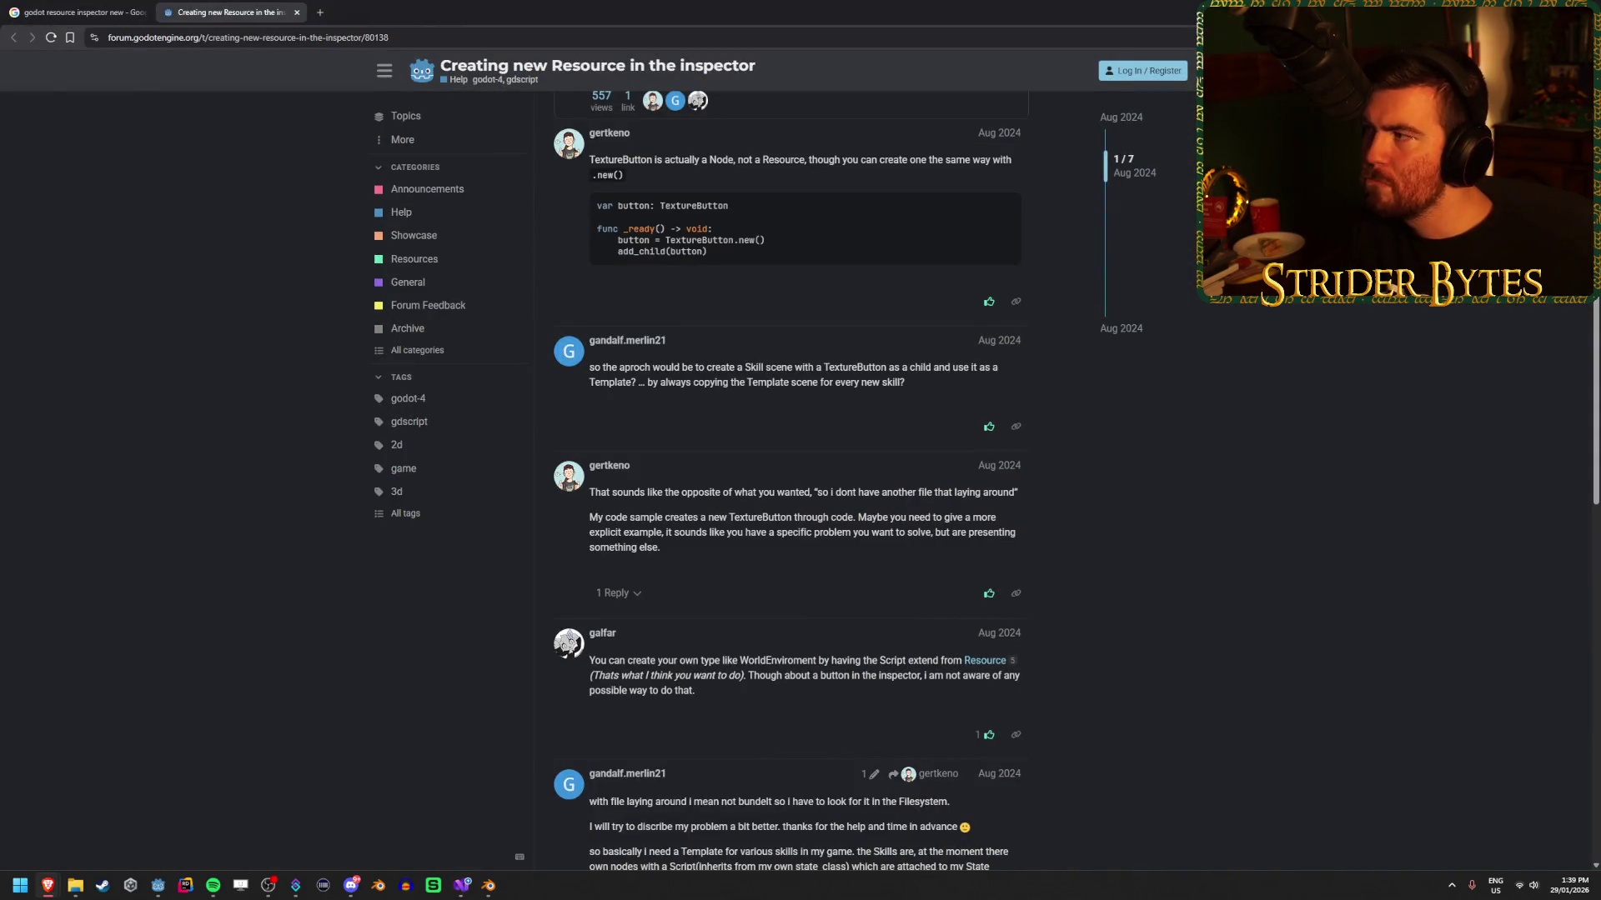
key(alt+Tab)
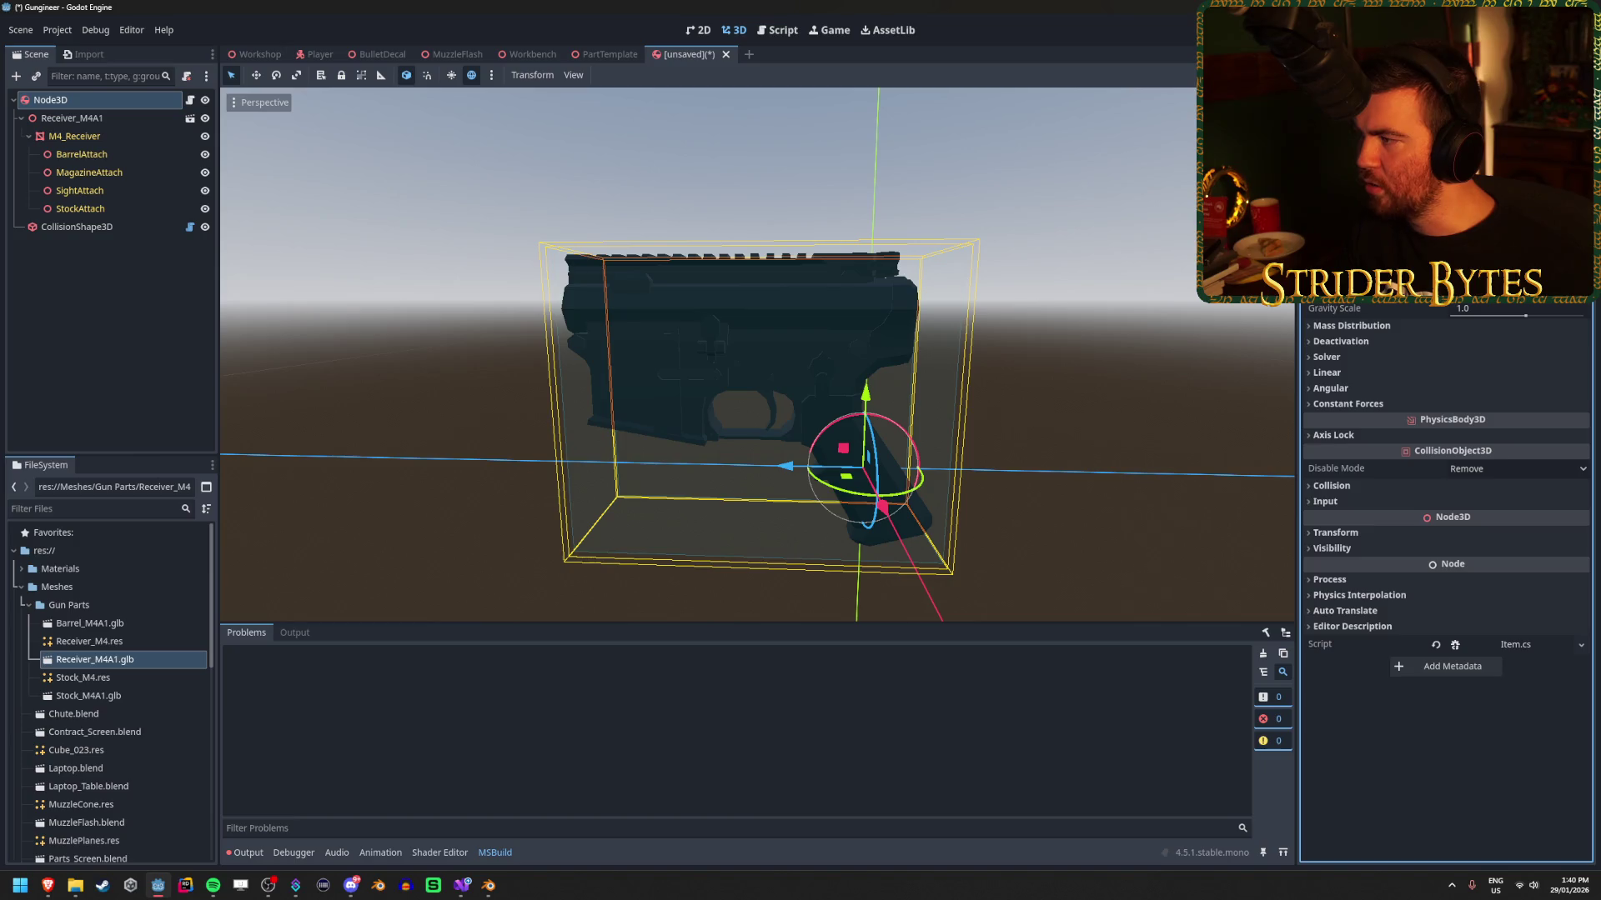
click(1367, 275)
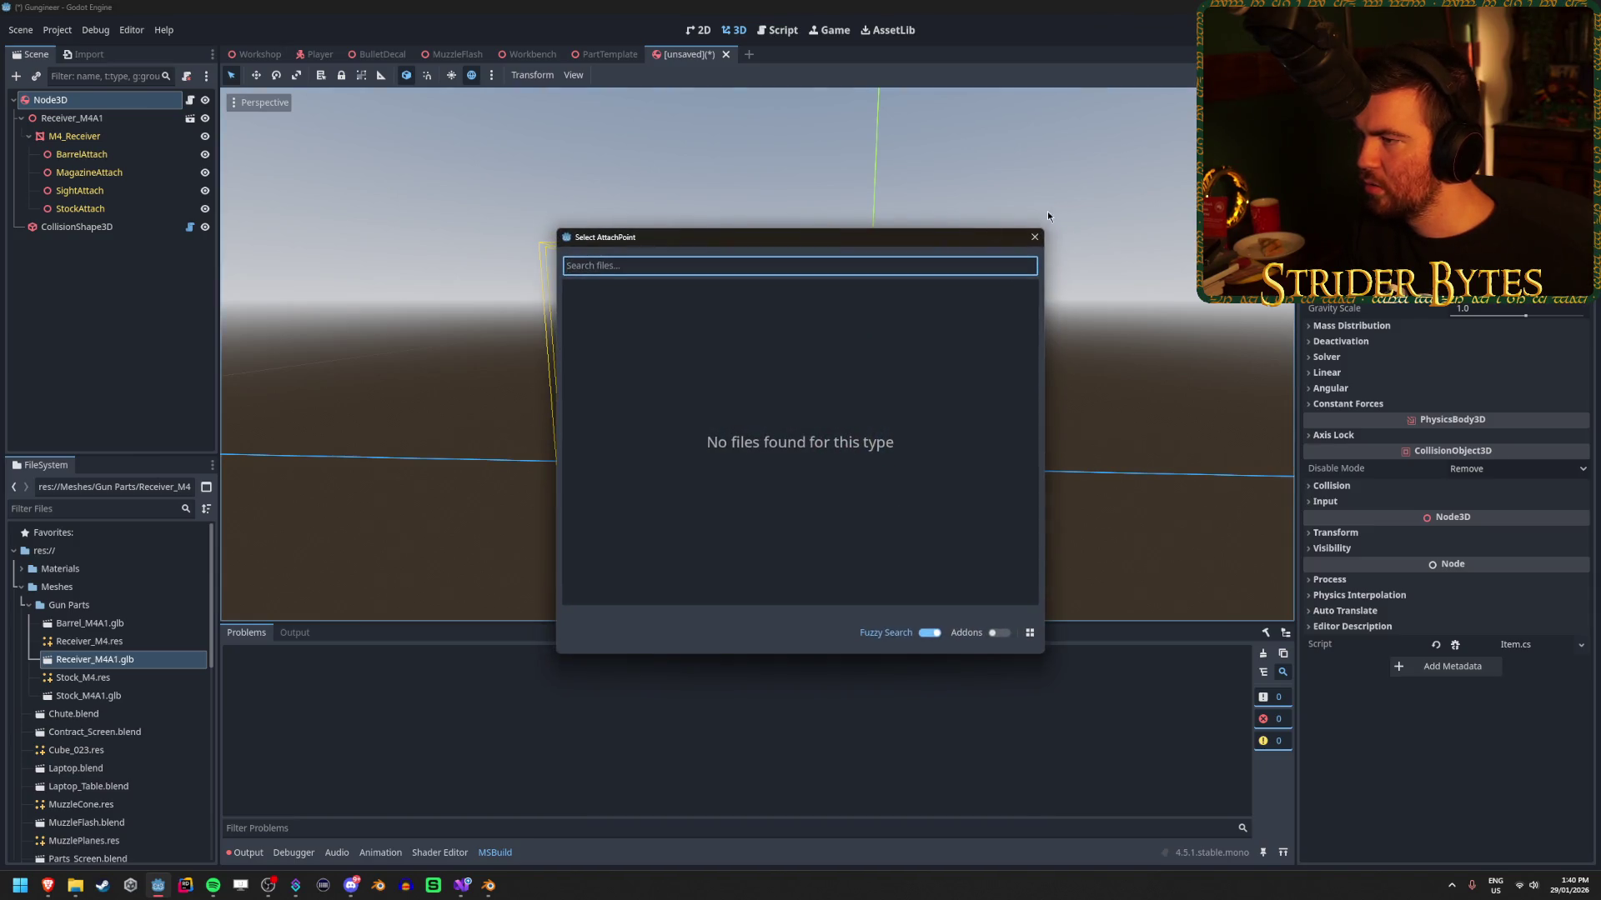
key(Escape)
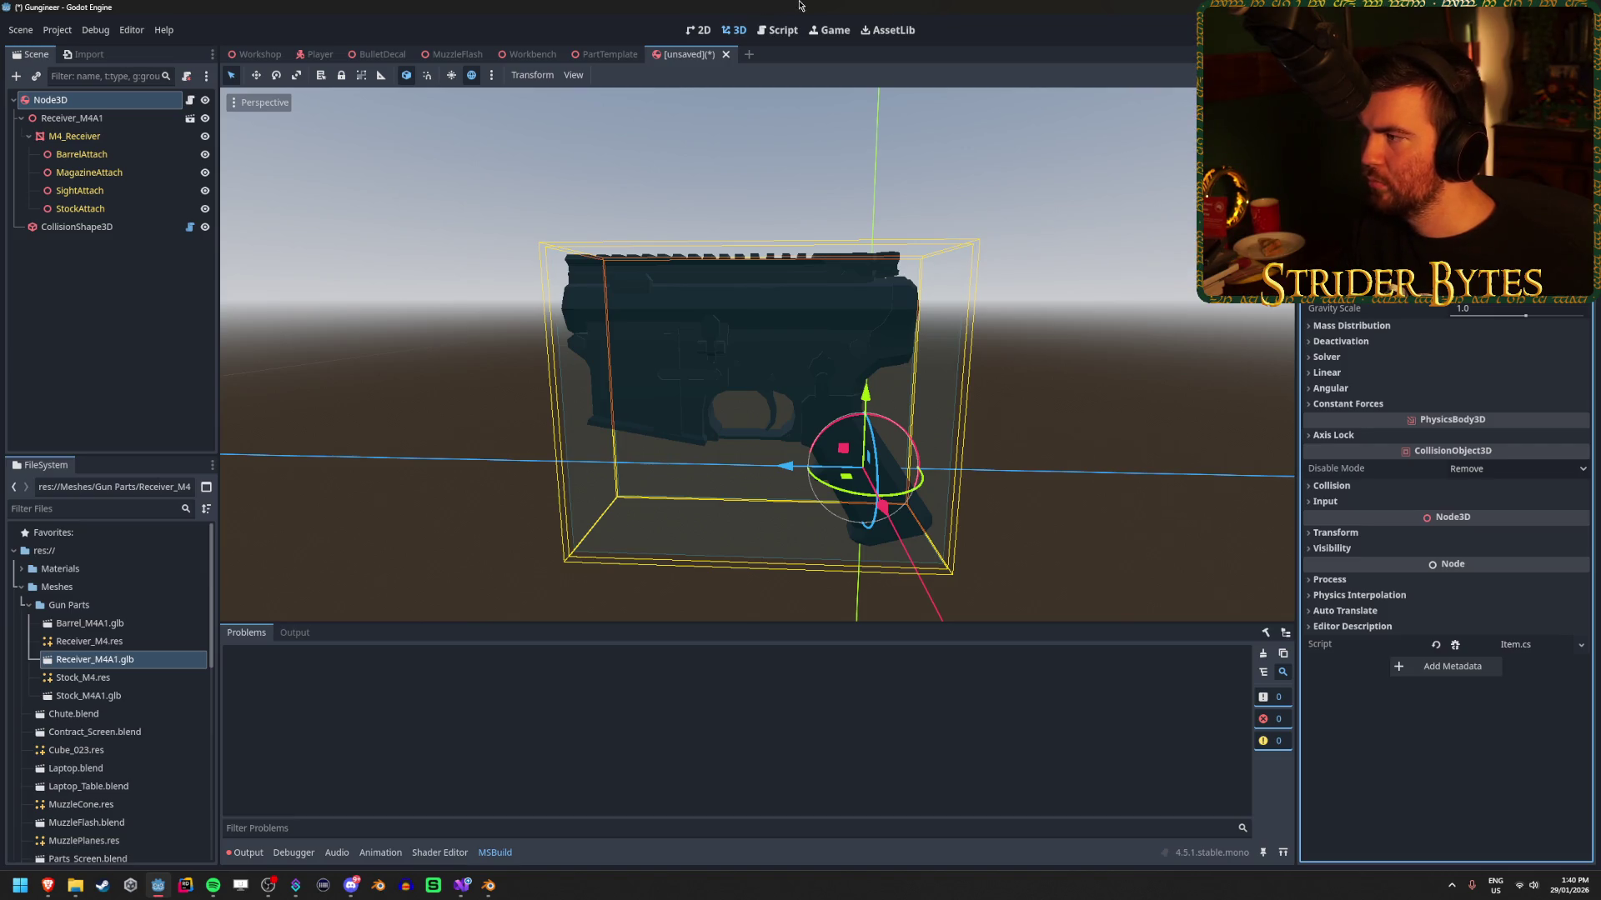
click(461, 885)
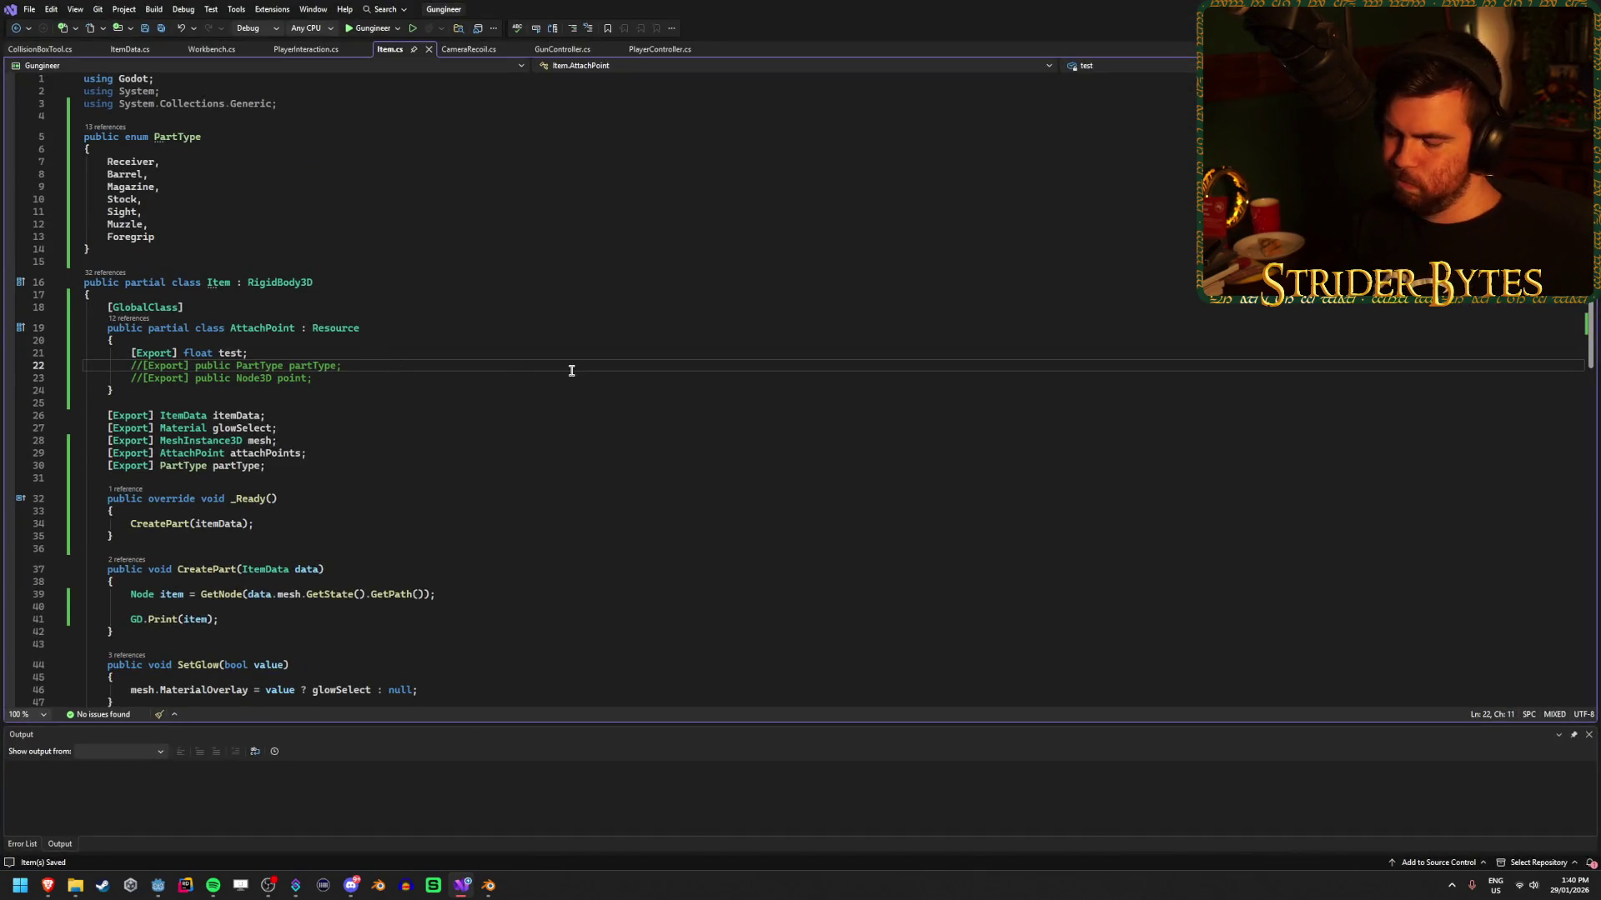
Uncomment the partType and point fields, delete the float test field, and save.
key(BackSpace)
key(BackSpace)
key(Down)
key(Delete)
key(Delete)
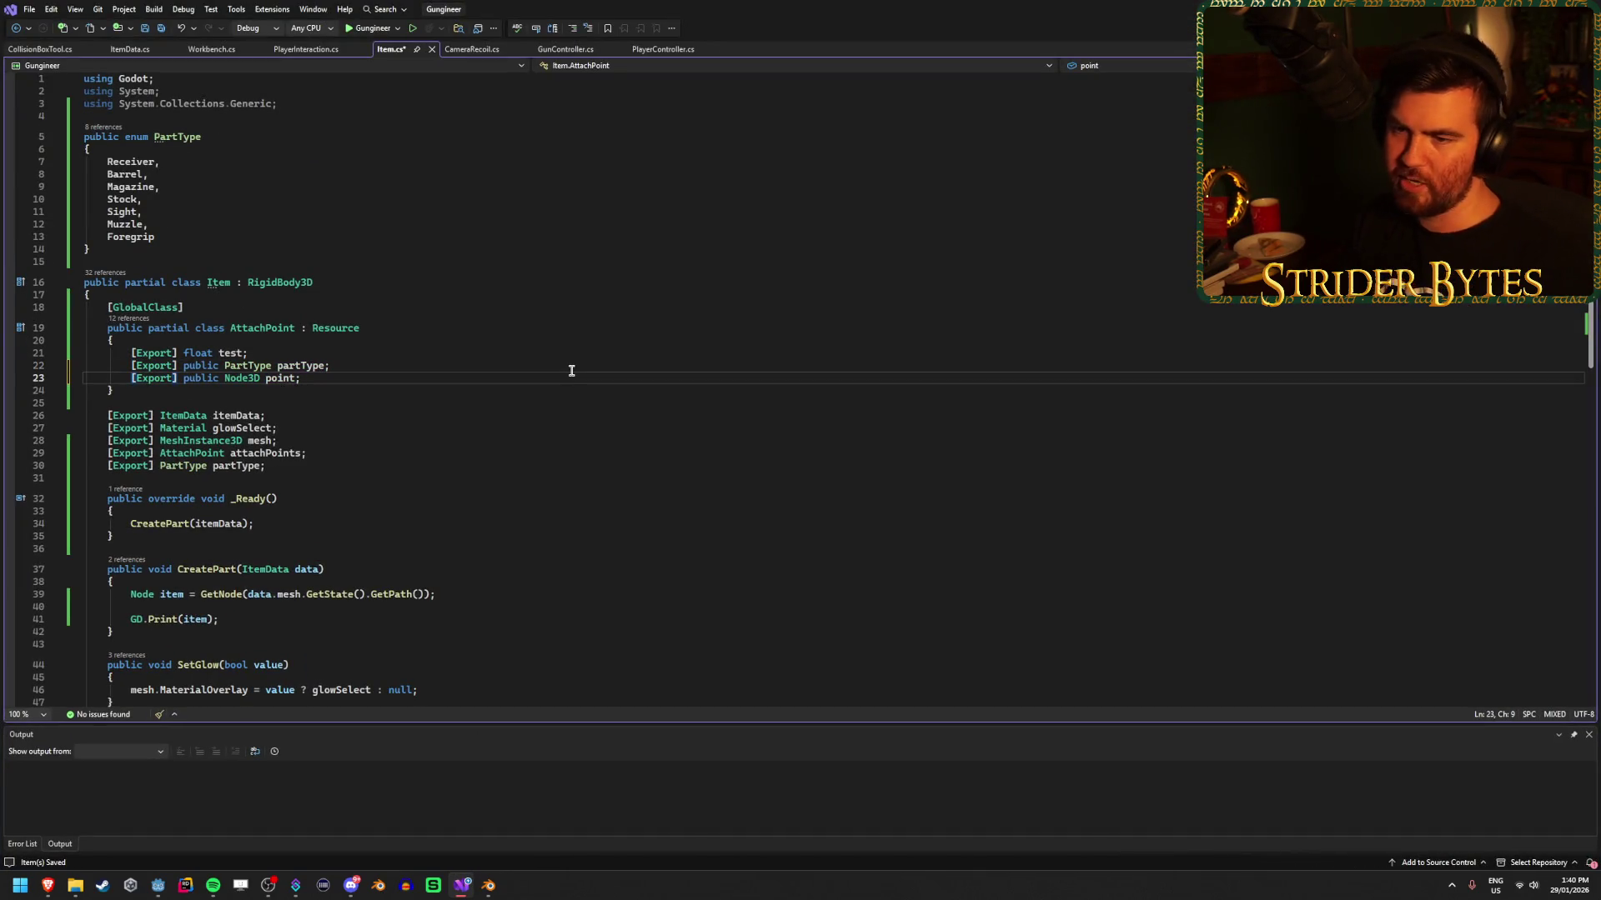
click(233, 353)
key(ctrl+x)
key(ctrl+s)
Change AttachPoint's base class from Resource to Node, save, and switch to Godot.
click(472, 364)
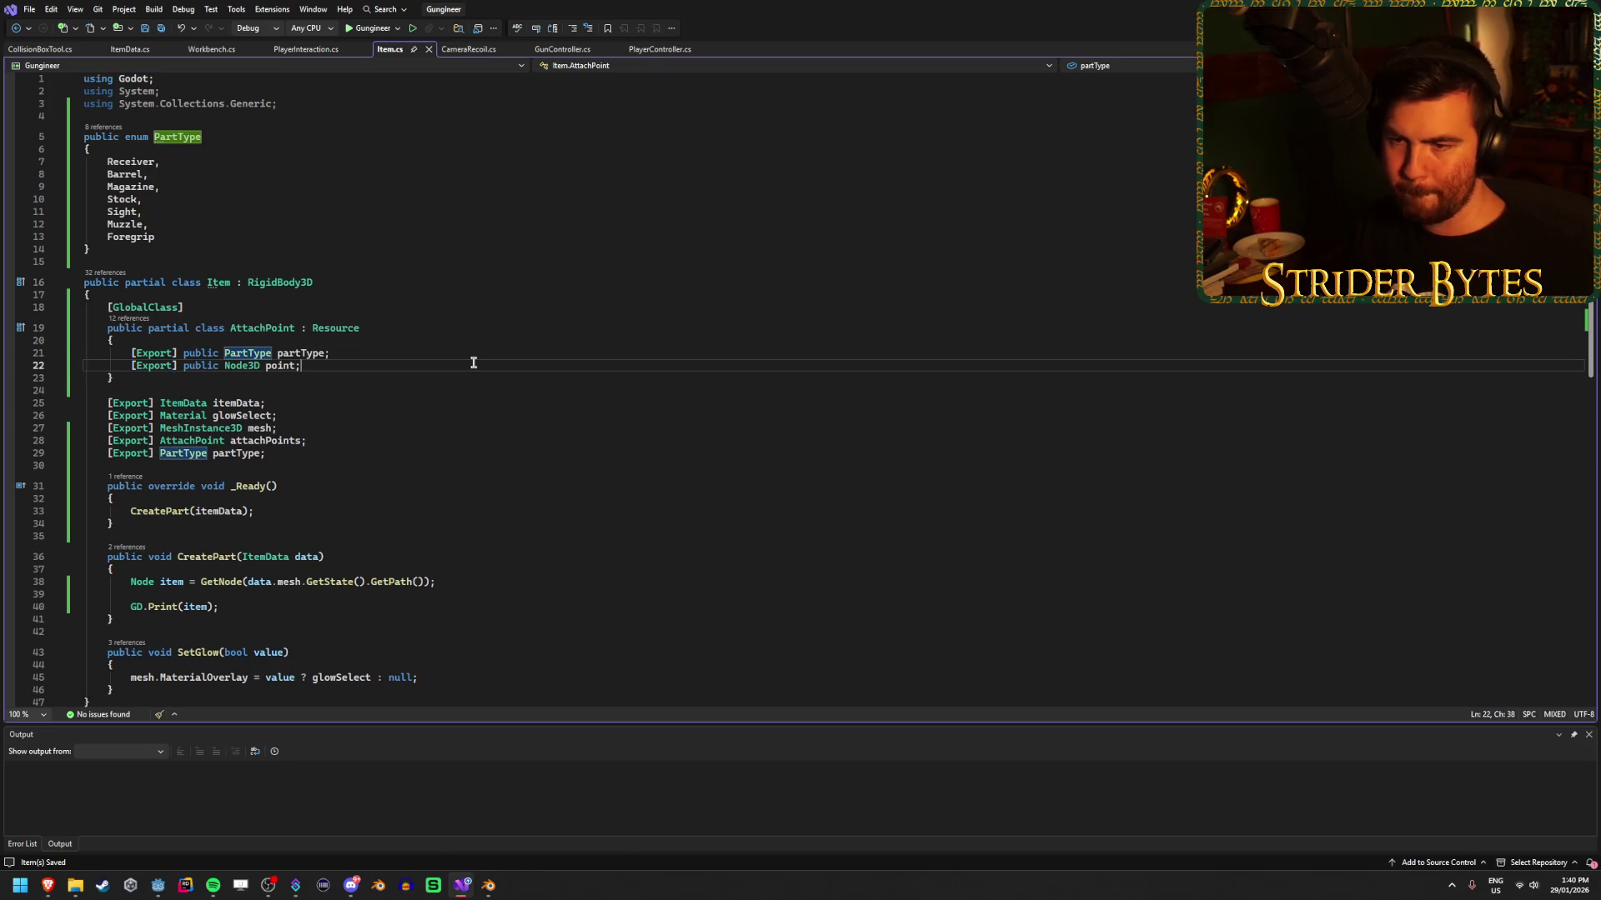
click(386, 326)
click(393, 301)
double_click(342, 328)
text(Node)
key(Escape)
key(ctrl+s)
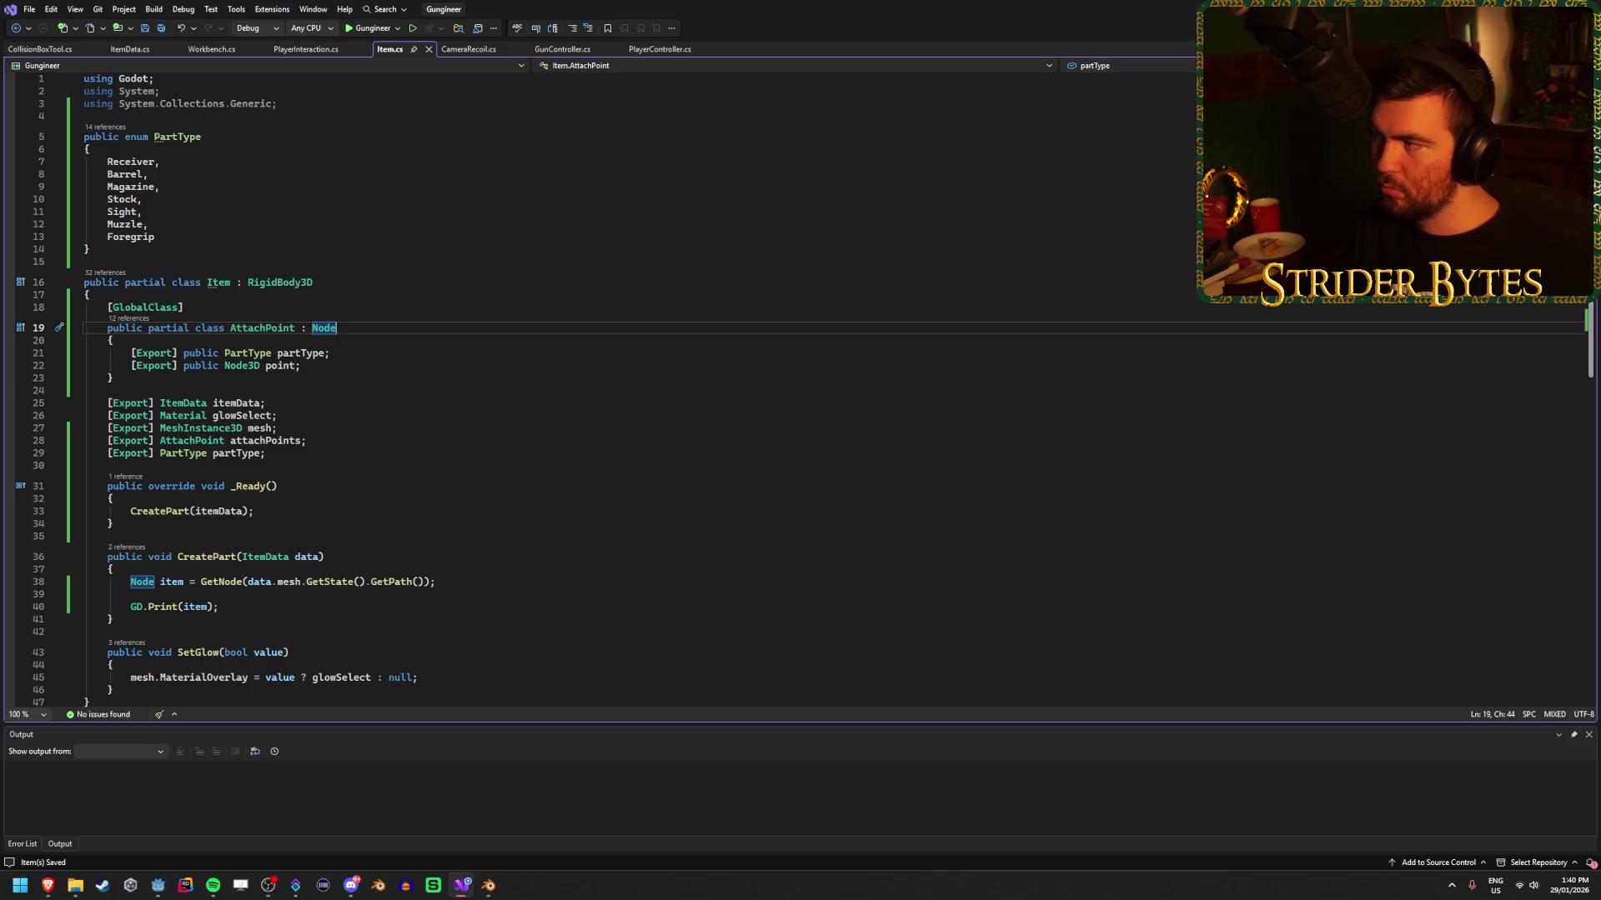
key(alt+Tab)
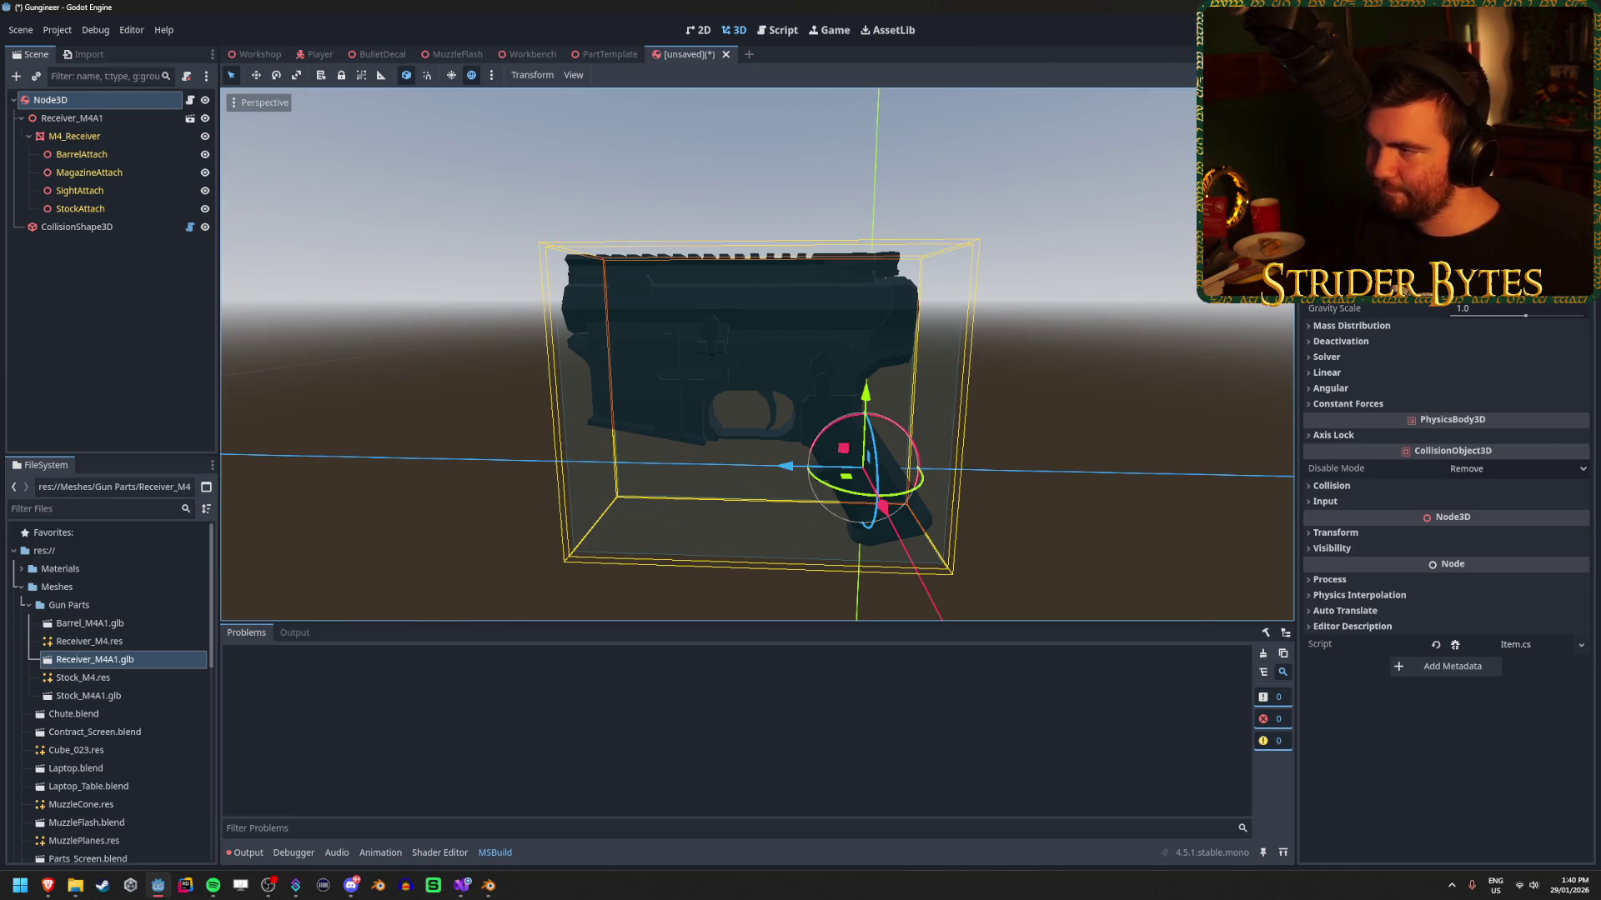
Inspect the node picker offered for attachPoints, dismiss it, and return to Visual Studio.
click(1501, 250)
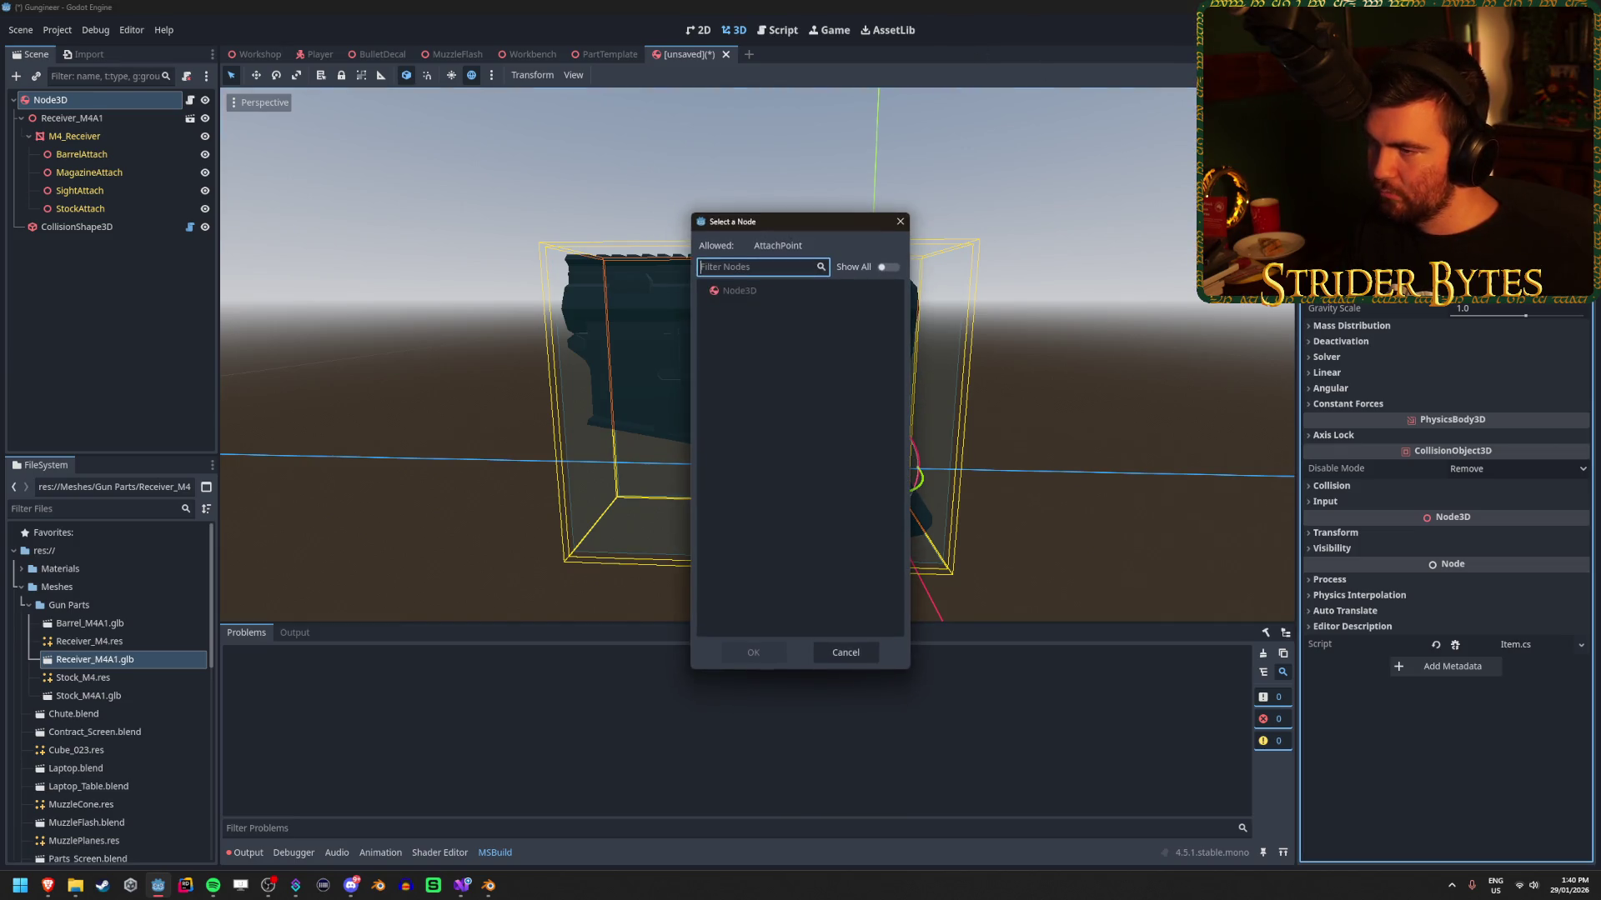
click(792, 292)
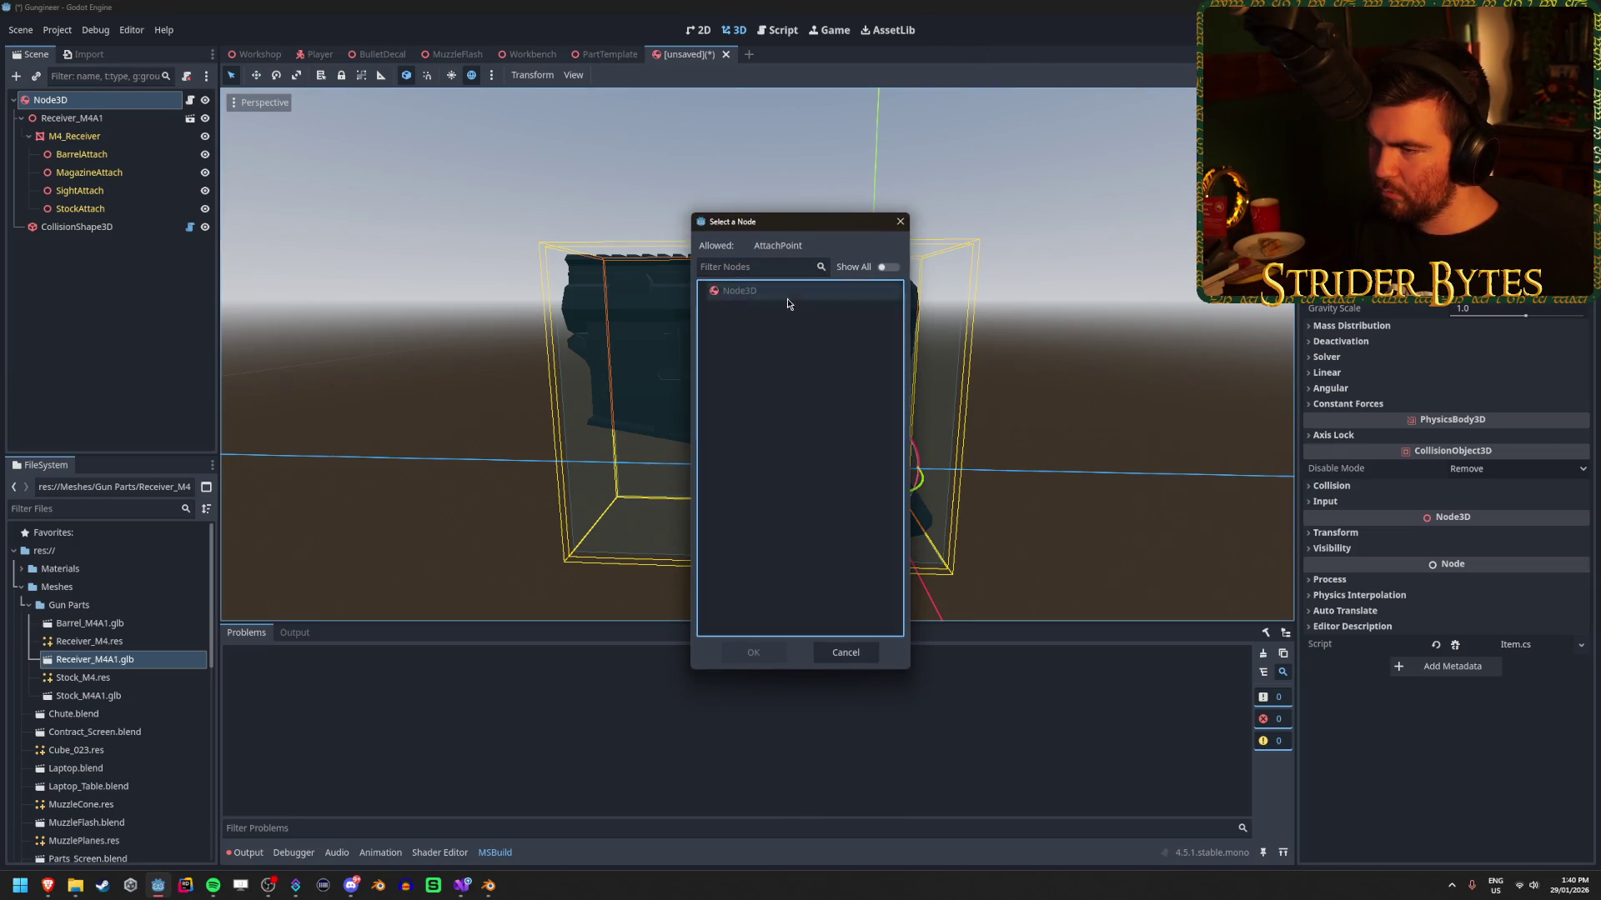
click(867, 660)
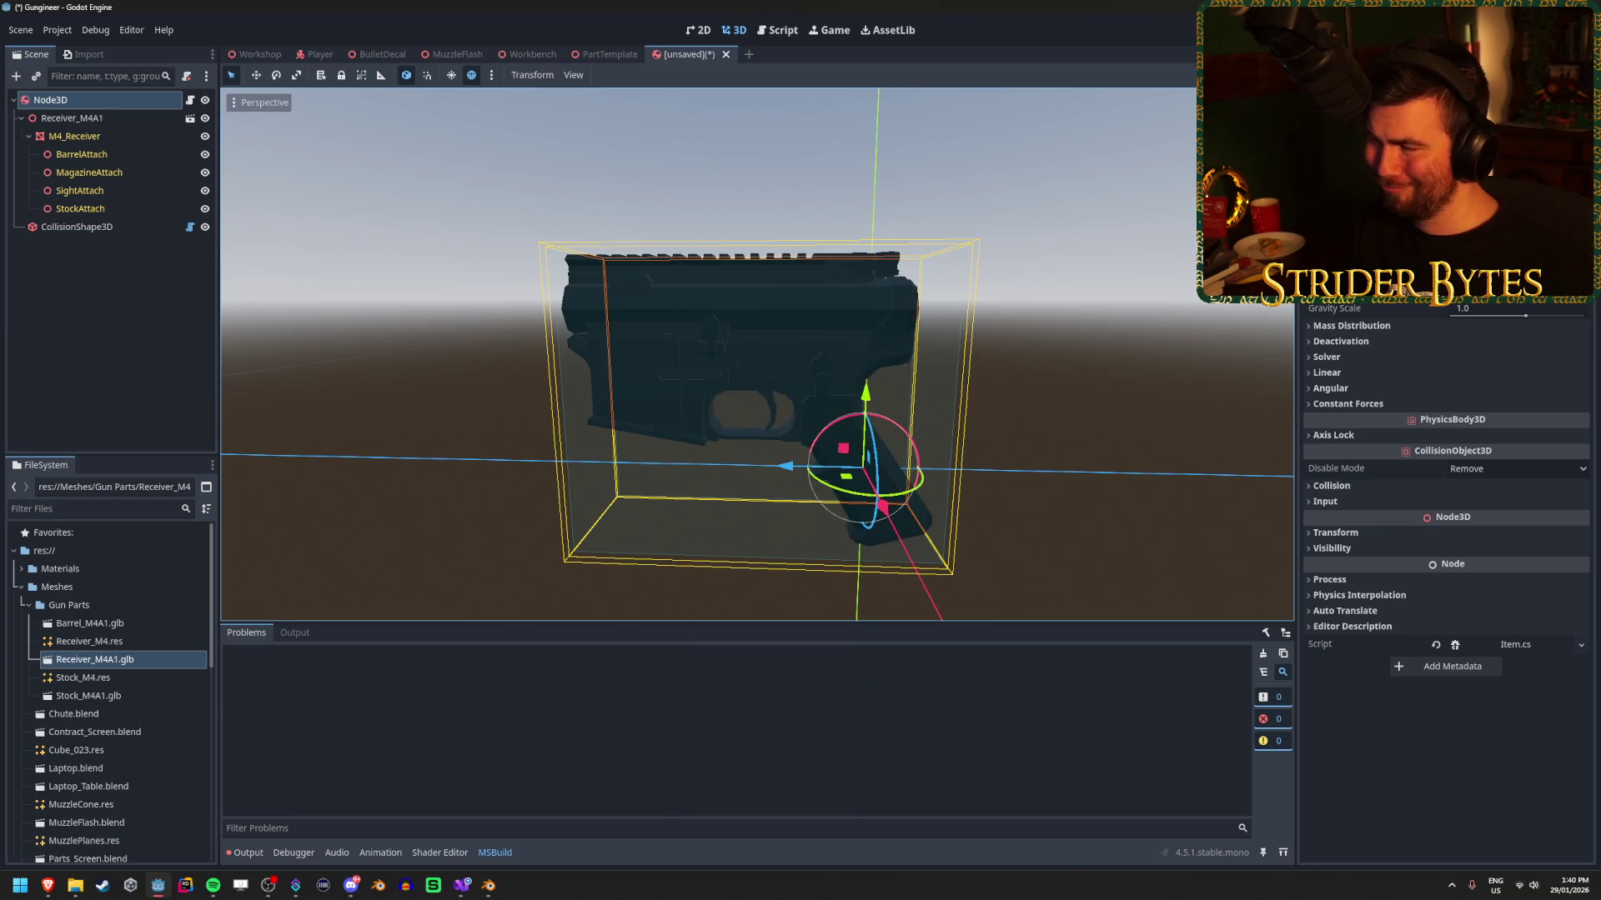
mouse_move(463, 885)
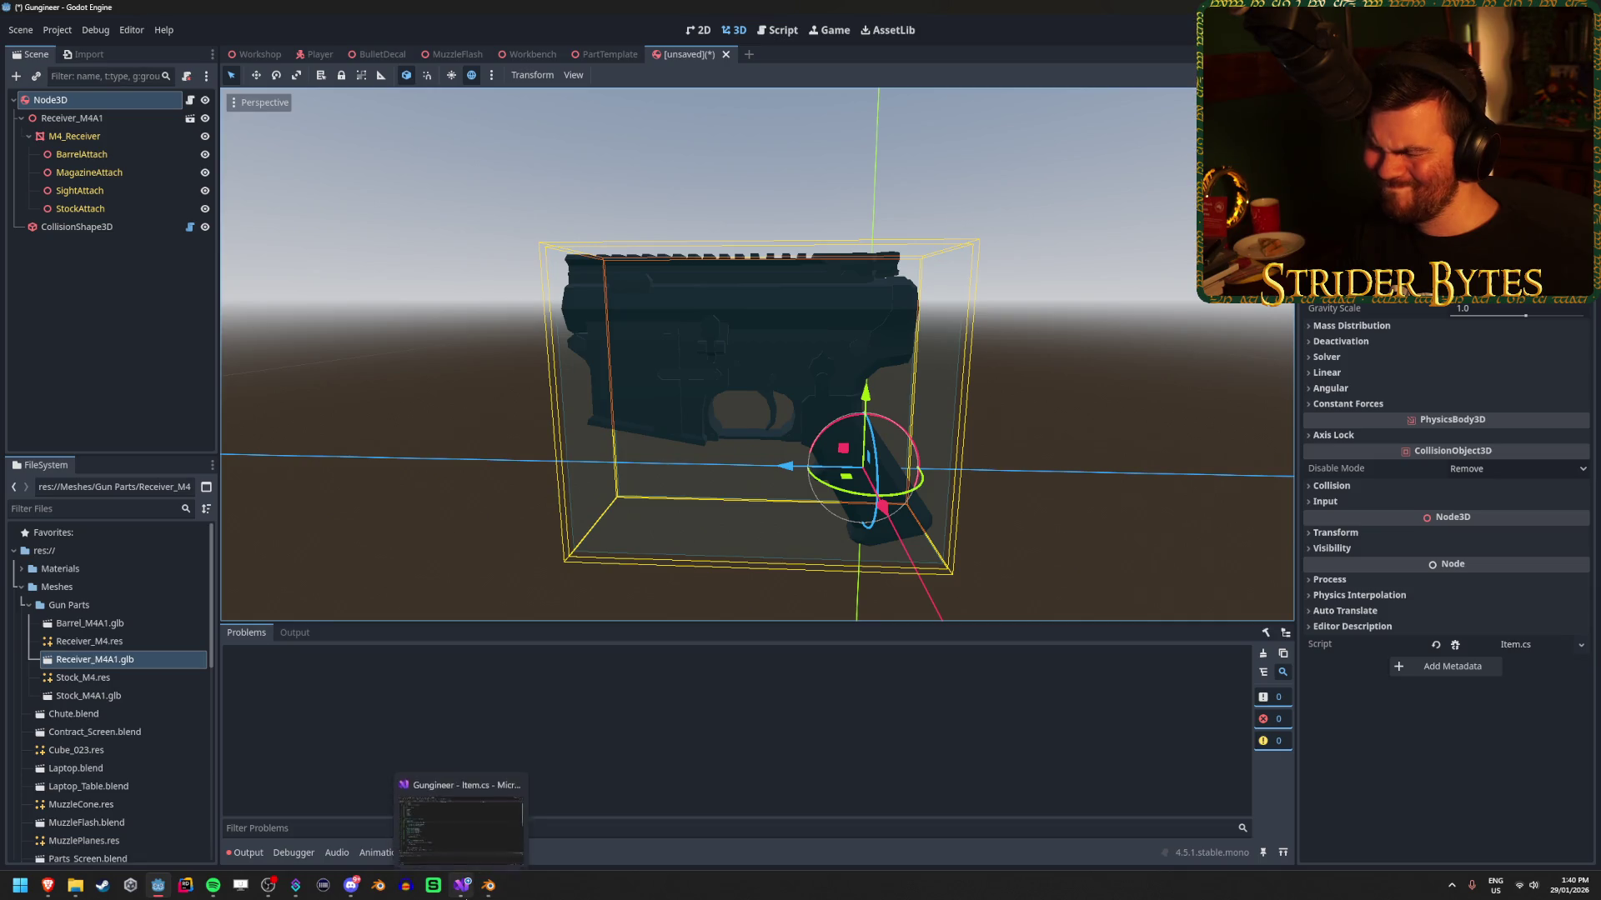
click(460, 821)
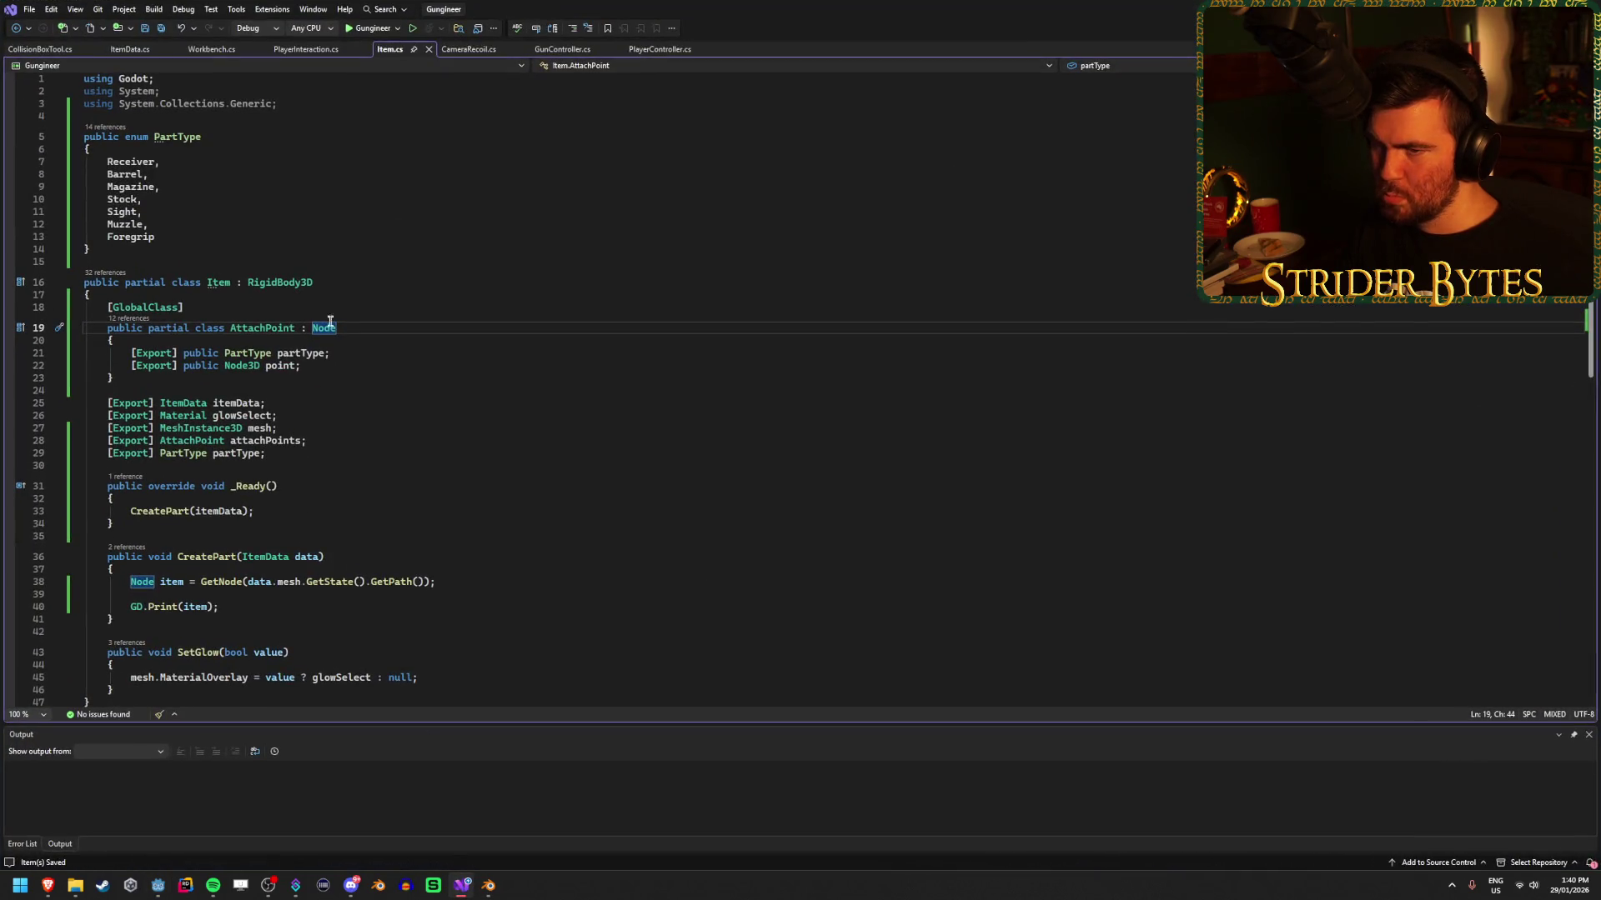
Restore Resource as AttachPoint's base class and switch to Godot to rebuild.
click(356, 354)
click(410, 328)
key(Tab)
click(404, 390)
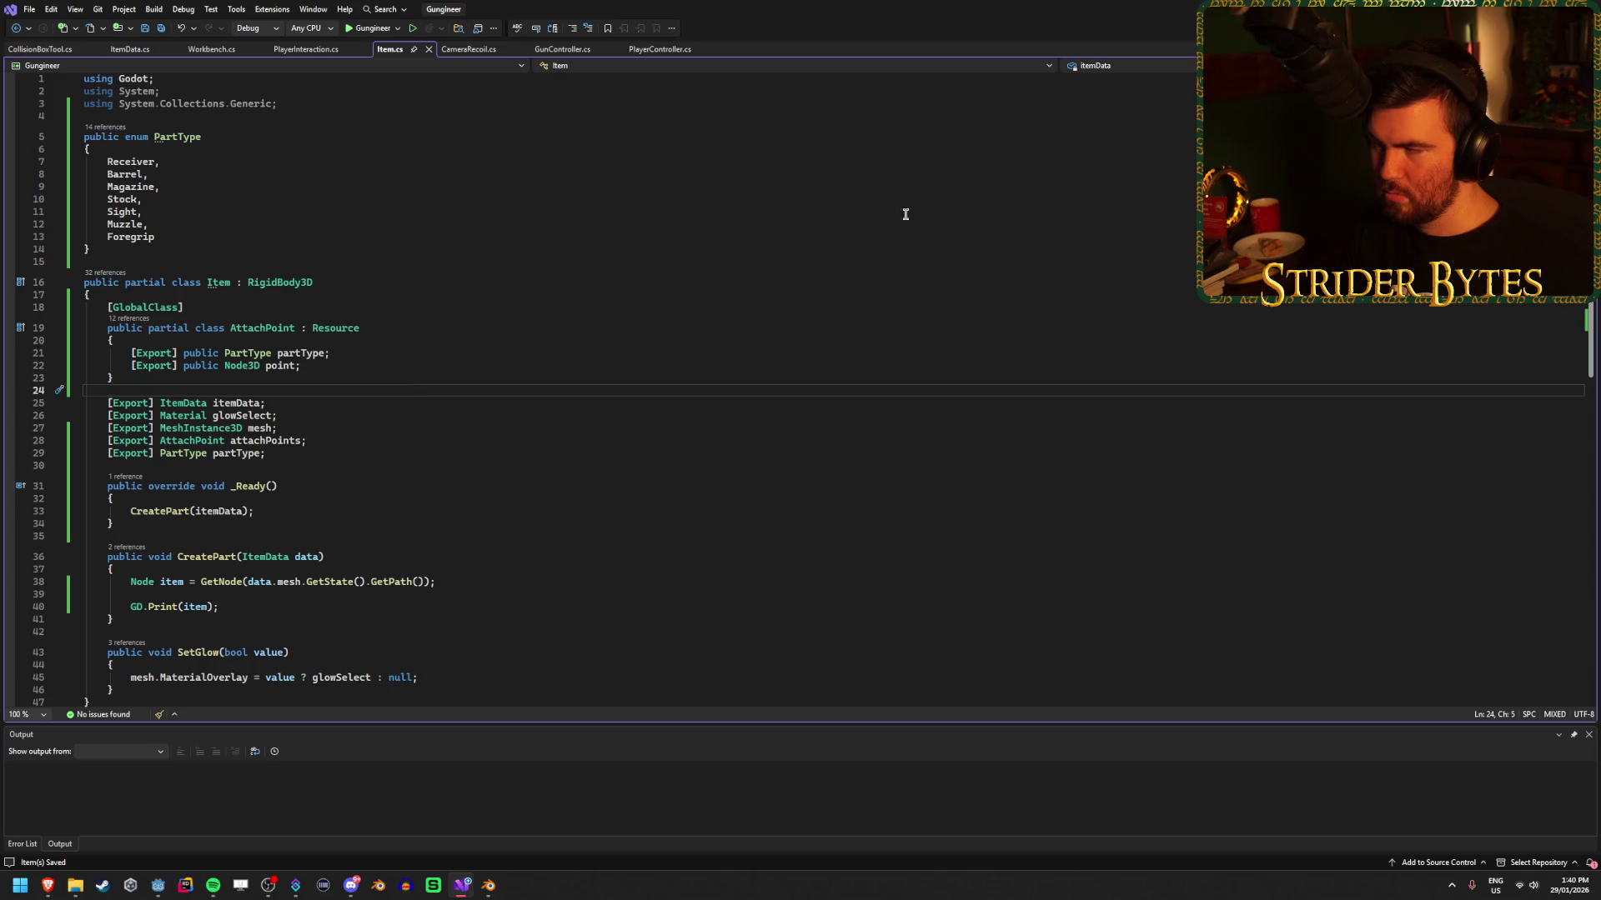
key(alt+Tab)
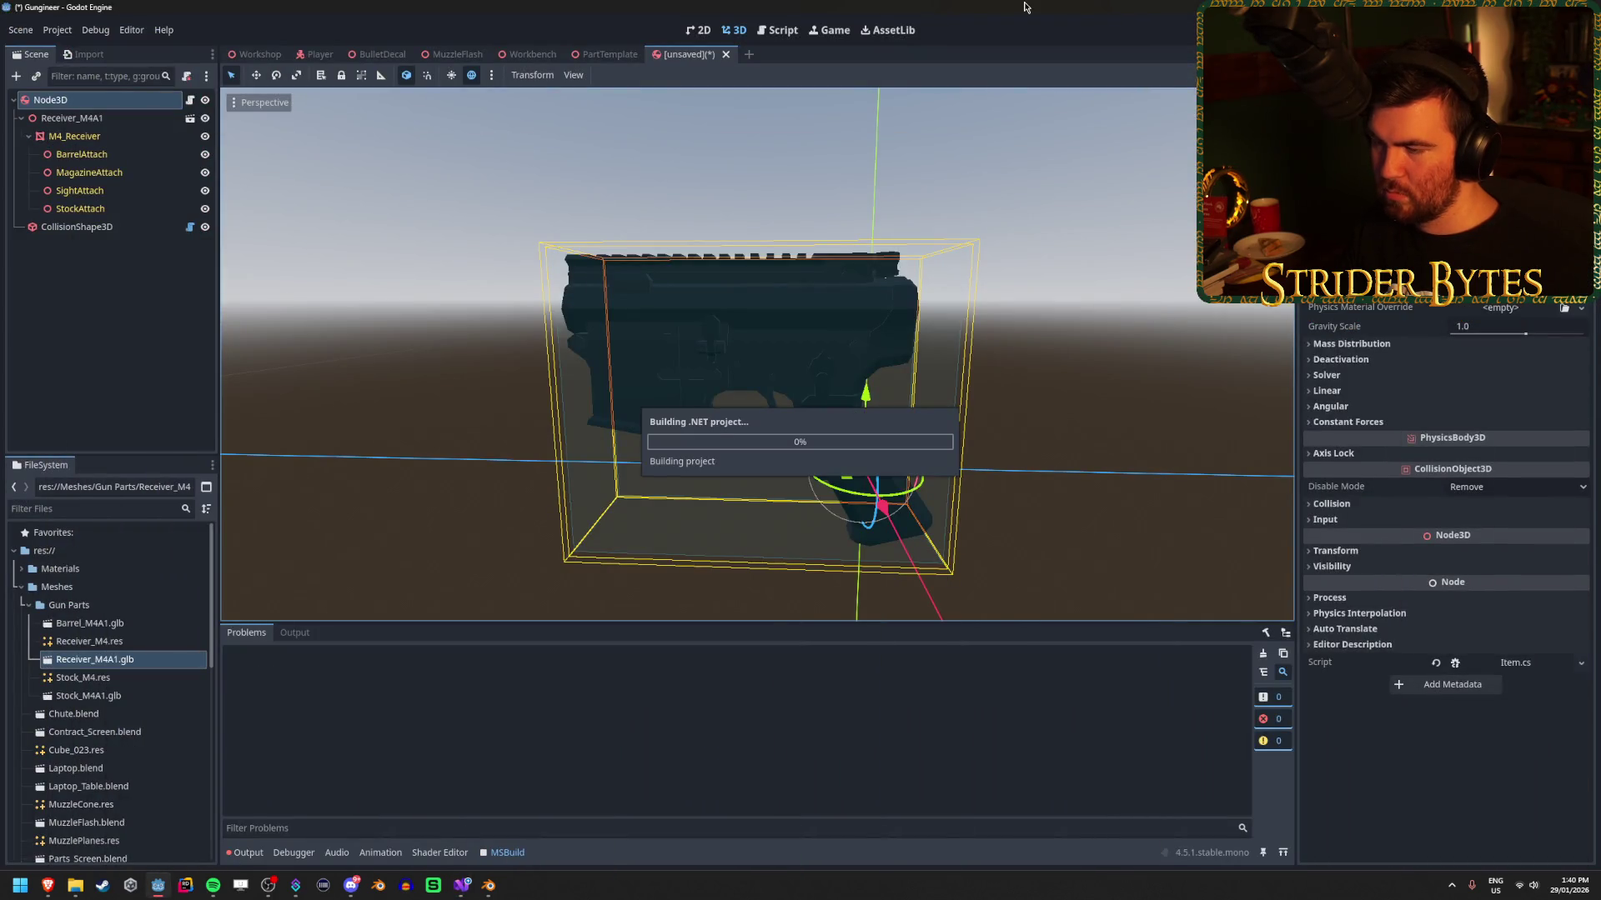
Dismiss the GD0107 build error and comment out AttachPoint's Node3D point line with // in Item.cs.
click(798, 465)
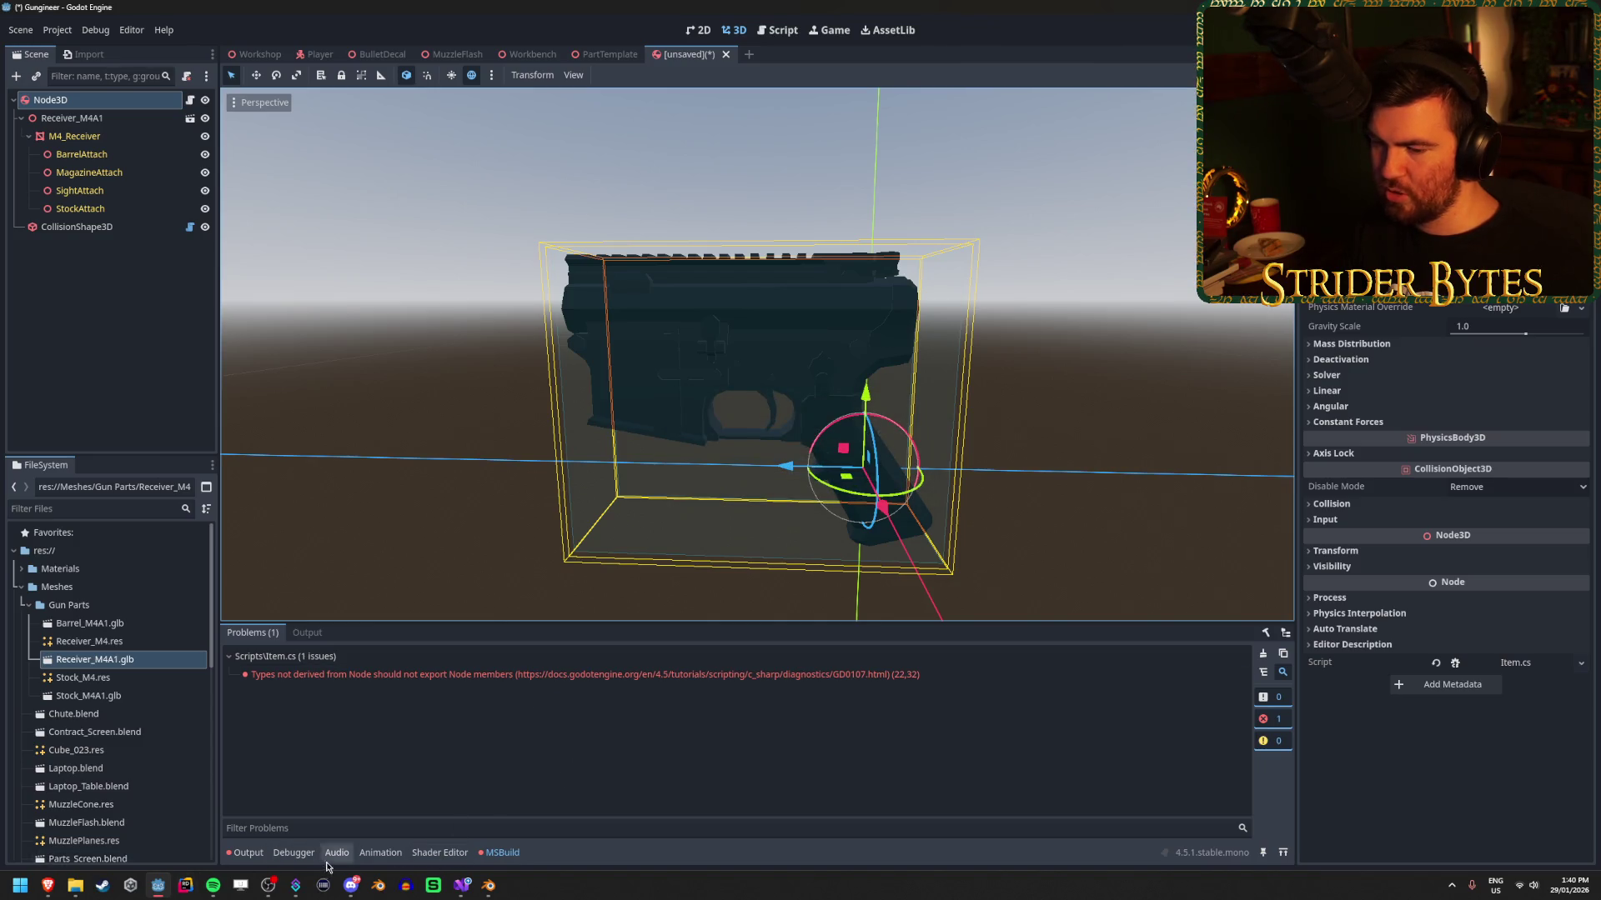
mouse_move(490, 885)
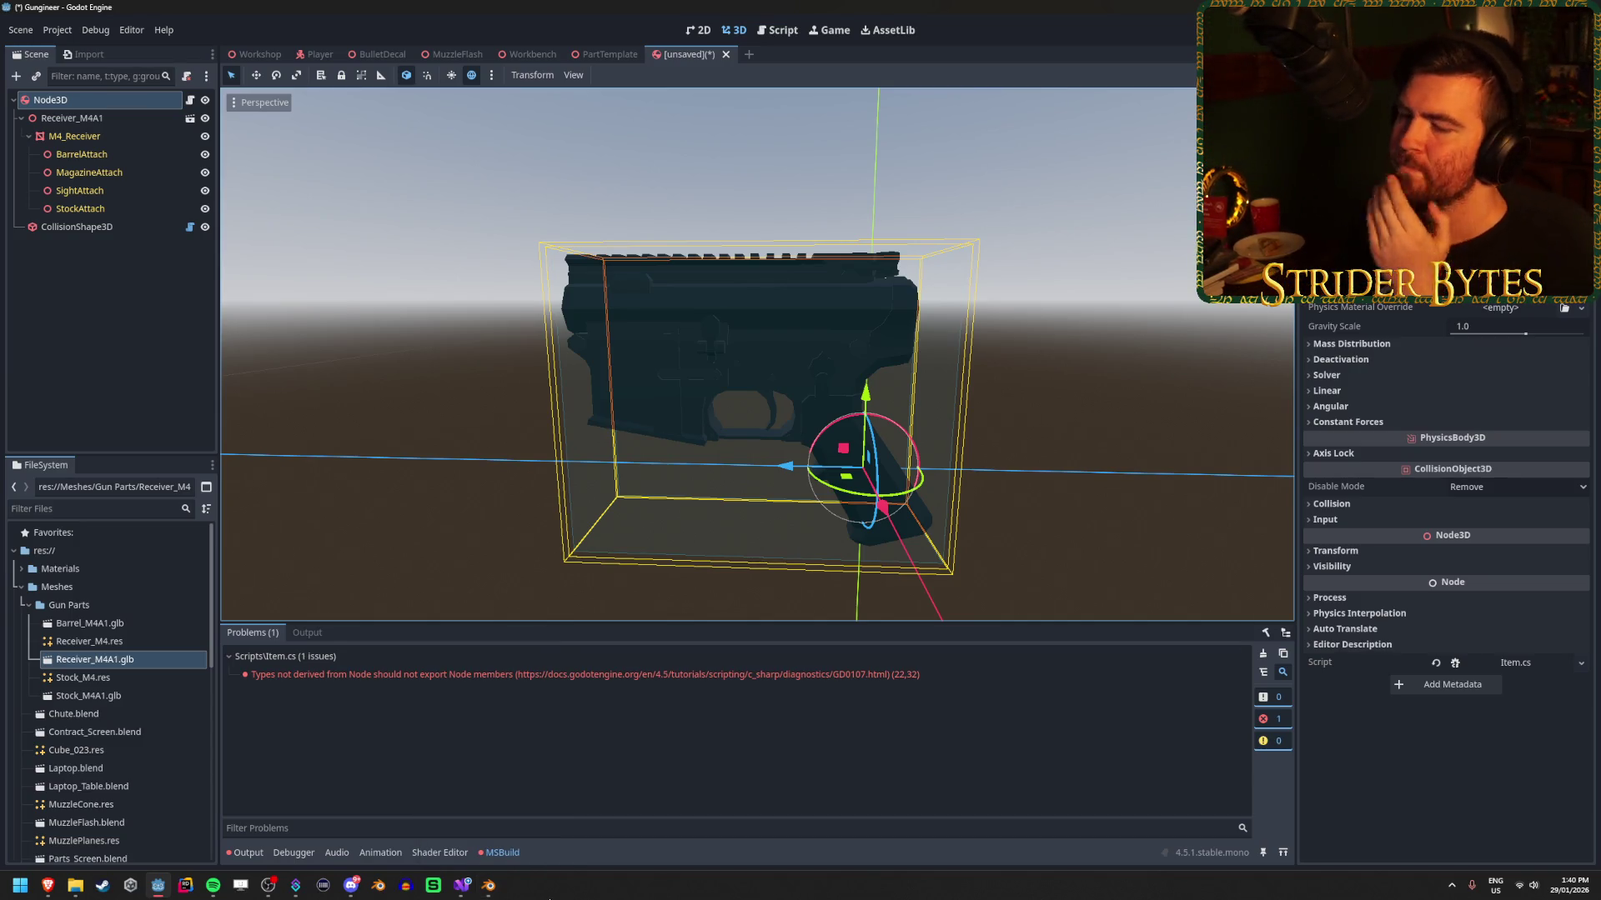
click(461, 887)
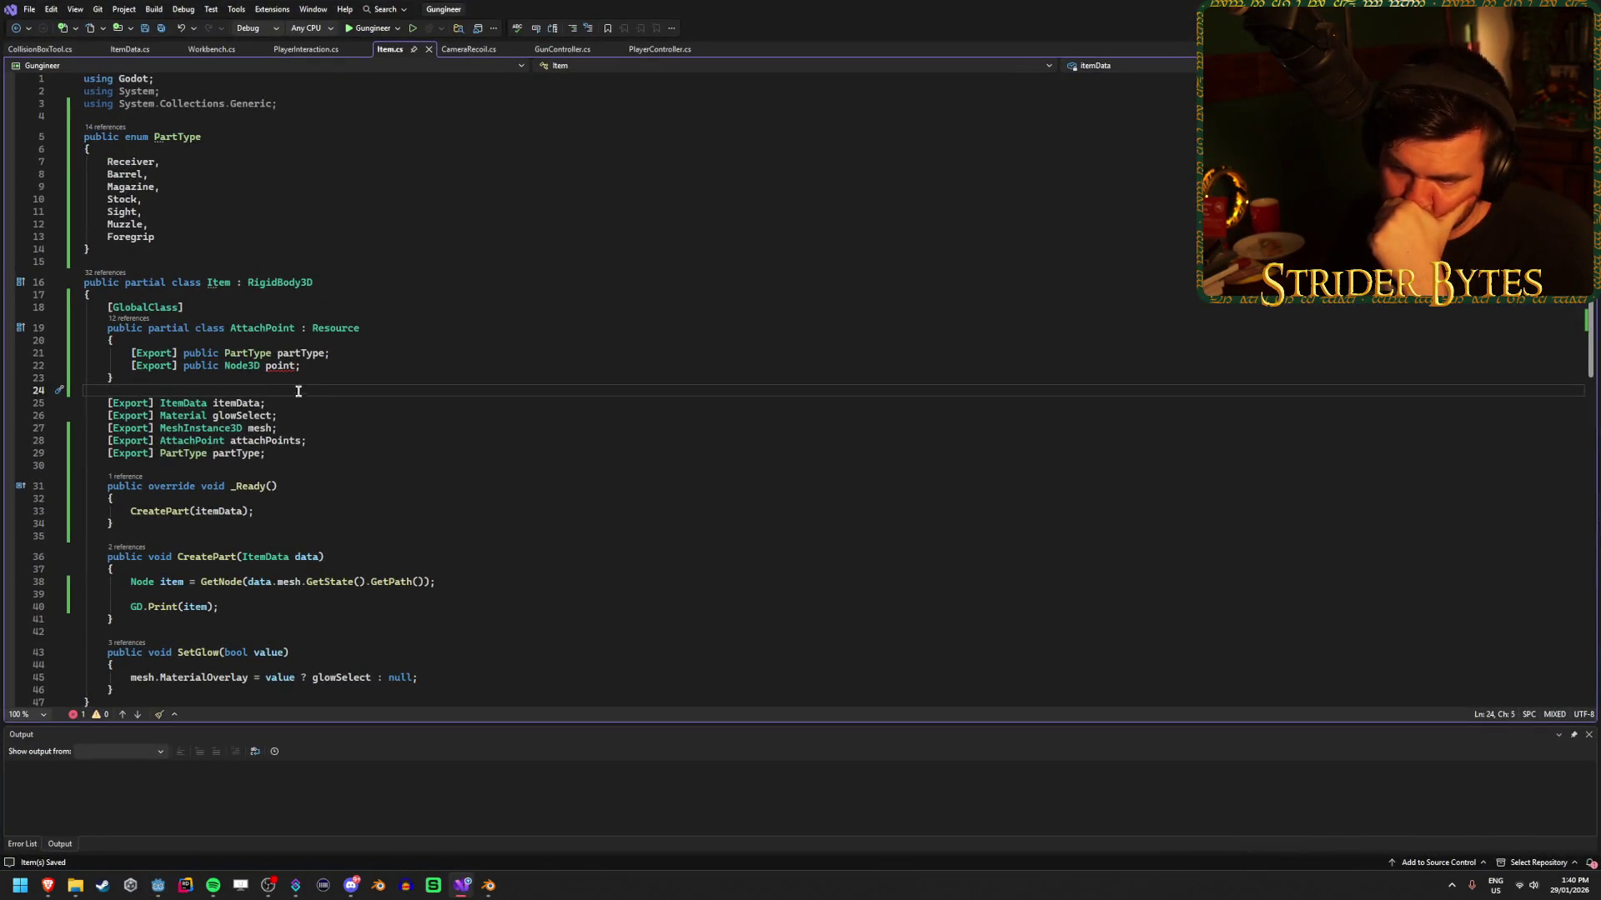
click(317, 369)
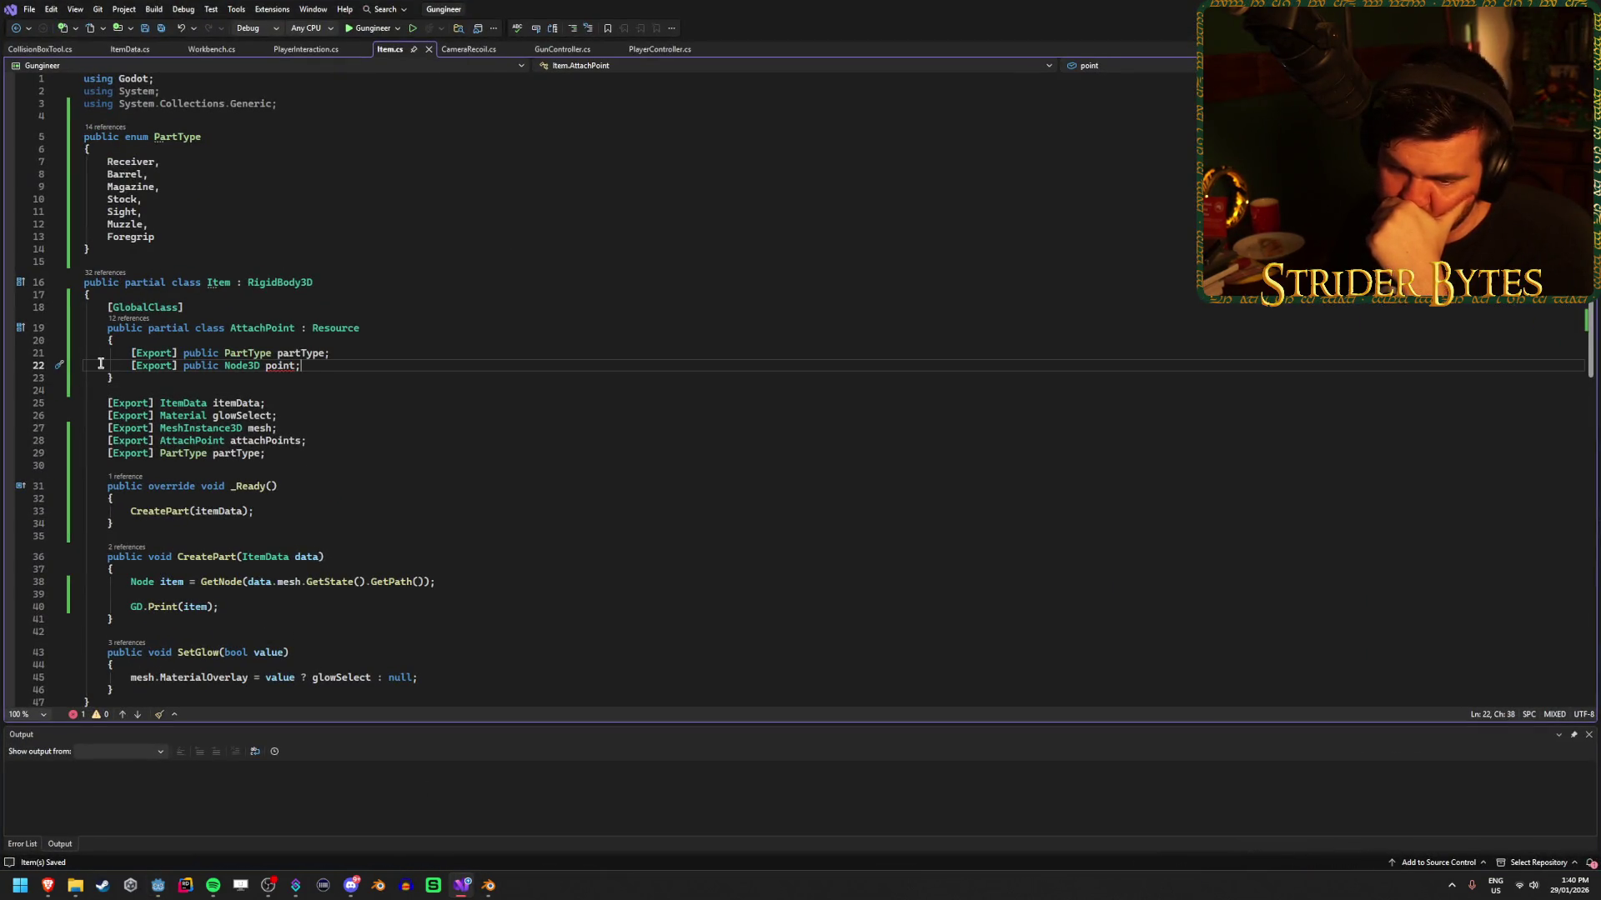
key(Home)
text(//)
click(338, 354)
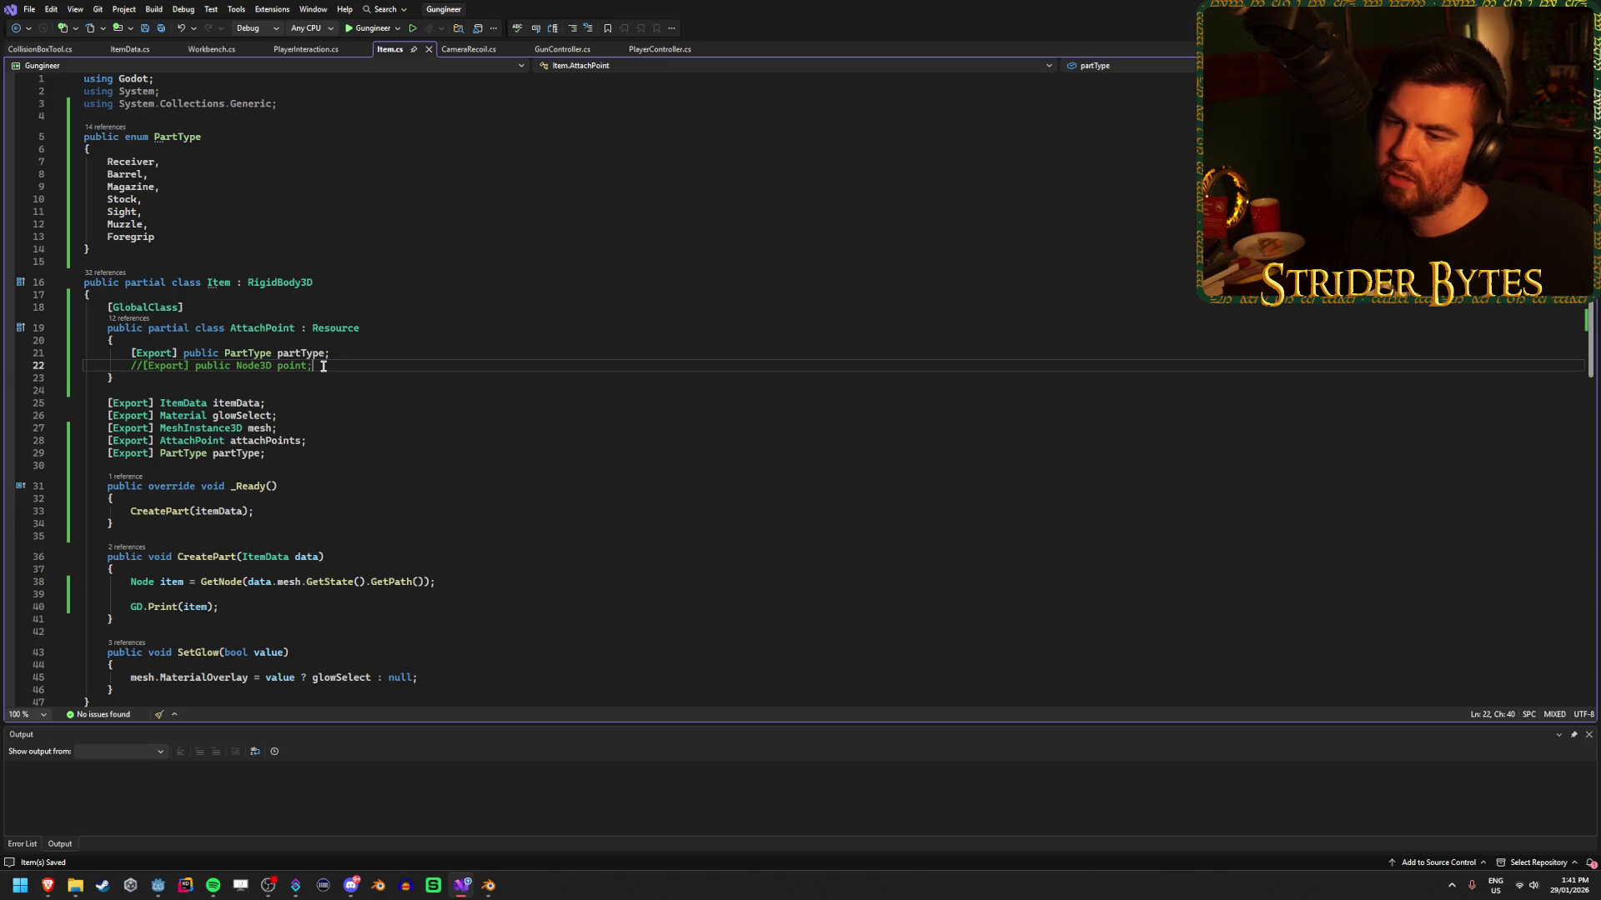
click(356, 368)
click(358, 356)
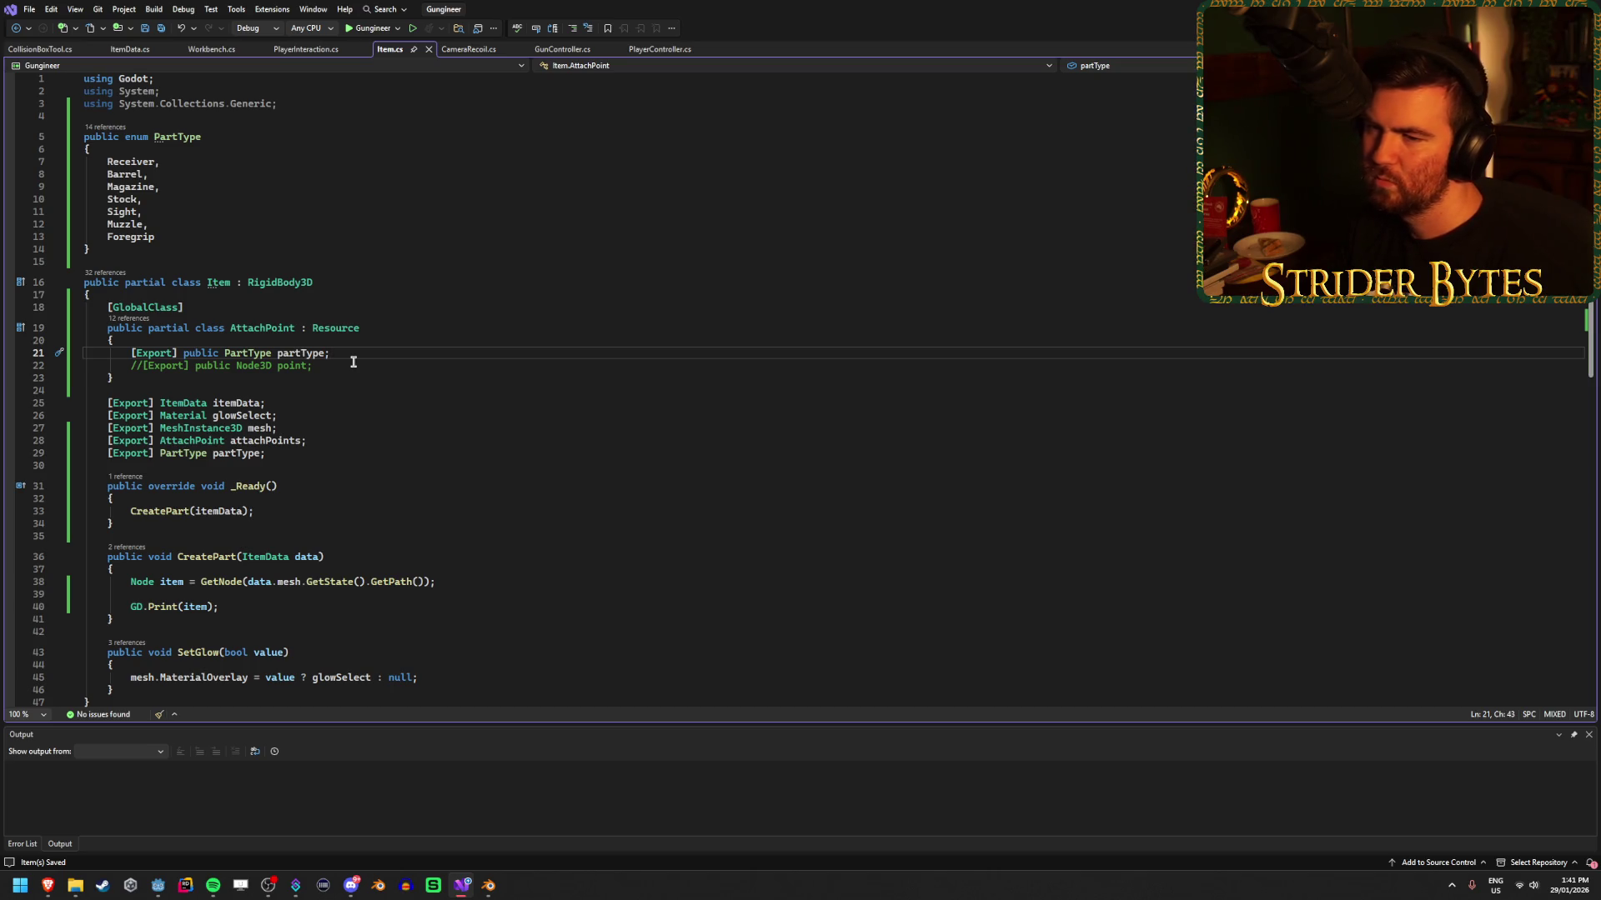
click(352, 365)
key(alt+Tab)
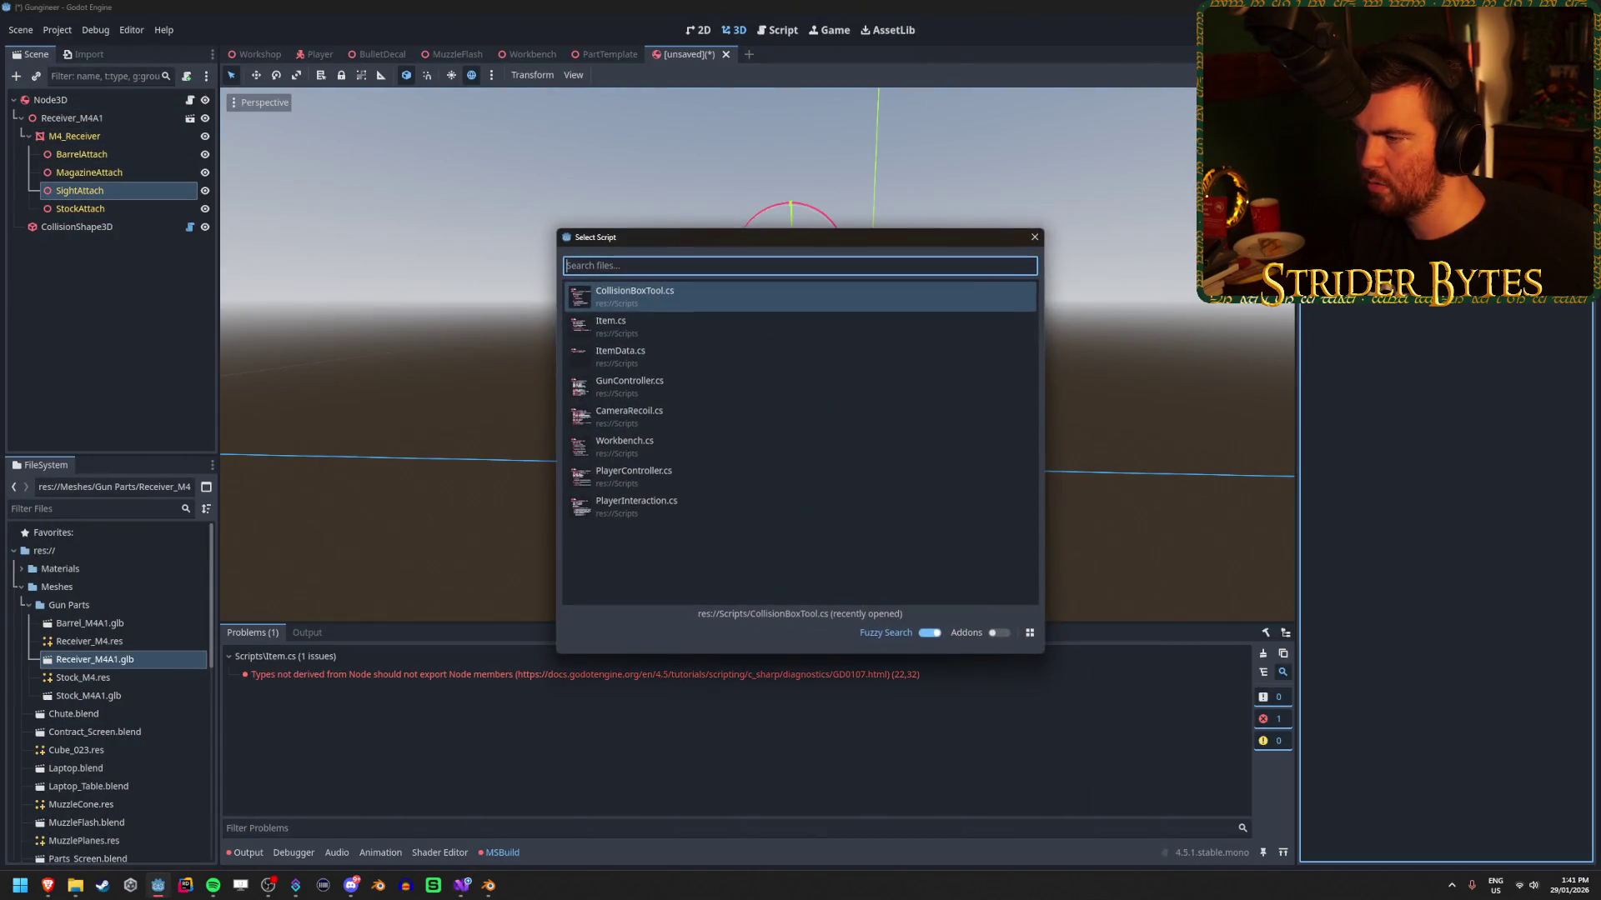
Attach the Item.cs script to the SightAttach node.
double_click(662, 323)
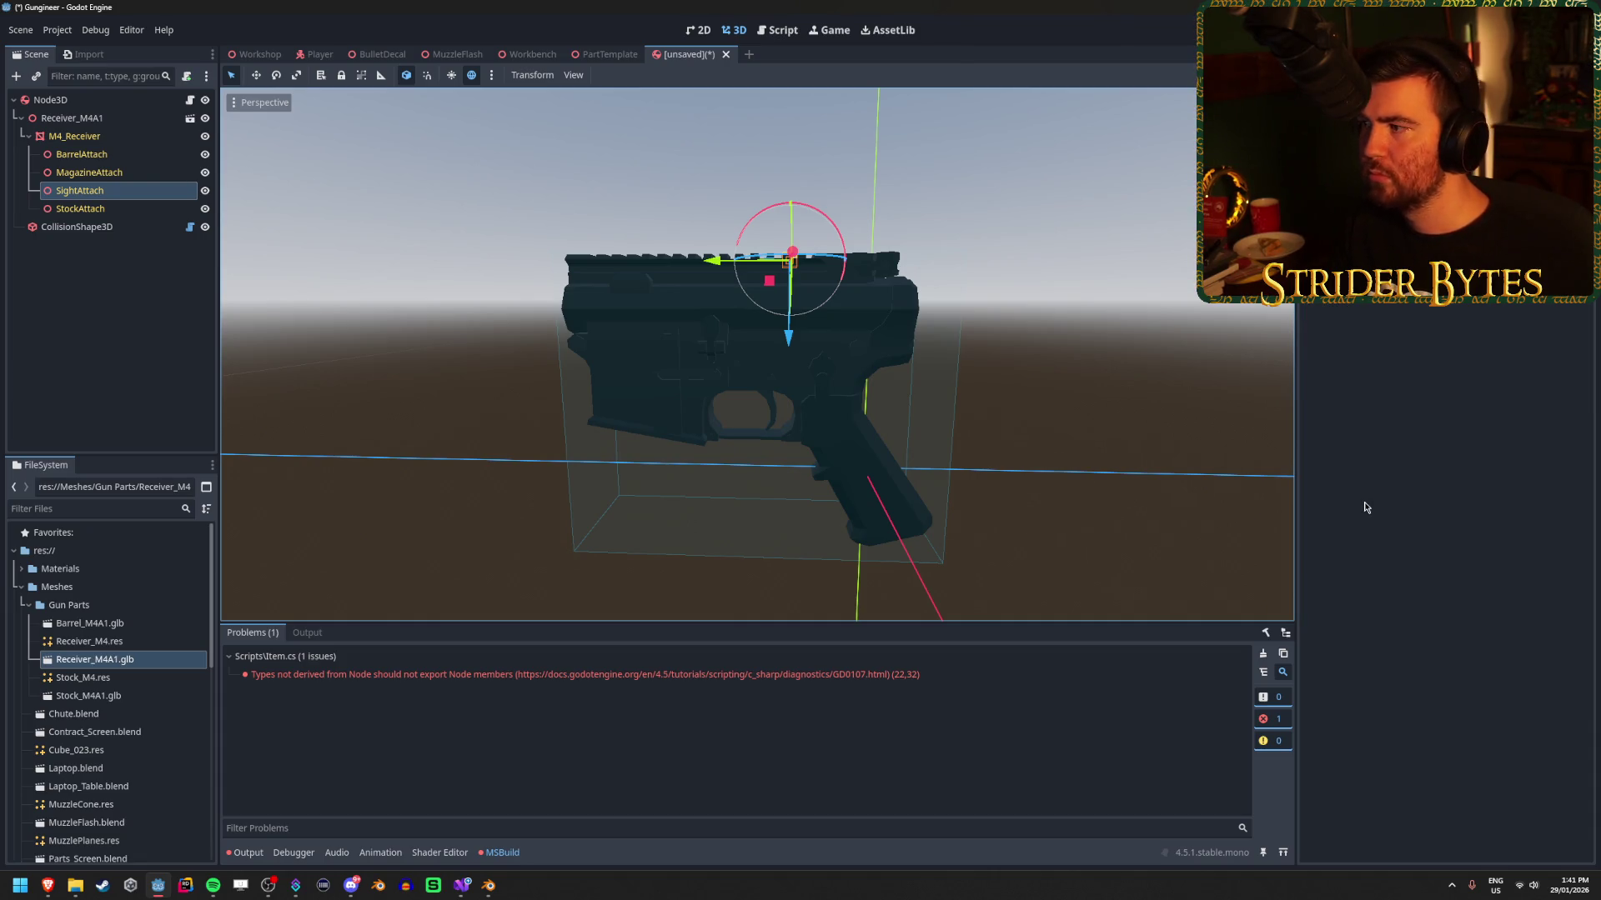
click(114, 314)
click(81, 190)
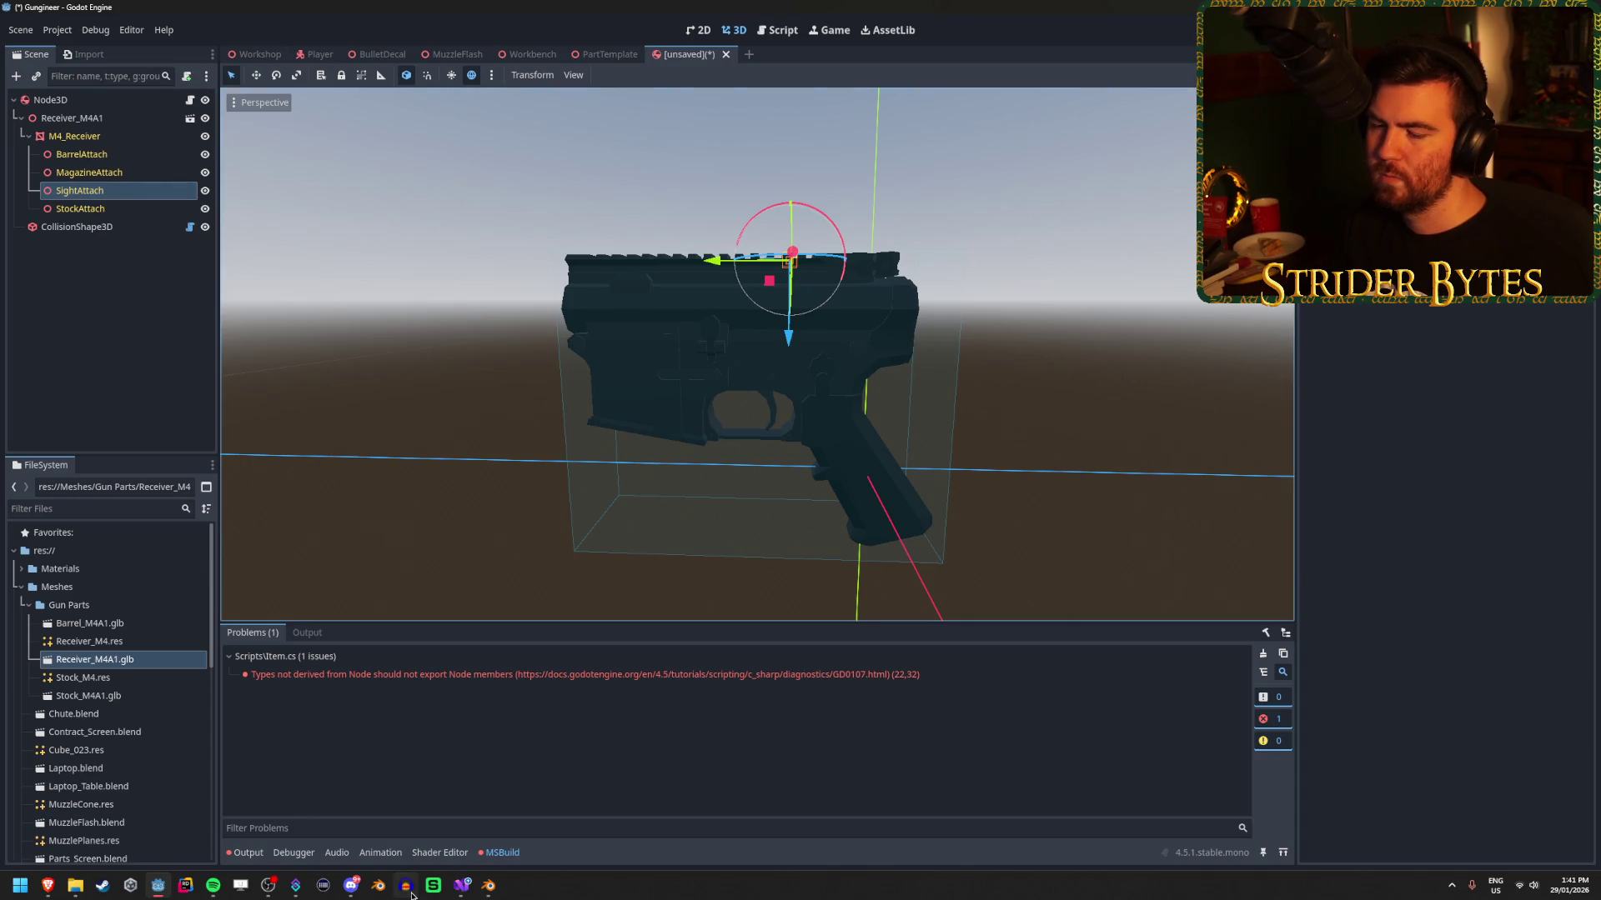
Uncomment the point field in Item.cs and change its type from Node3D to Vector3.
click(463, 888)
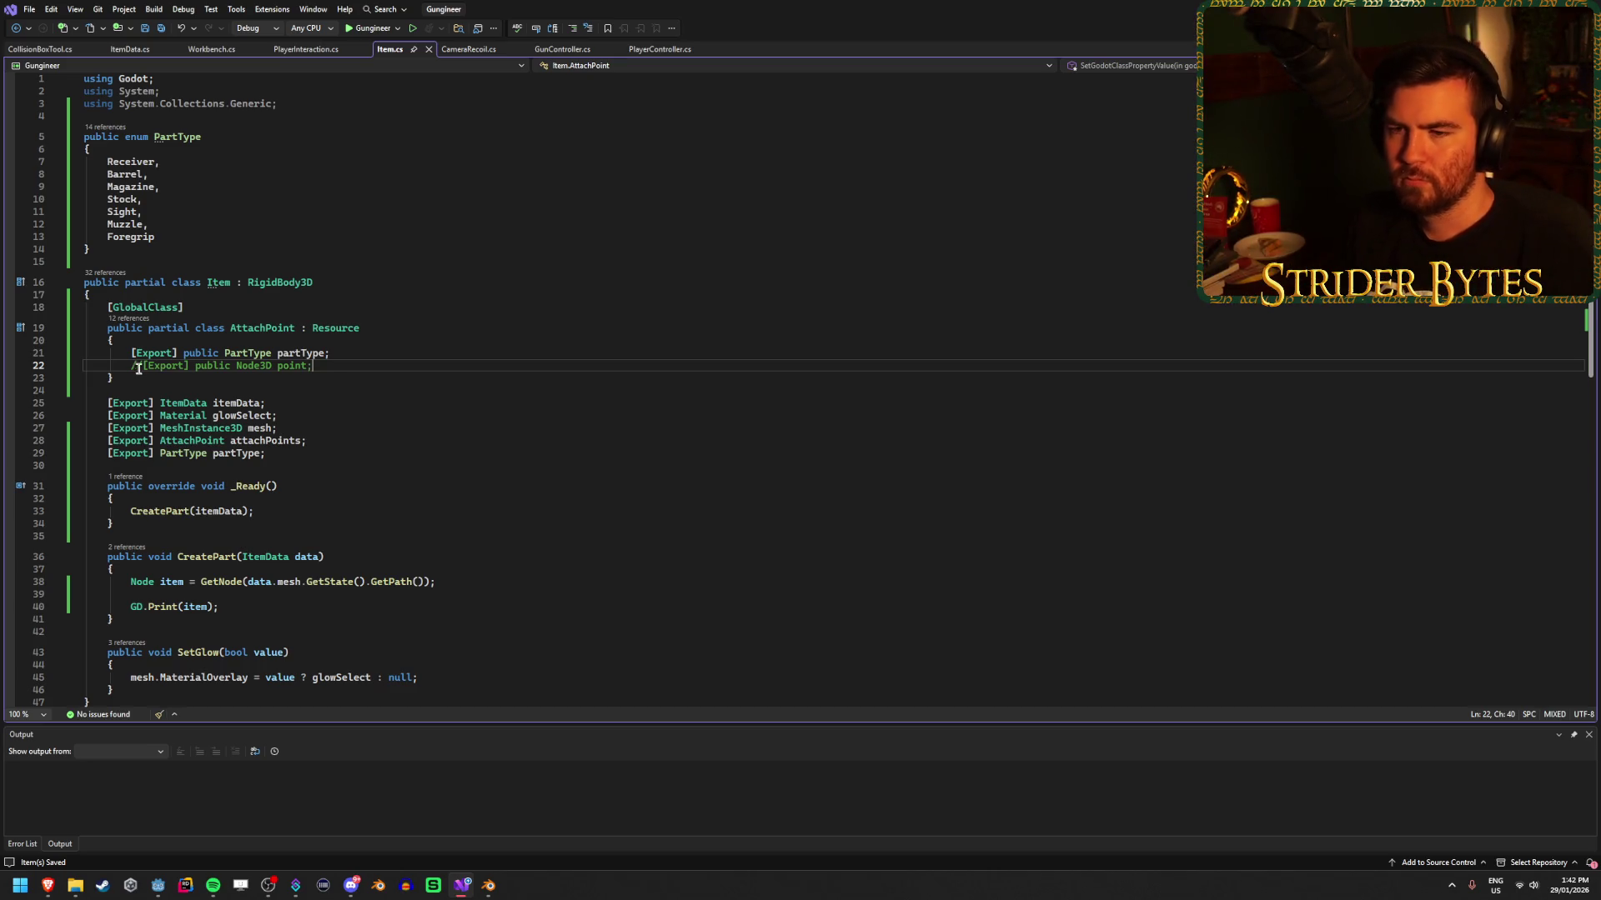
text(//)
key(ctrl+k)
key(ctrl+u)
double_click(239, 367)
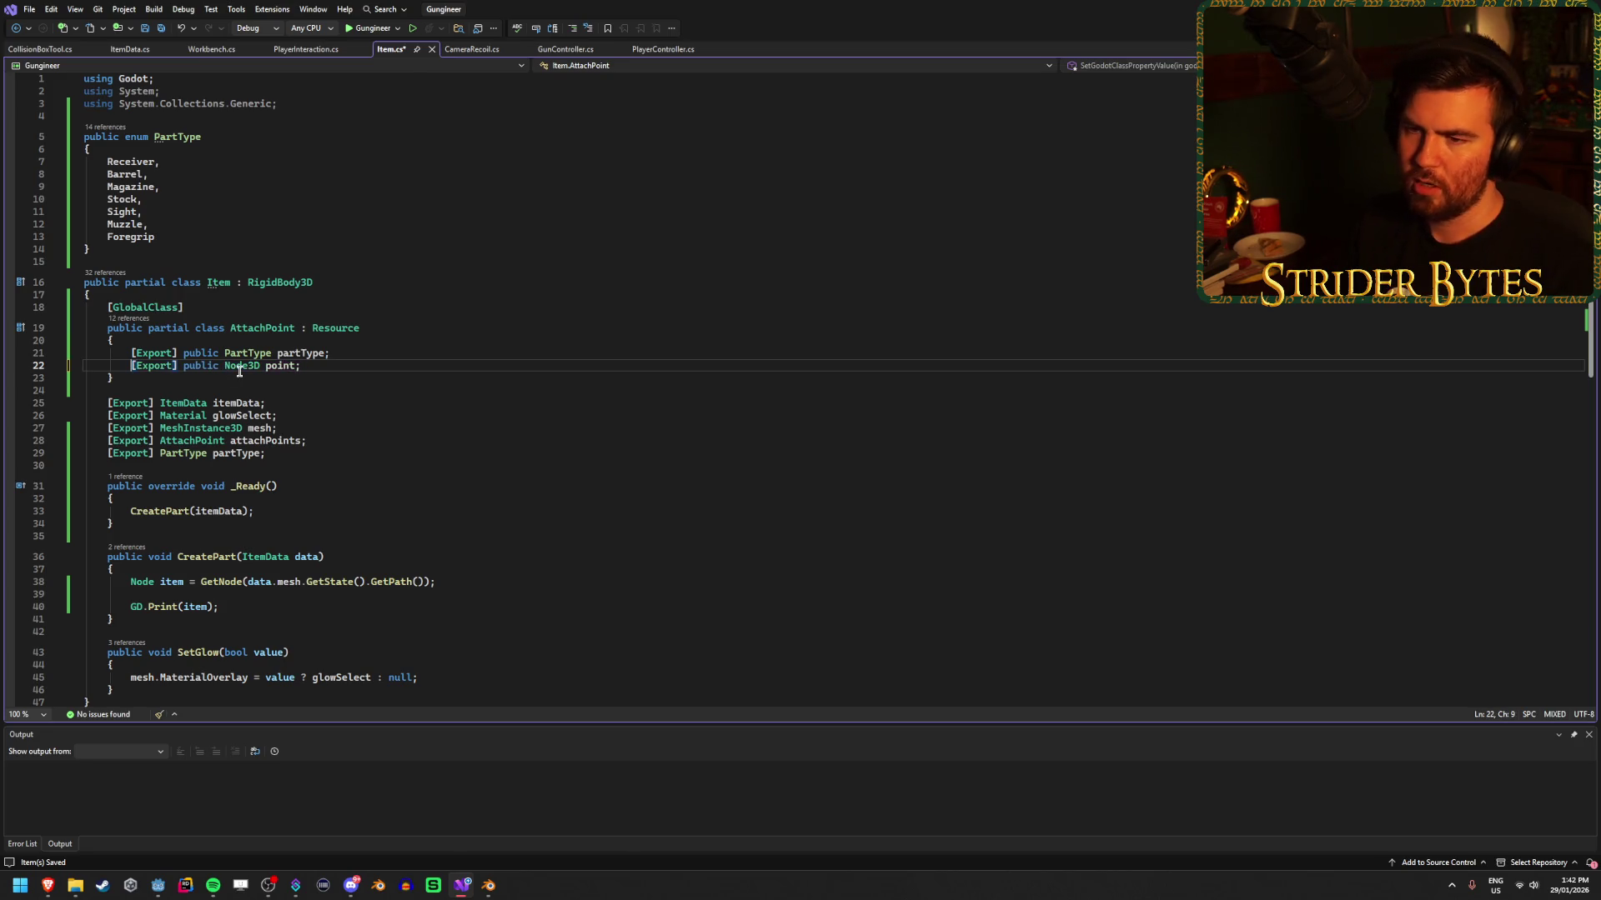
text(Vector3)
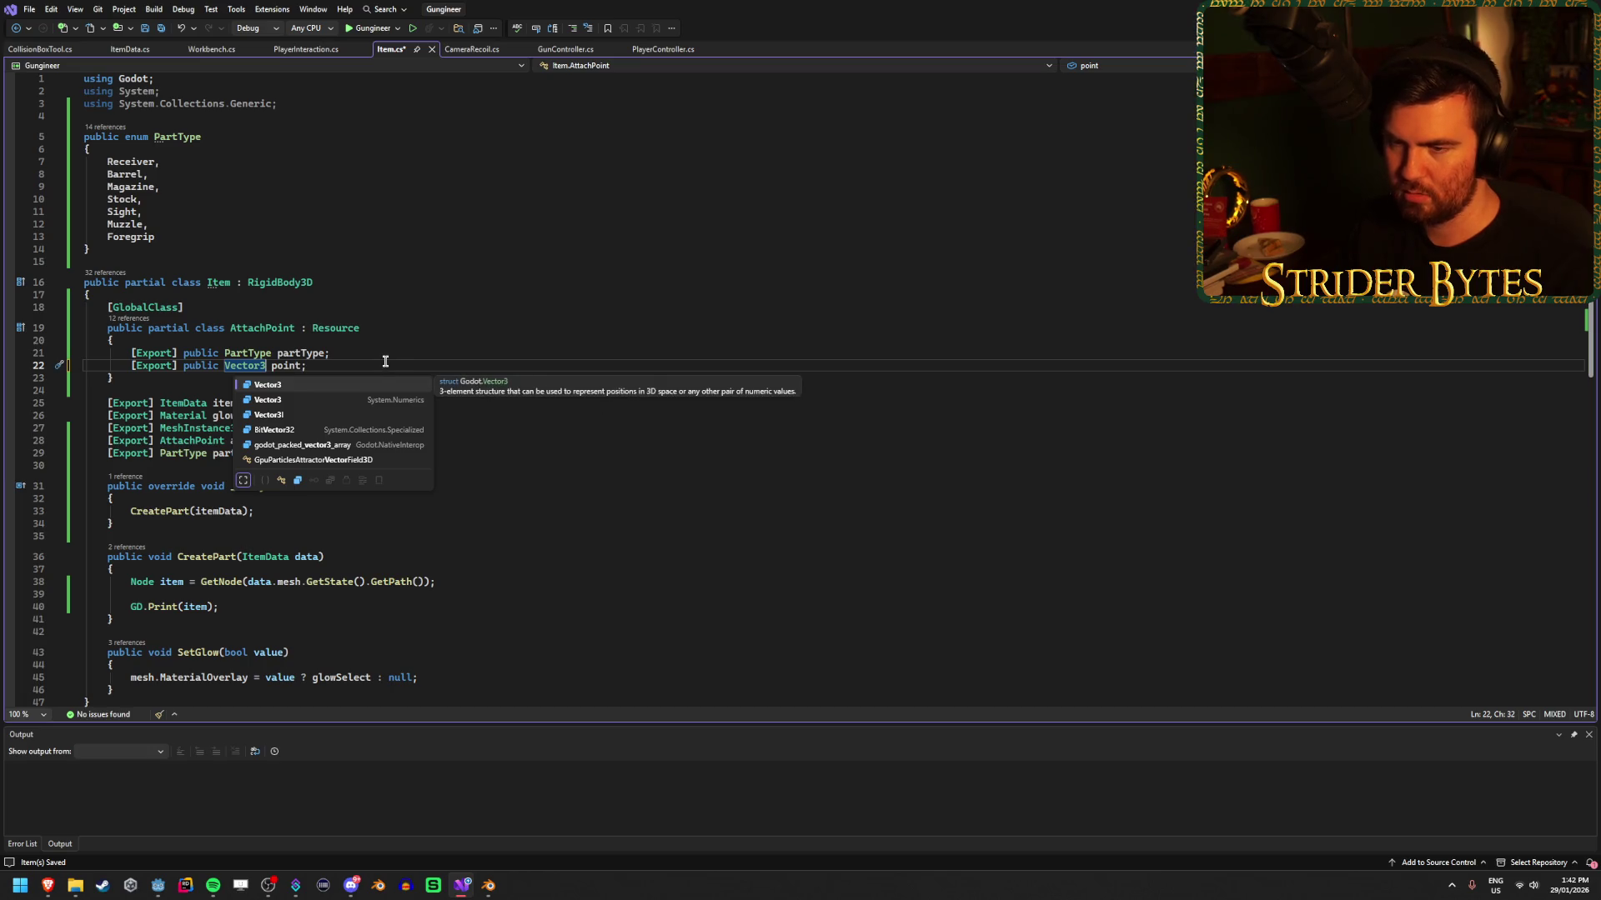
Accept the Vector3 completion and save Item.cs with the Vector3 point field.
key(Escape)
key(ctrl+s)
click(328, 415)
click(308, 455)
Type a trial 'Vector3 pos = Posit' line below partType, then erase it and save.
key(Return)
text(V)
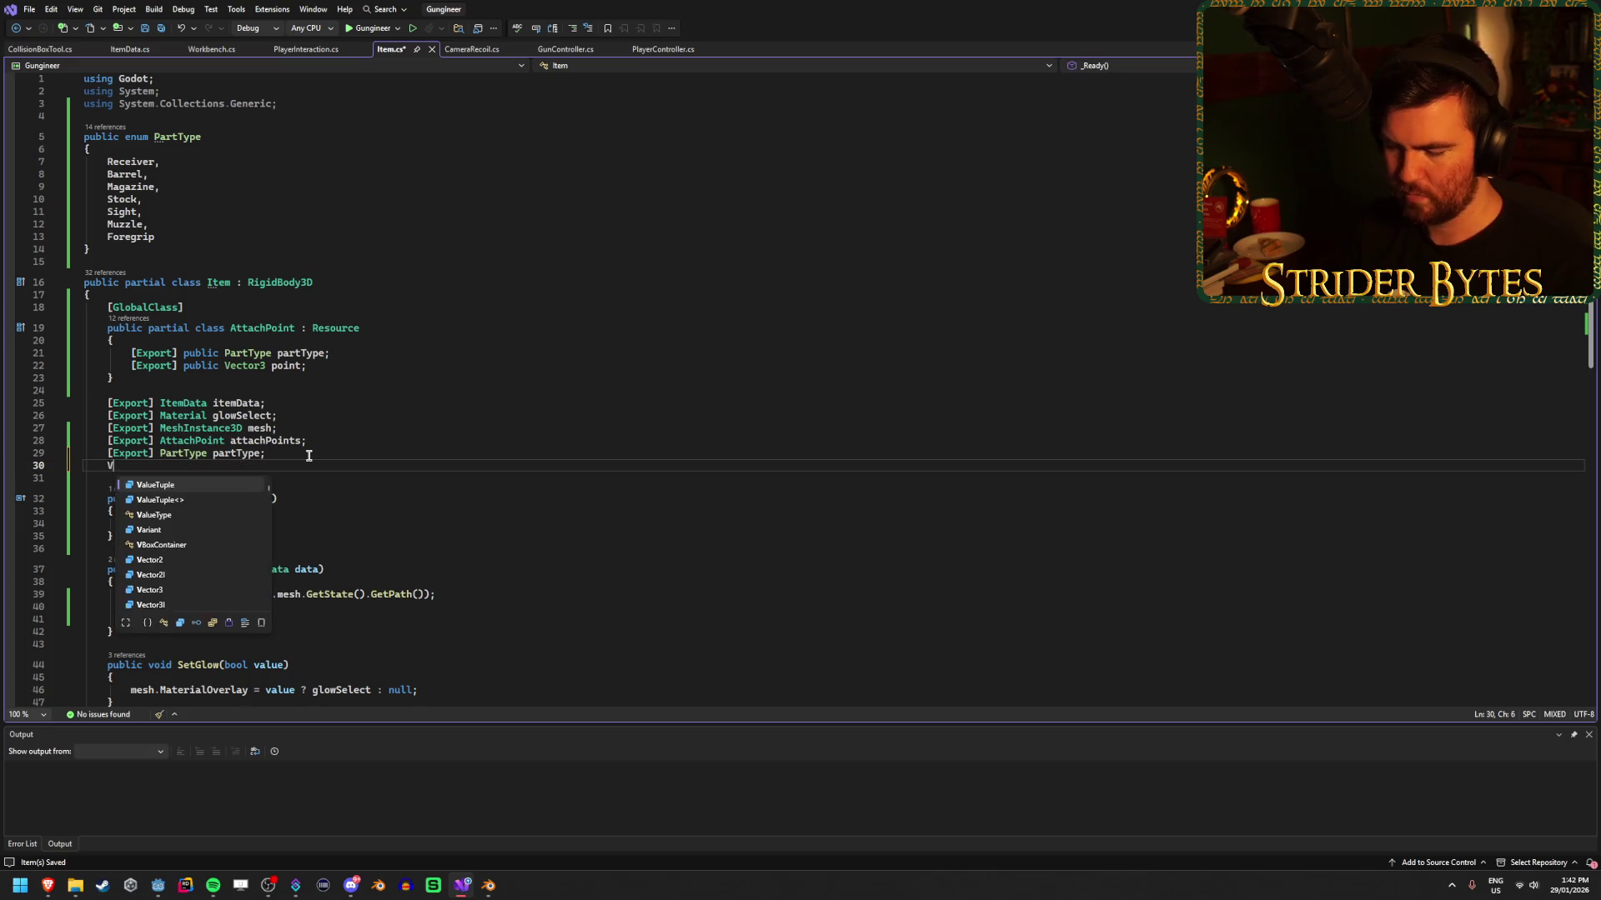
text(ector3 )
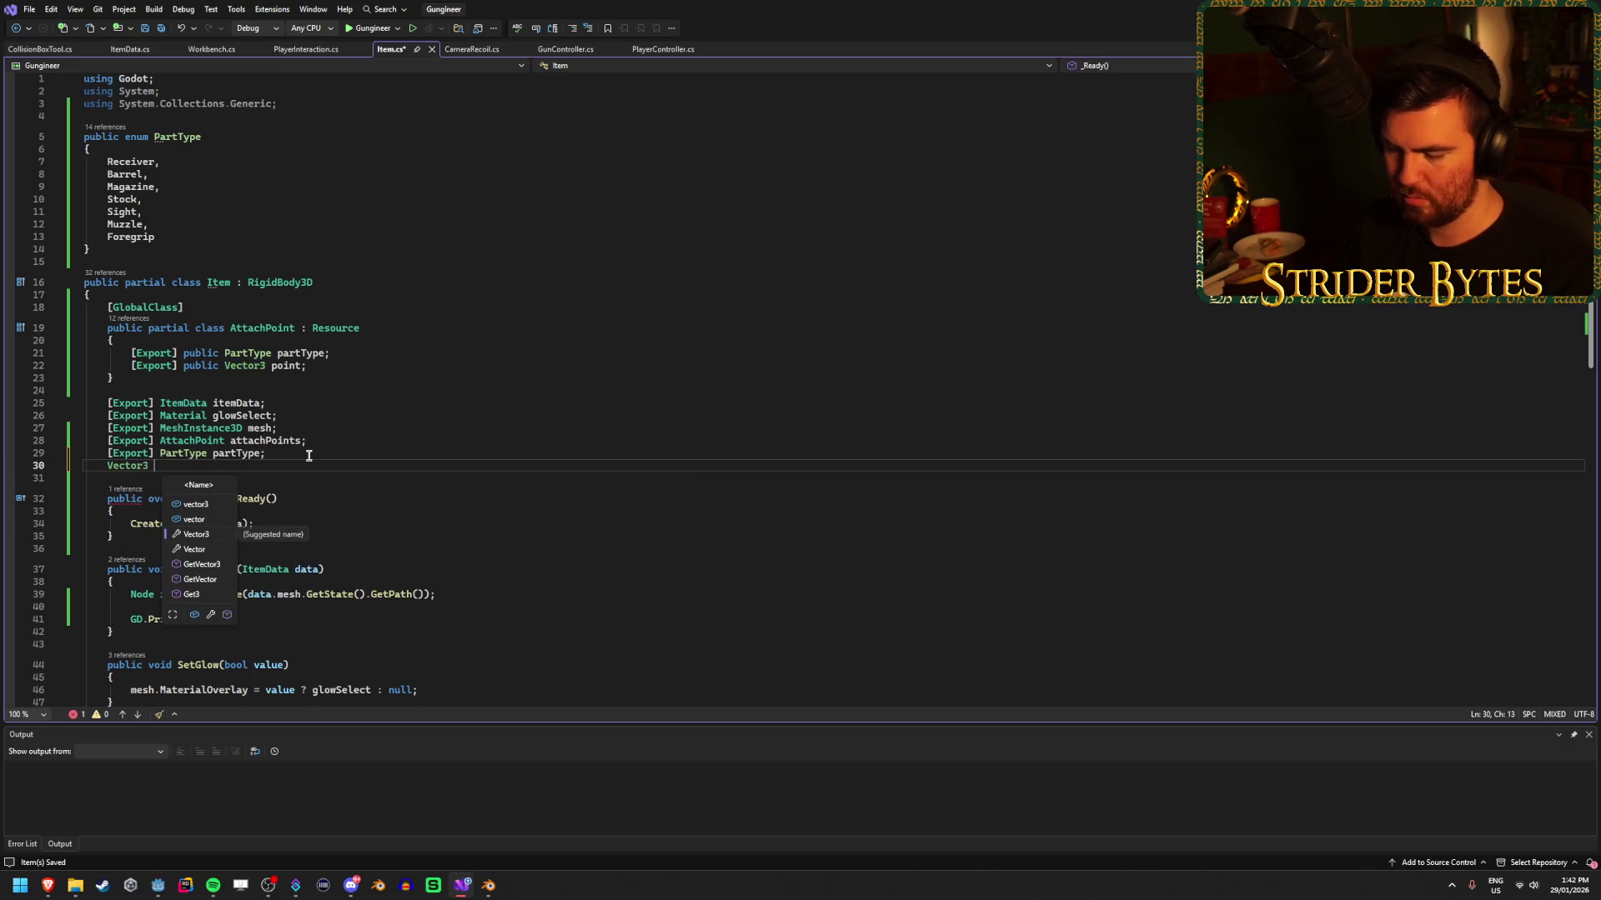
text(pos = P)
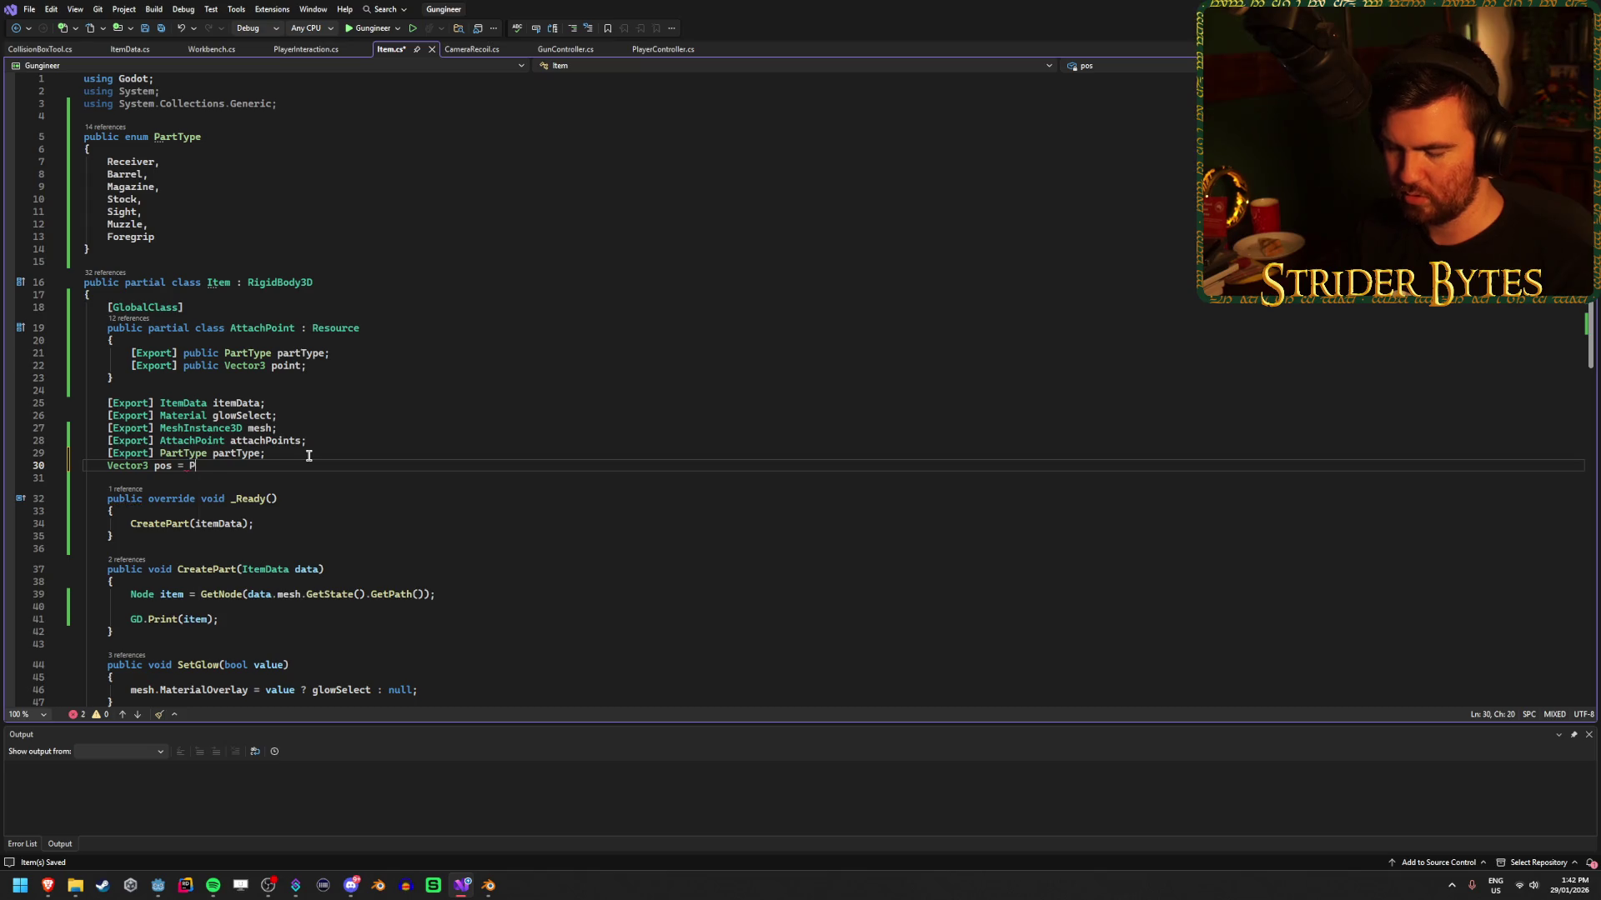
text(osit)
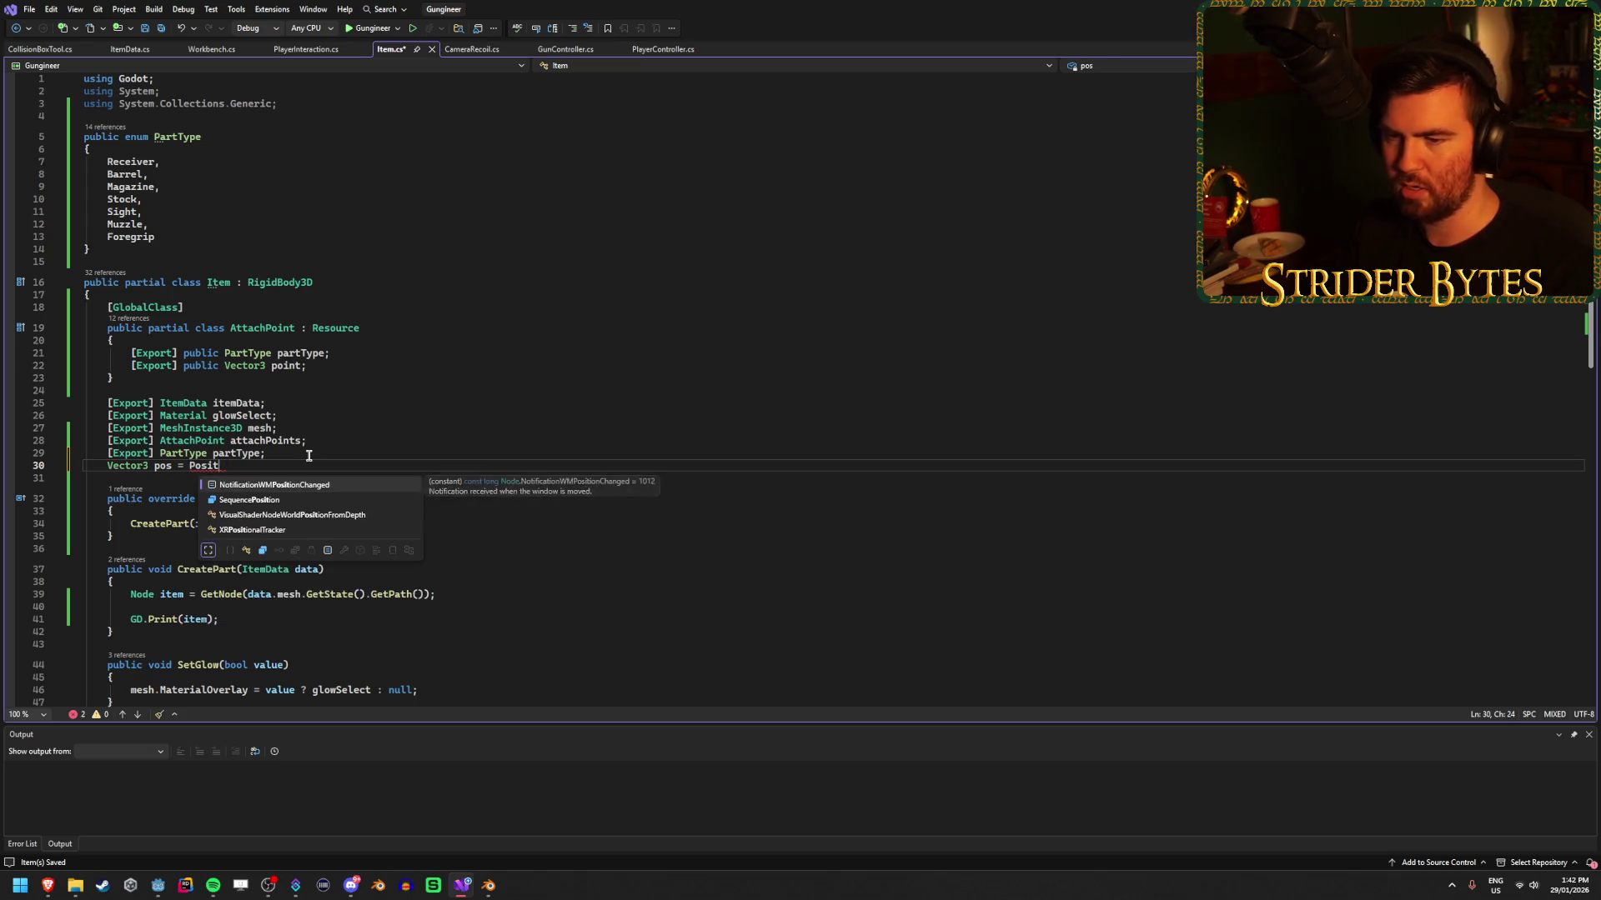
key(BackSpace)
key(BackSpace)
key(BackSpace)
key(BackSpace)
key(BackSpace)
key(BackSpace)
key(ctrl+s)
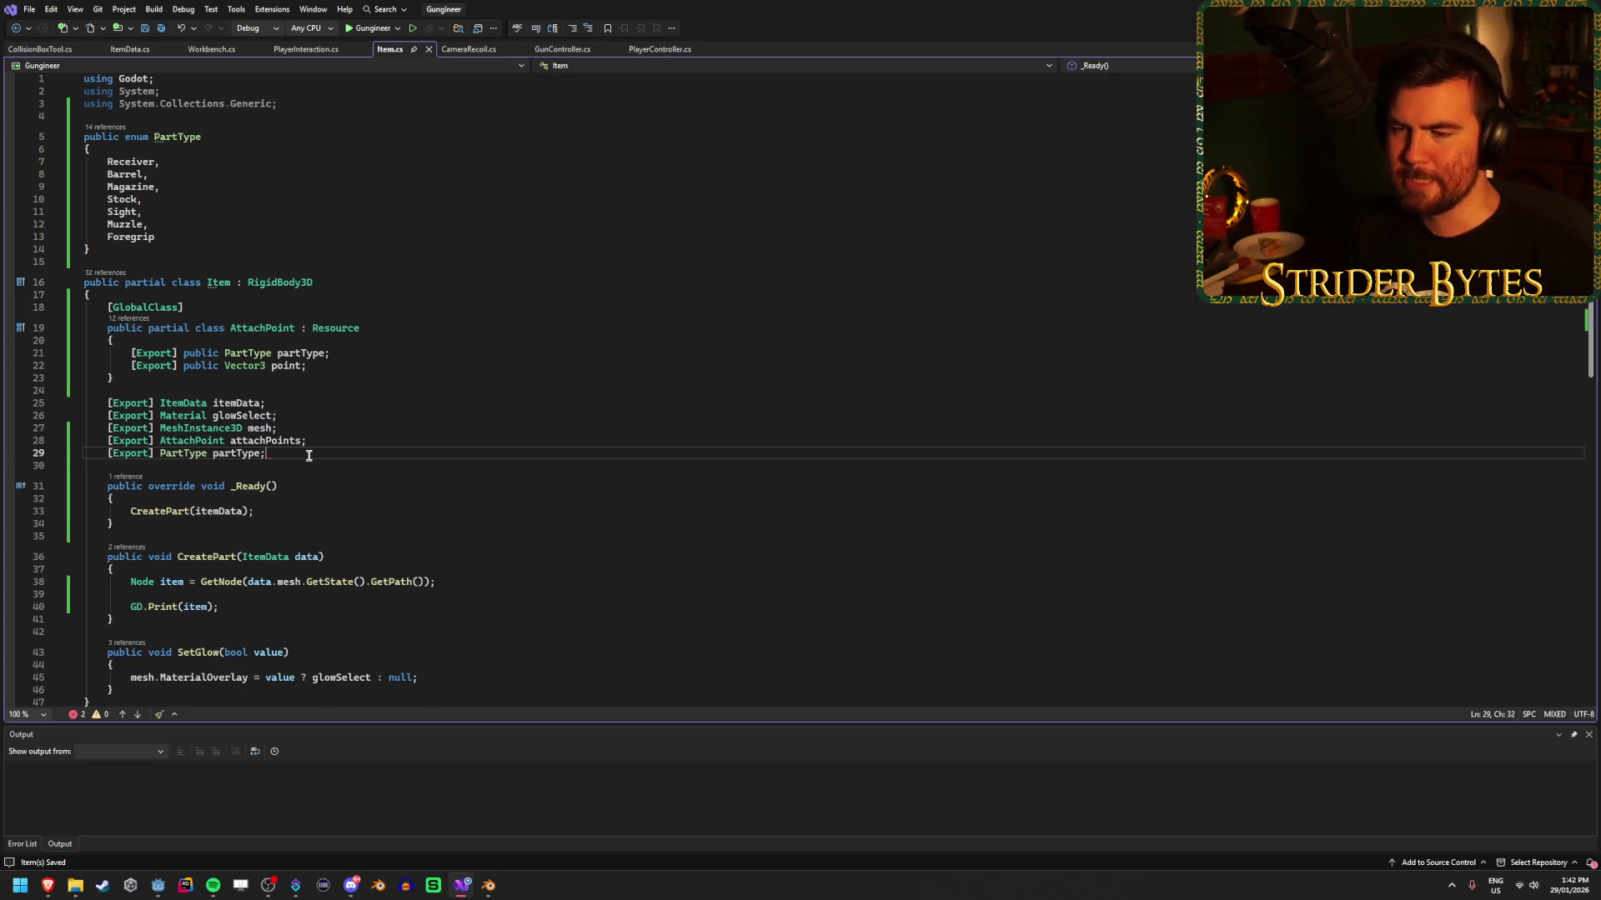
click(348, 353)
click(346, 365)
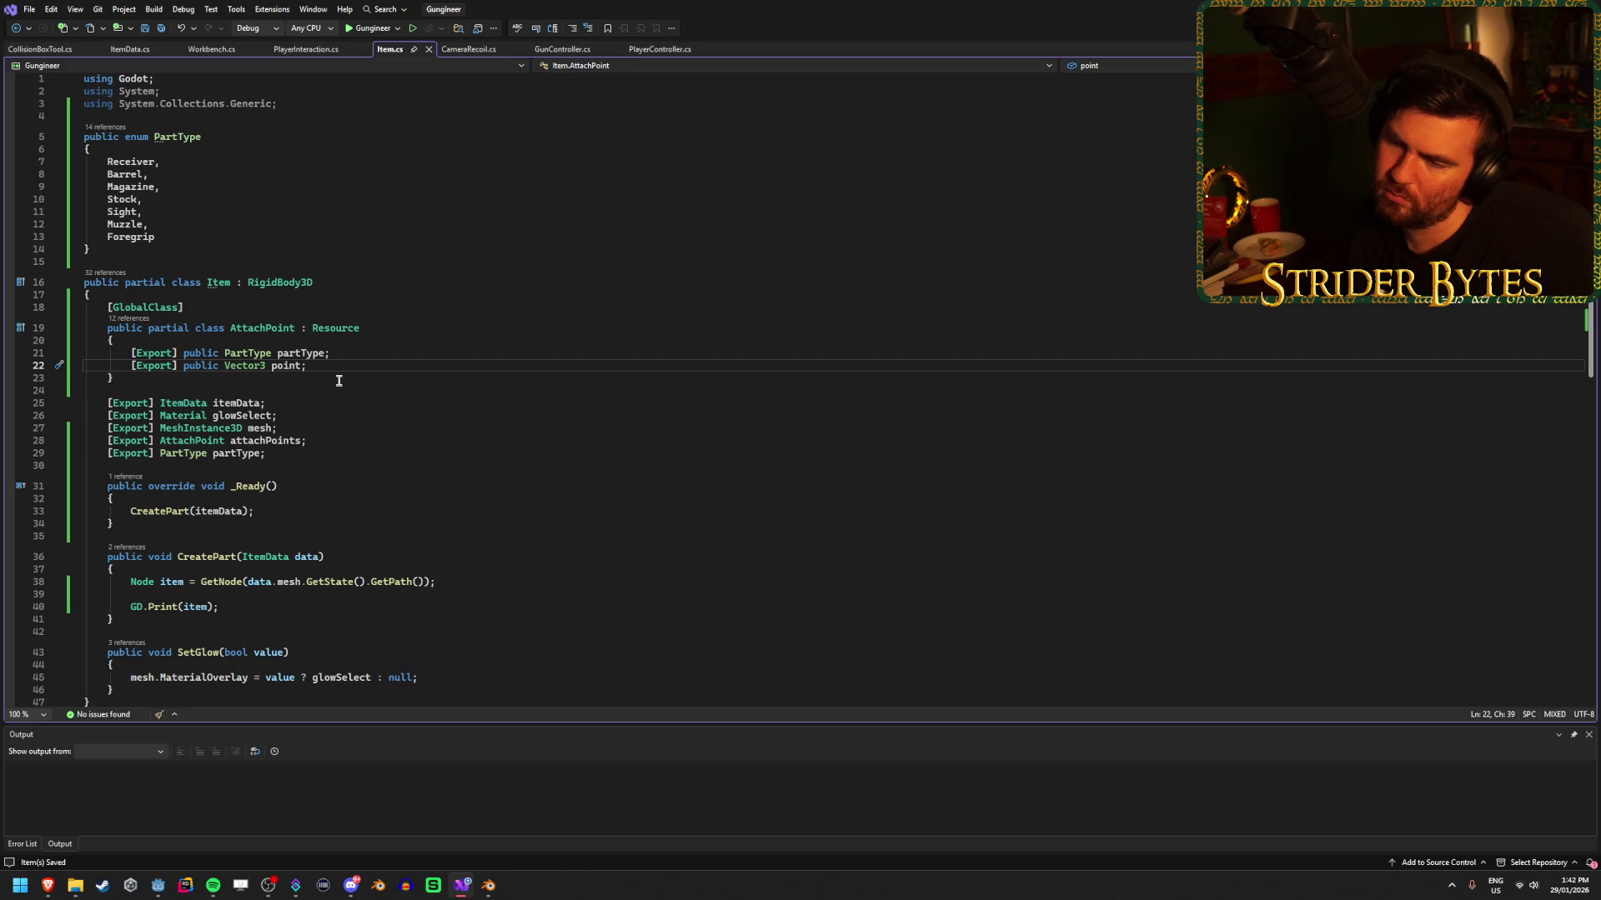
click(339, 380)
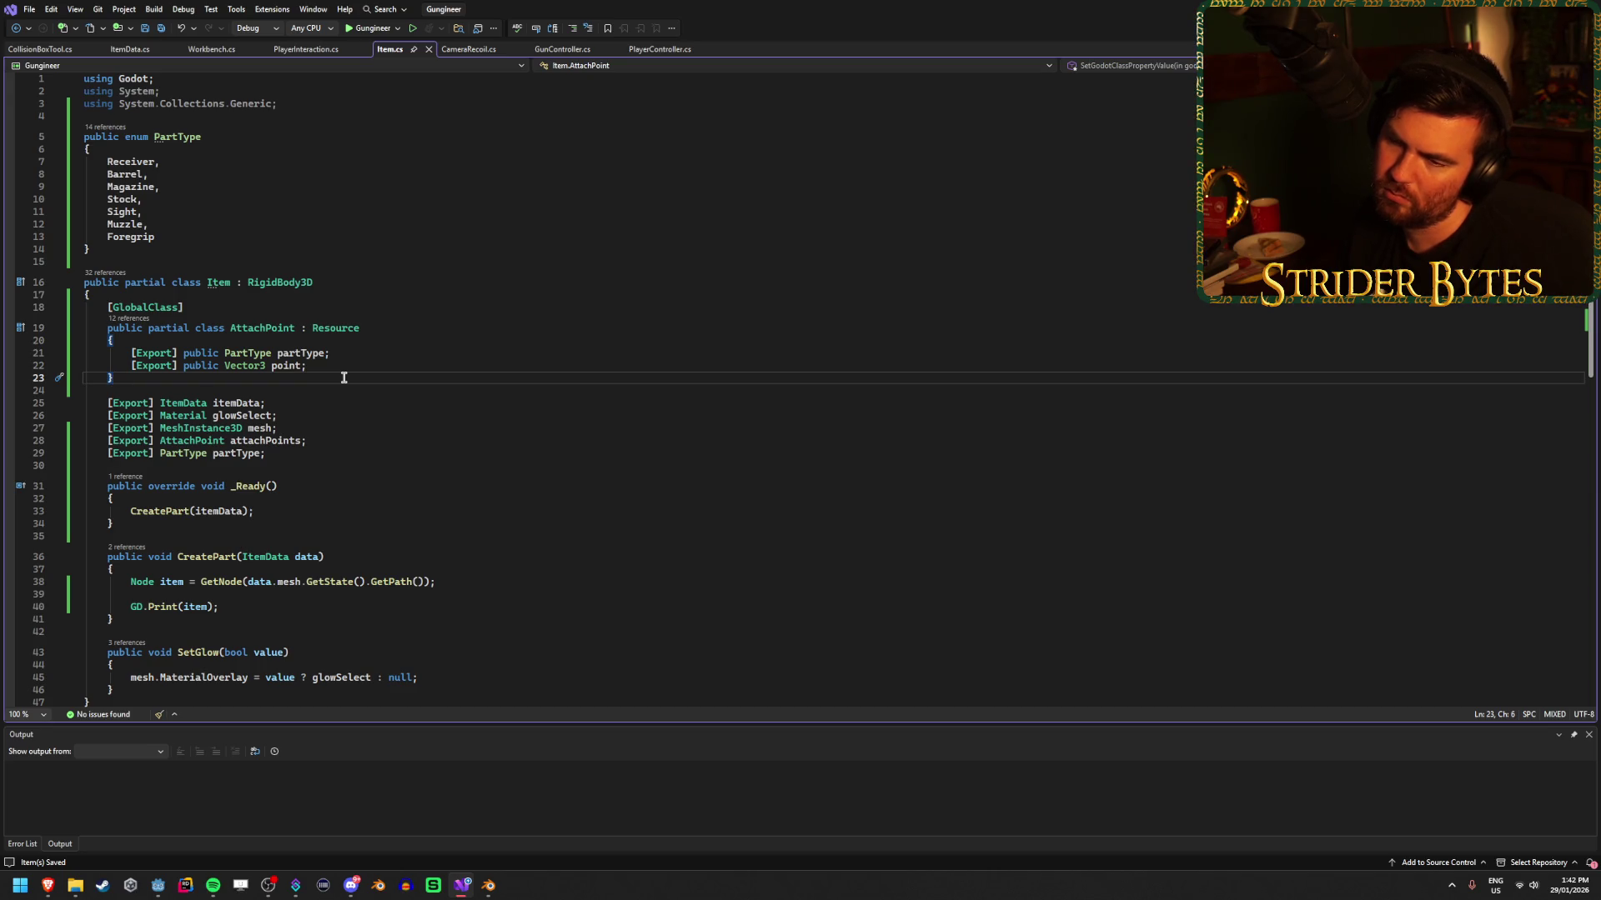
key(Up)
key(Down)
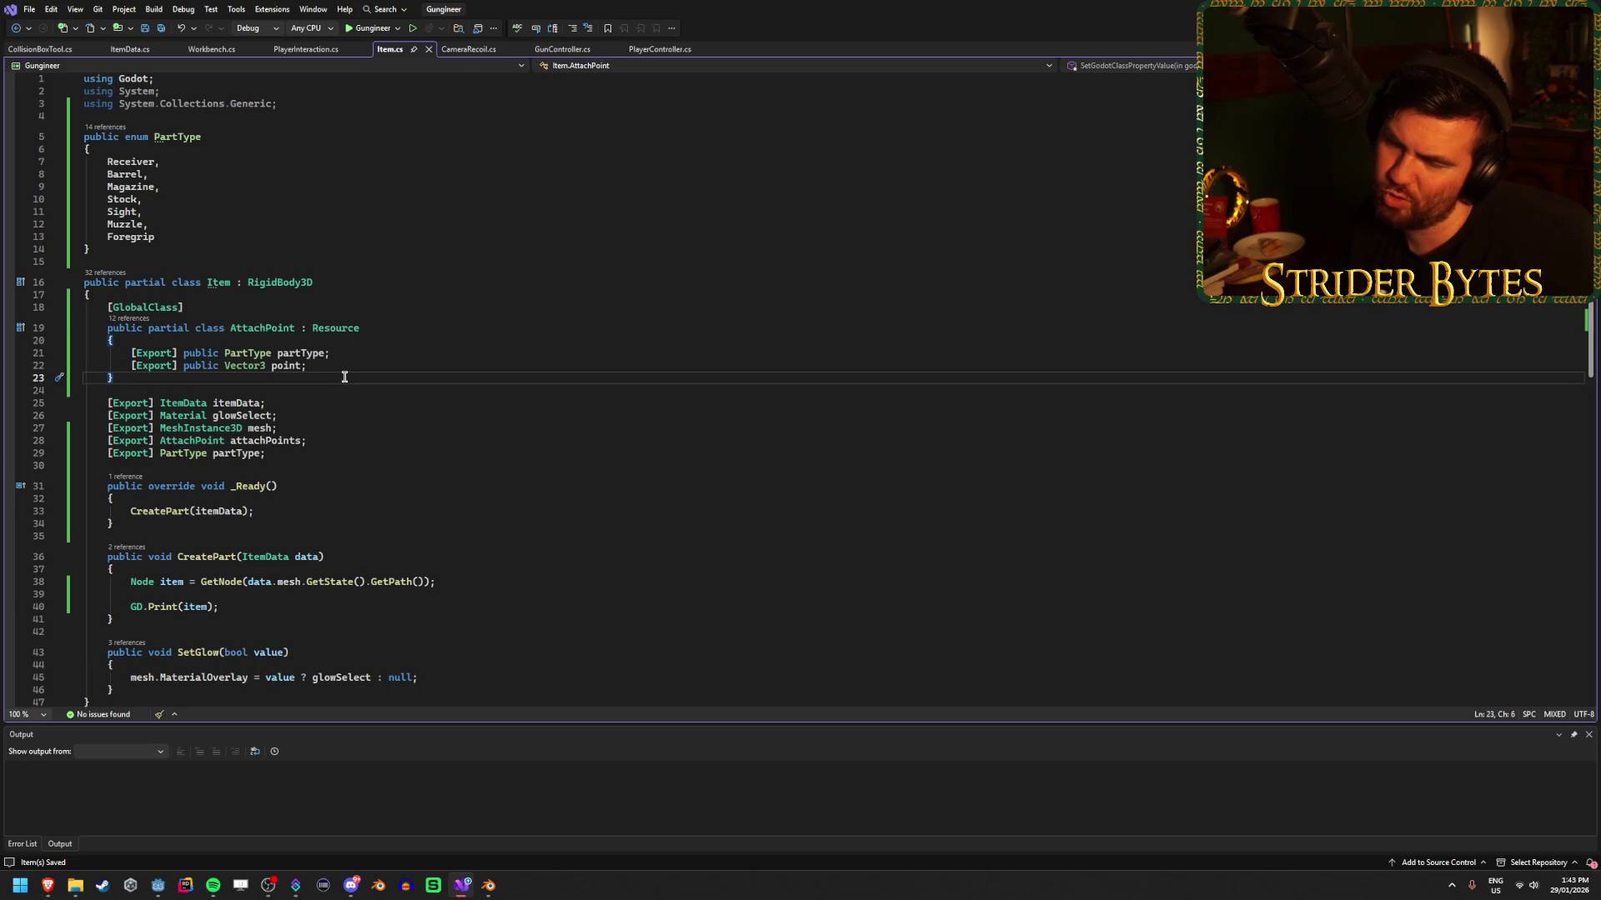
Close the Godot forum thread tab and open the custom inspectors video in a new tab.
mouse_move(50, 882)
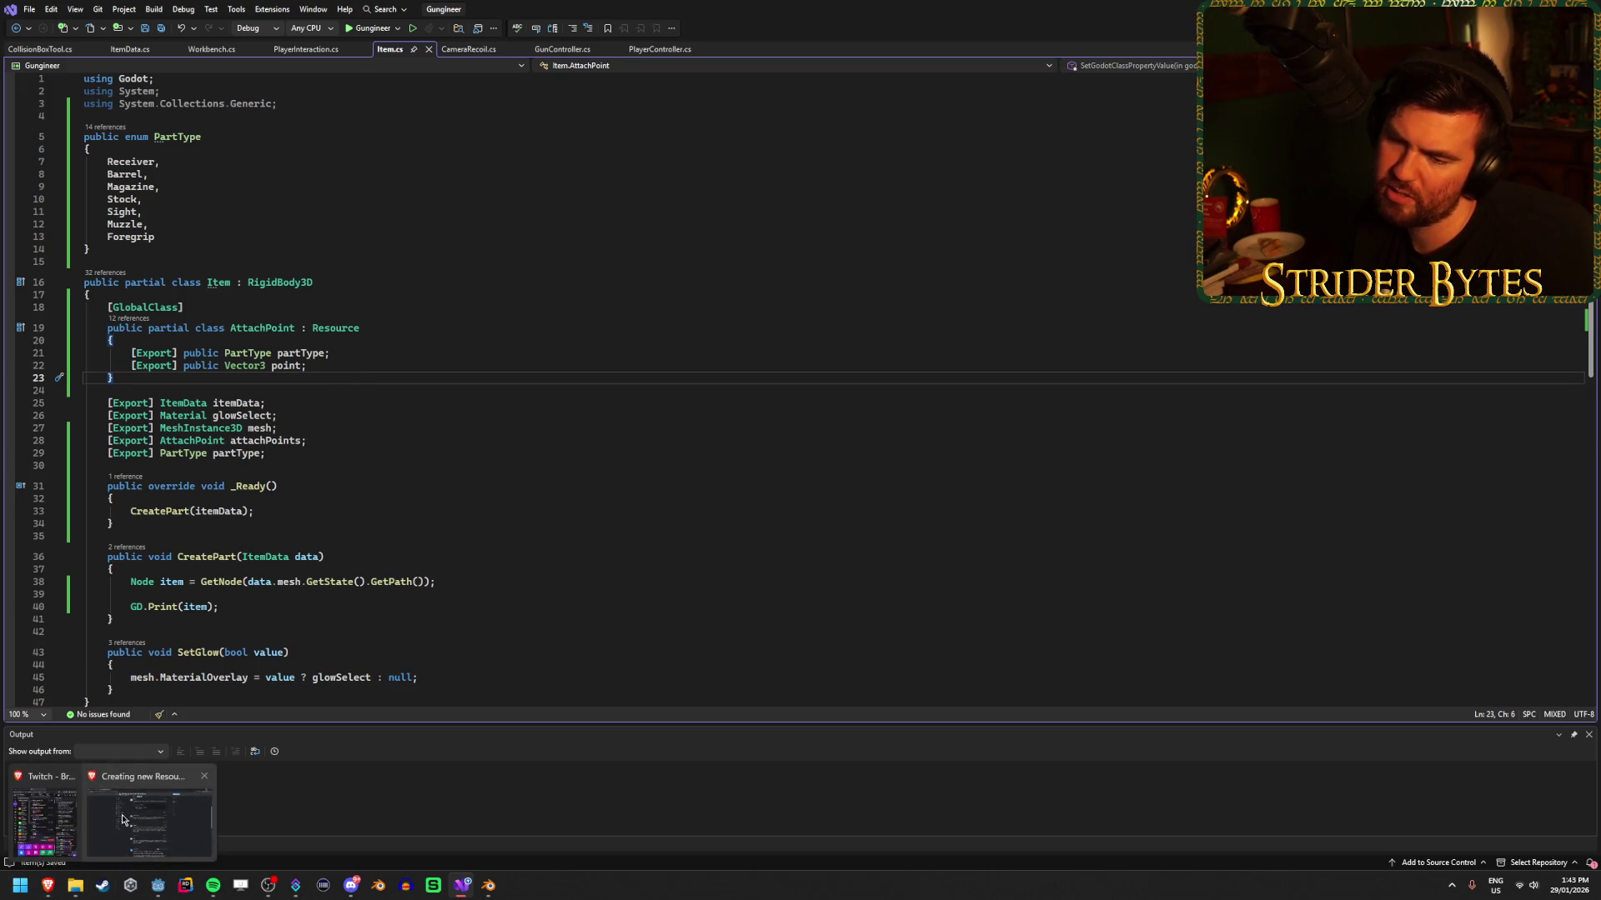
click(150, 813)
click(86, 12)
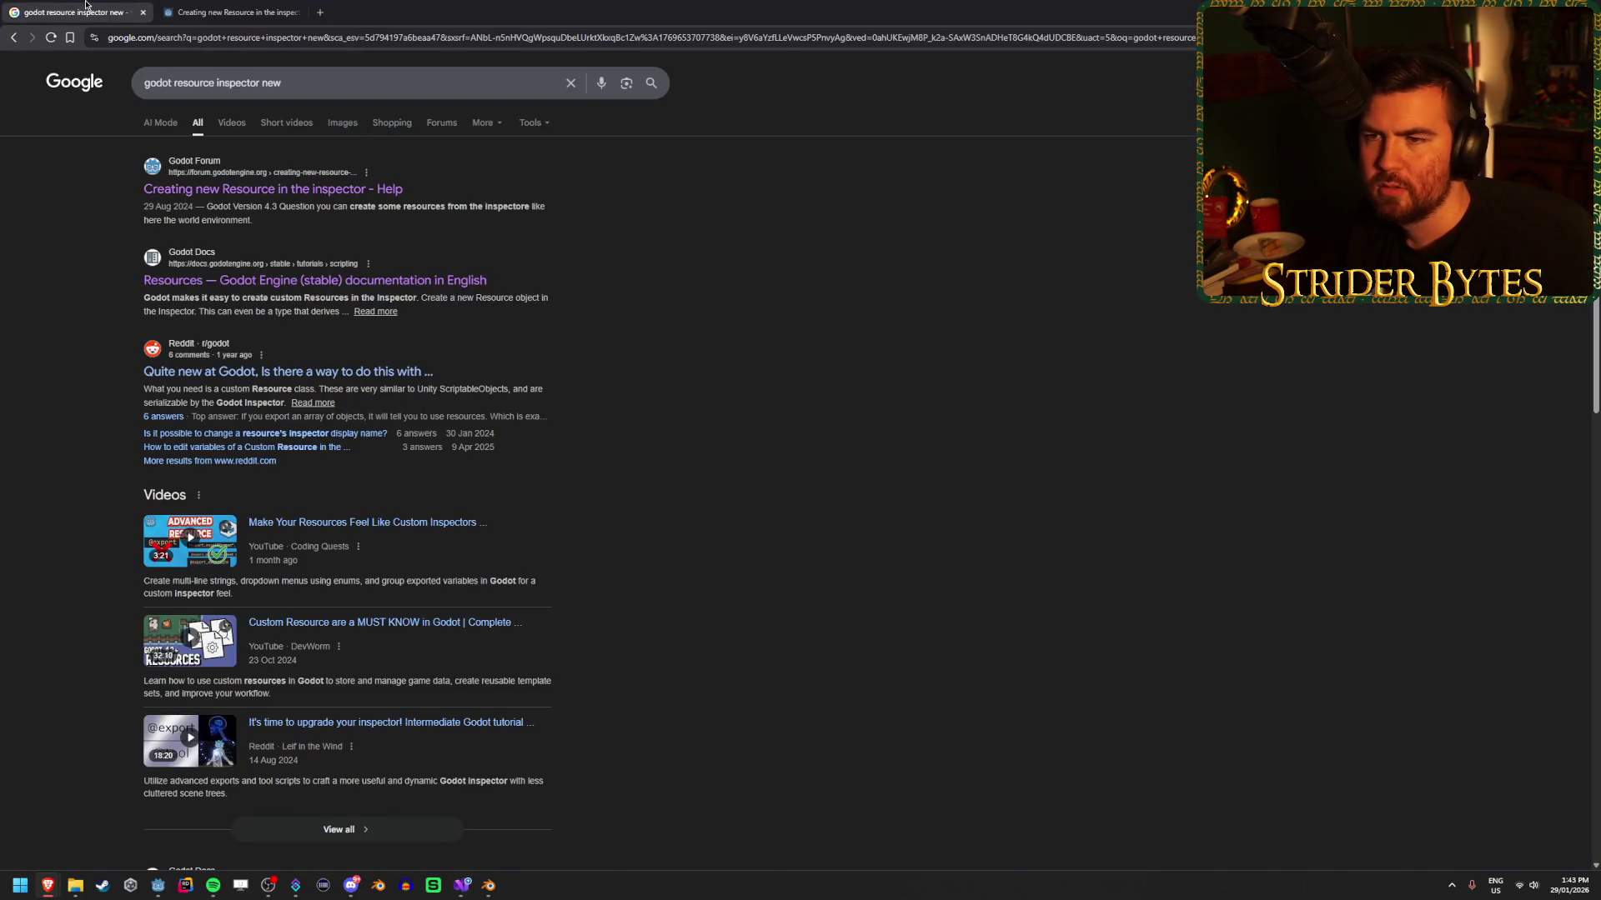
click(240, 7)
scroll(146, 362, up, 10)
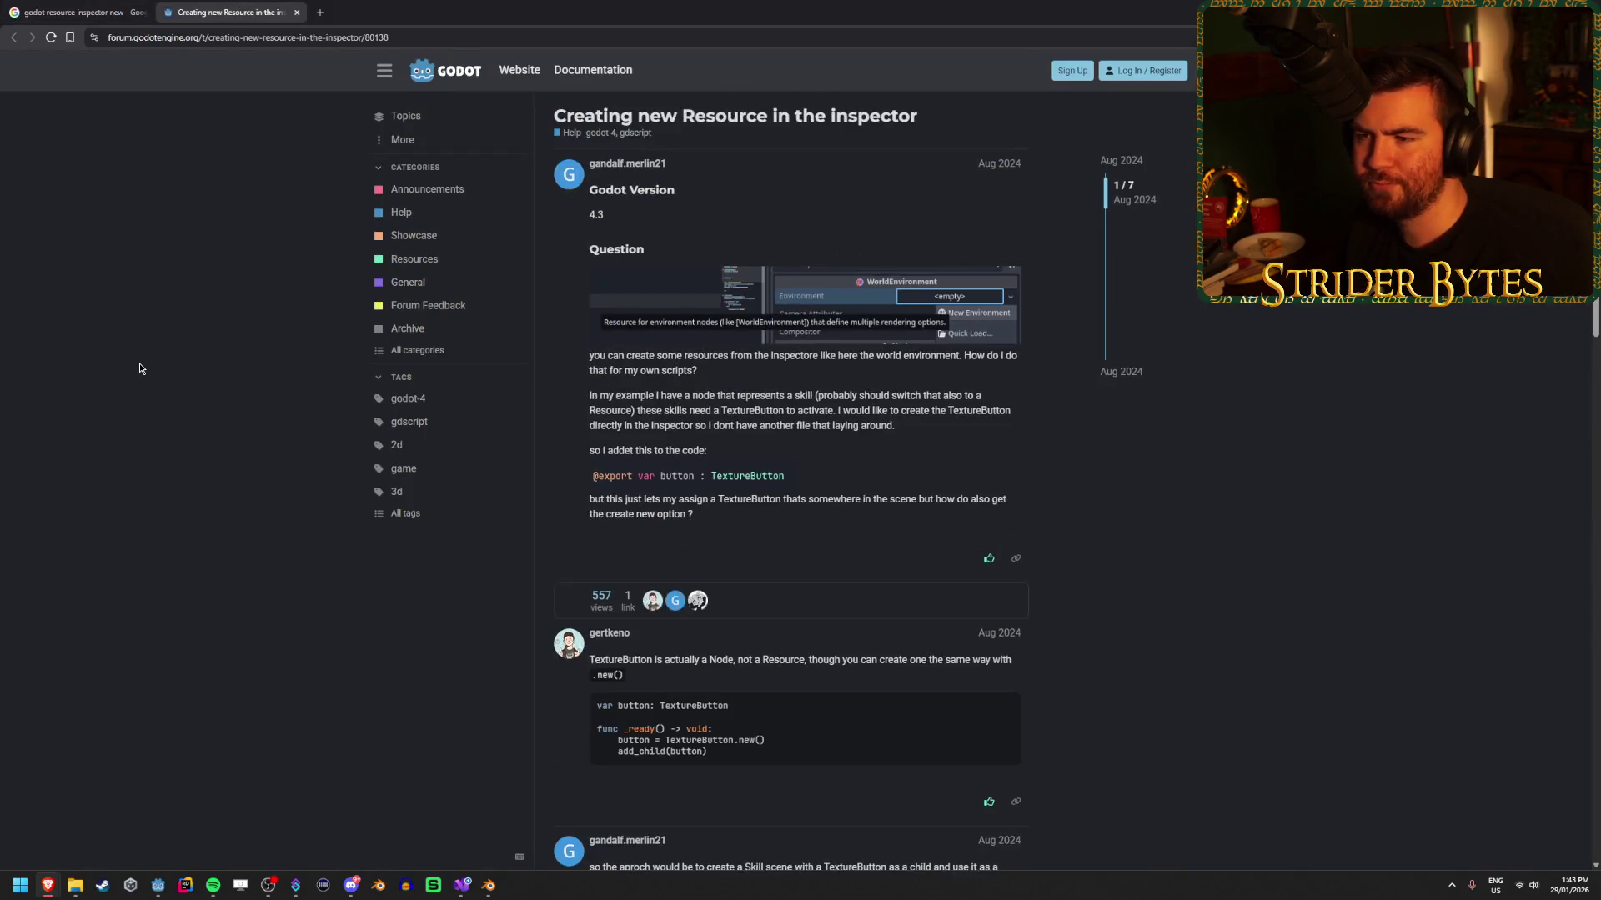
key(ctrl+w)
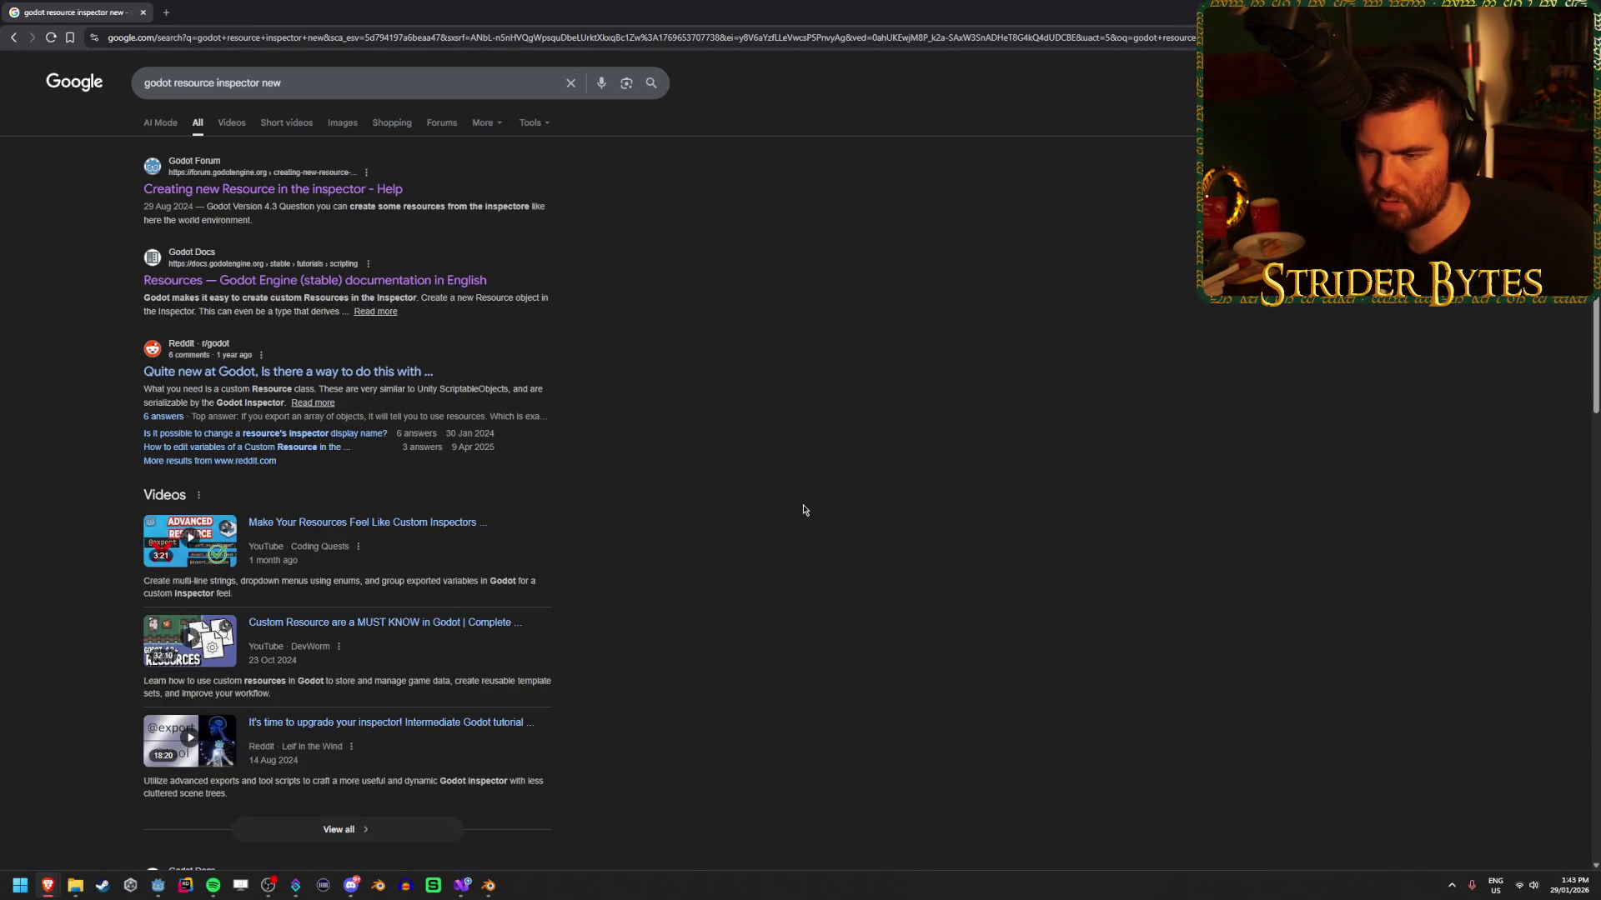
middle_click(440, 531)
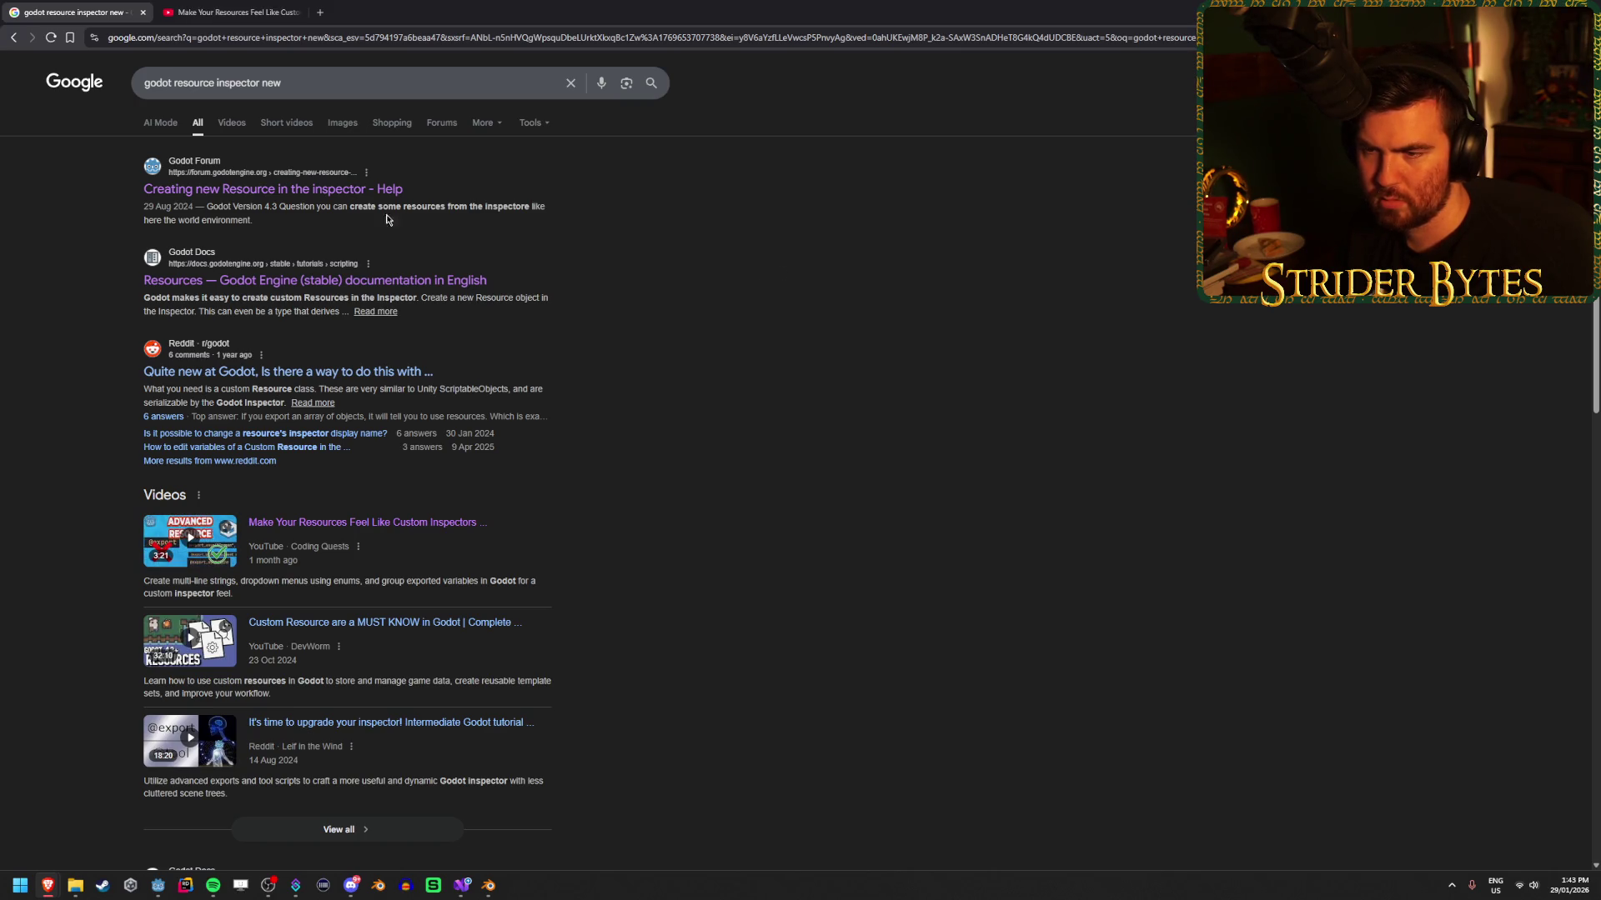
Search Google for 'godot resource variable inspector'.
drag(308, 82, 177, 84)
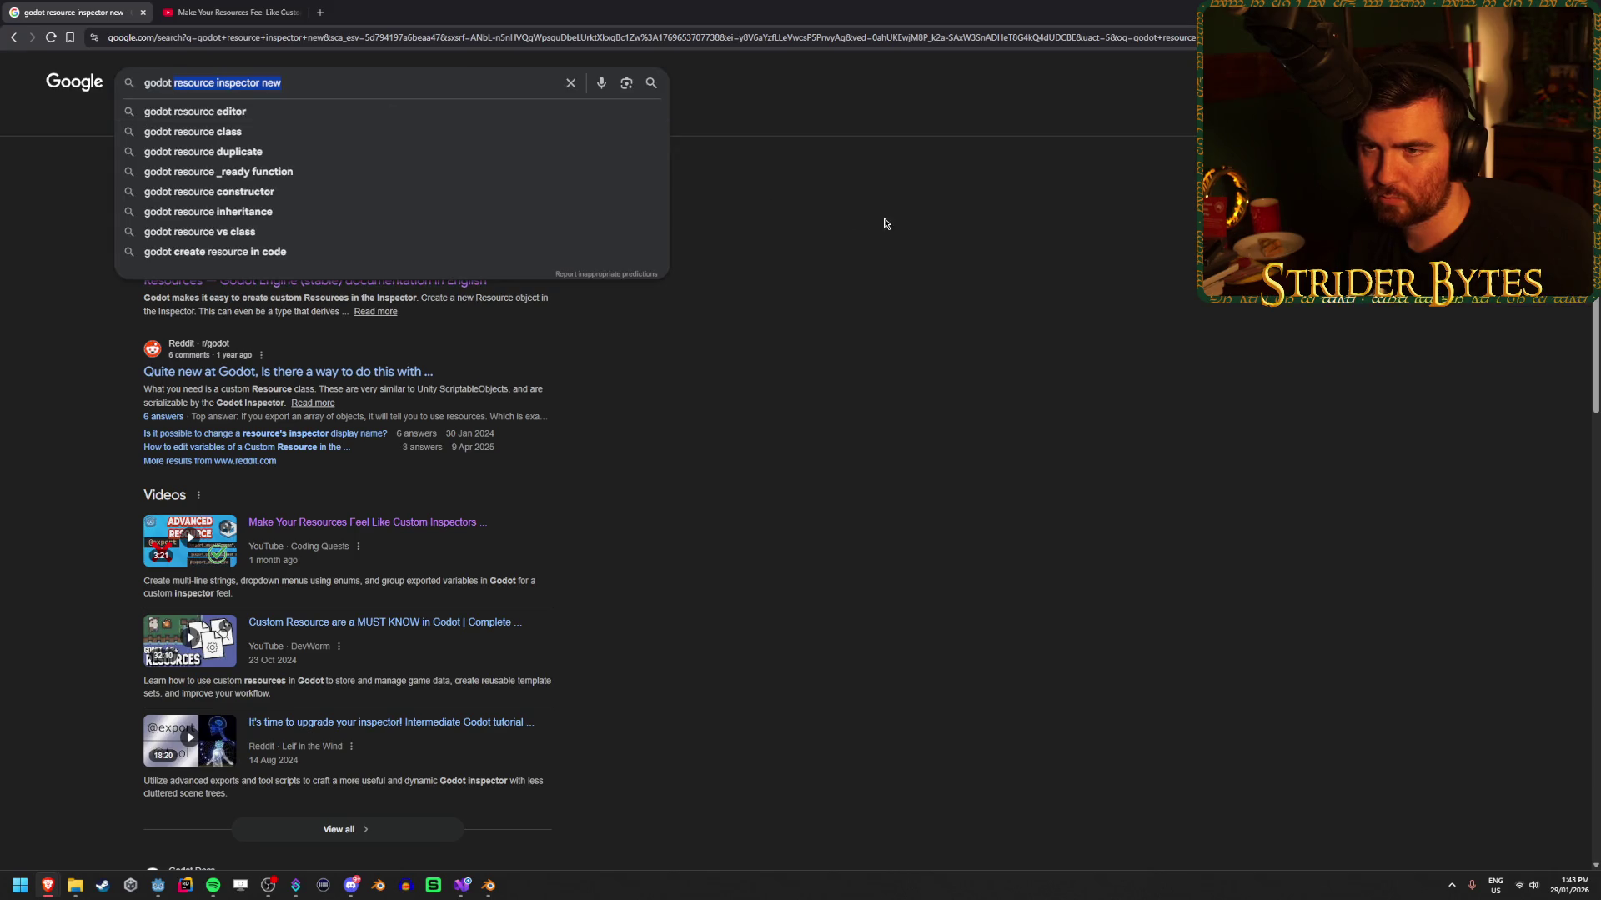
text(resource insp)
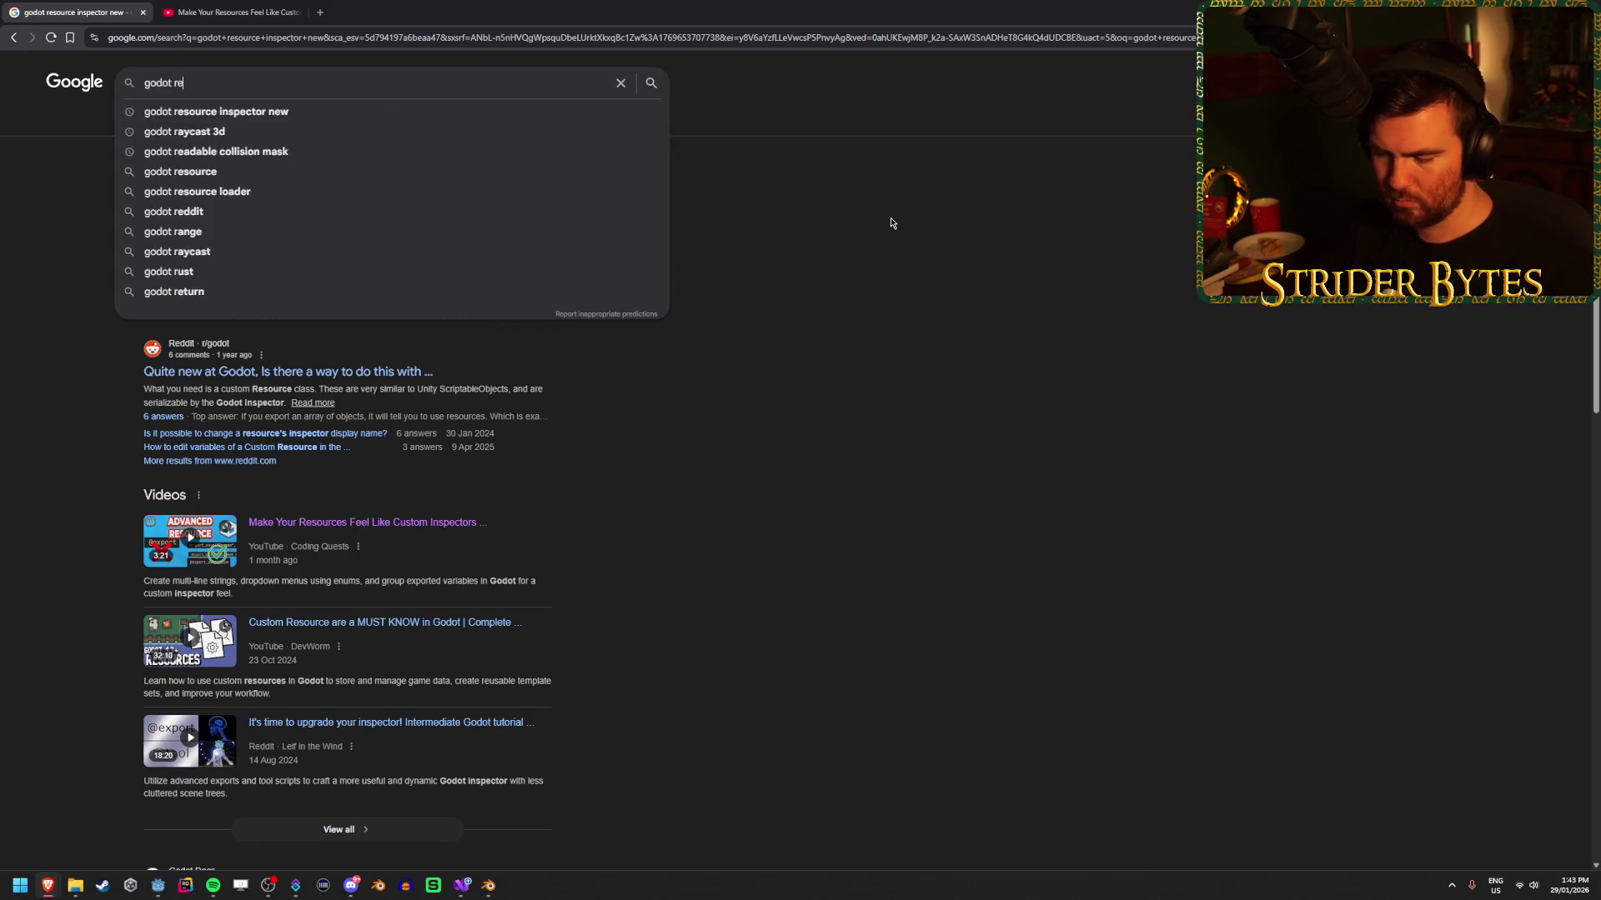
key(BackSpace)
key(BackSpace)
key(BackSpace)
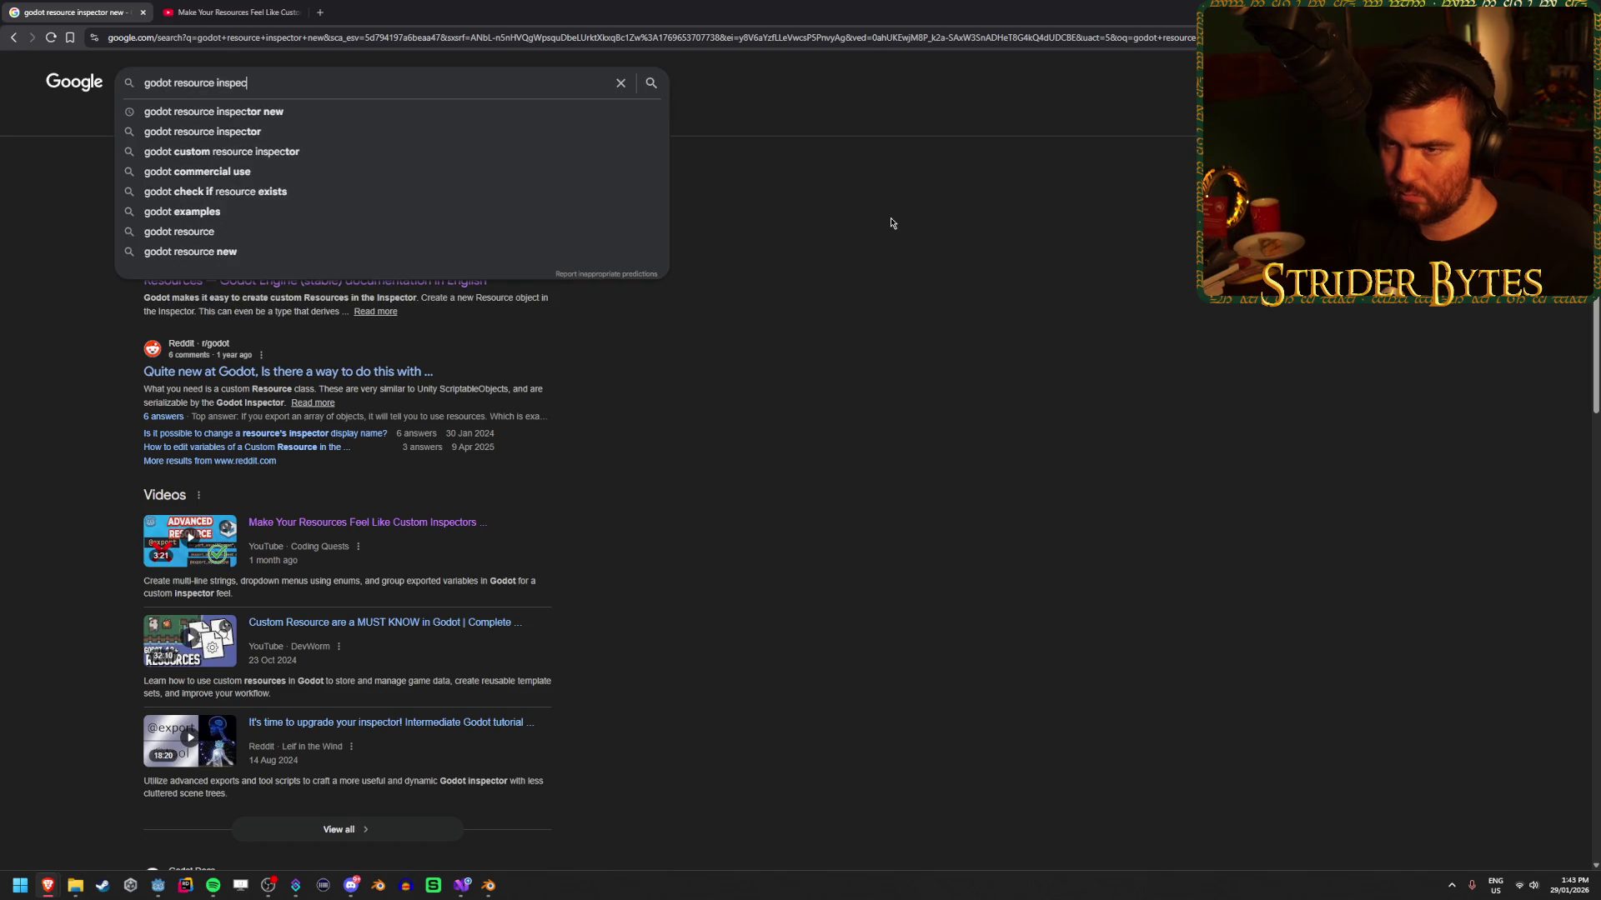
text(var)
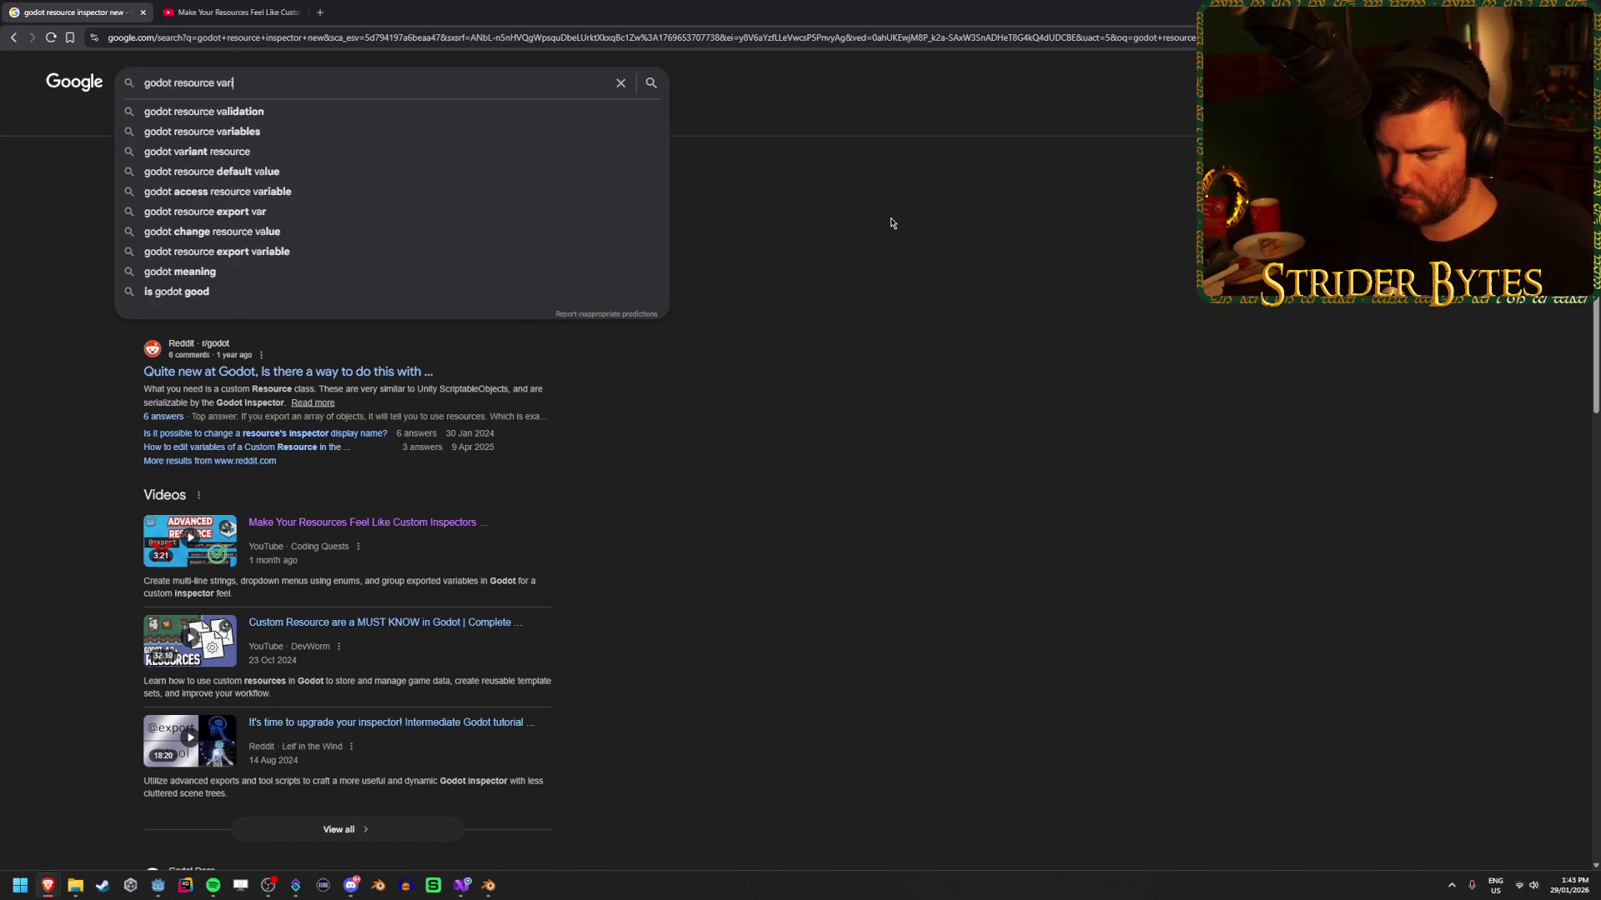
text(iable inspector)
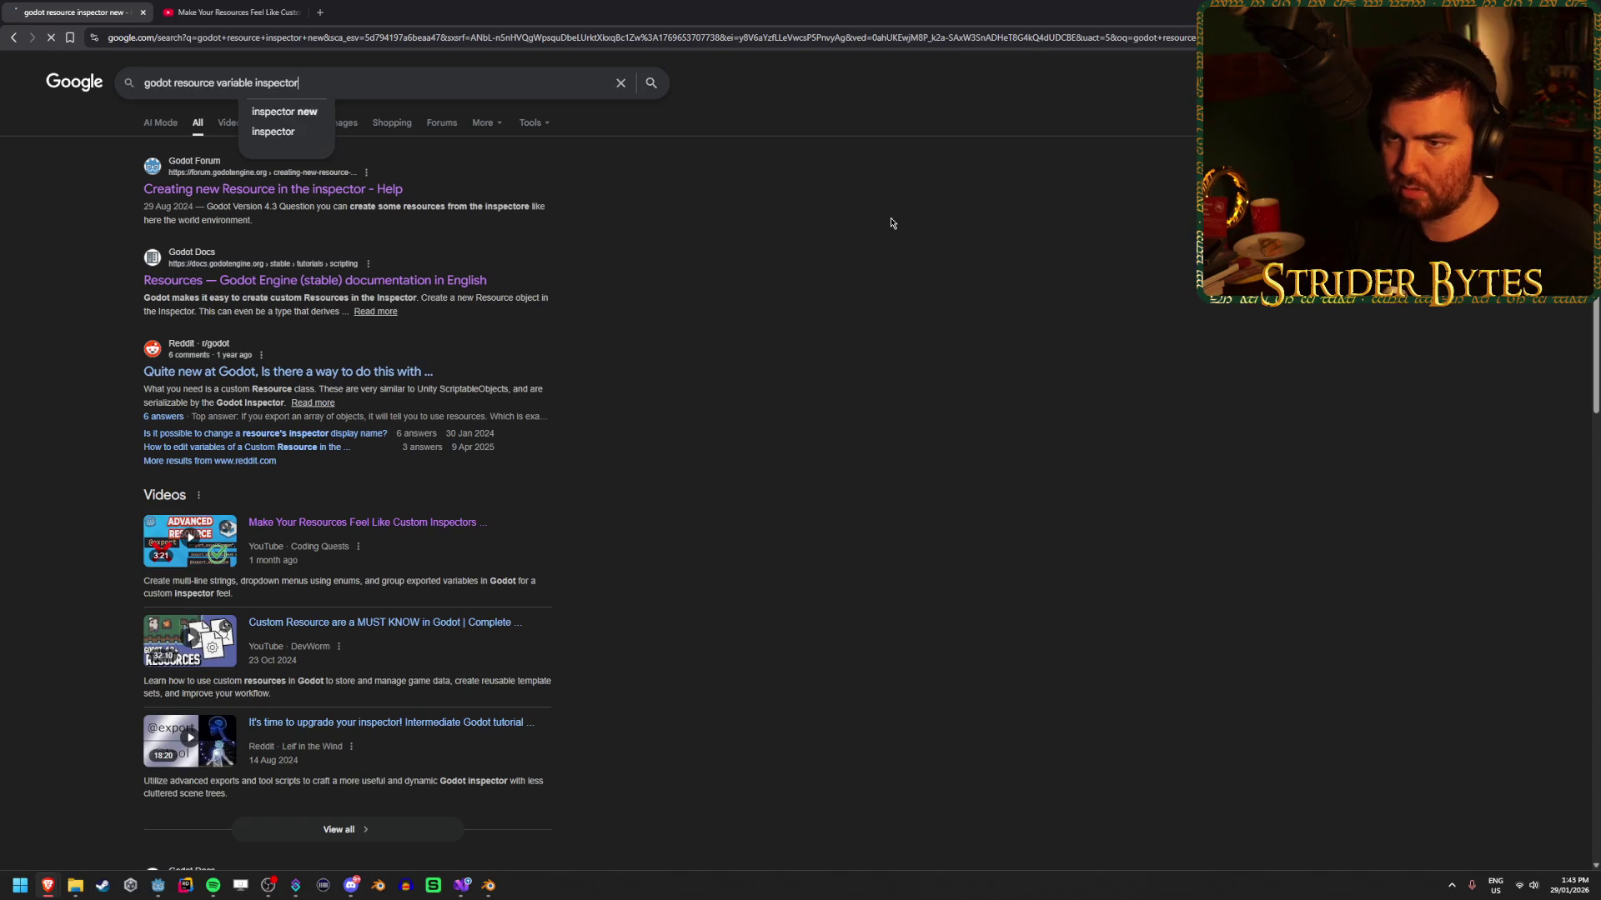
key(Return)
Read the Reddit thread on custom resource variables, then move to the YouTube video tab.
middle_click(332, 452)
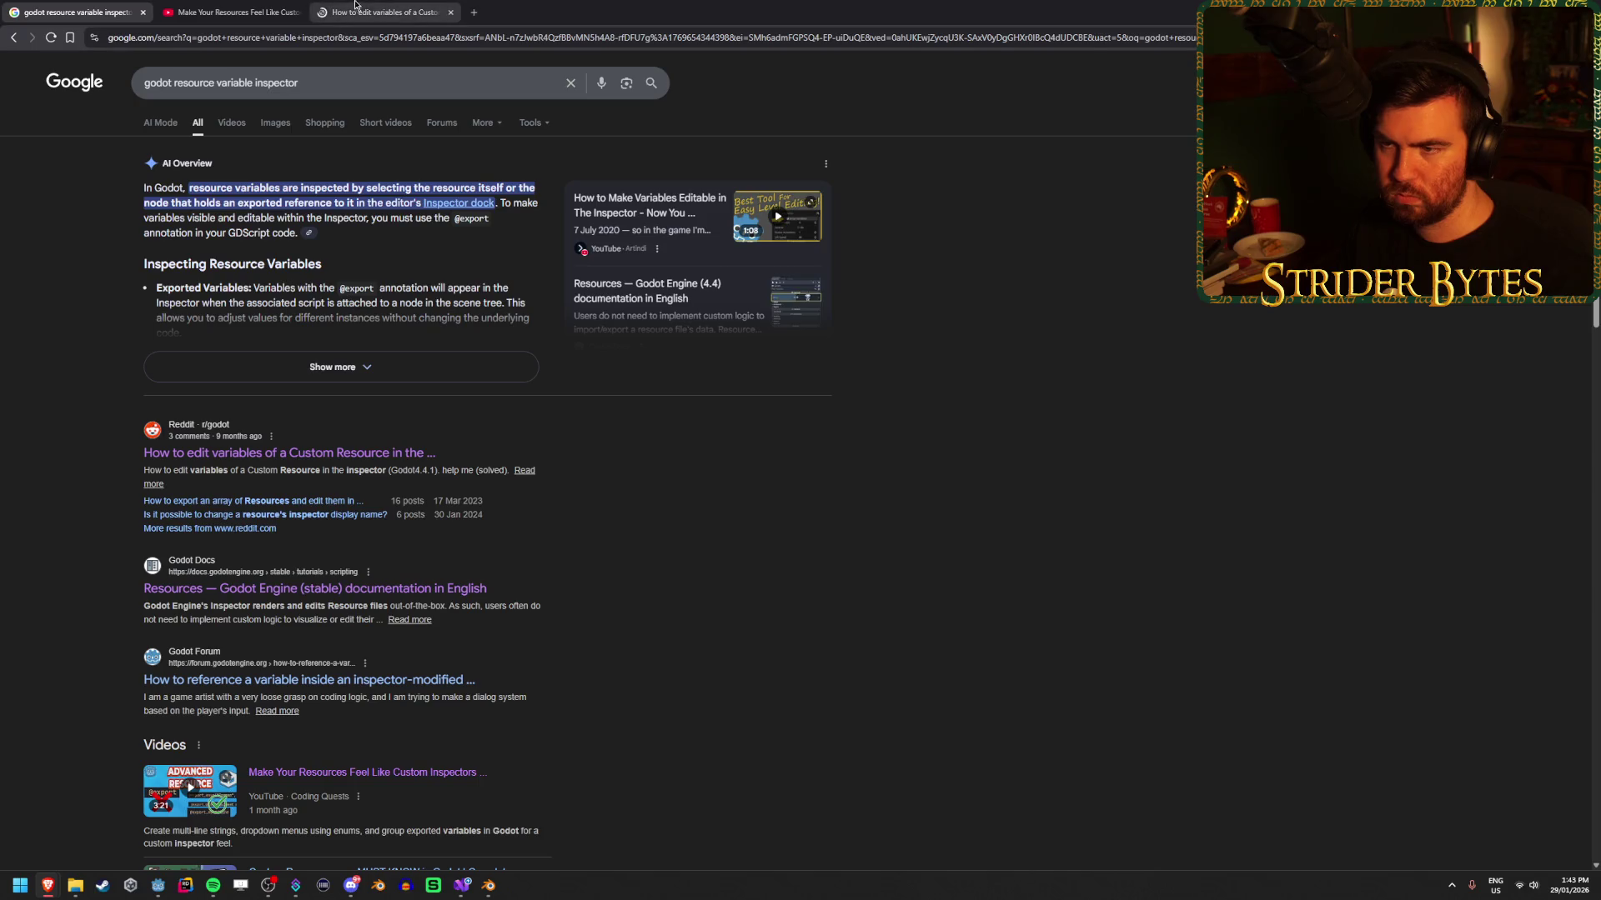
click(384, 12)
scroll(436, 432, down, 9)
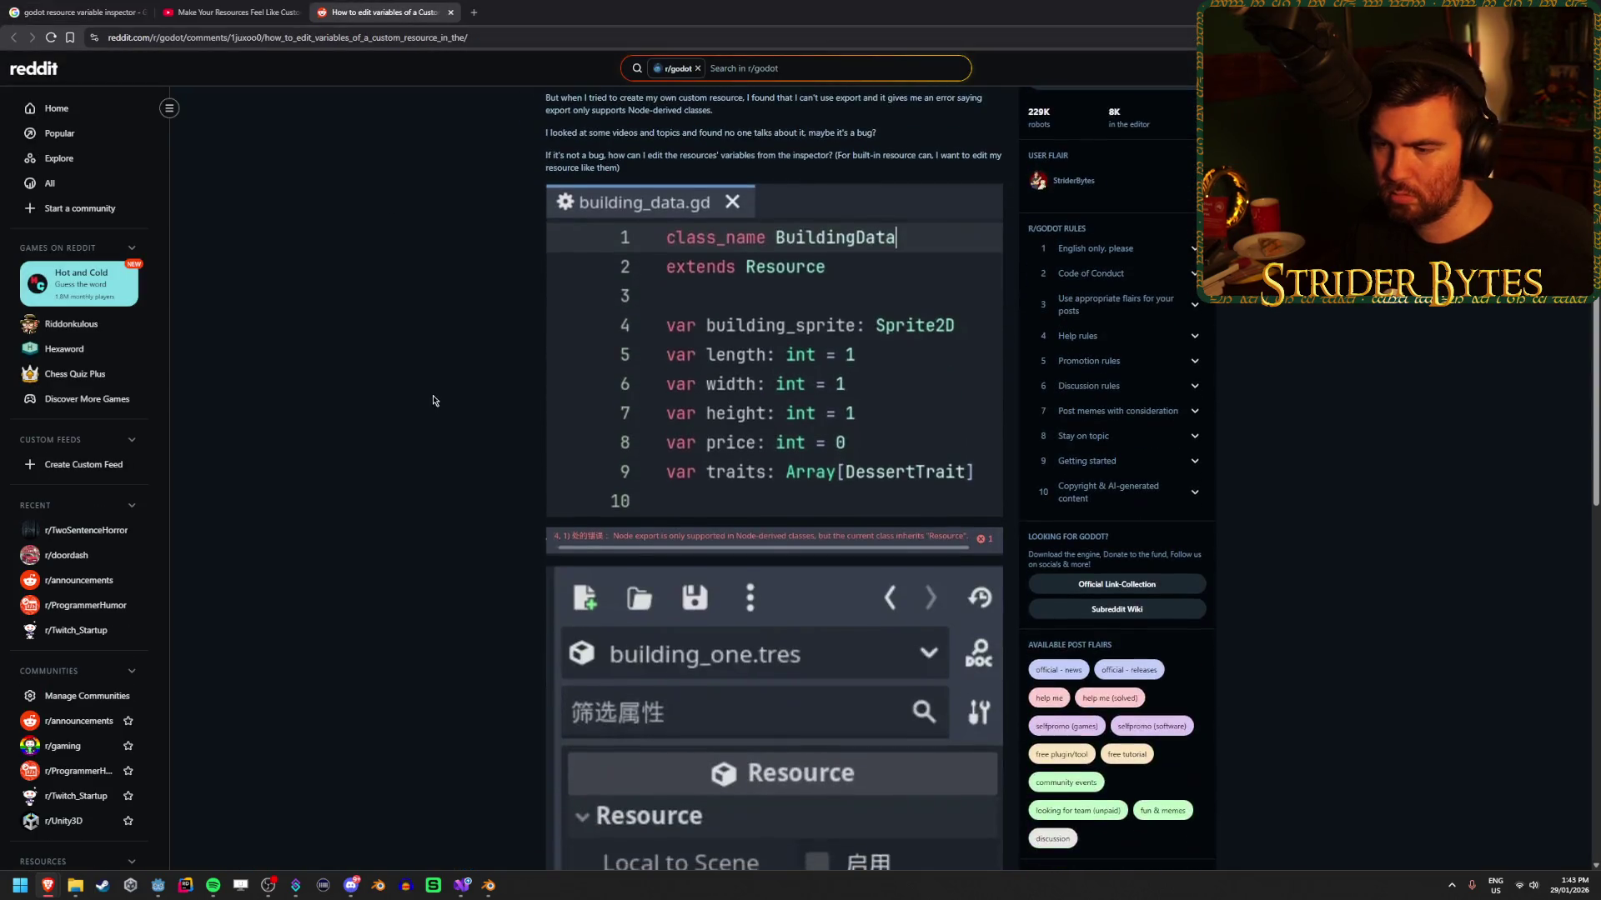
scroll(433, 383, down, 2)
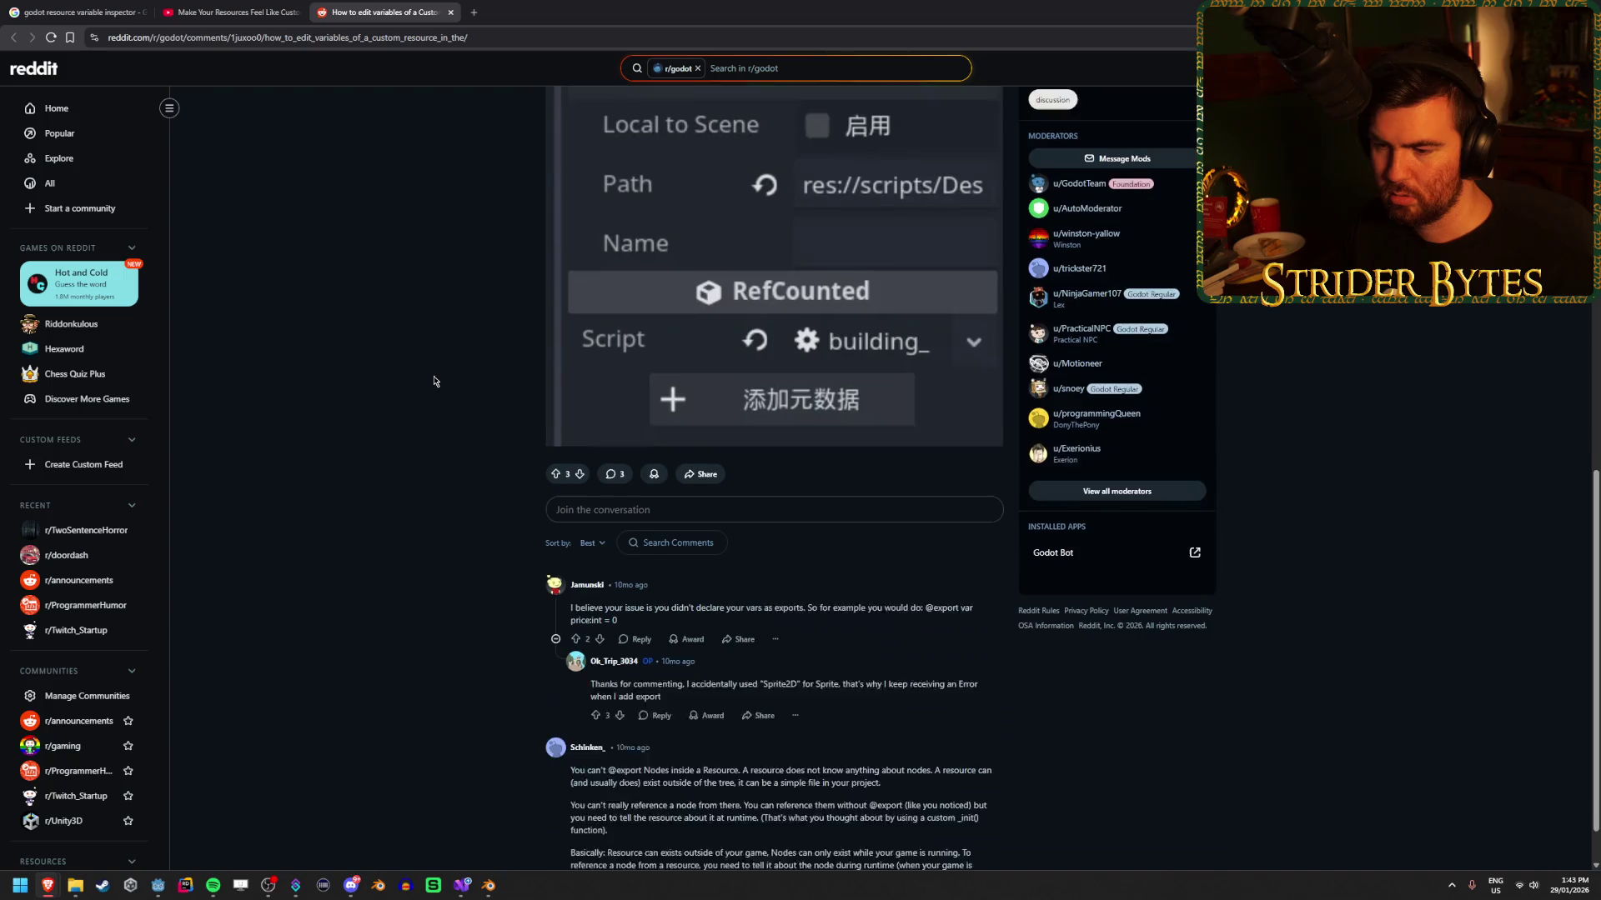
scroll(434, 377, up, 2)
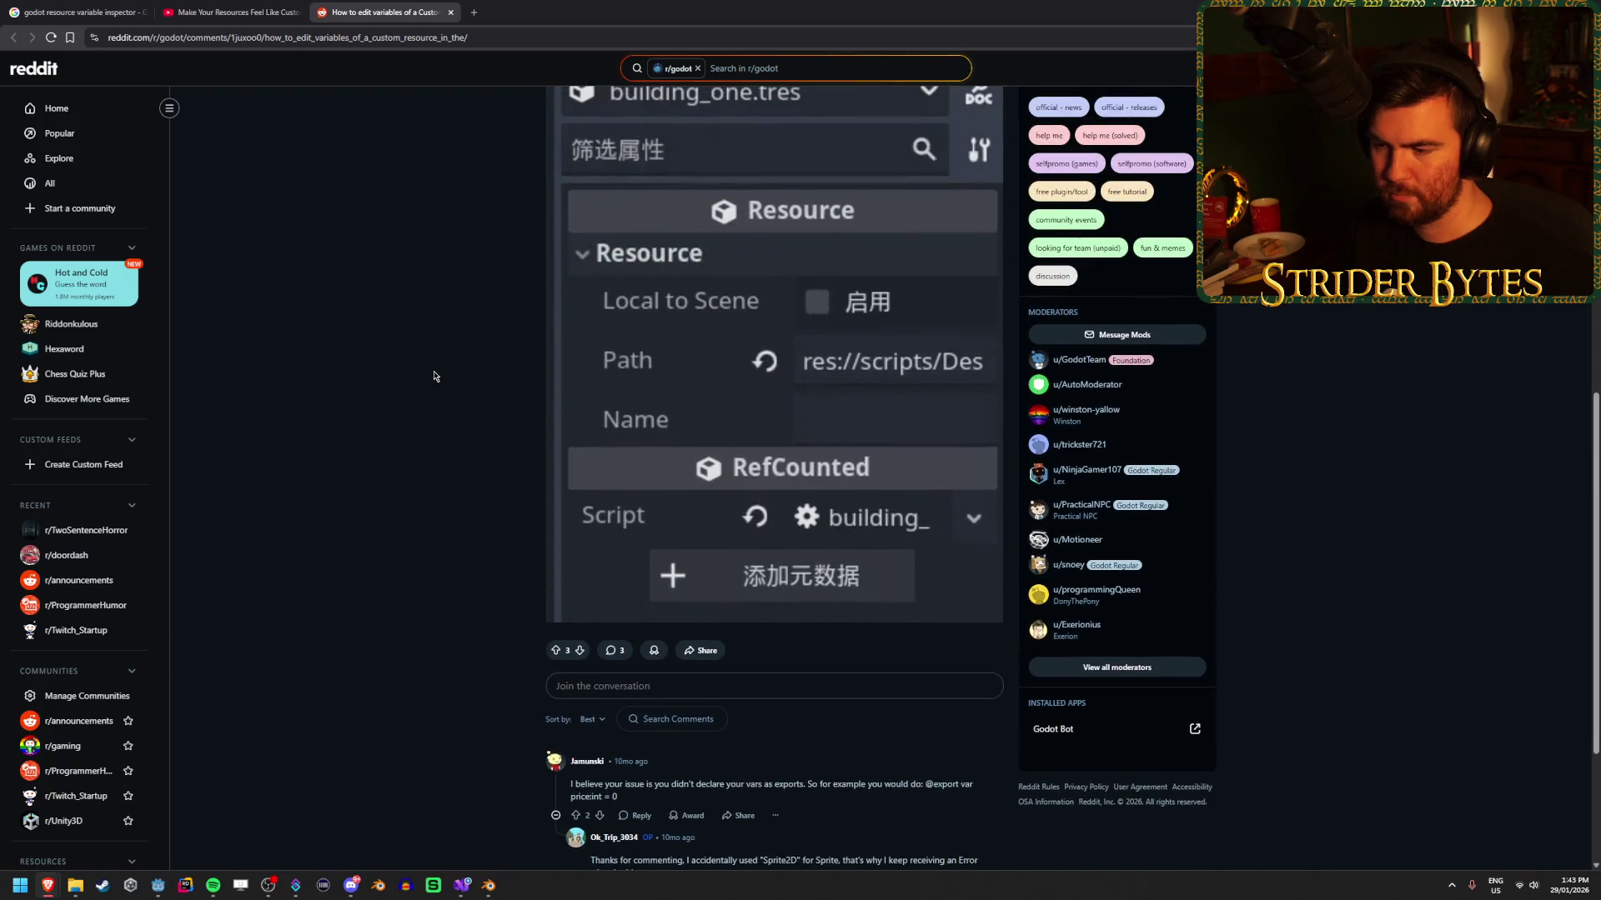
scroll(433, 376, up, 7)
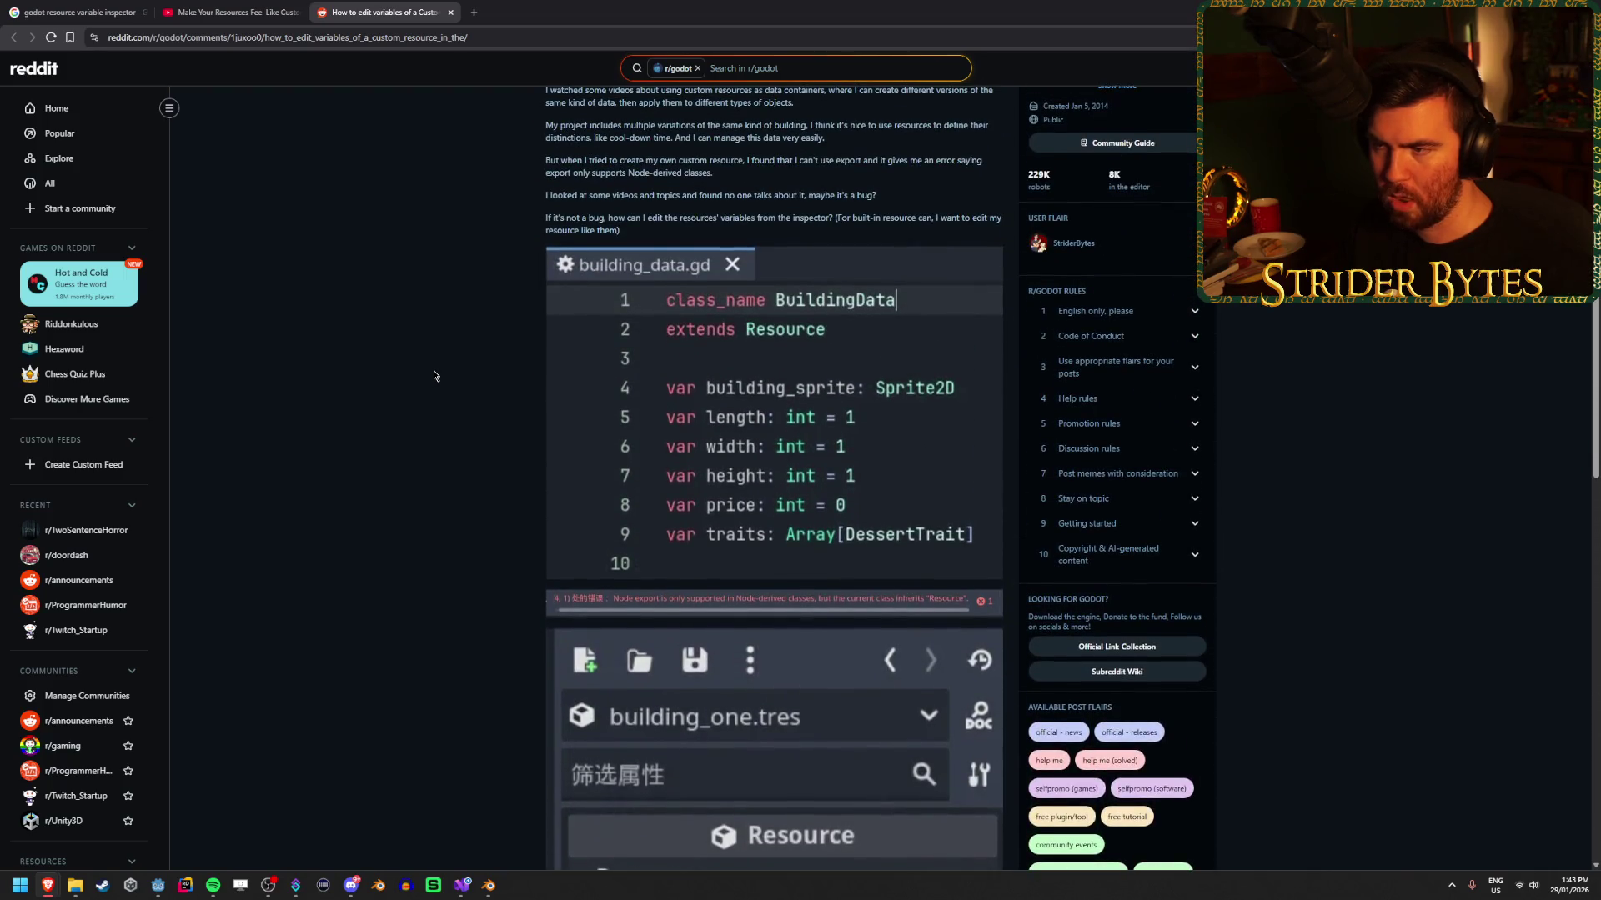
scroll(517, 335, down, 10)
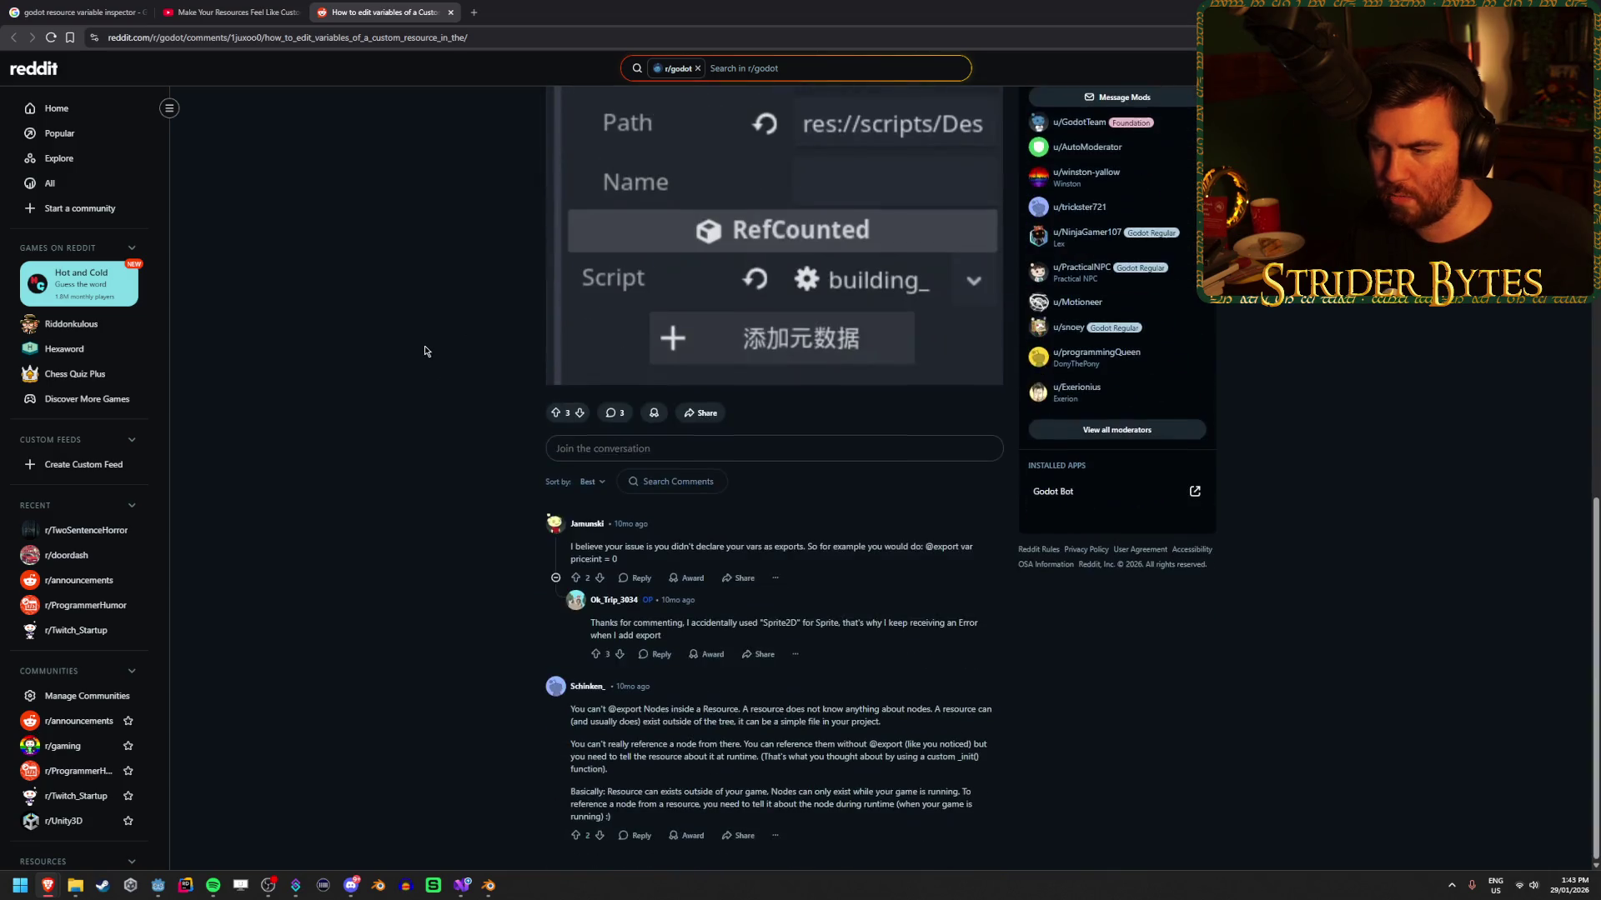
key(ctrl+shift+Tab)
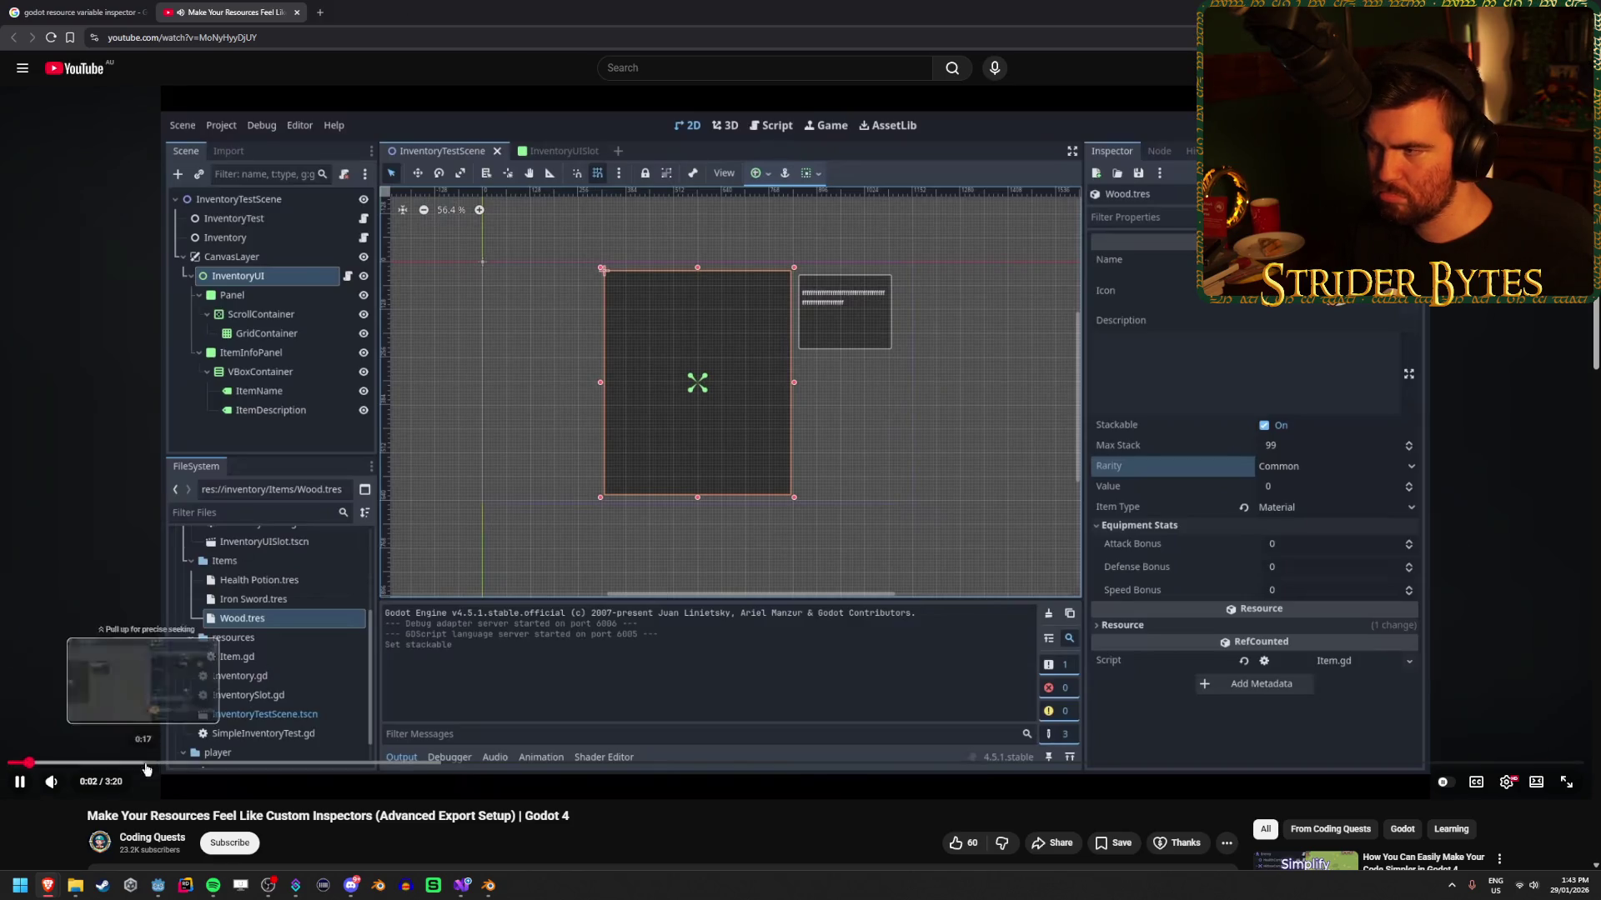
click(167, 762)
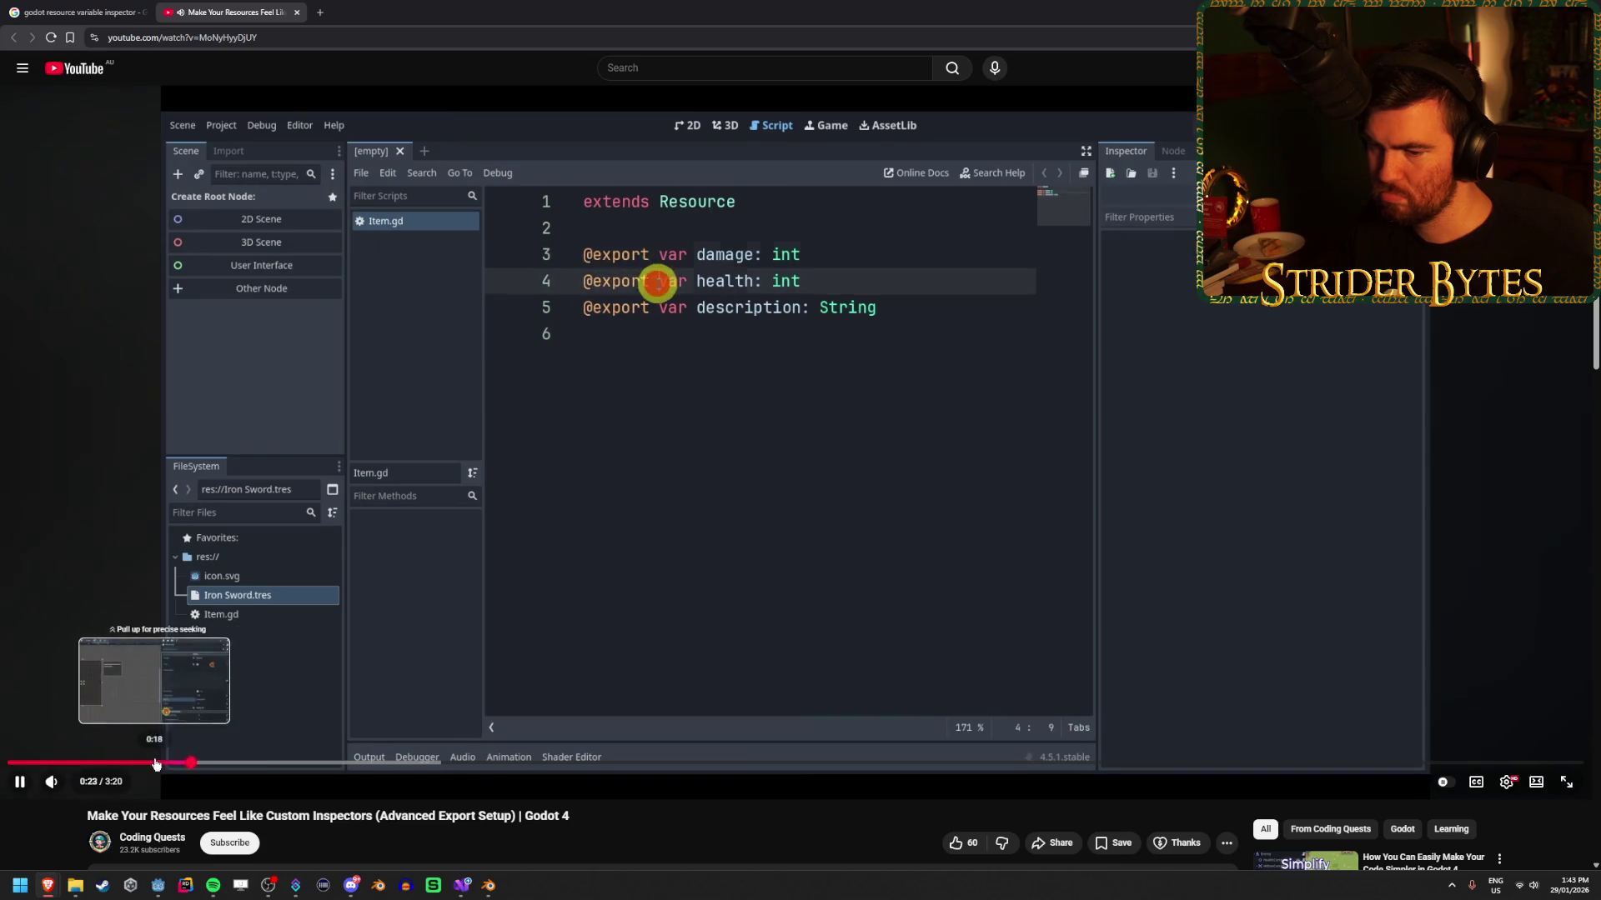
click(156, 762)
click(111, 763)
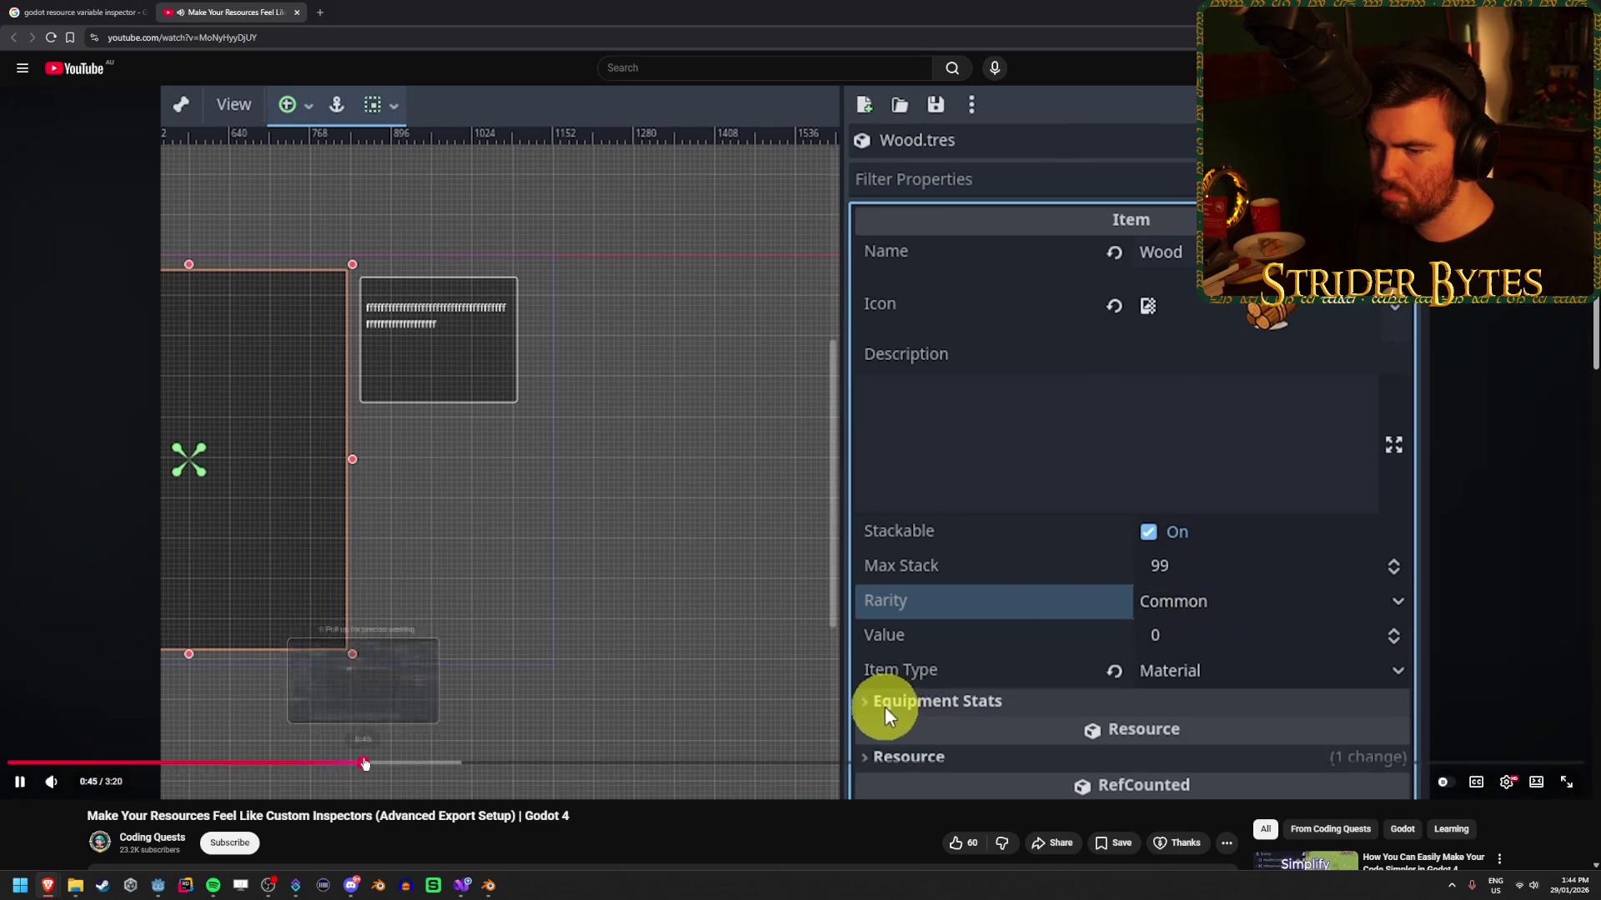
click(366, 763)
click(467, 763)
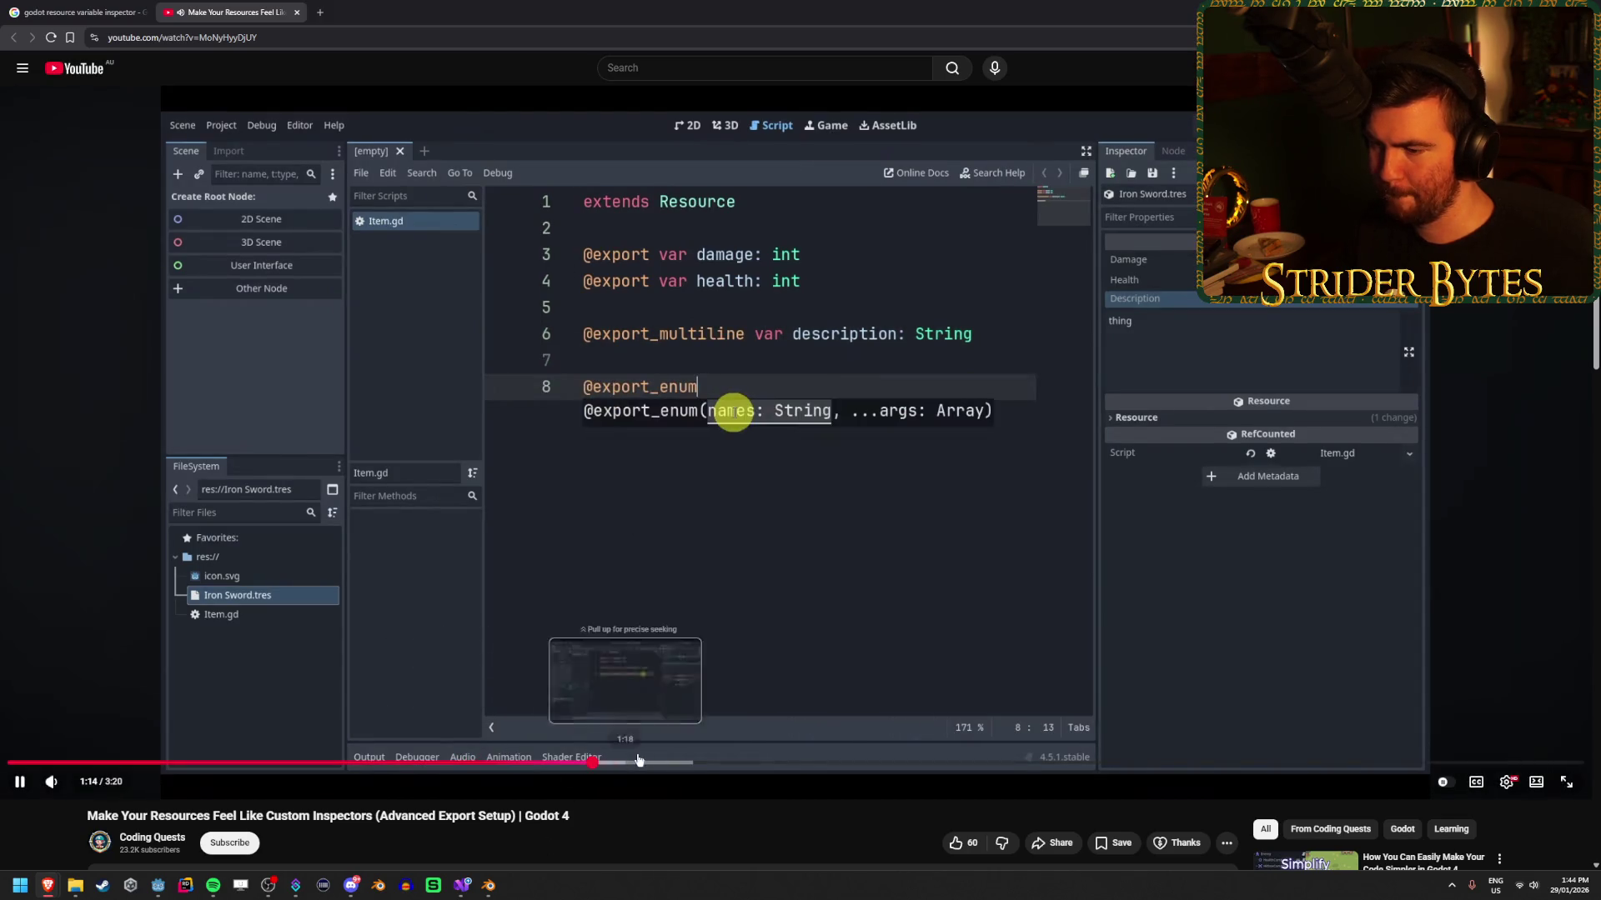
click(697, 761)
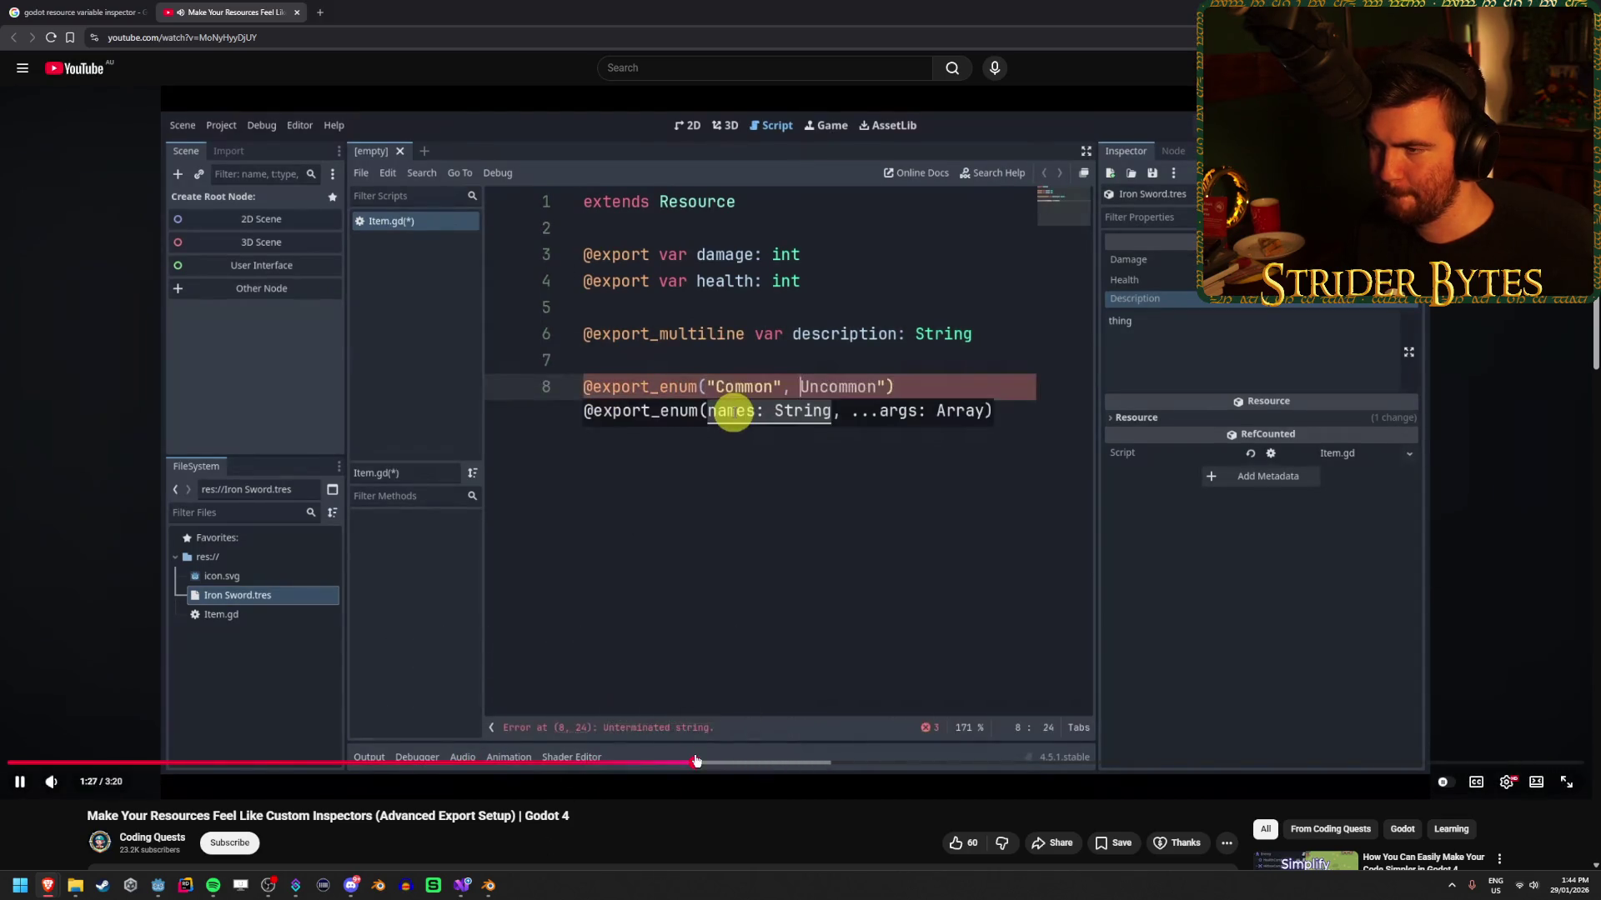
click(834, 762)
key(space)
click(79, 12)
click(461, 885)
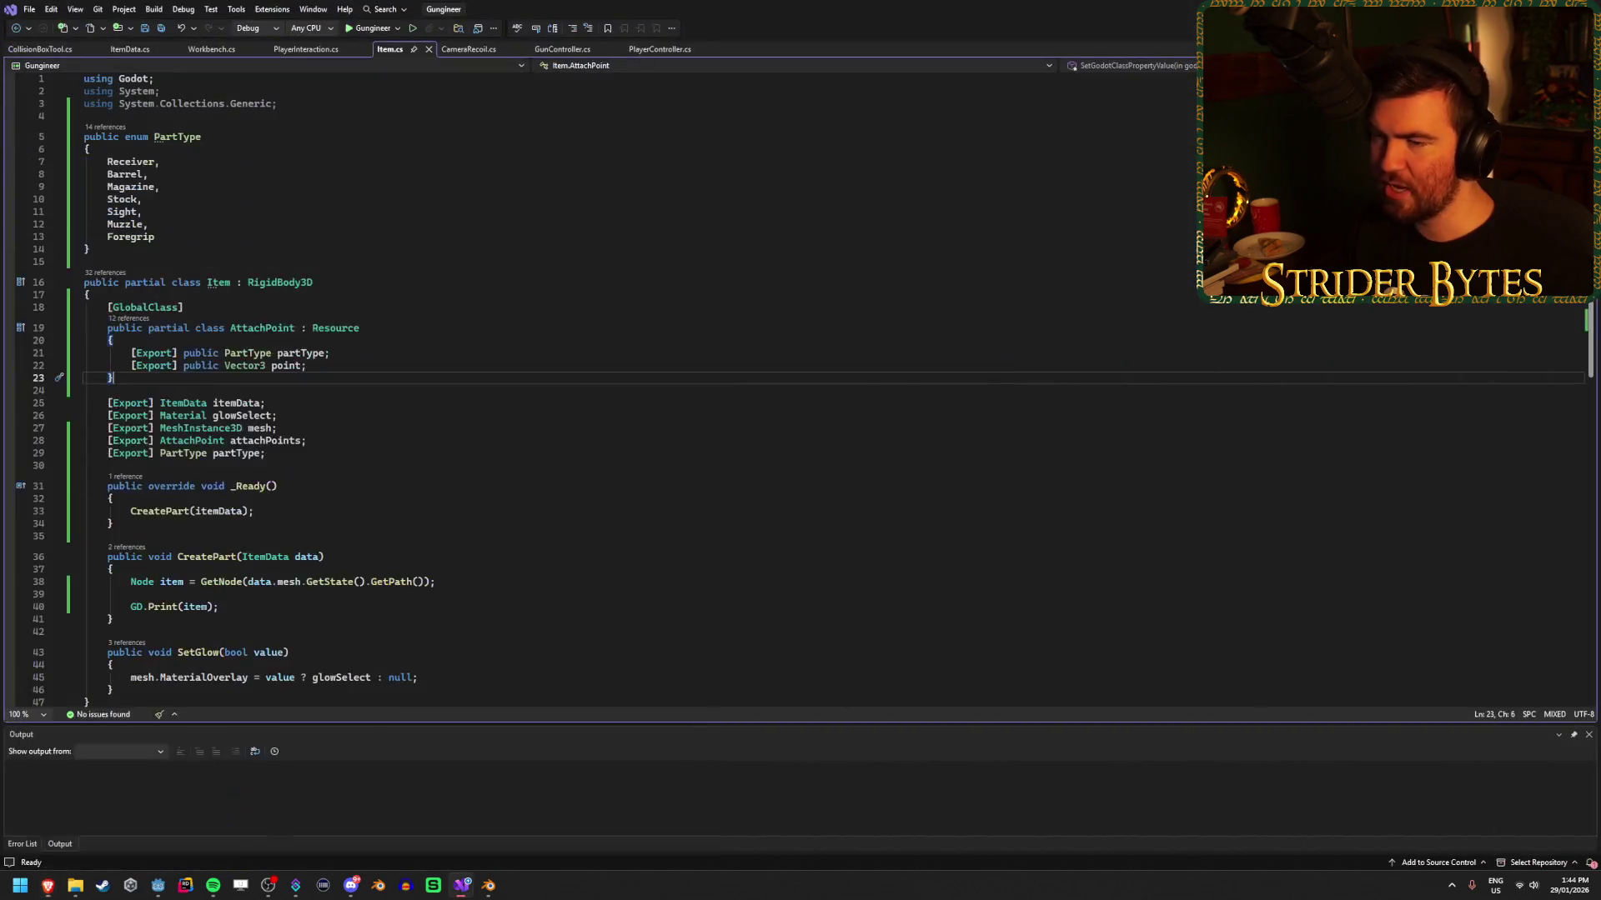
Cut the nested AttachPoint class, paste it above the Item class, and save Item.cs.
mouse_move(321, 380)
mouse_down()
mouse_move(166, 350)
mouse_move(83, 307)
mouse_up()
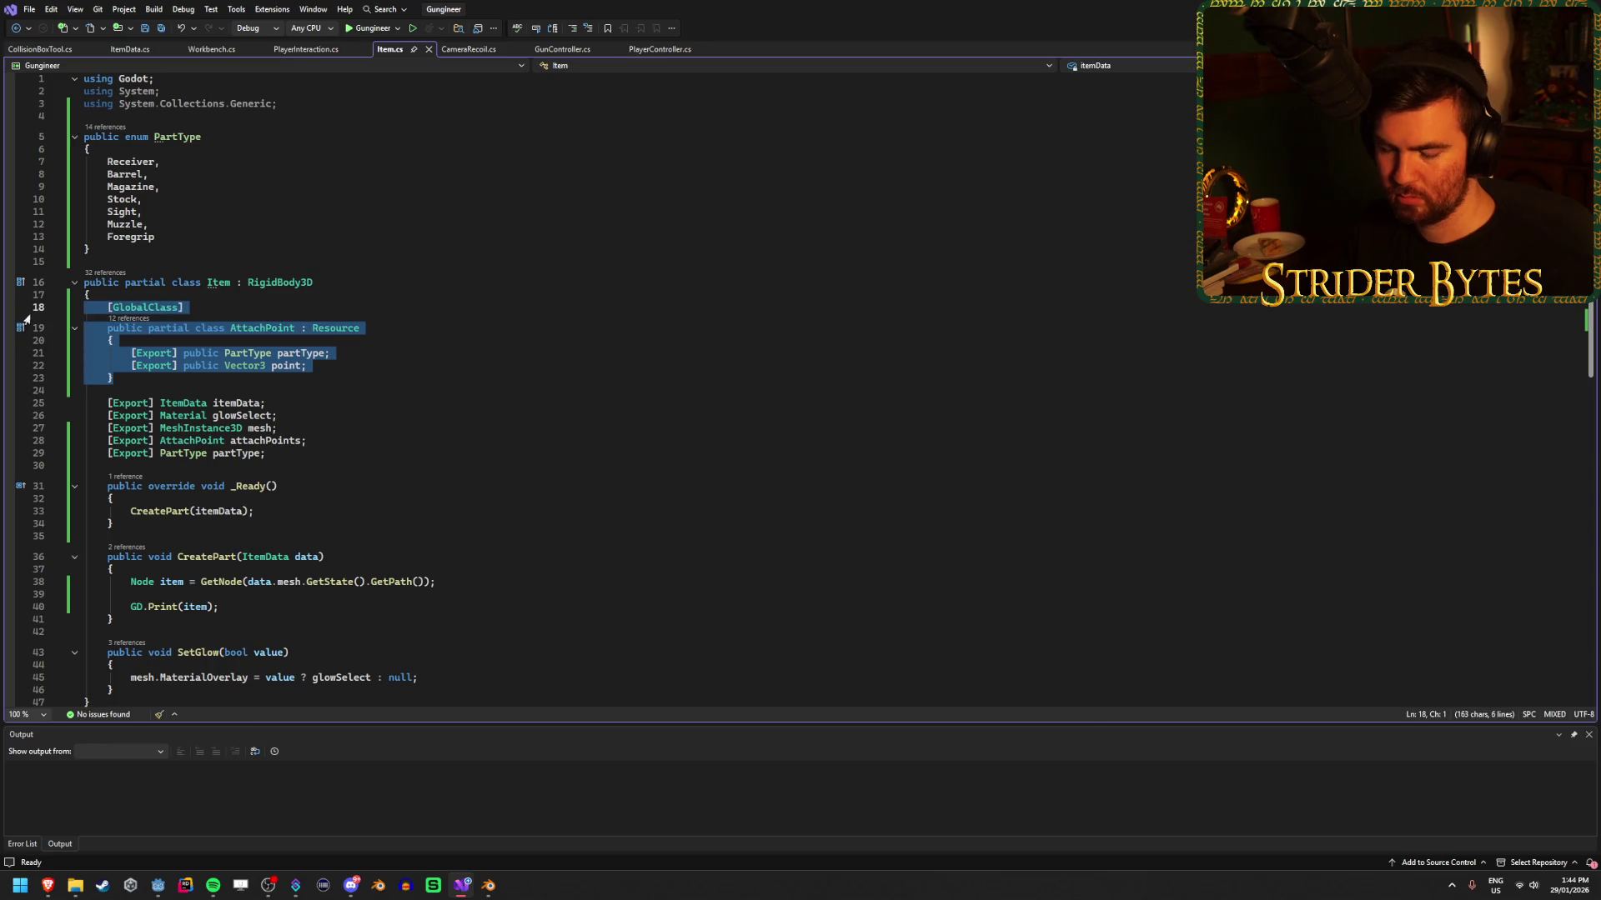
key(Delete)
click(172, 263)
key(ctrl+v)
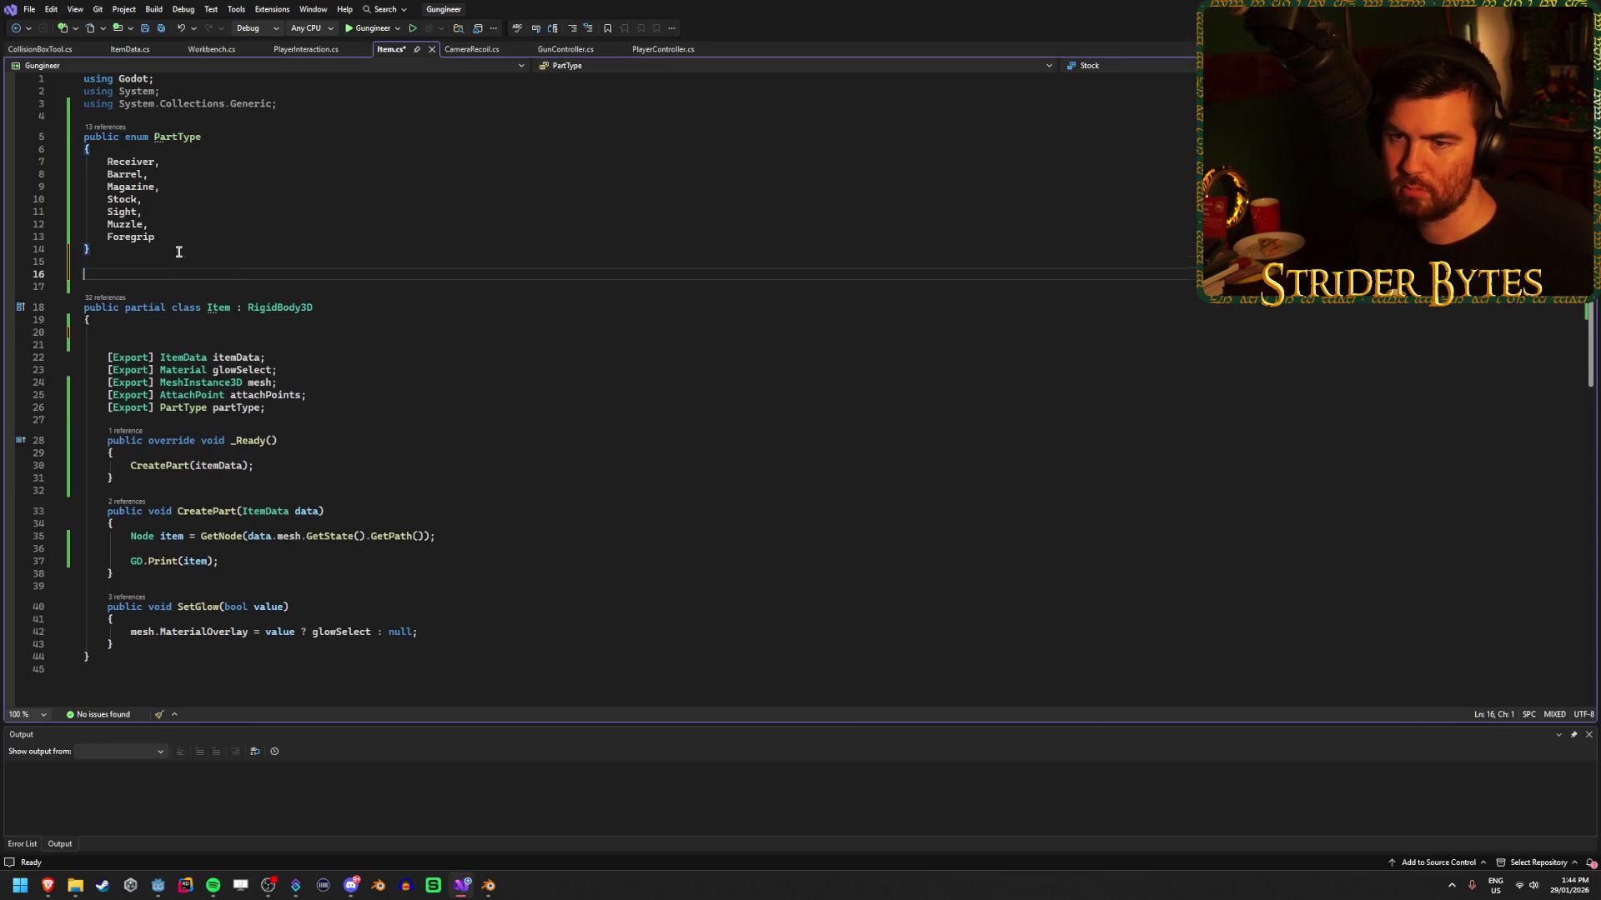
key(ctrl+s)
click(421, 402)
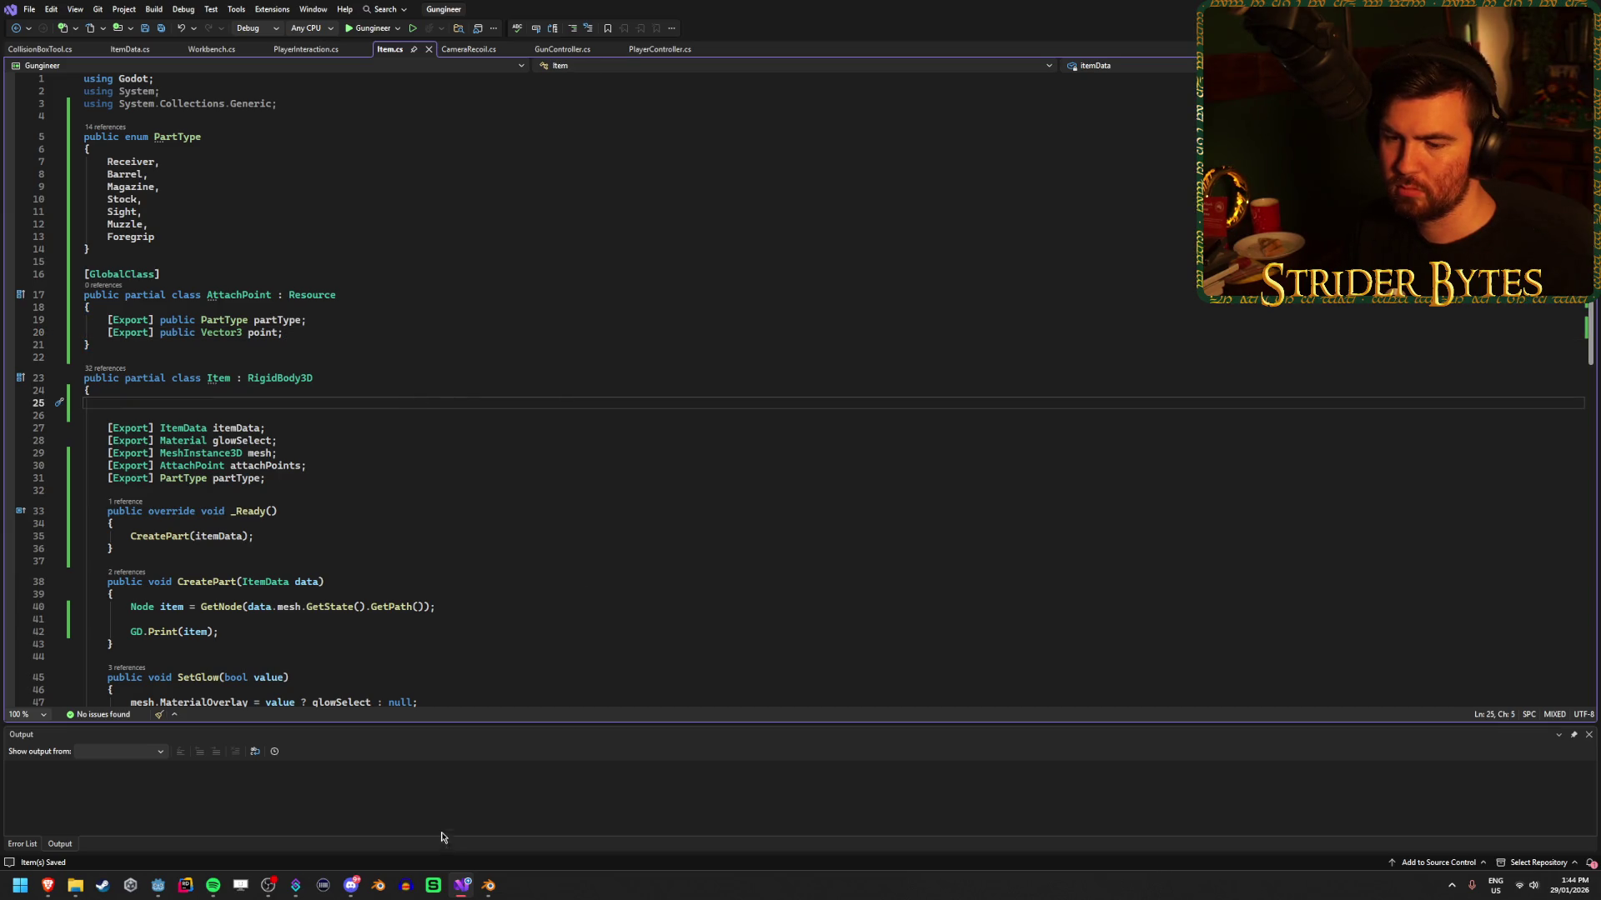
click(158, 885)
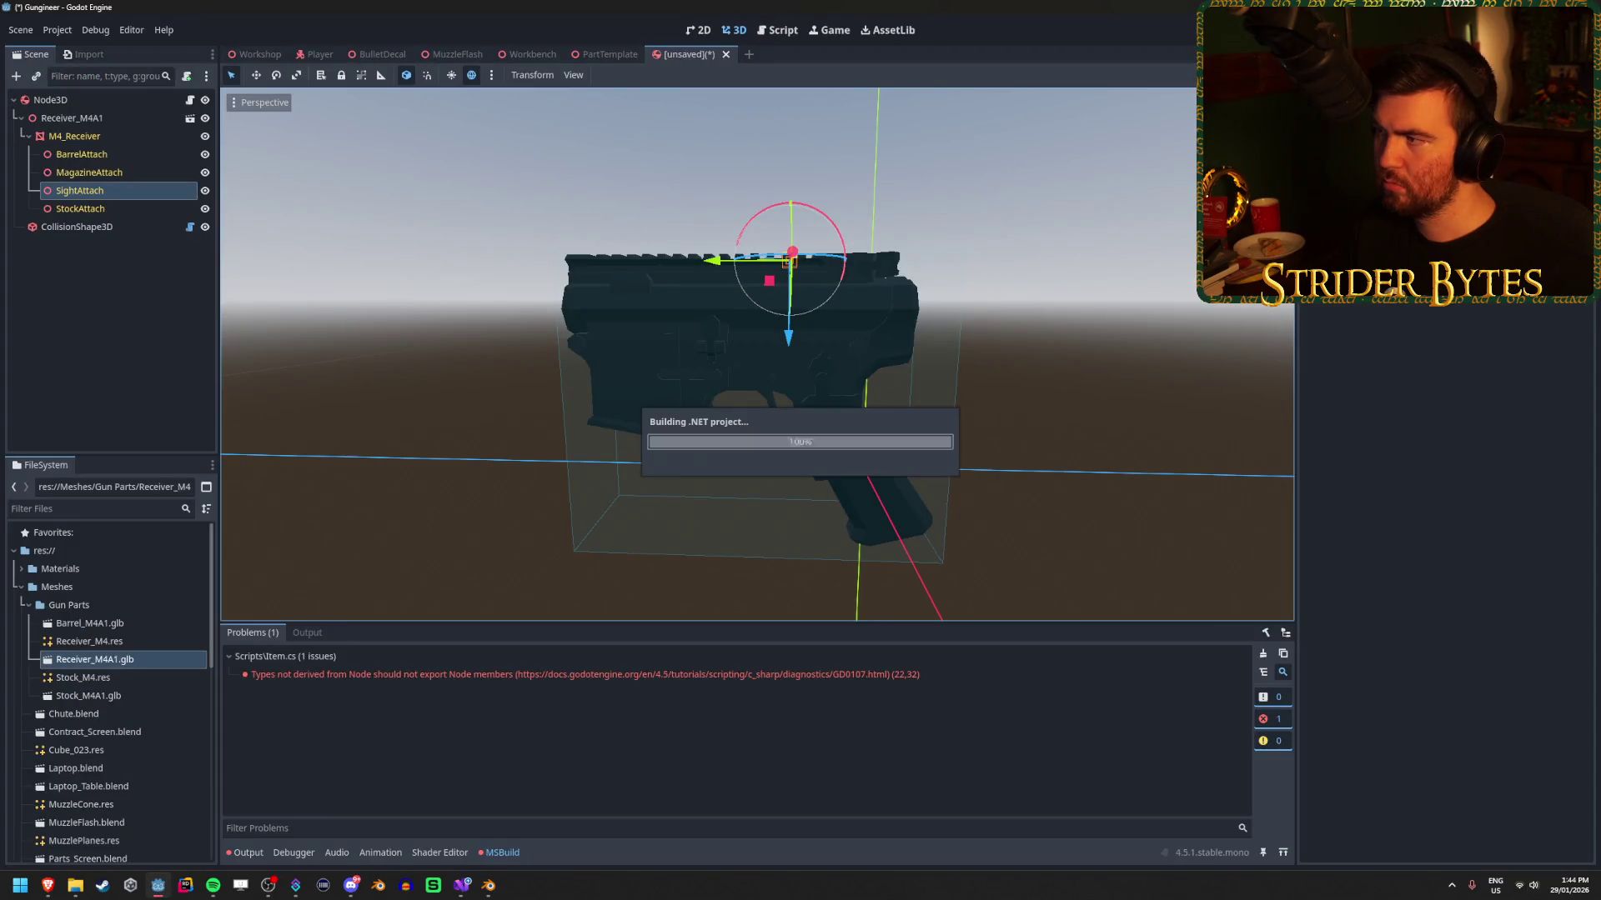
After the rebuild, check the root Node3D's Item.cs properties in the Inspector, then return to Brave.
click(89, 101)
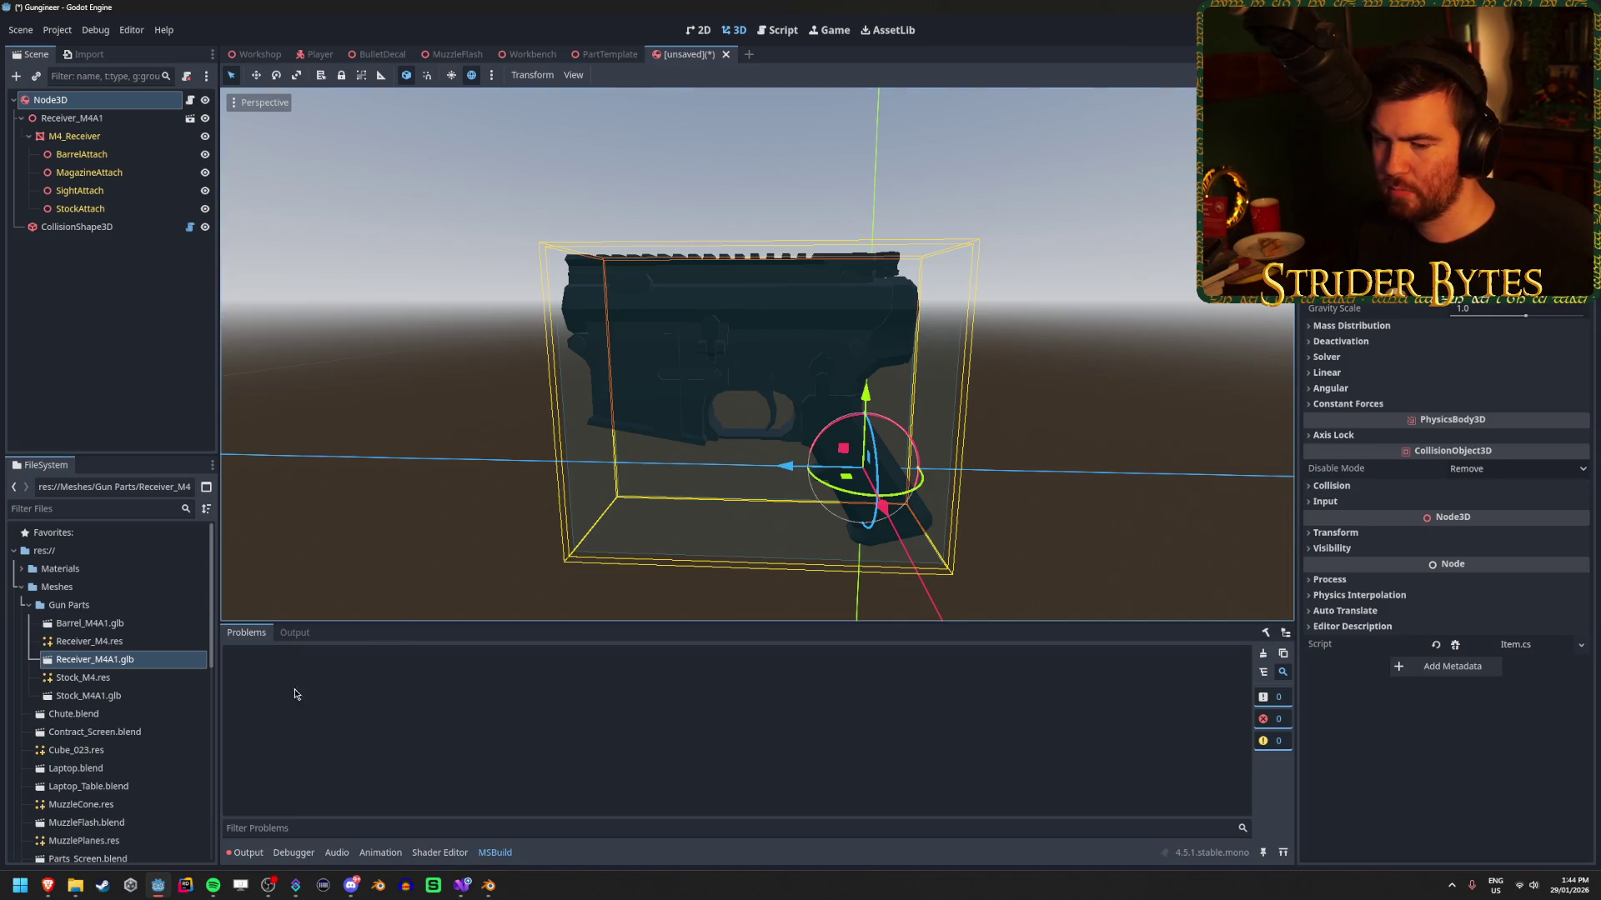
mouse_move(48, 884)
click(108, 856)
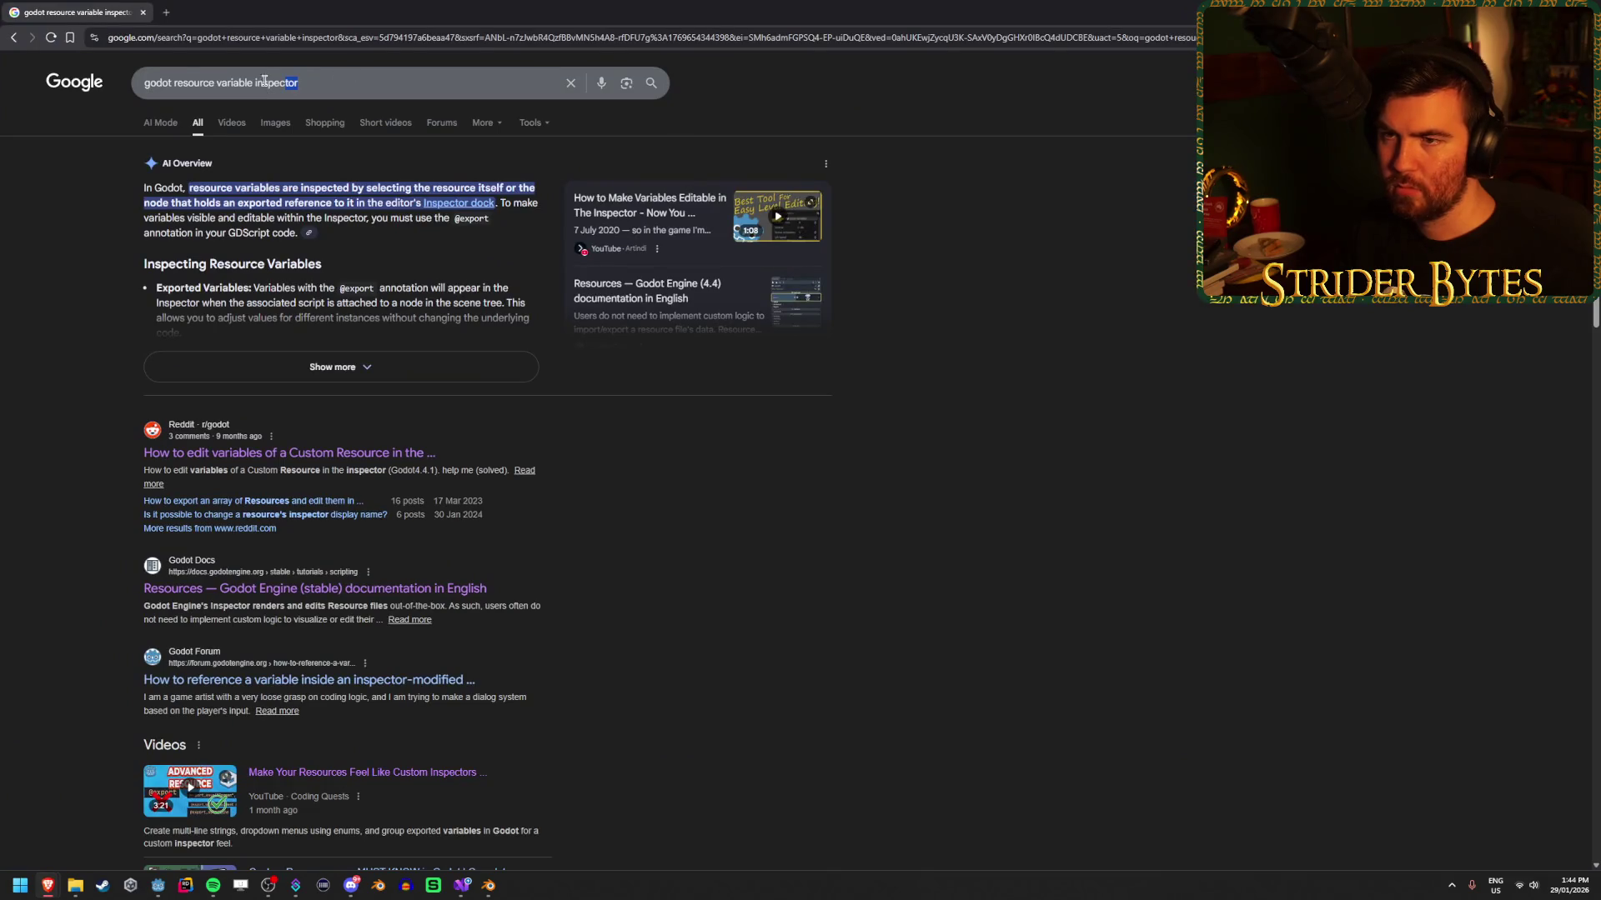
Search Google for 'godot can't create new resource variable'.
drag(290, 83, 173, 82)
text(can't c)
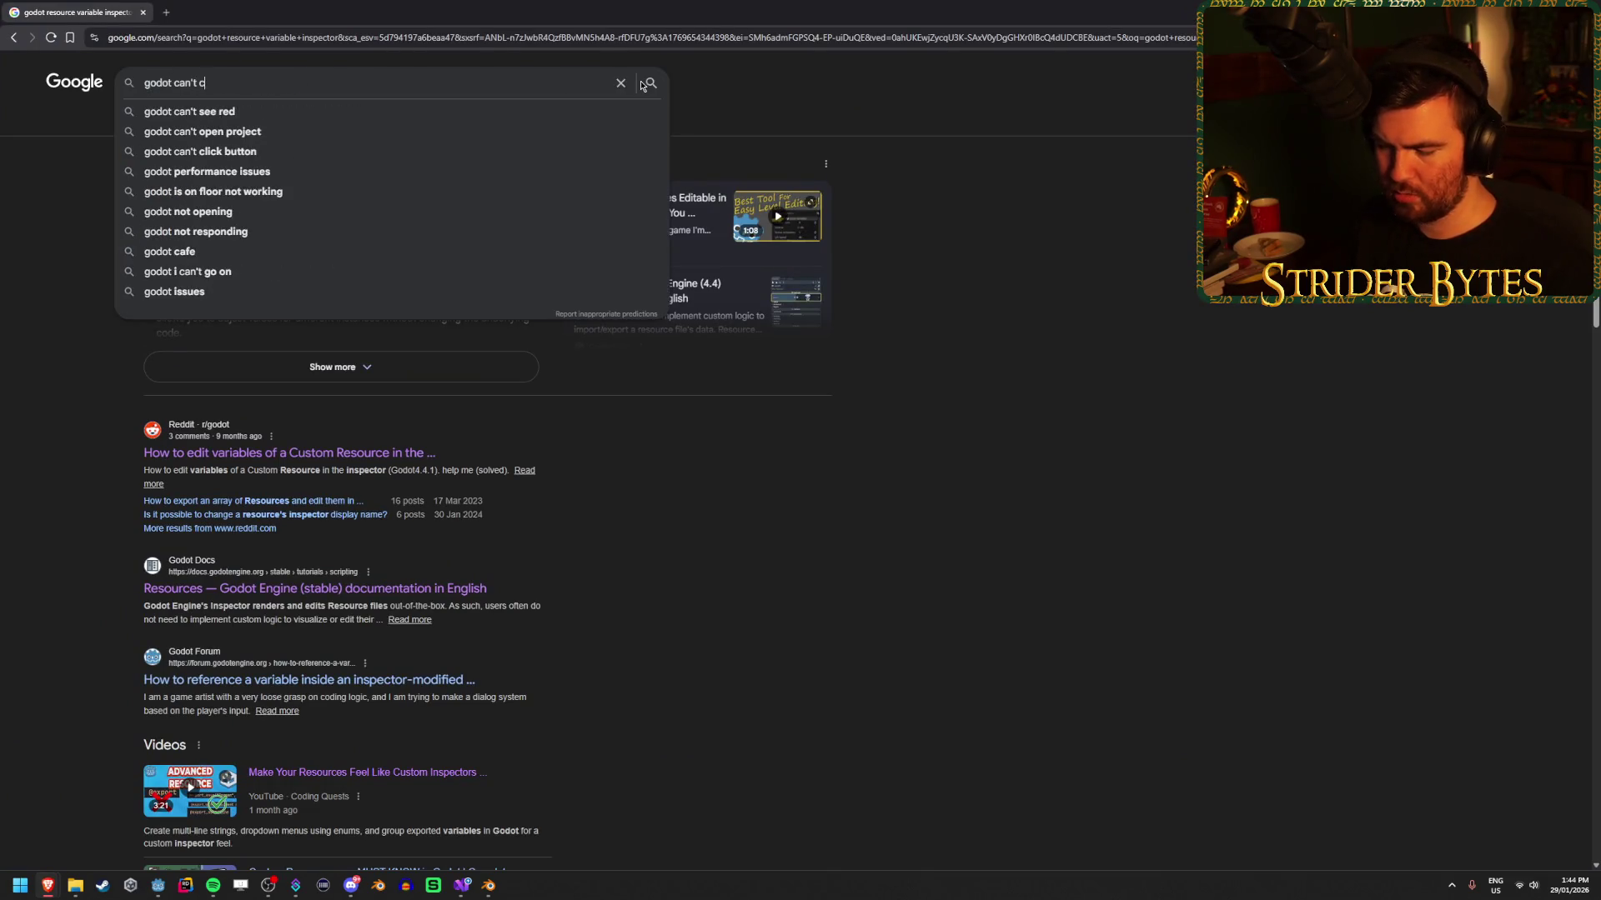
text(rerate new)
key(Left)
key(Left)
key(Left)
key(End)
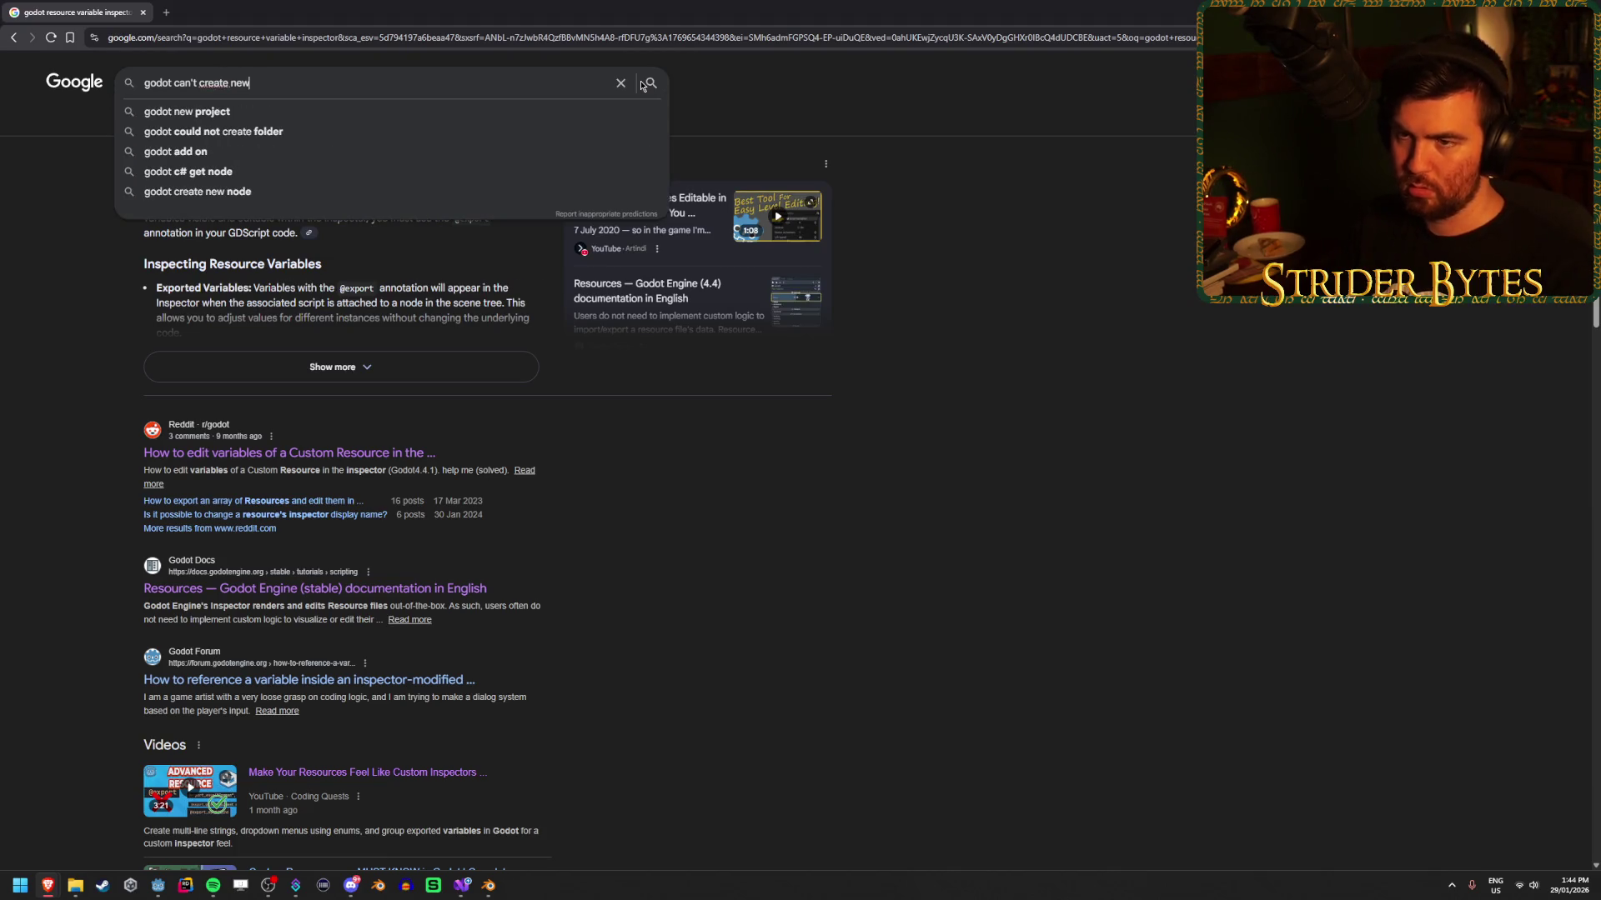
text(resource)
text( variable)
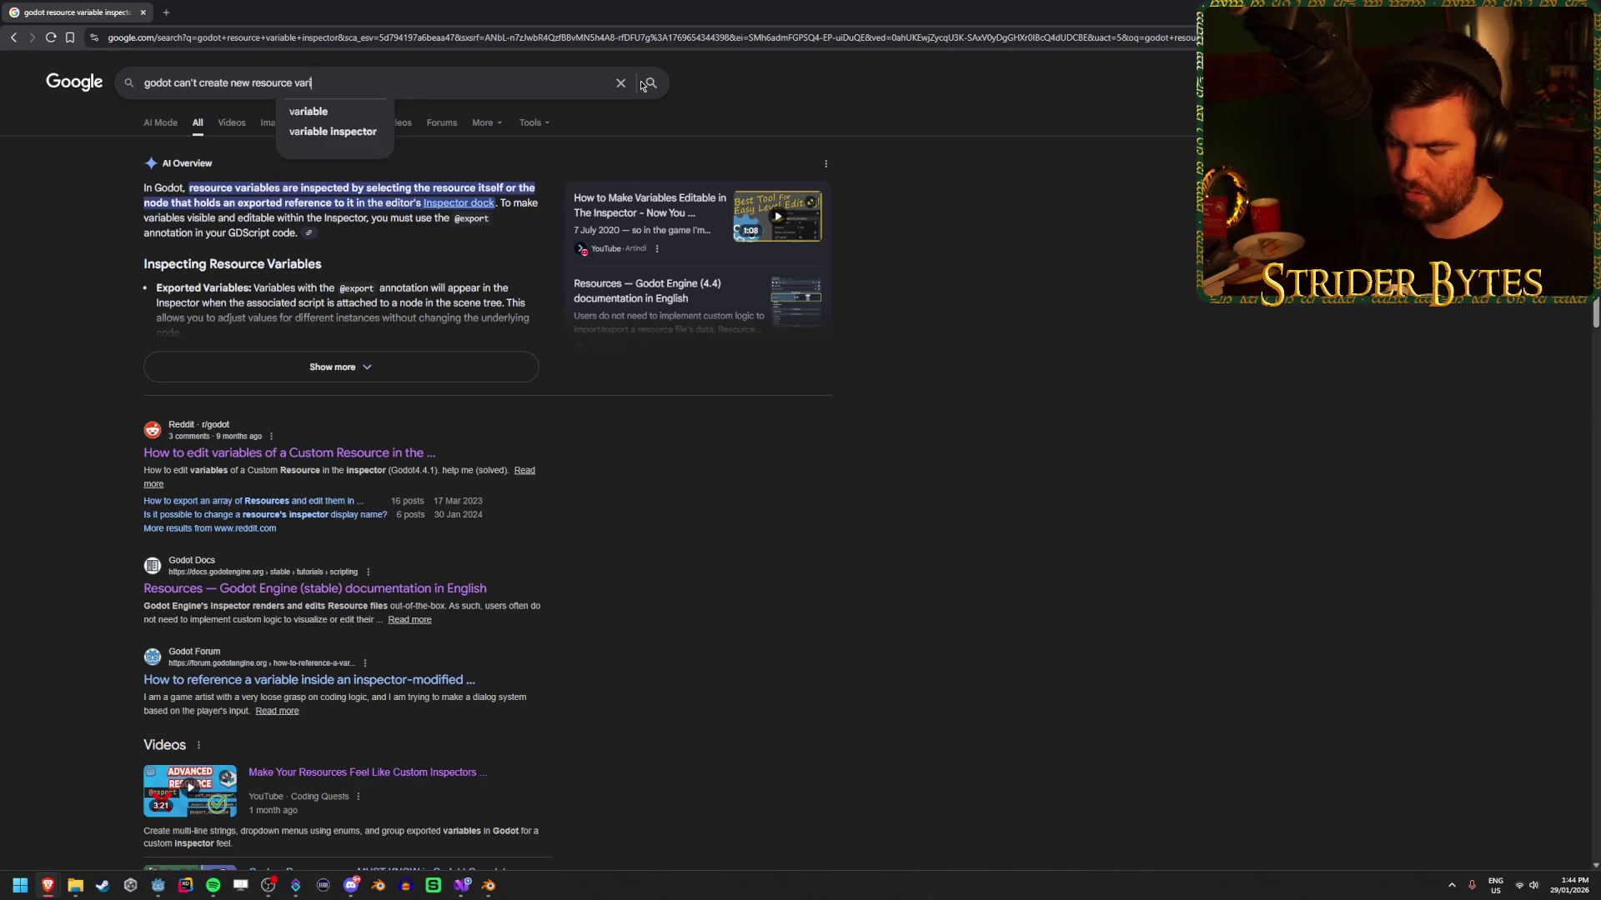
key(Return)
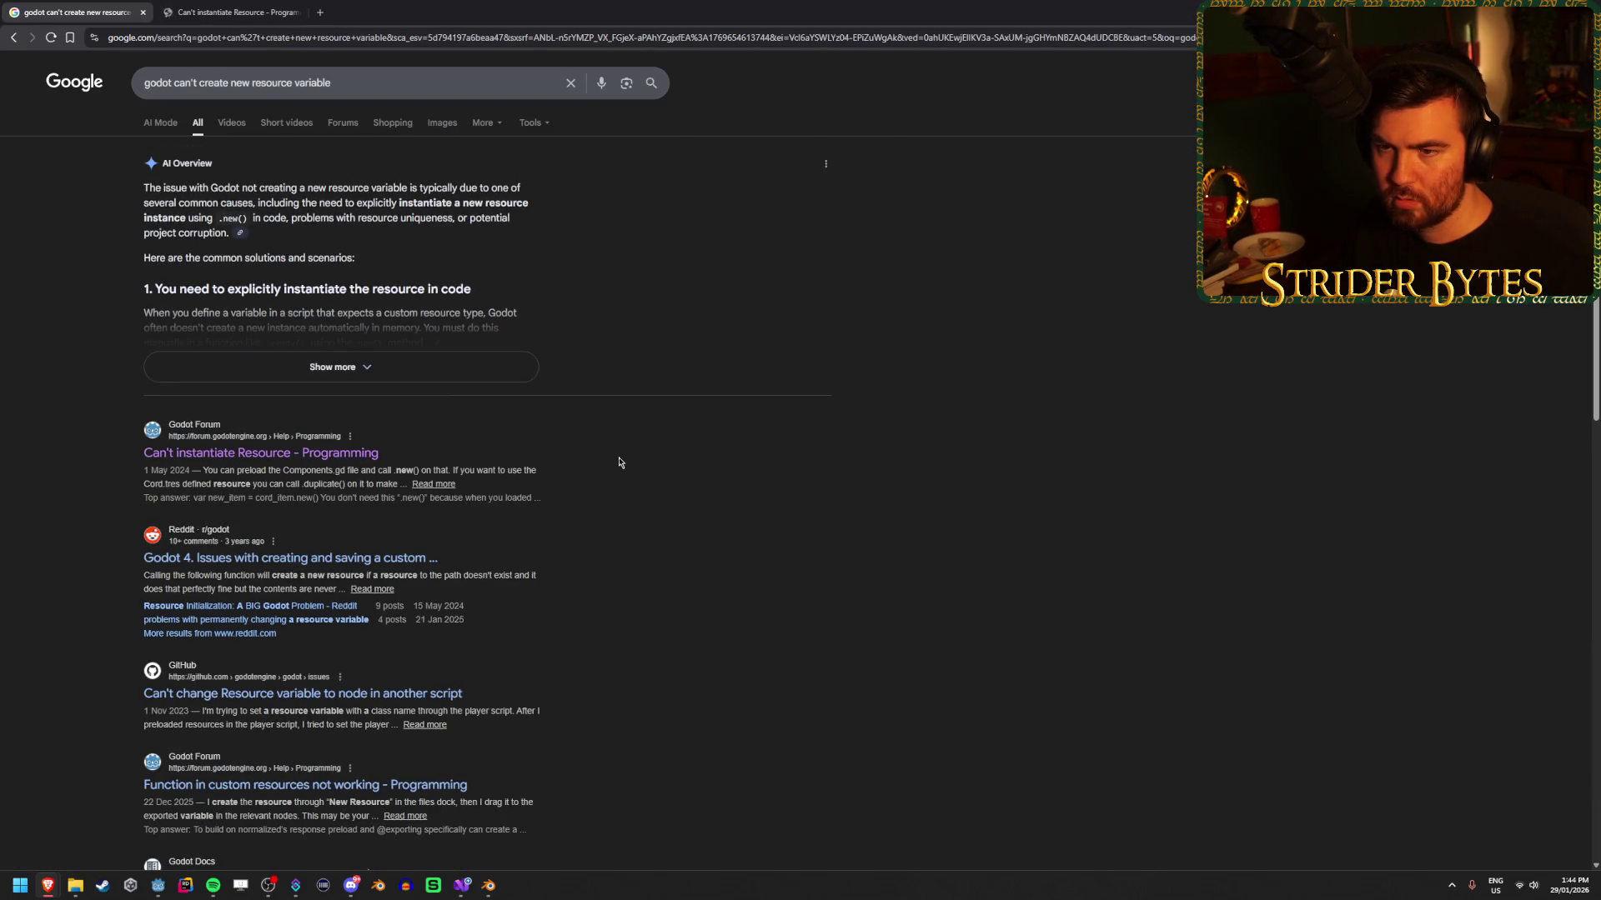
Read the 'Can't instantiate Resource' forum thread, then return to Item.cs in Visual Studio.
click(239, 4)
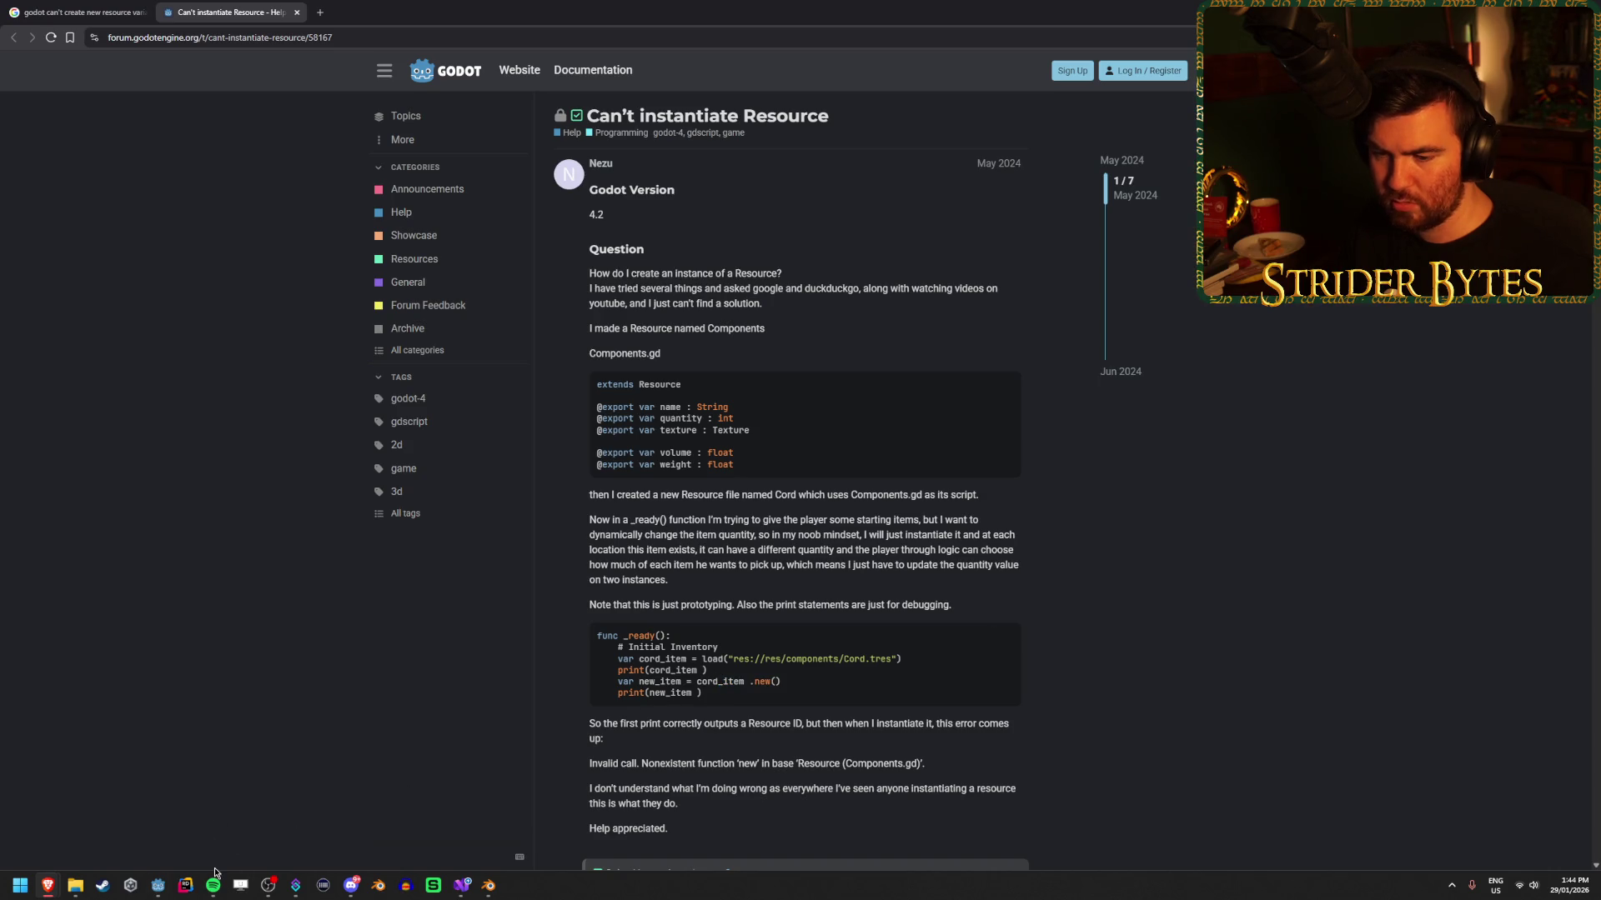
click(152, 892)
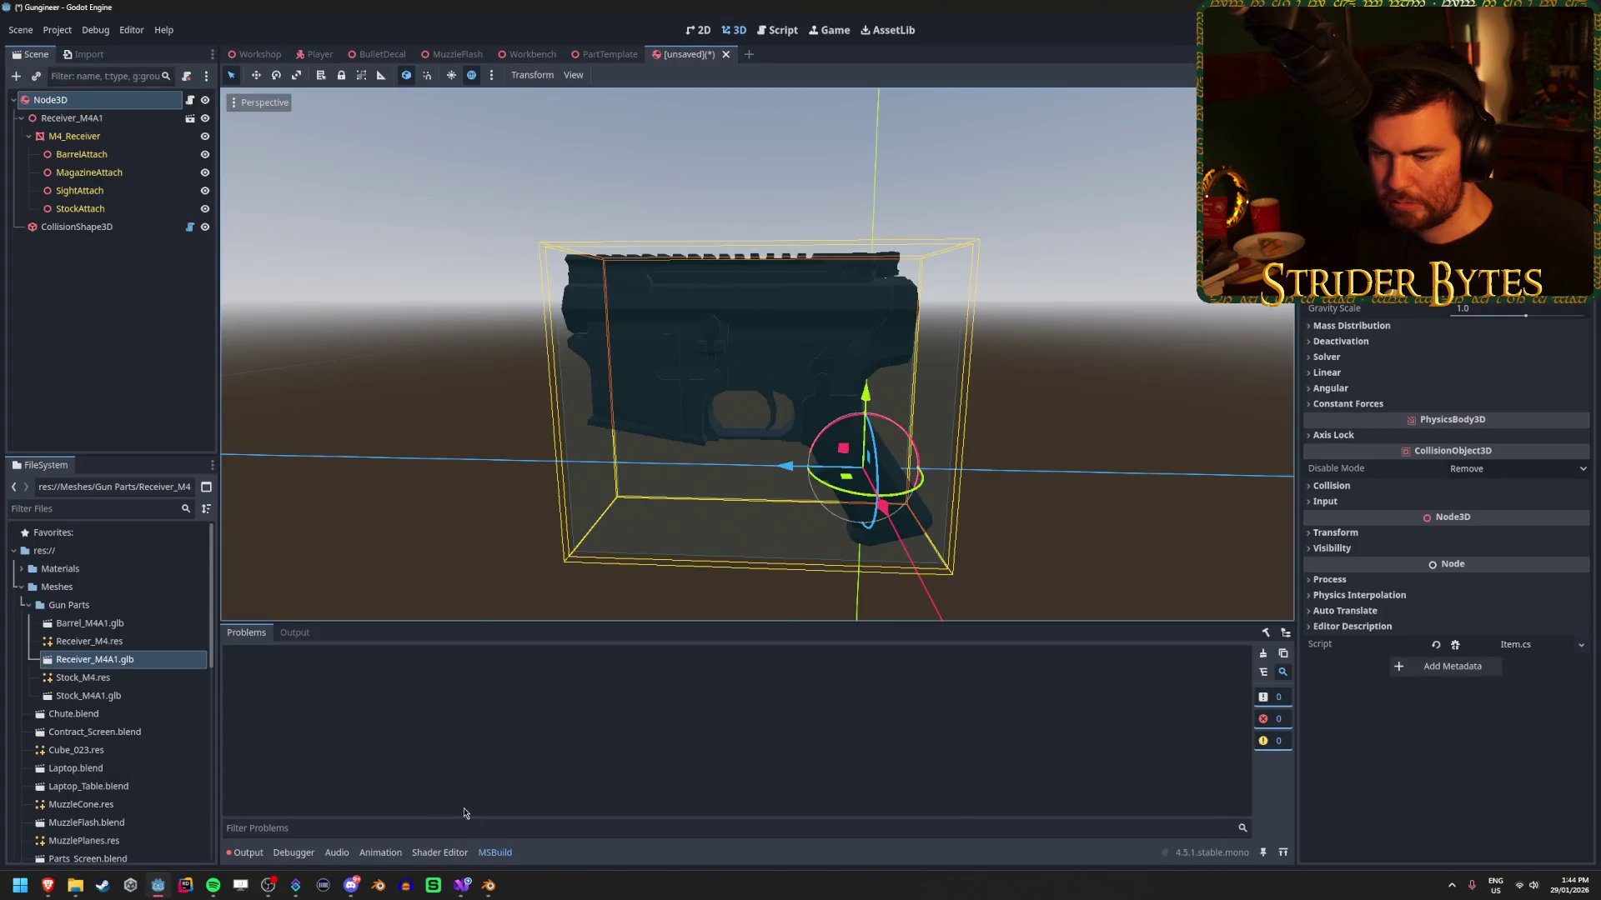
mouse_move(461, 885)
click(442, 835)
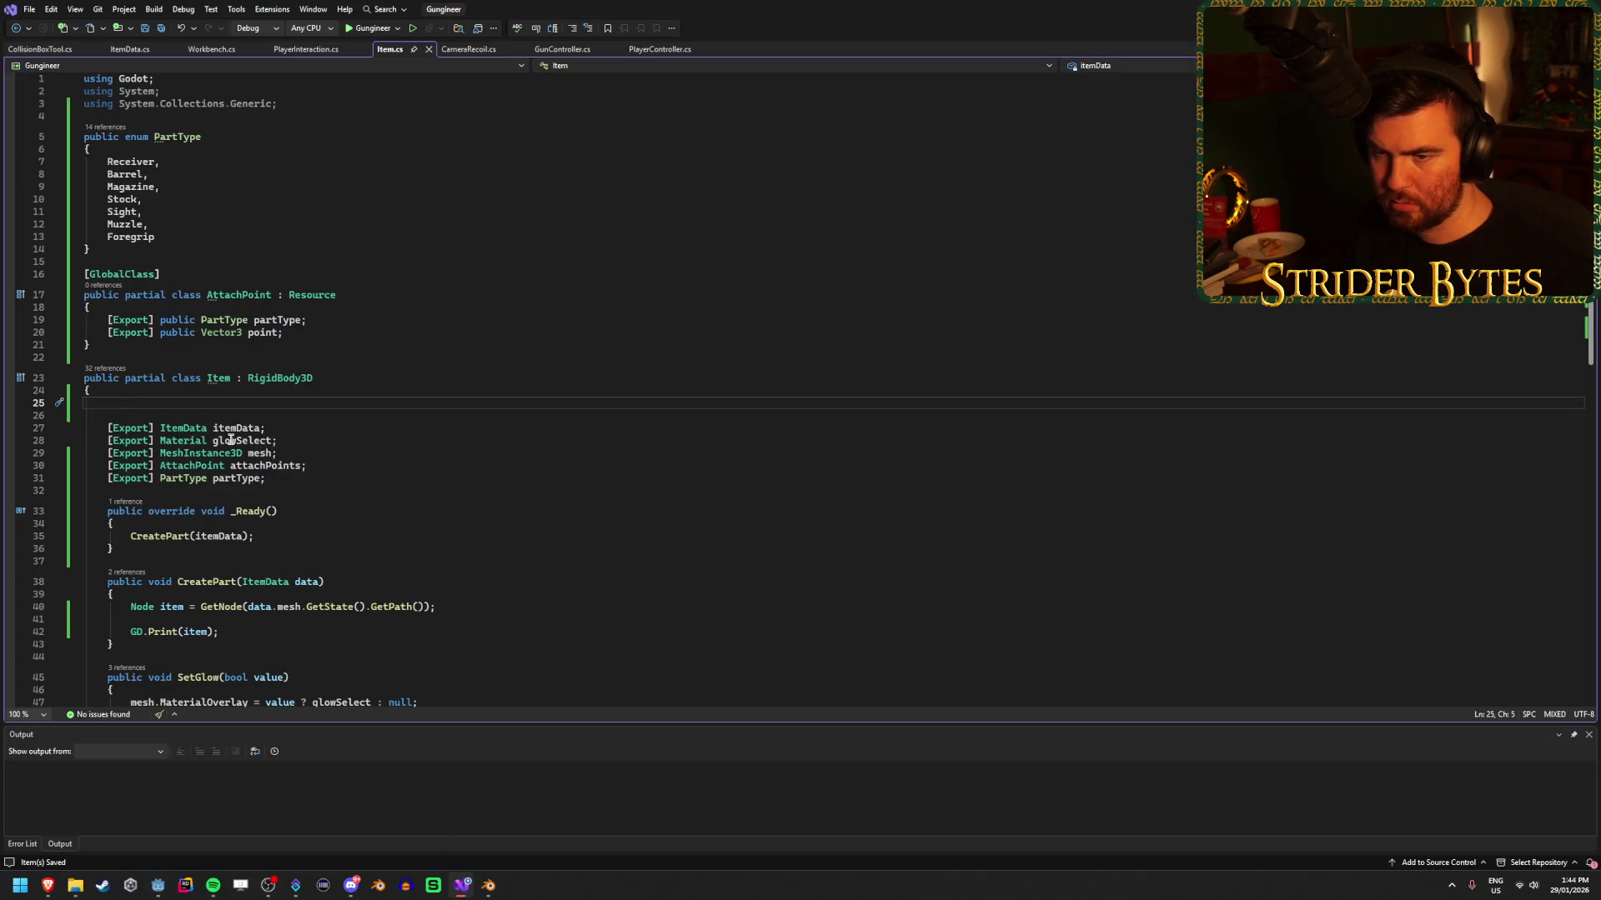
Undo the move so the [GlobalClass] AttachPoint class is nested inside Item again, and save Item.cs.
key(ctrl+z)
key(ctrl+z)
key(ctrl+z)
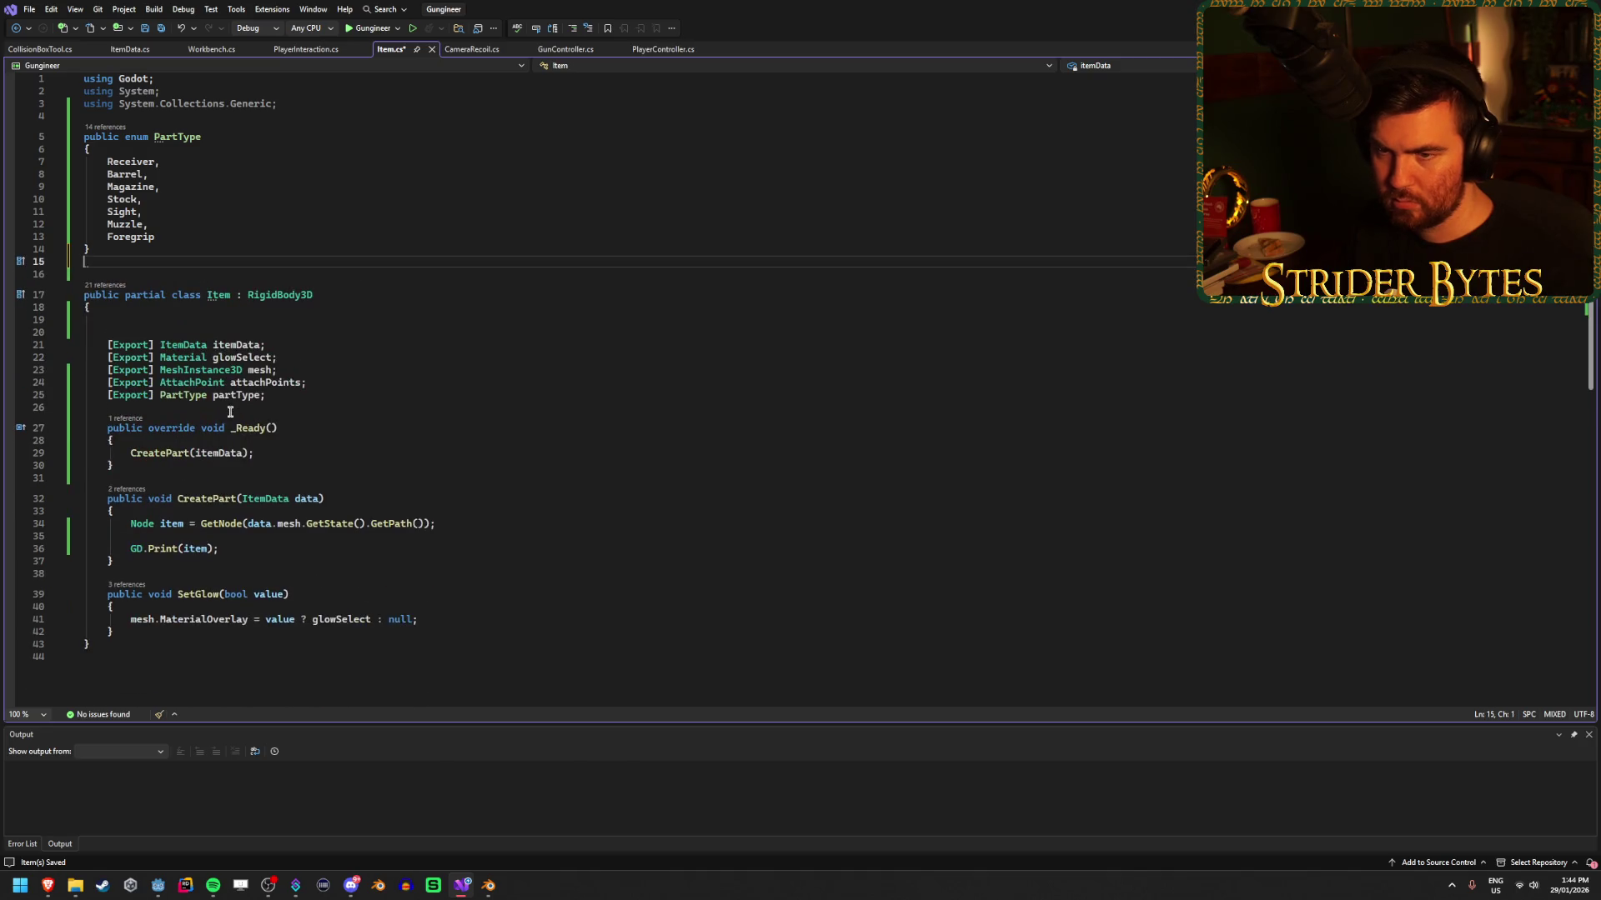
click(367, 404)
key(ctrl+s)
click(314, 453)
click(336, 440)
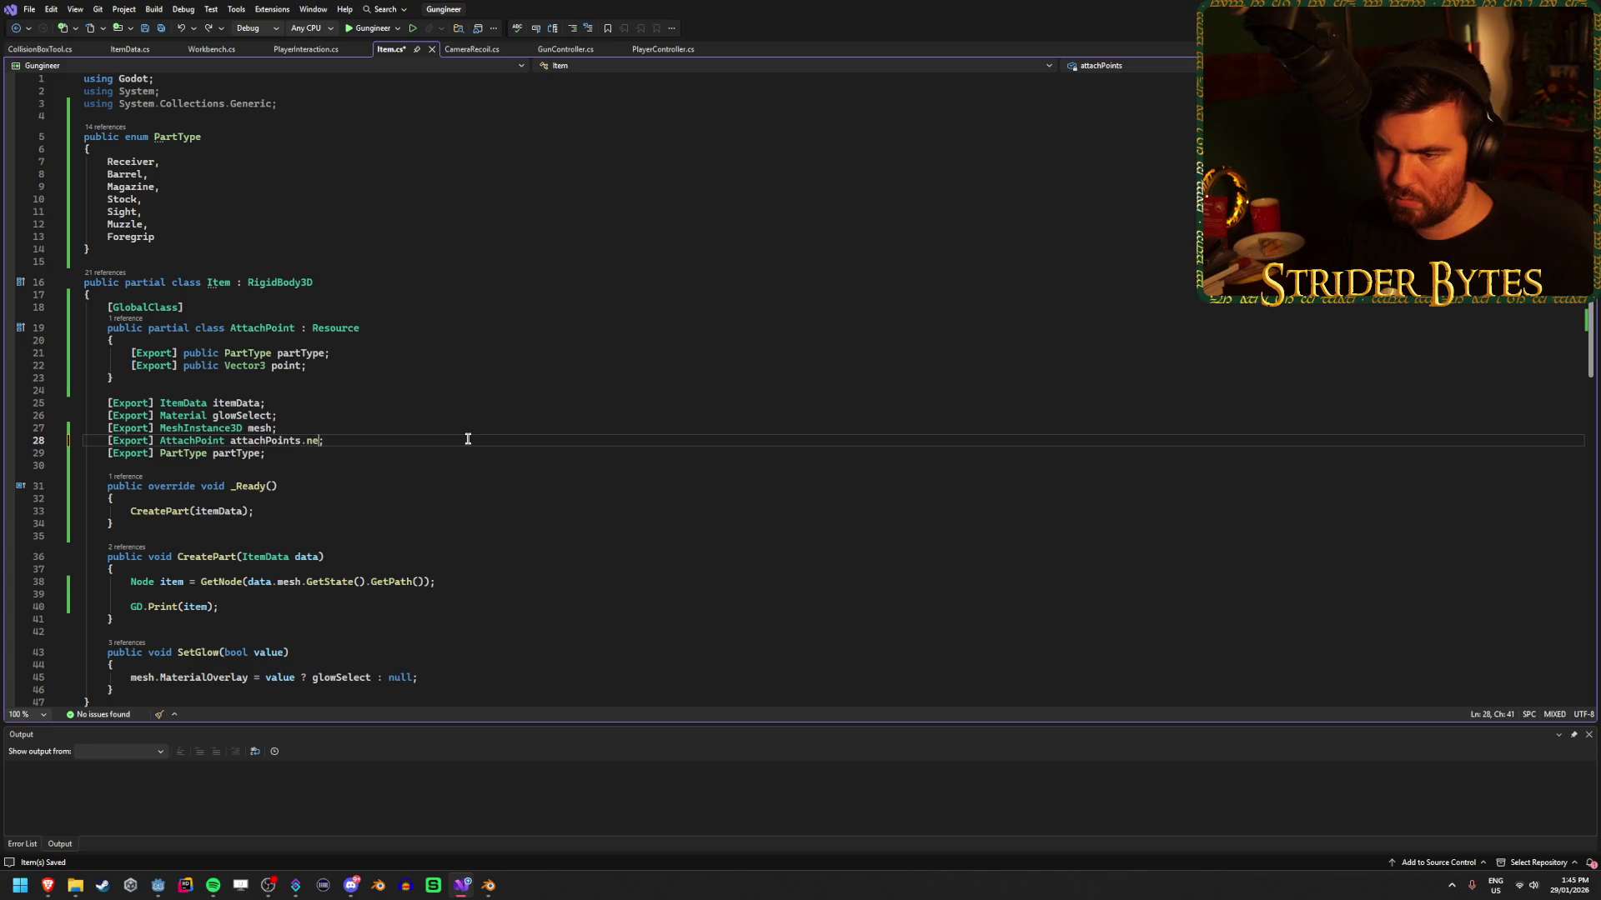
Scroll the 'Can't instantiate Resource' thread down to the duplicate() solution and _init() follow-up.
mouse_move(48, 885)
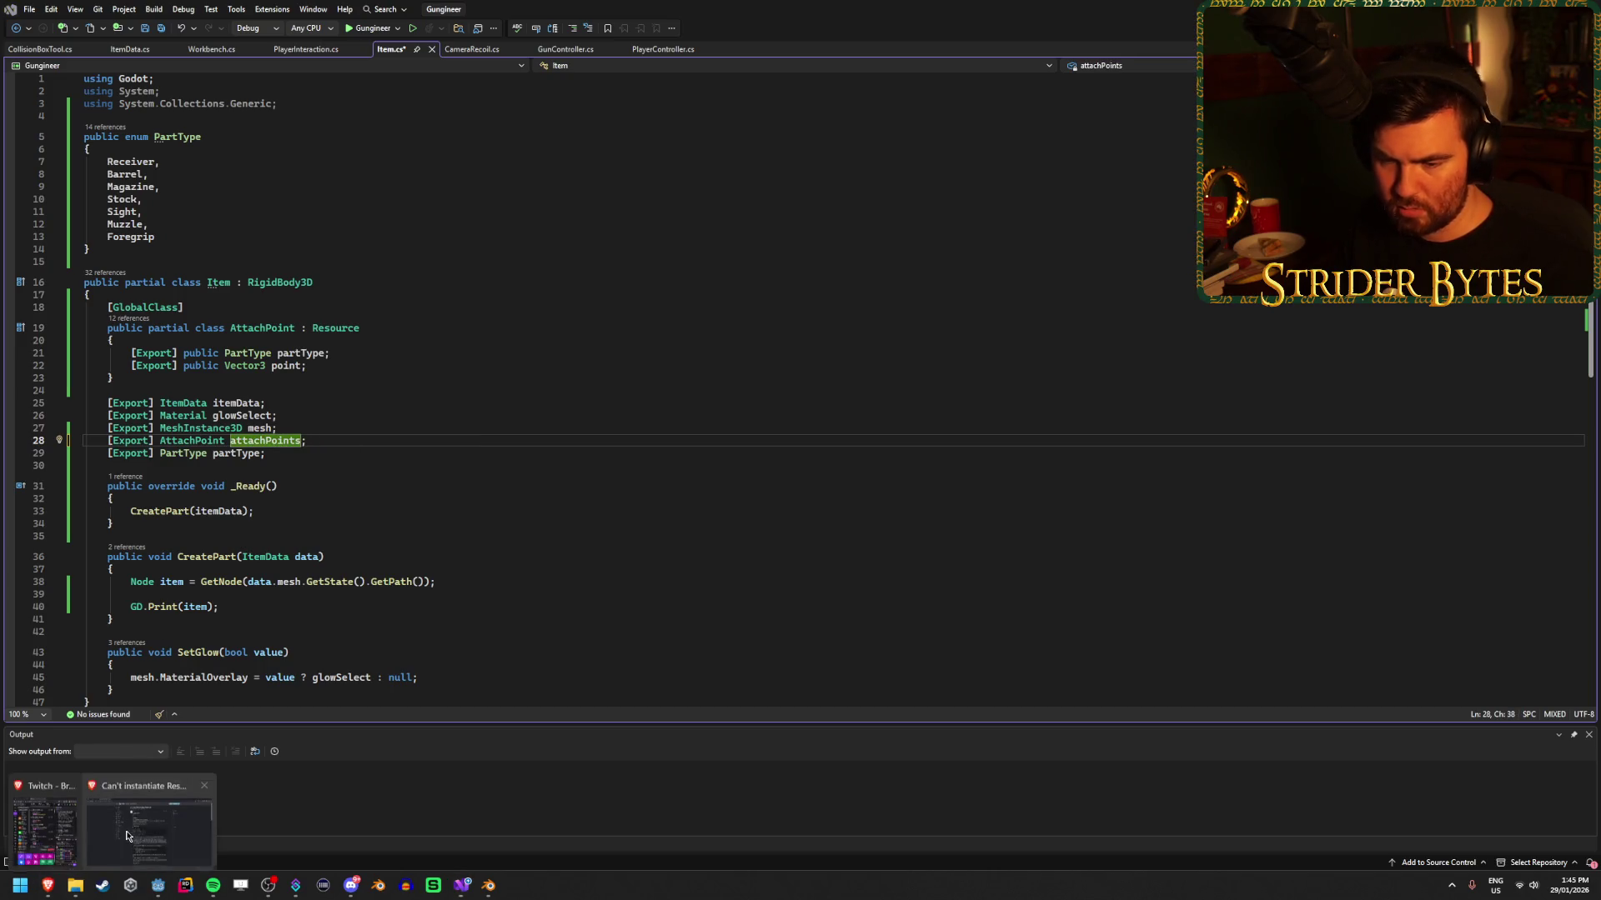
click(130, 835)
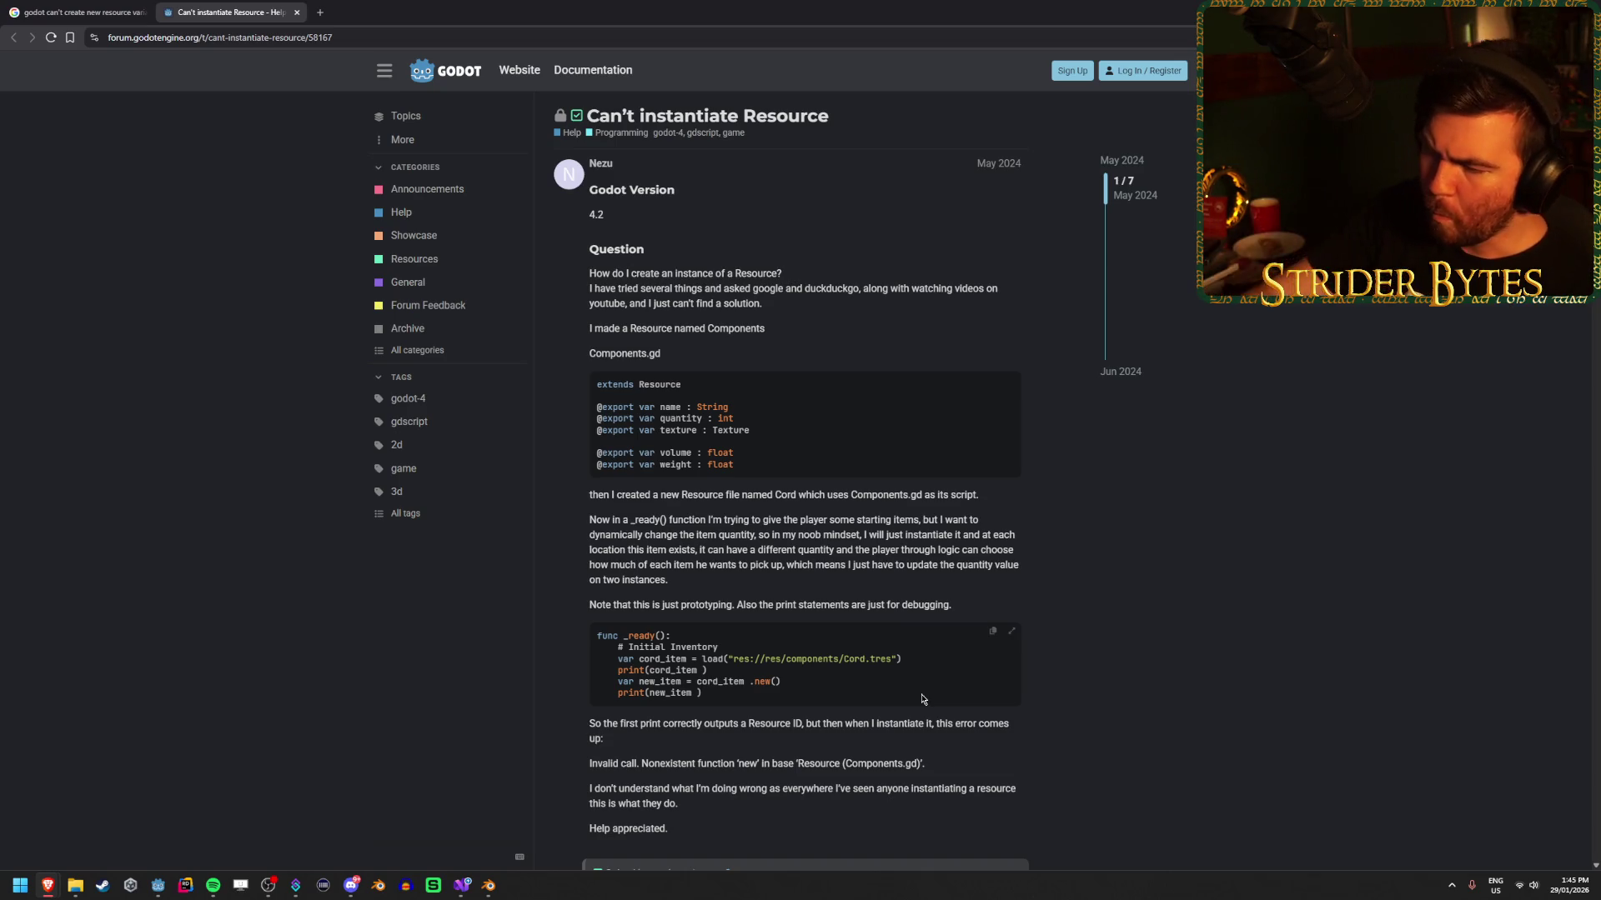
scroll(922, 698, down, 3)
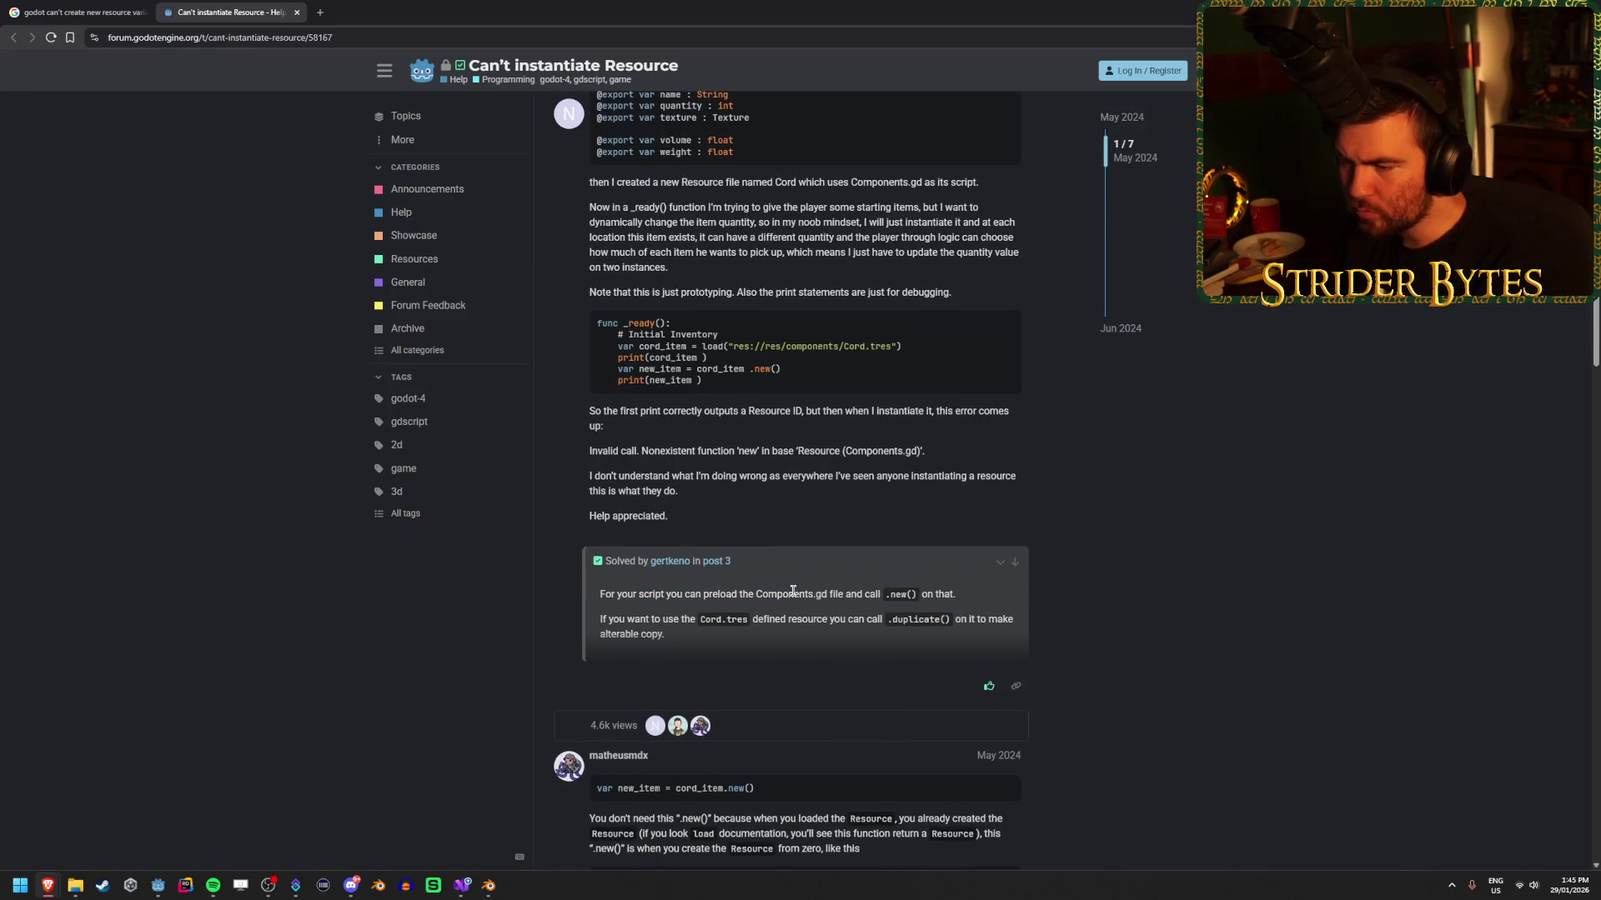
click(823, 615)
scroll(822, 617, down, 3)
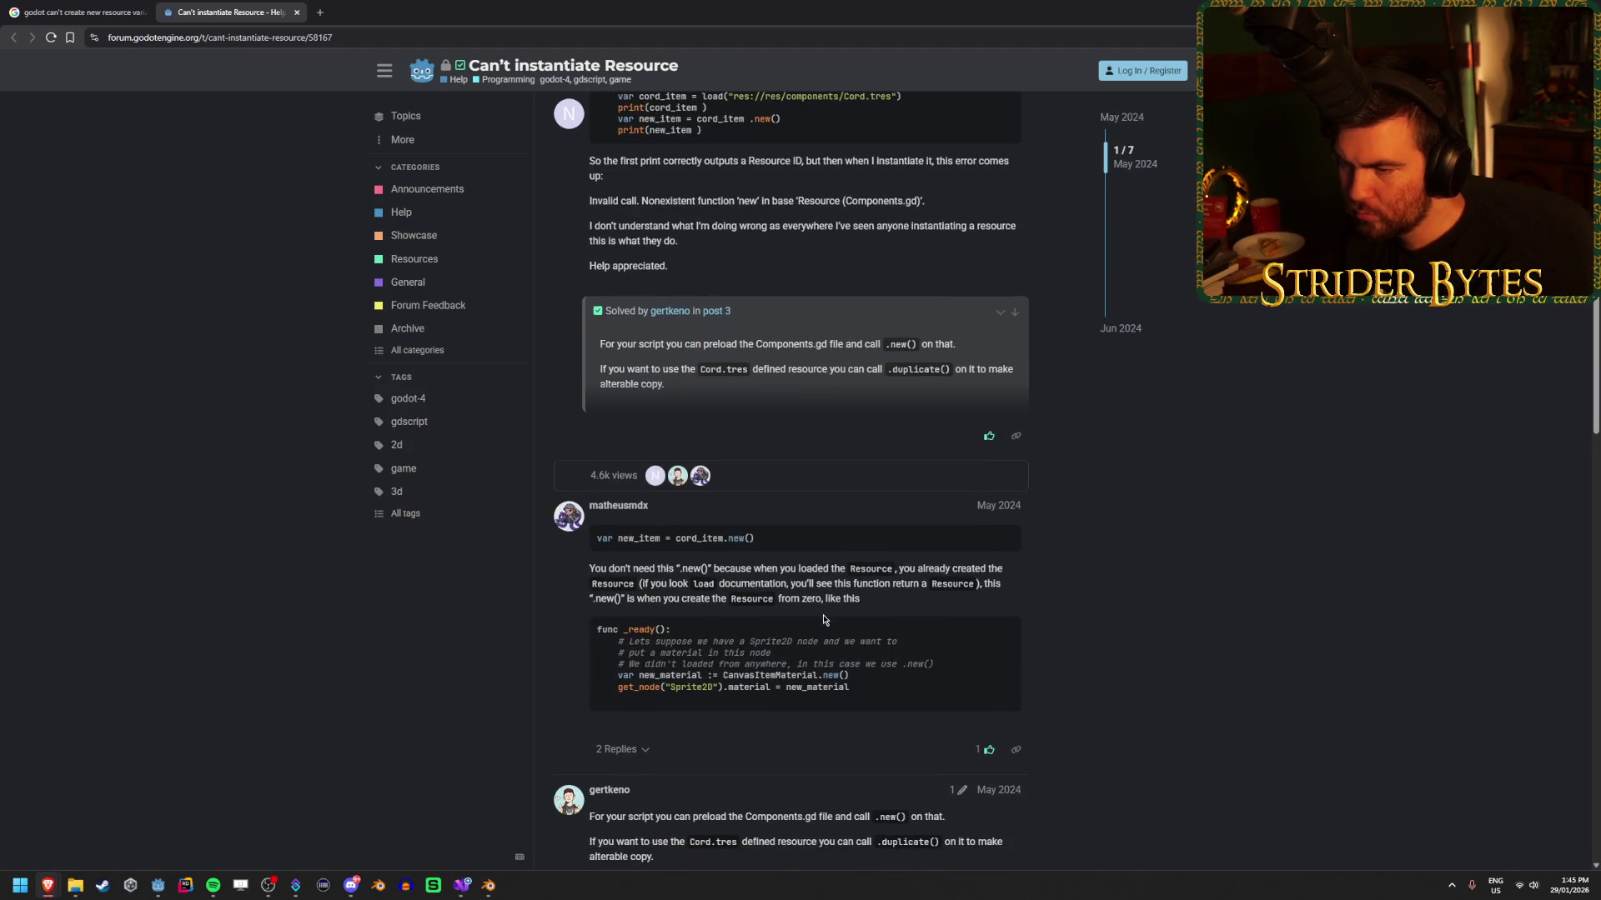
scroll(823, 619, up, 1)
scroll(1090, 600, down, 4)
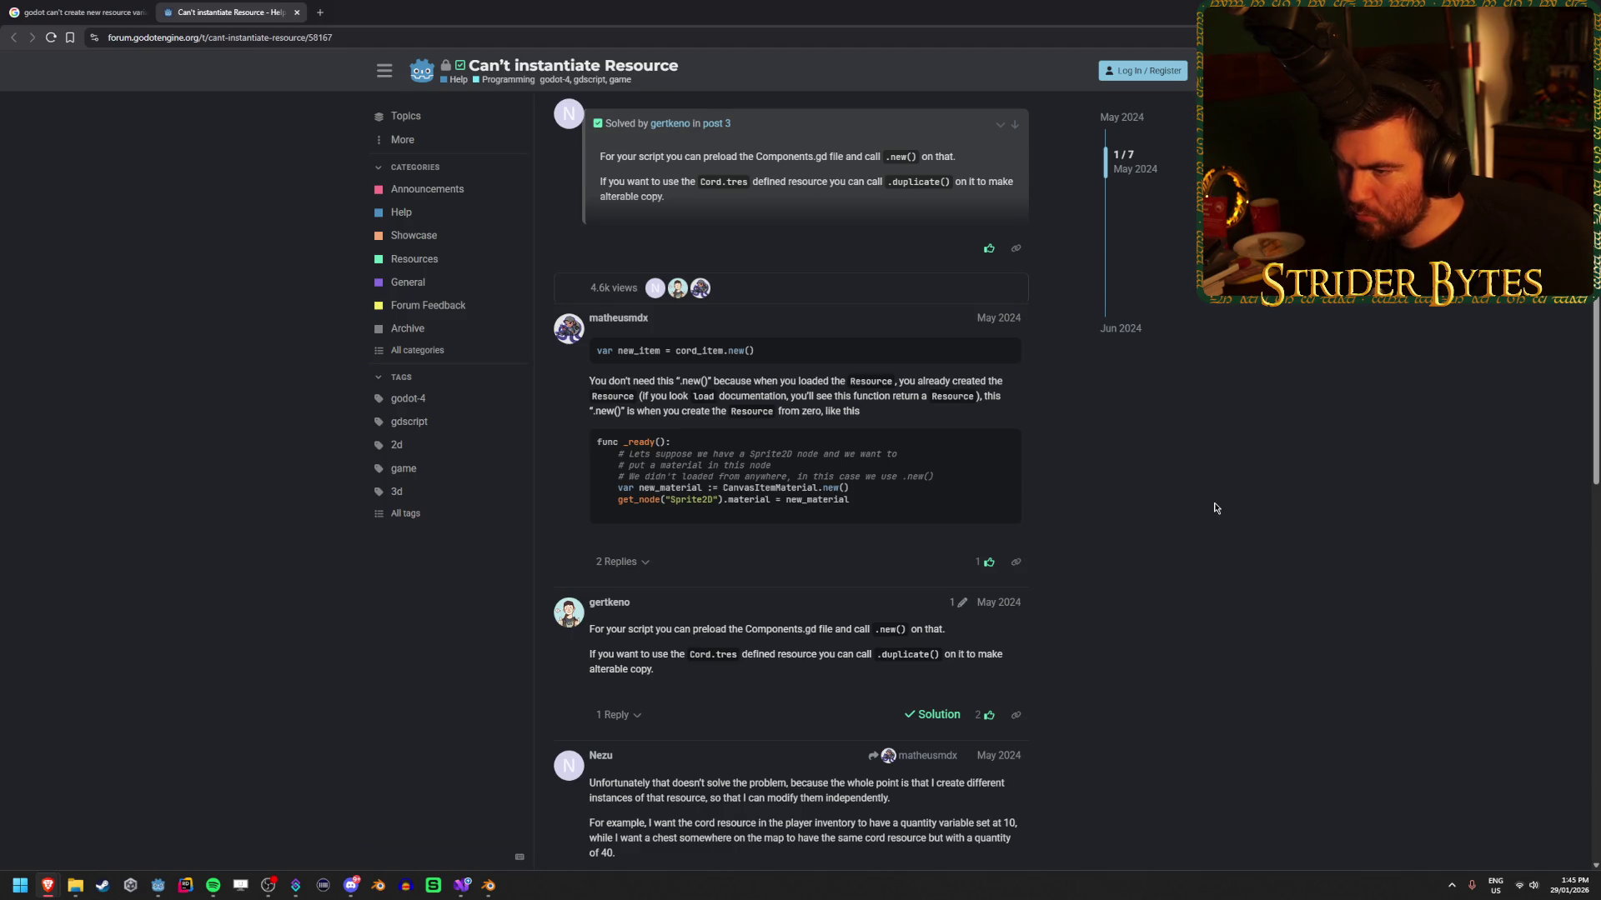
scroll(1215, 508, down, 6)
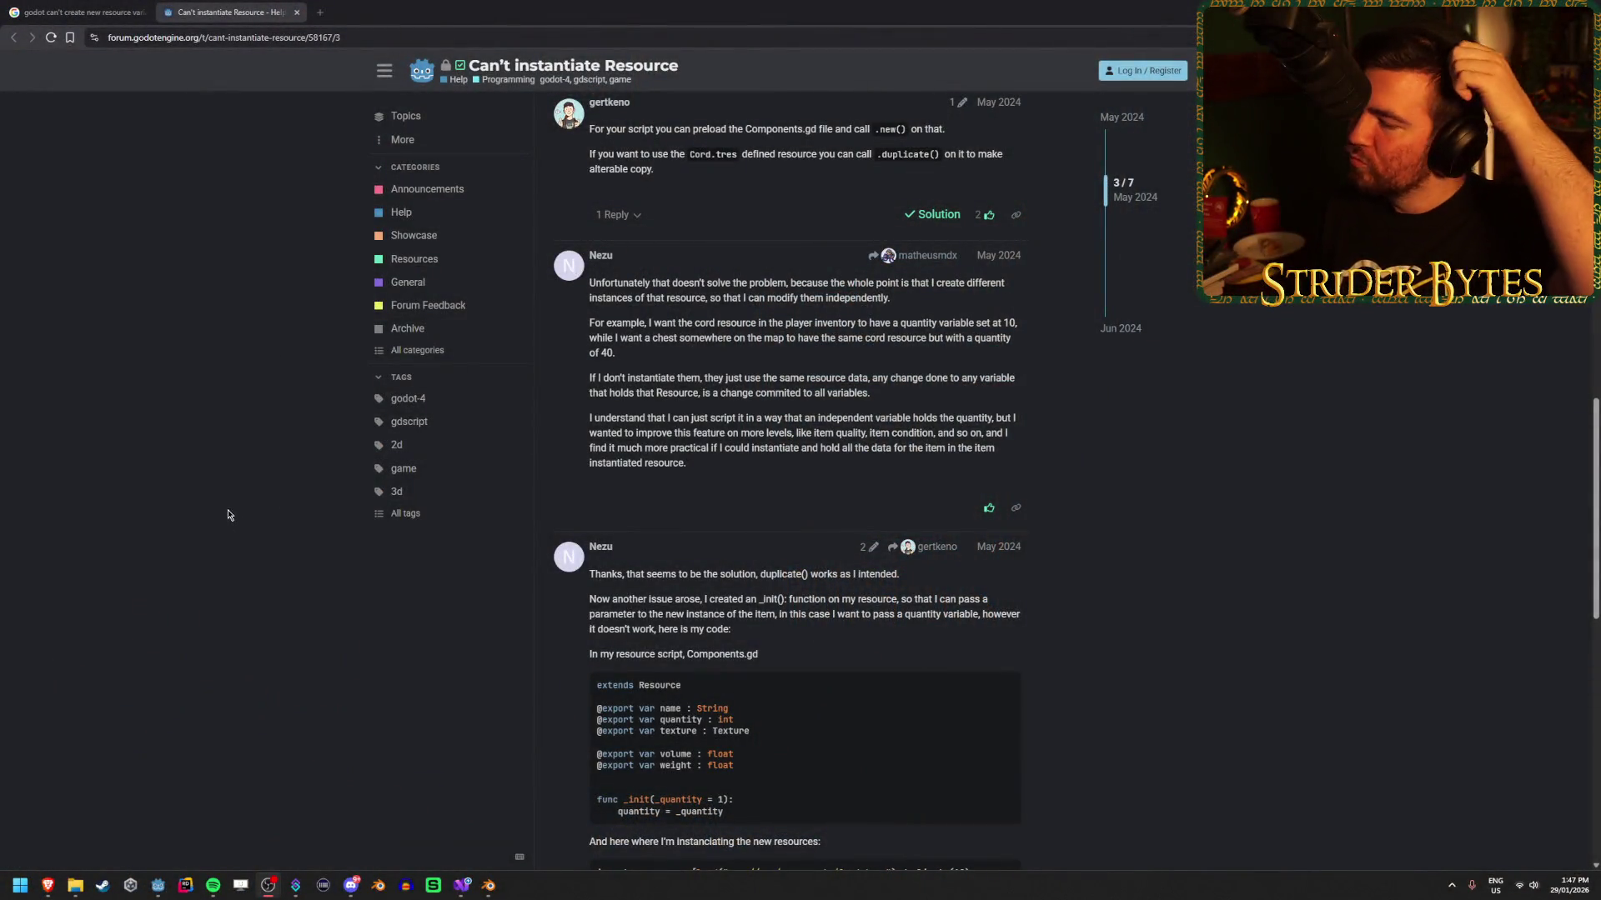
Finish reading the forum replies about duplicate() and _init, then close the thread.
scroll(148, 338, down, 15)
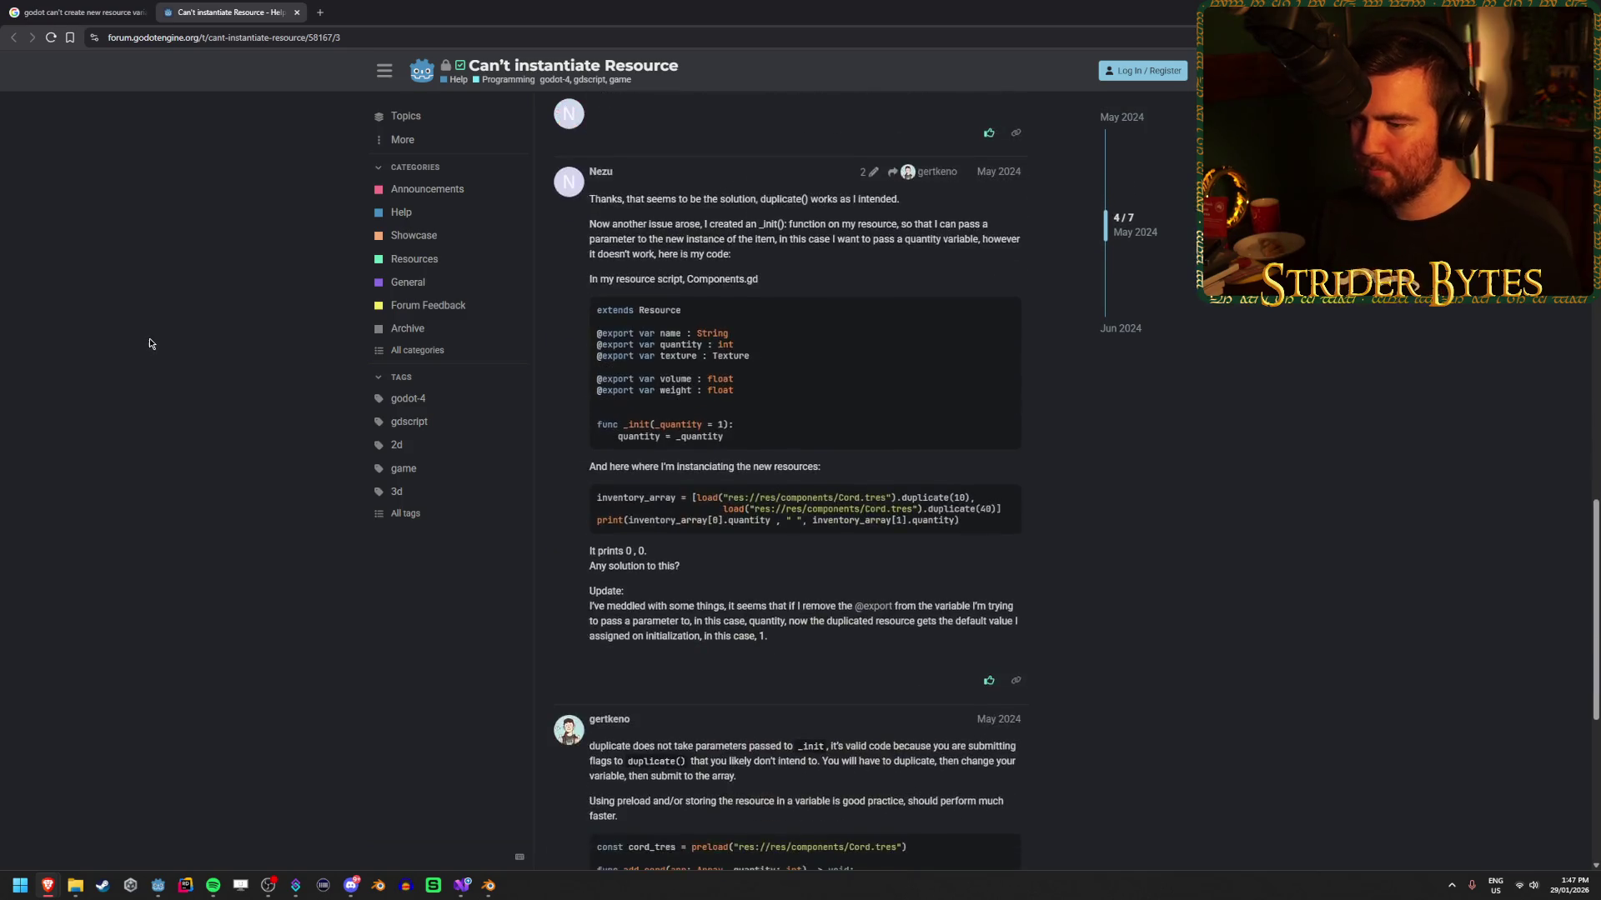
middle_click(184, 6)
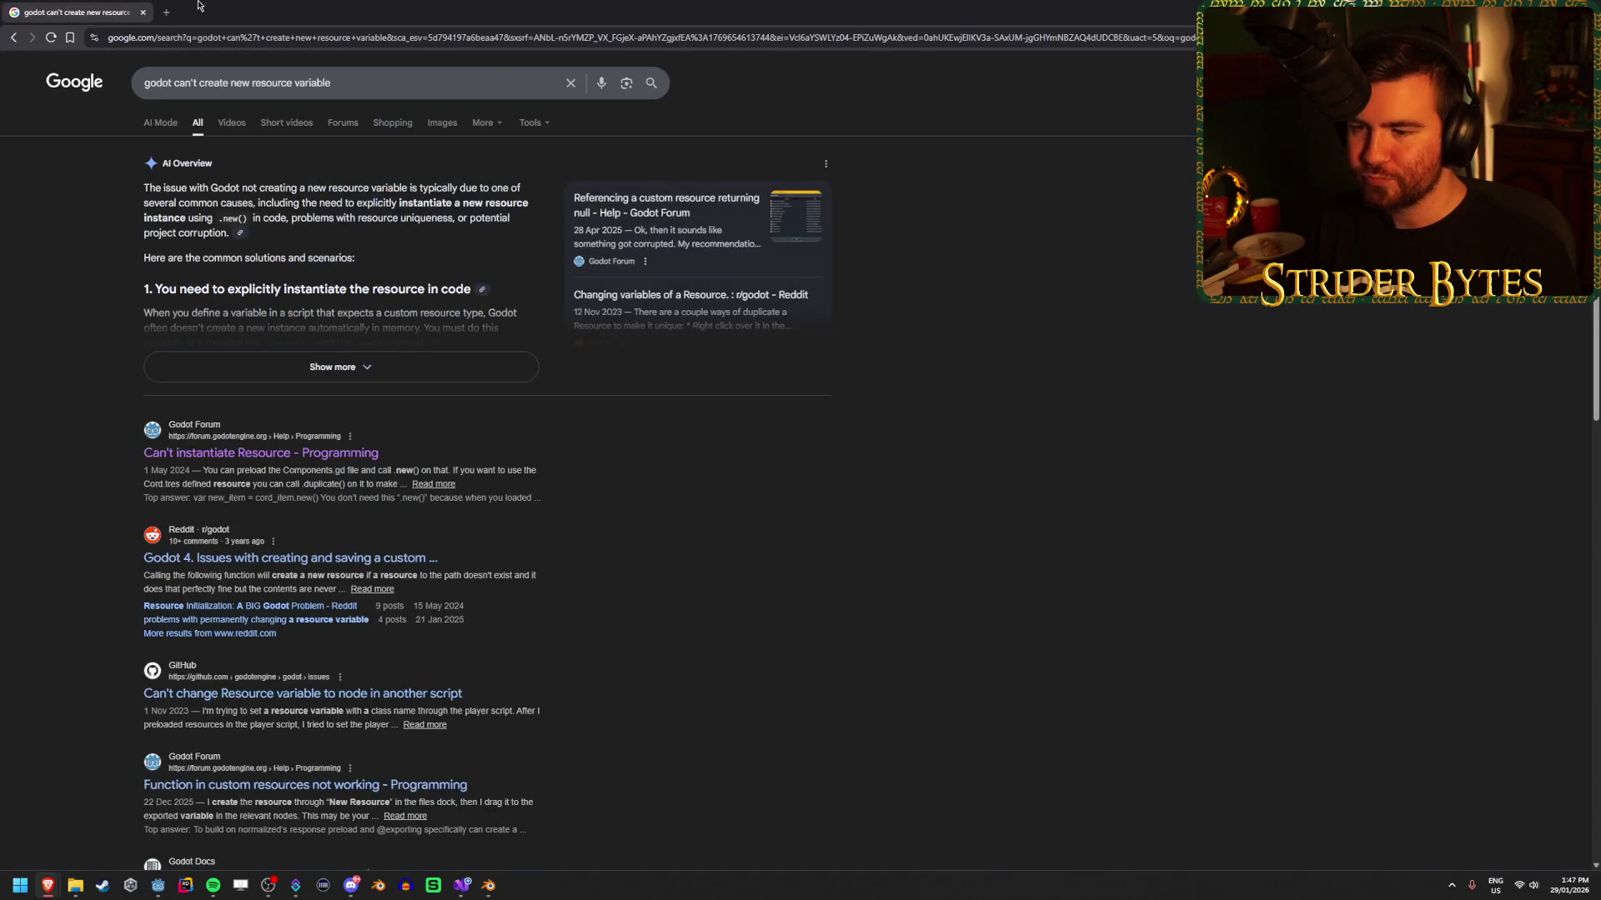
Expand and read the full AI Overview for 'godot can't create new resource variable'.
click(370, 345)
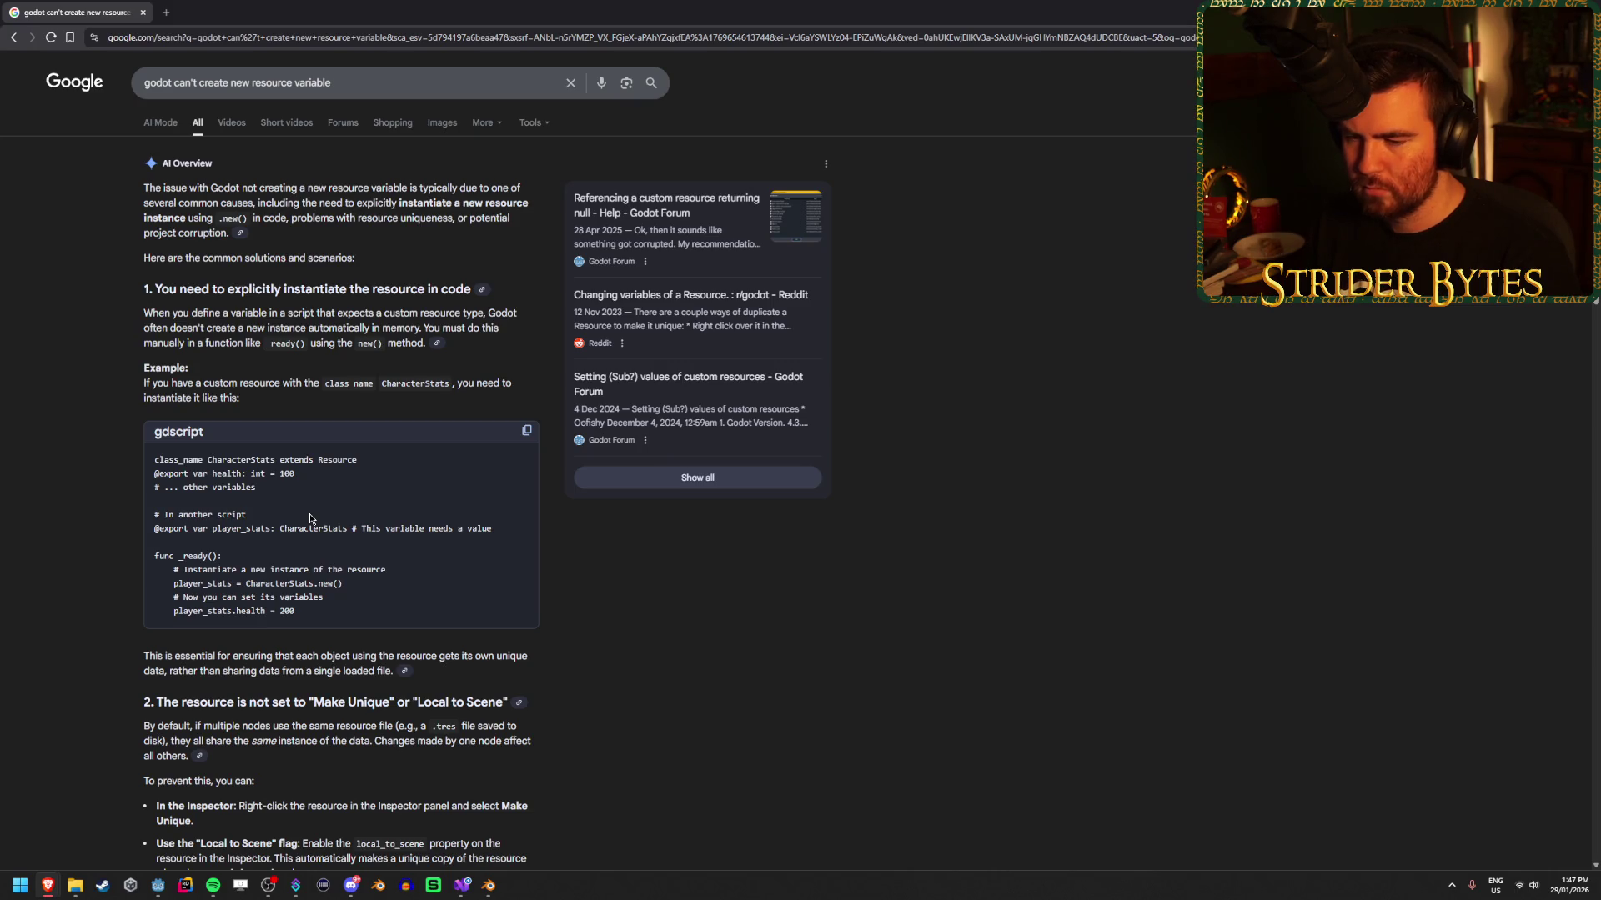
scroll(813, 616, down, 2)
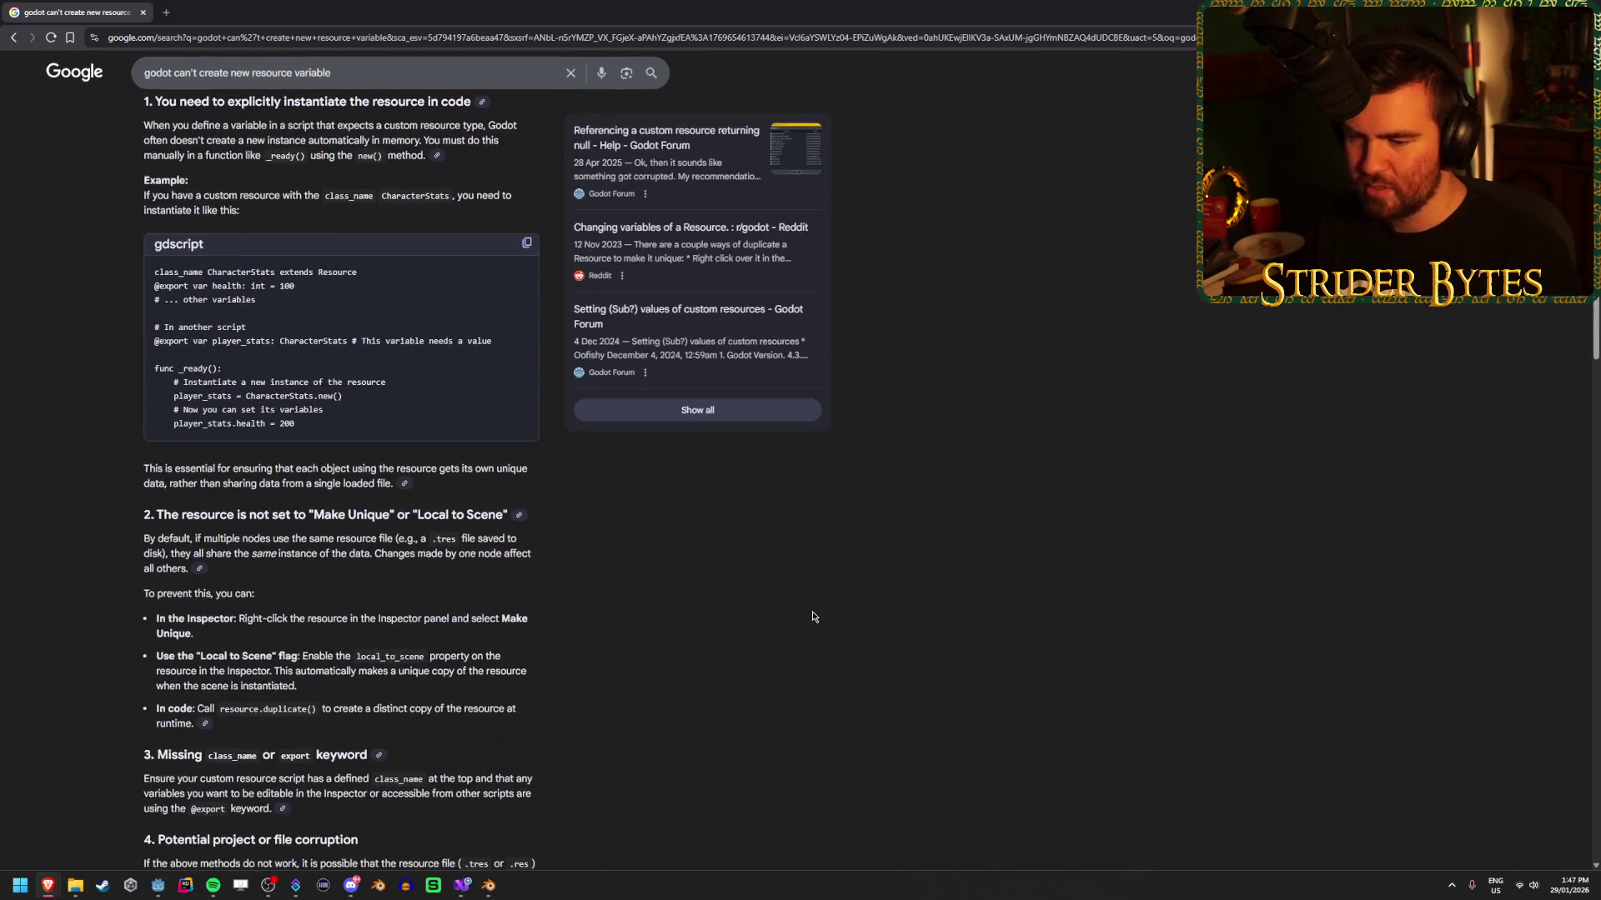
scroll(804, 613, down, 2)
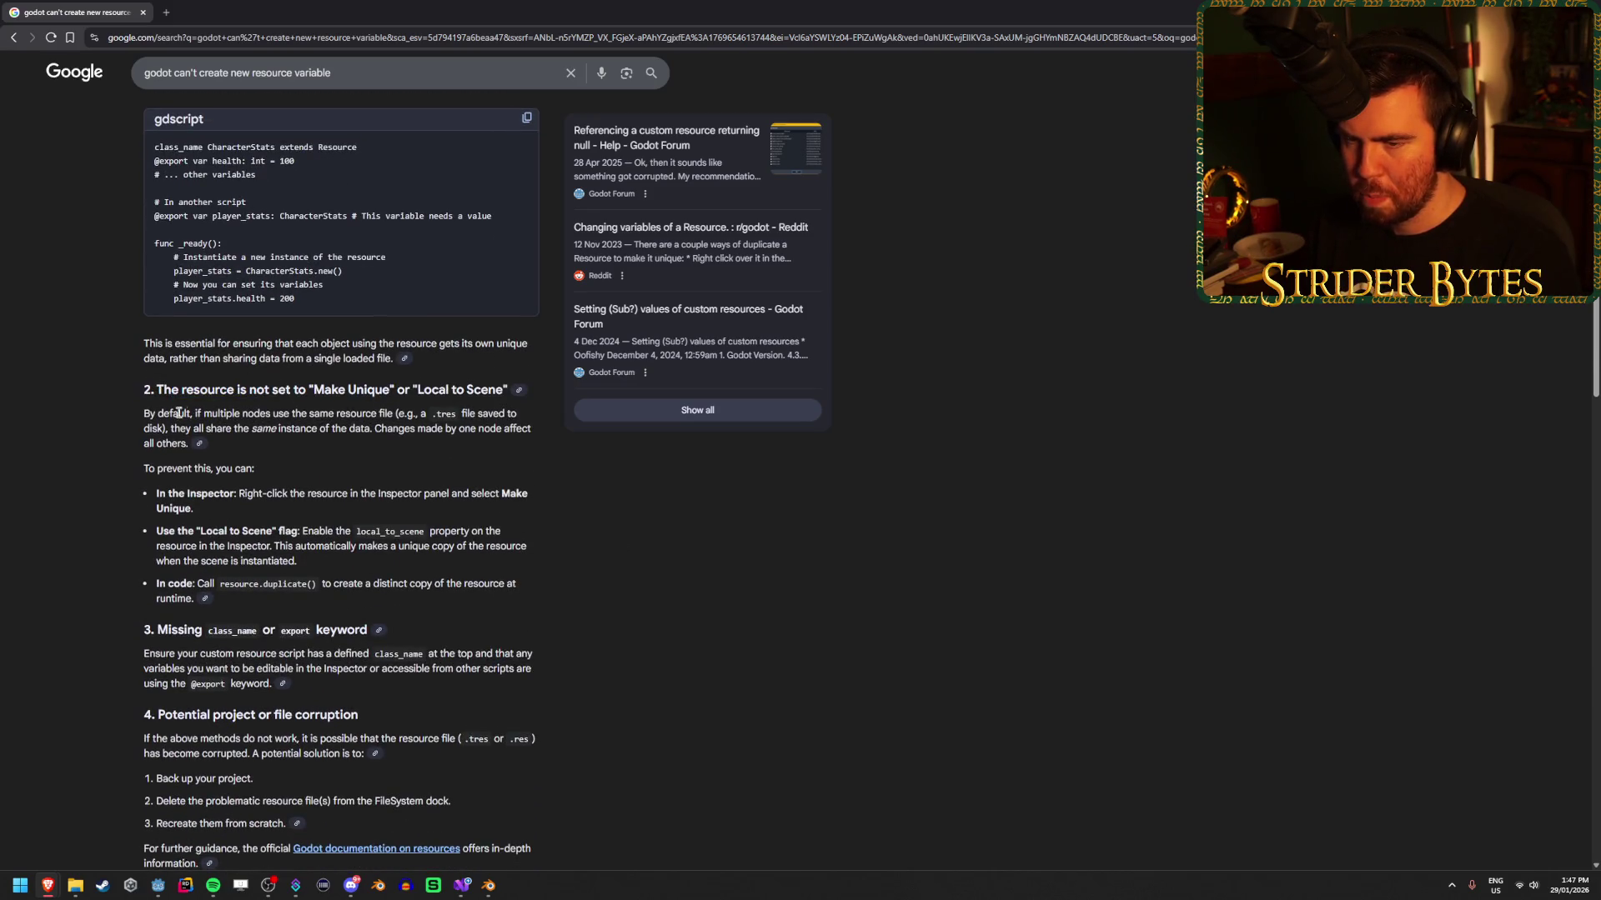
click(318, 411)
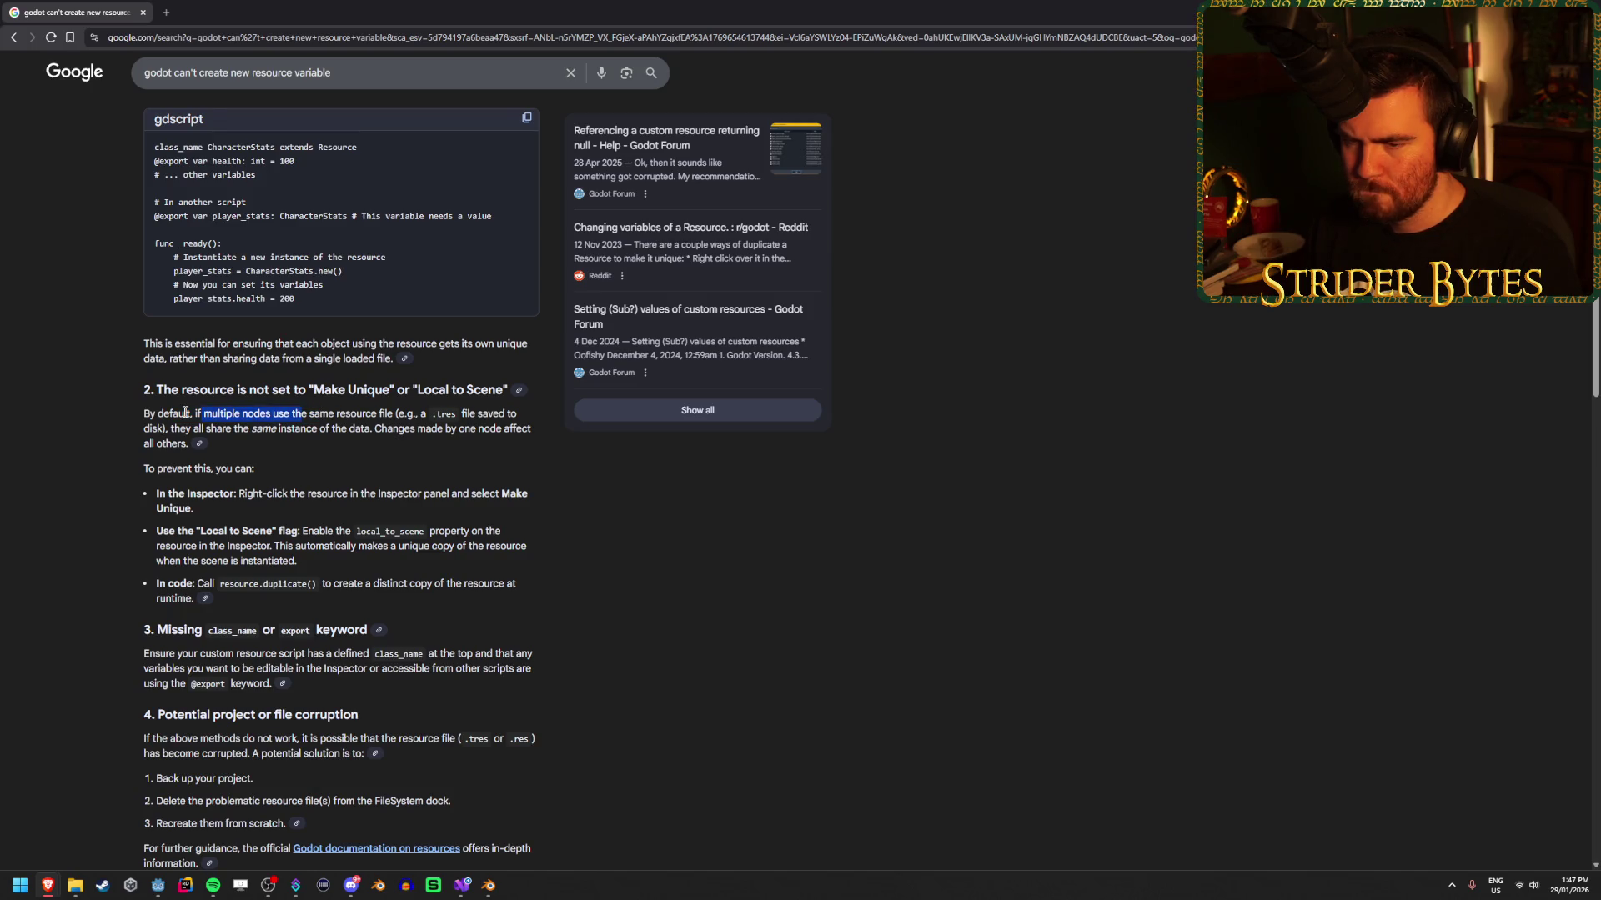
scroll(91, 523, down, 2)
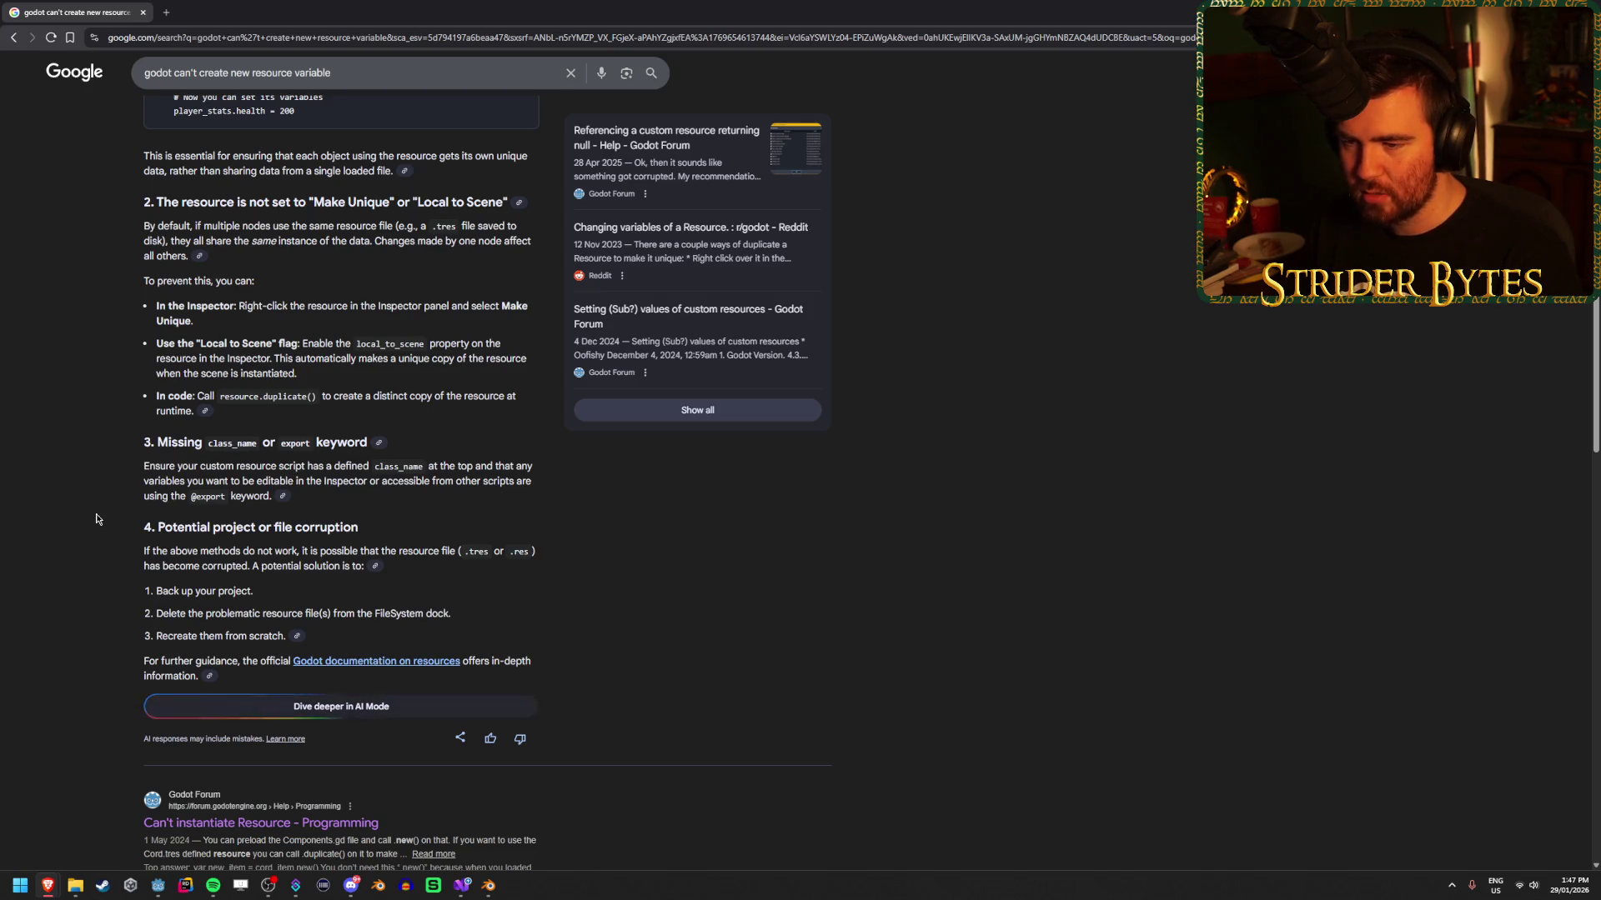
scroll(96, 520, down, 5)
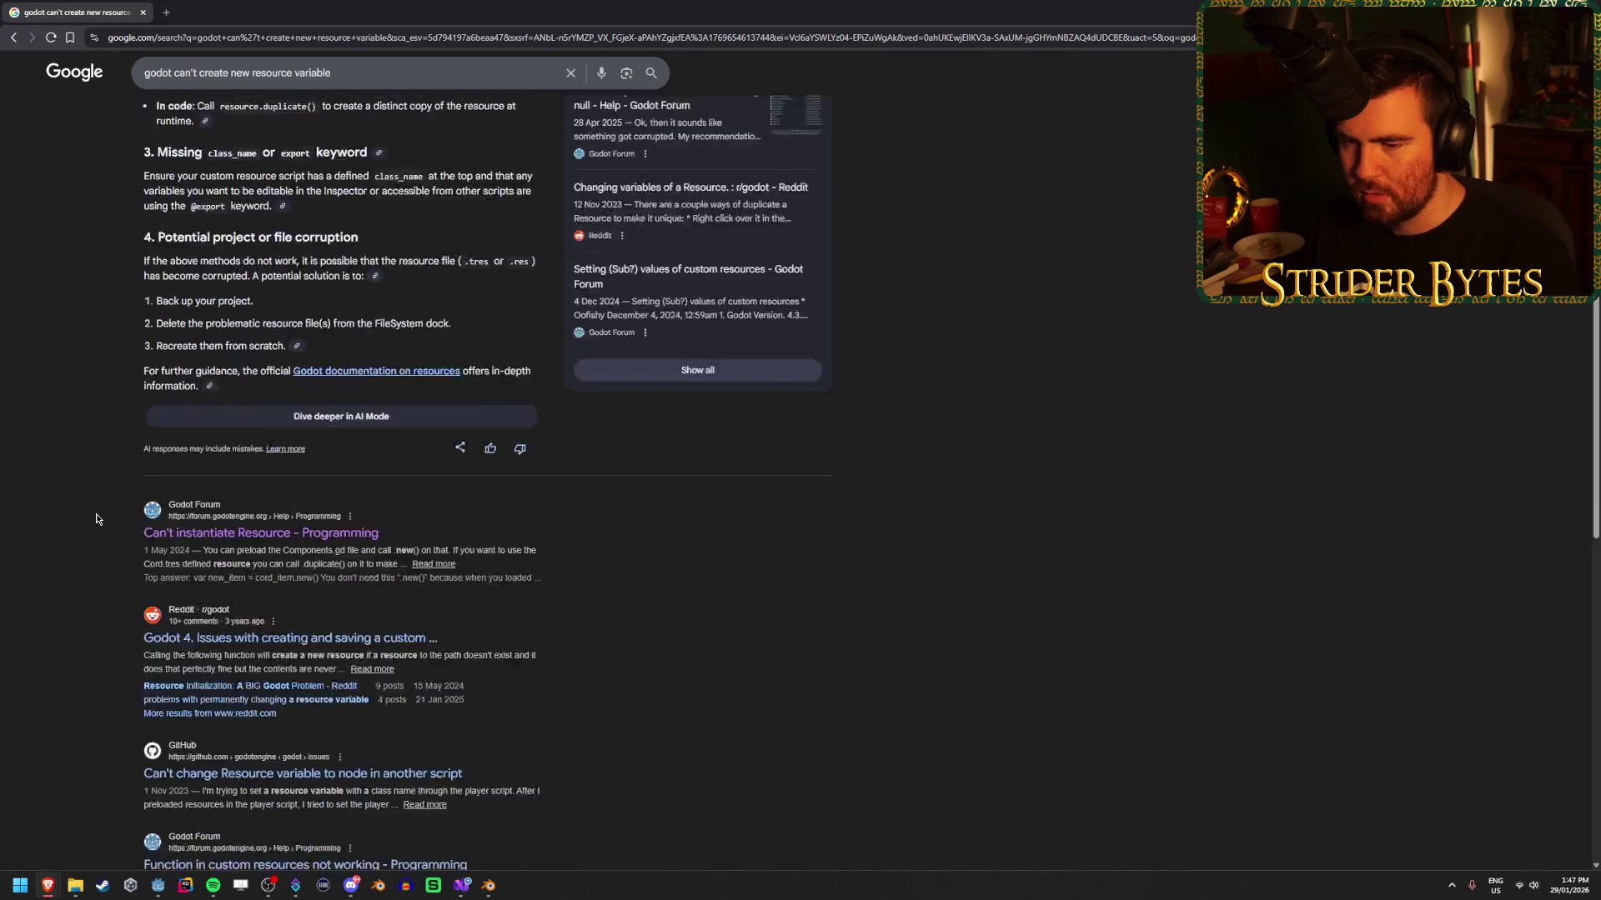
Open the Reddit custom-resource thread and GitHub resource-variable issue in tabs, viewing GitHub.
middle_click(340, 433)
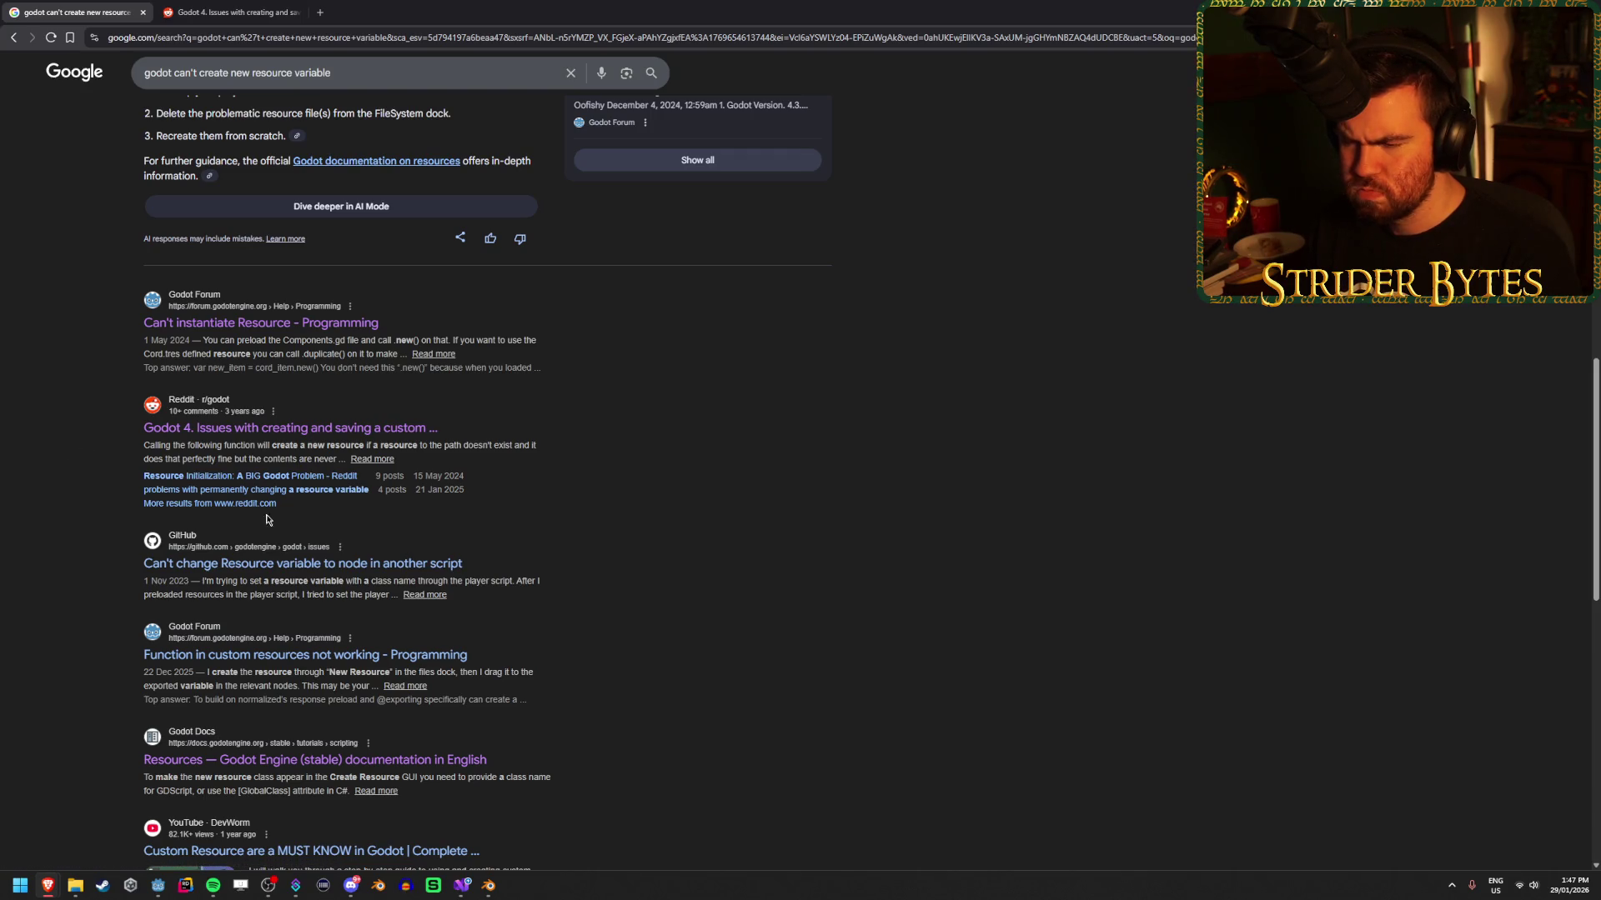
middle_click(443, 568)
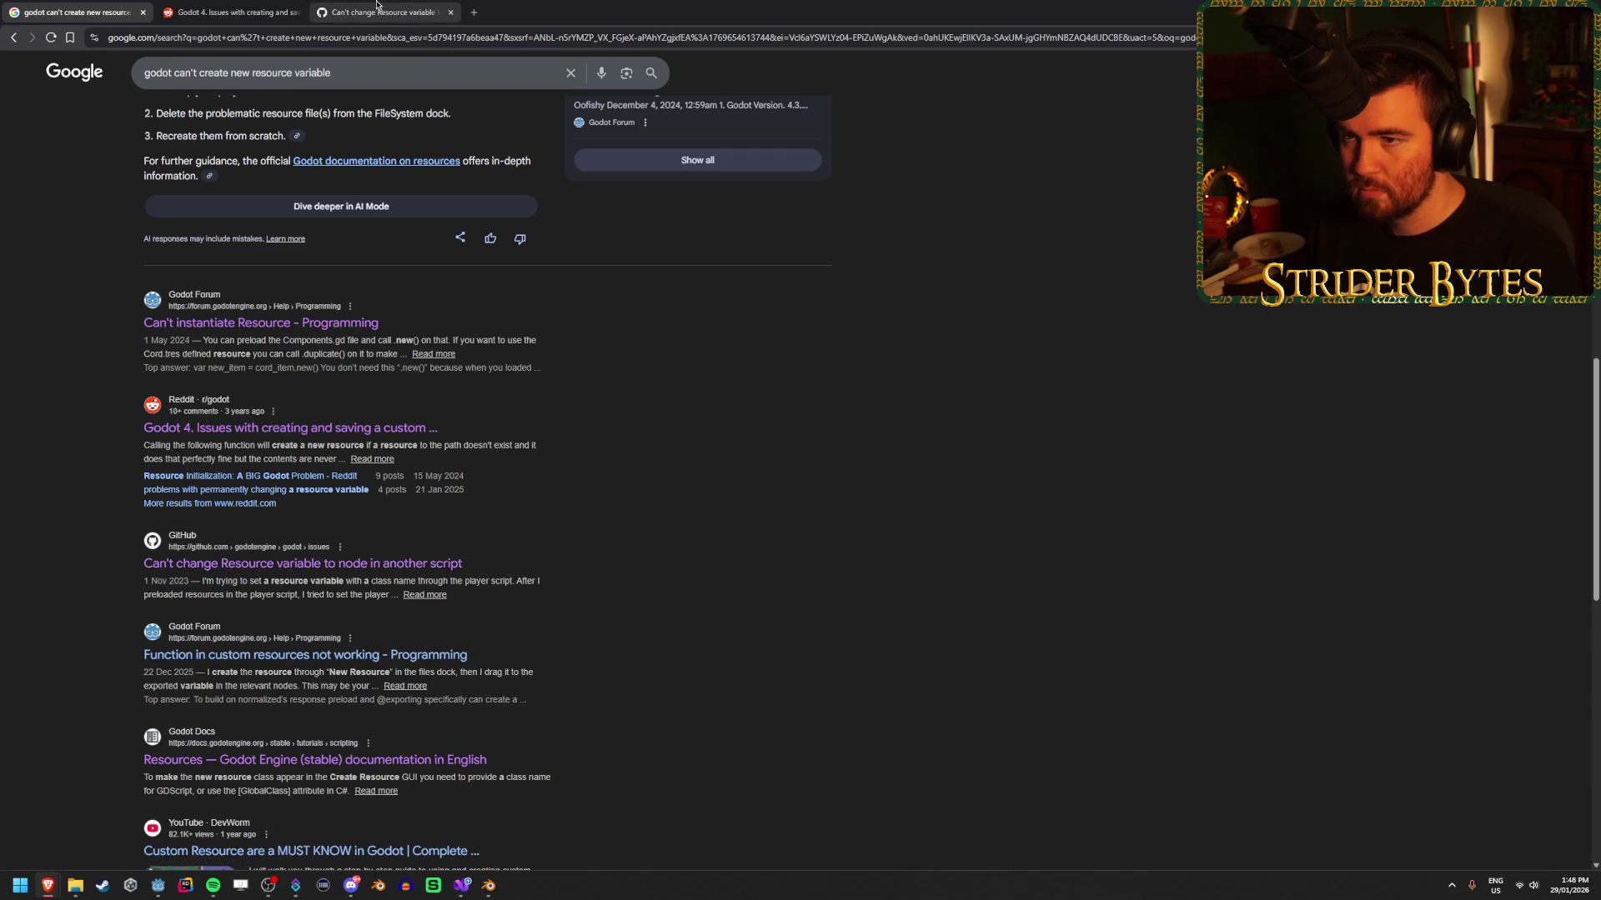
click(377, 6)
Close the GitHub issue and Reddit thread tabs.
scroll(275, 433, down, 3)
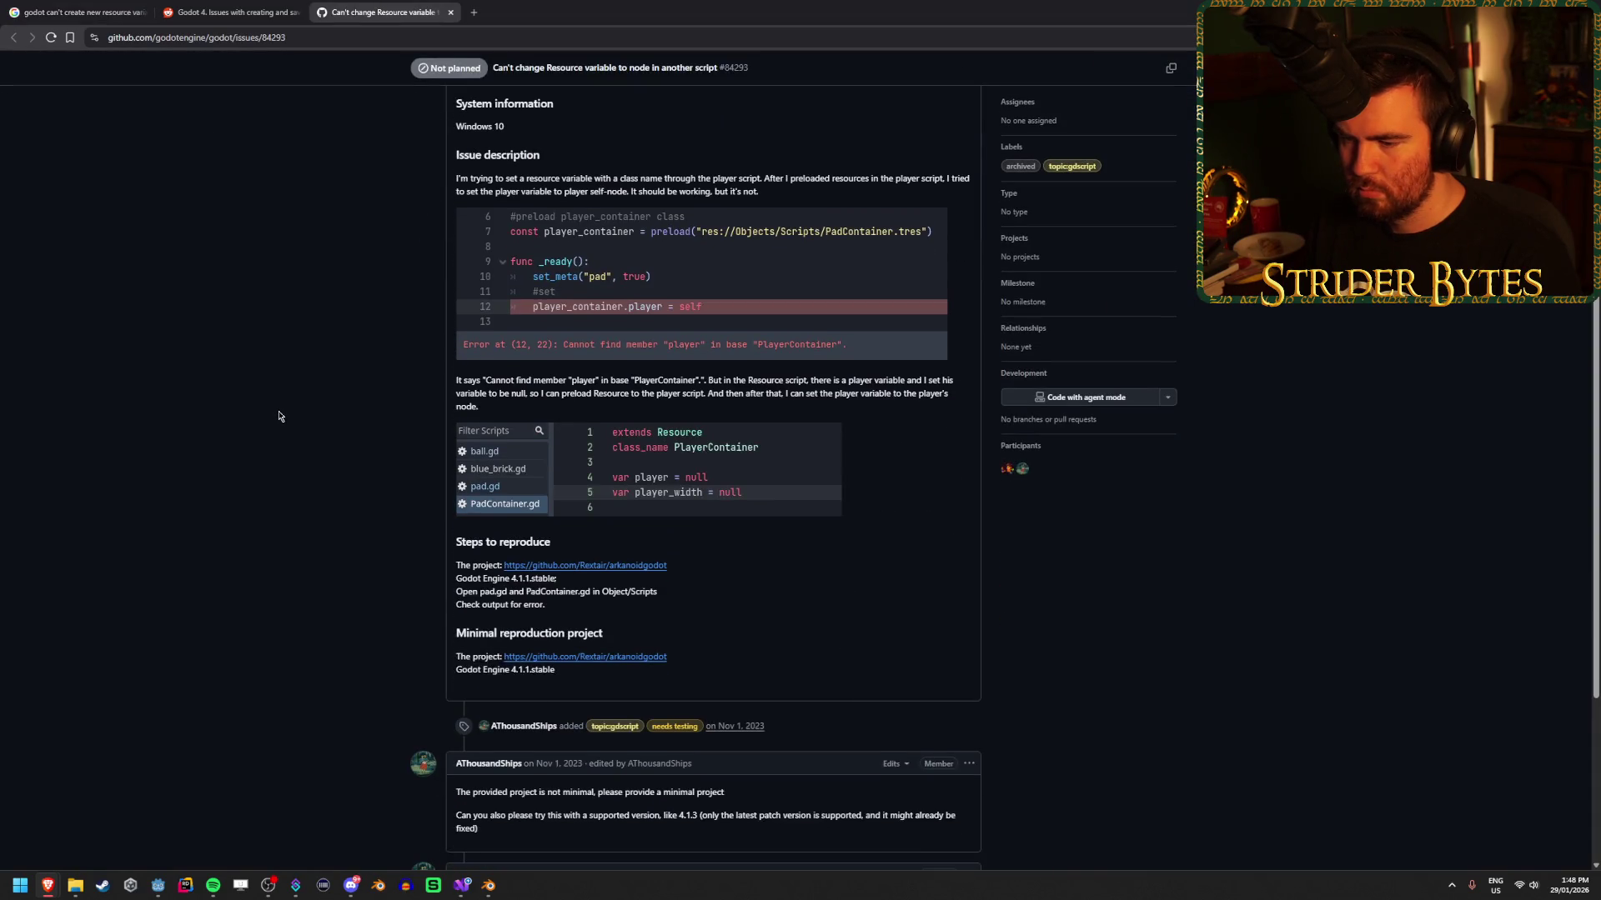
scroll(280, 417, down, 3)
scroll(276, 414, up, 2)
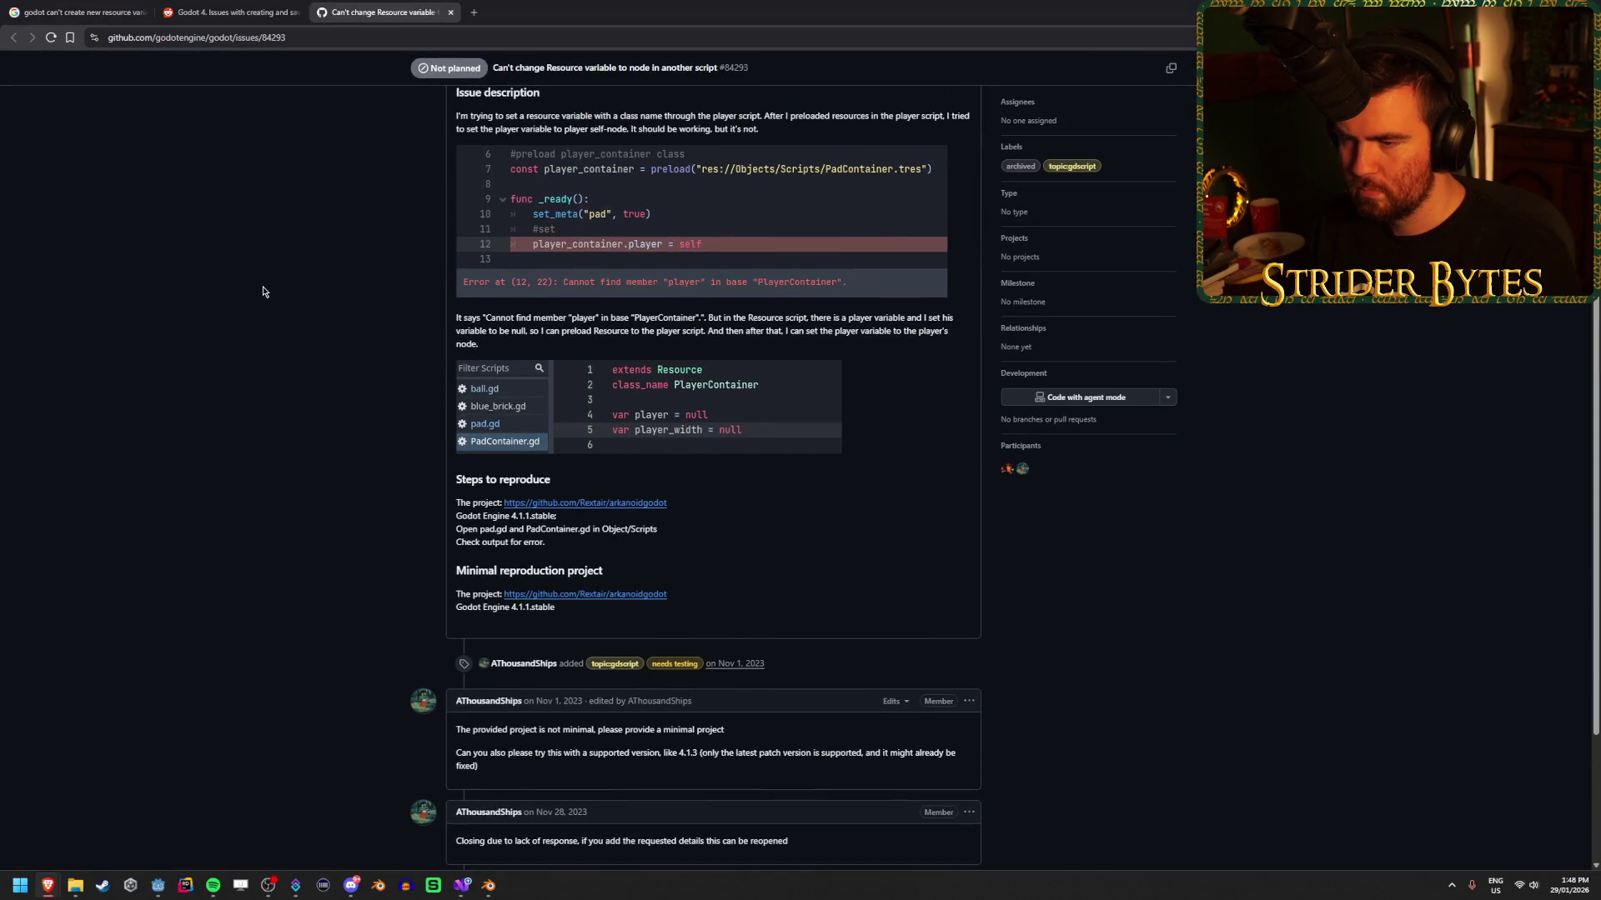
scroll(263, 291, up, 2)
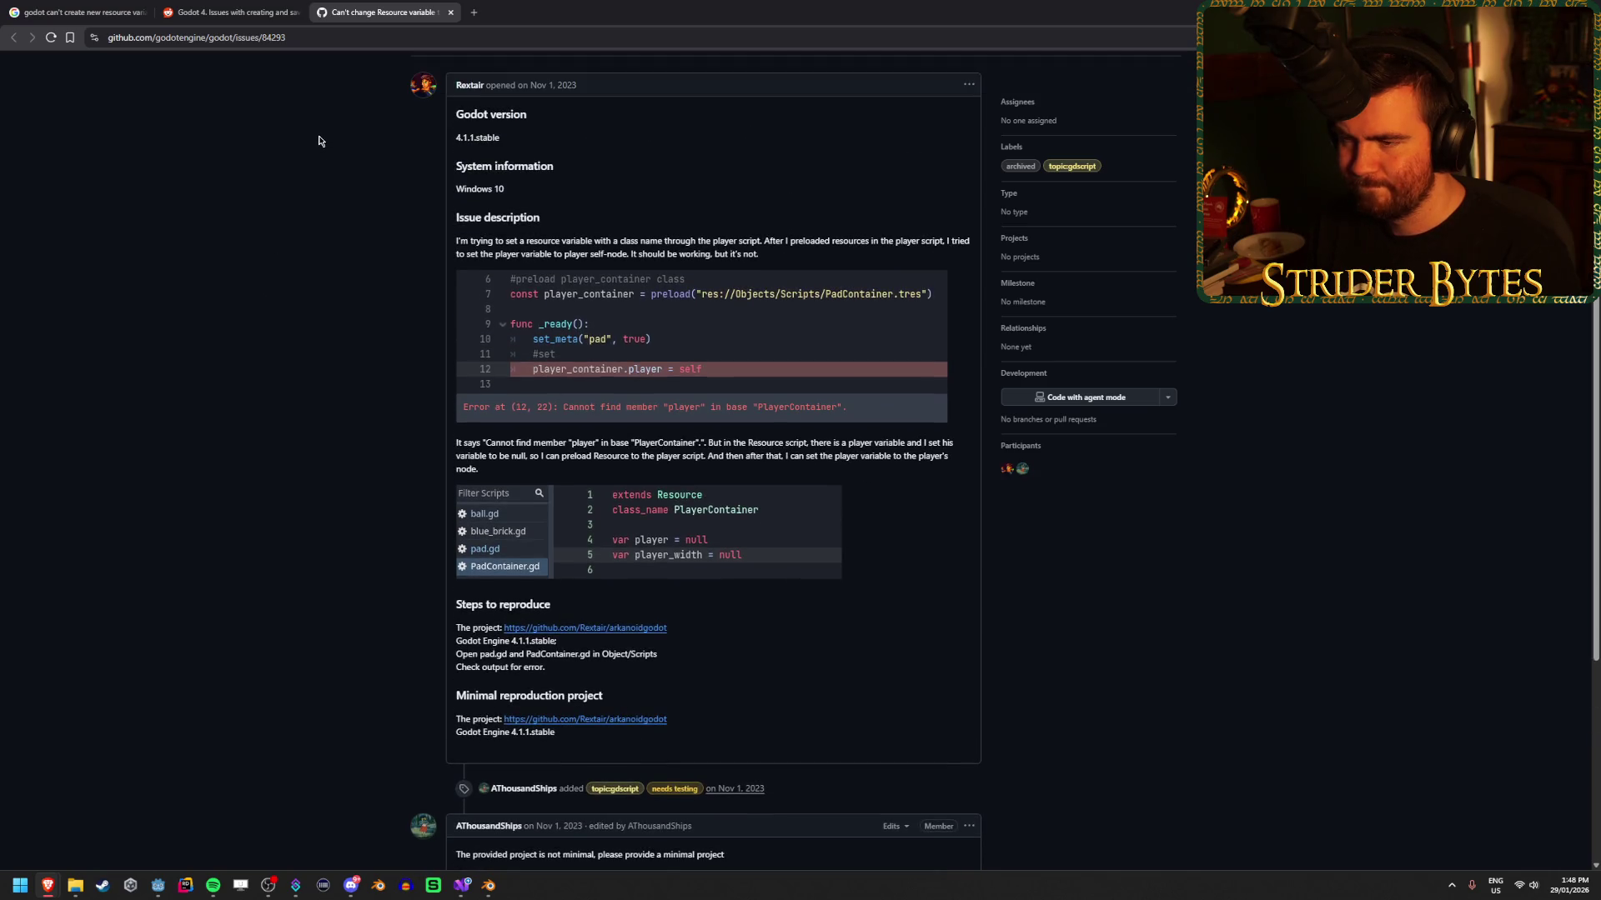
middle_click(386, 8)
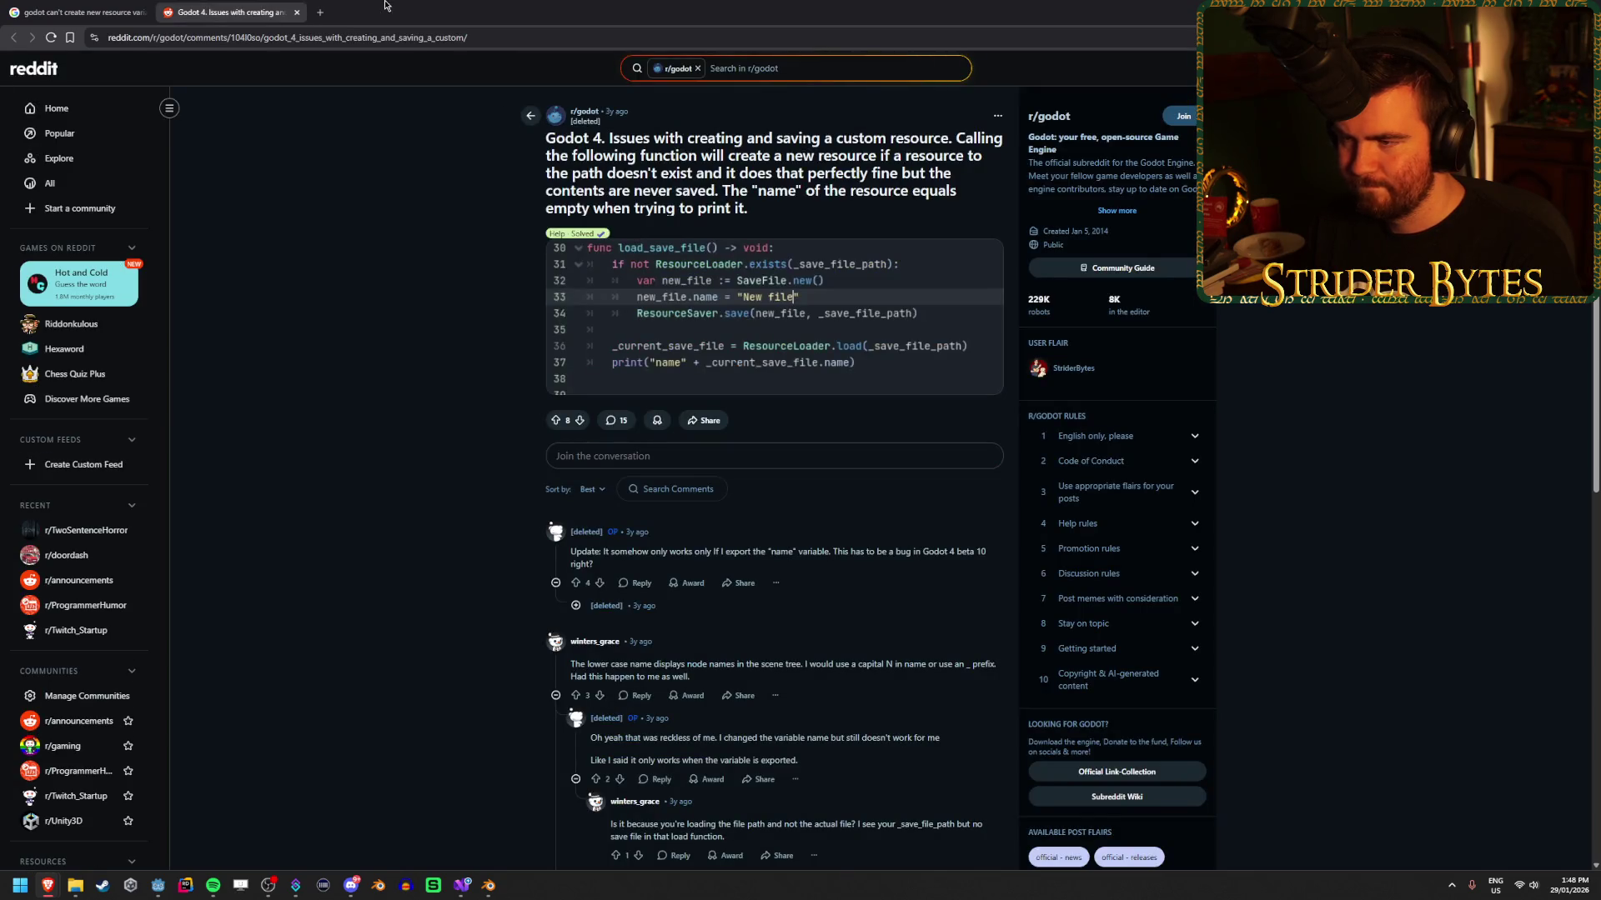
key(ctrl+w)
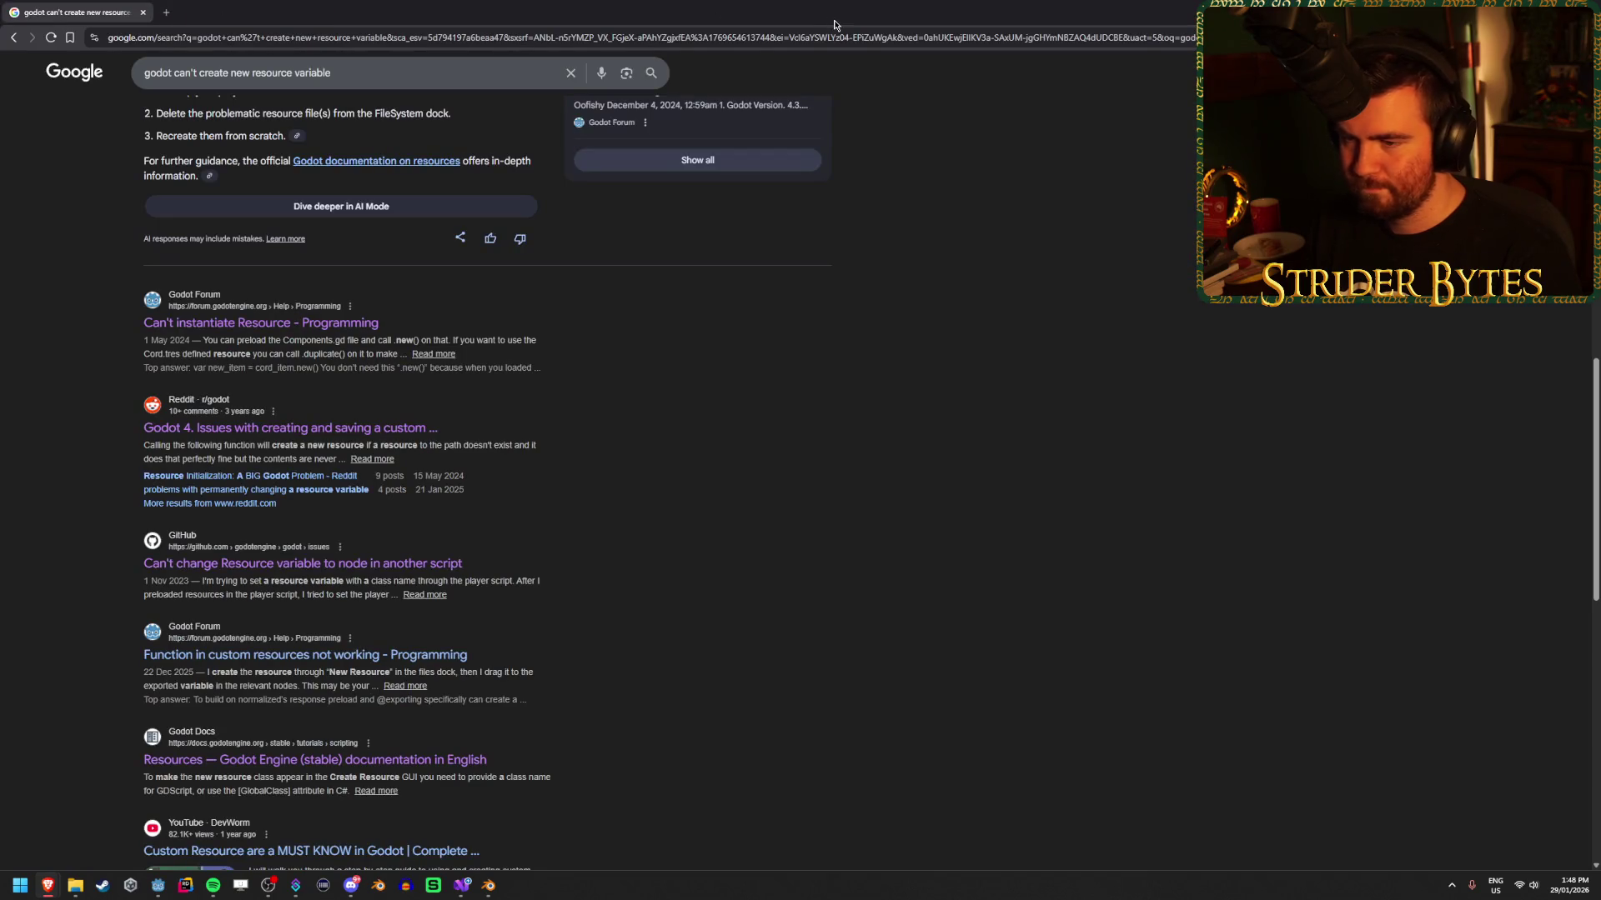
Open the YouTube 'Custom Resource are a MUST KNOW in Godot' tutorial.
scroll(866, 449, down, 4)
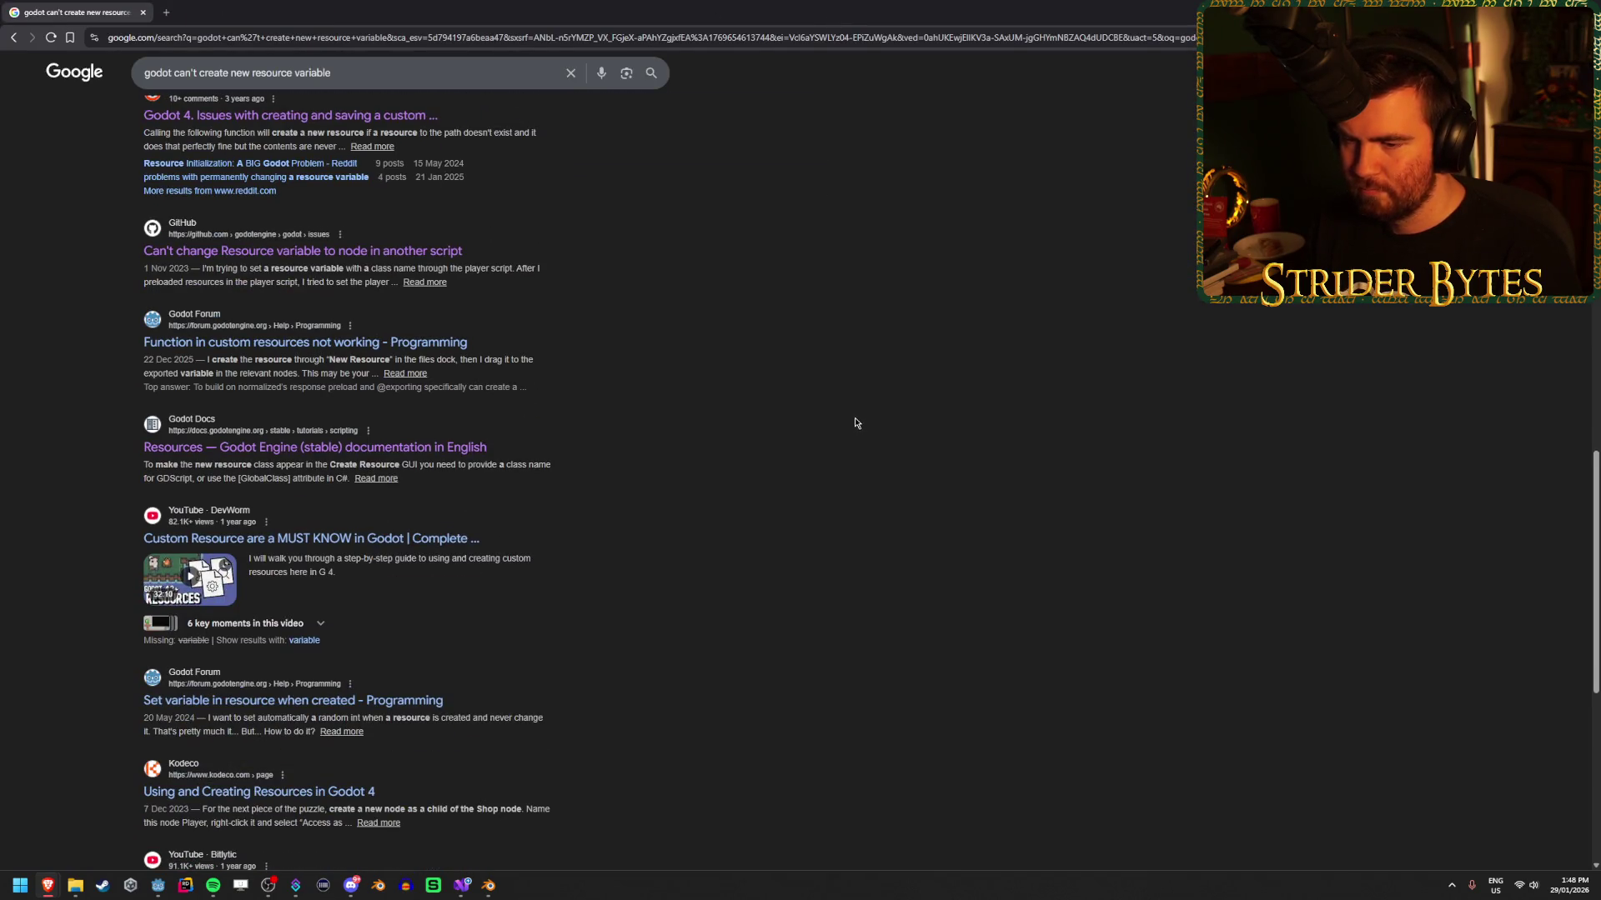
middle_click(436, 542)
key(ctrl+Tab)
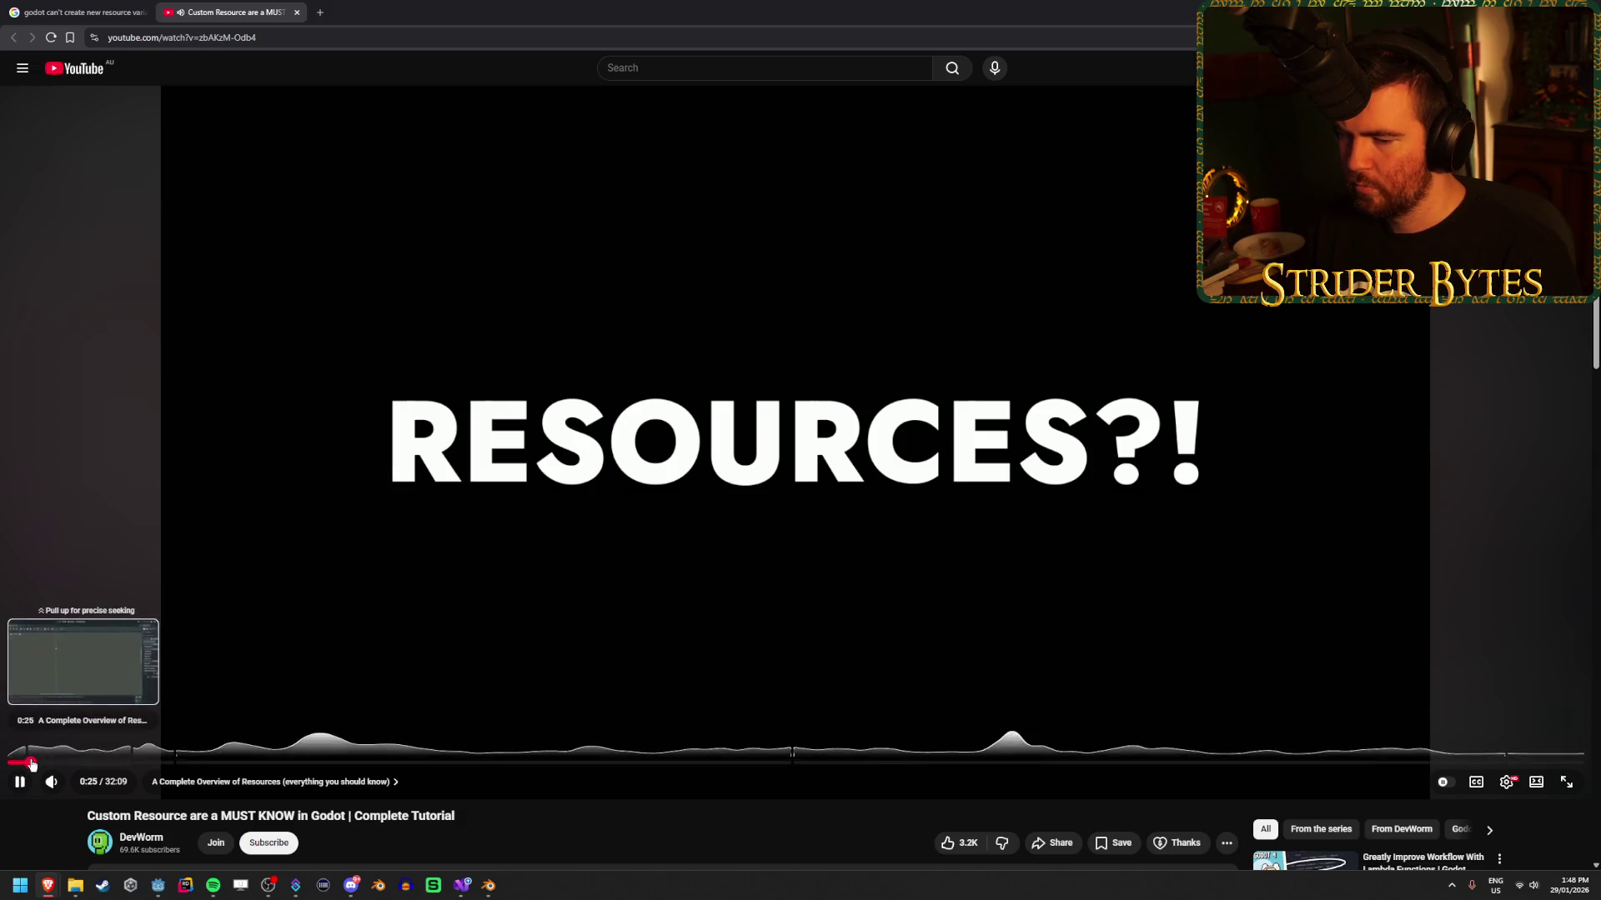
Skip ahead in the tutorial, close it, and select the query words after 'godot'.
drag(29, 763, 185, 761)
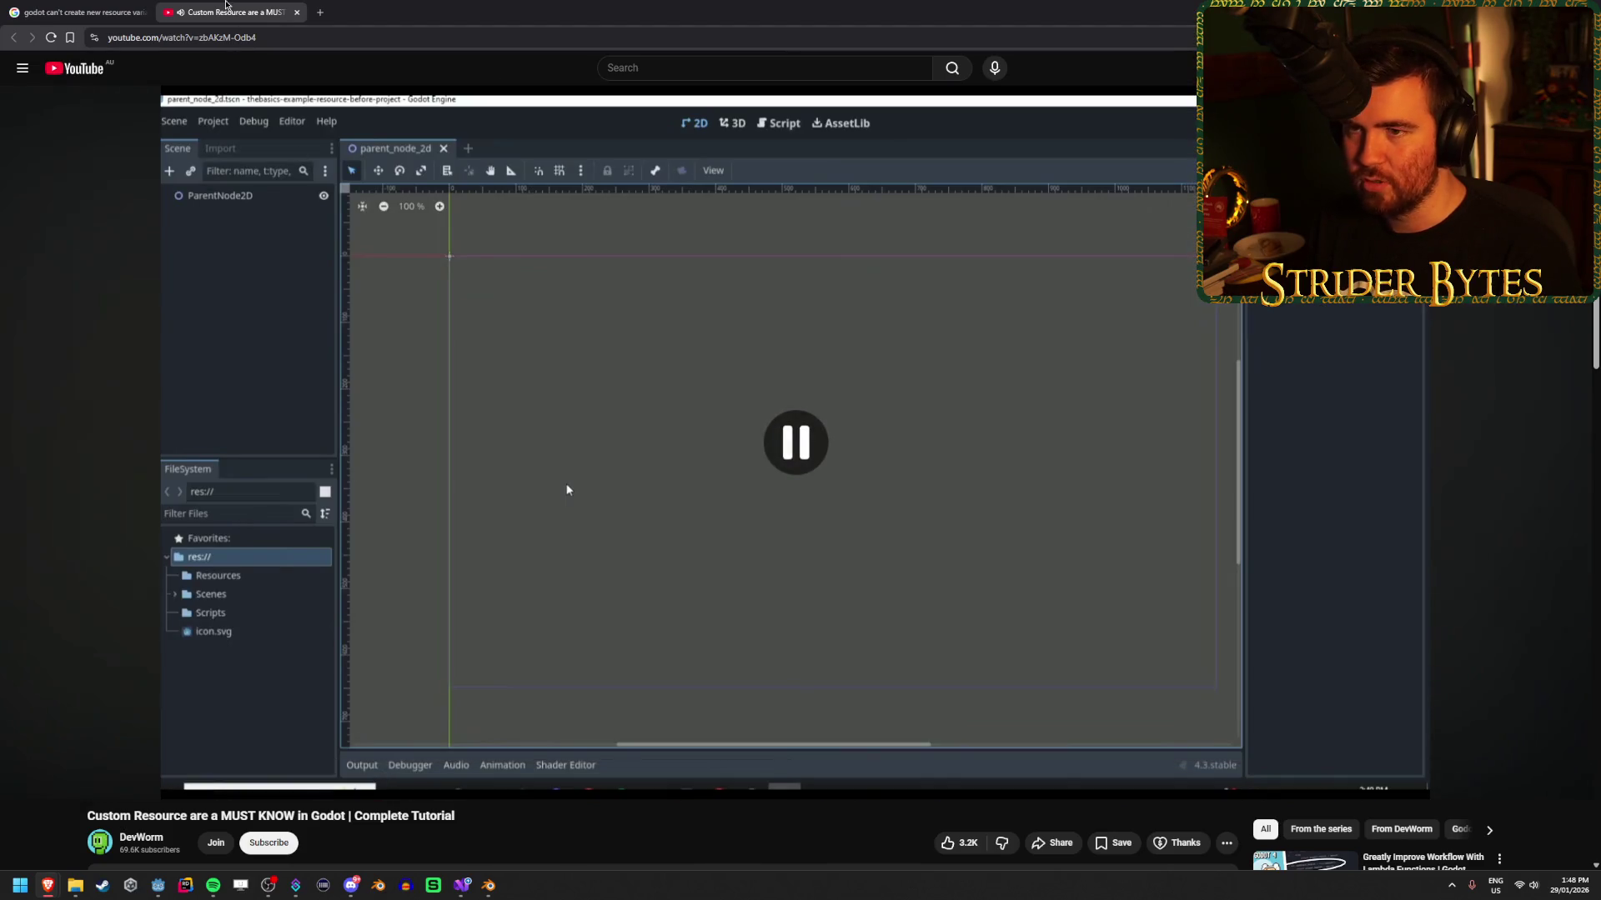
middle_click(229, 6)
scroll(632, 461, up, 15)
drag(332, 83, 170, 76)
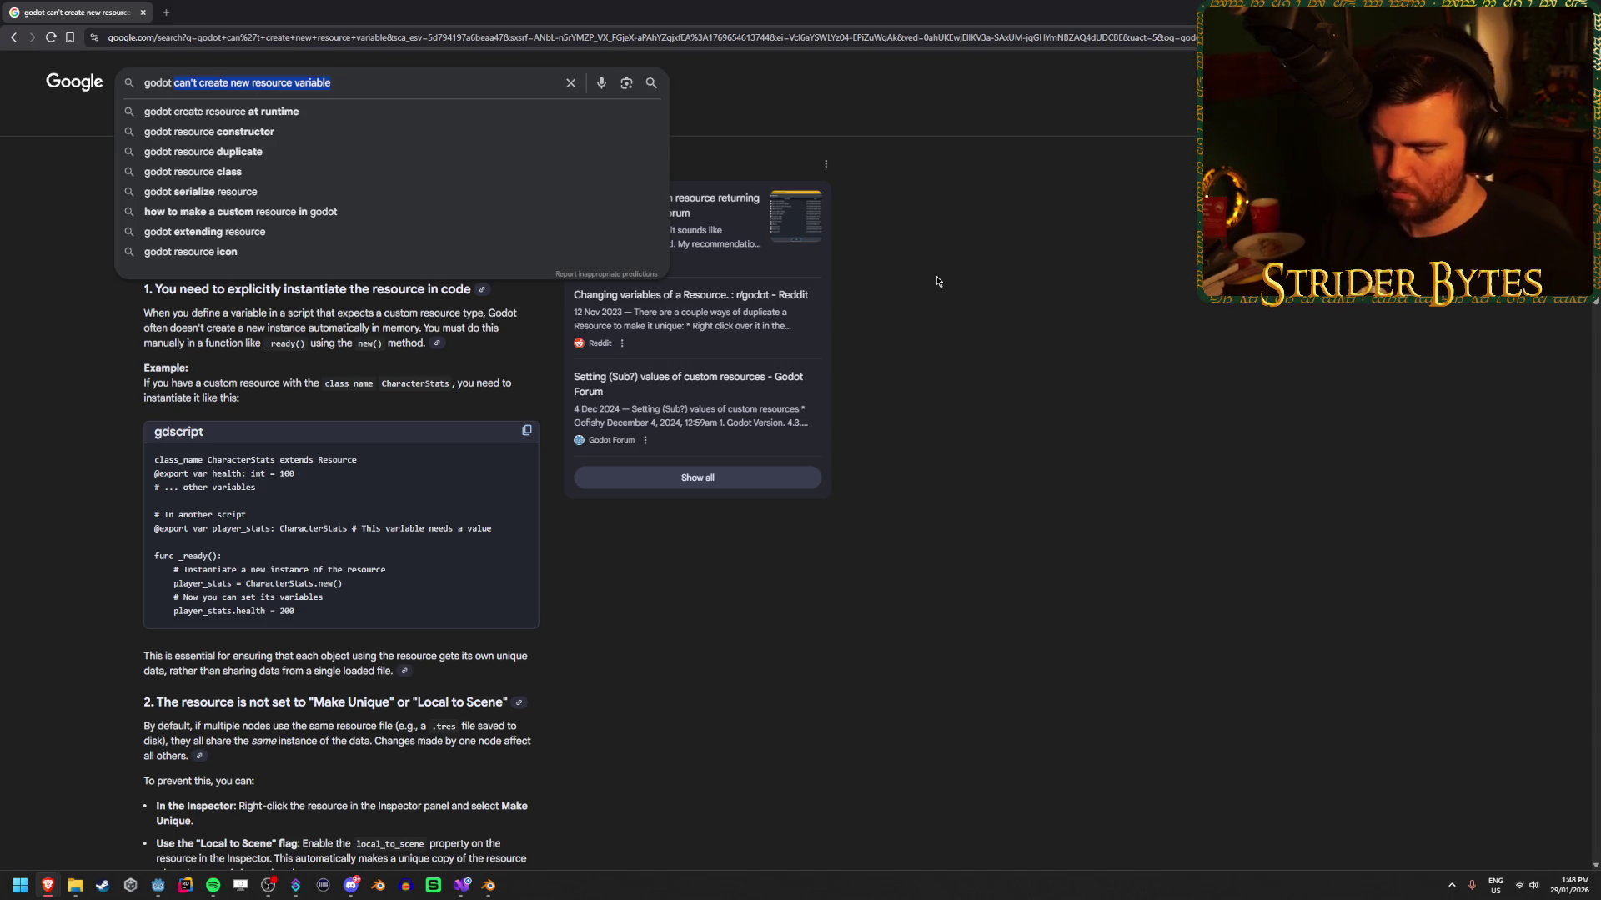
Search Google for 'godot dictionary inspector'.
text(diction)
key(Down)
key(Return)
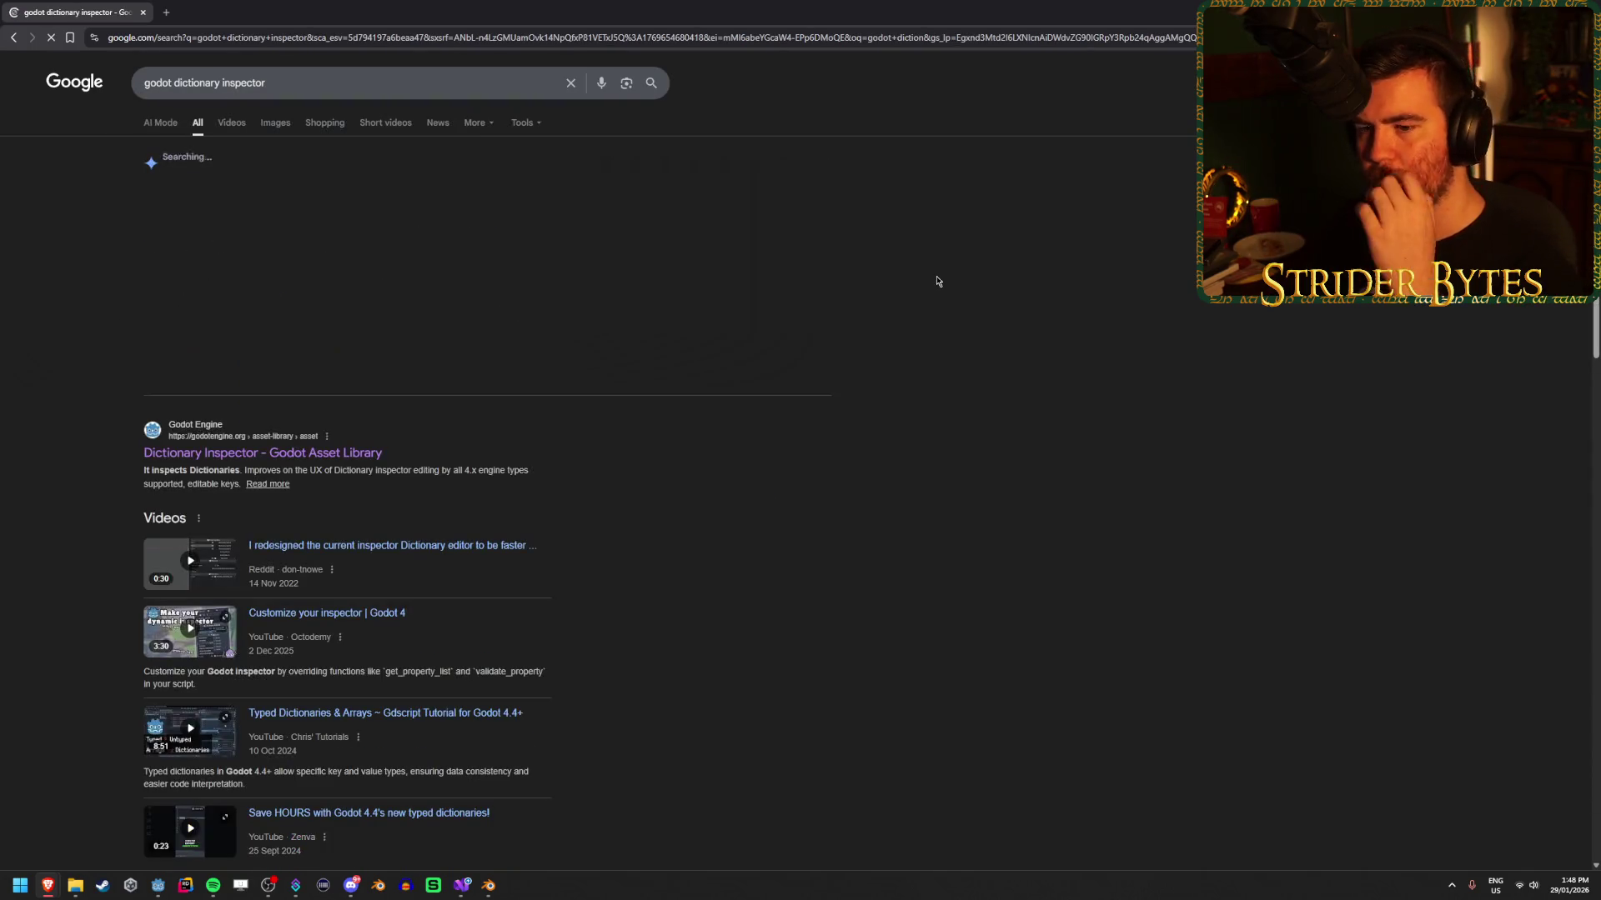
scroll(613, 463, down, 2)
scroll(614, 464, up, 2)
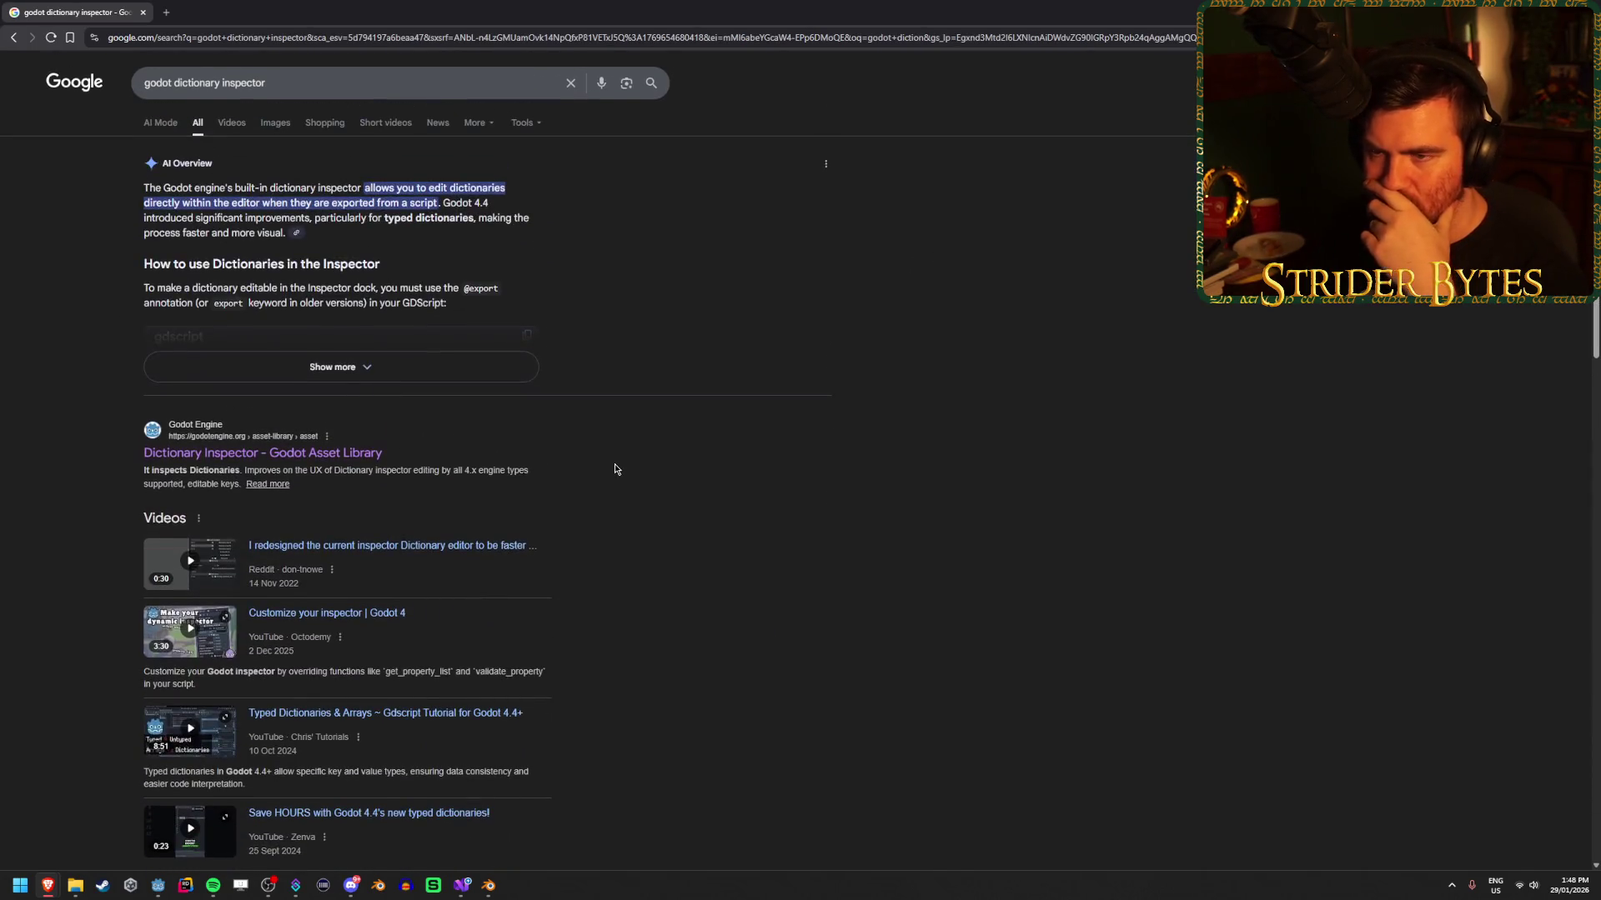
Read the expanded AI Overview on exporting dictionaries, then return to Visual Studio.
click(521, 367)
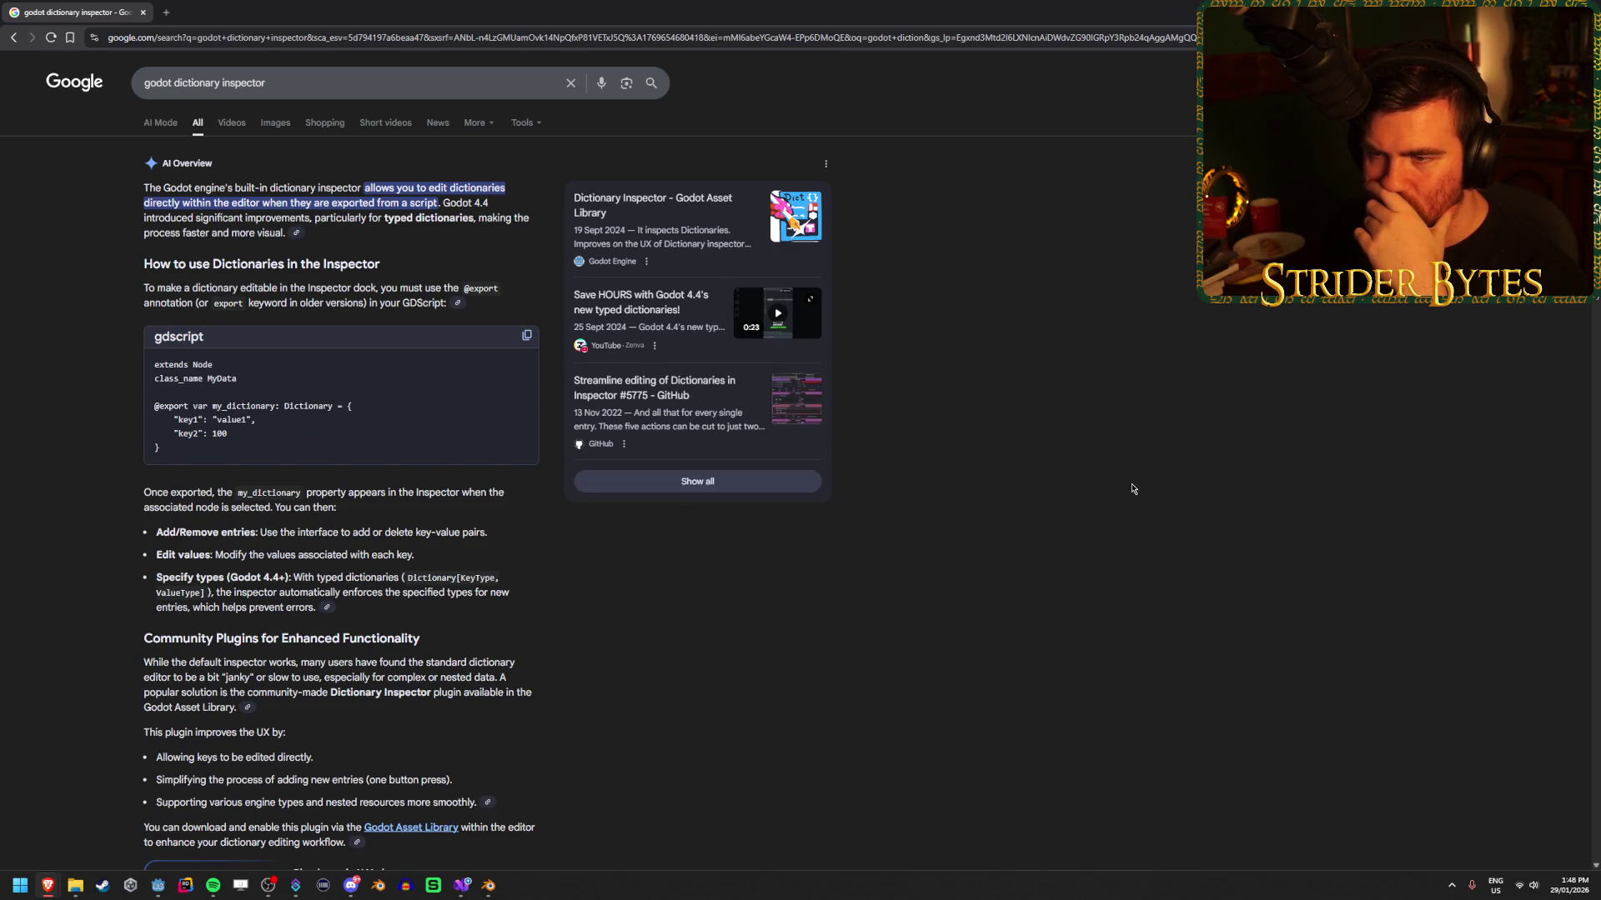
scroll(1129, 489, down, 1)
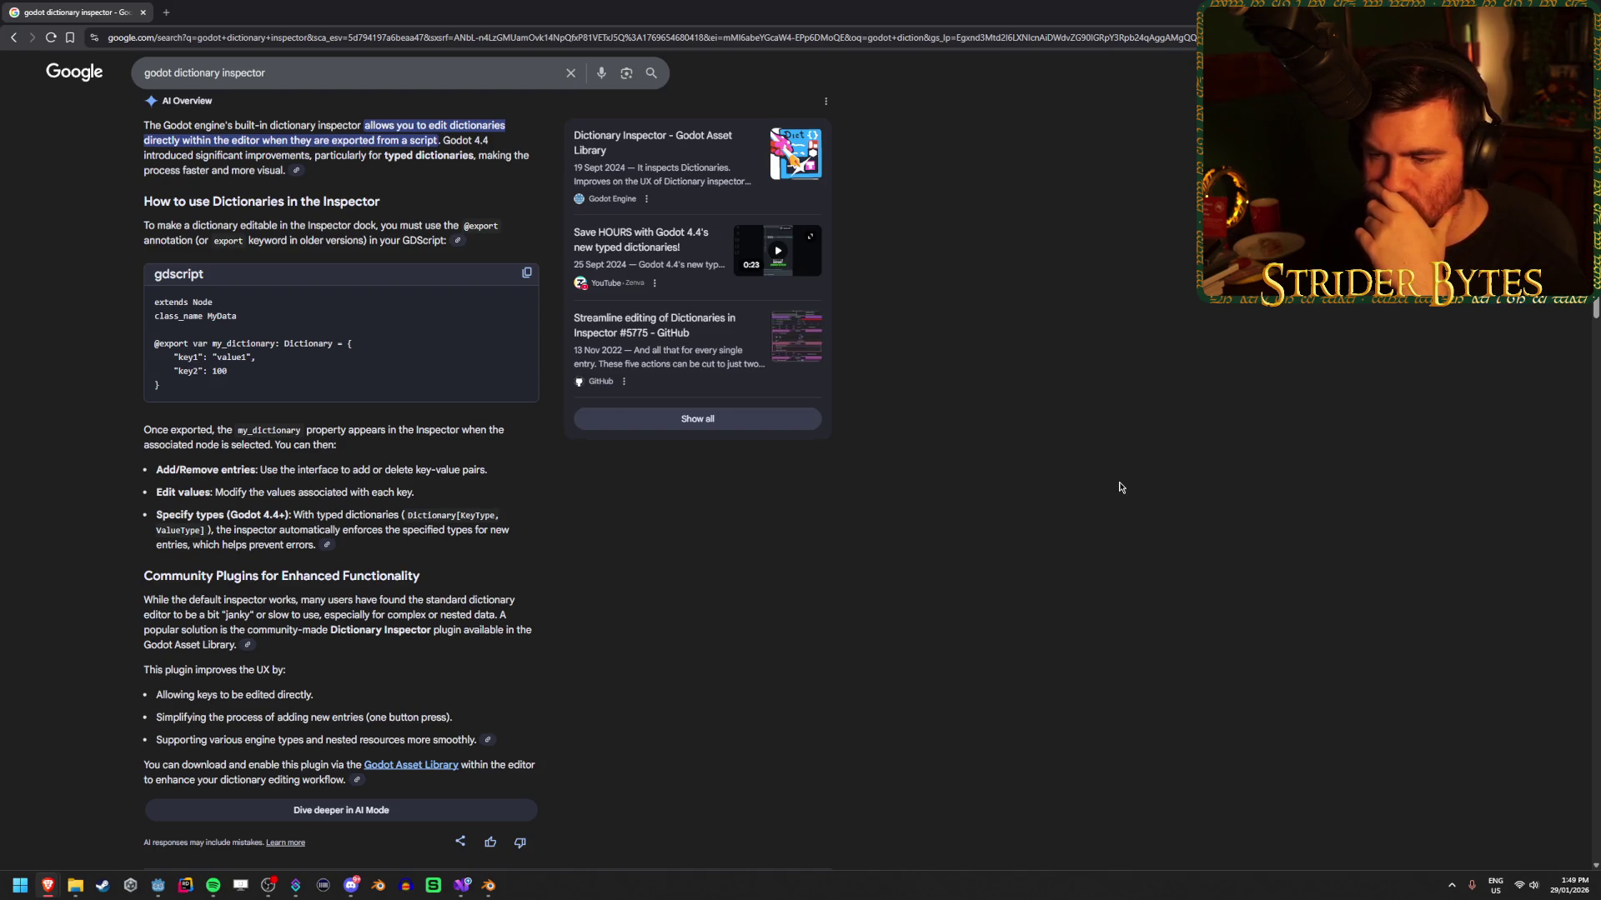
scroll(1116, 487, up, 1)
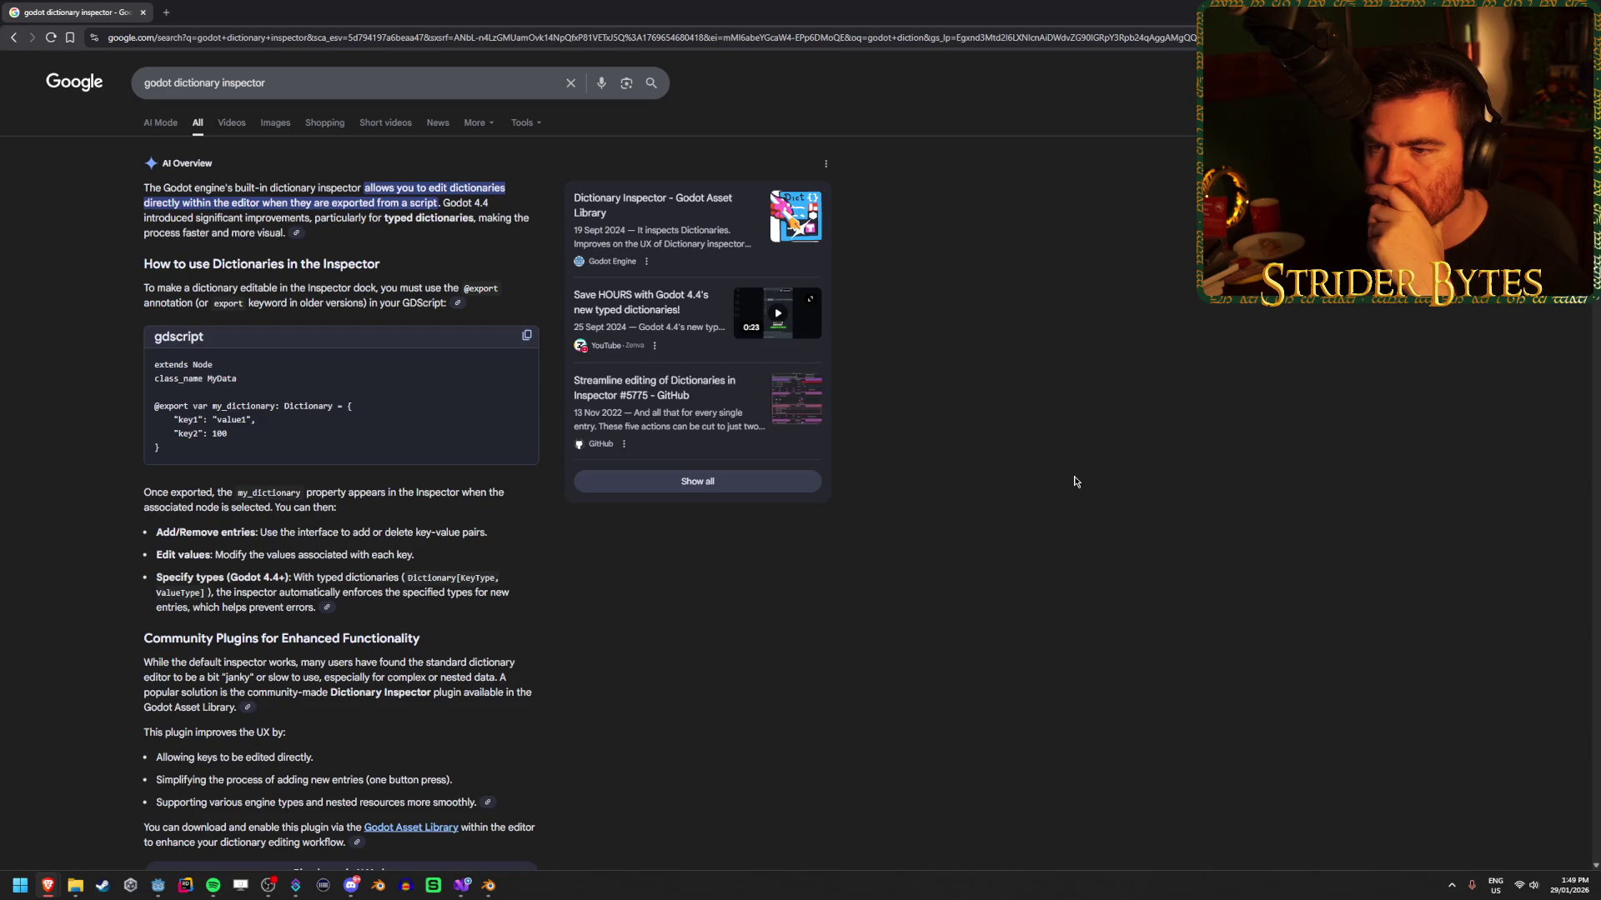
key(alt+Tab)
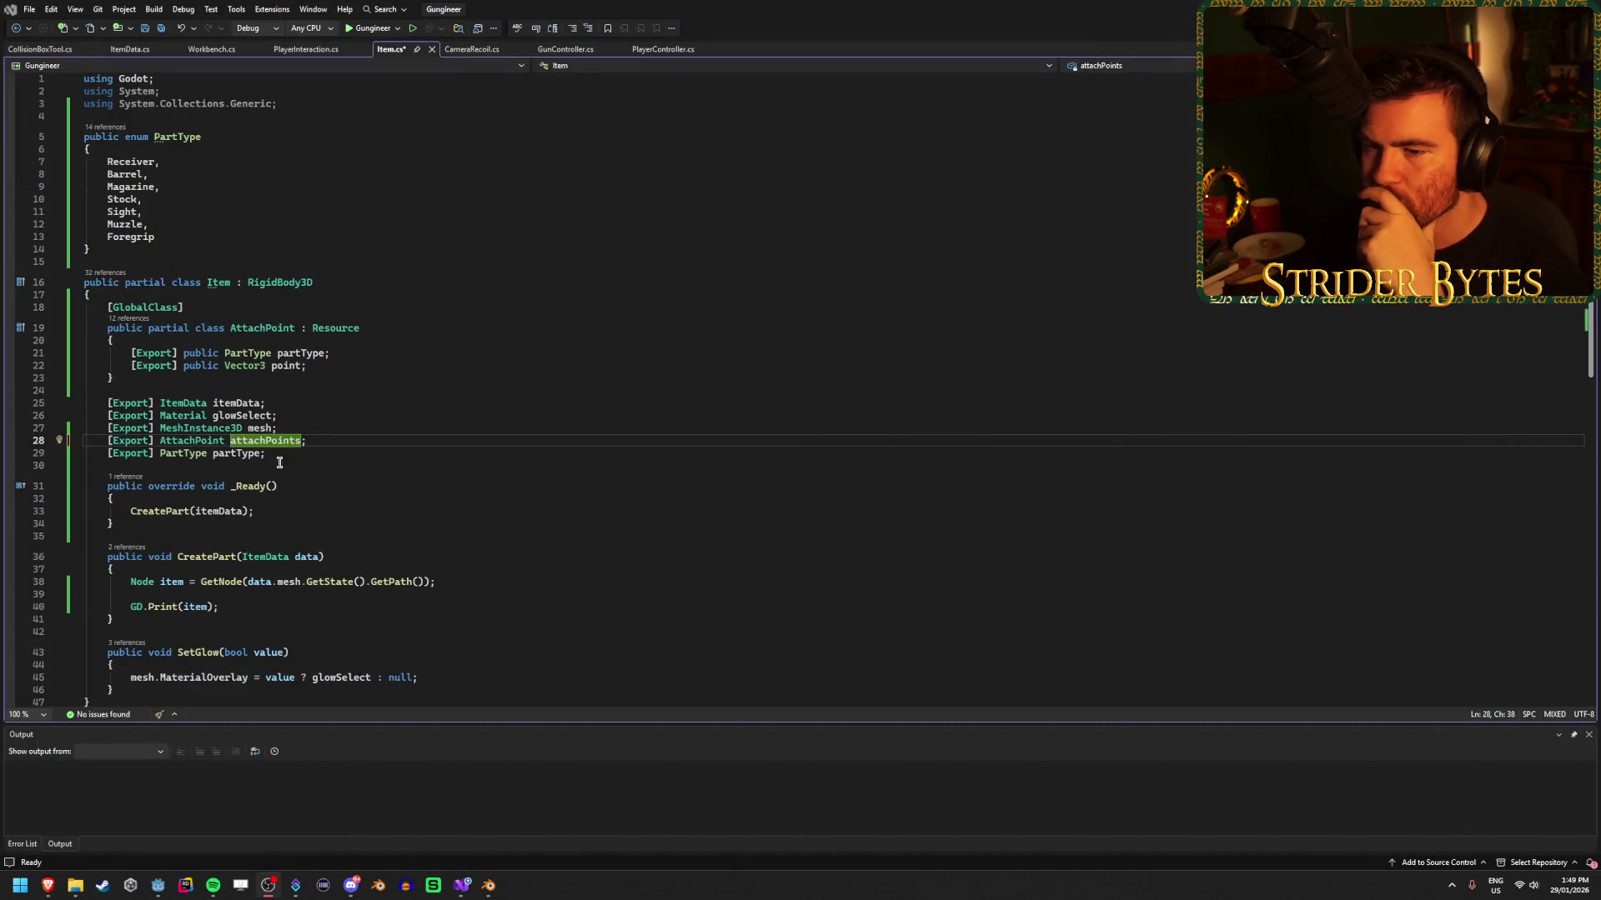
Delete the nested [GlobalClass] AttachPoint class from Item.cs.
click(308, 440)
drag(159, 374, 14, 307)
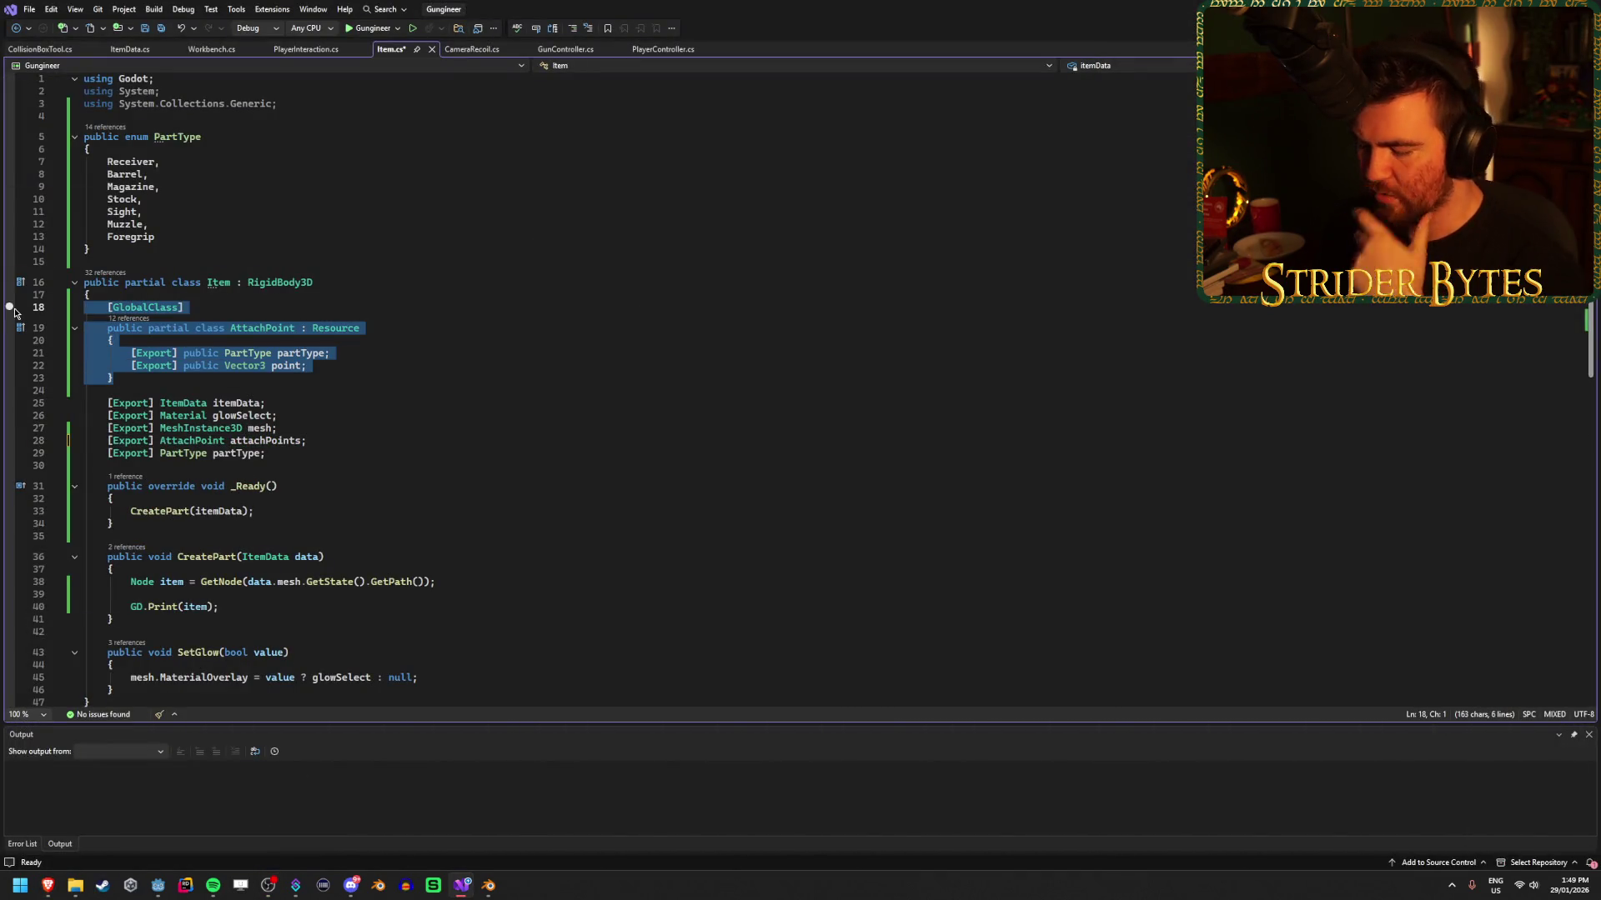
key(Delete)
Retype attachPoints as a Godot.Collections Dictionary, save Item.cs, and switch to Godot.
double_click(200, 346)
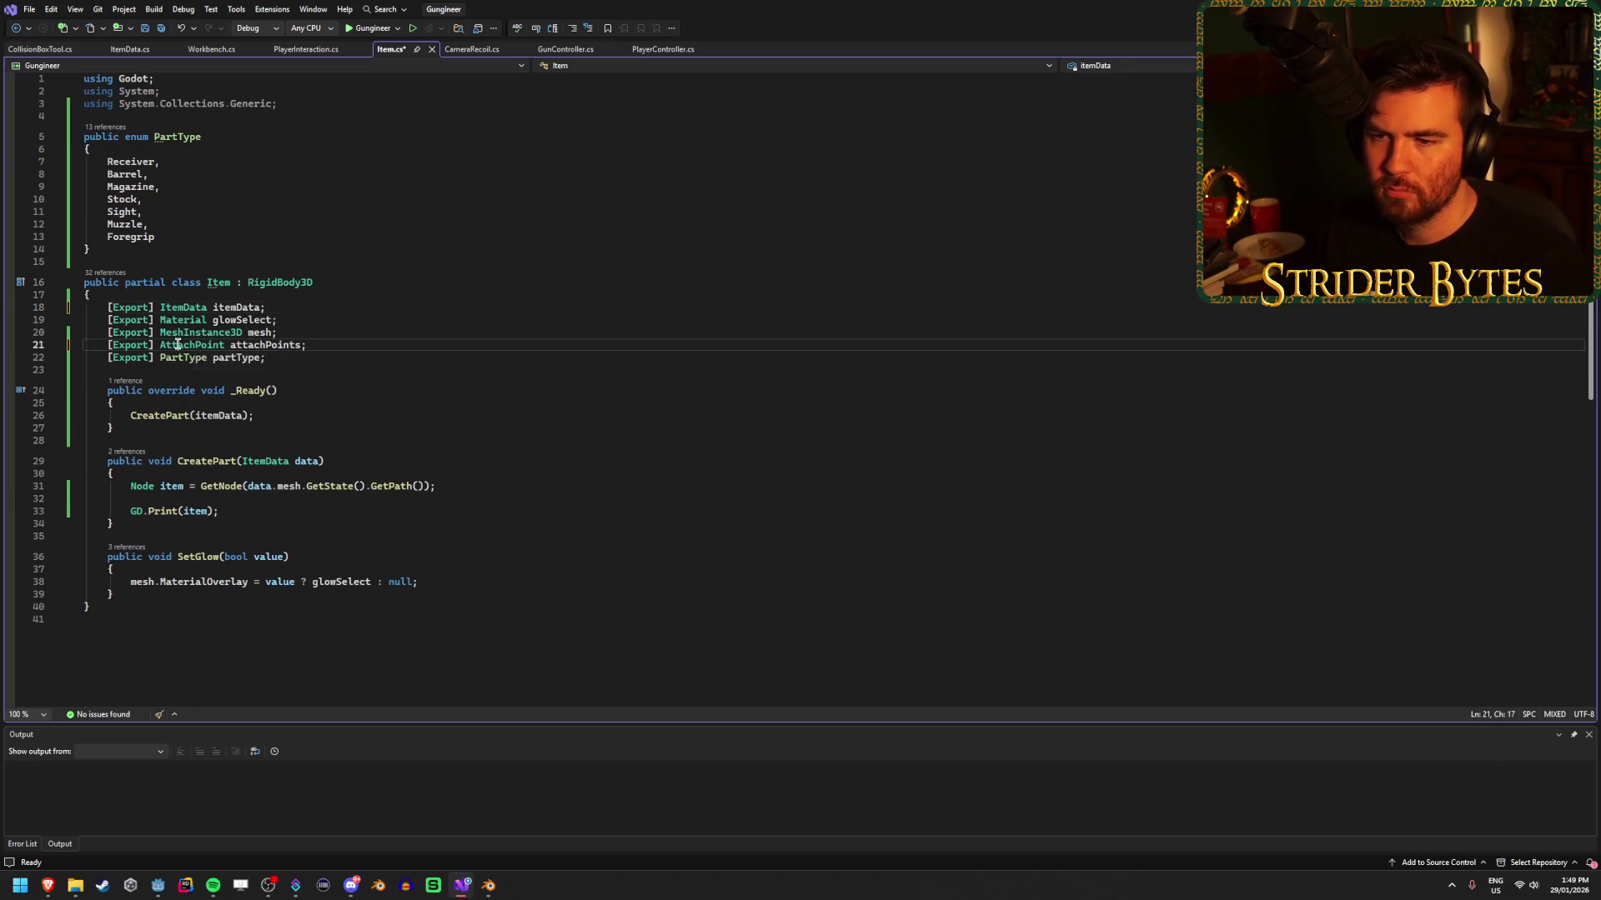
text(Diction)
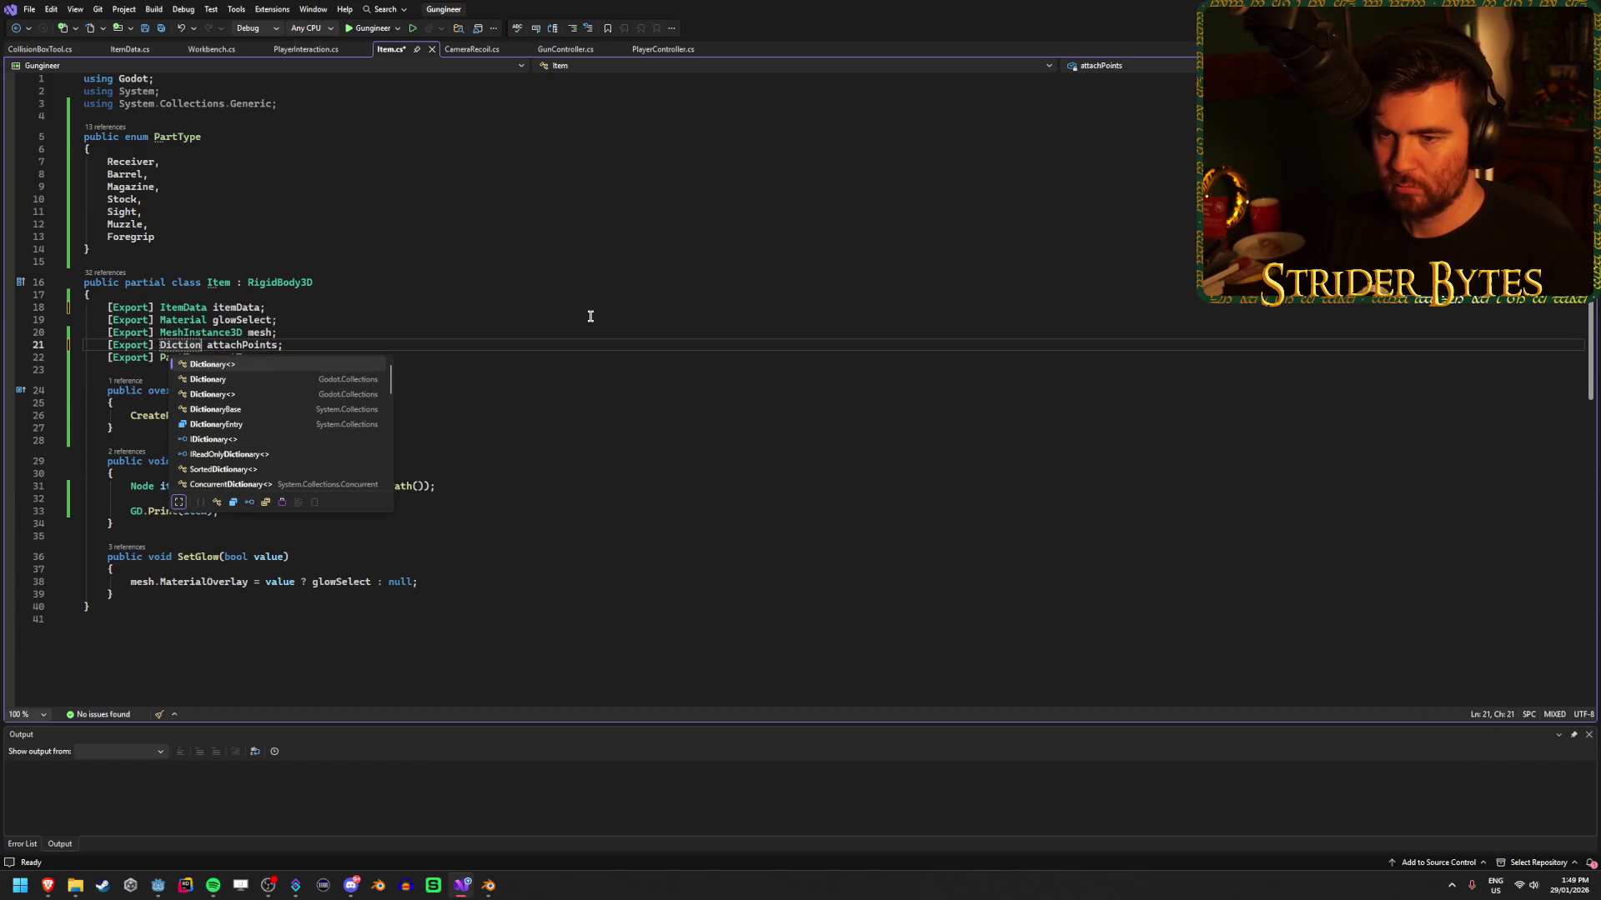
key(Down)
key(Tab)
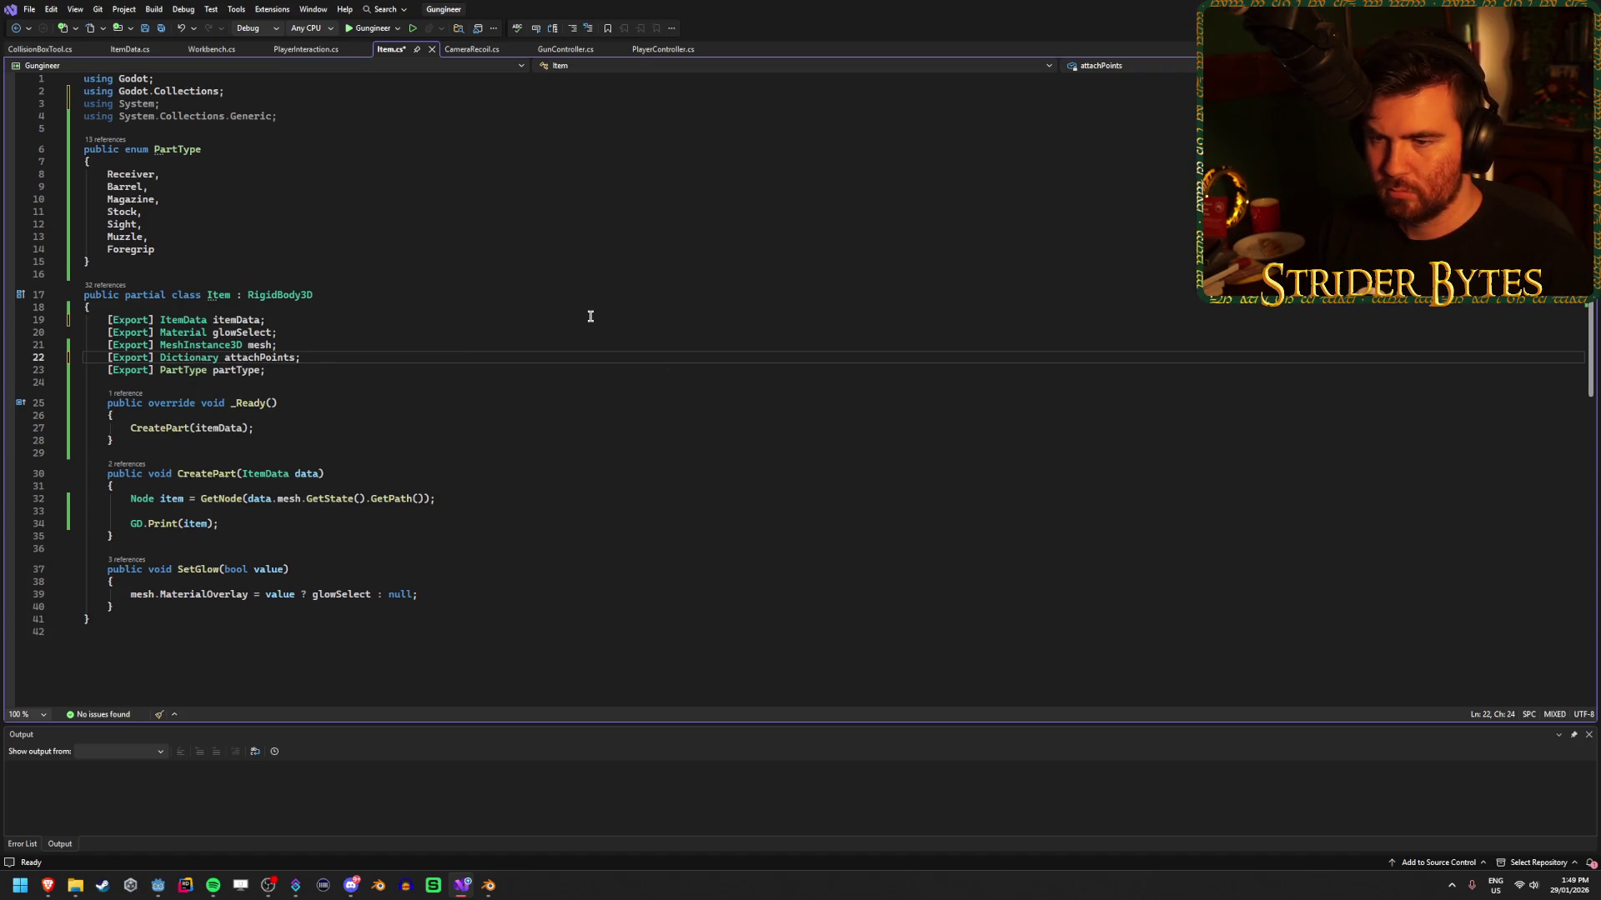
key(ctrl+s)
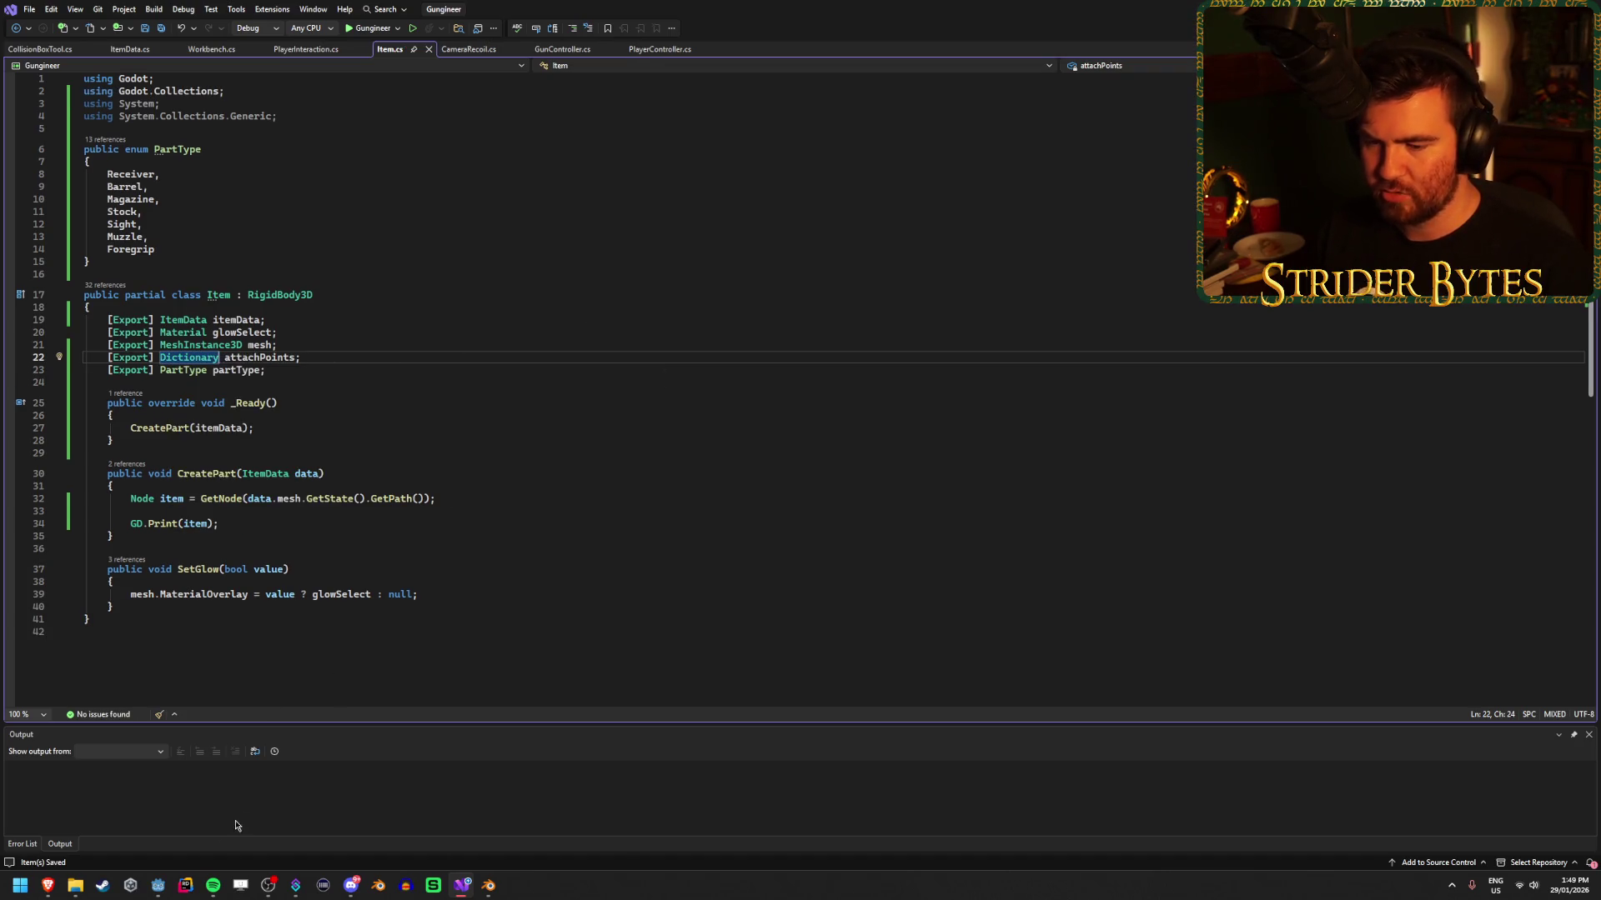
click(158, 885)
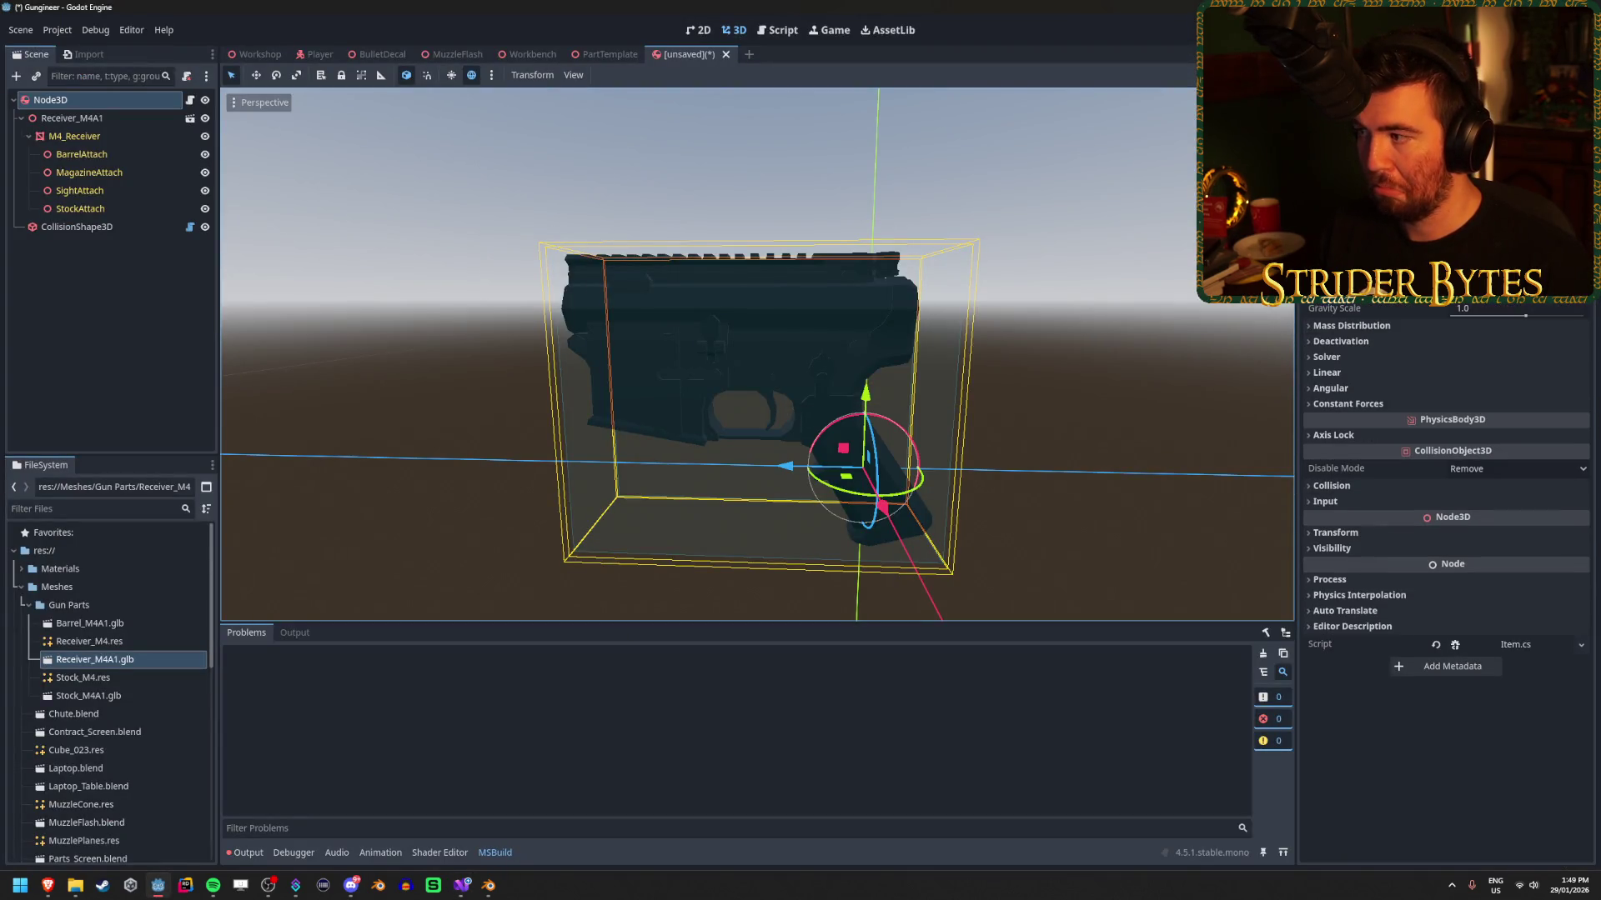
scroll(1446, 584, up, 2)
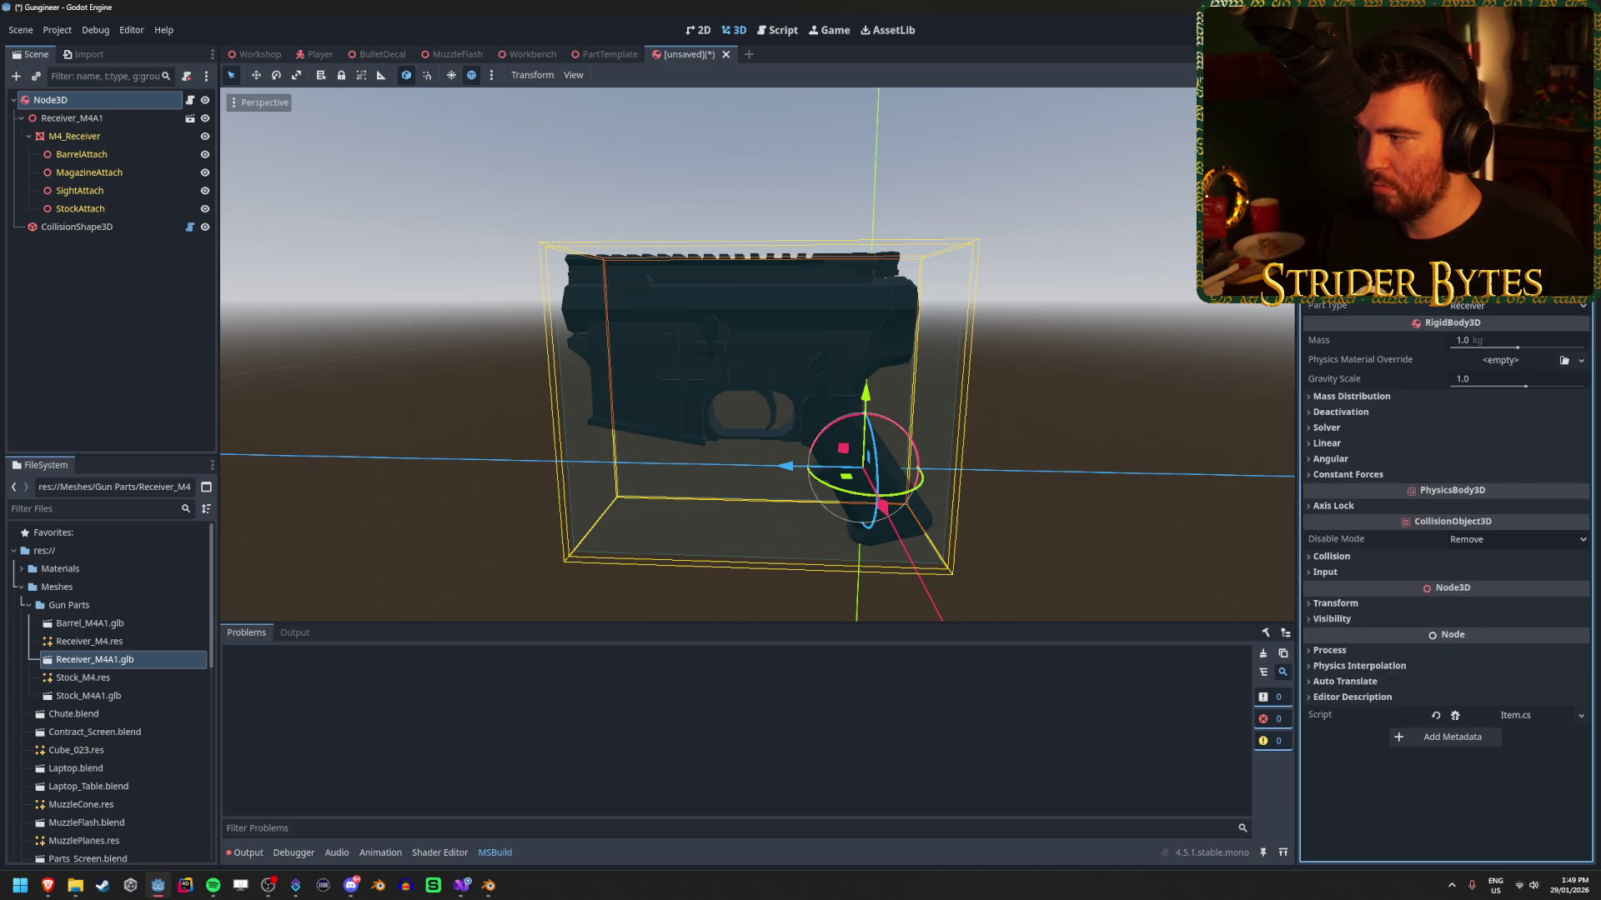